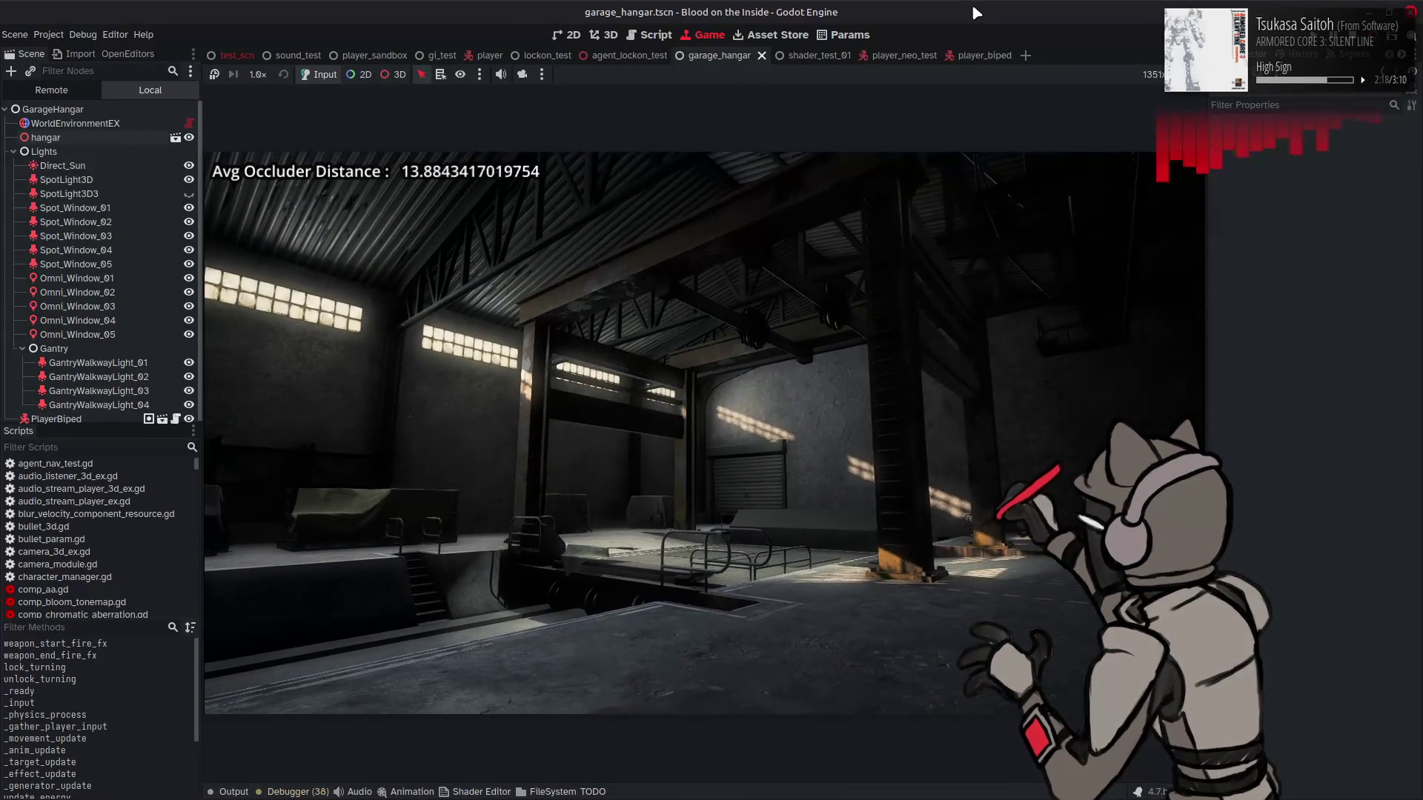
Step: Stop the running hangar game test to return to player.gd in the script editor
left_click(1357, 41)
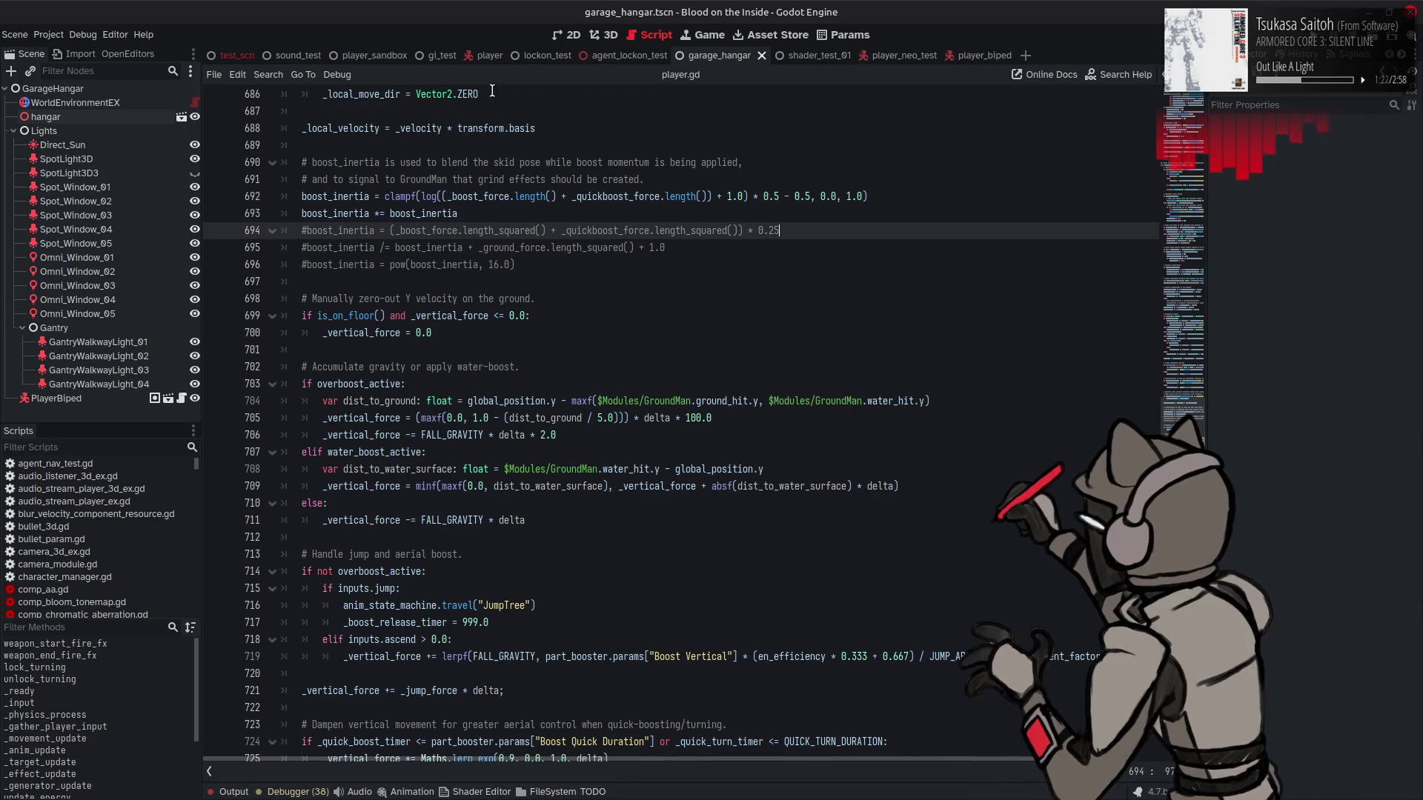
Step: Show the sound_test scene in the 3D editor, looking into its dark corridor
left_click(299, 56)
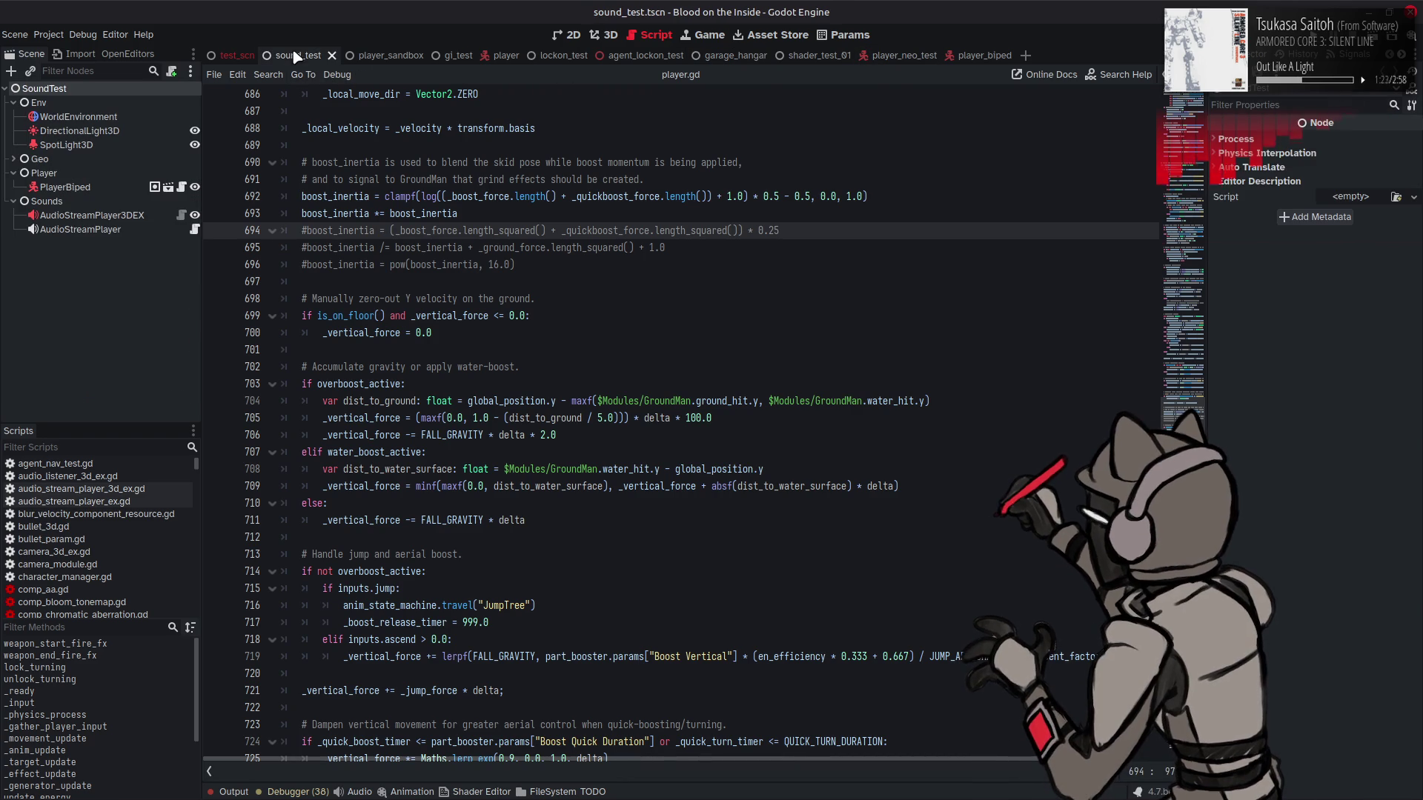
left_click(619, 34)
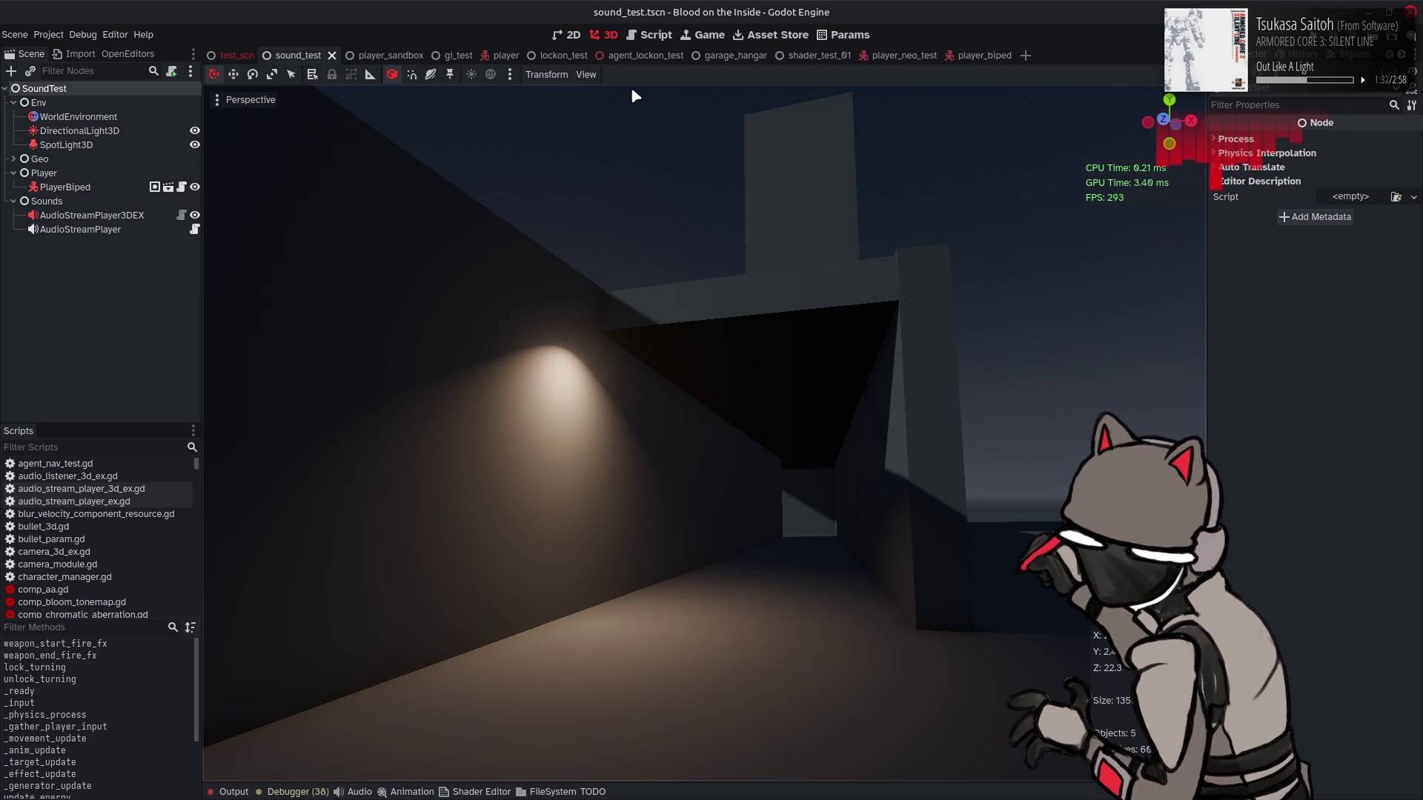
scroll(634, 95, "down", 5)
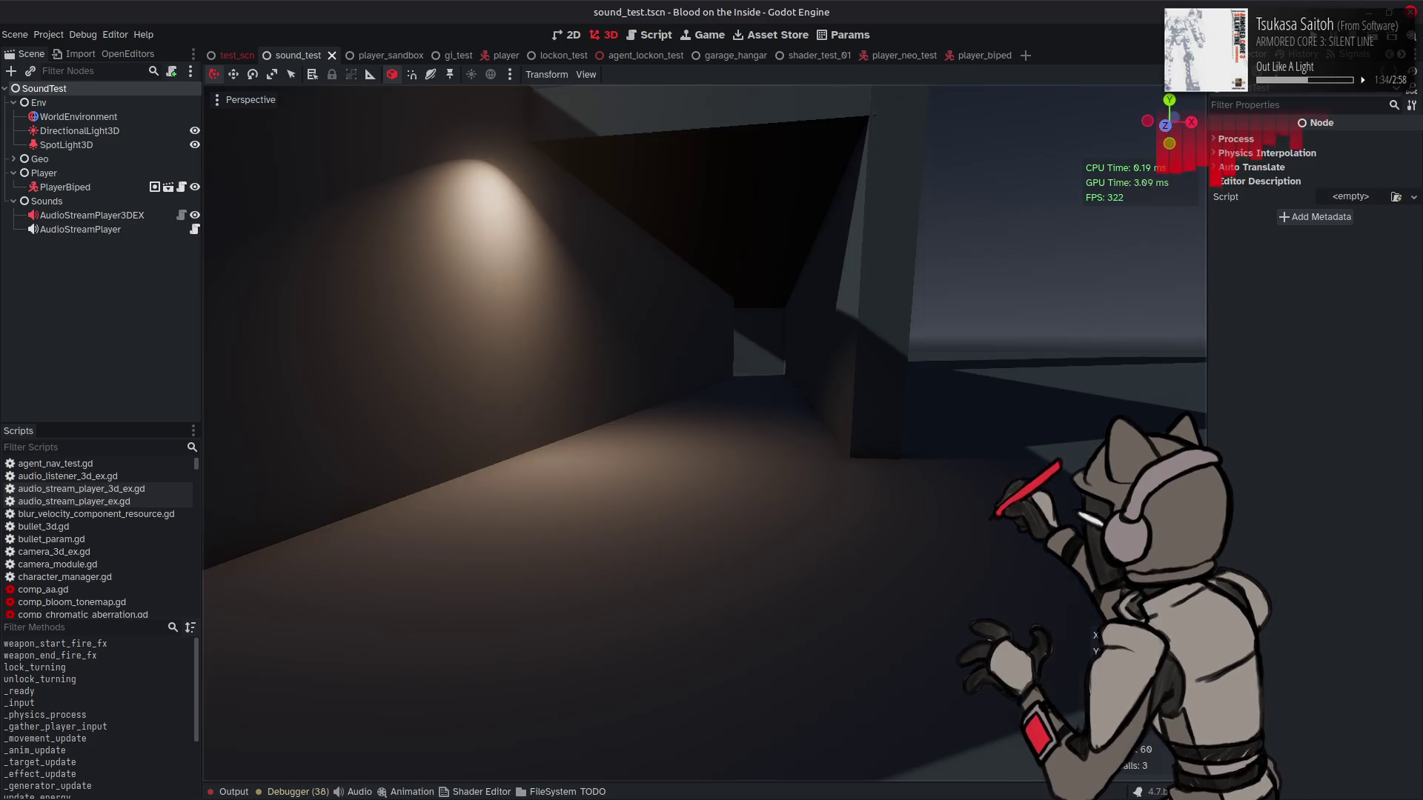
scroll(733, 146, "up", 6)
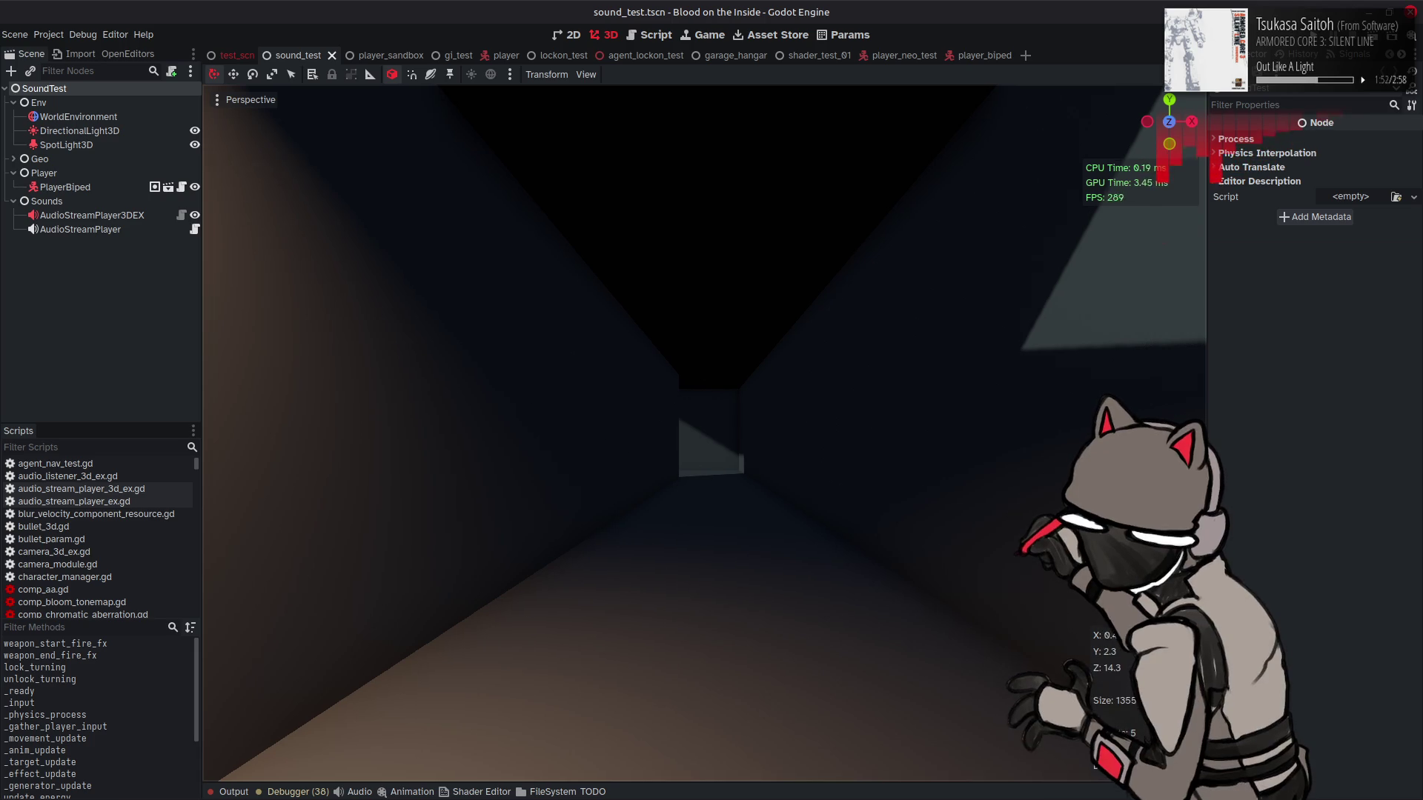
Step: Fly the viewport camera back out of the corridor to view its spotlit entrance
key("s")
key("w")
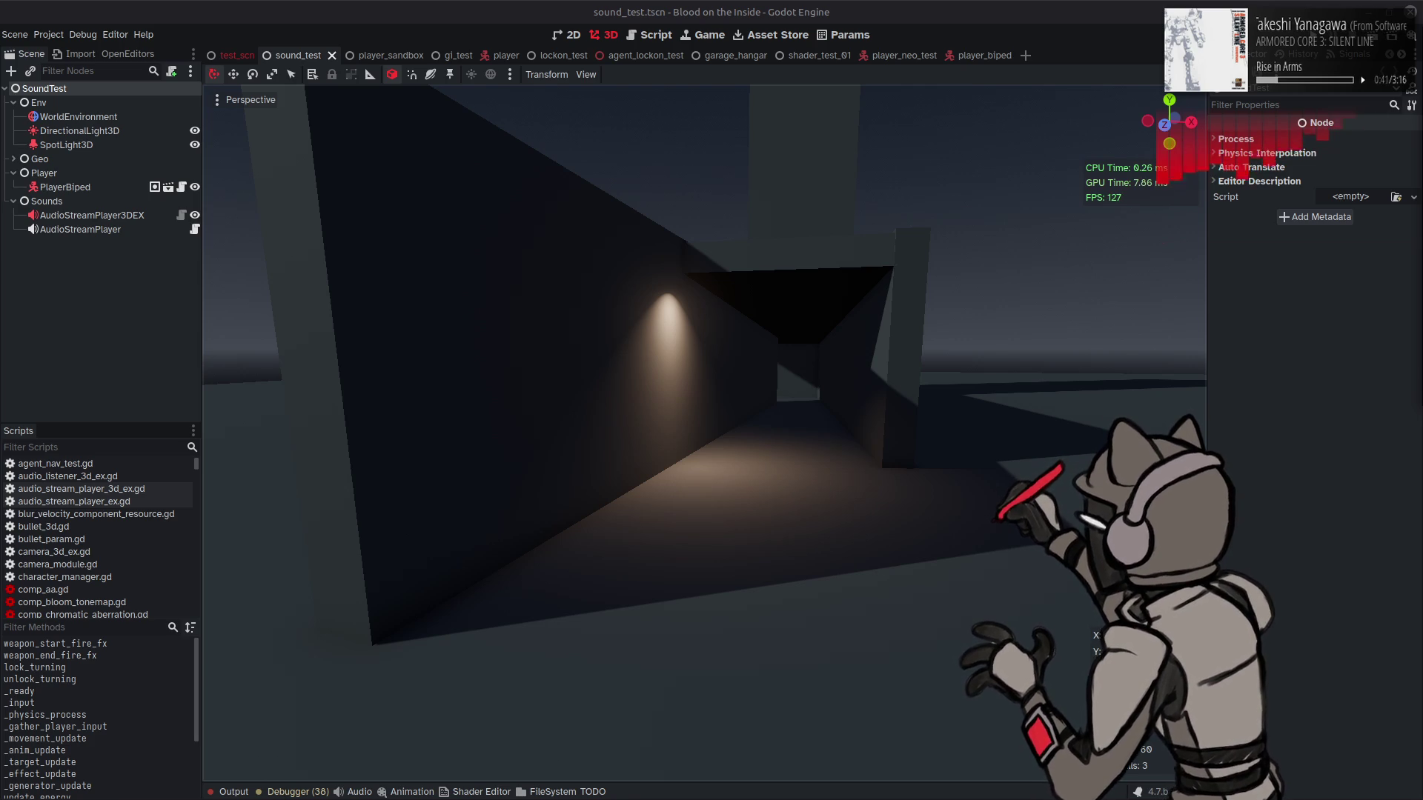
Step: Open audio_stream_player_3d_ex.gd and scroll to its _ready audio bus and low-pass setup
left_click(995, 340)
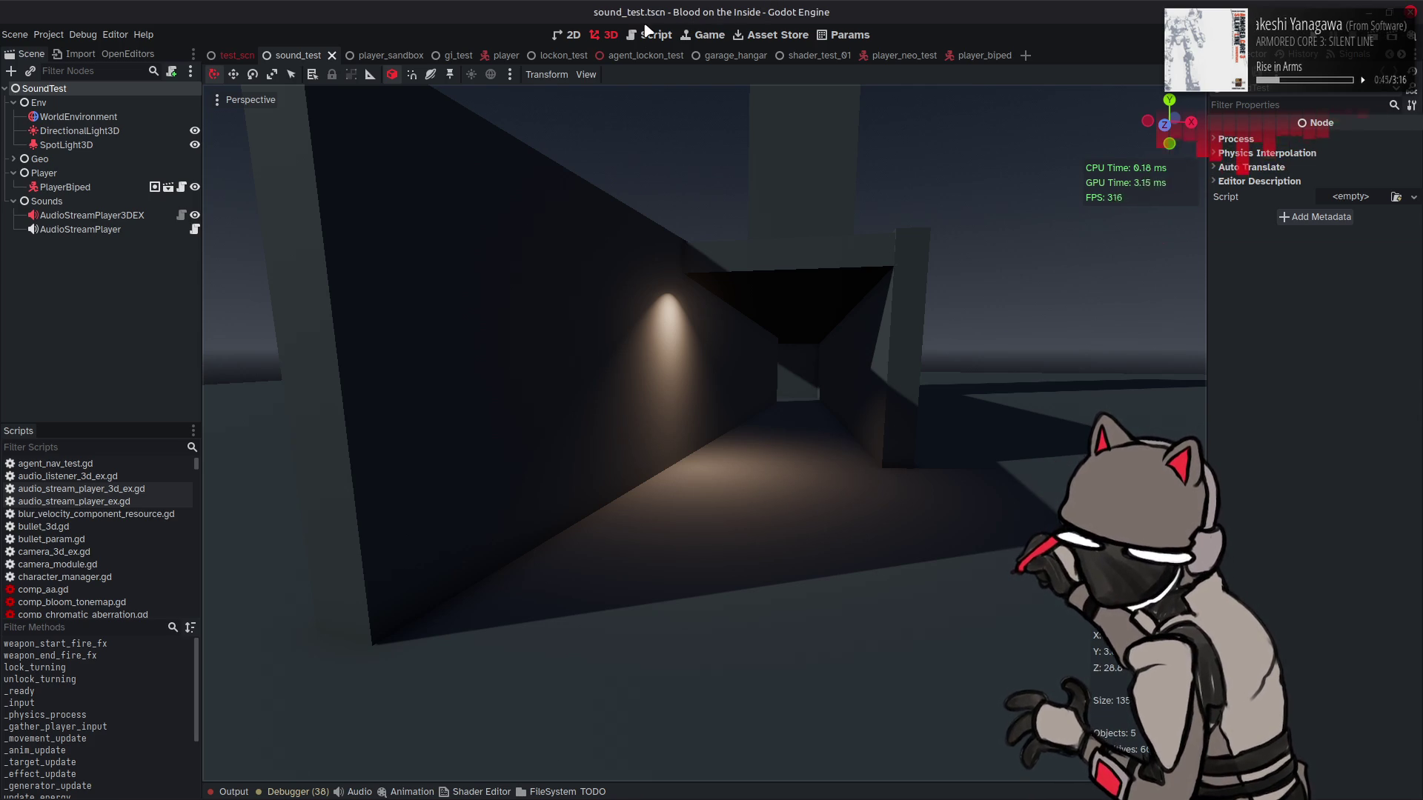
left_click(647, 38)
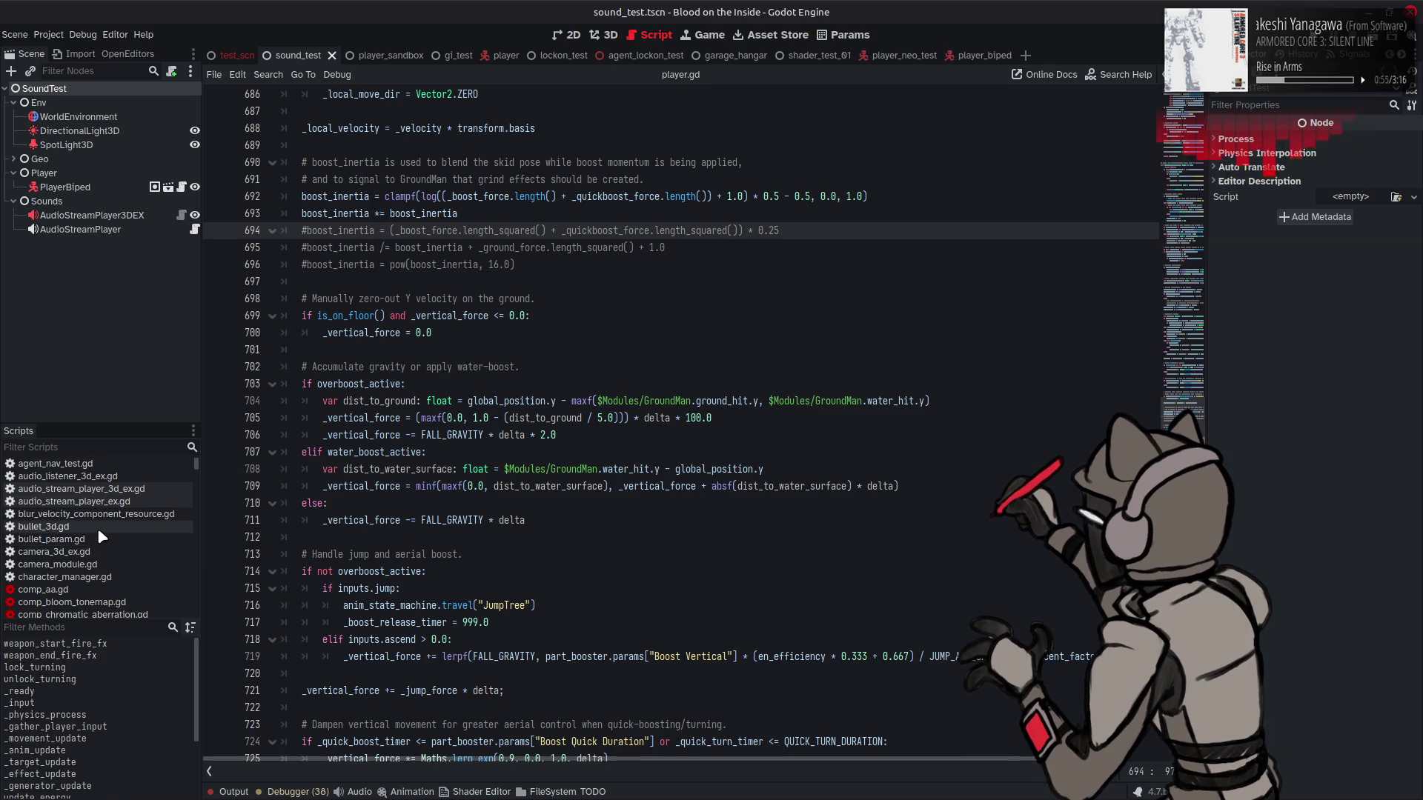
left_click(136, 503)
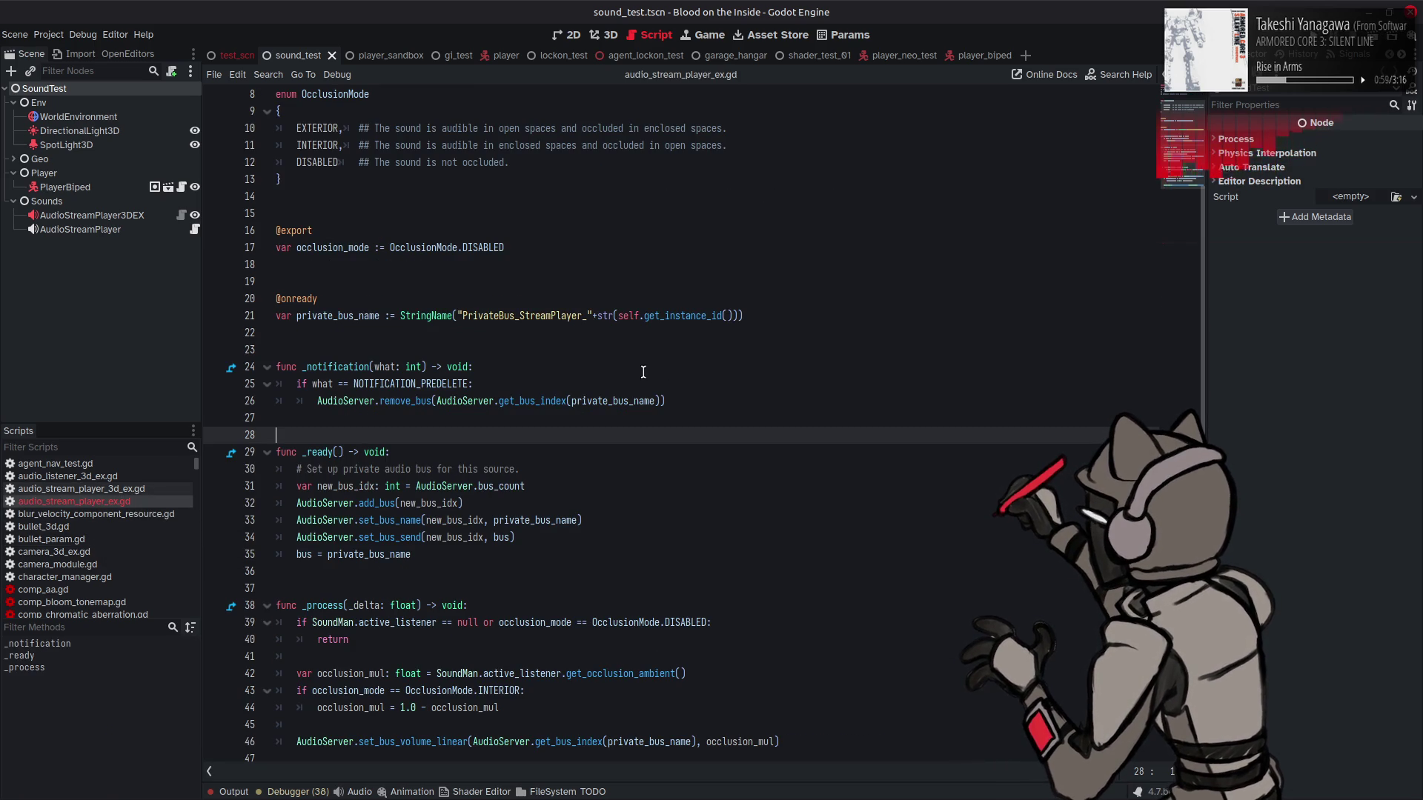
left_click(141, 490)
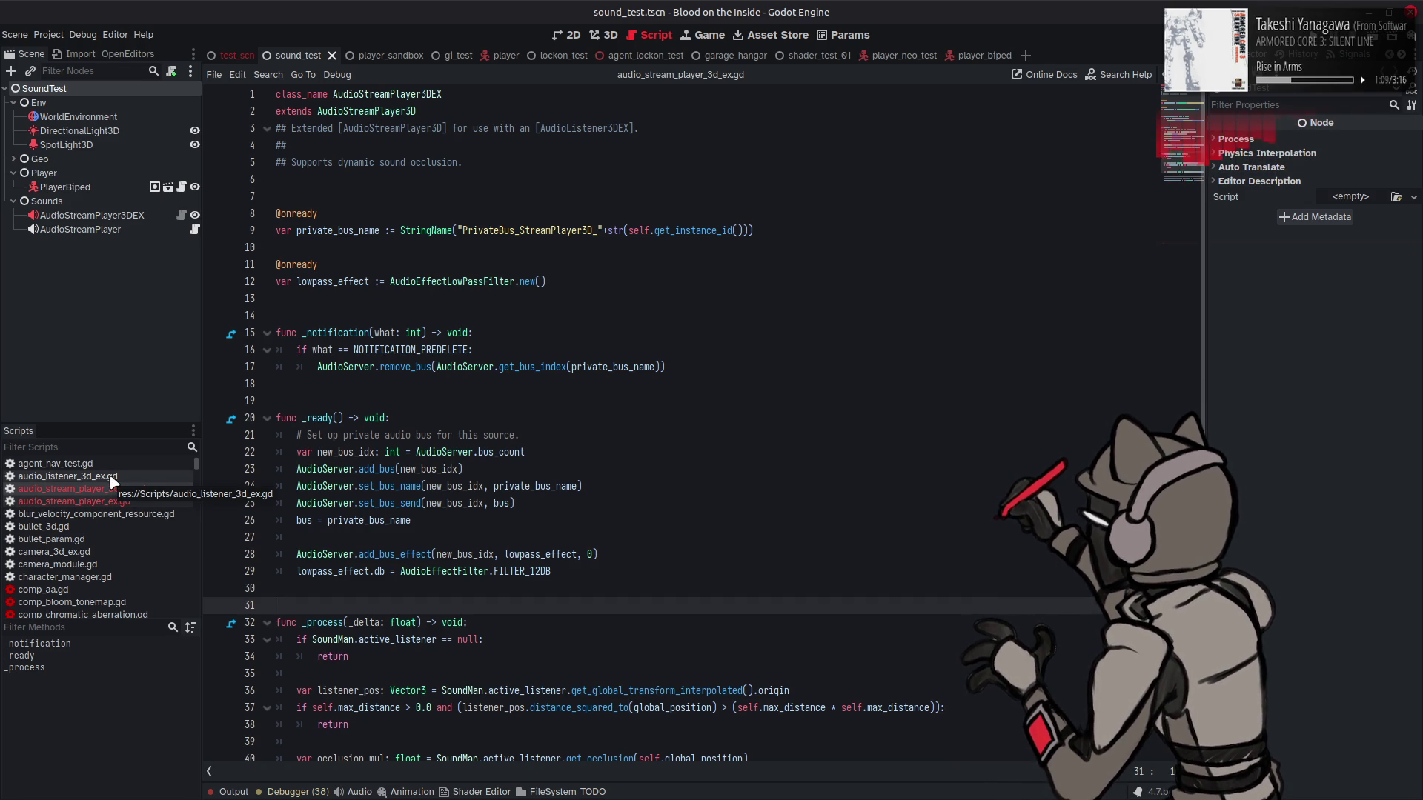
scroll(592, 430, "down", 2)
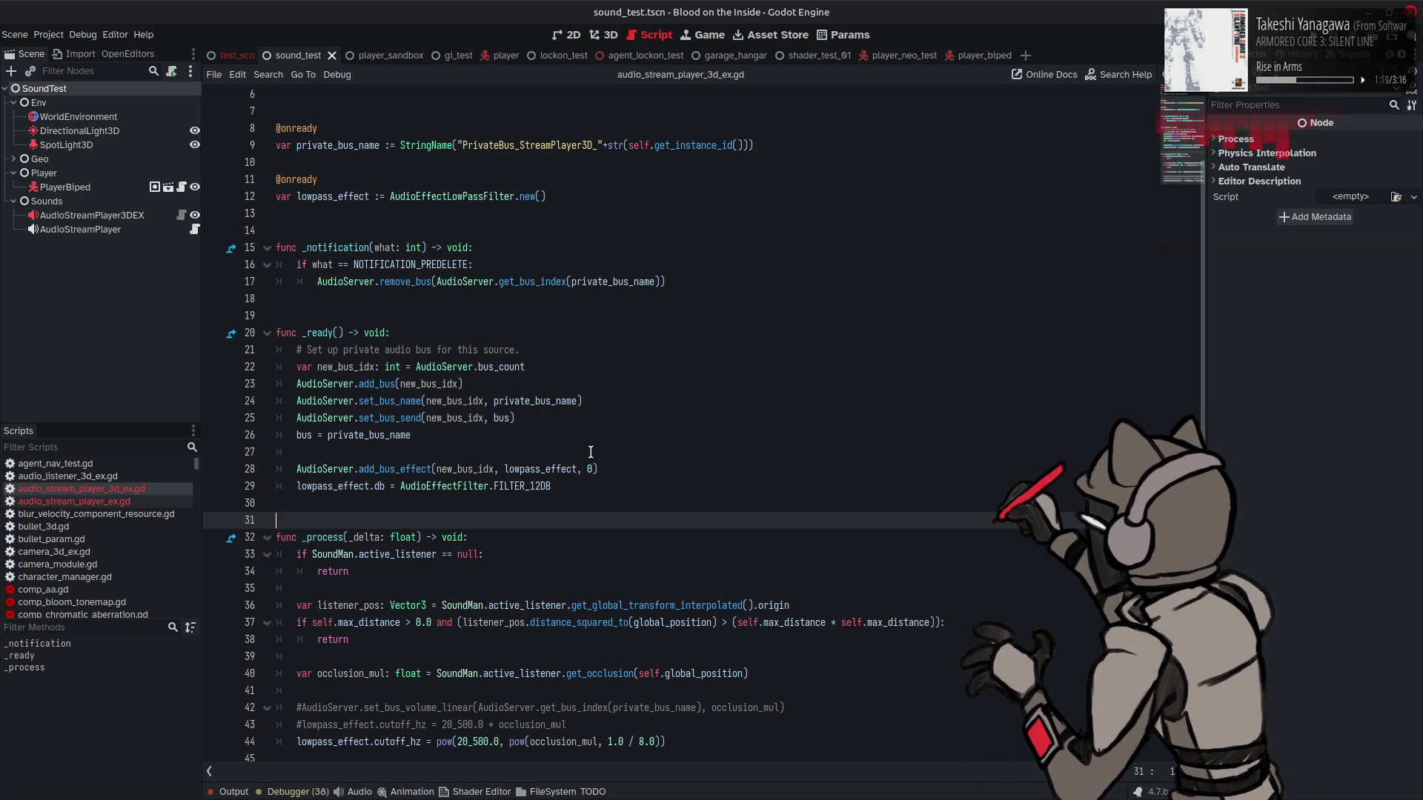
Step: In audio_listener_3d_ex.gd, set SAMPLES_PER_TICK to 128 and OCCLUSION_MAX to 0.9, then save
left_click(100, 478)
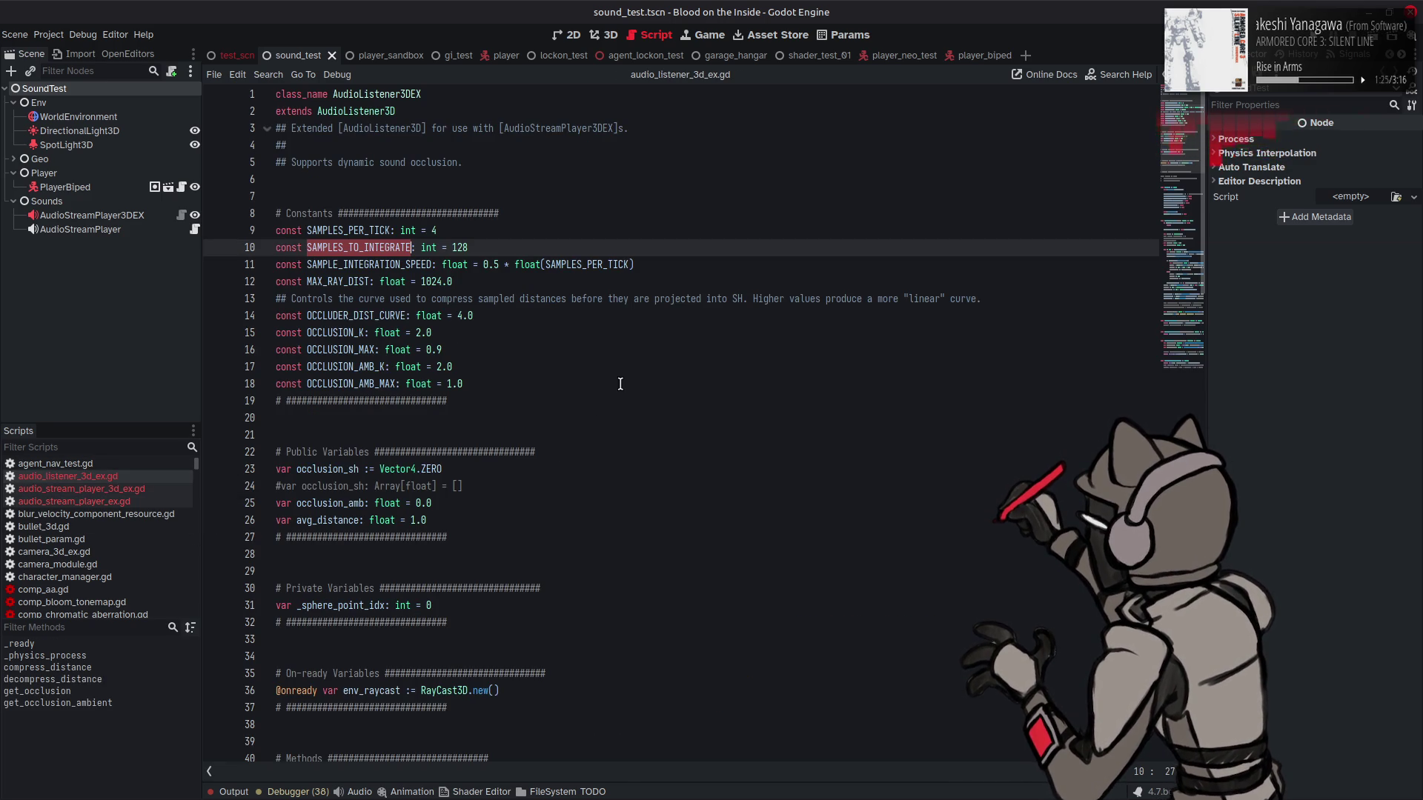
double_click(433, 230)
type("128")
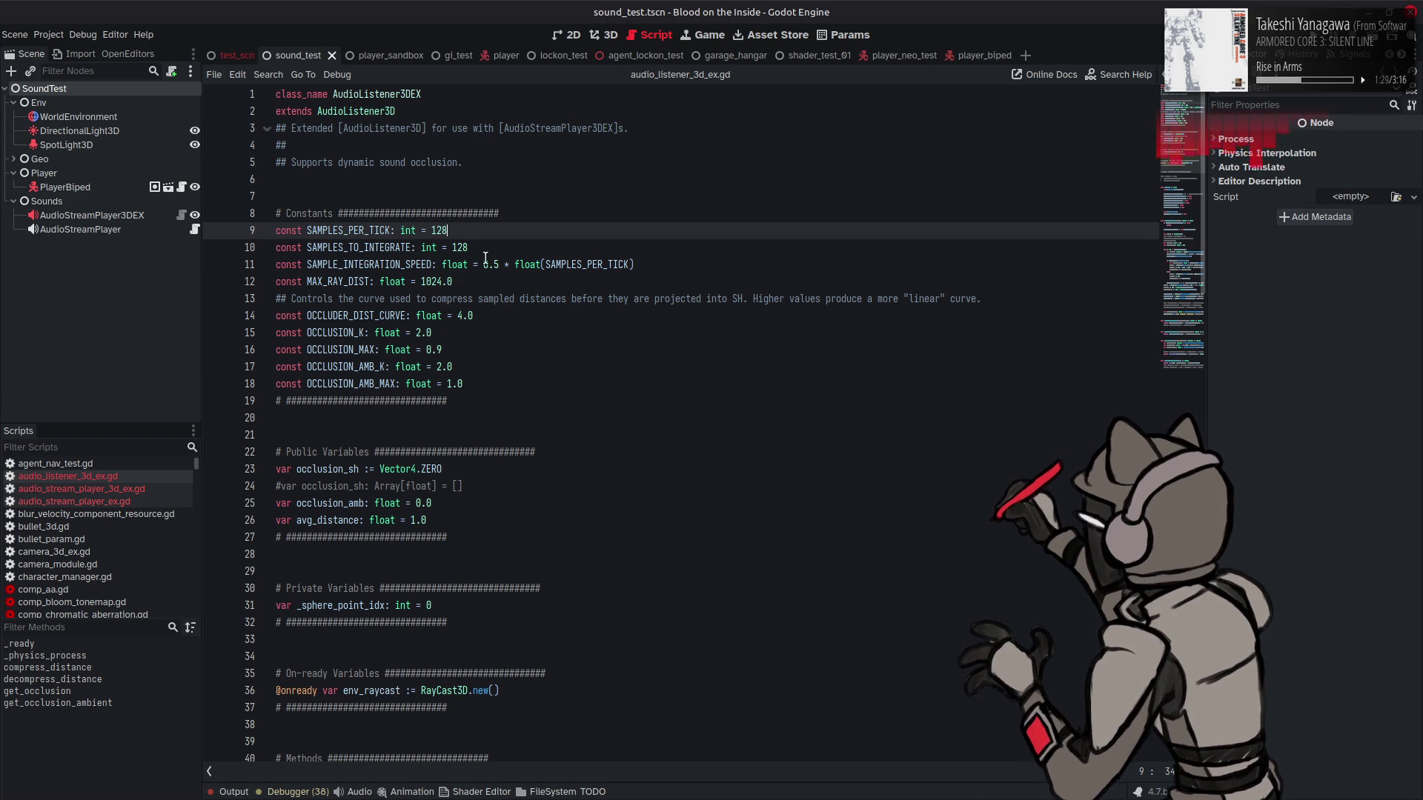
left_click(592, 349)
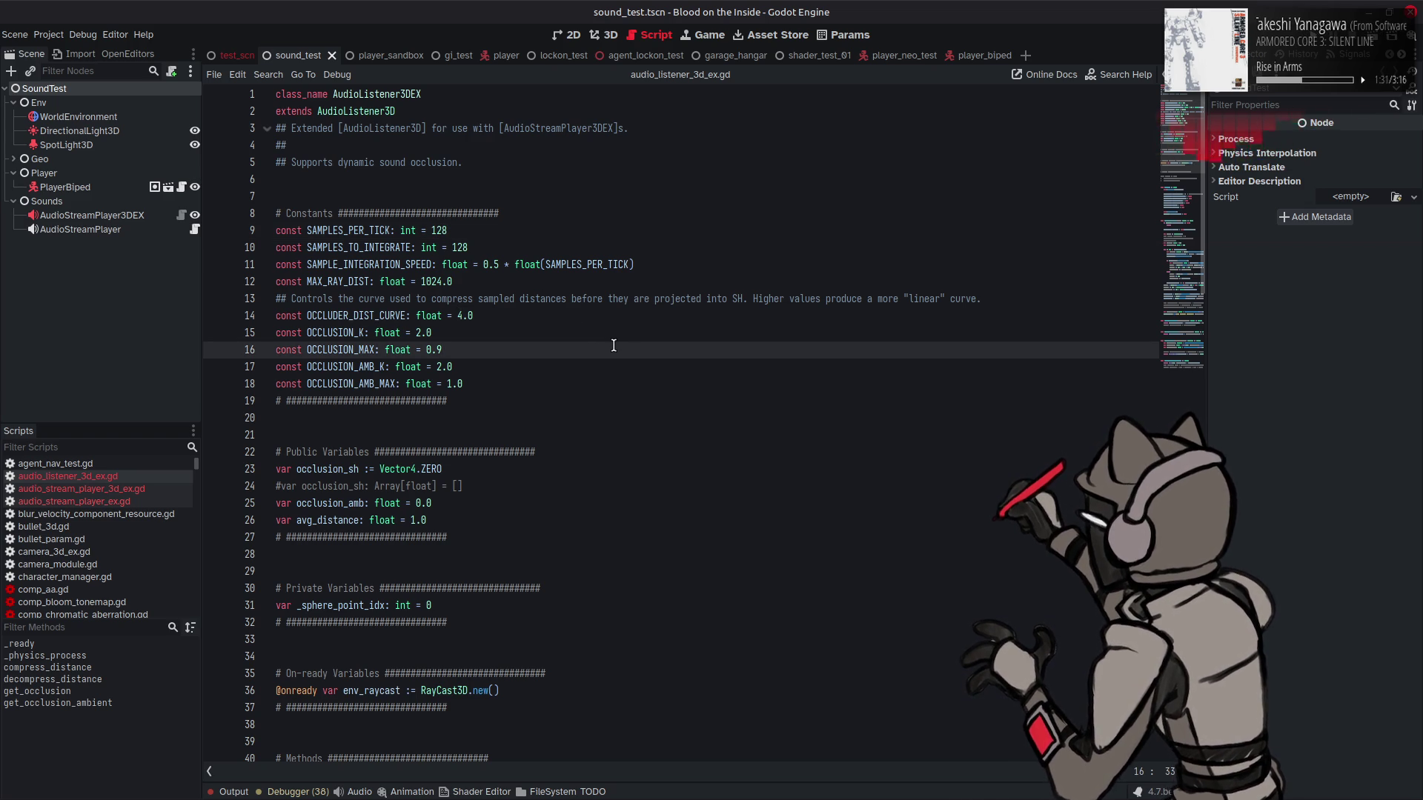
key("ctrl+s")
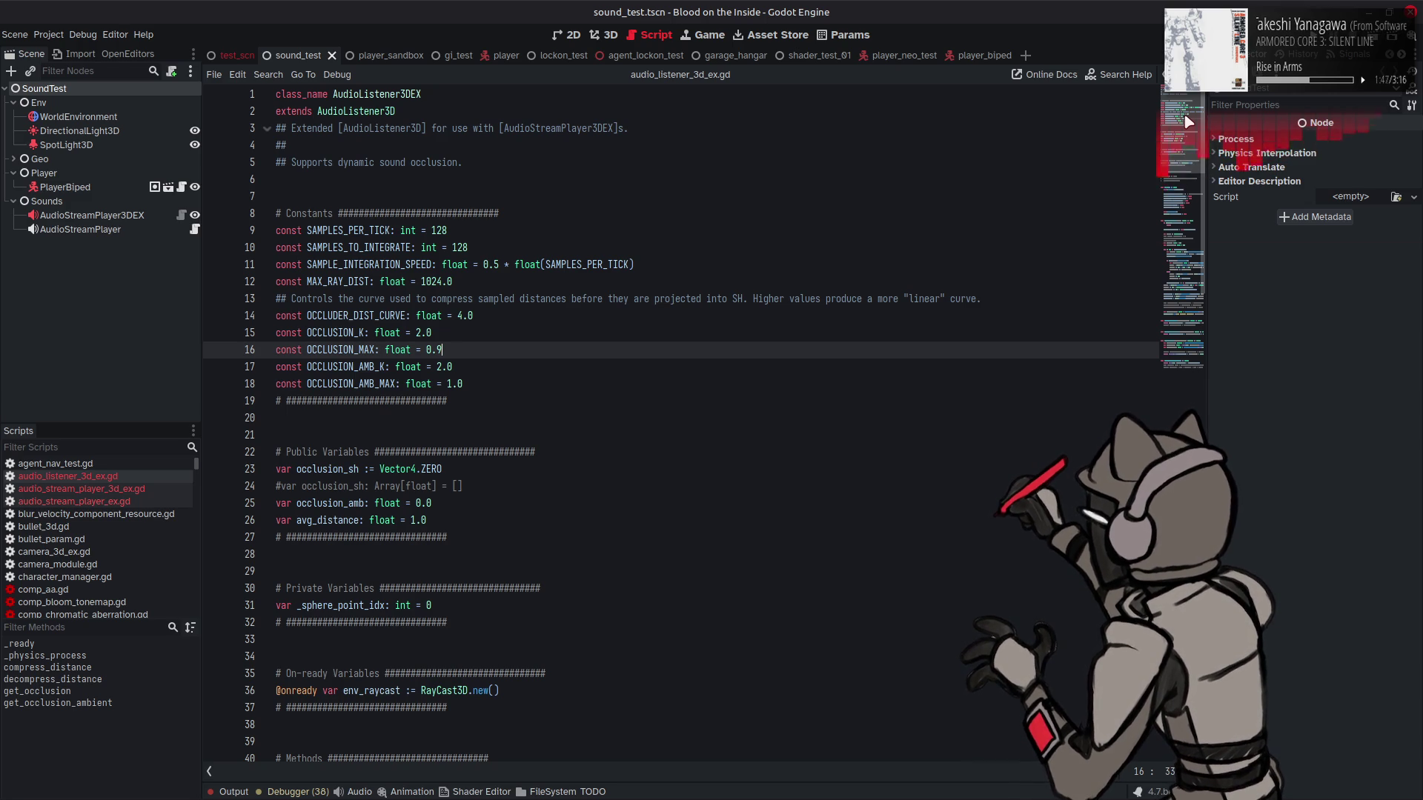
left_click_drag(1188, 121, 1186, 179)
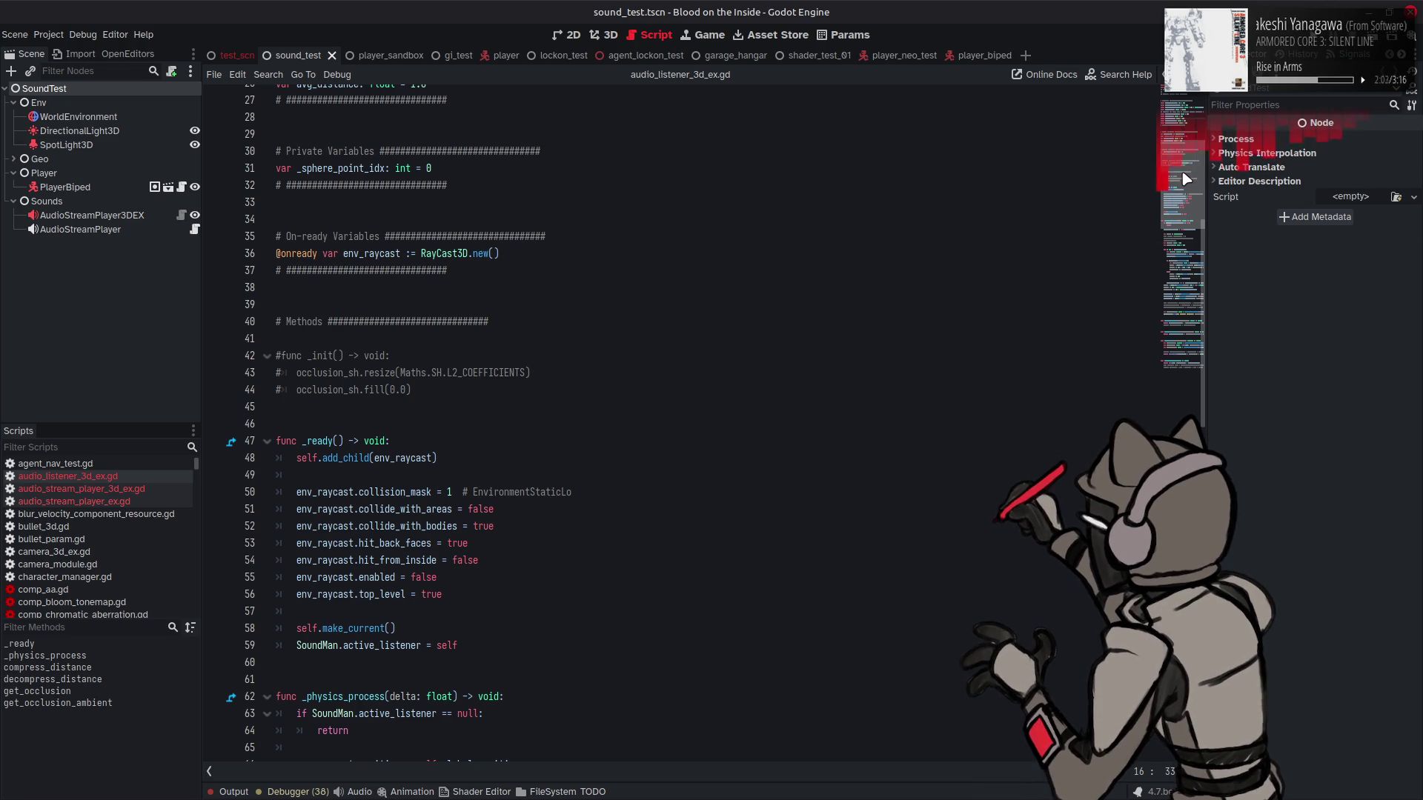
left_click_drag(1187, 178, 1193, 119)
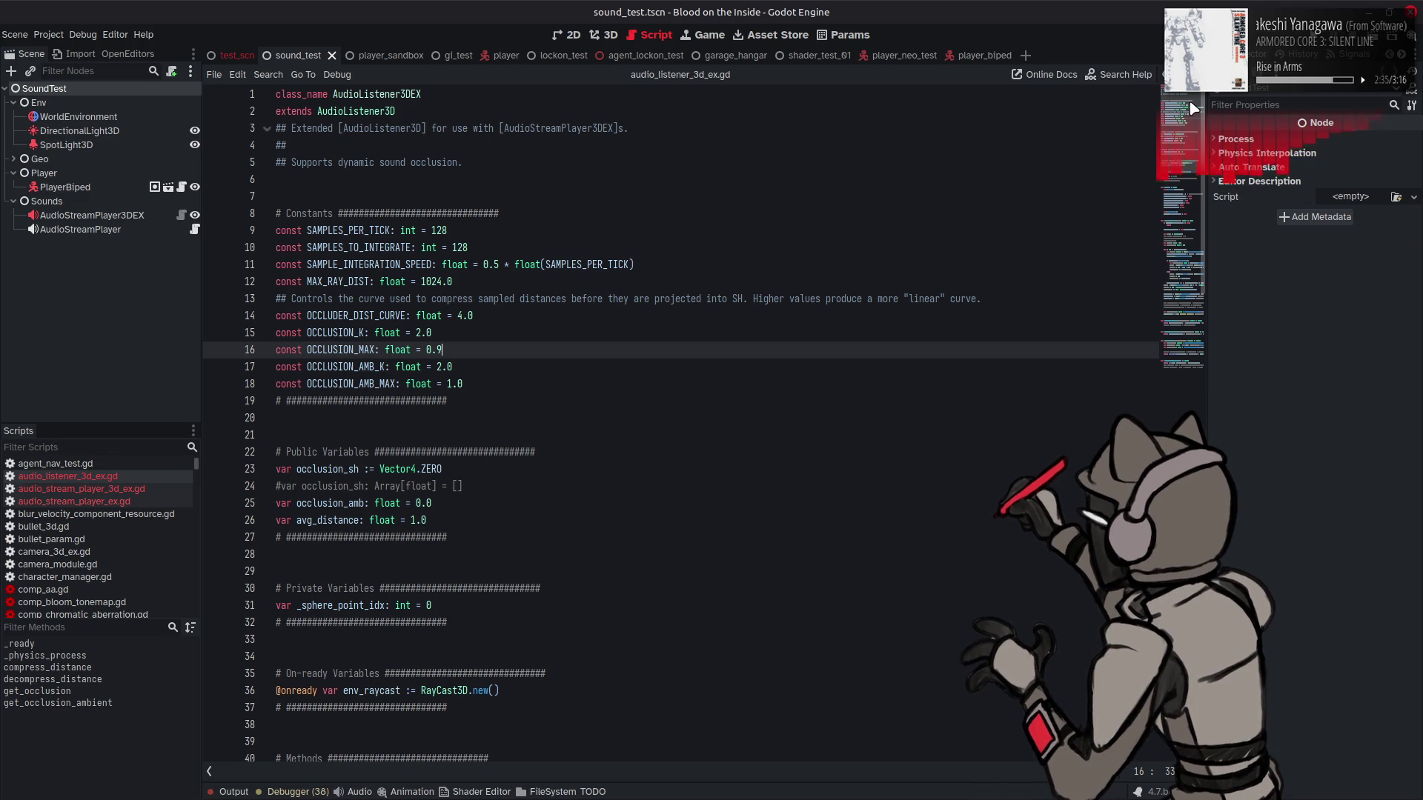
Step: Scroll through _physics_process and highlight the uses of new_avg_dist and occlusion_sh
scroll(625, 316, "down", 5)
scroll(625, 316, "down", 4)
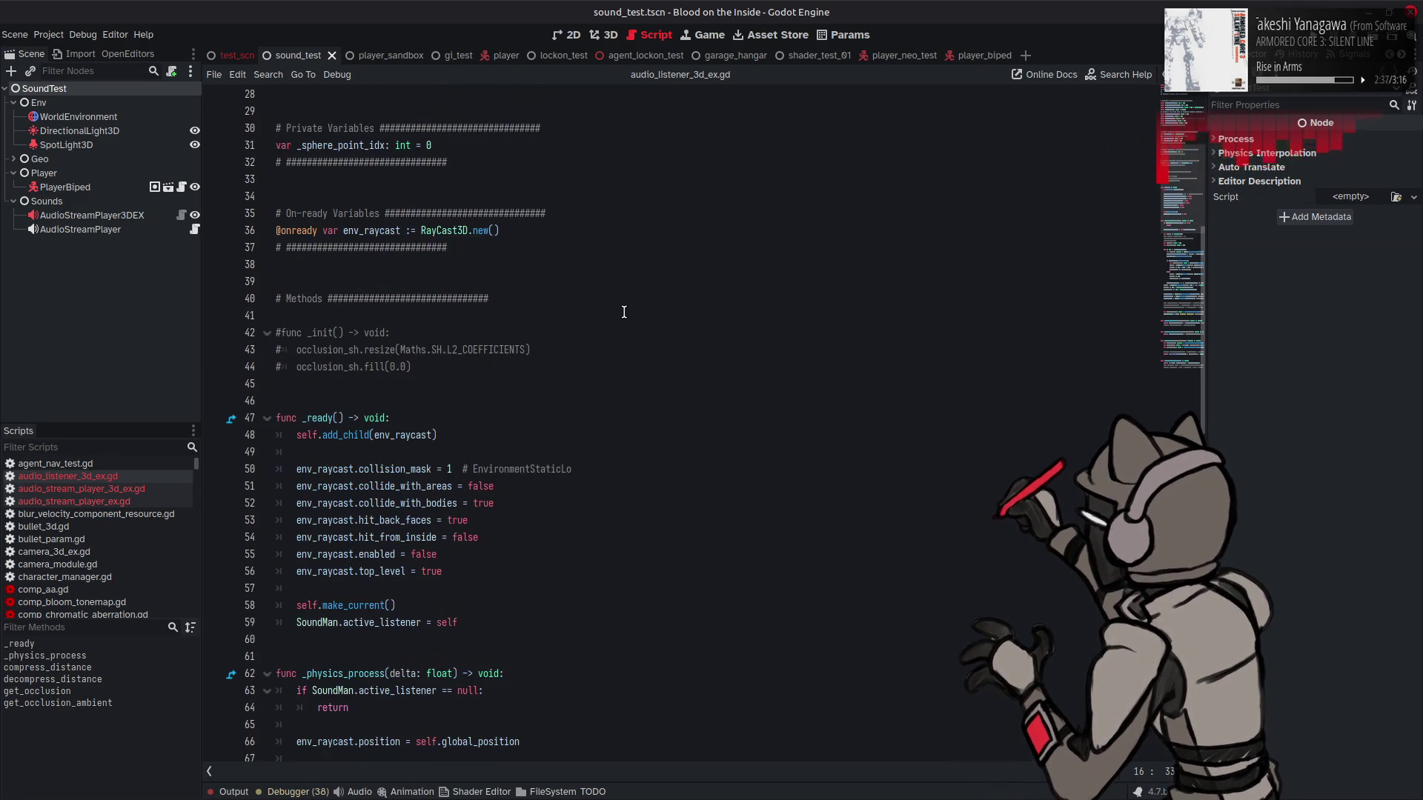
scroll(638, 316, "down", 3)
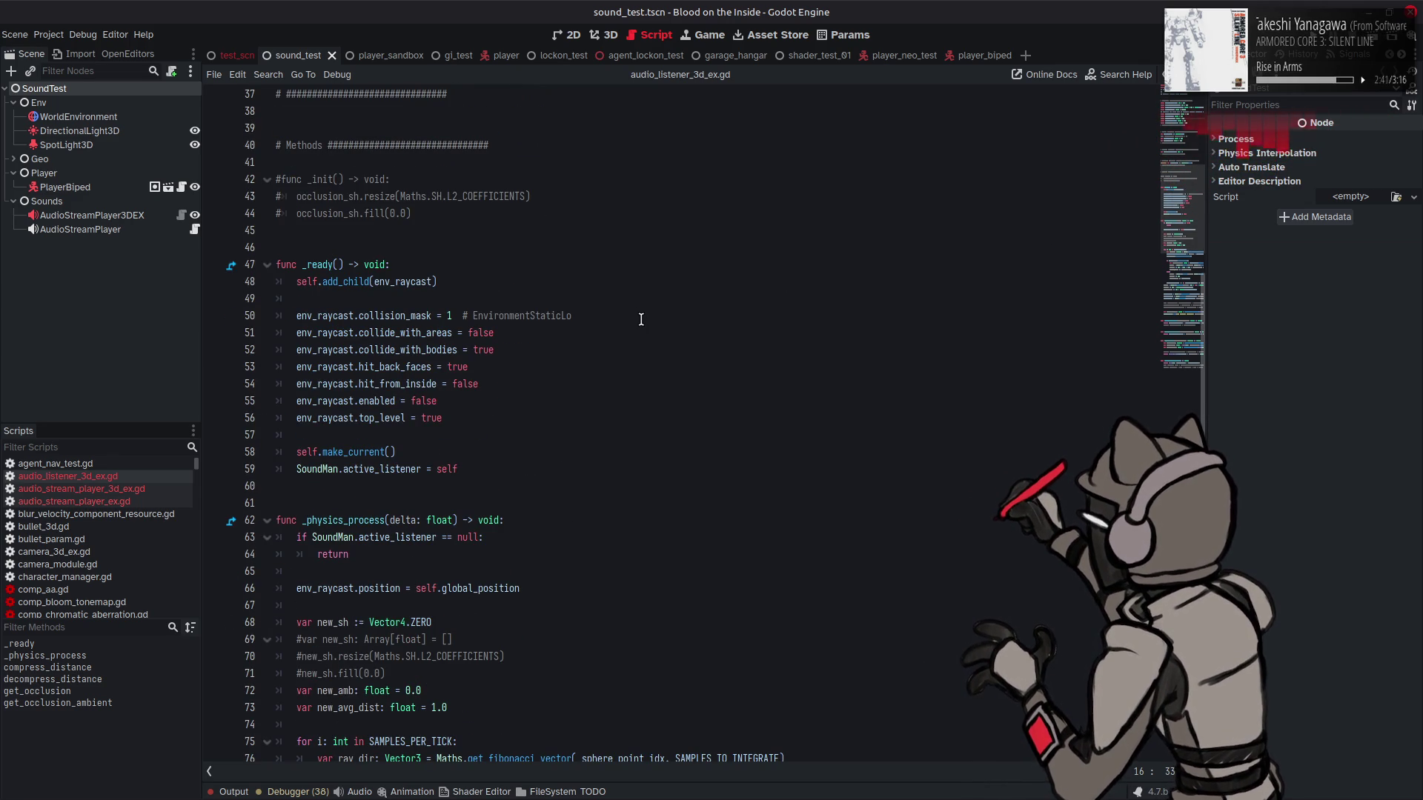
scroll(647, 328, "down", 2)
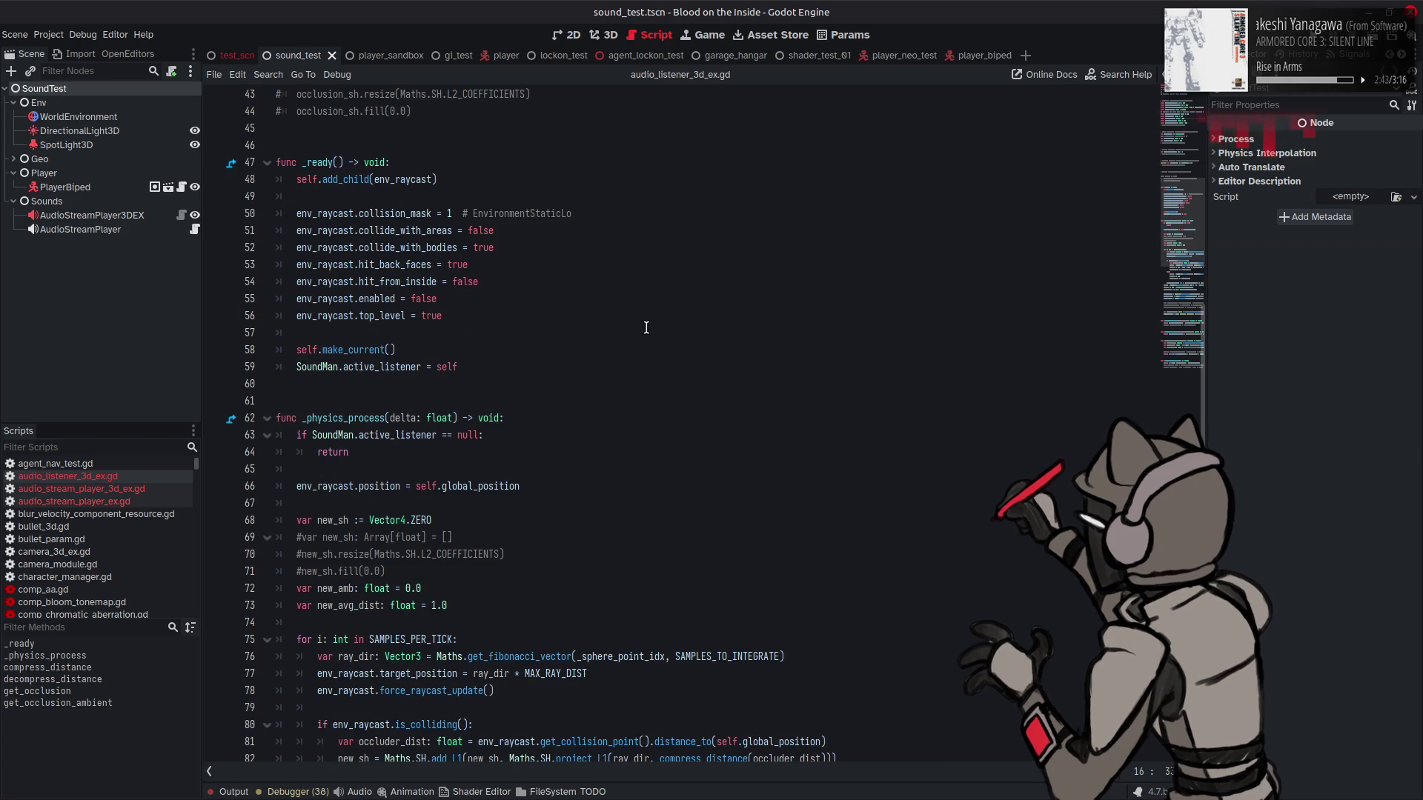
scroll(647, 328, "down", 4)
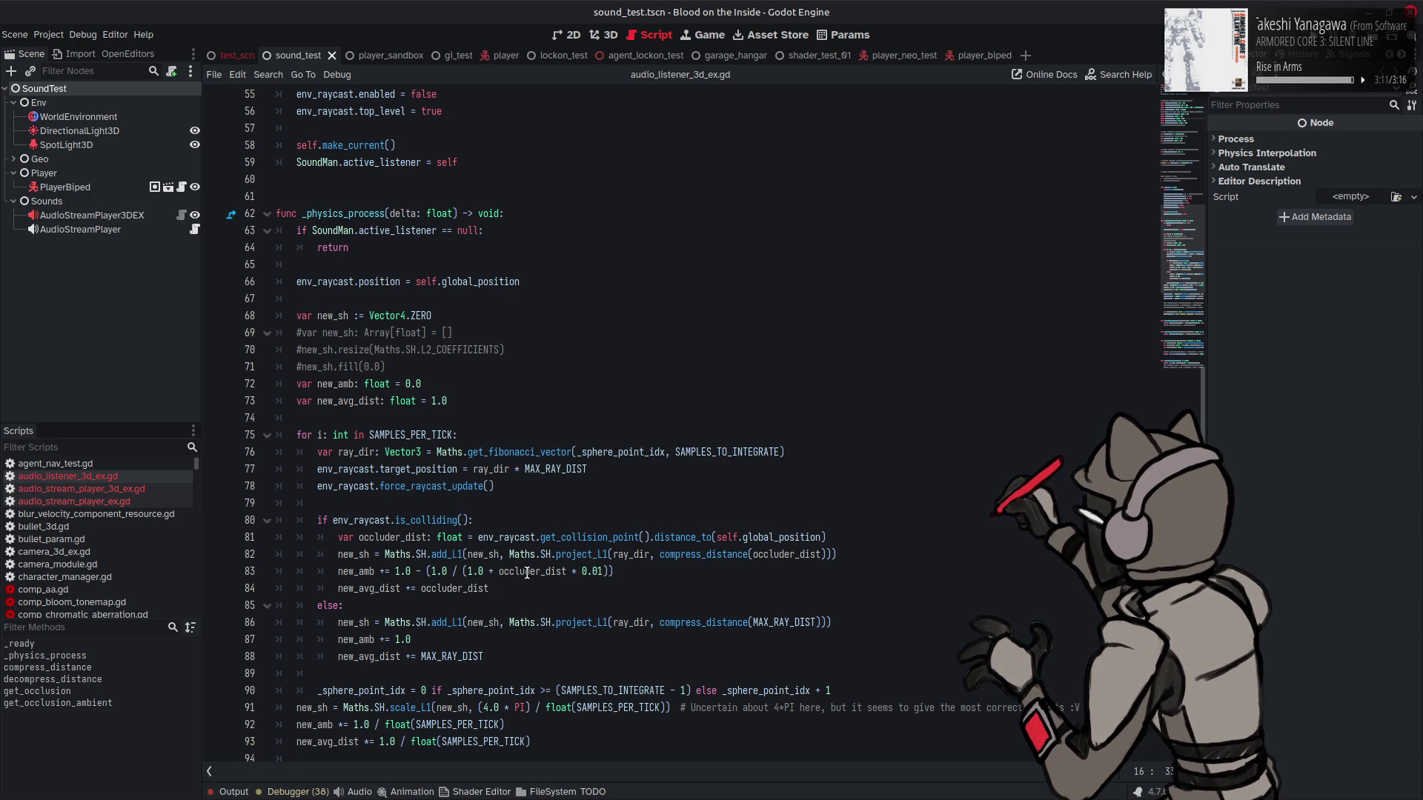
scroll(524, 571, "down", 2)
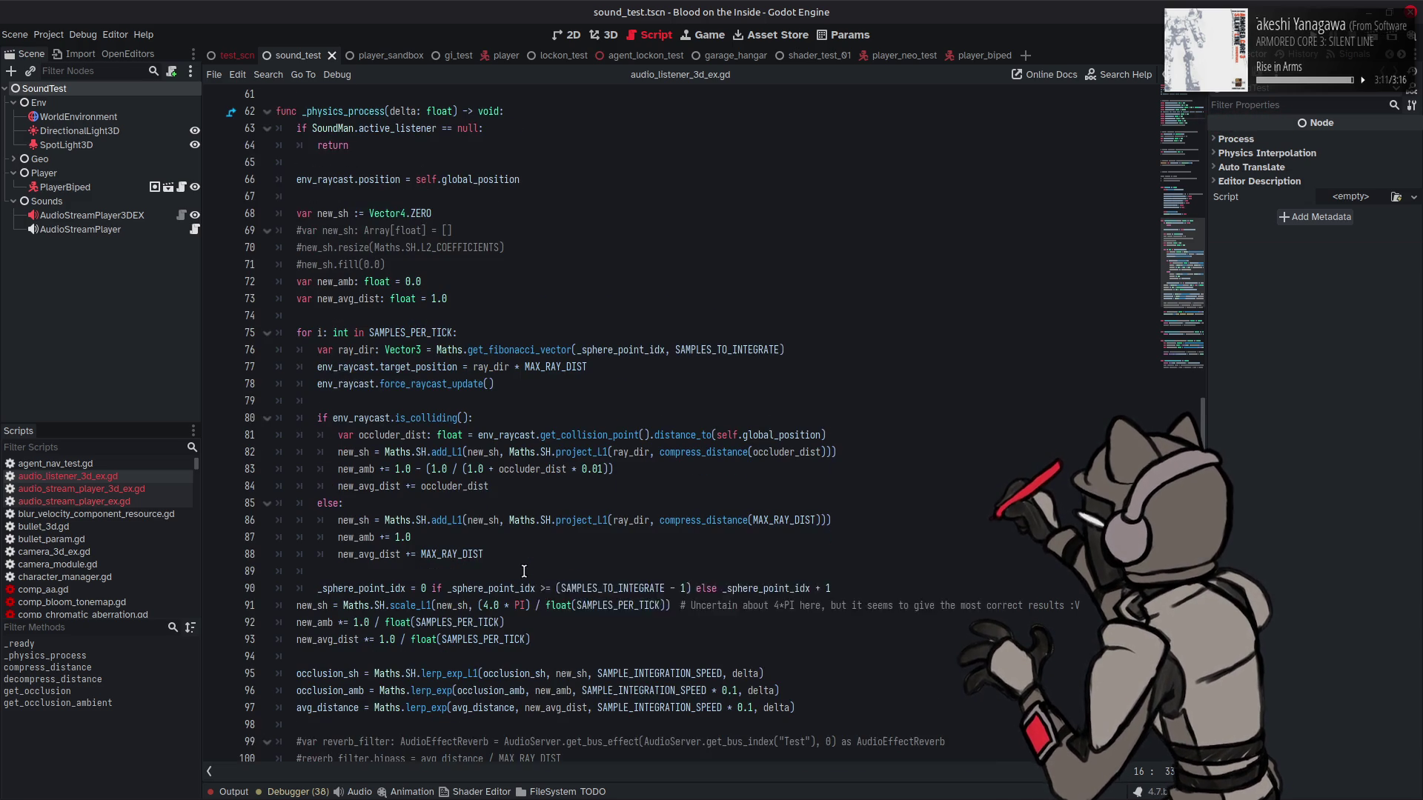
left_click(327, 639)
double_click(328, 642)
scroll(400, 503, "down", 5)
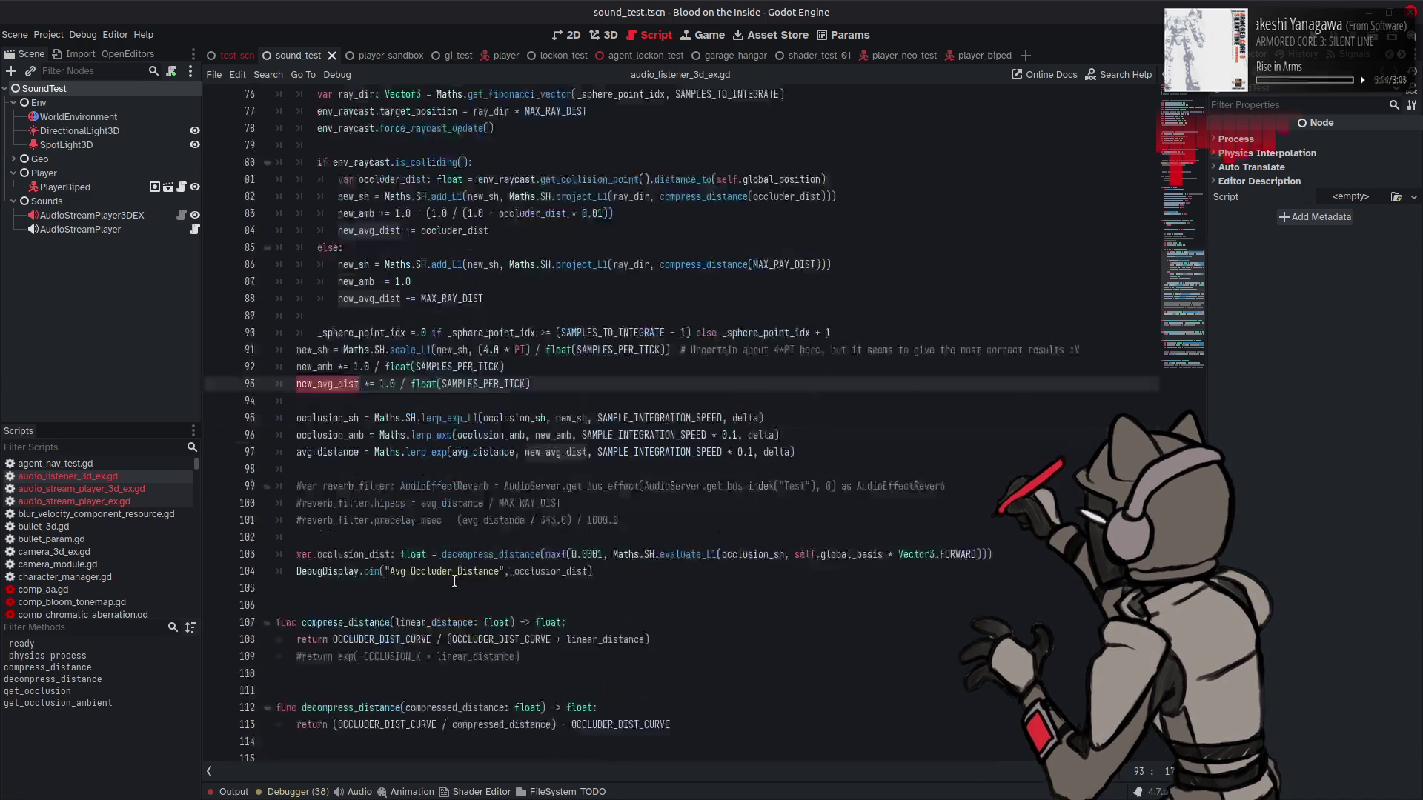
double_click(338, 419)
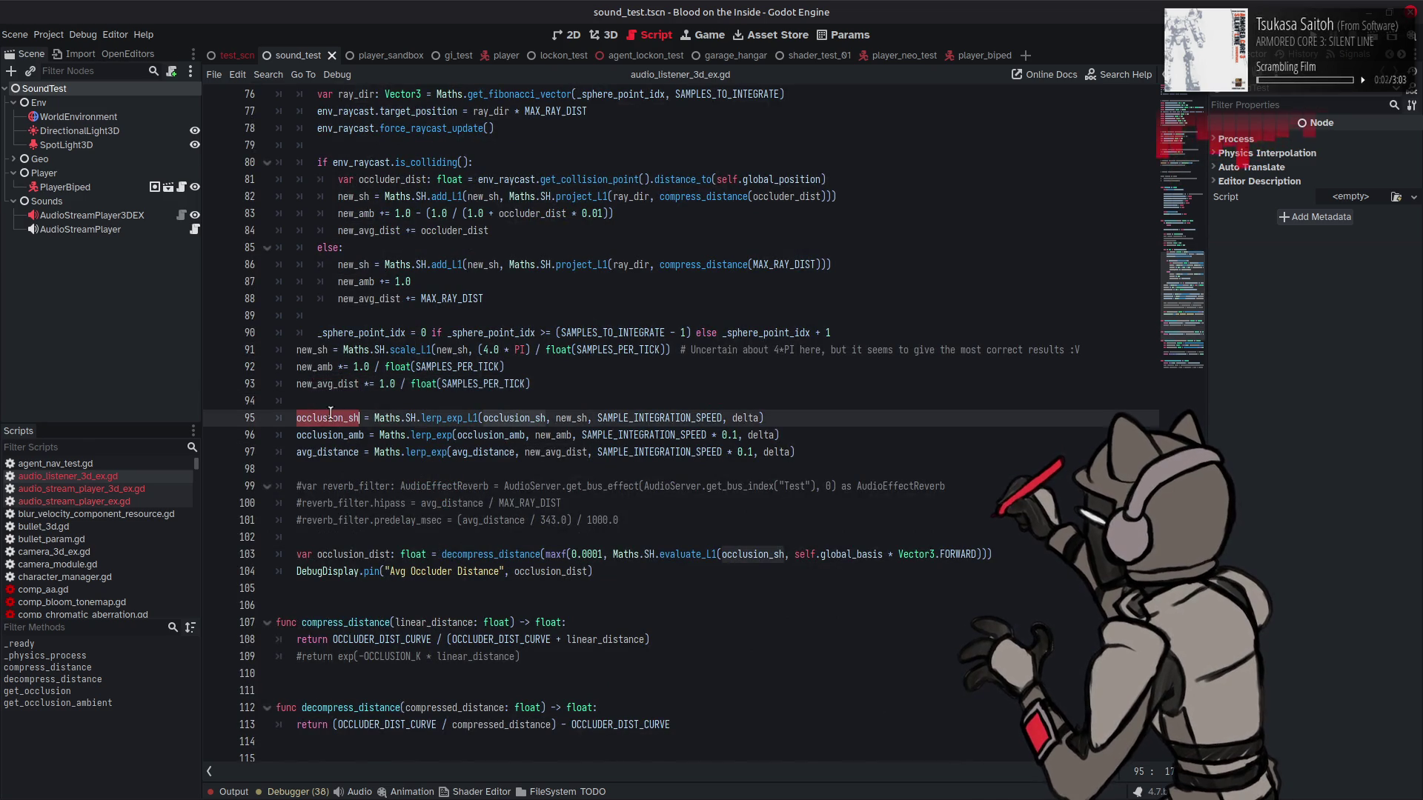
Step: Highlight occlusion_amb on line 126, then select avg_distance on line 97
scroll(400, 422, "down", 4)
scroll(404, 417, "down", 1)
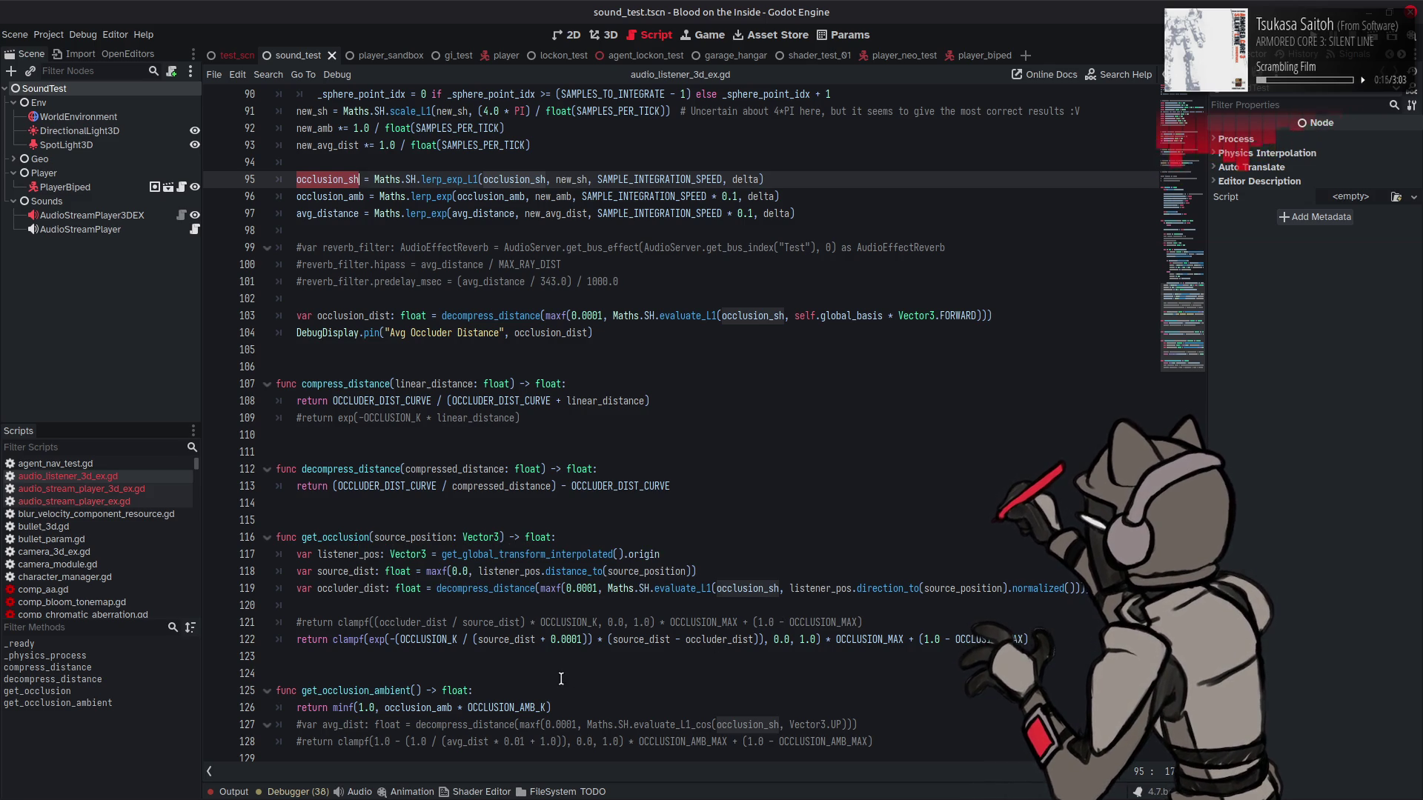
double_click(425, 709)
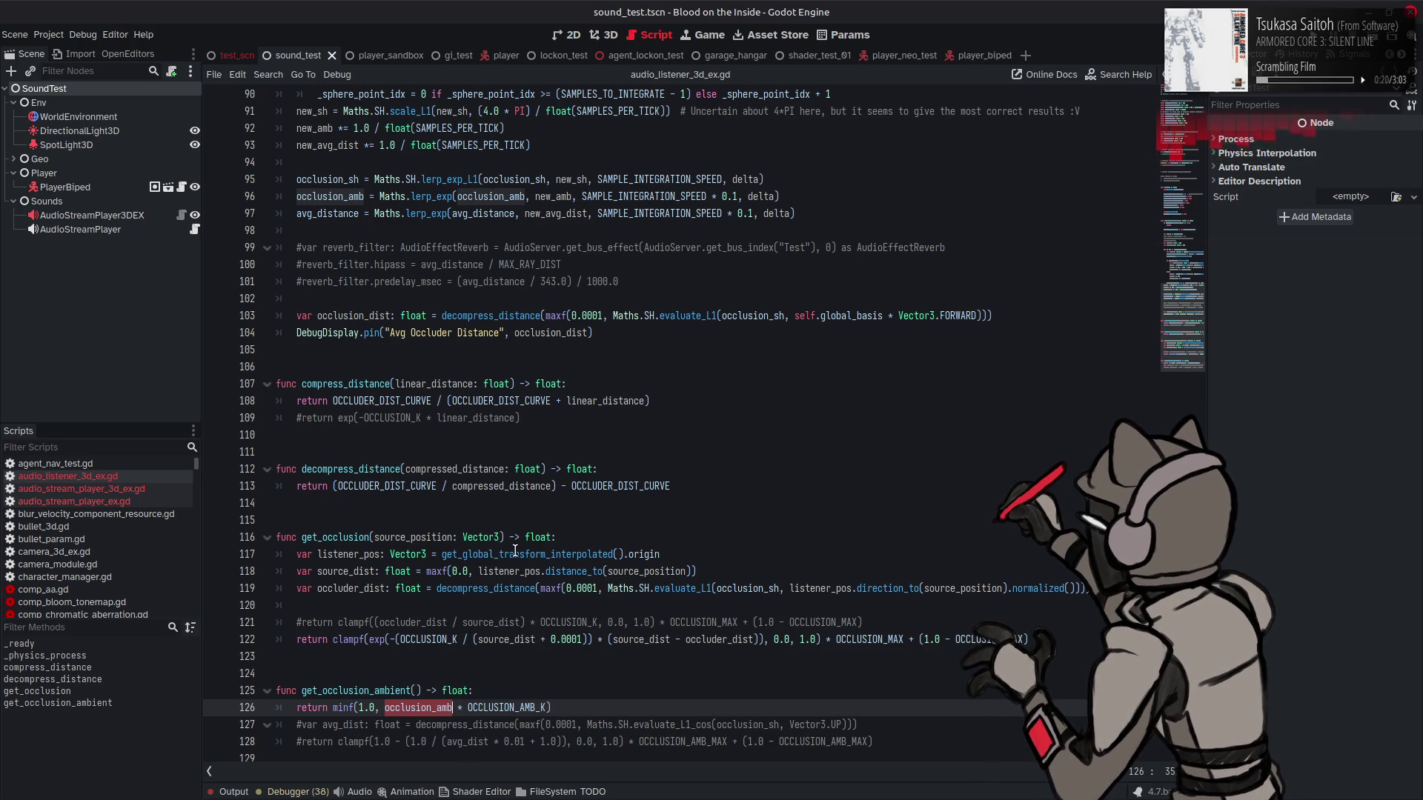
double_click(340, 215)
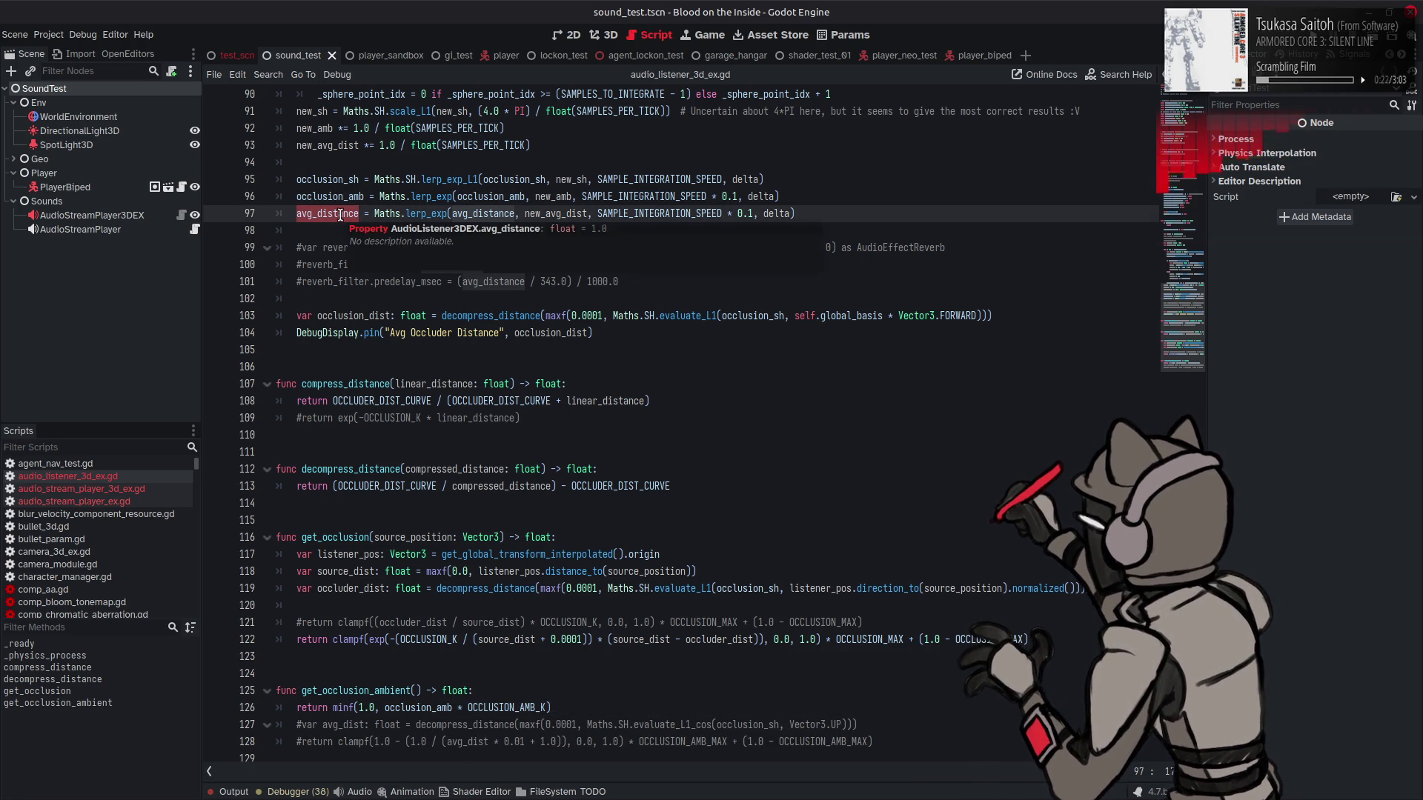
Step: Search for avg_distance, step through its matches, and close the Find bar
key("ctrl+f")
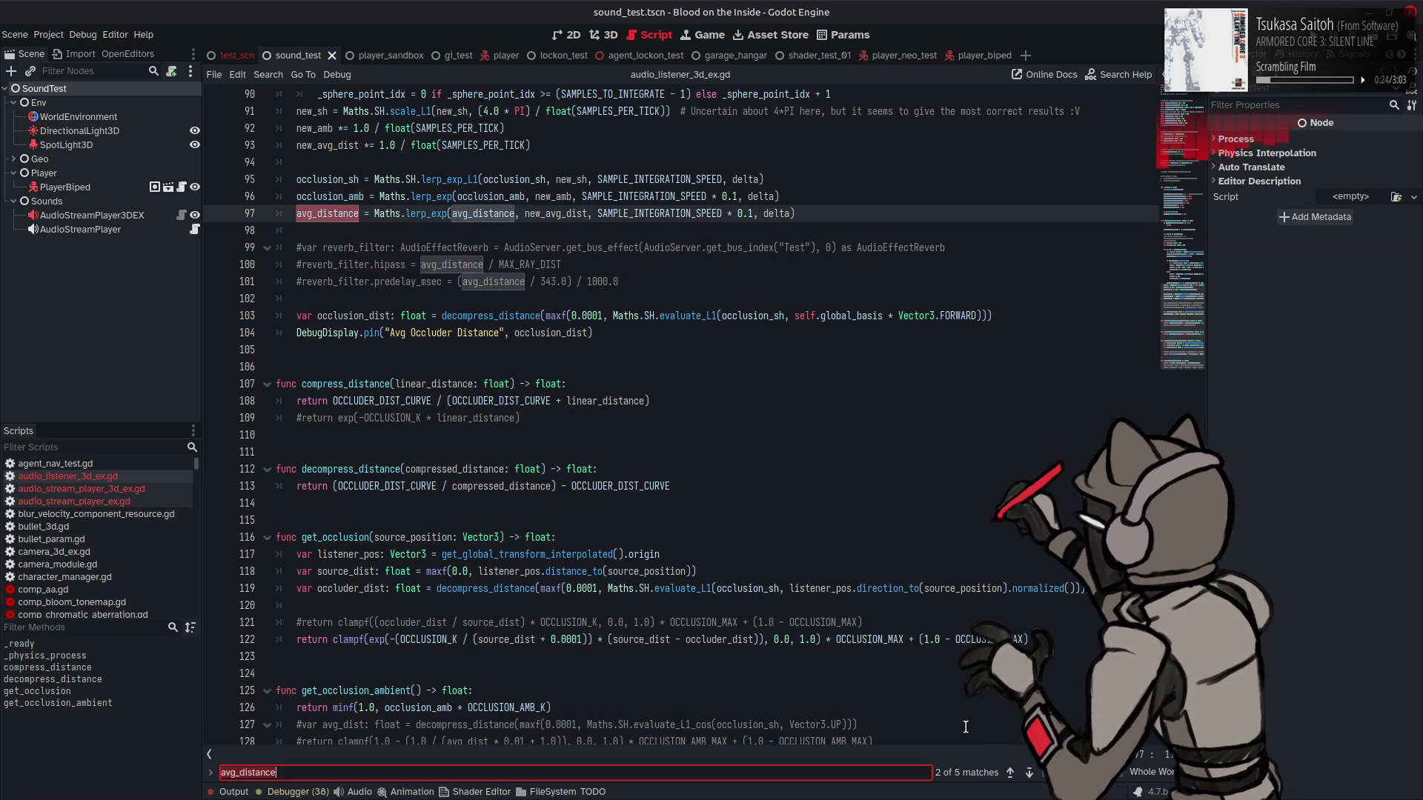
left_click(1025, 773)
left_click(1024, 773)
left_click(1024, 773)
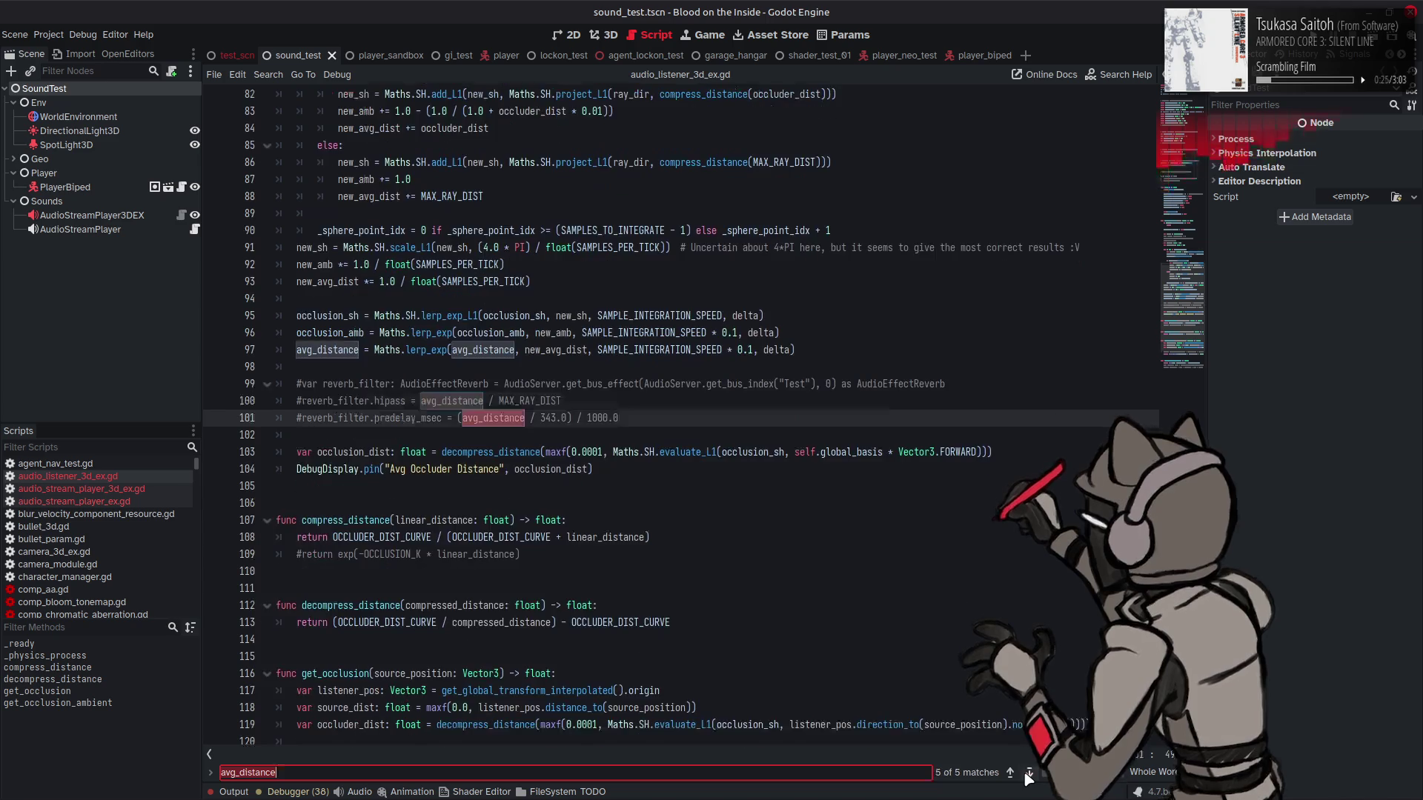
left_click(1026, 773)
left_click(1026, 773)
key("Escape")
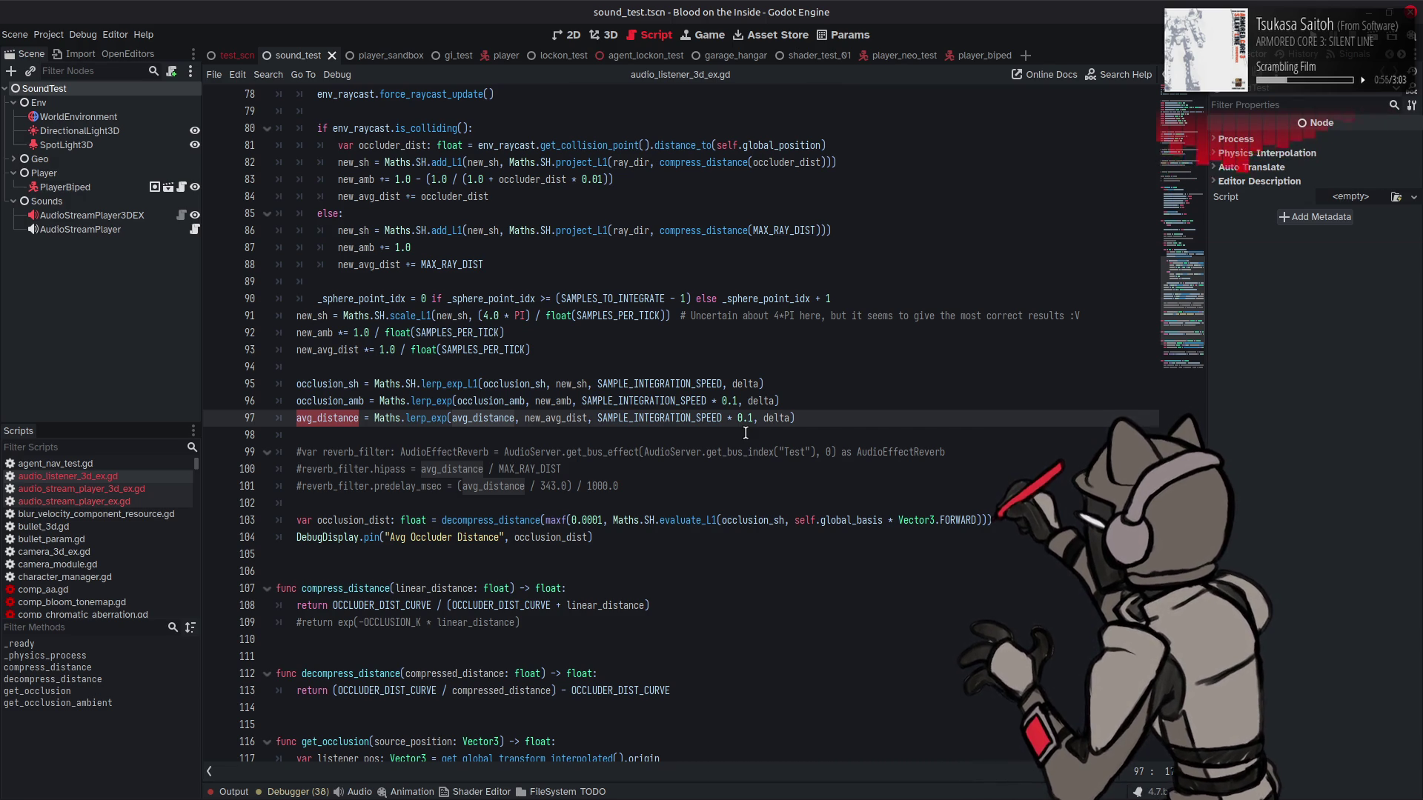
scroll(745, 433, "up", 4)
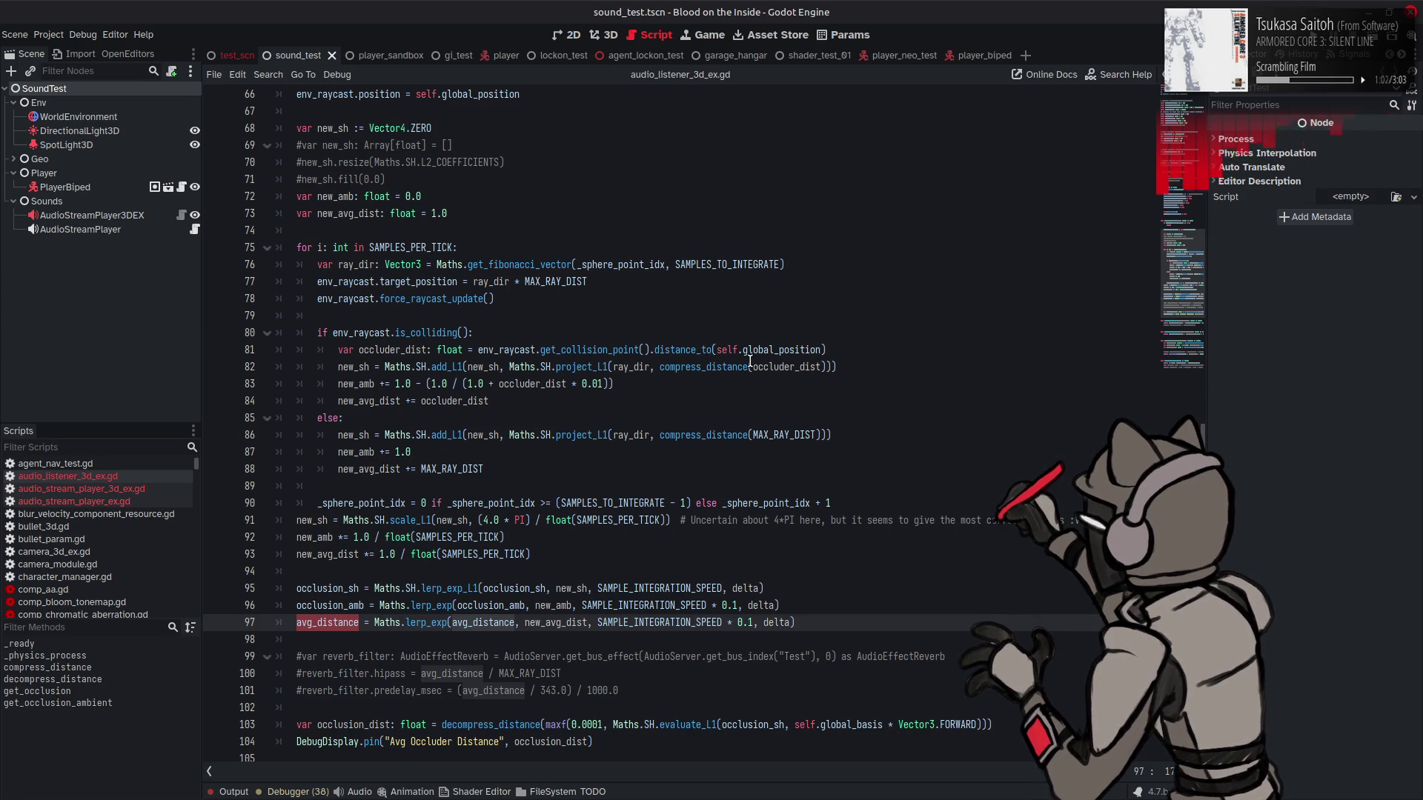
mouse_move(751, 361)
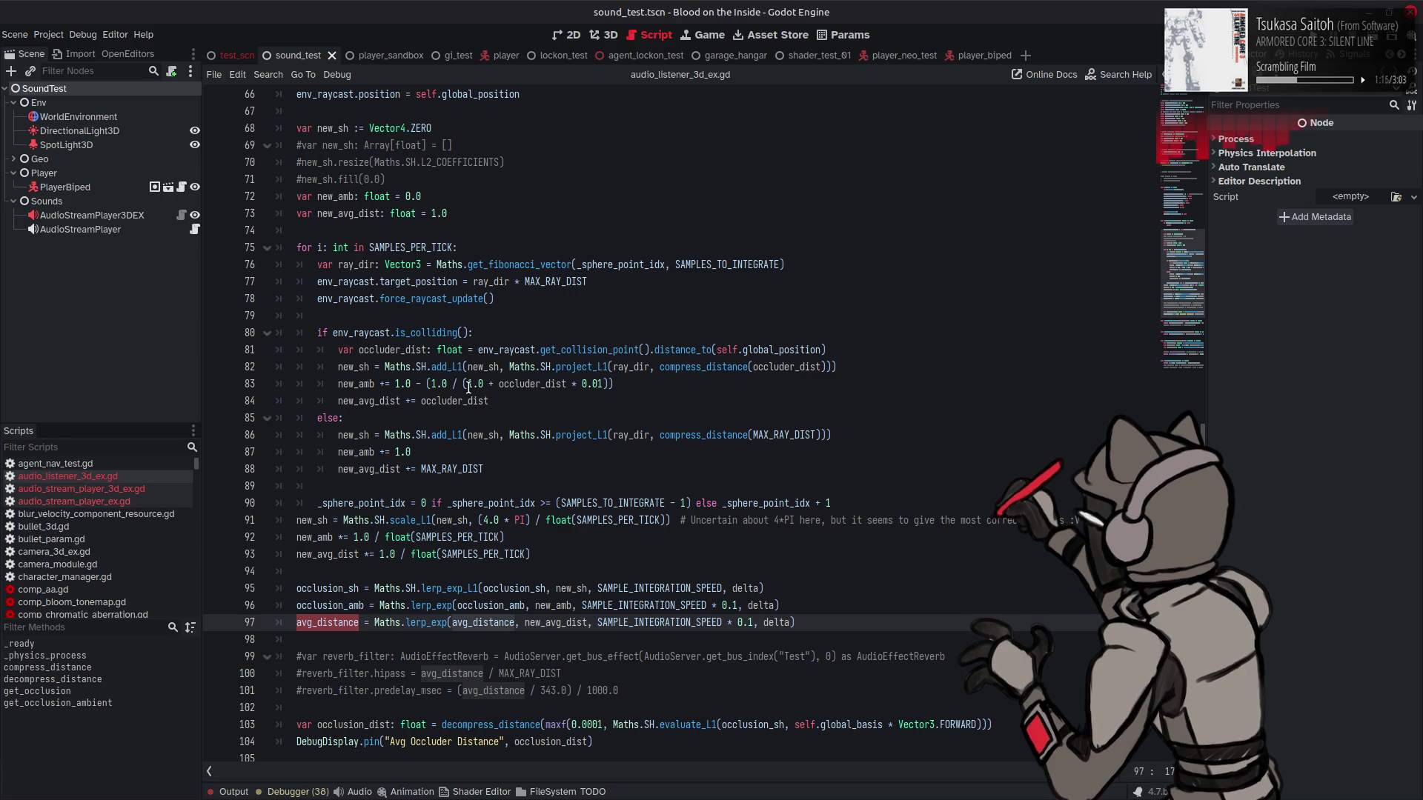
double_click(444, 364)
double_click(483, 367)
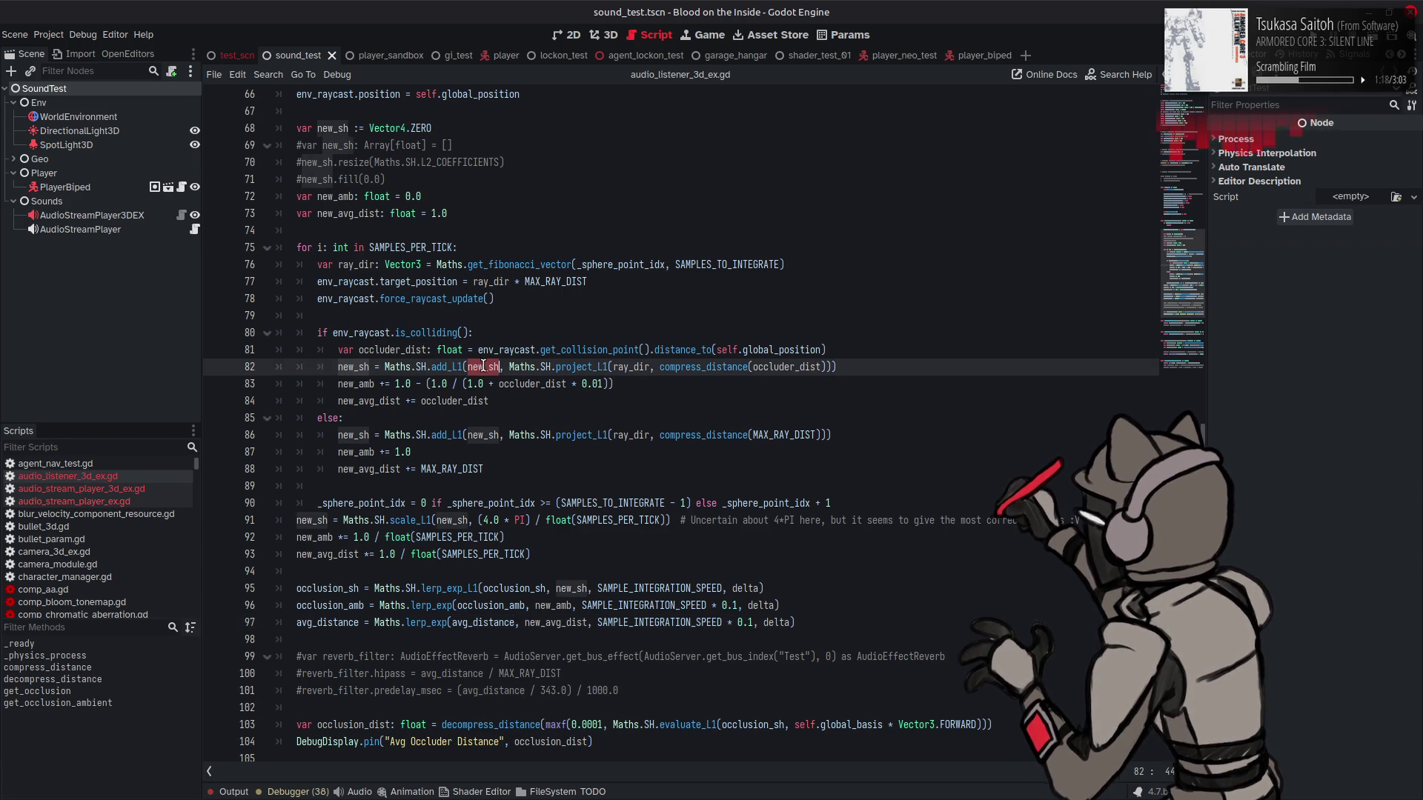
double_click(578, 367)
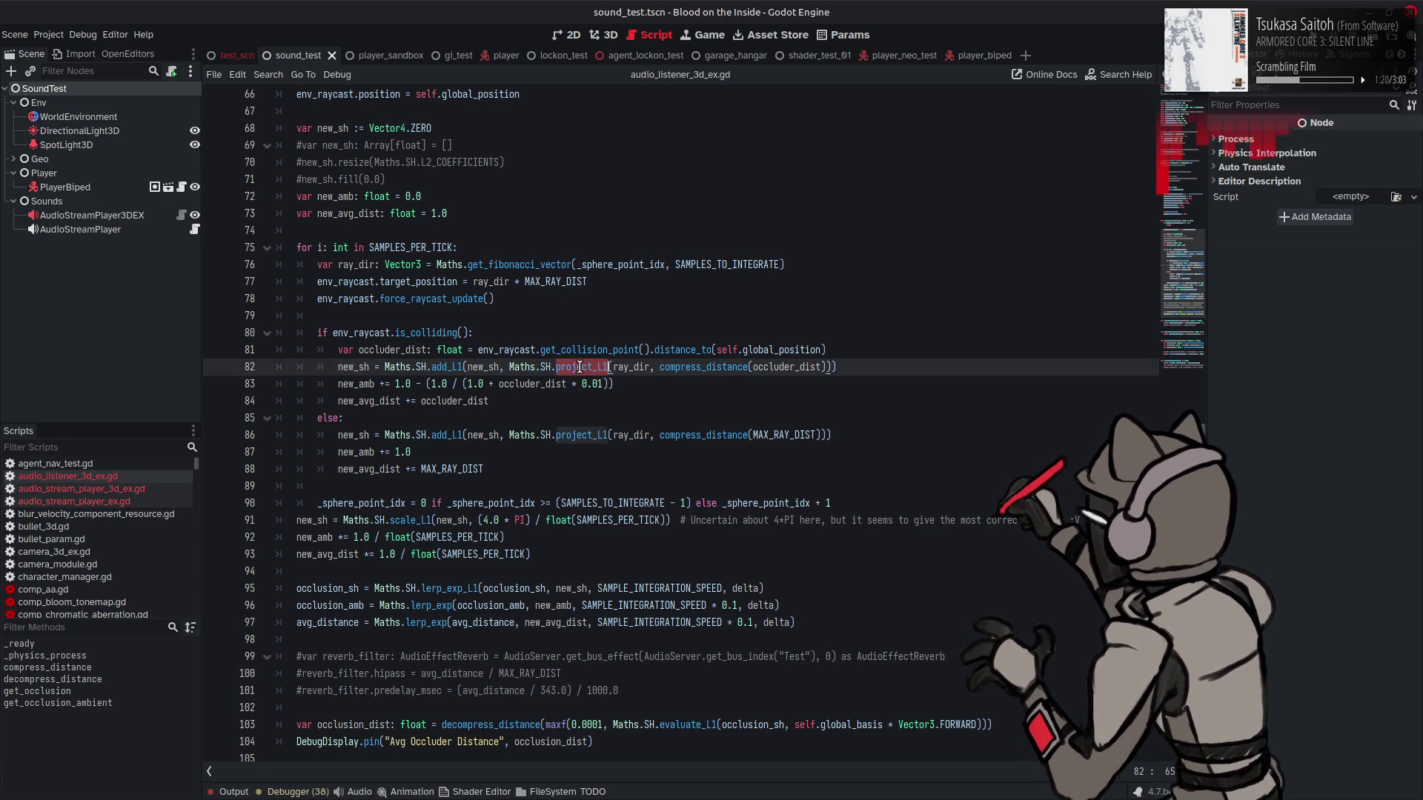
double_click(633, 367)
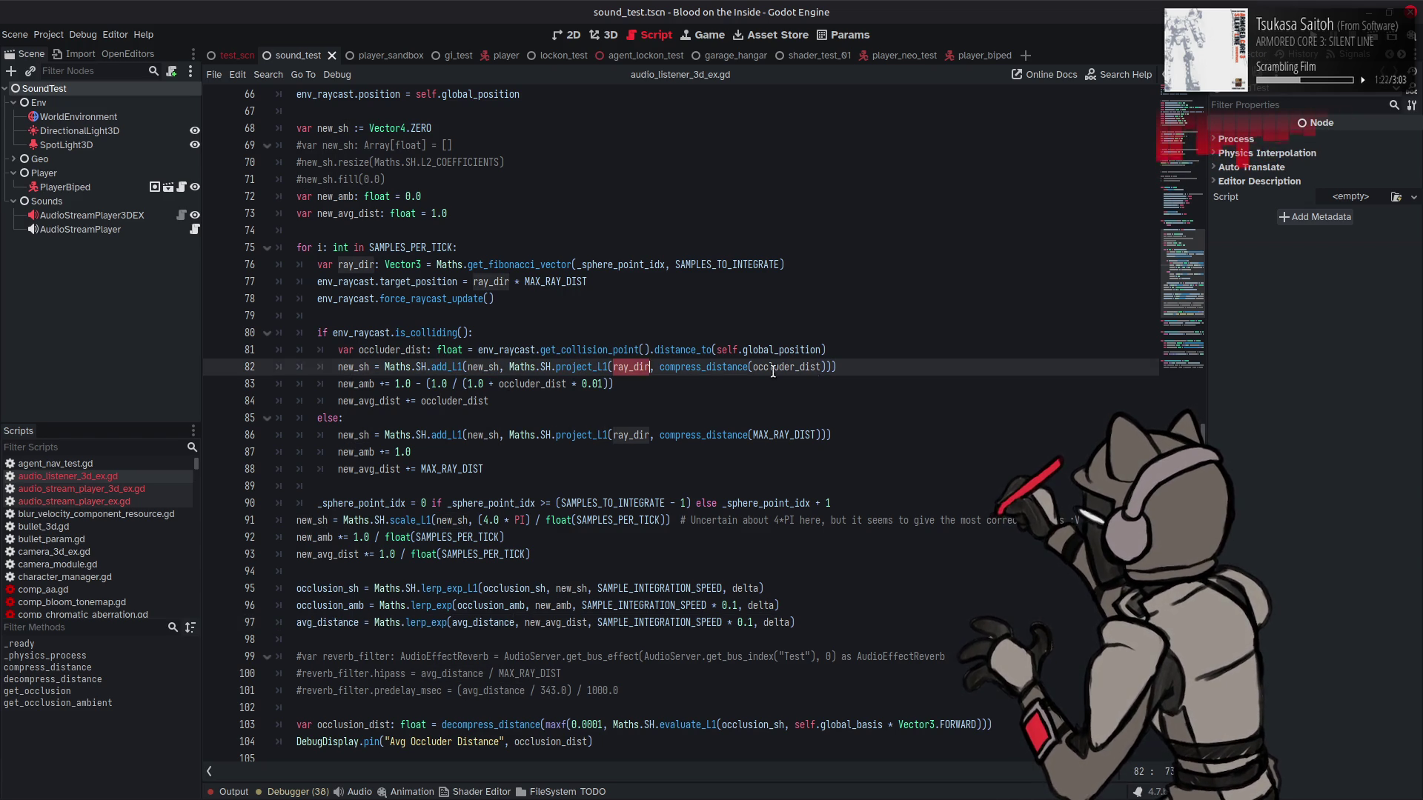
double_click(785, 369)
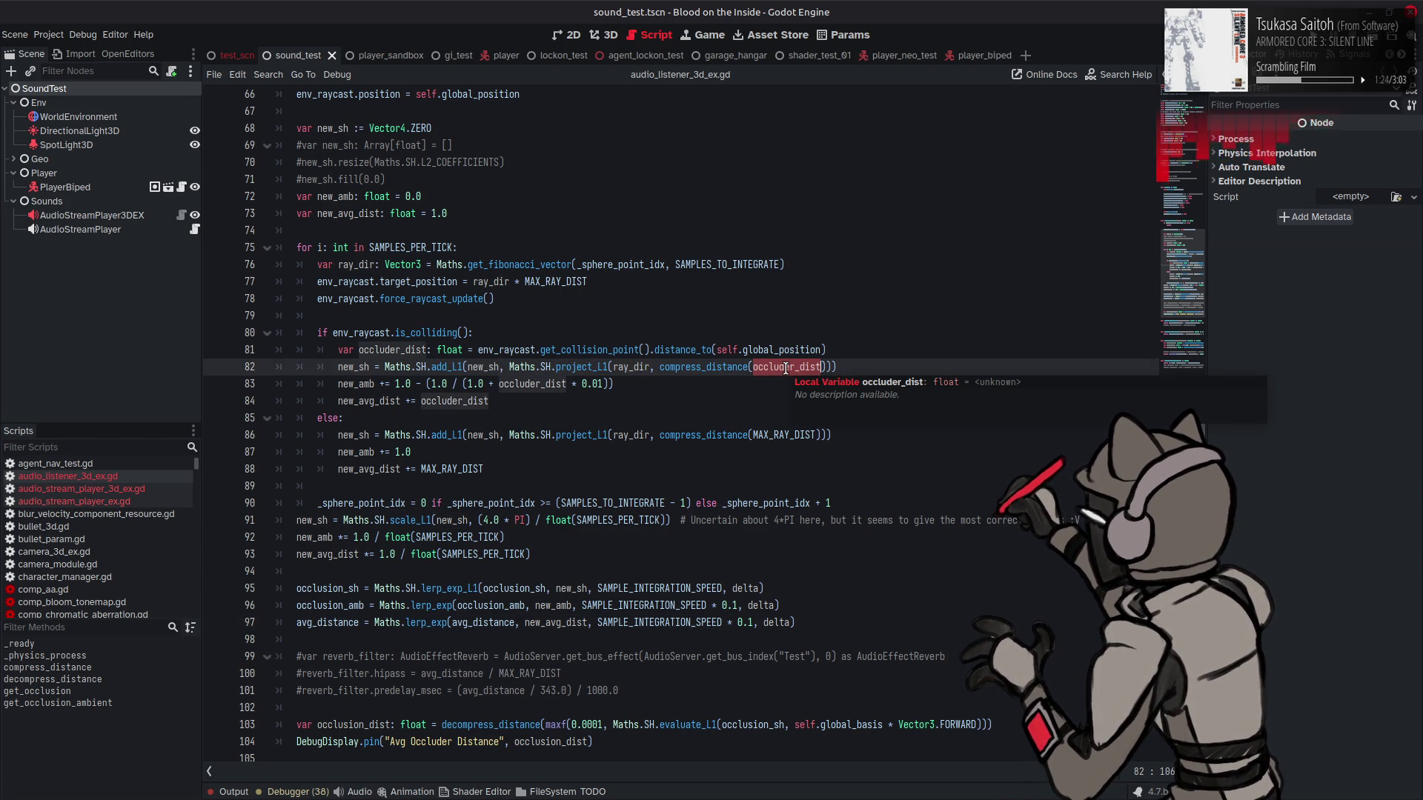
left_click(695, 367)
scroll(700, 367, "up", 15)
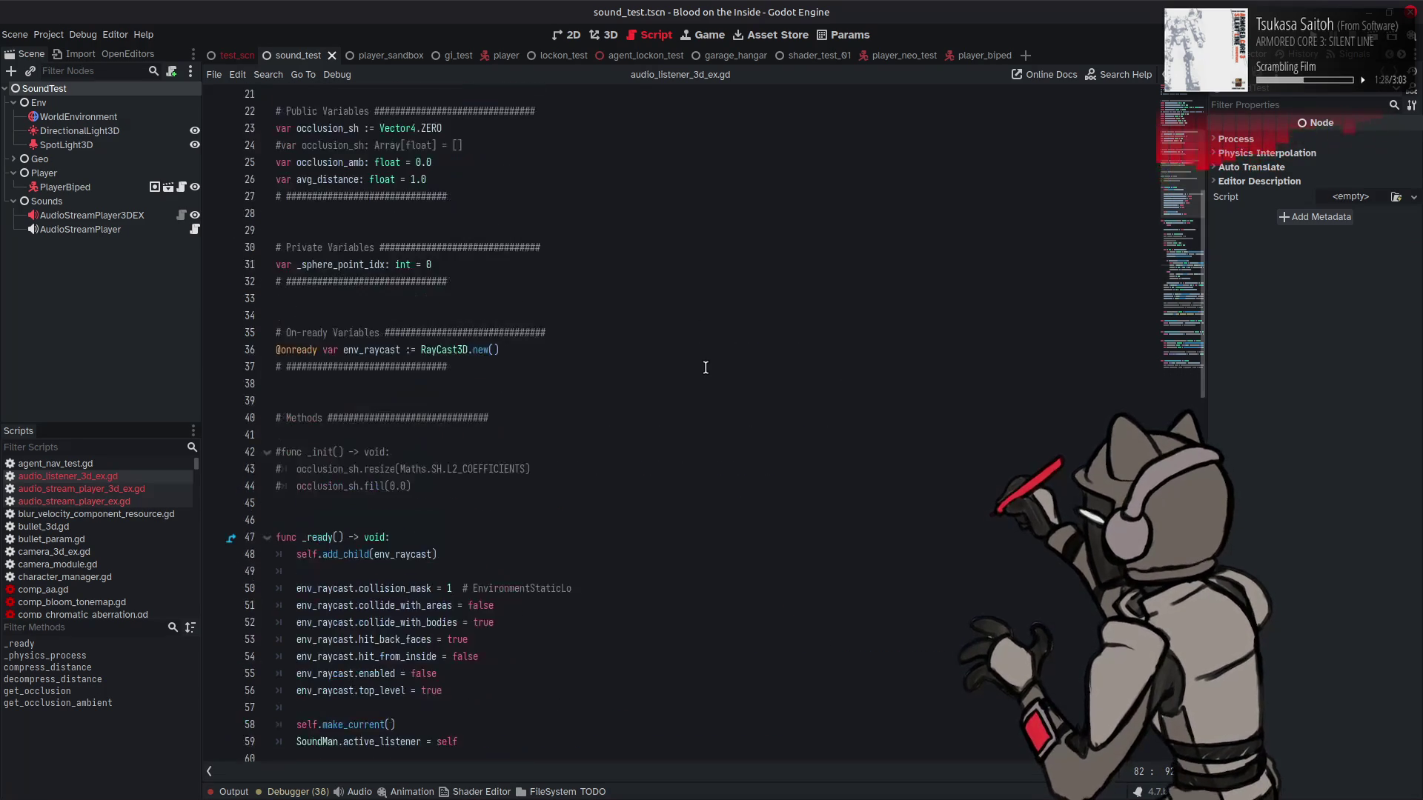
scroll(705, 367, "up", 7)
scroll(705, 367, "down", 16)
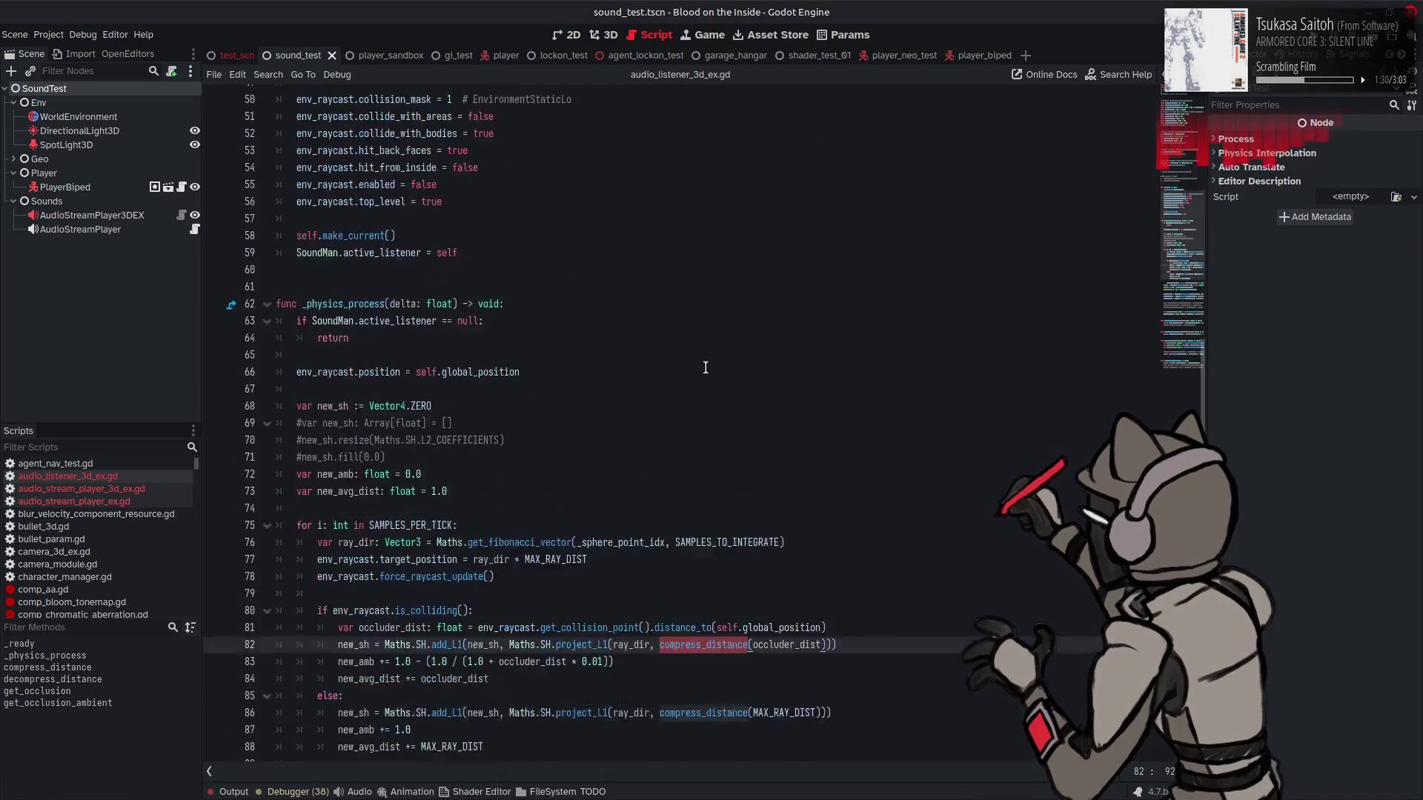
scroll(705, 368, "down", 5)
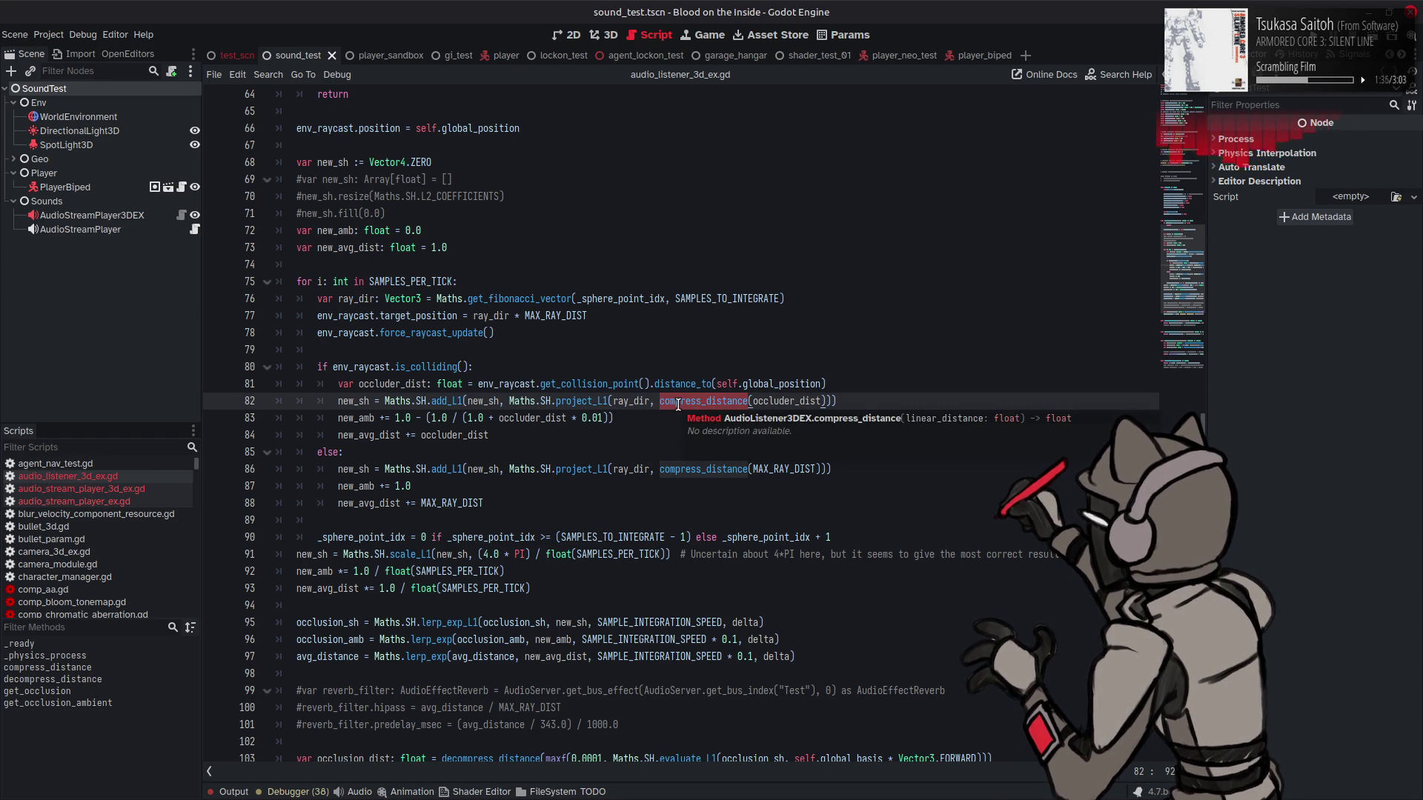
scroll(714, 409, "down", 4)
scroll(714, 409, "down", 3)
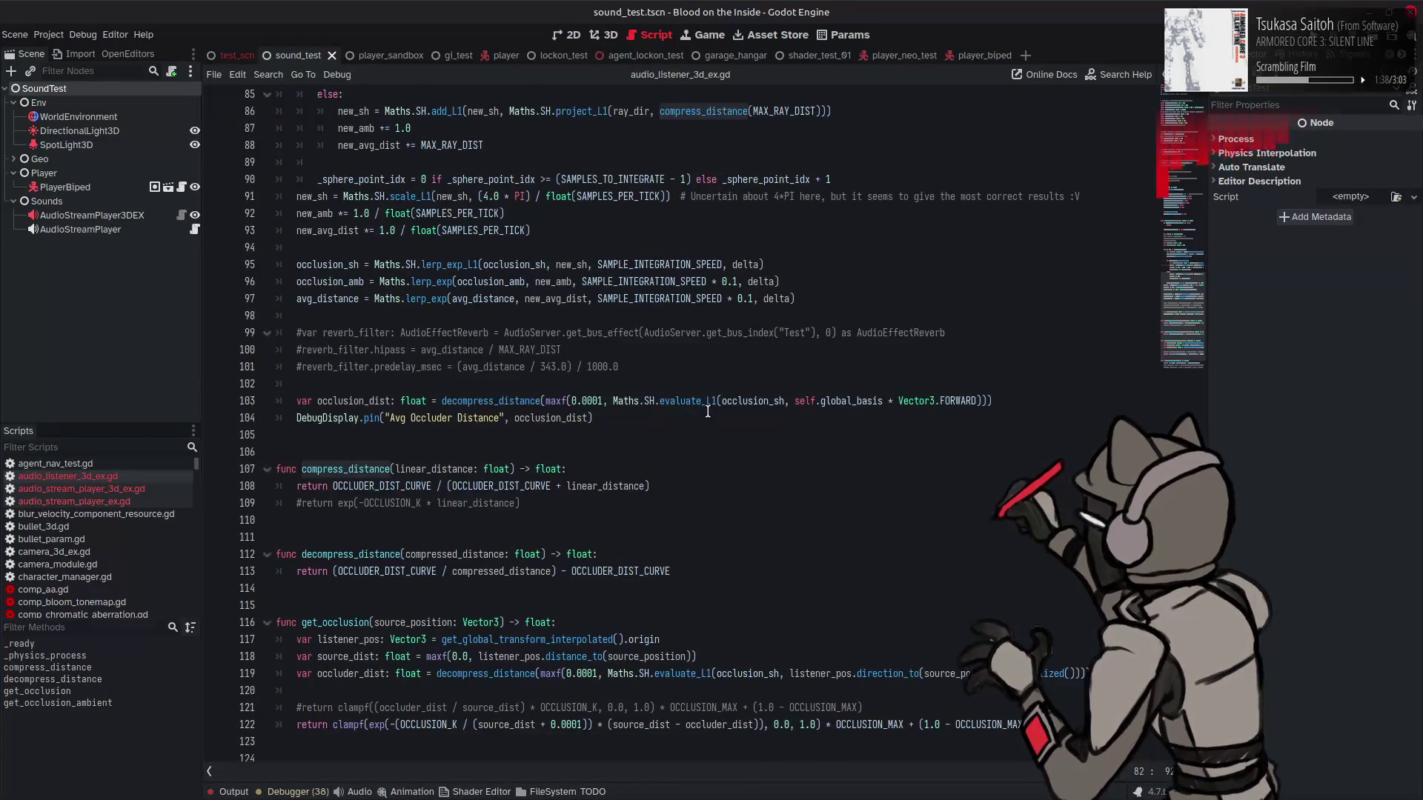
scroll(708, 412, "down", 2)
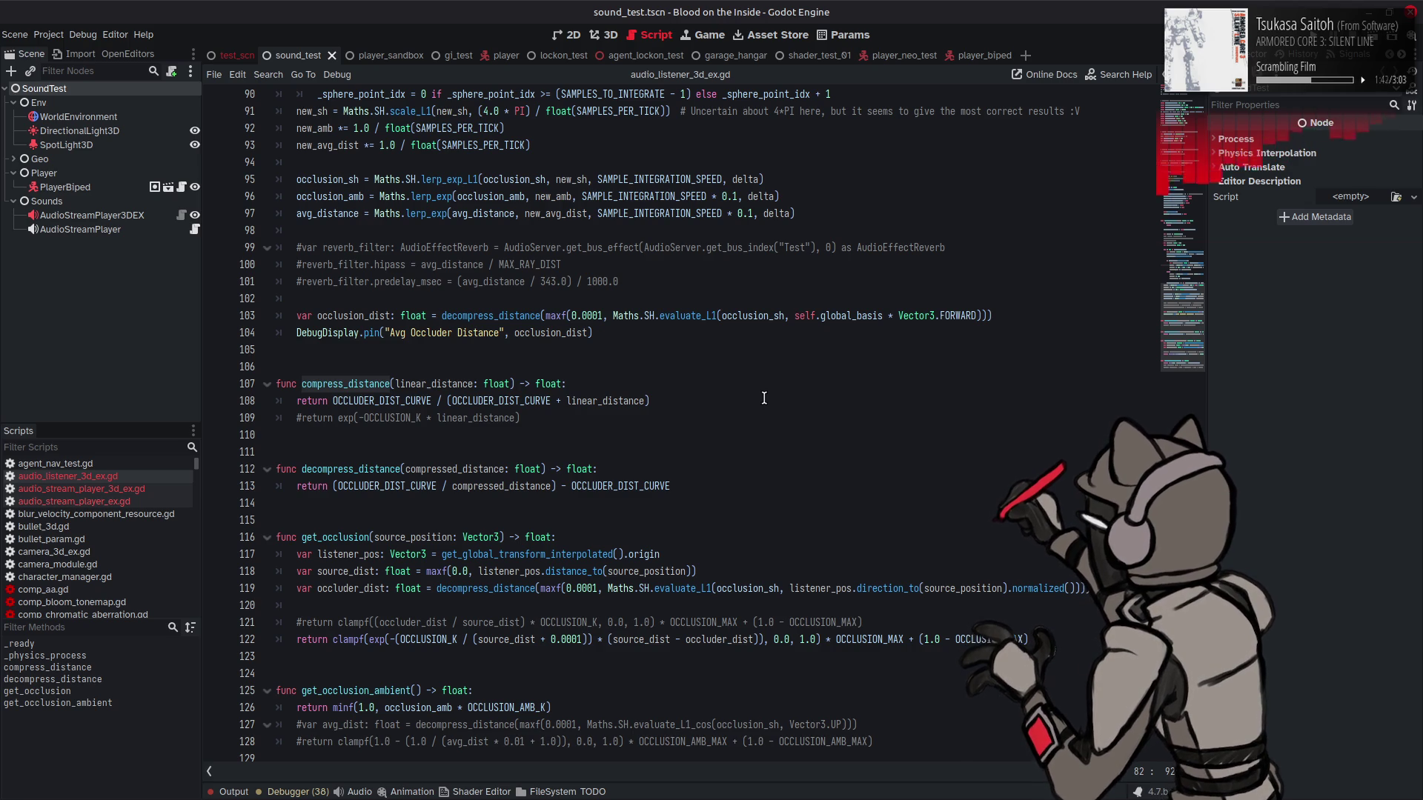
scroll(764, 400, "up", 9)
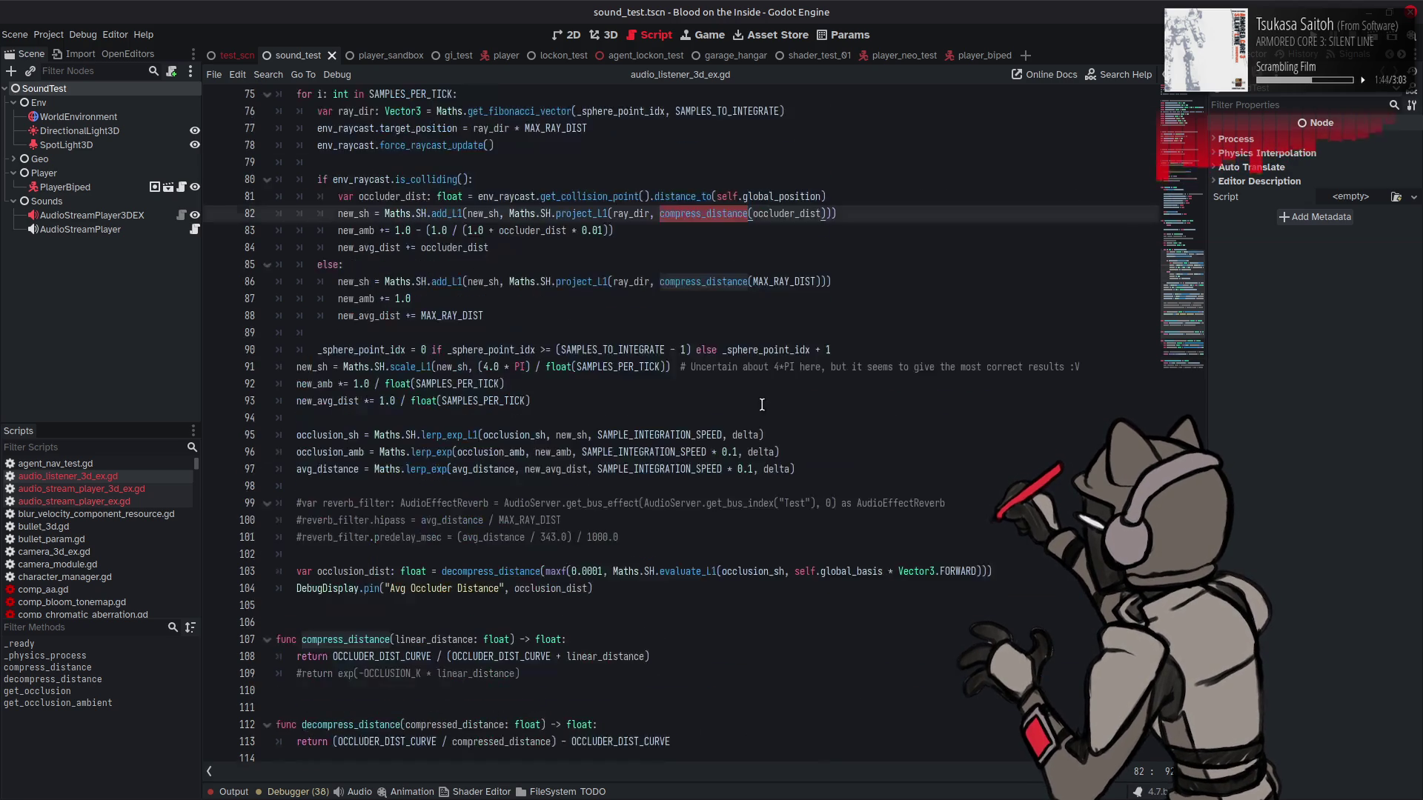
mouse_move(772, 415)
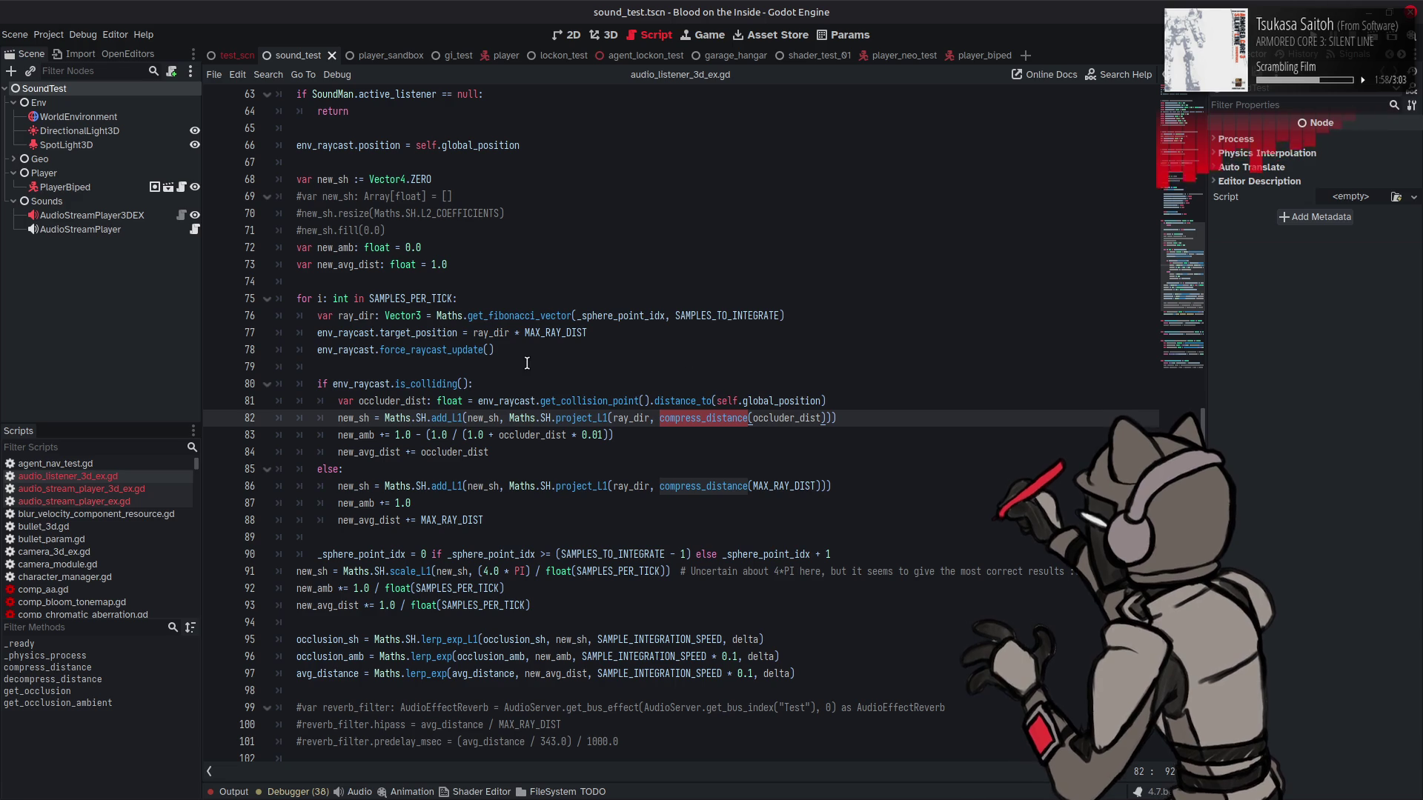
double_click(343, 350)
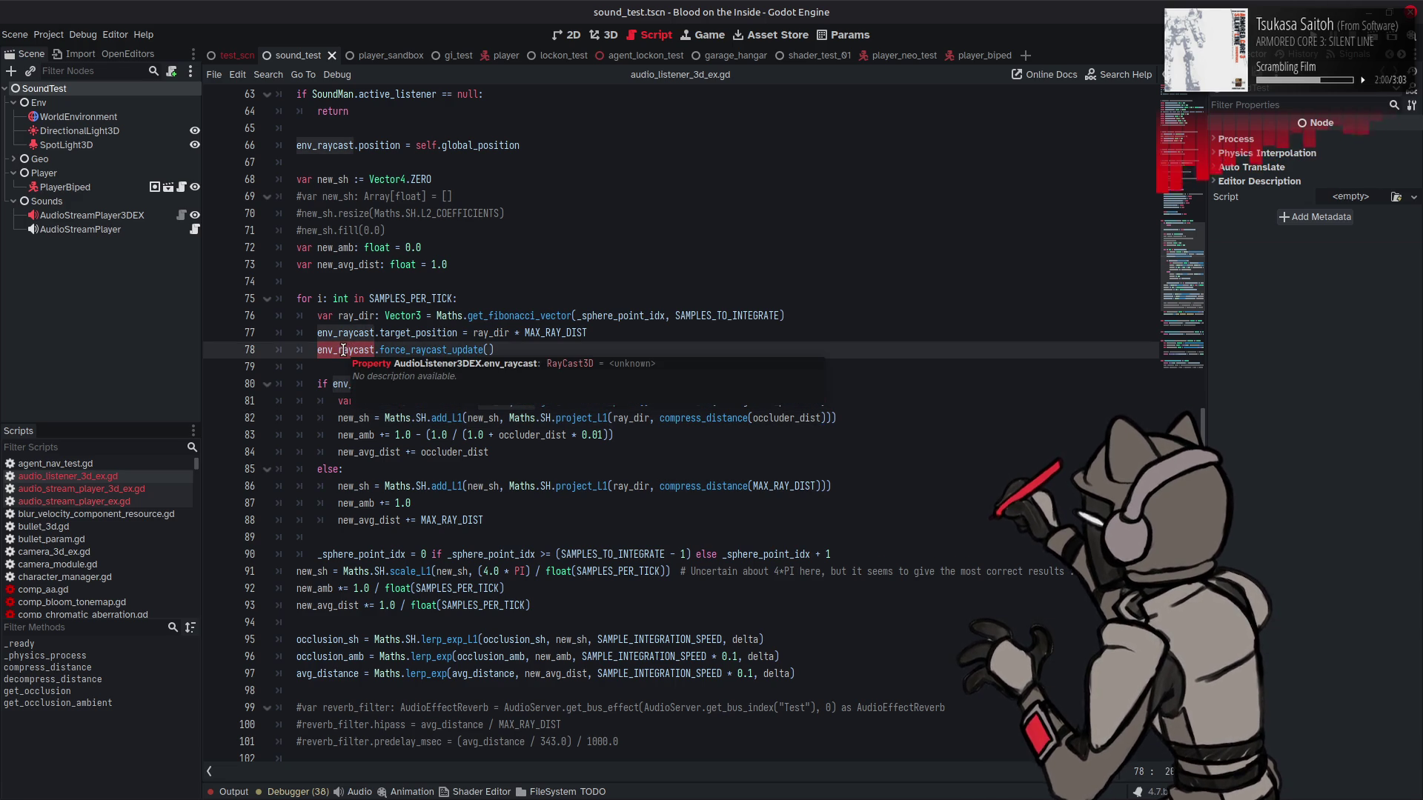
mouse_move(1182, 281)
left_mouse_down()
mouse_move(1183, 195)
mouse_move(1184, 208)
left_mouse_up()
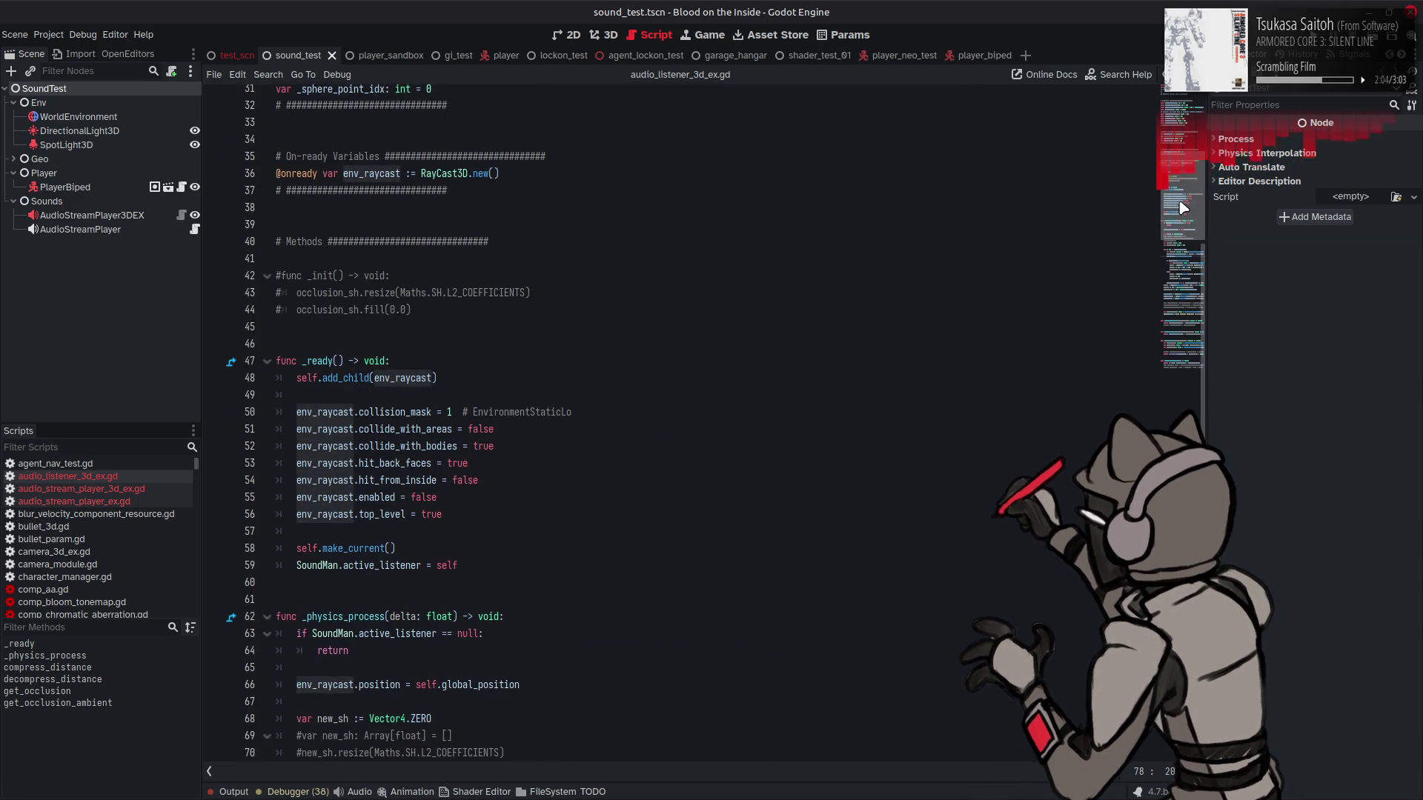
left_click(1168, 345)
left_click(1167, 291)
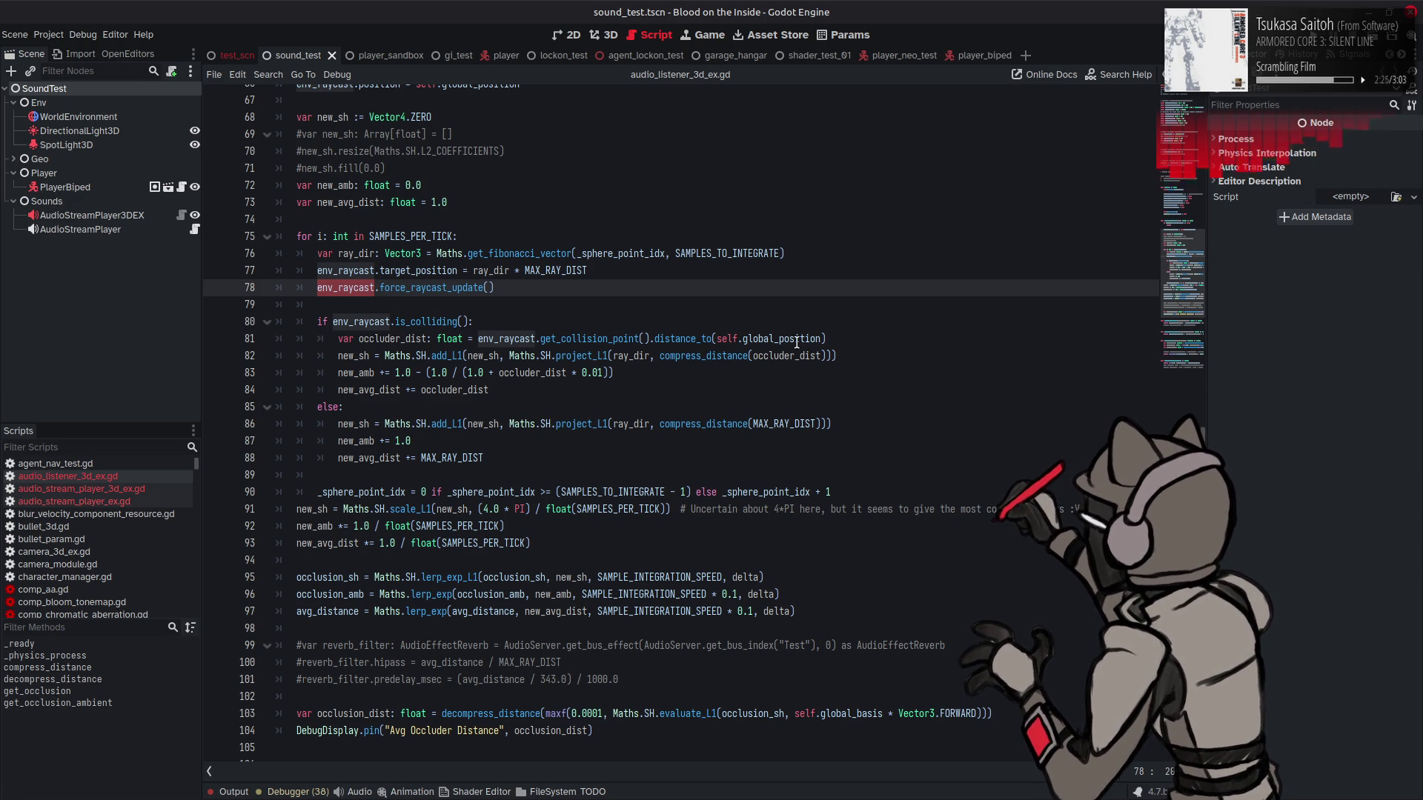
Step: Add line 82: var reflect_vec = env_raycast.get_collision_normal()
left_click(844, 338)
key("Delete")
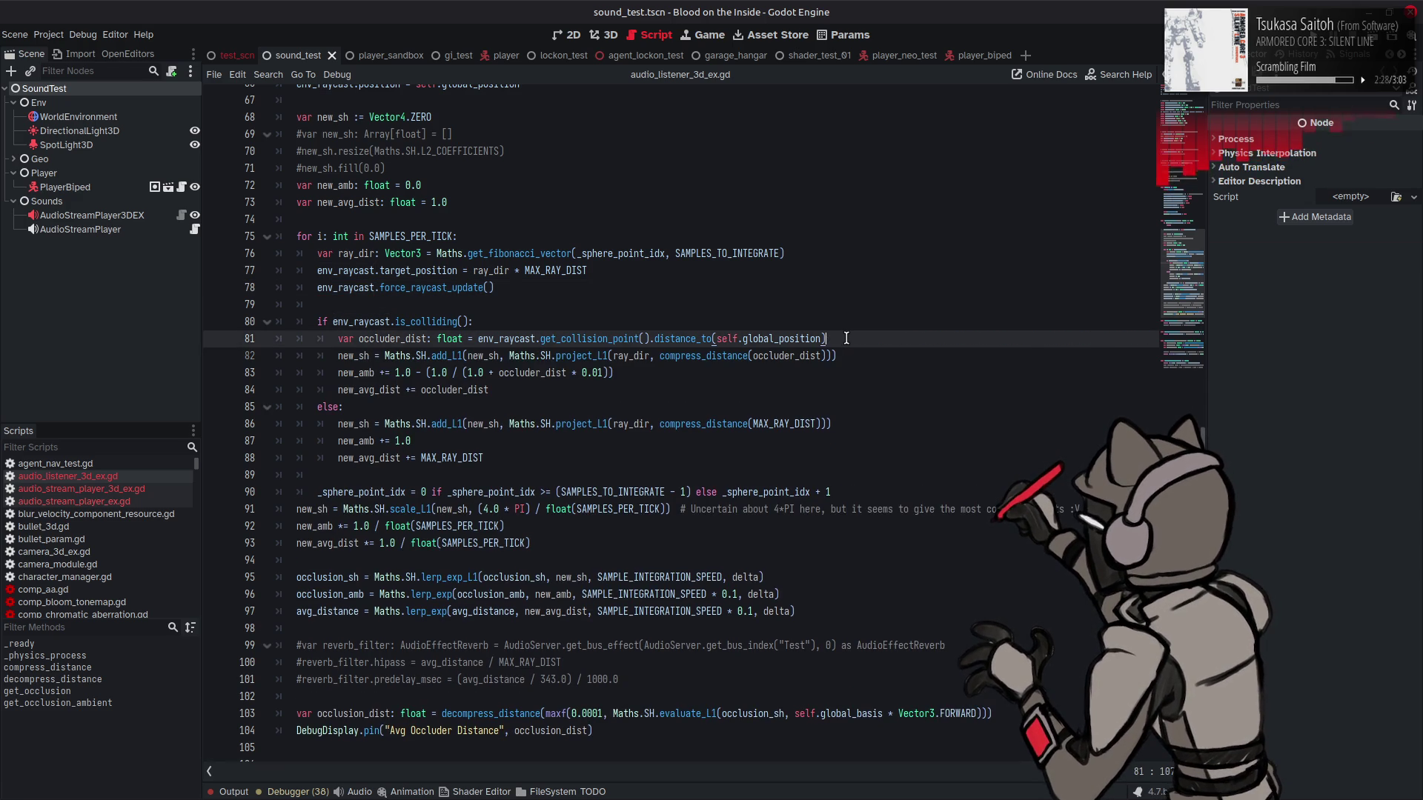
key("ctrl+z")
type("var ")
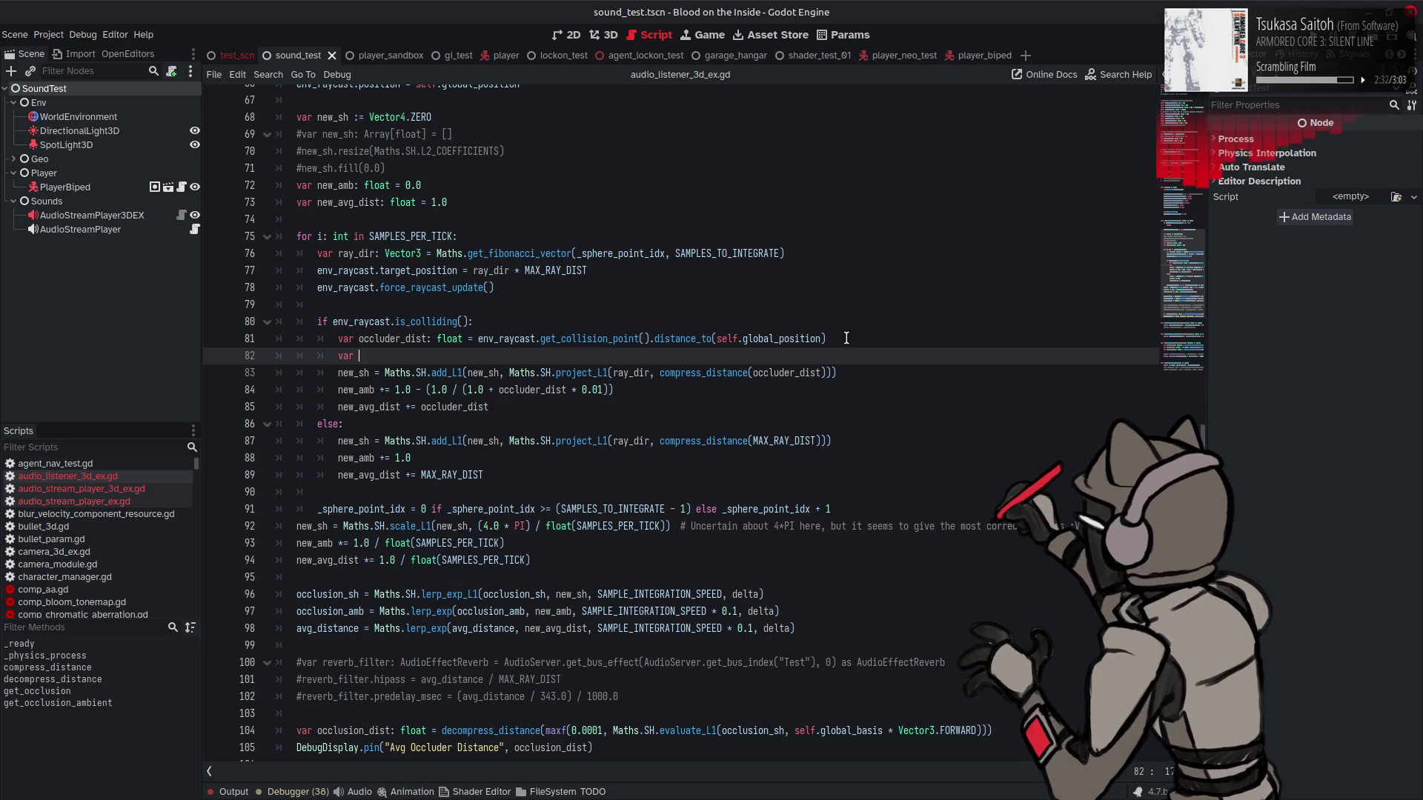
type("reflec")
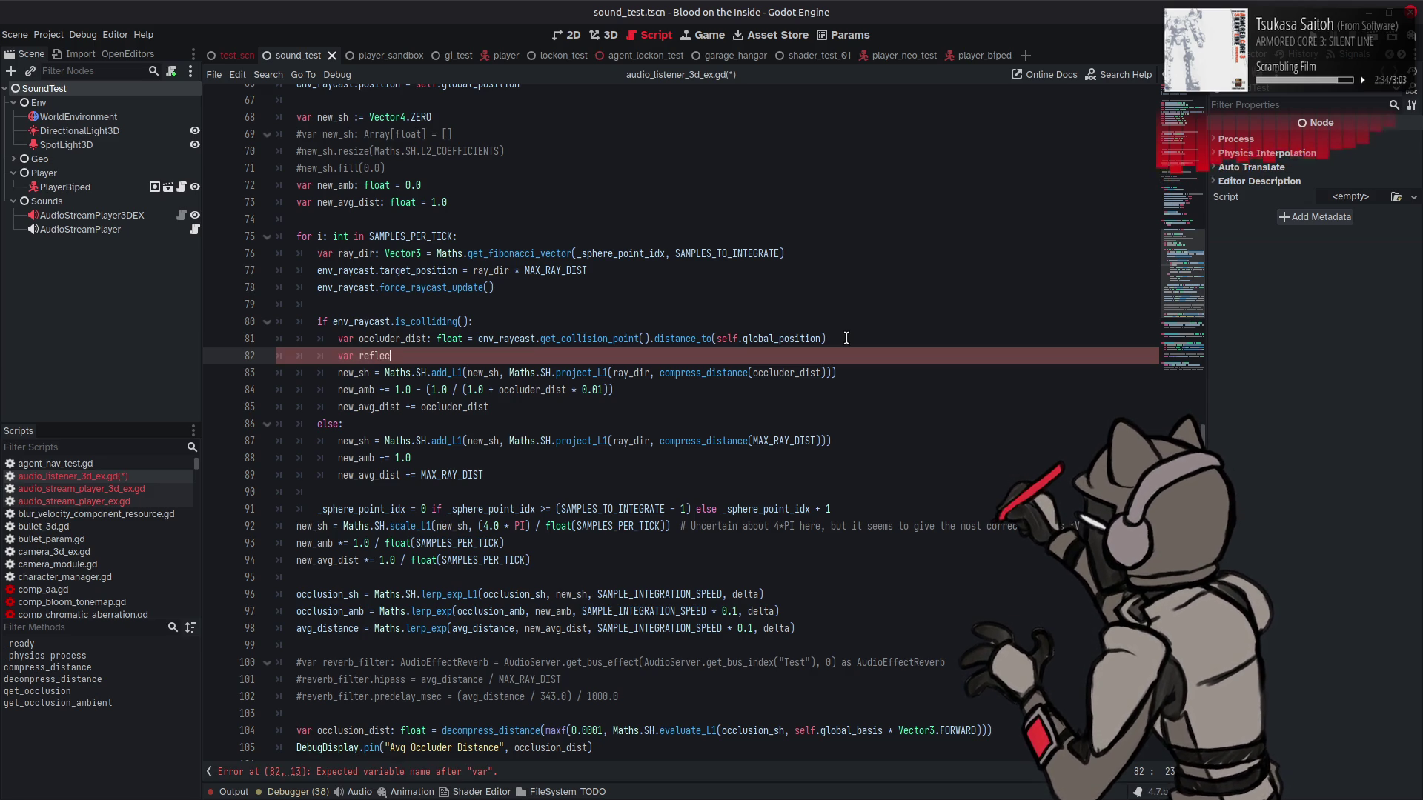
type("t_vec =")
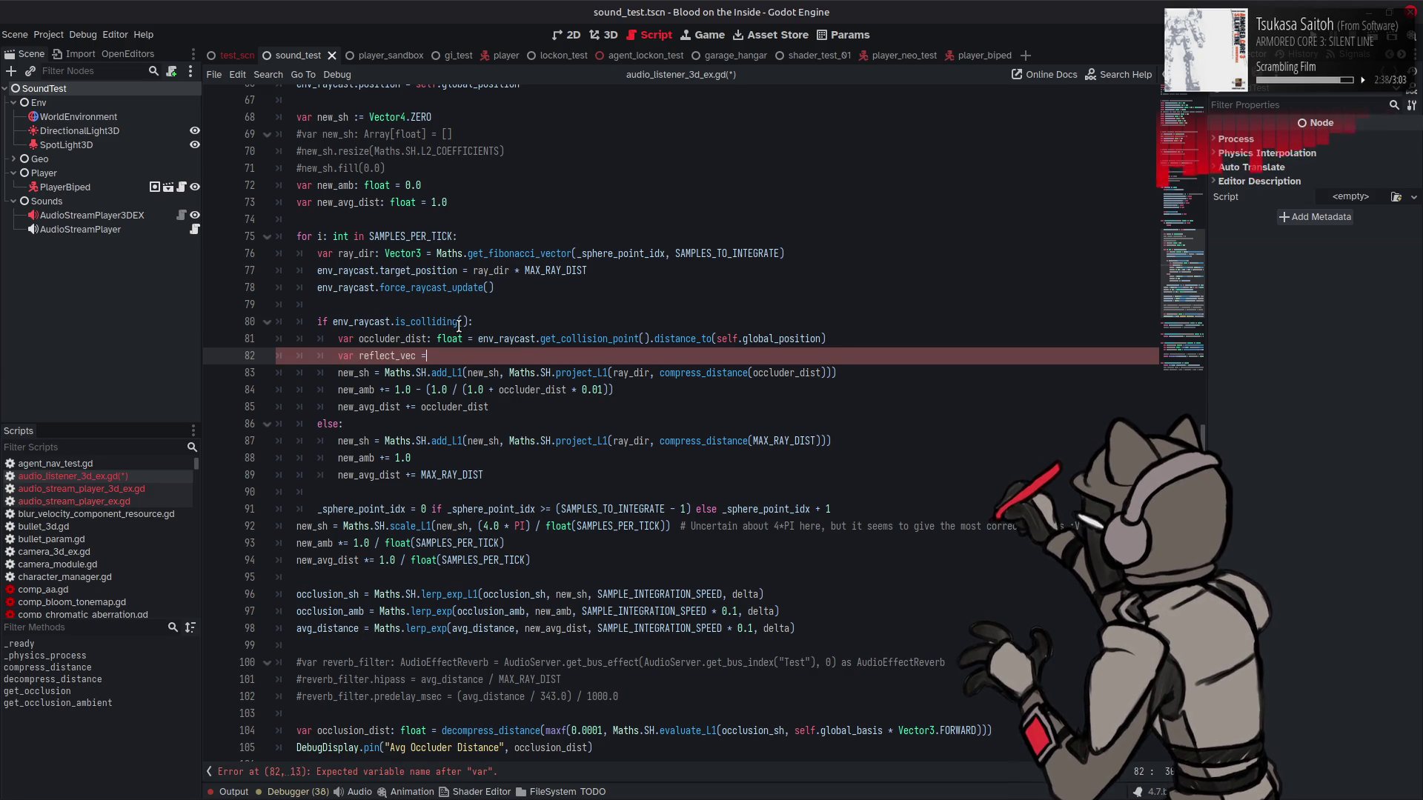
type(" env_raycast")
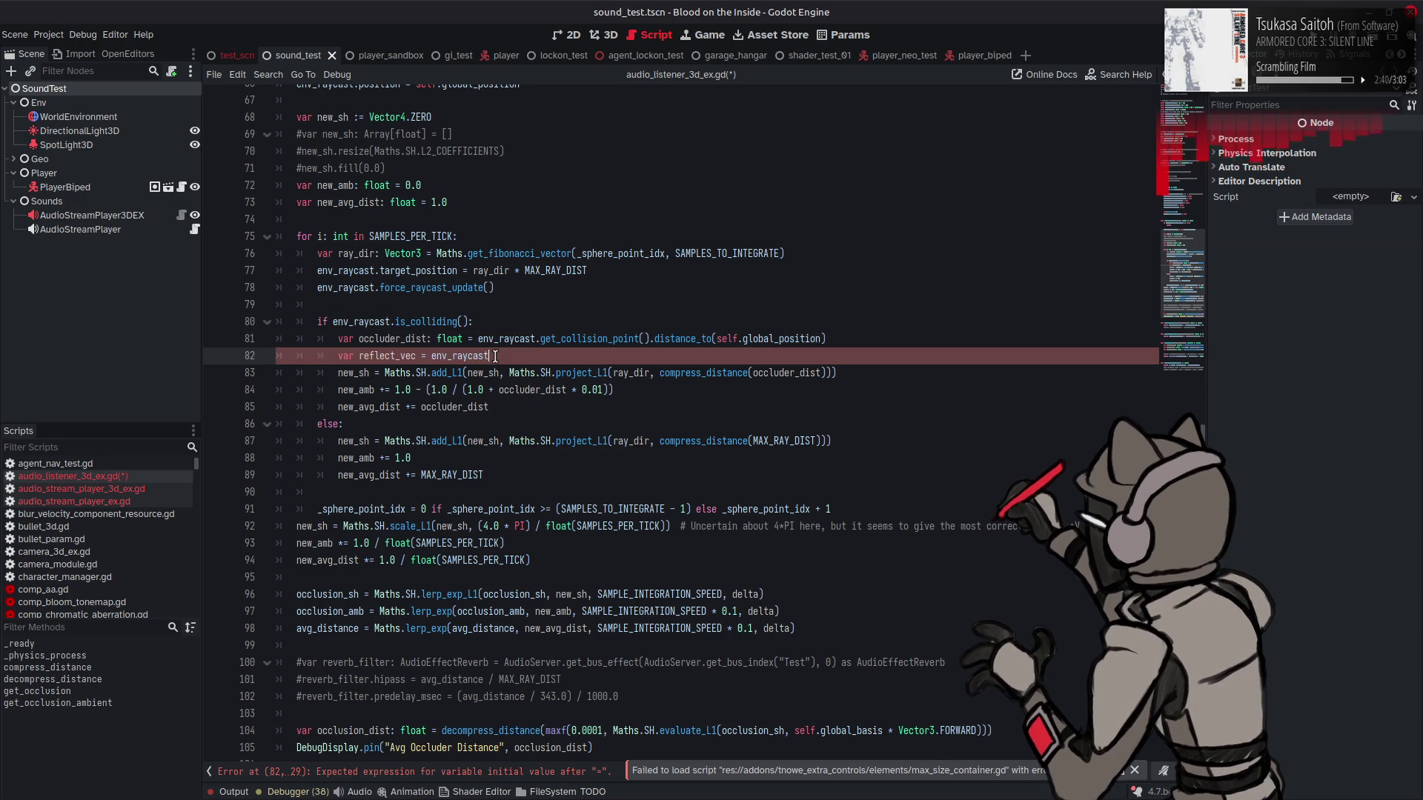
type(".get")
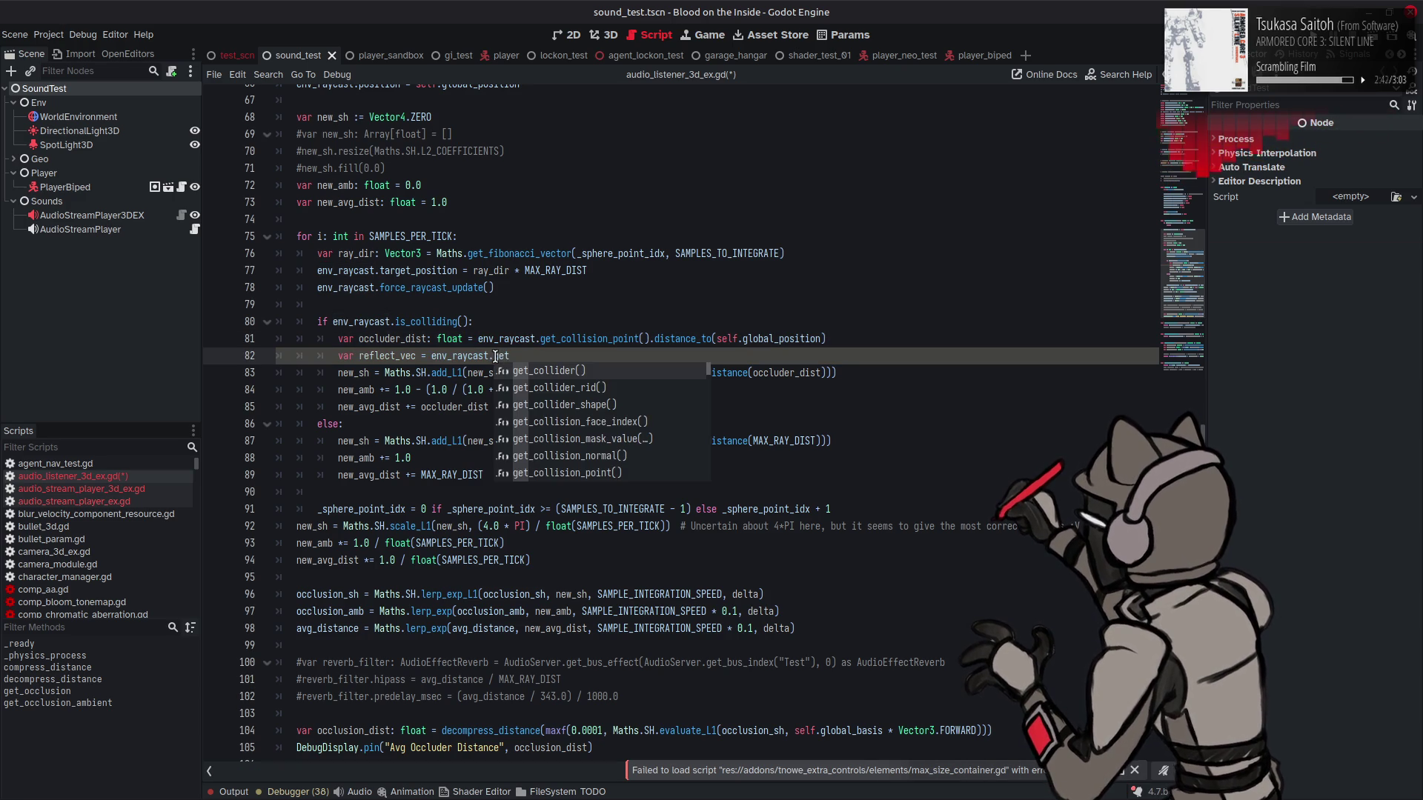
key("Down")
key("Down")
key("Down")
key("Down")
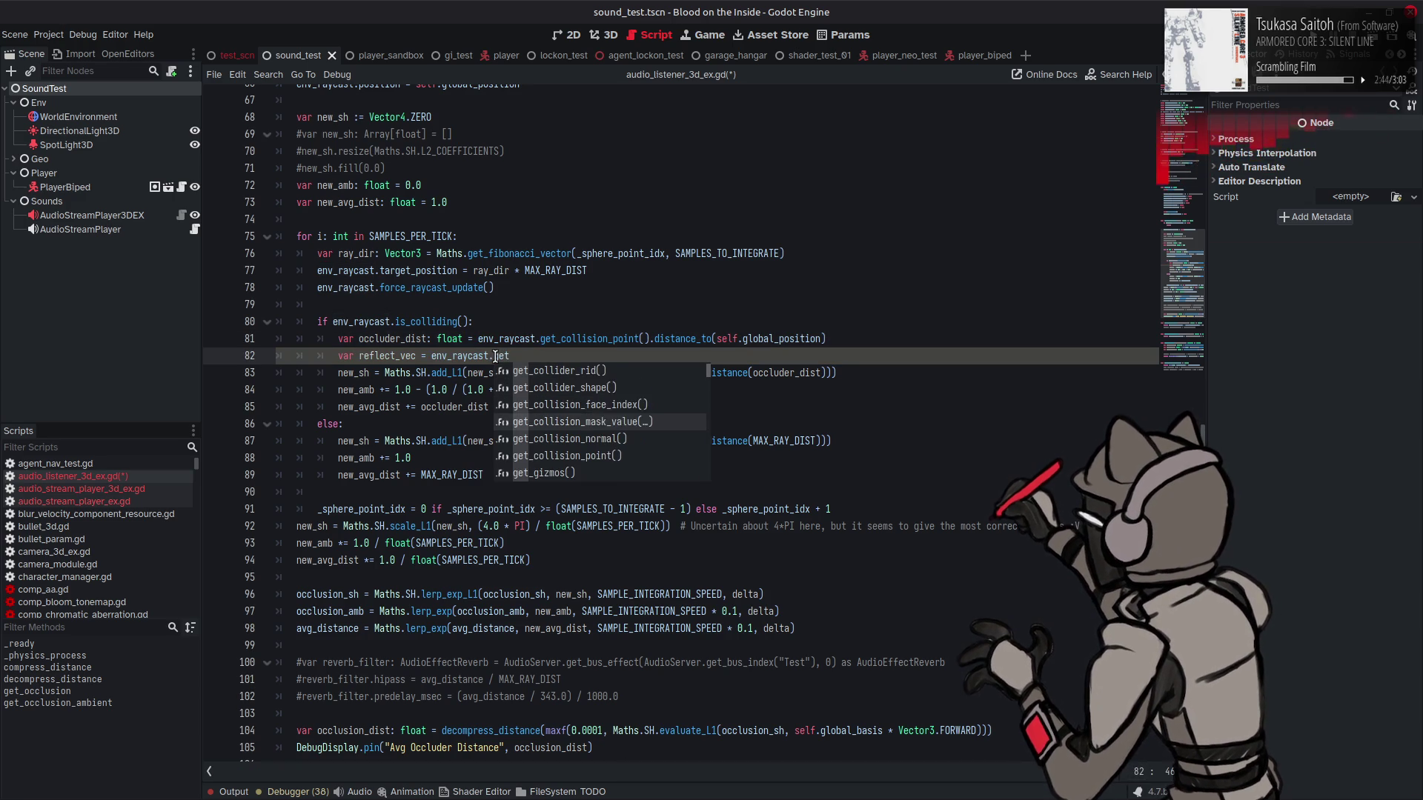
key("Return")
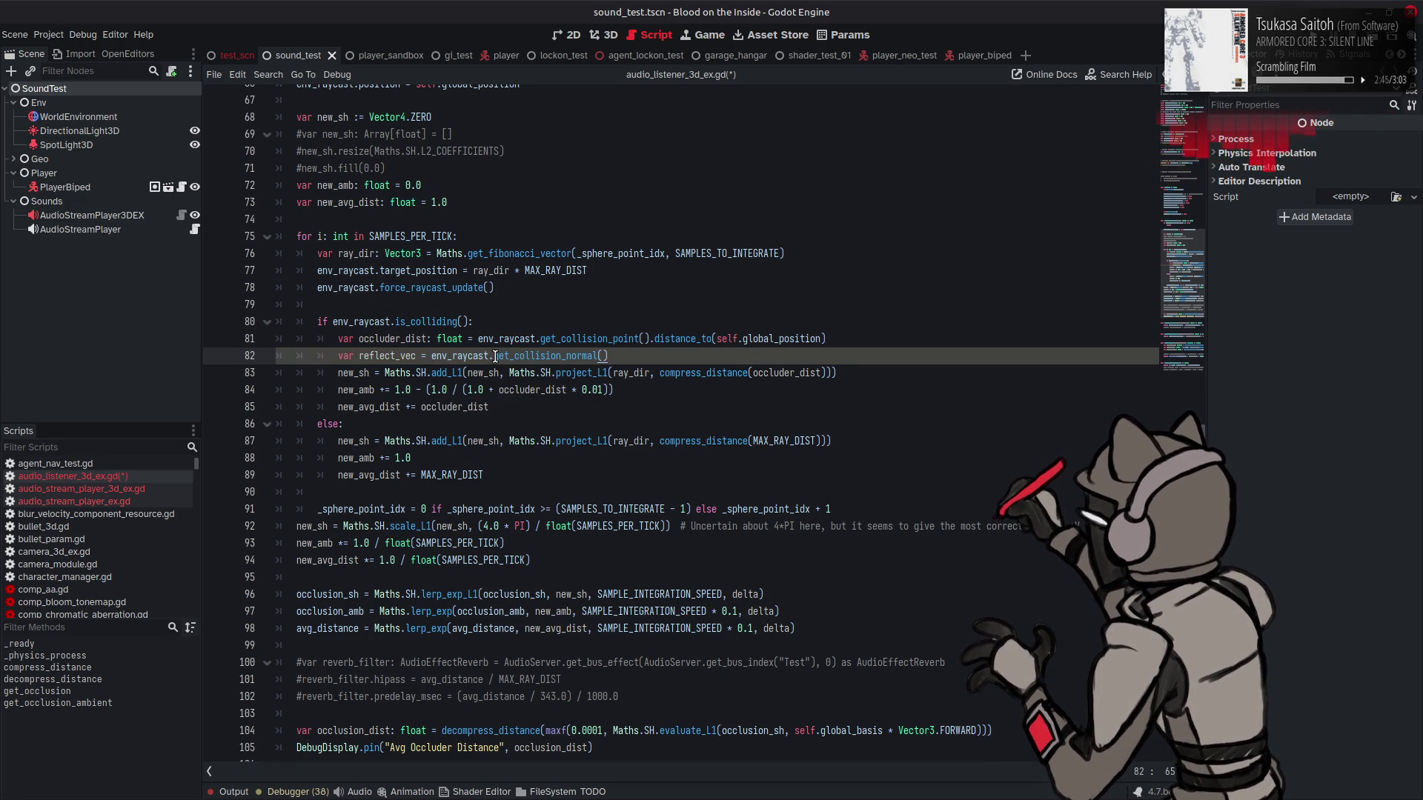
Step: Give reflect_vec the ': Vector3' type annotation copied from line 76
left_click(382, 254)
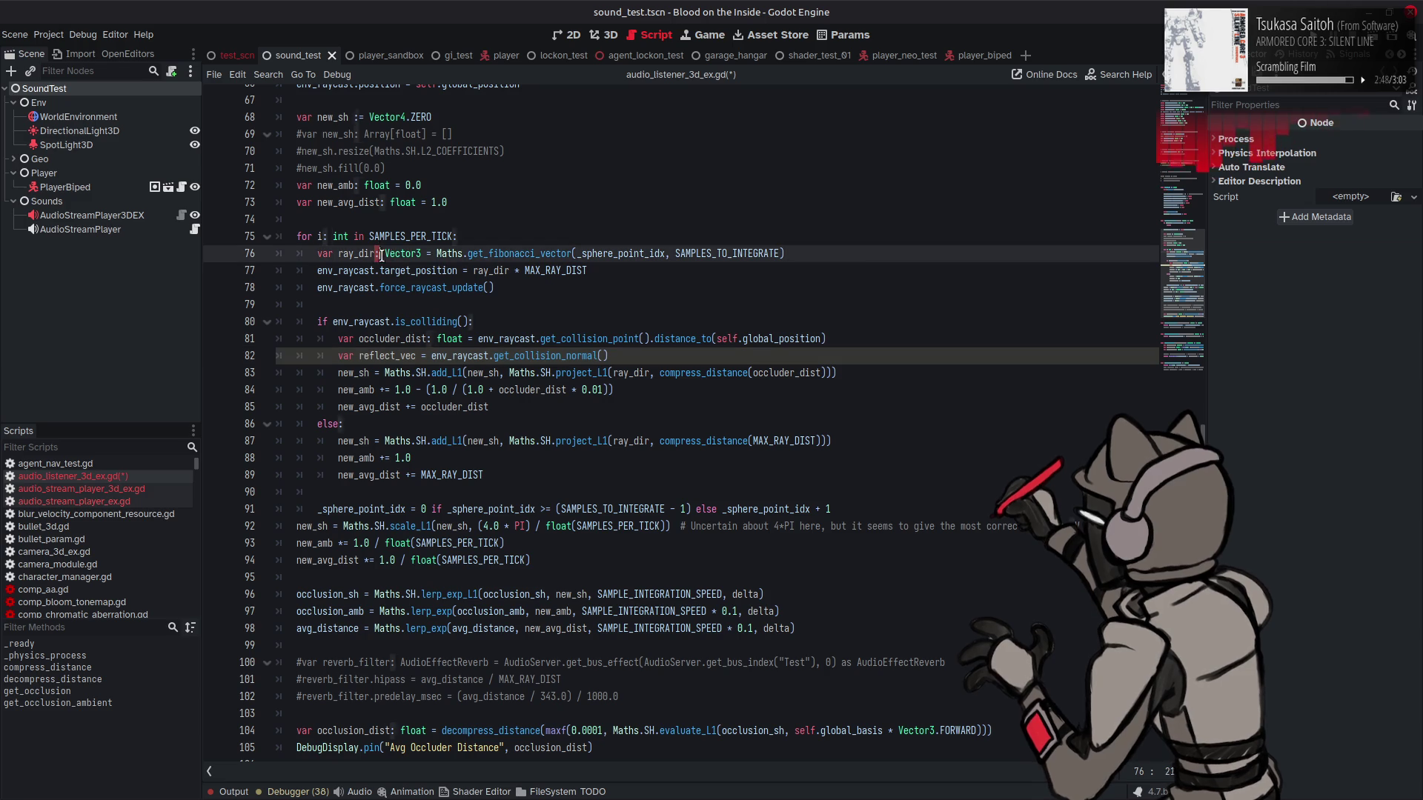
left_click_drag(378, 253, 422, 254)
key("ctrl+c")
left_click(398, 355)
key("ctrl+v")
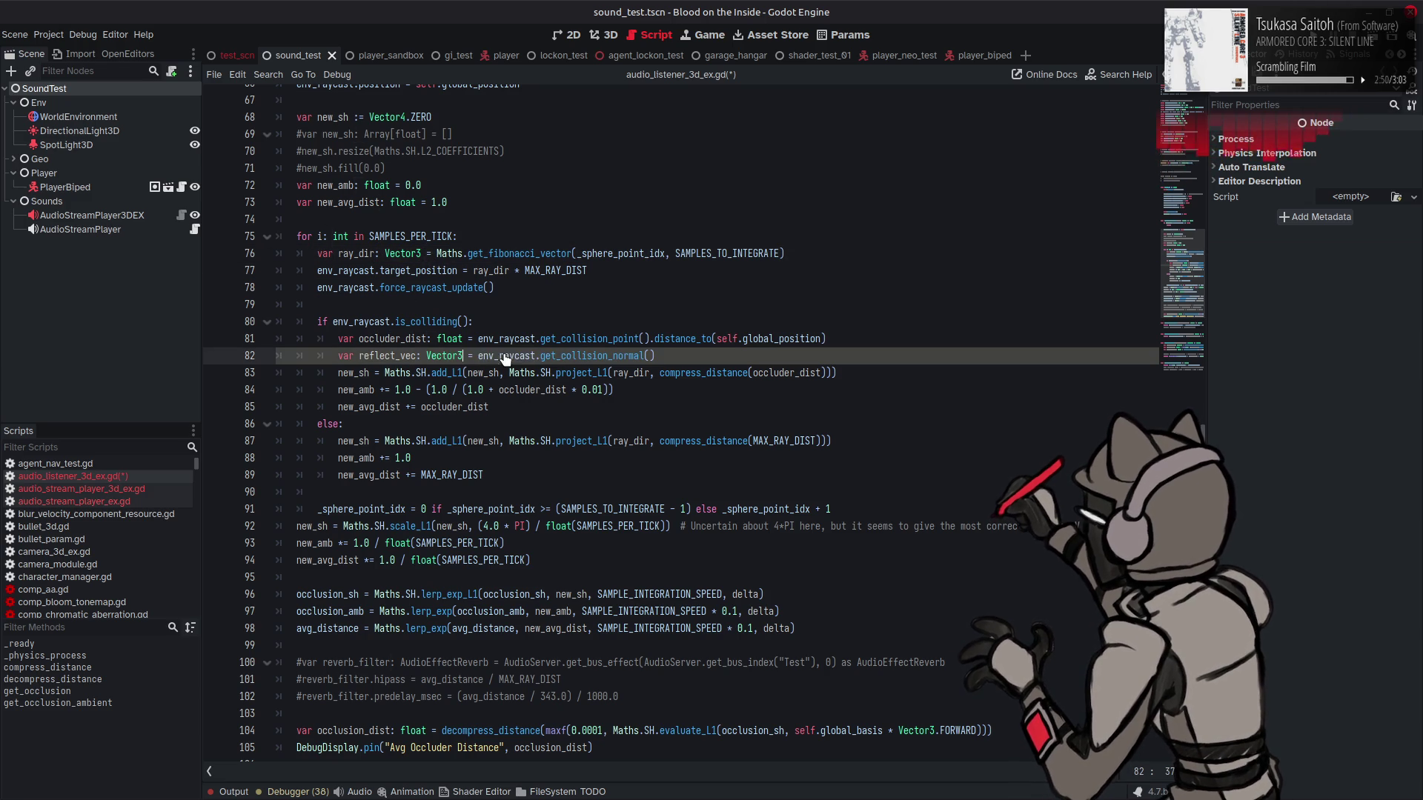
mouse_move(569, 345)
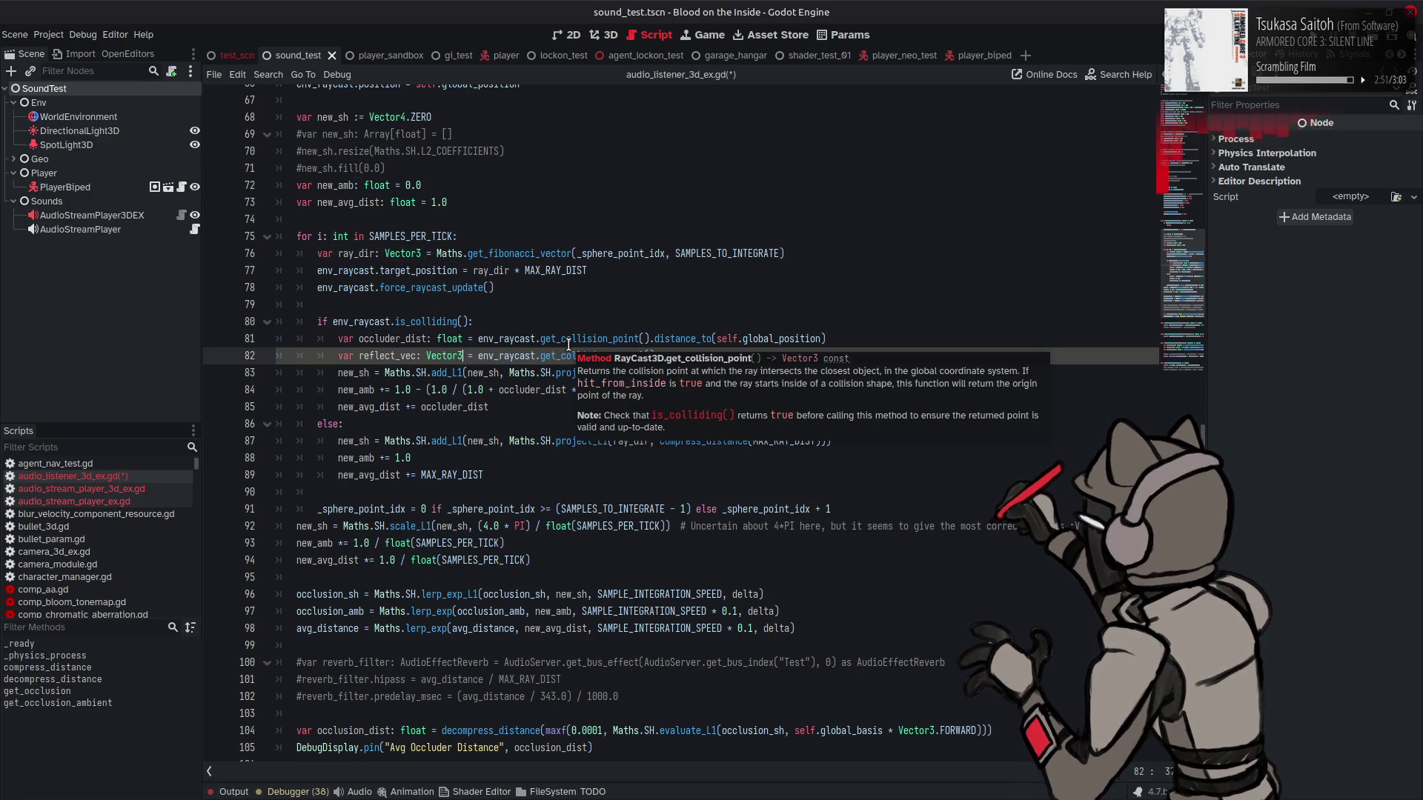
left_click(616, 302)
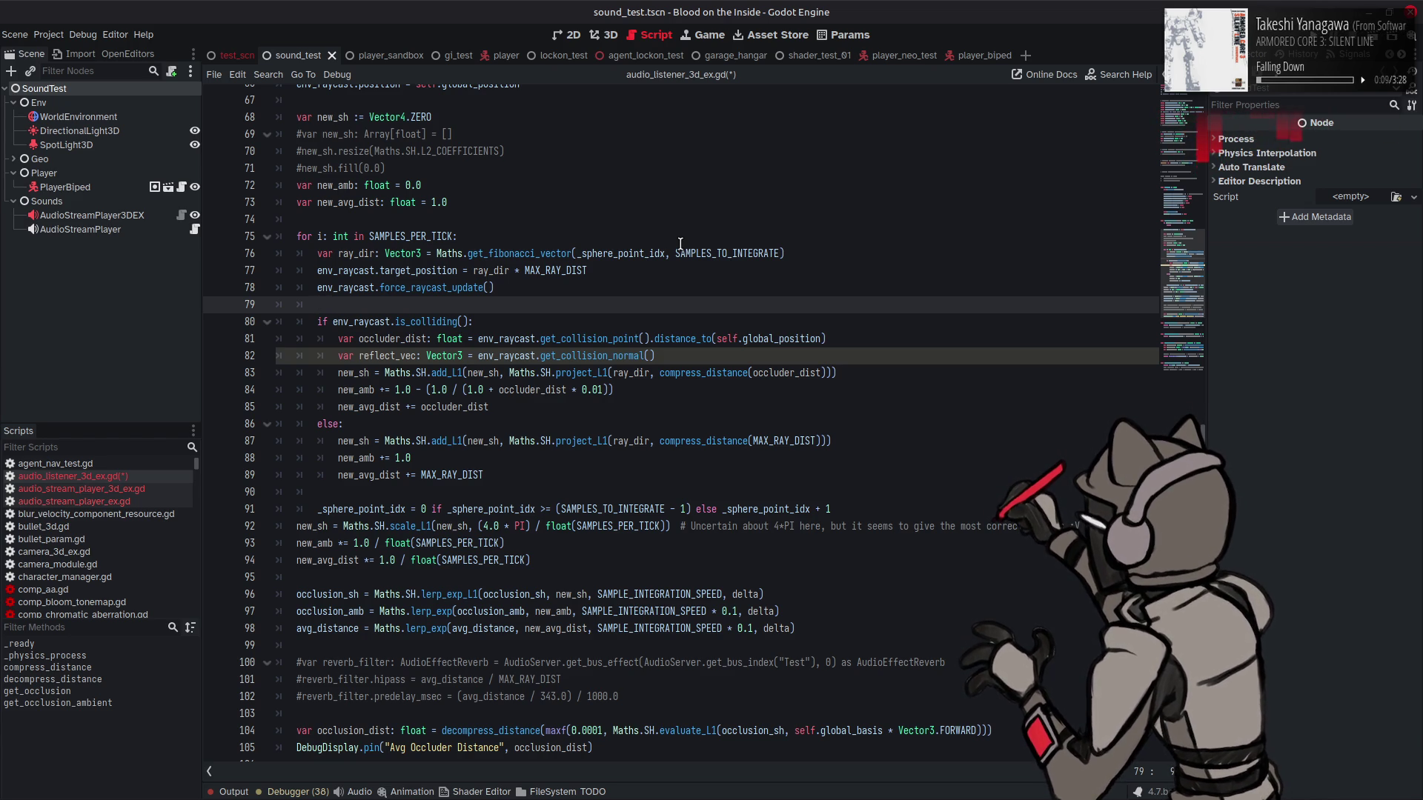
Step: Save the script, then try a bounce call at the end of line 82 and remove it
key("ctrl+s")
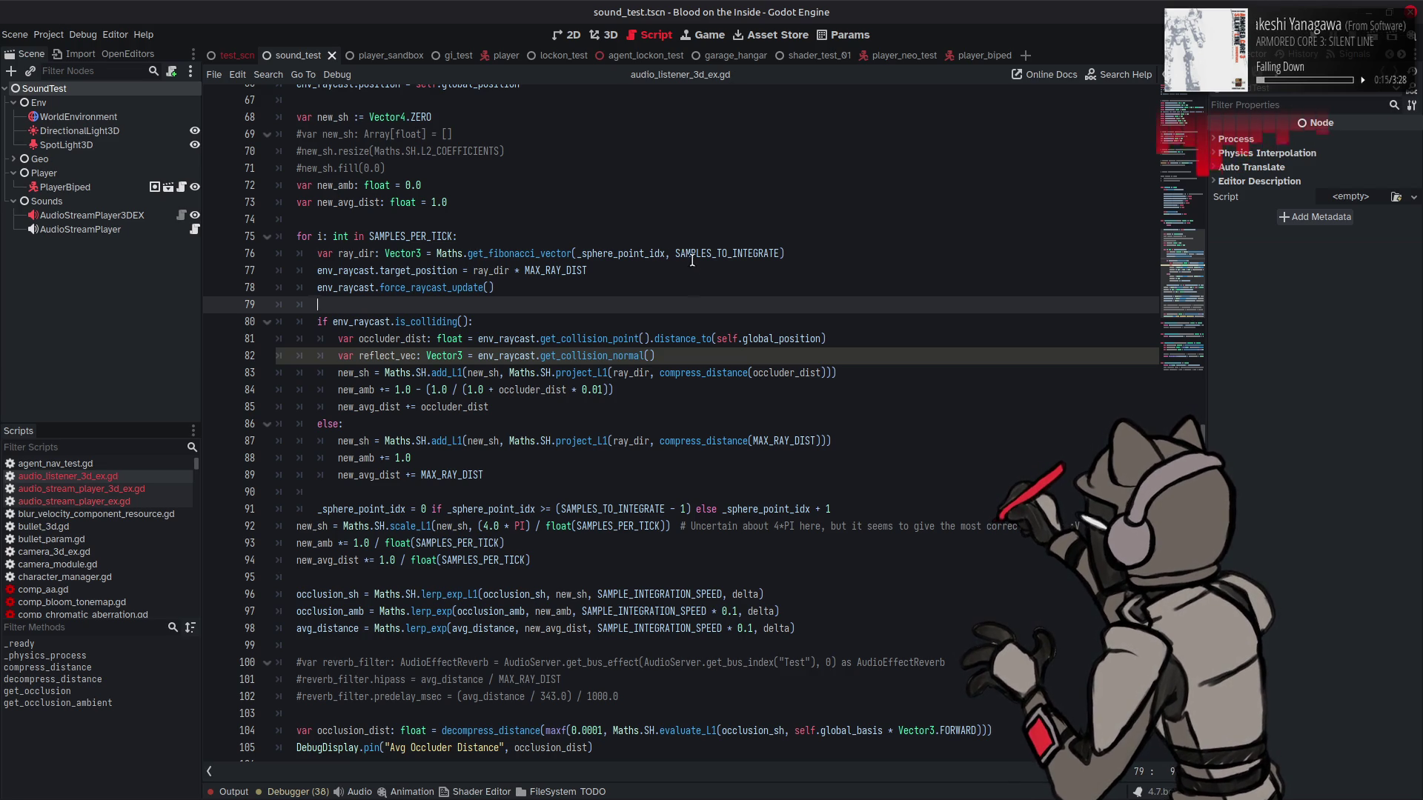
left_click(677, 357)
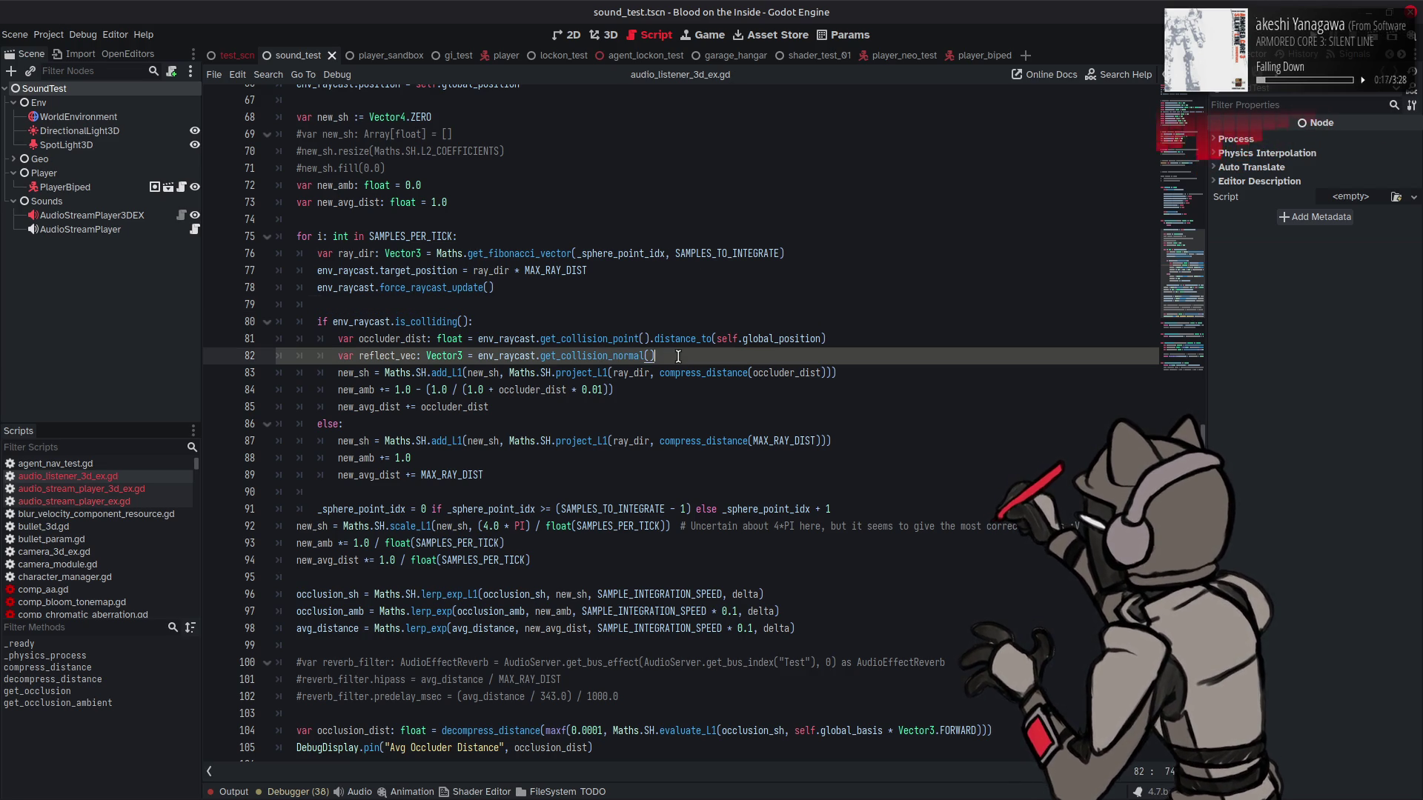
type(".b")
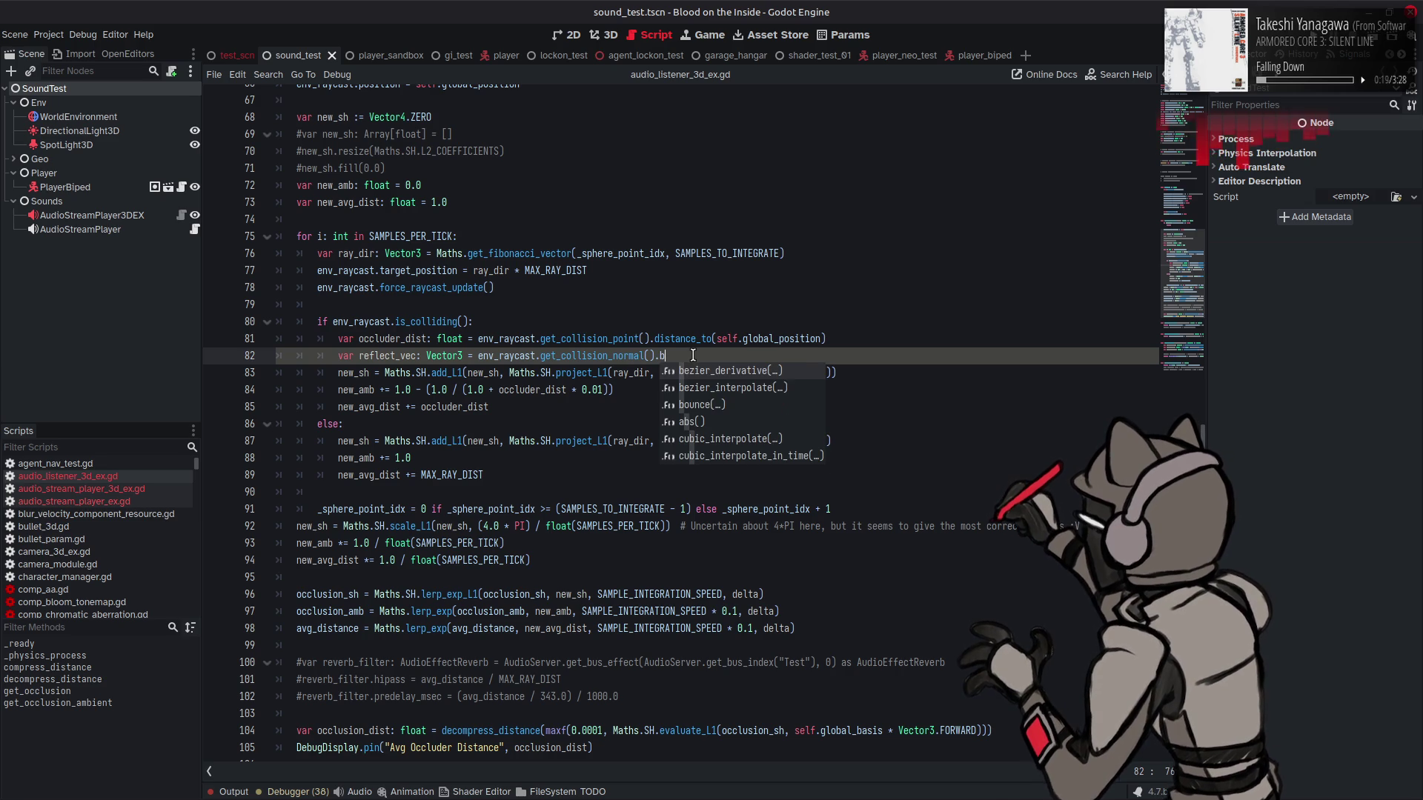
left_click(708, 406)
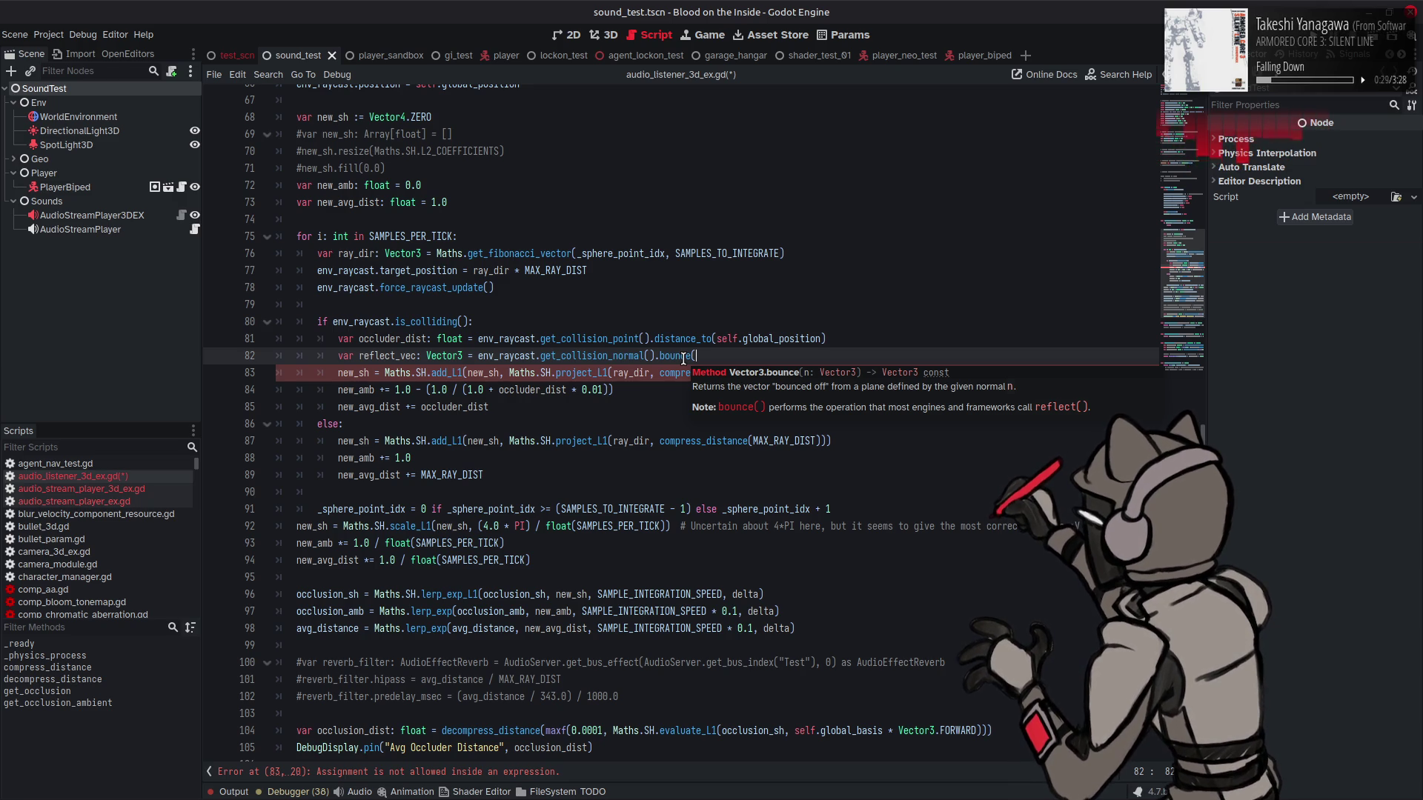
left_click_drag(656, 356, 698, 355)
key("BackSpace")
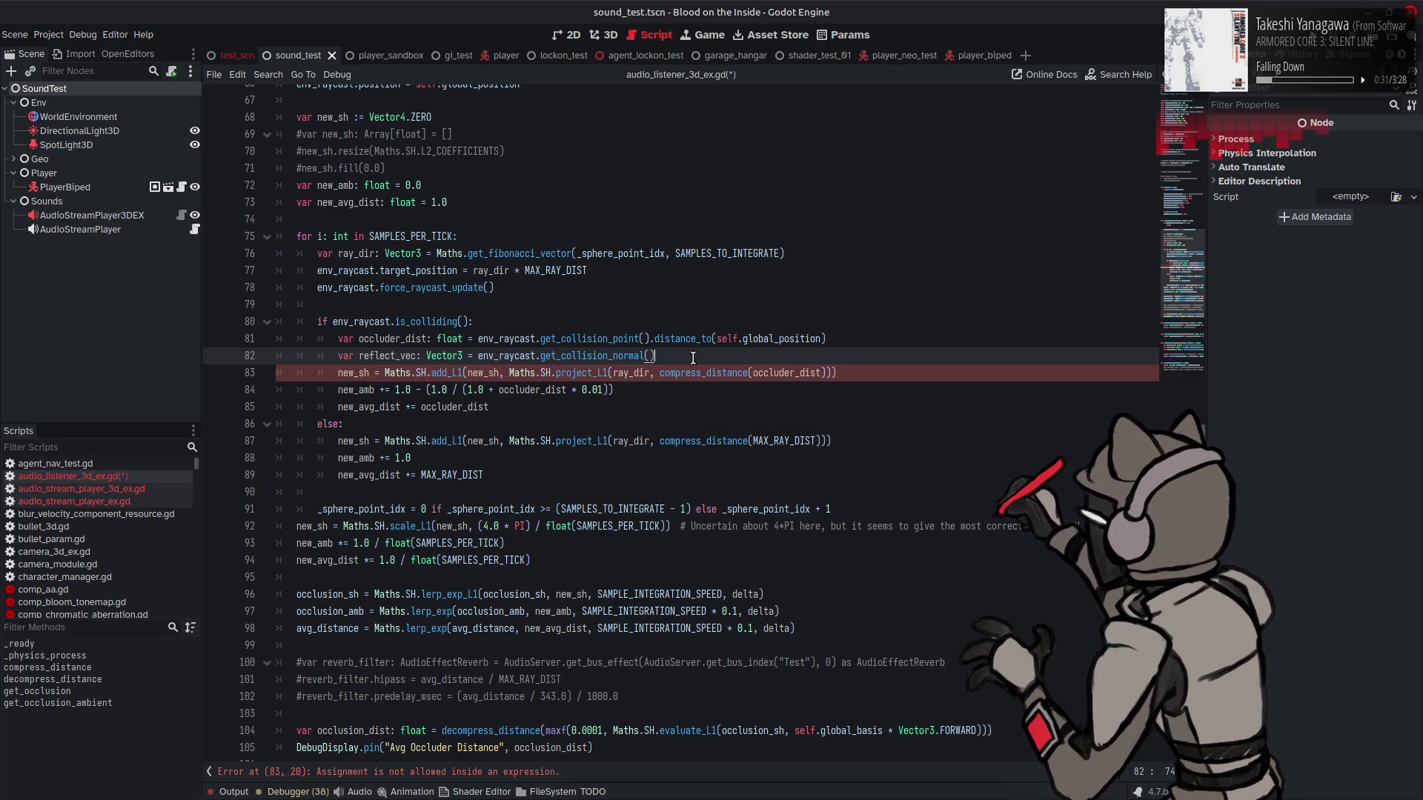
type(")")
Step: Rewrite line 82 as ray_dir.bounce(env_raycast.get_collision_normal()) and add an empty line below
double_click(356, 253)
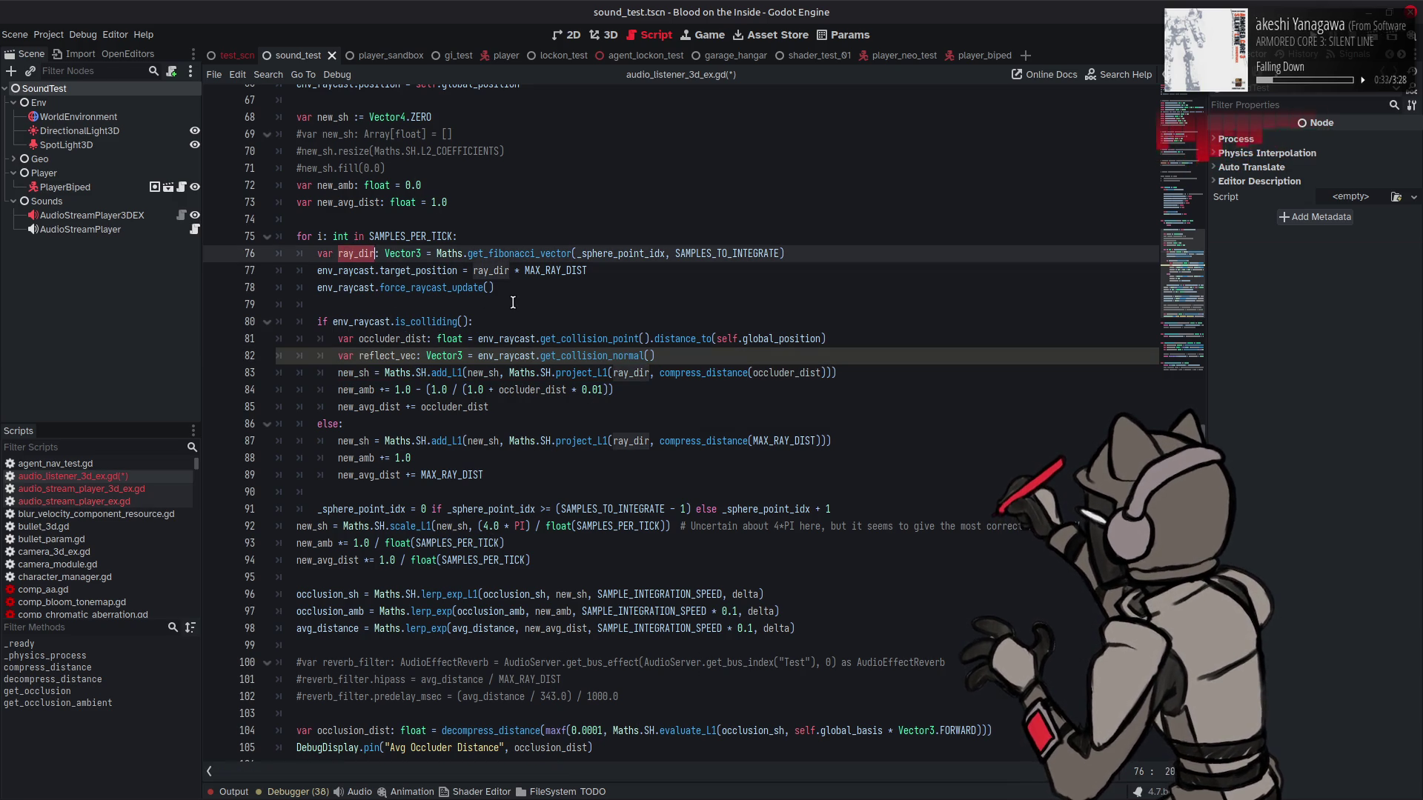
key("ctrl+c")
left_click(478, 356)
key("ctrl+v")
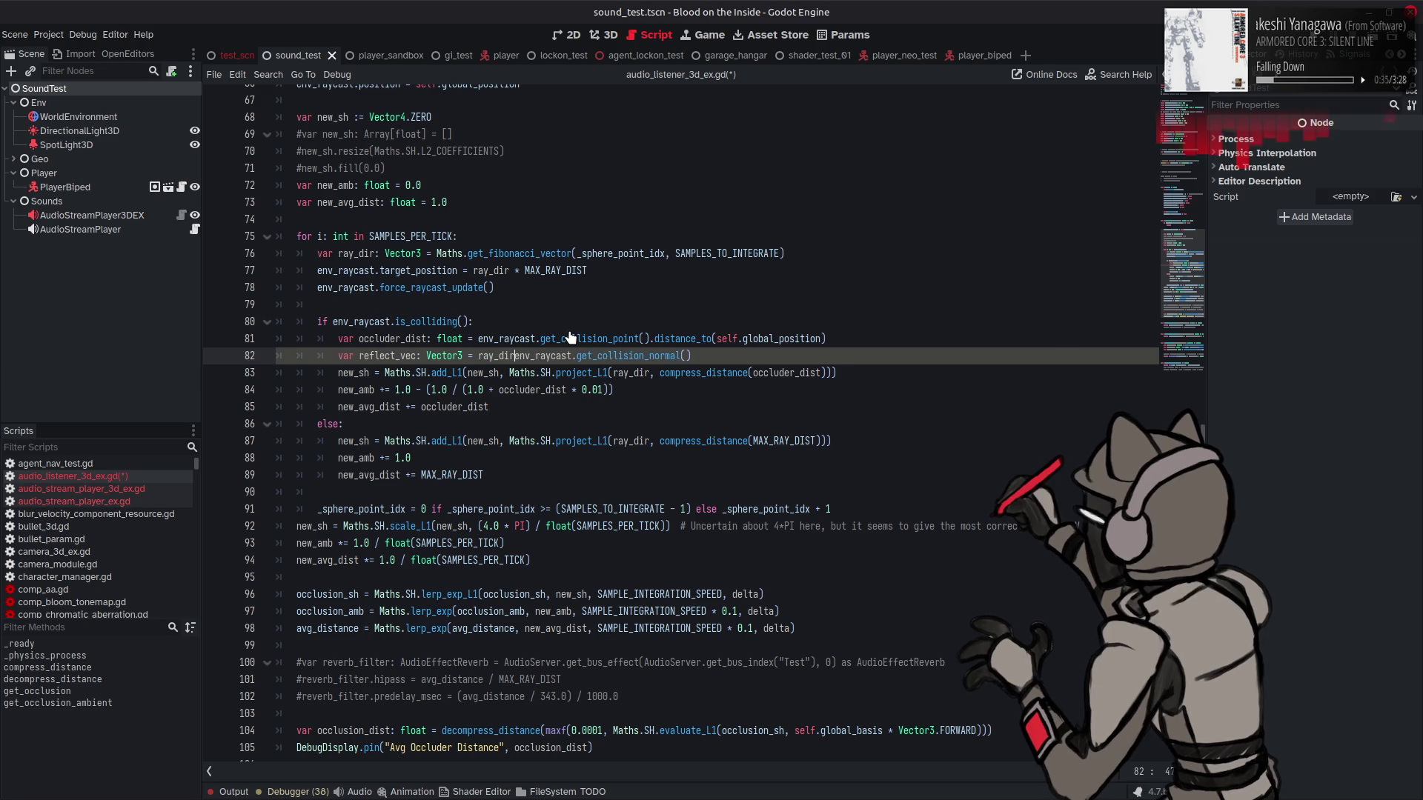
type(".bo")
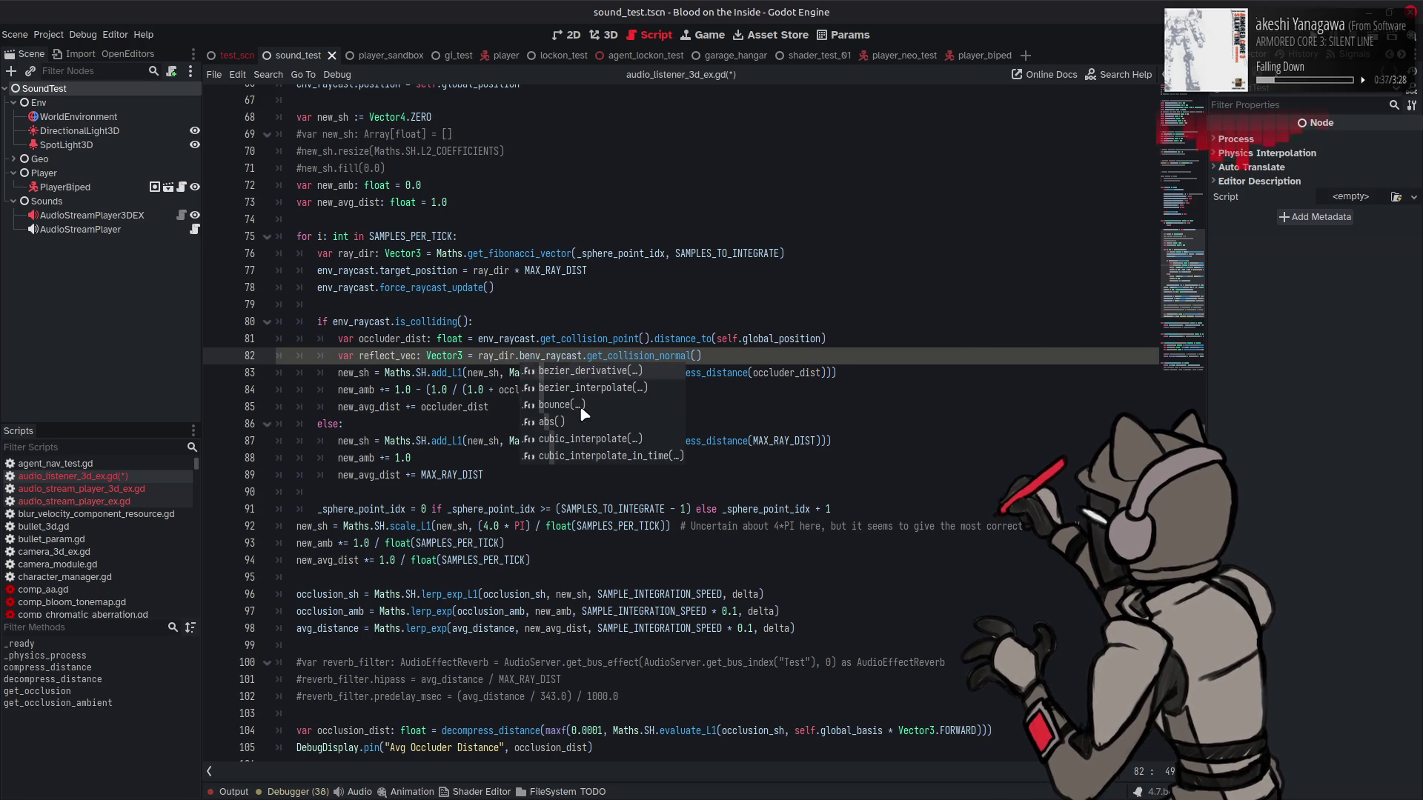
key("Return")
key("End")
type(")")
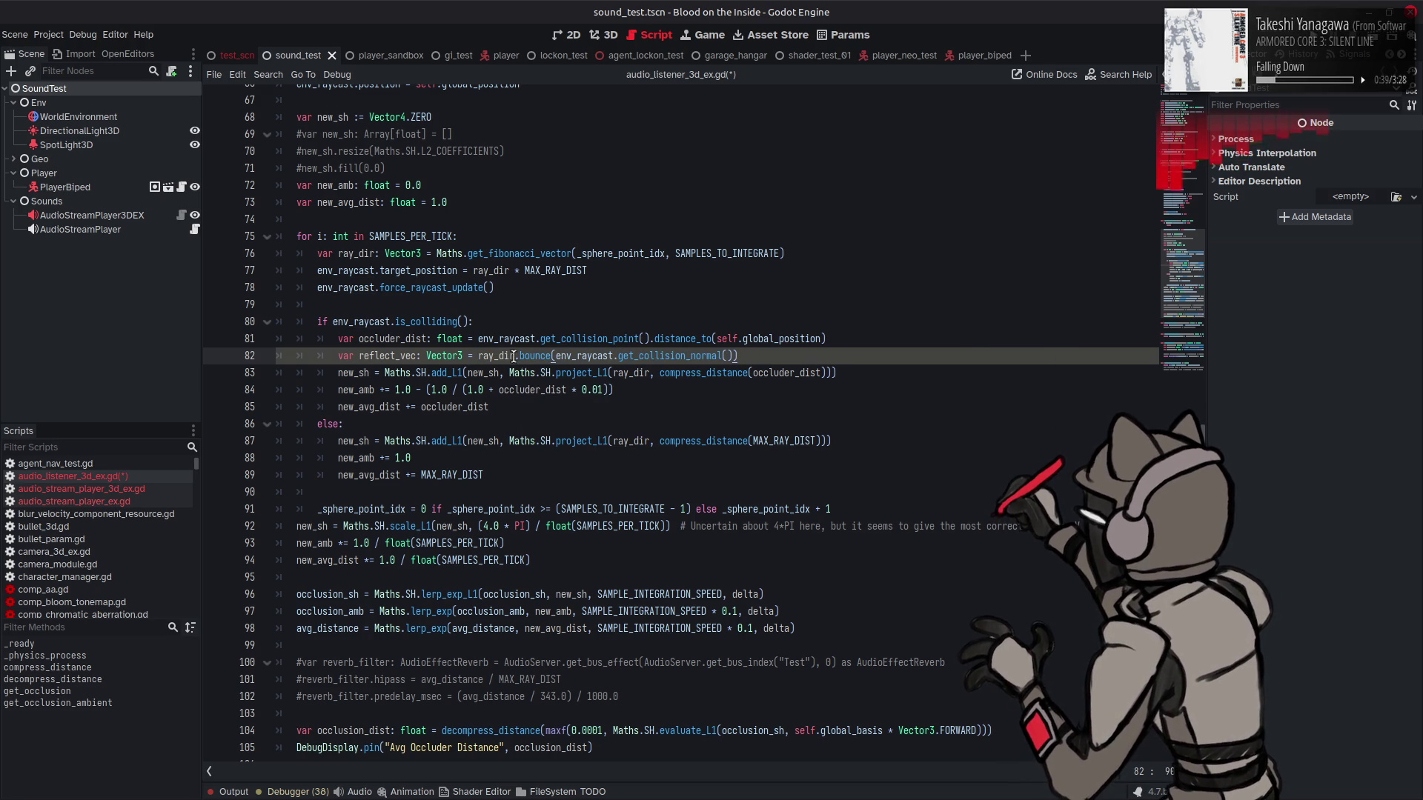
mouse_move(541, 357)
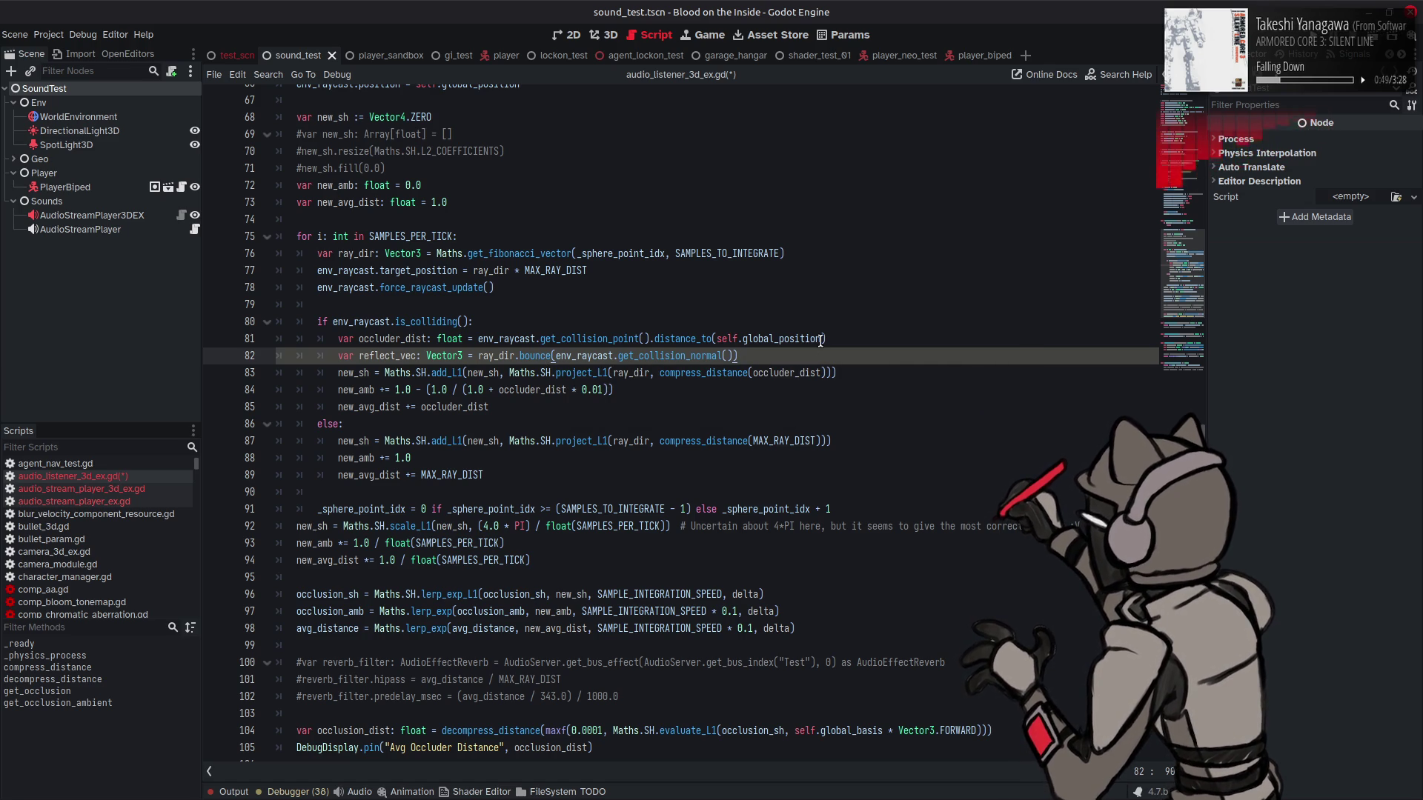
mouse_move(817, 336)
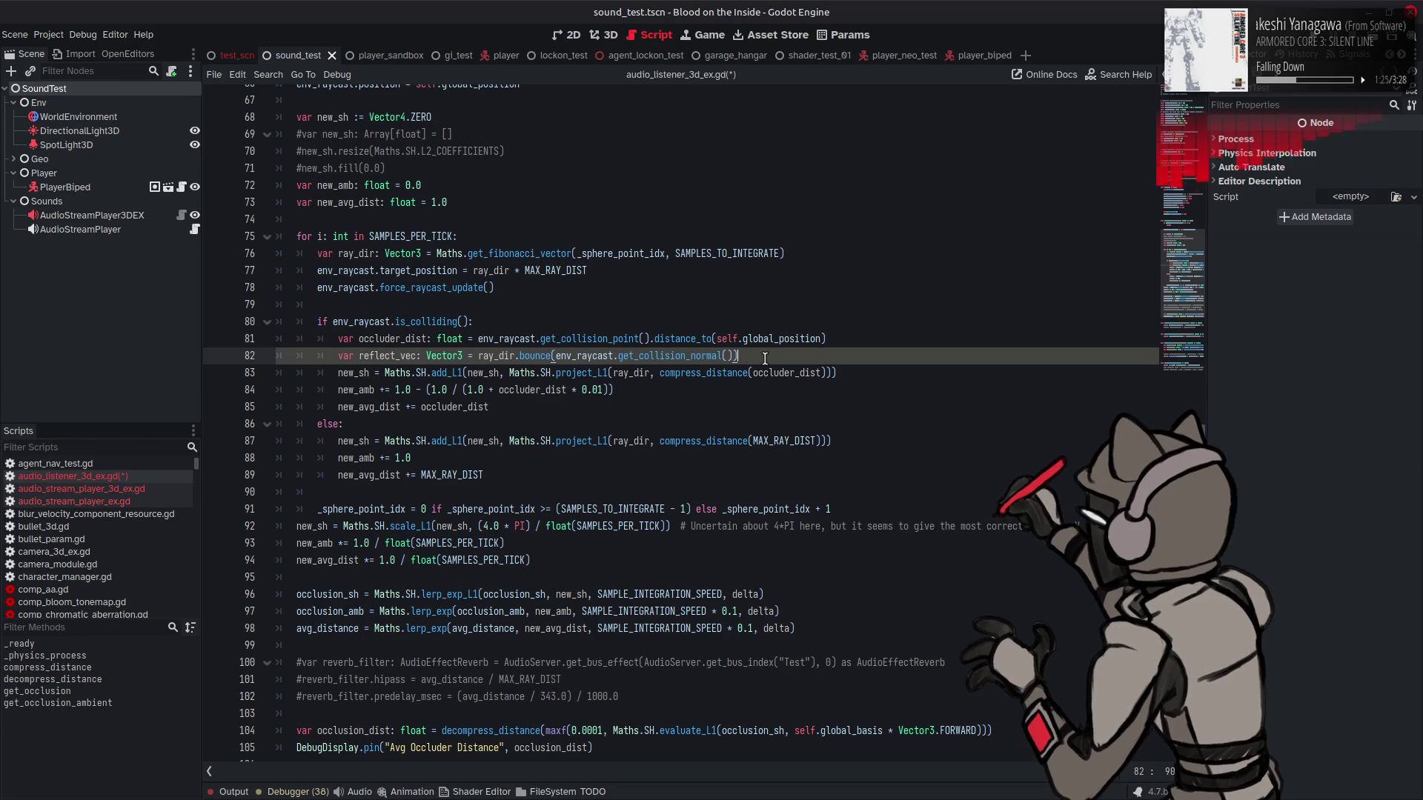
key("Return")
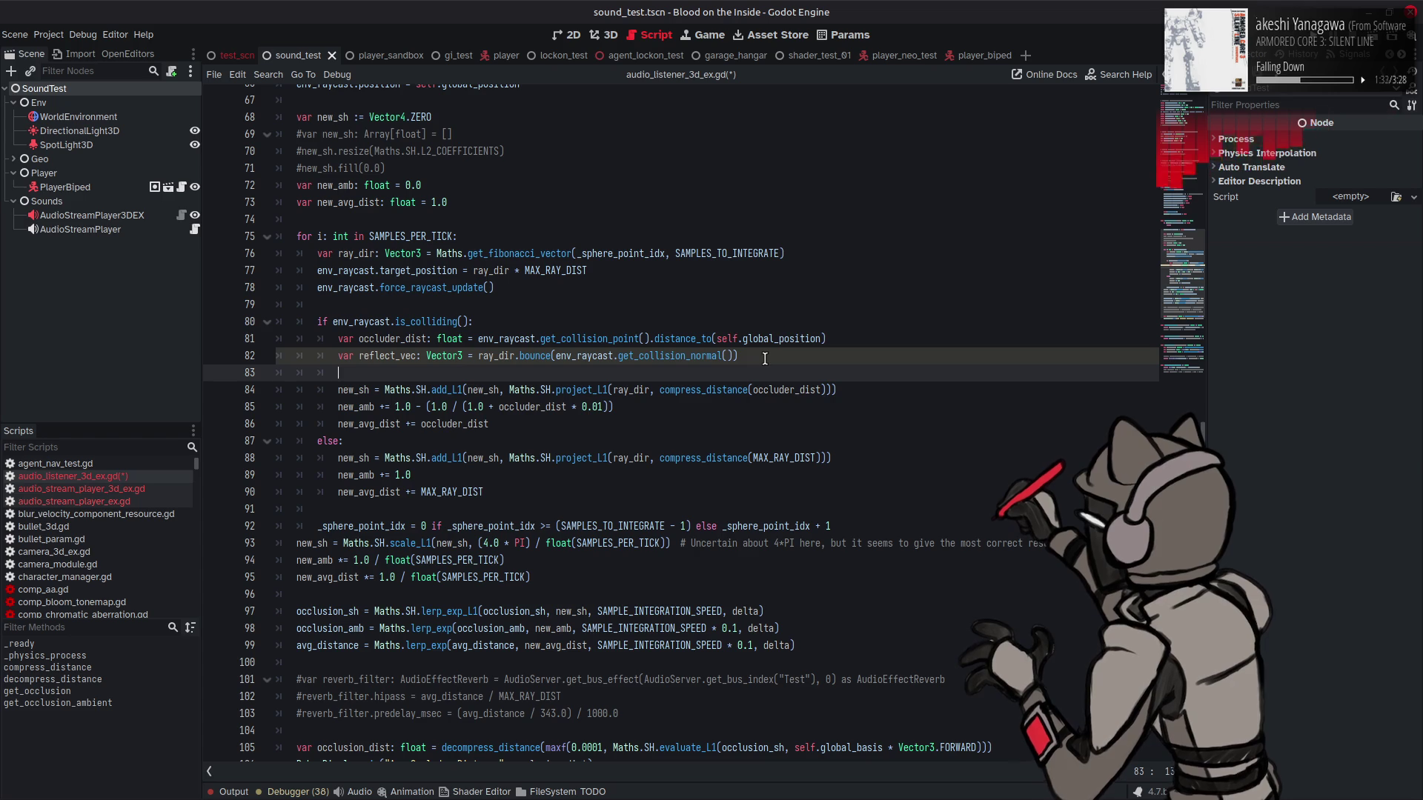
Step: On line 83, write reflect_factor: float = asin(reflect_vec.dot(ray_dir)) and save
type("var")
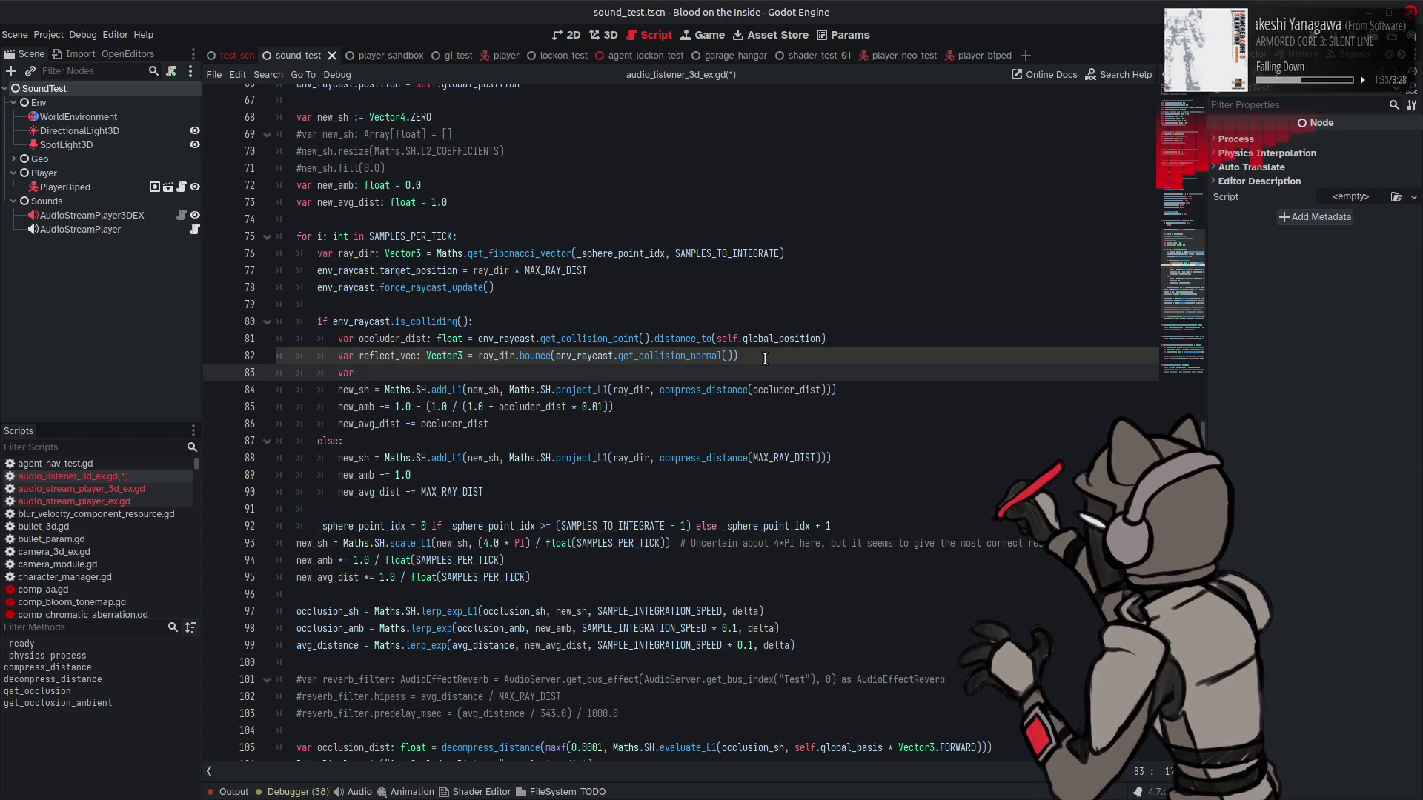
type("re")
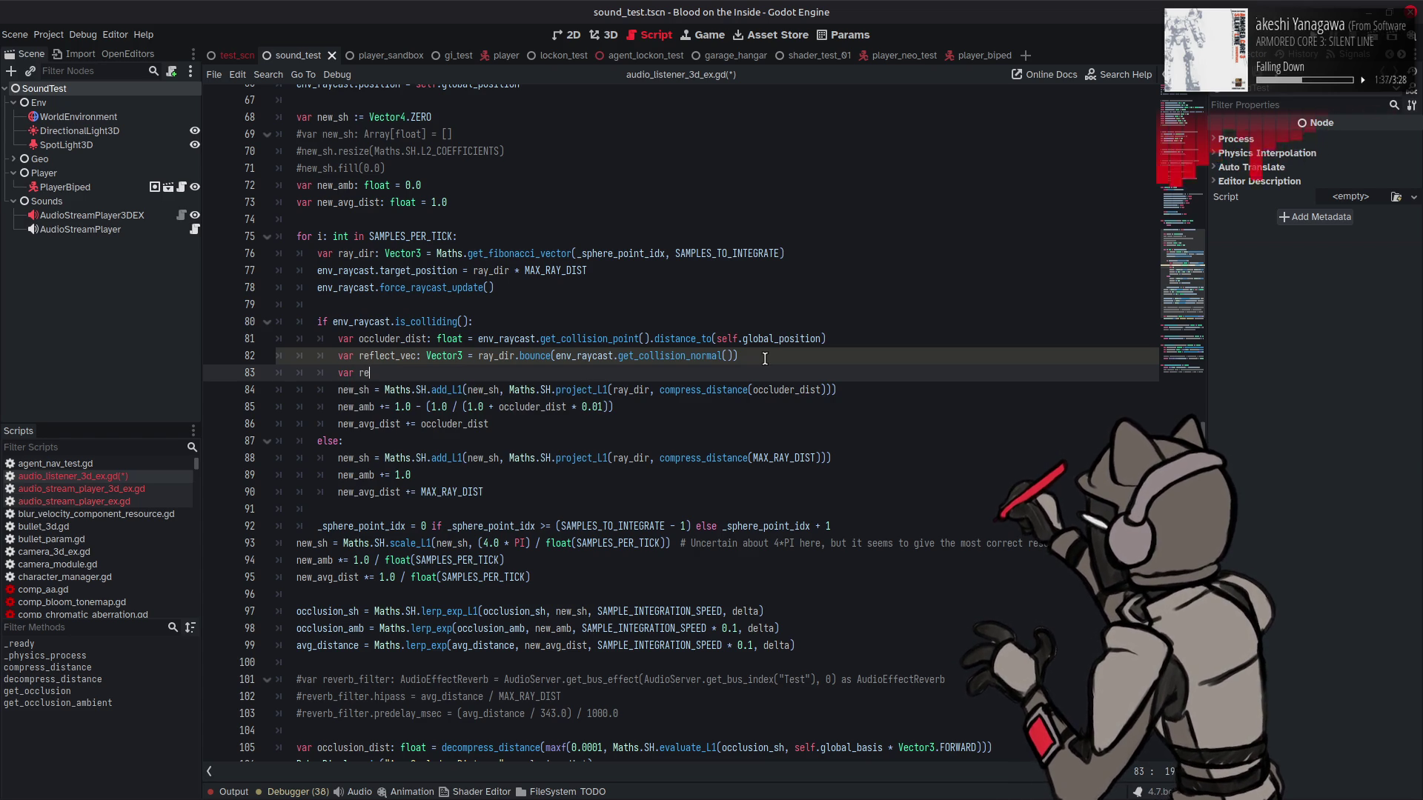
type("flect_fac")
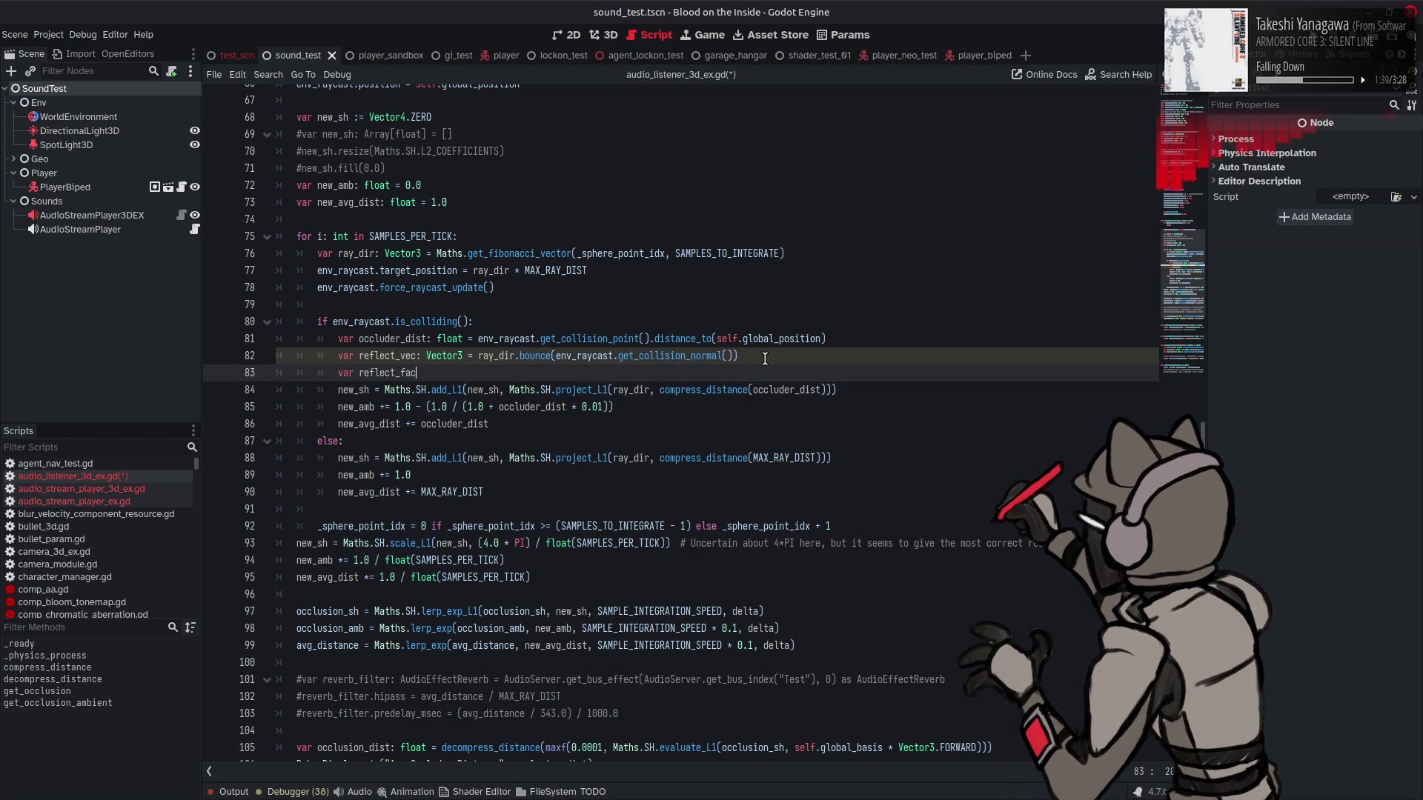
type("tor : float =")
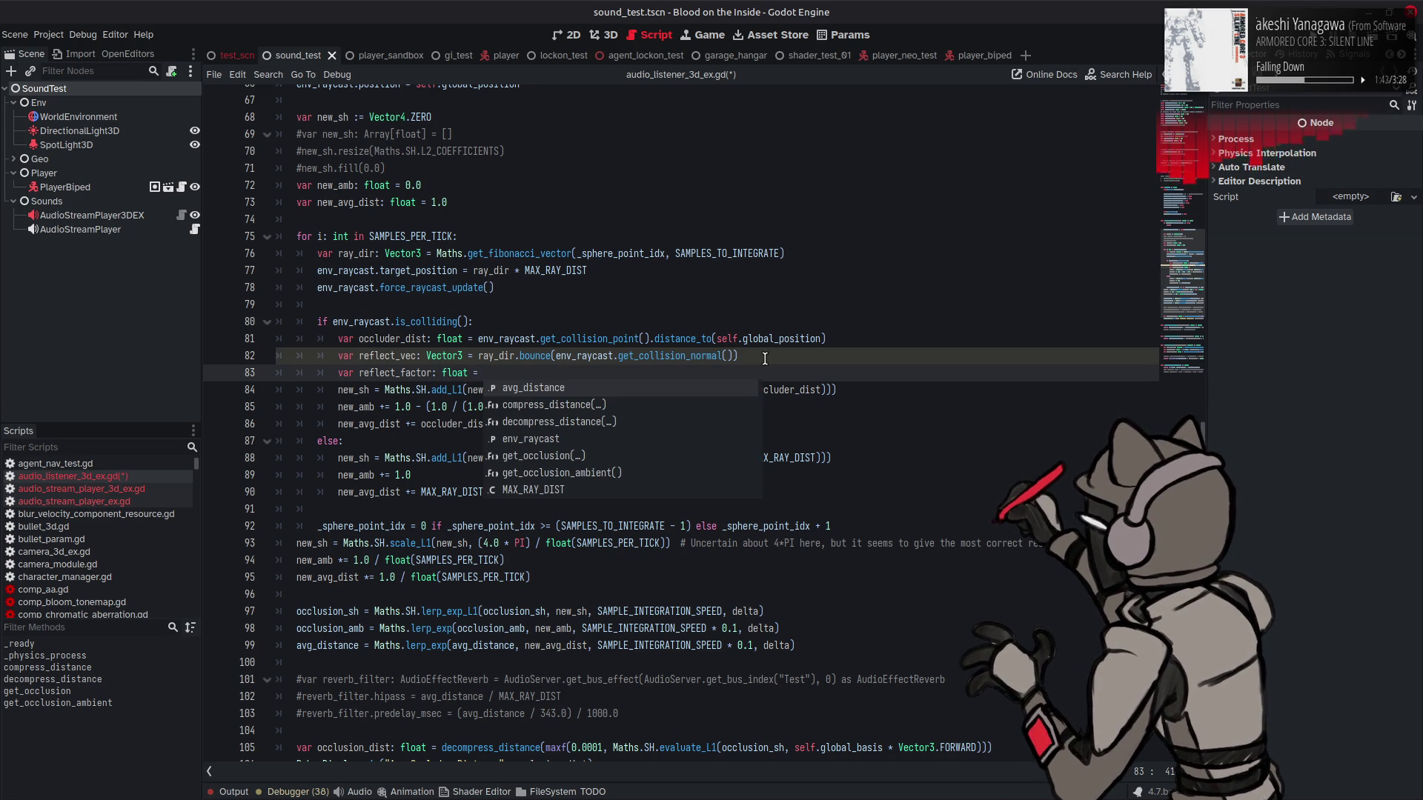
type(" r")
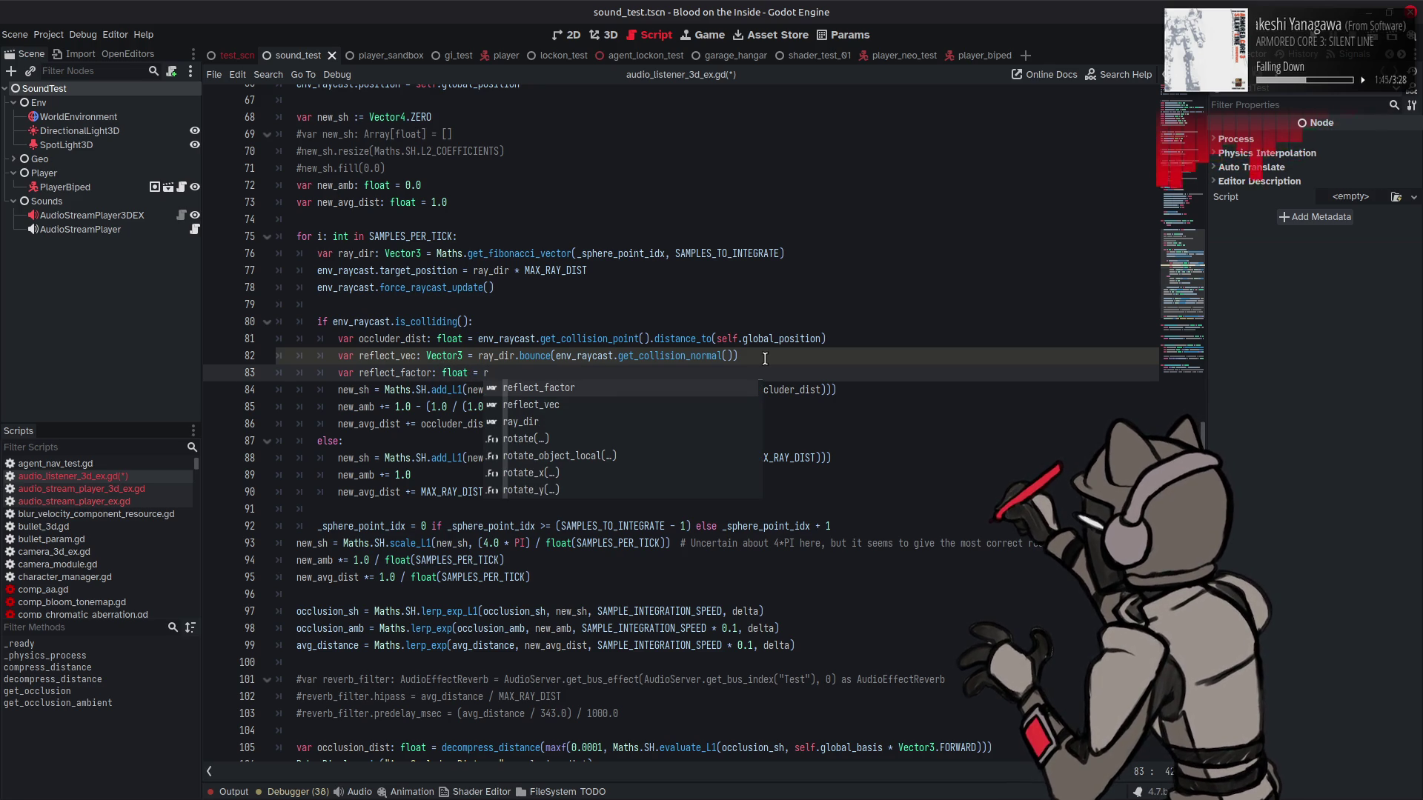
type("eflect_vec.dot")
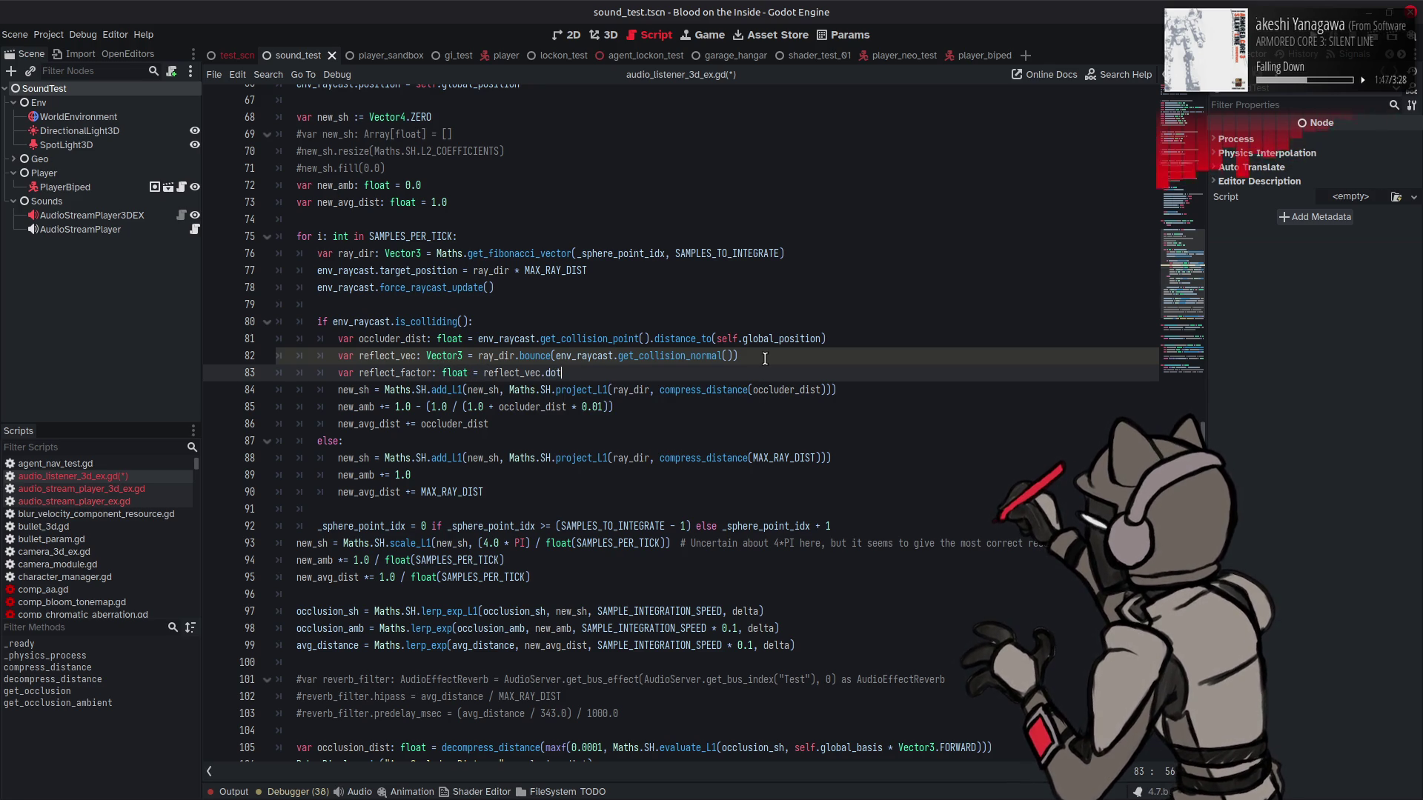
type("(")
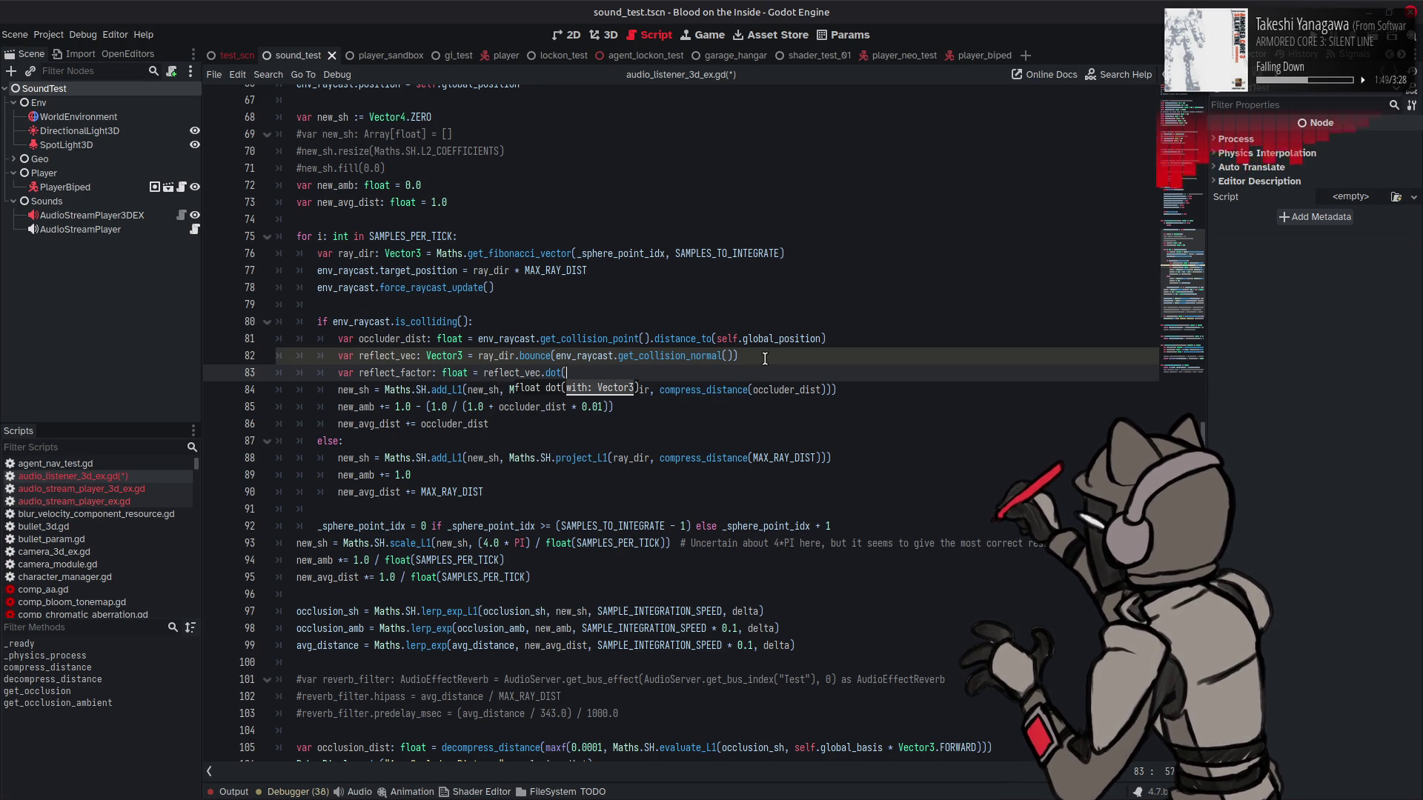
type(")")
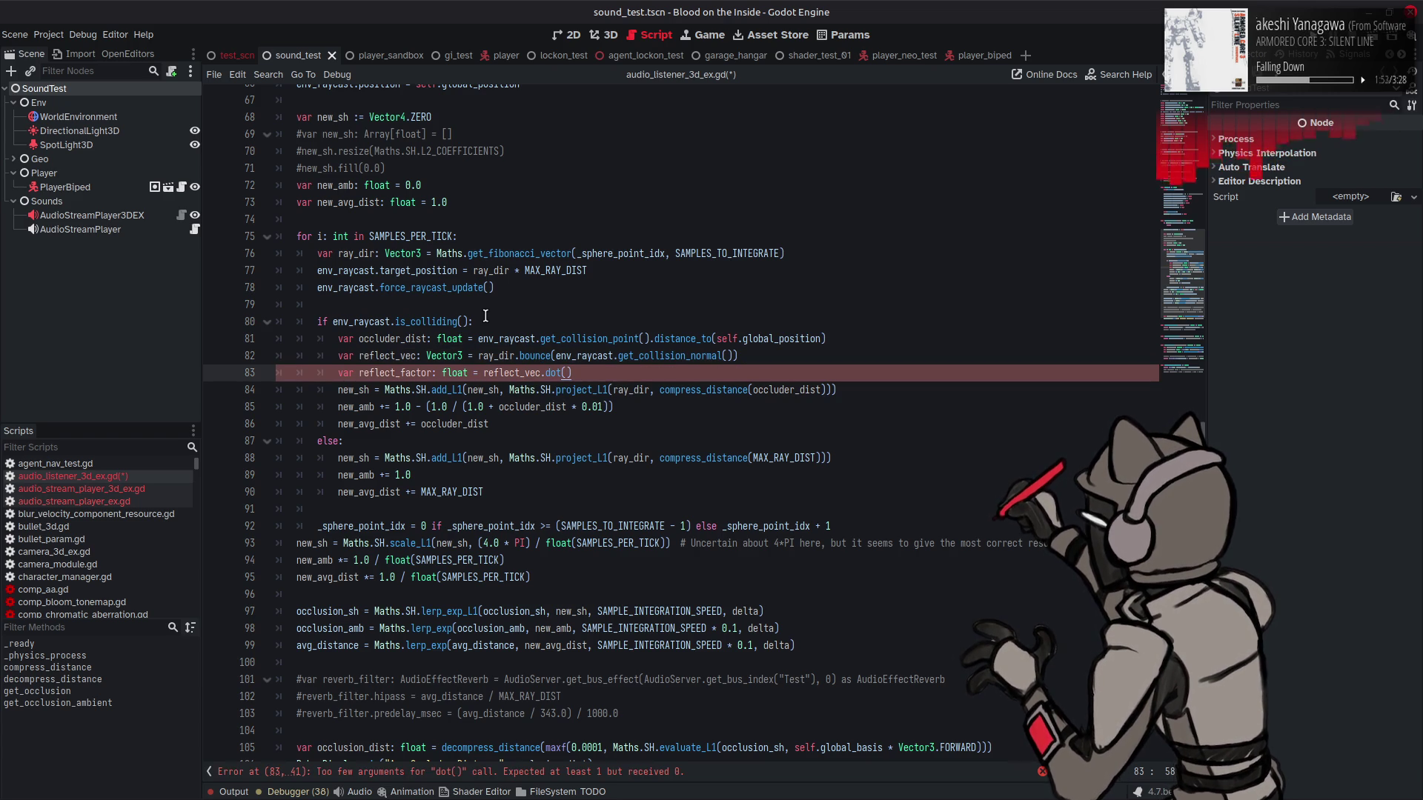
double_click(348, 254)
key("ctrl+c")
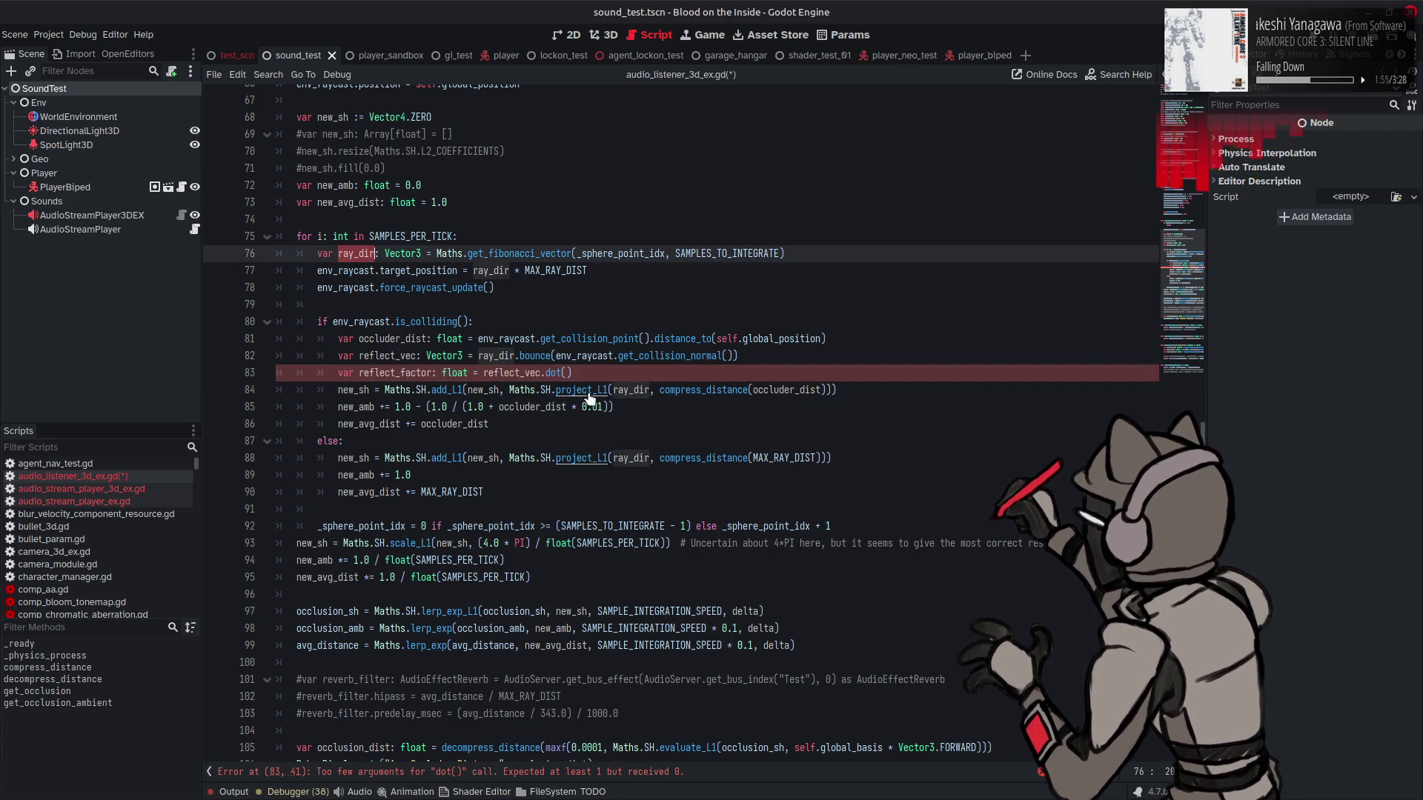
left_click(566, 371)
key("ctrl+v")
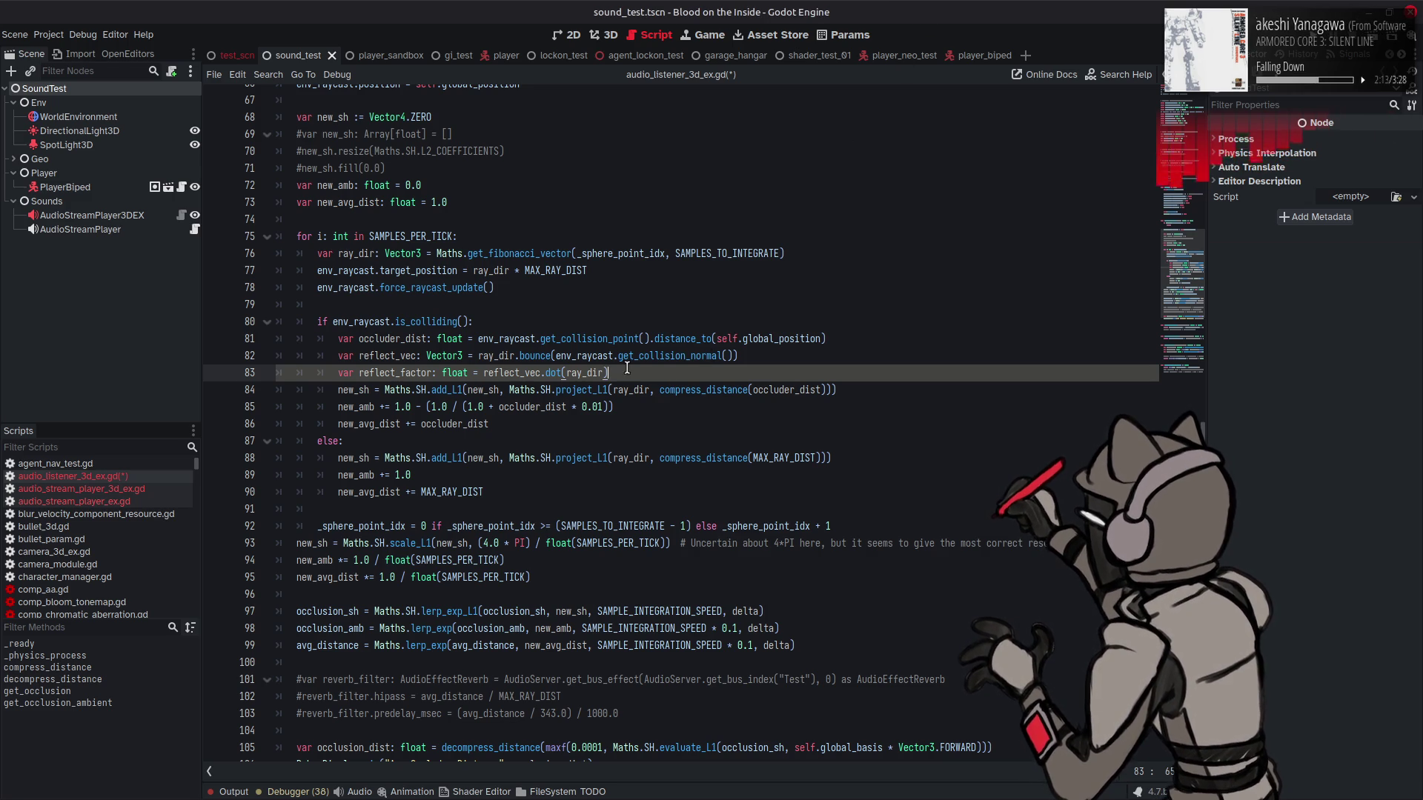
left_click(483, 373)
type("as")
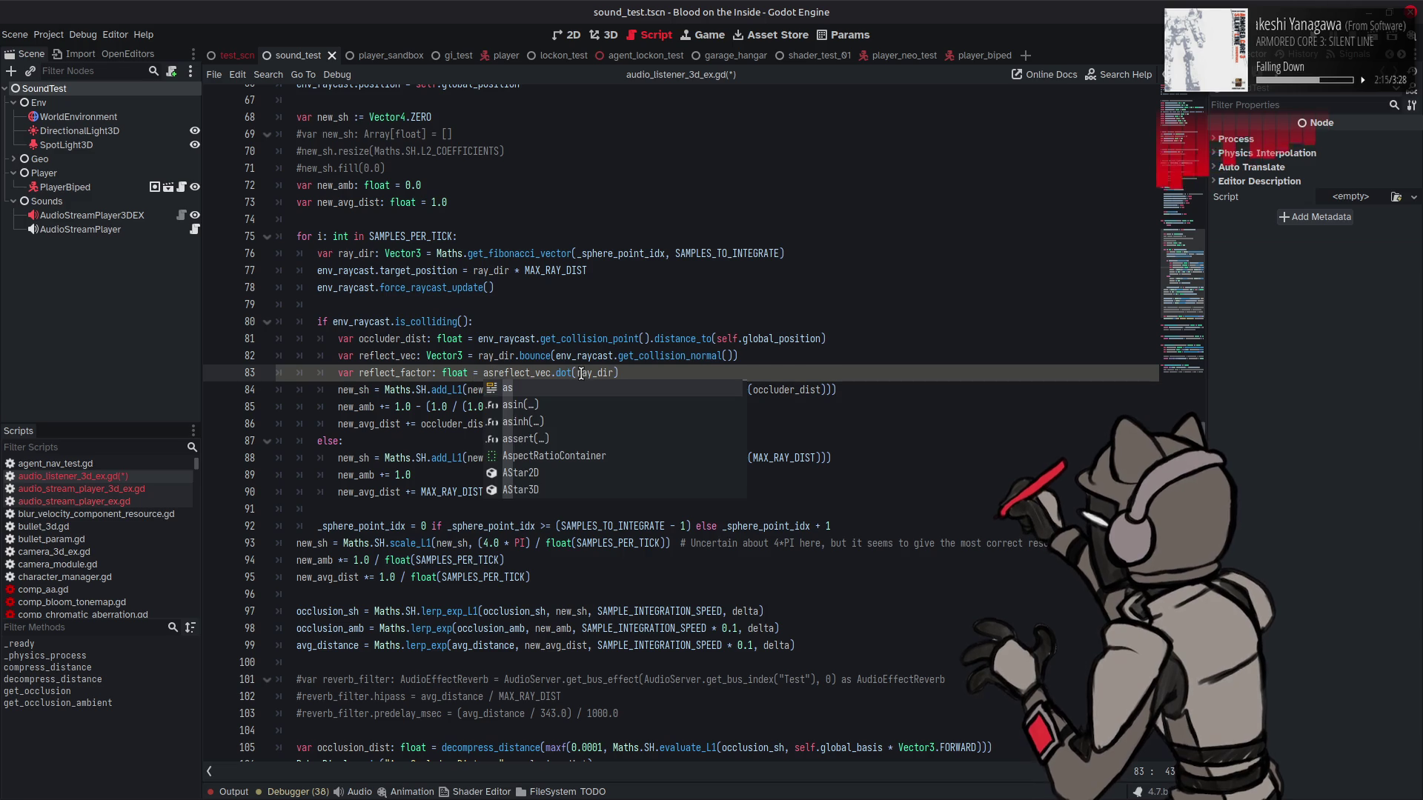
left_click(570, 406)
left_click(676, 373)
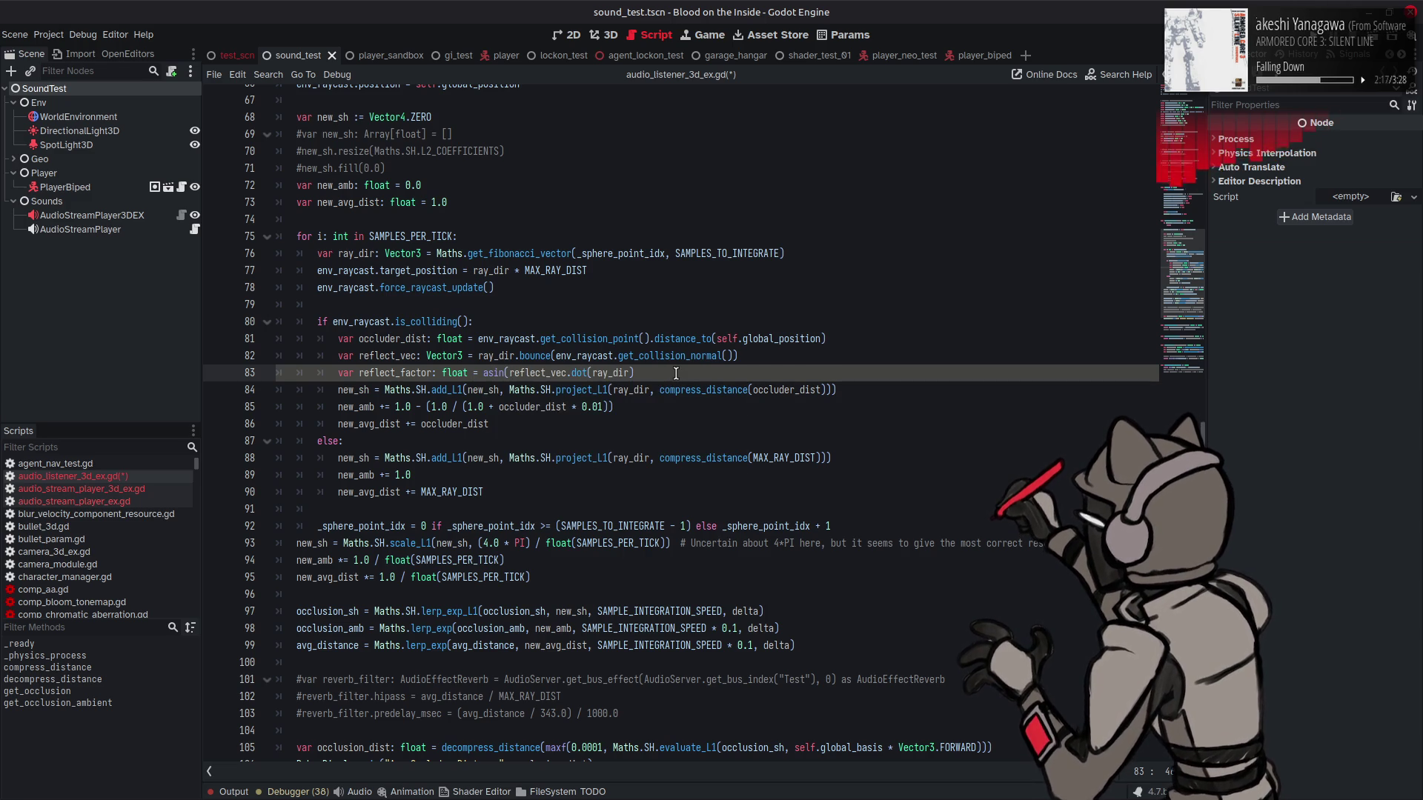
type(")")
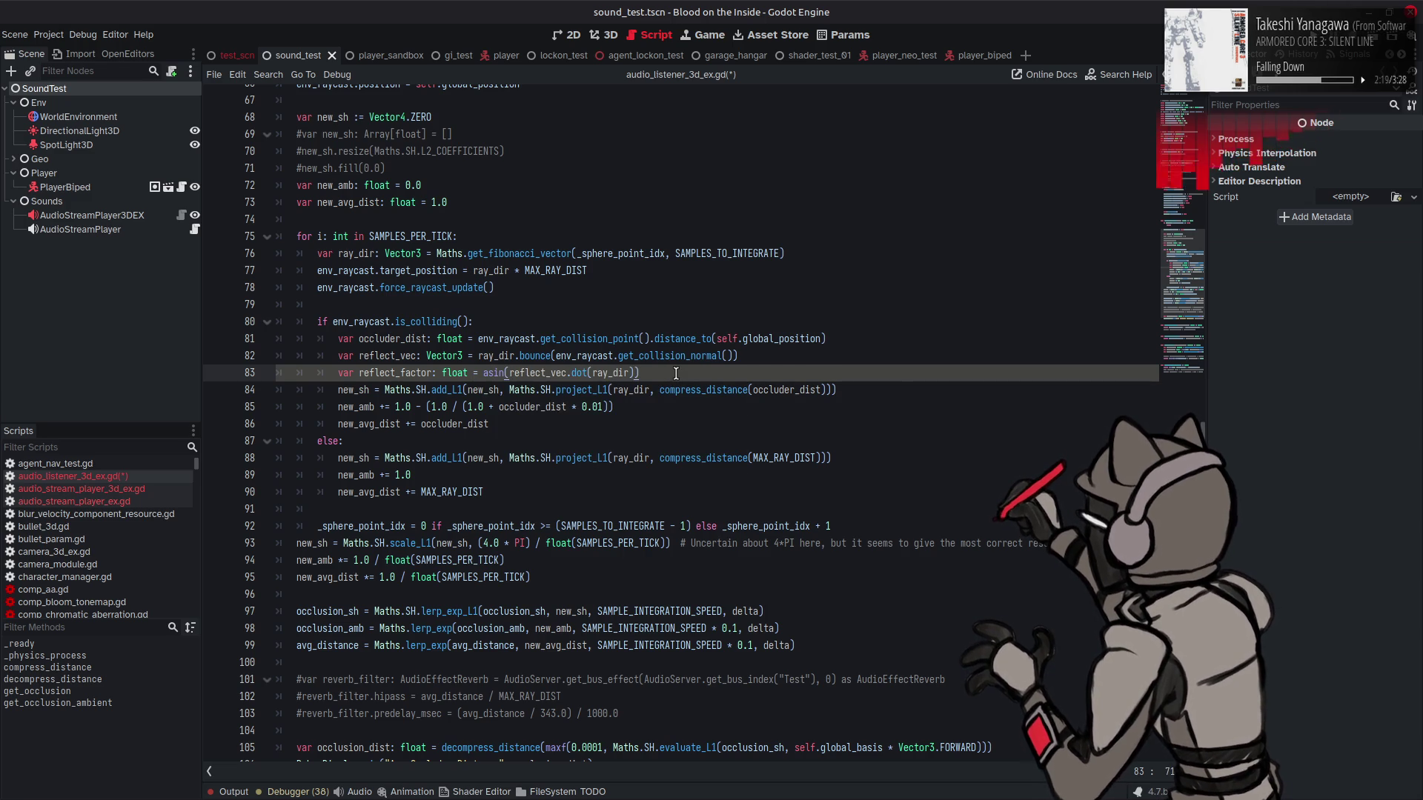
key("ctrl+s")
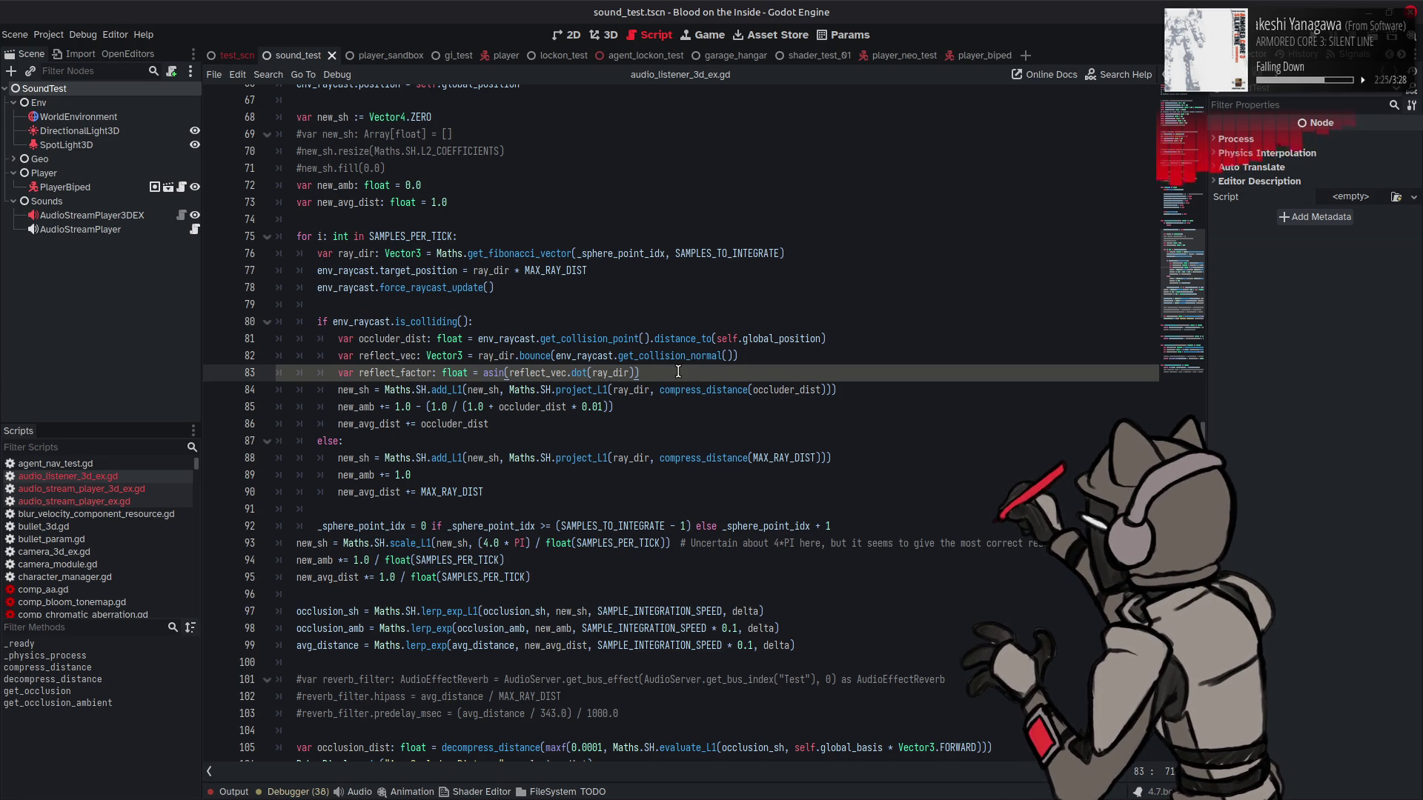
Step: Append + (PI * 0.5) / PI to the reflect_factor expression
type("+ ")
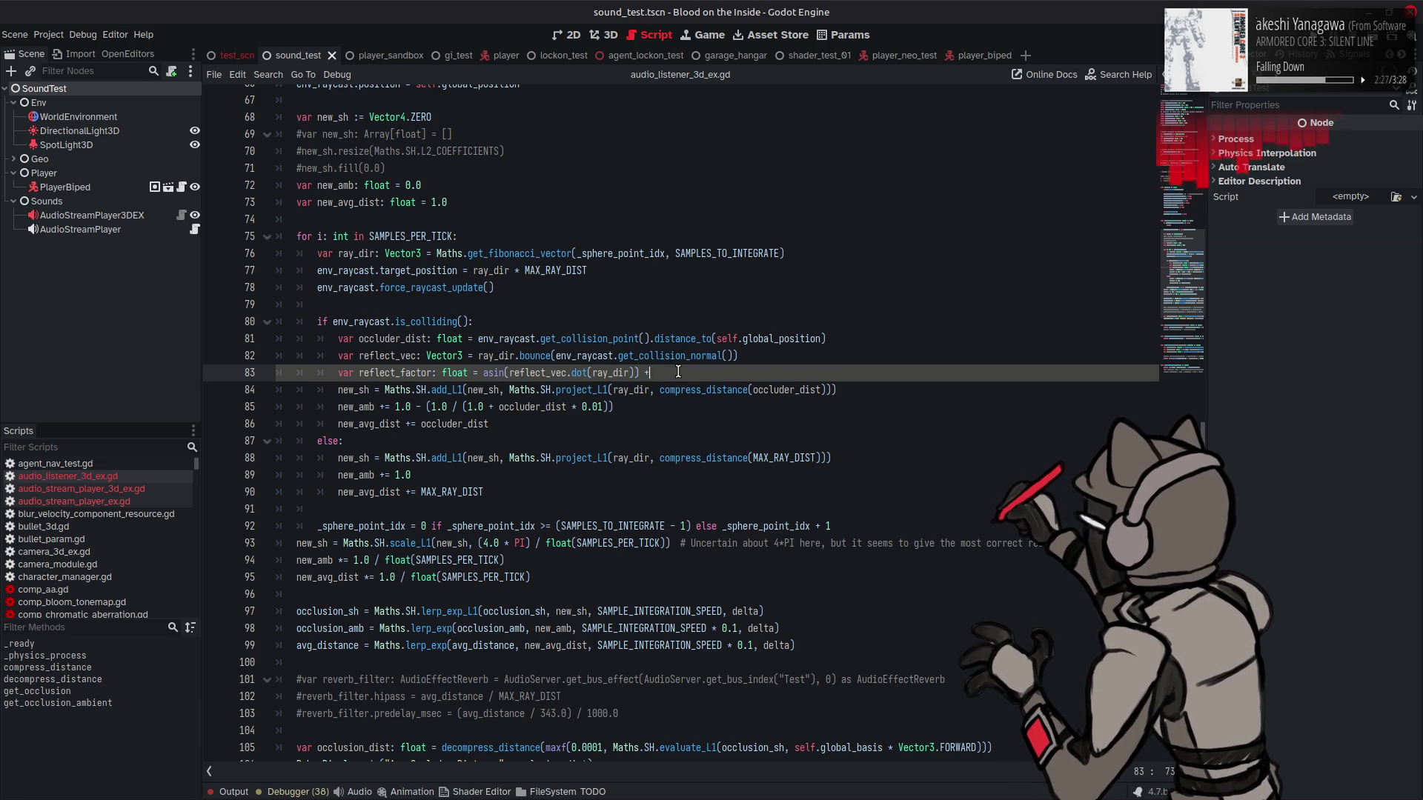
type("PI")
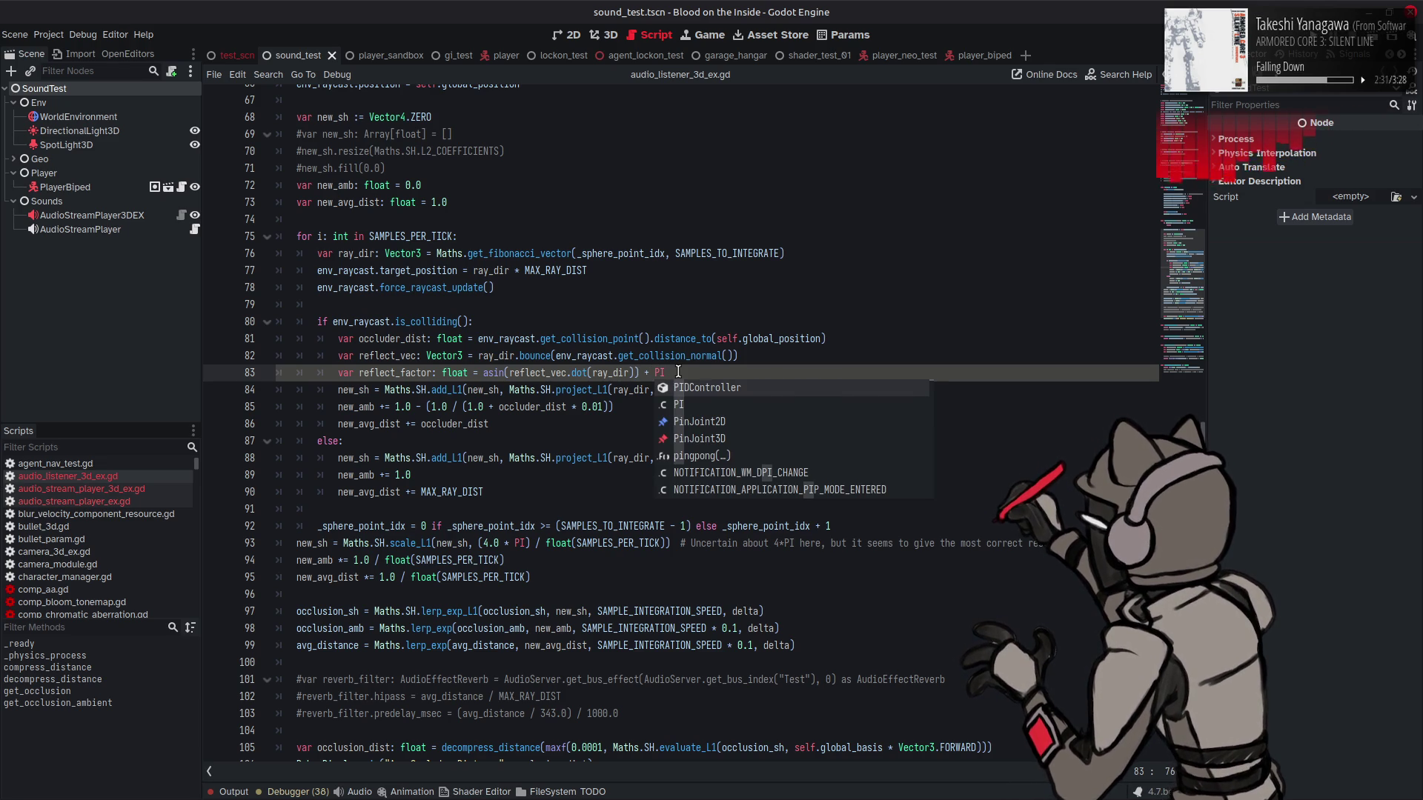
type("*")
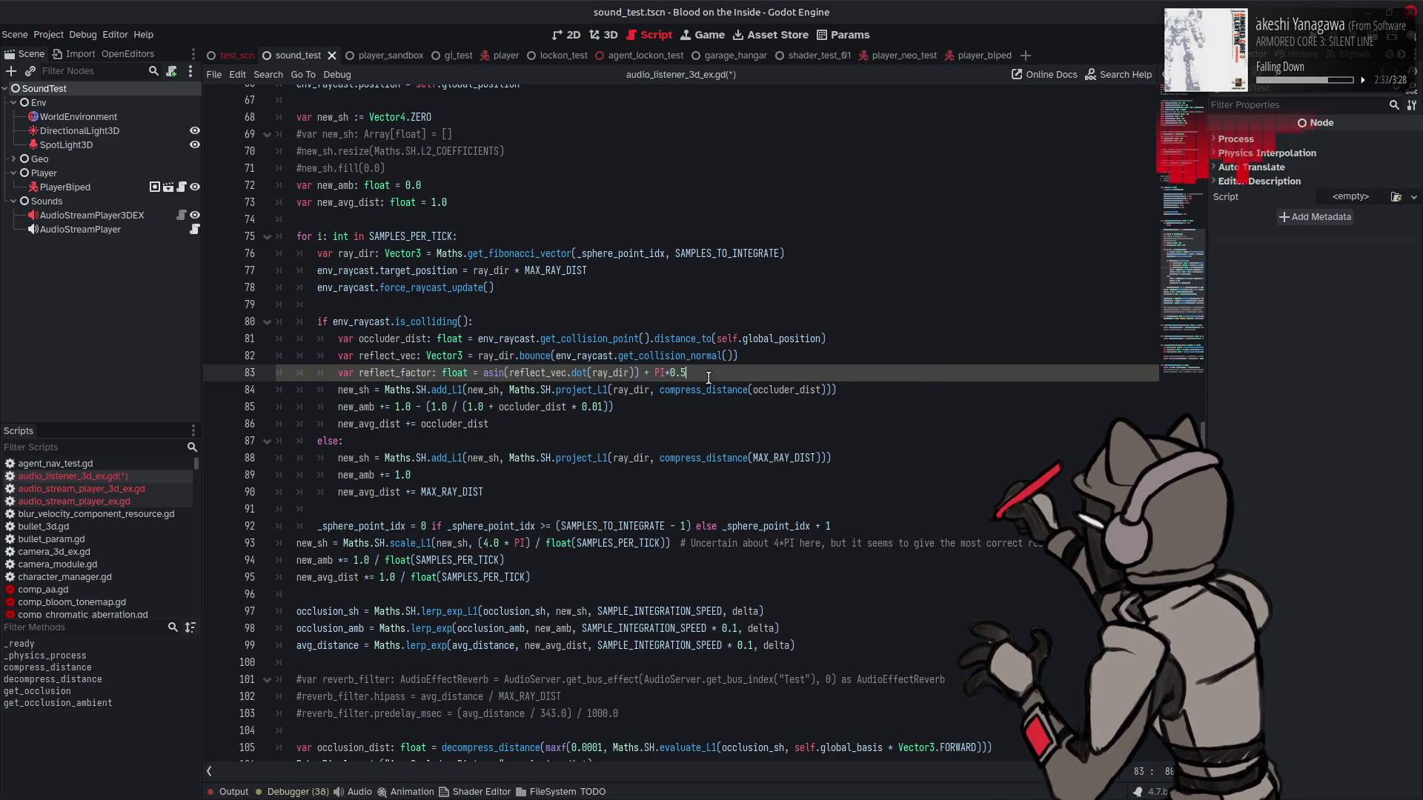
key("BackSpace")
key("BackSpace")
key("BackSpace")
type("* 0.5")
left_click(664, 370)
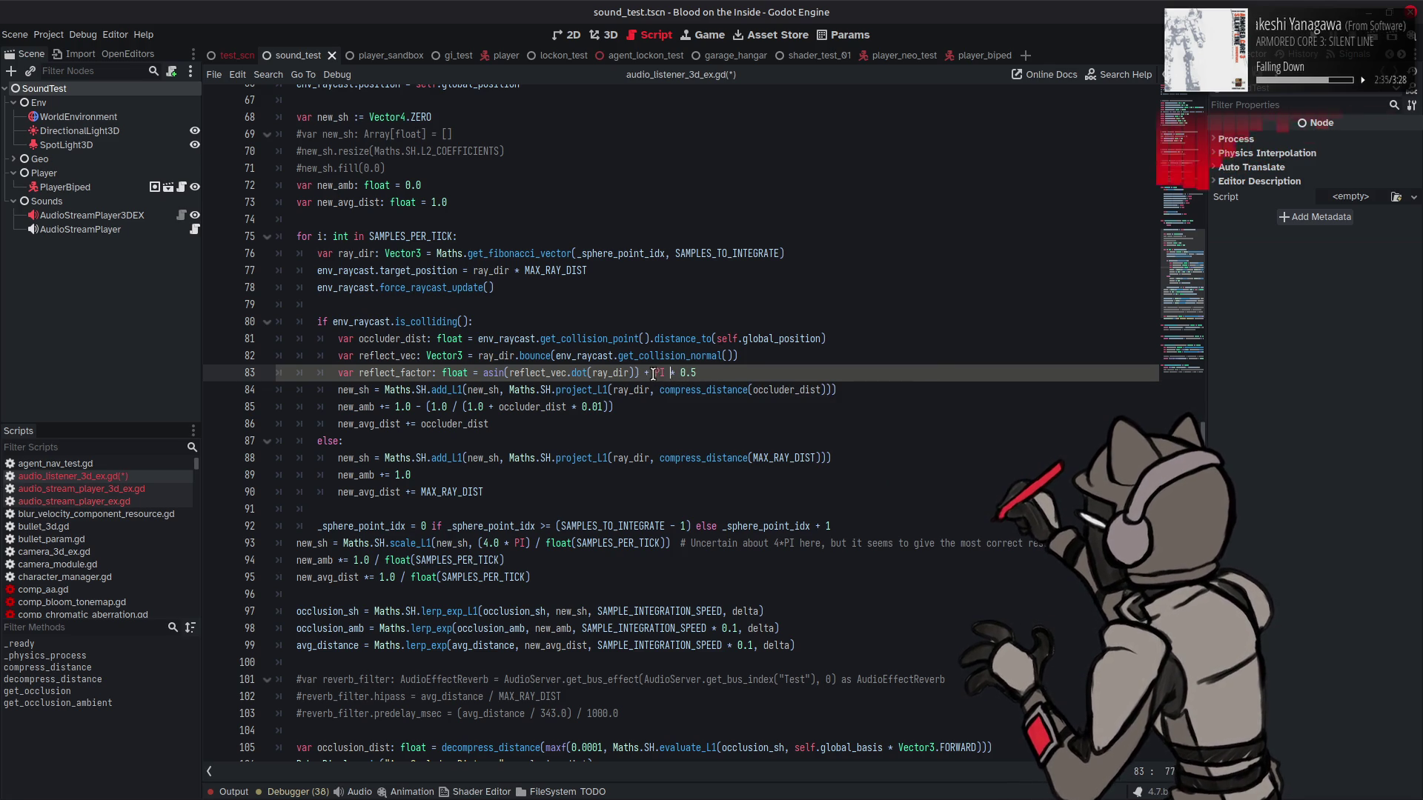
type("(")
key("End")
type(") ")
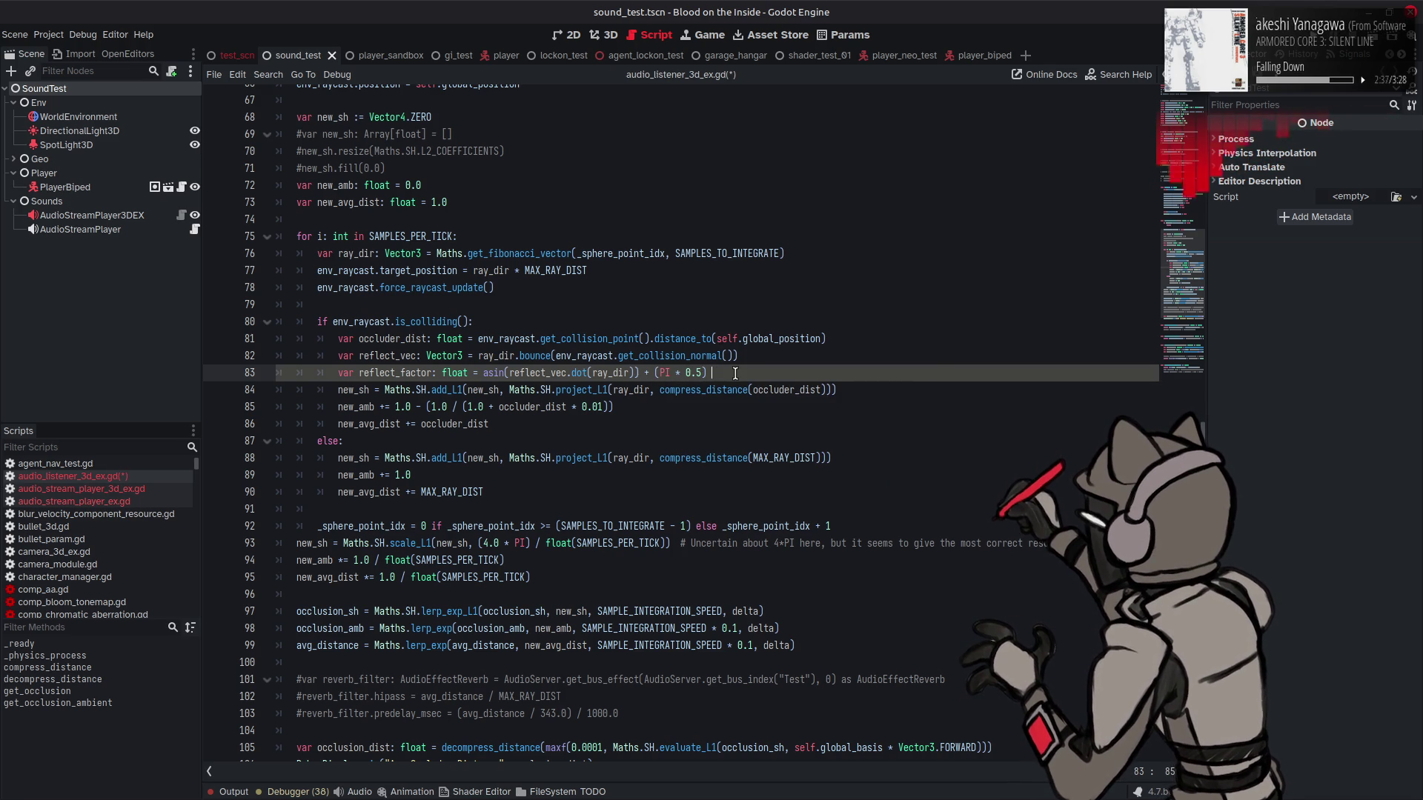
type("/ PI")
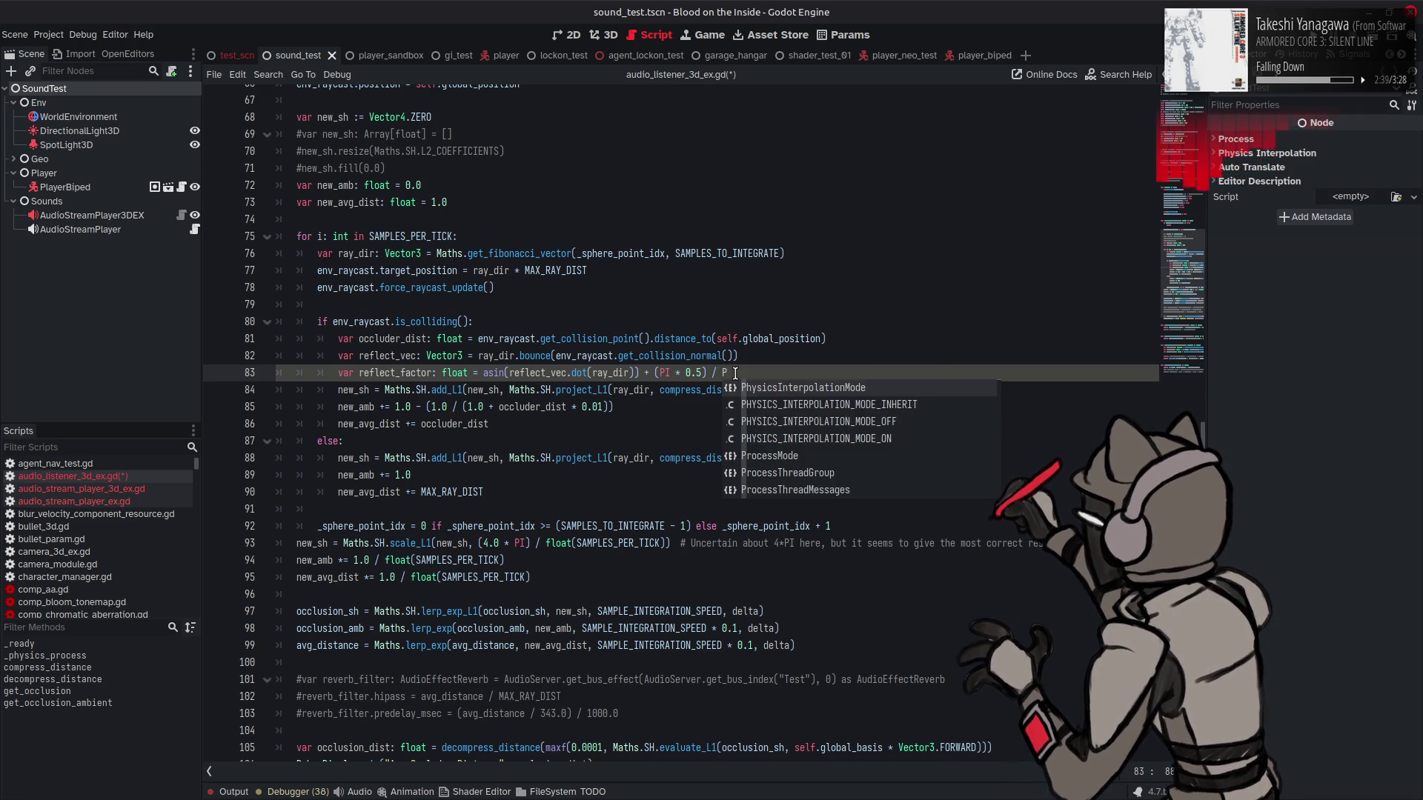
key("Left")
key("Left")
key("Left")
key("Left")
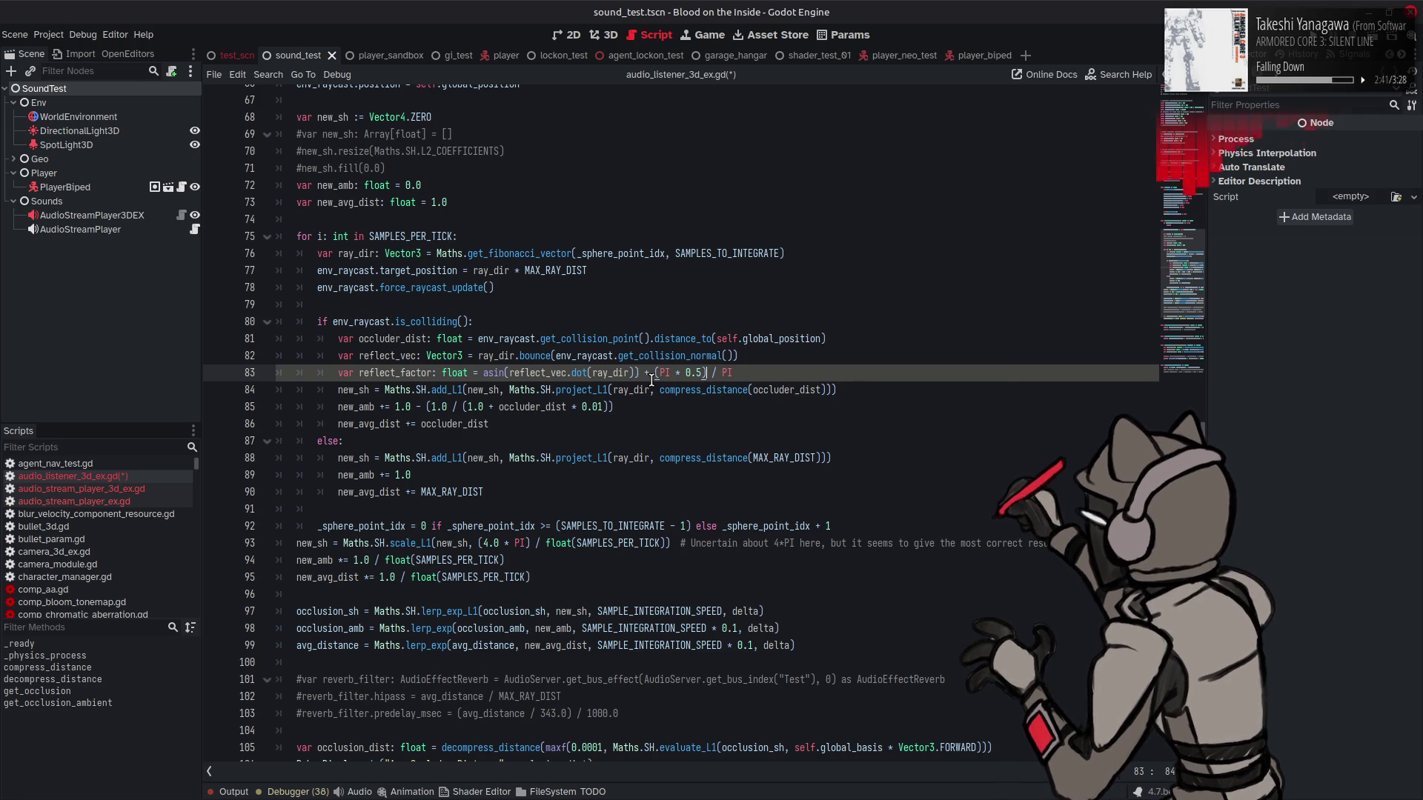
Step: Add '(' before asin so the whole reflect_factor sum is divided by PI, and save
type("(")
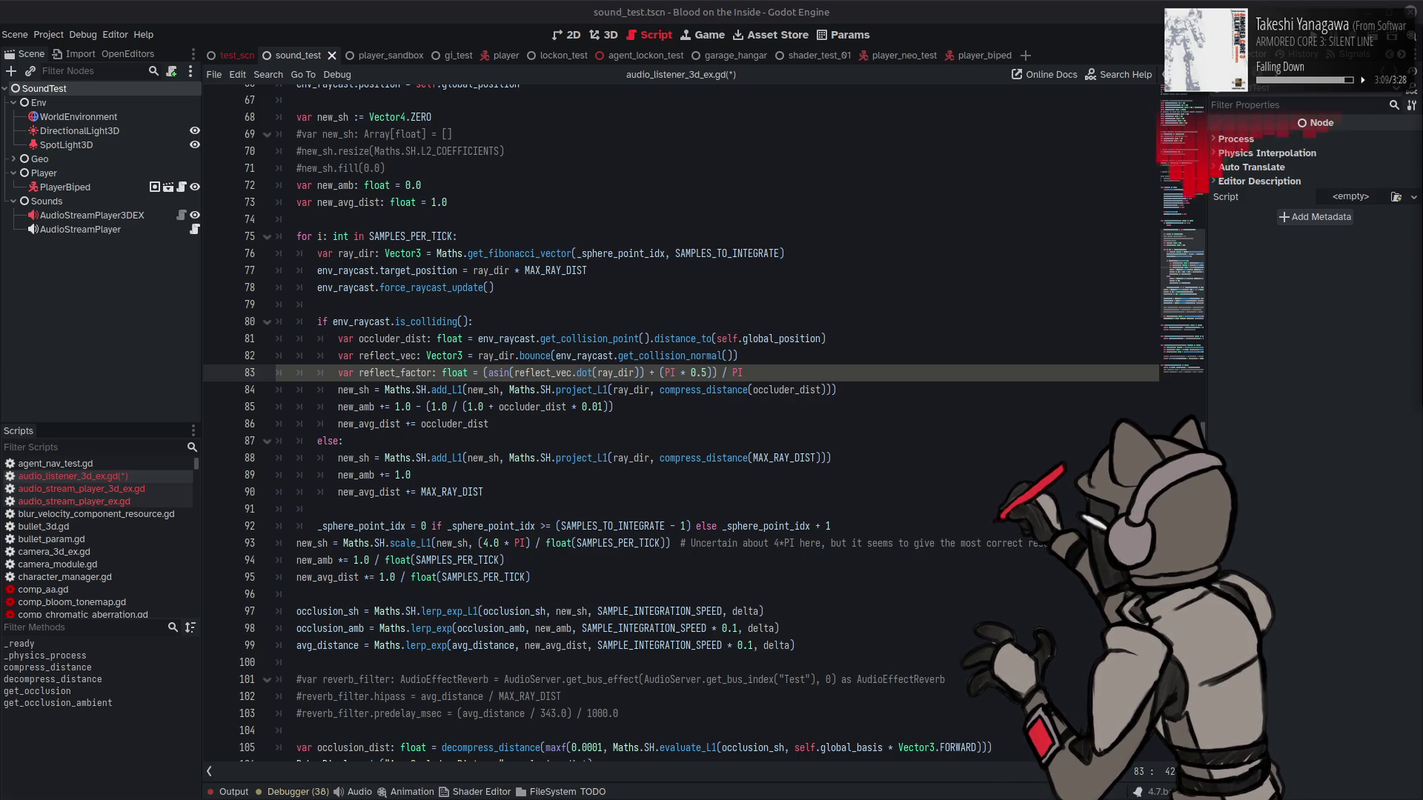
left_click(792, 358)
key("ctrl+s")
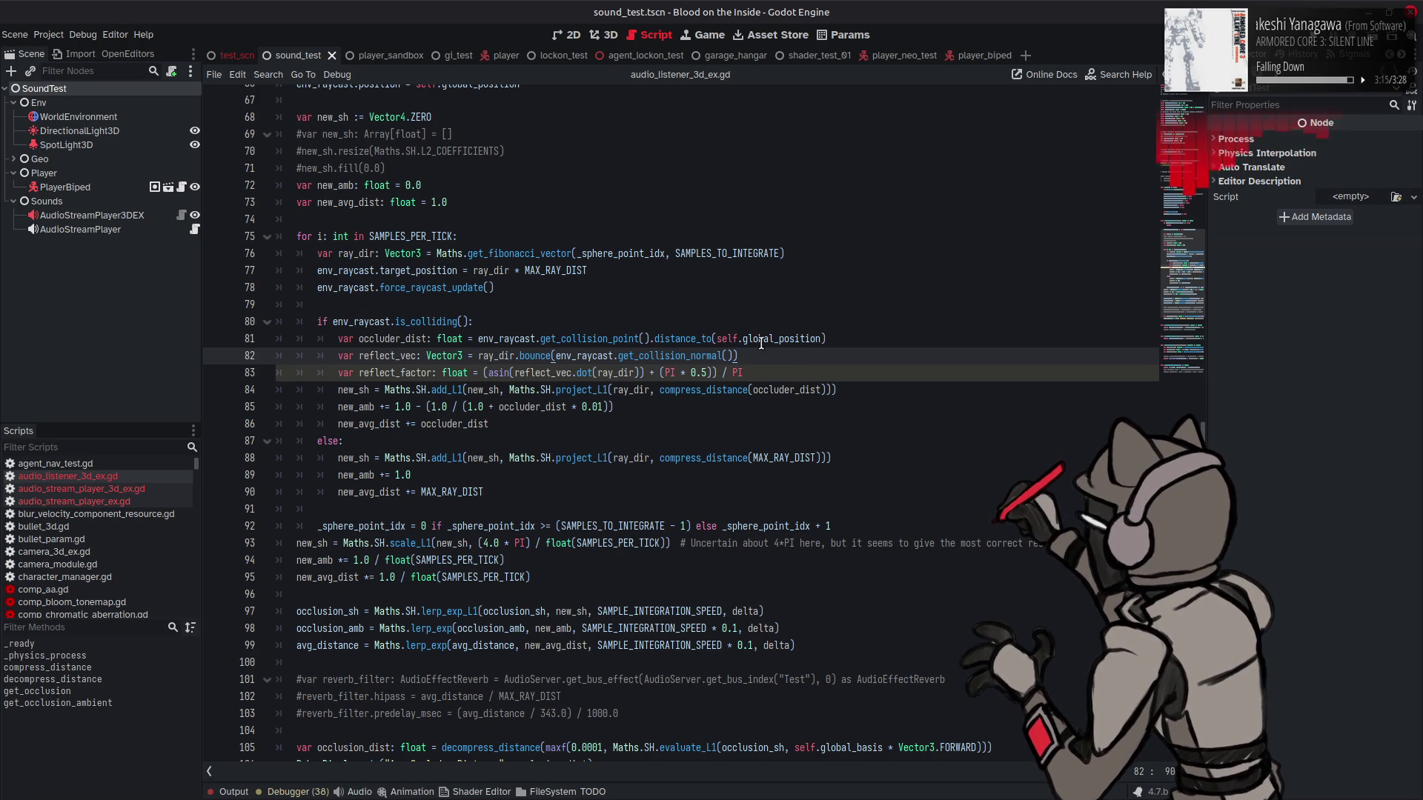
mouse_move(791, 358)
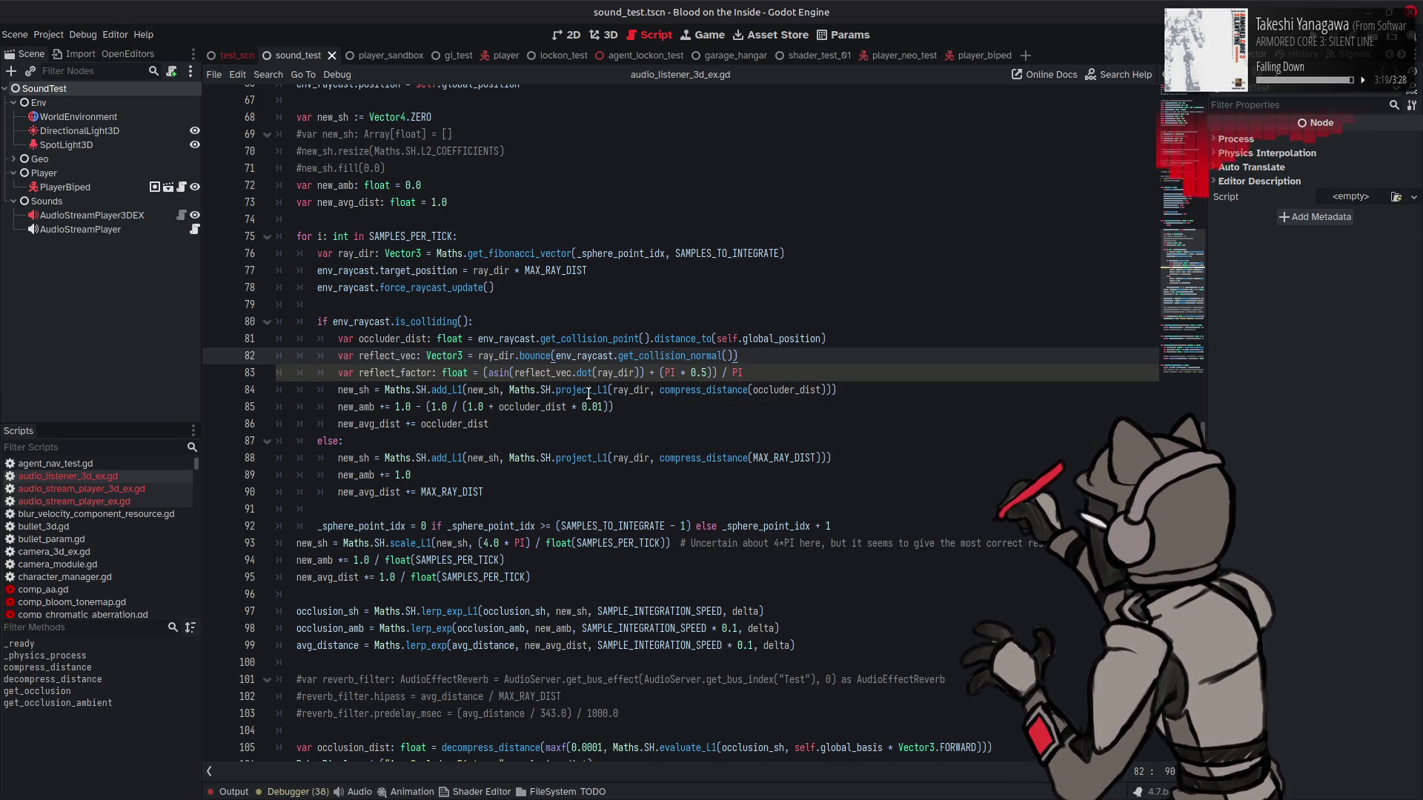
Step: Negate ray_dir inside dot() on line 83 and save the listener script
left_click(434, 373)
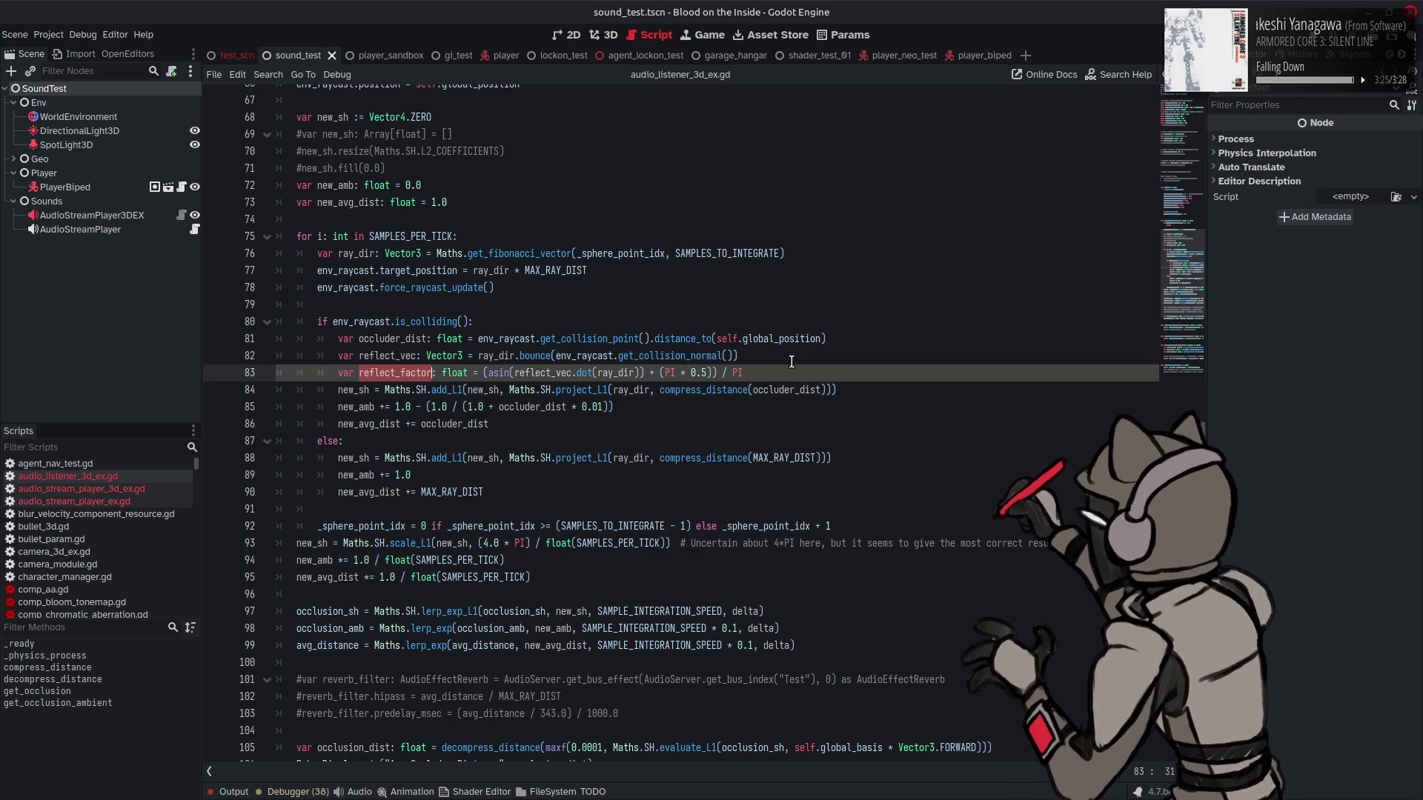
mouse_move(638, 363)
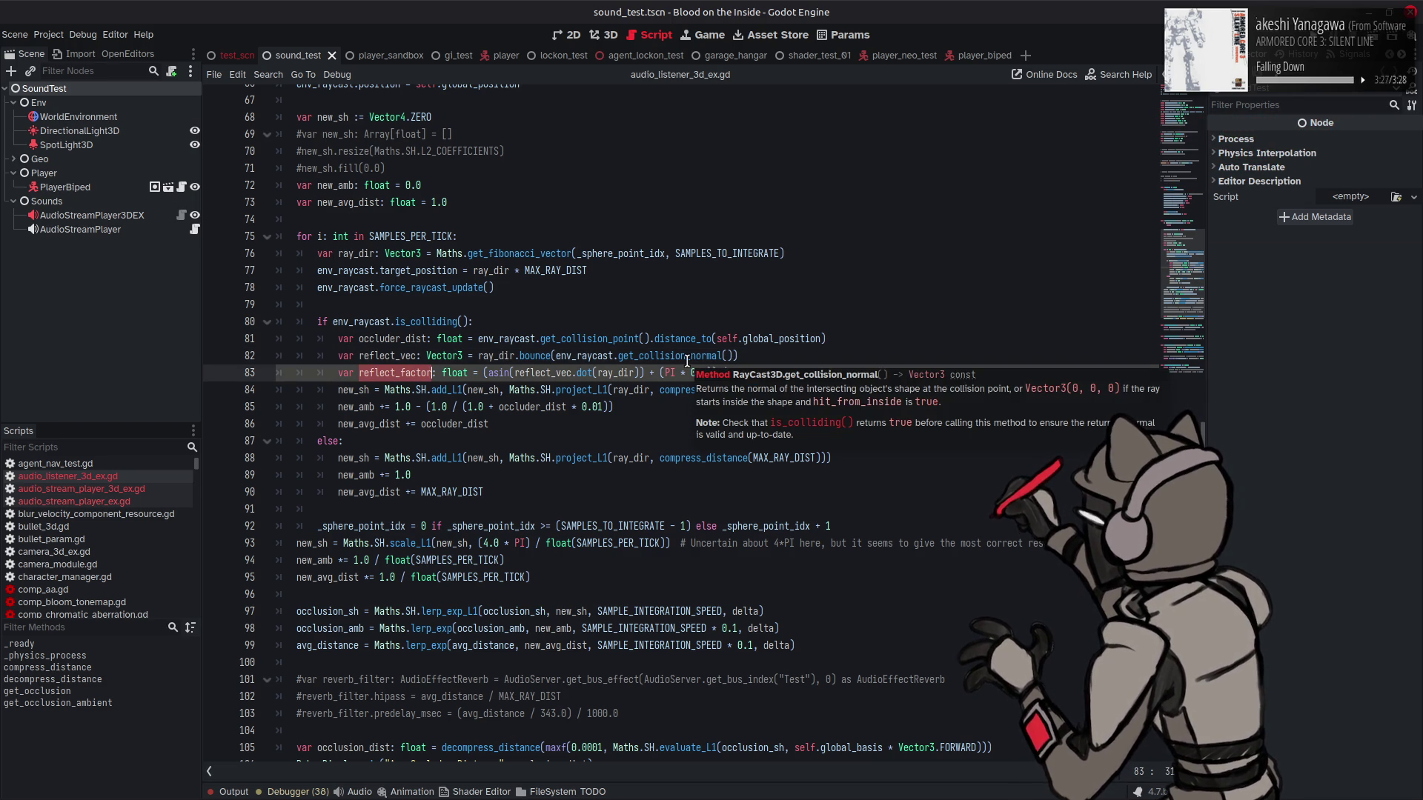
left_click(597, 373)
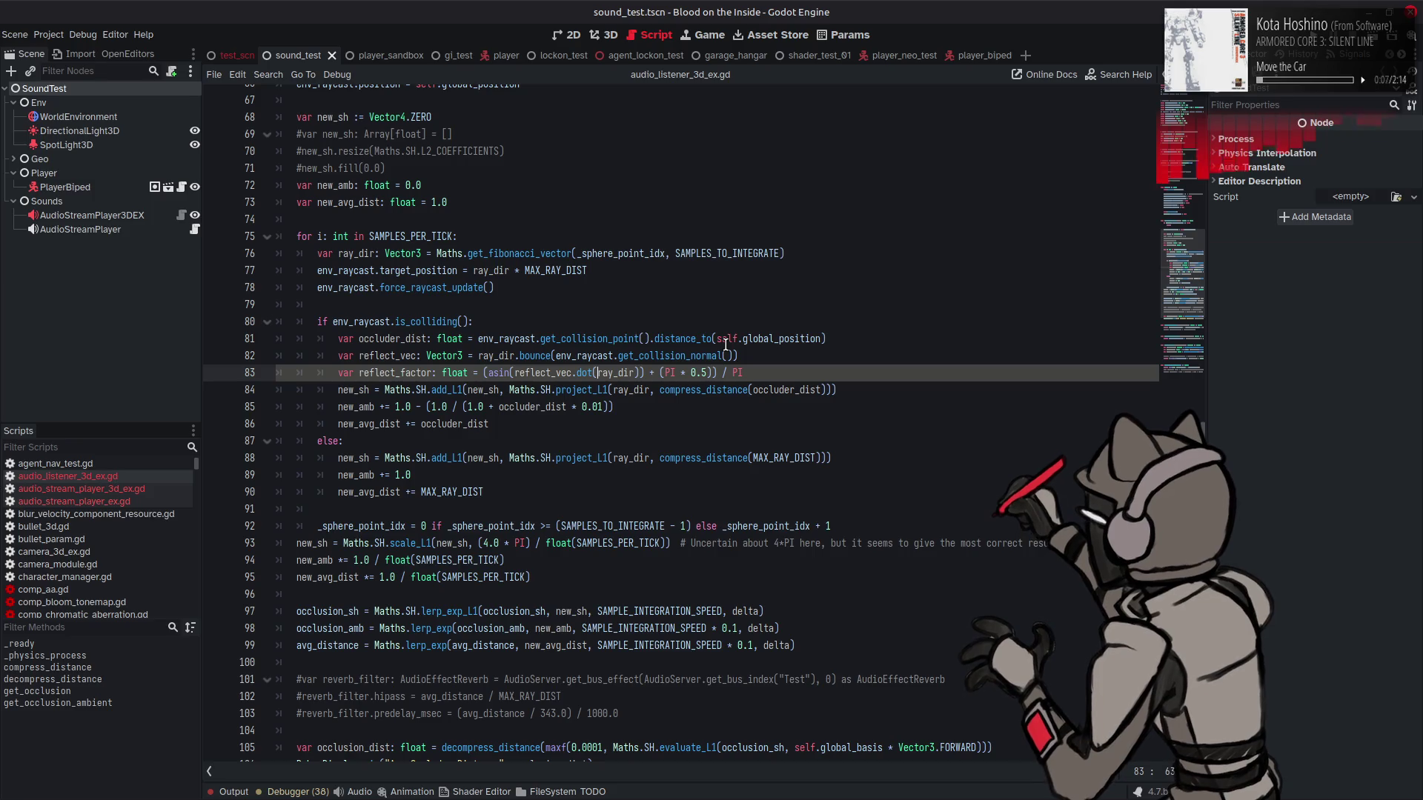
mouse_move(713, 360)
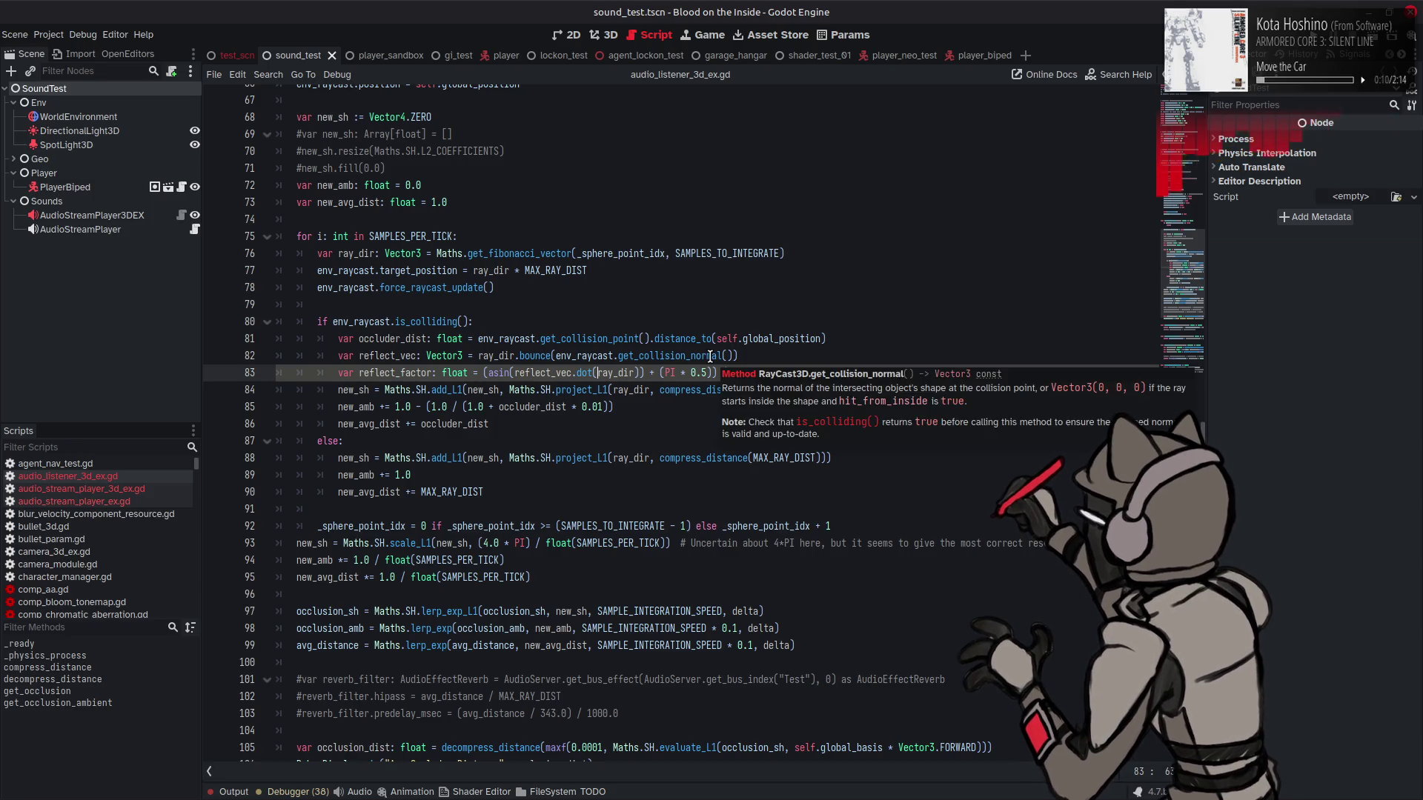
type("-")
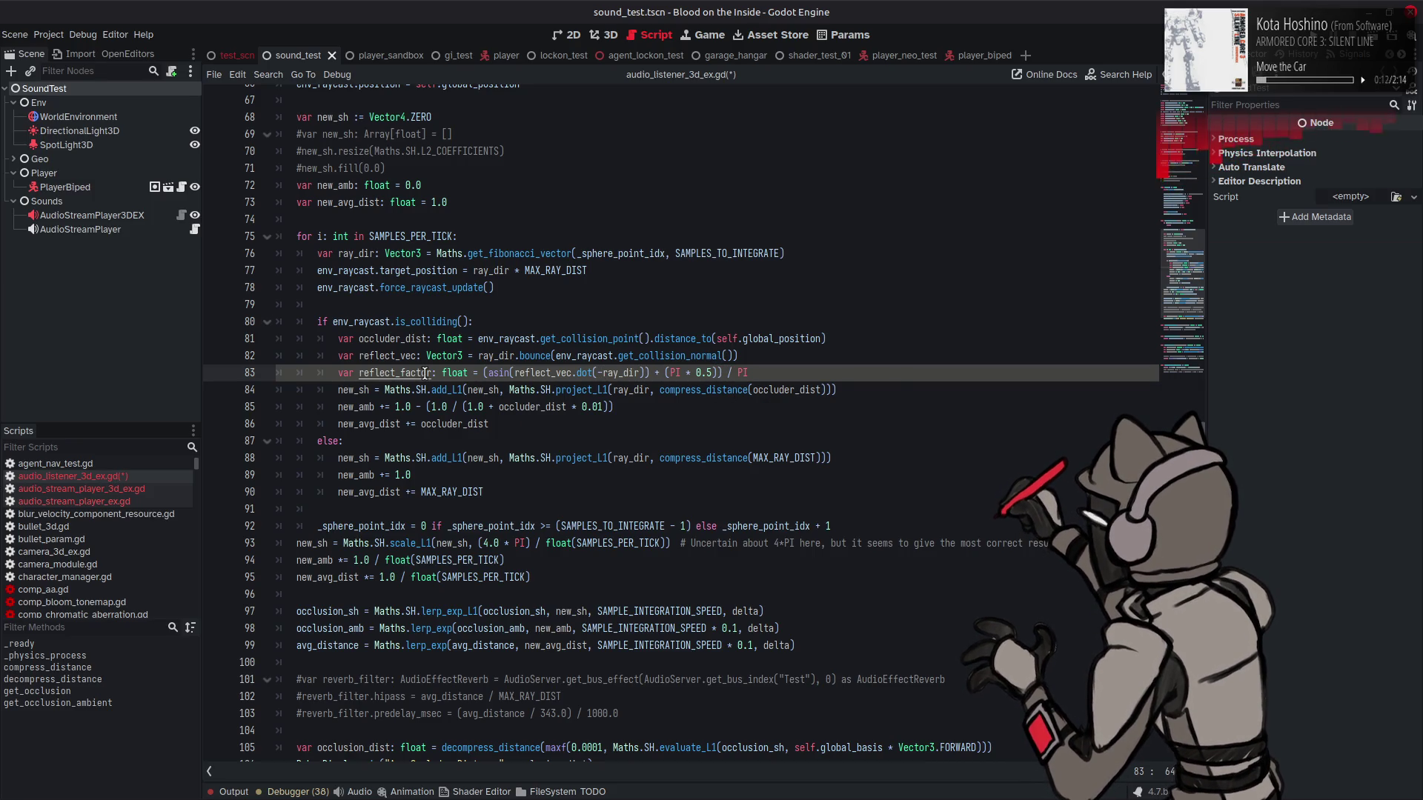
key("ctrl+s")
Step: Multiply compress_distance(occluder_dist) on line 84 by reflect_factor and save the listener script
double_click(420, 372)
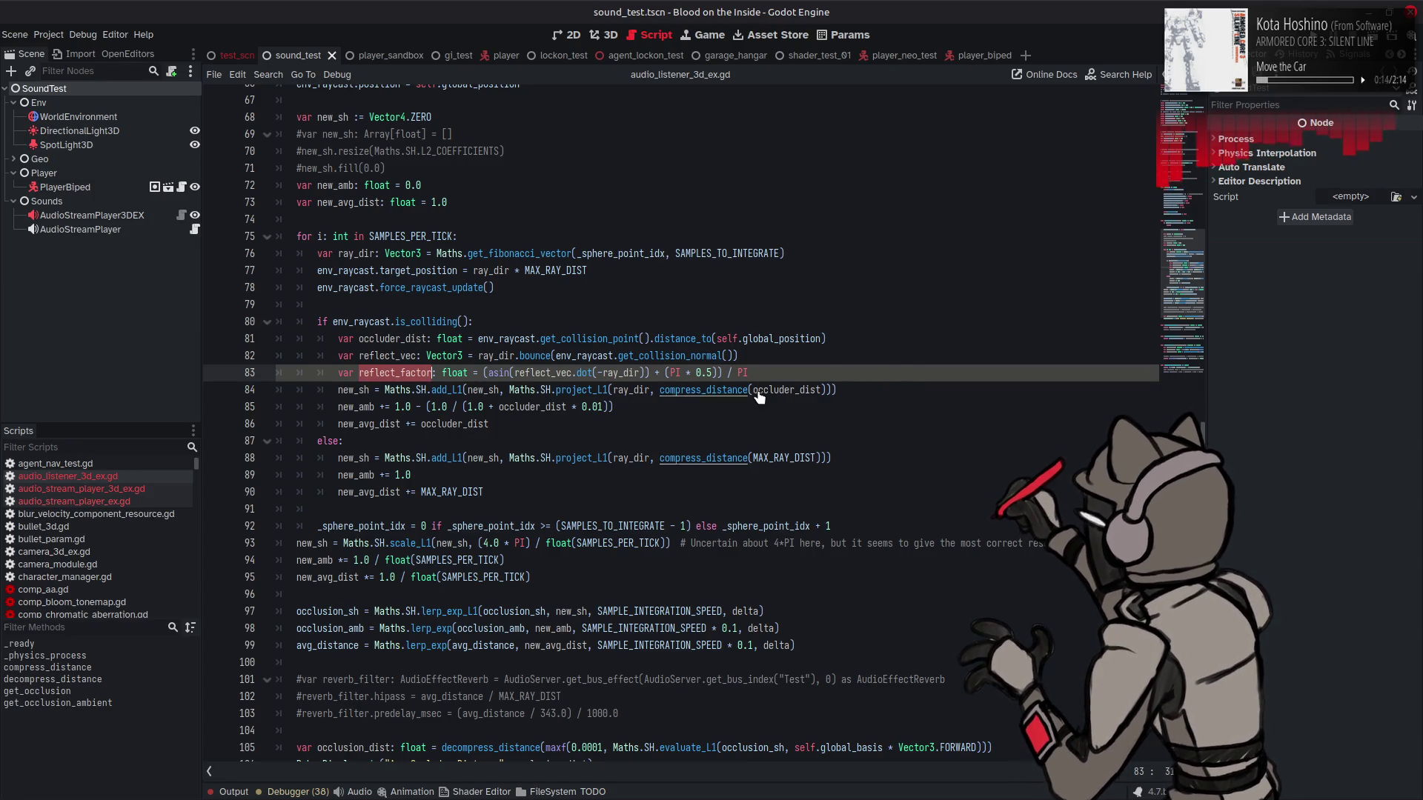
left_click(827, 389)
type("* reflect_factor")
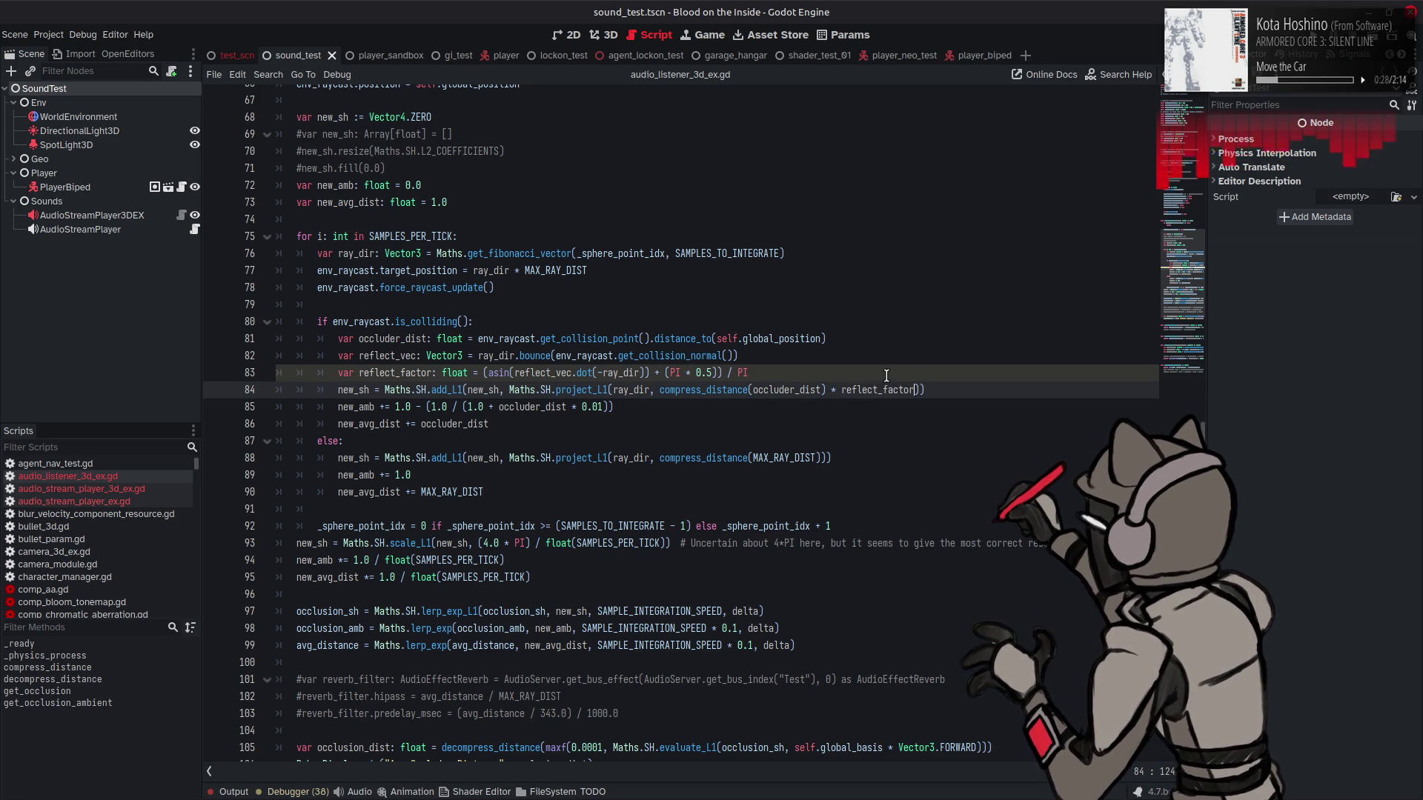
key("ctrl+s")
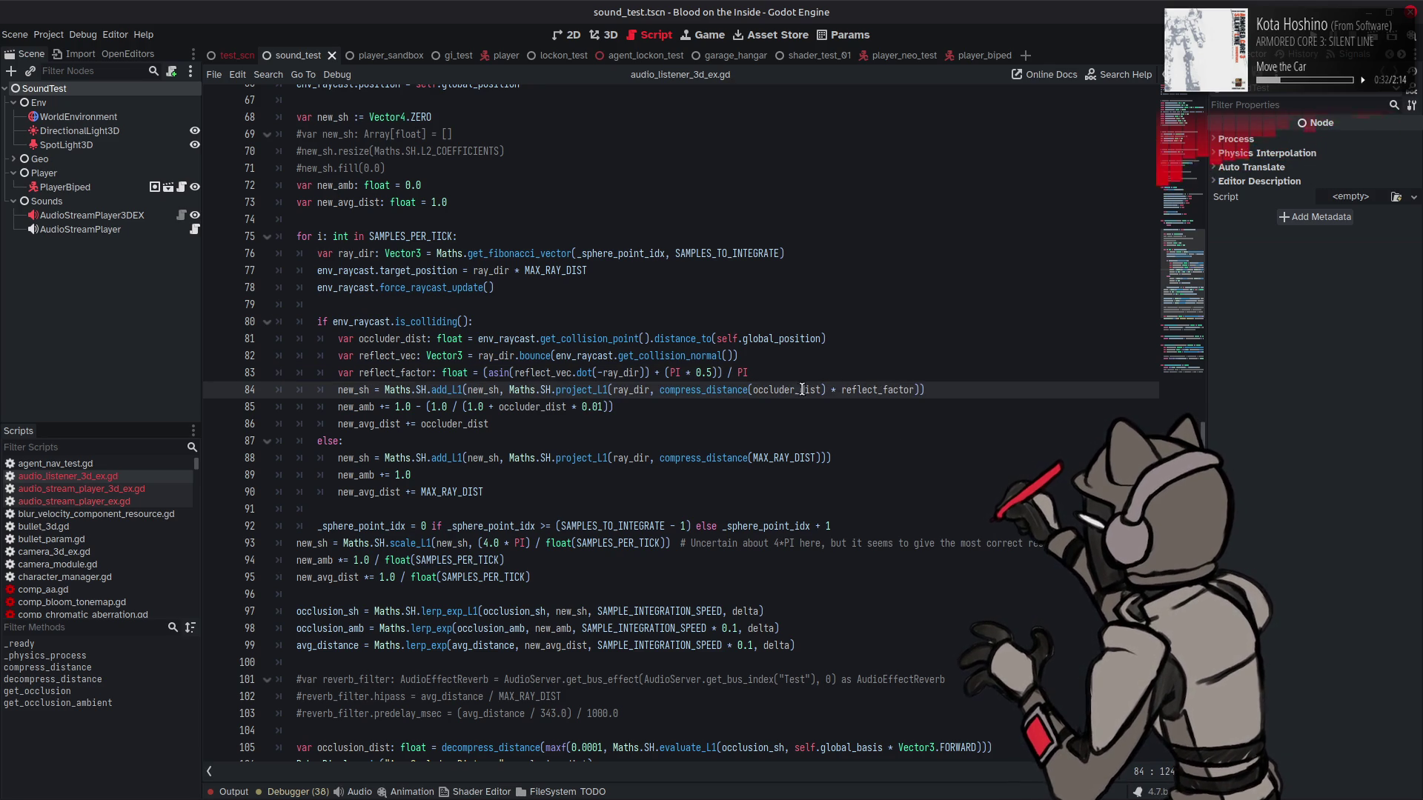
left_click(733, 389)
scroll(733, 390, "down", 4)
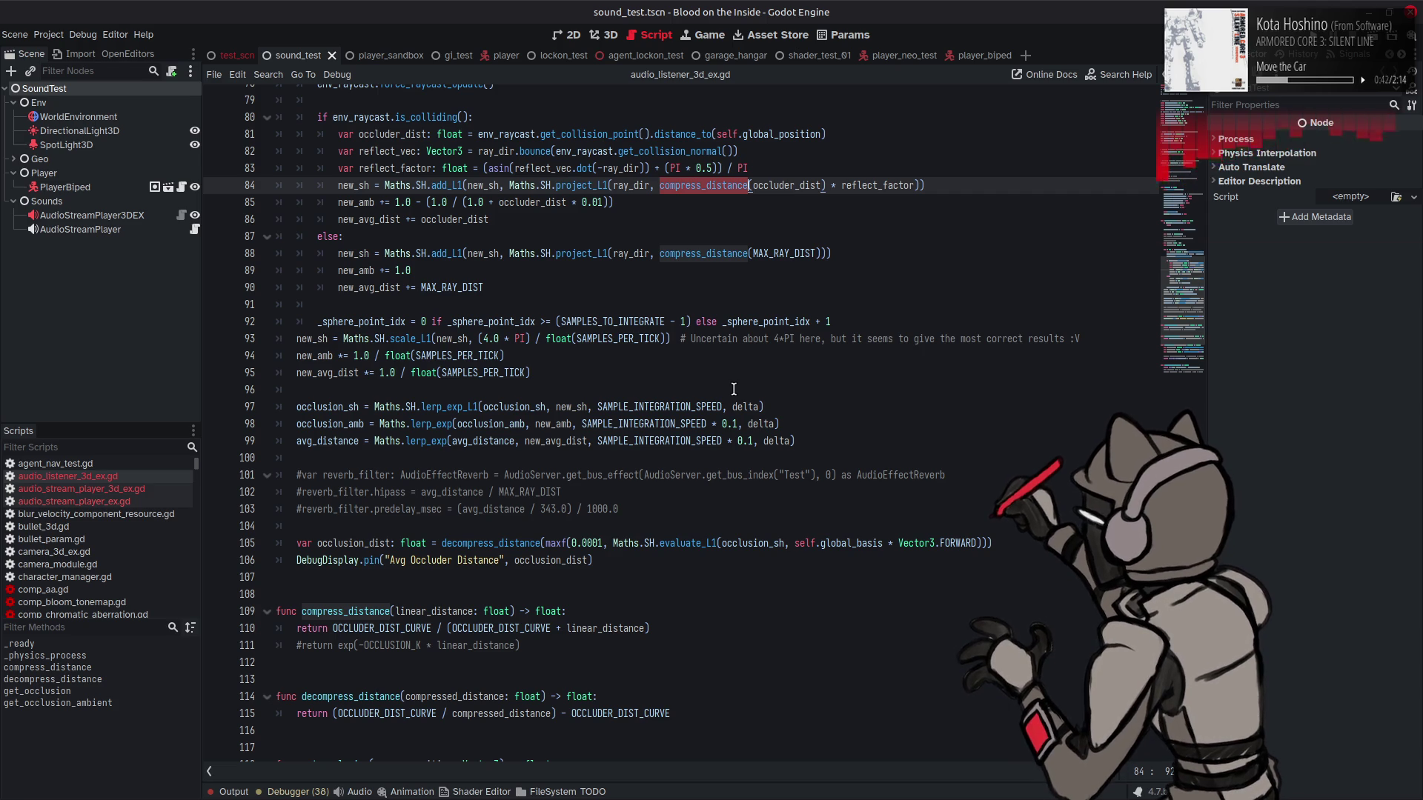
scroll(734, 389, "up", 7)
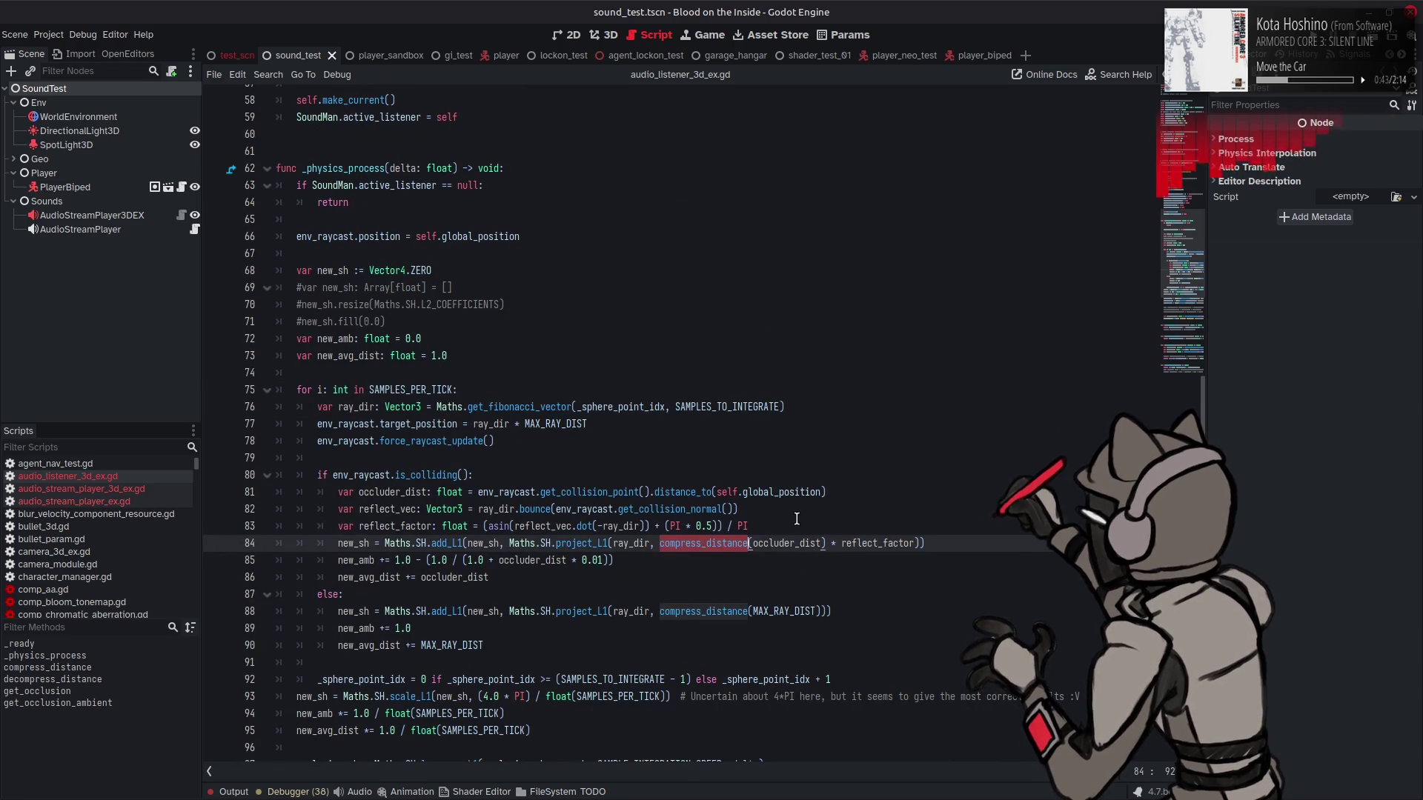
left_click(799, 522)
key("ctrl+s")
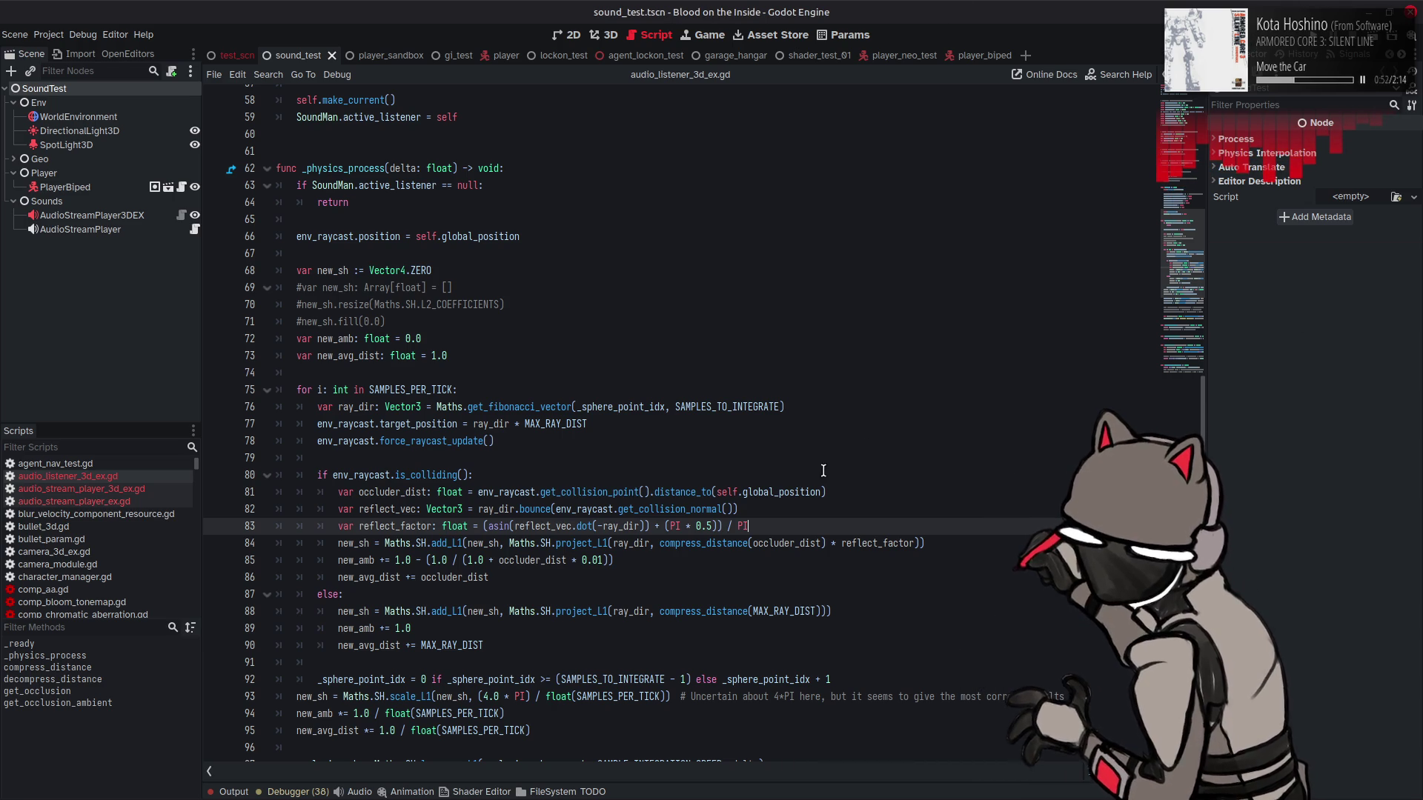
Step: Remove the reflect_factor multiplier from line 84 and save the script
double_click(848, 543)
key("BackSpace")
key("BackSpace")
key("BackSpace")
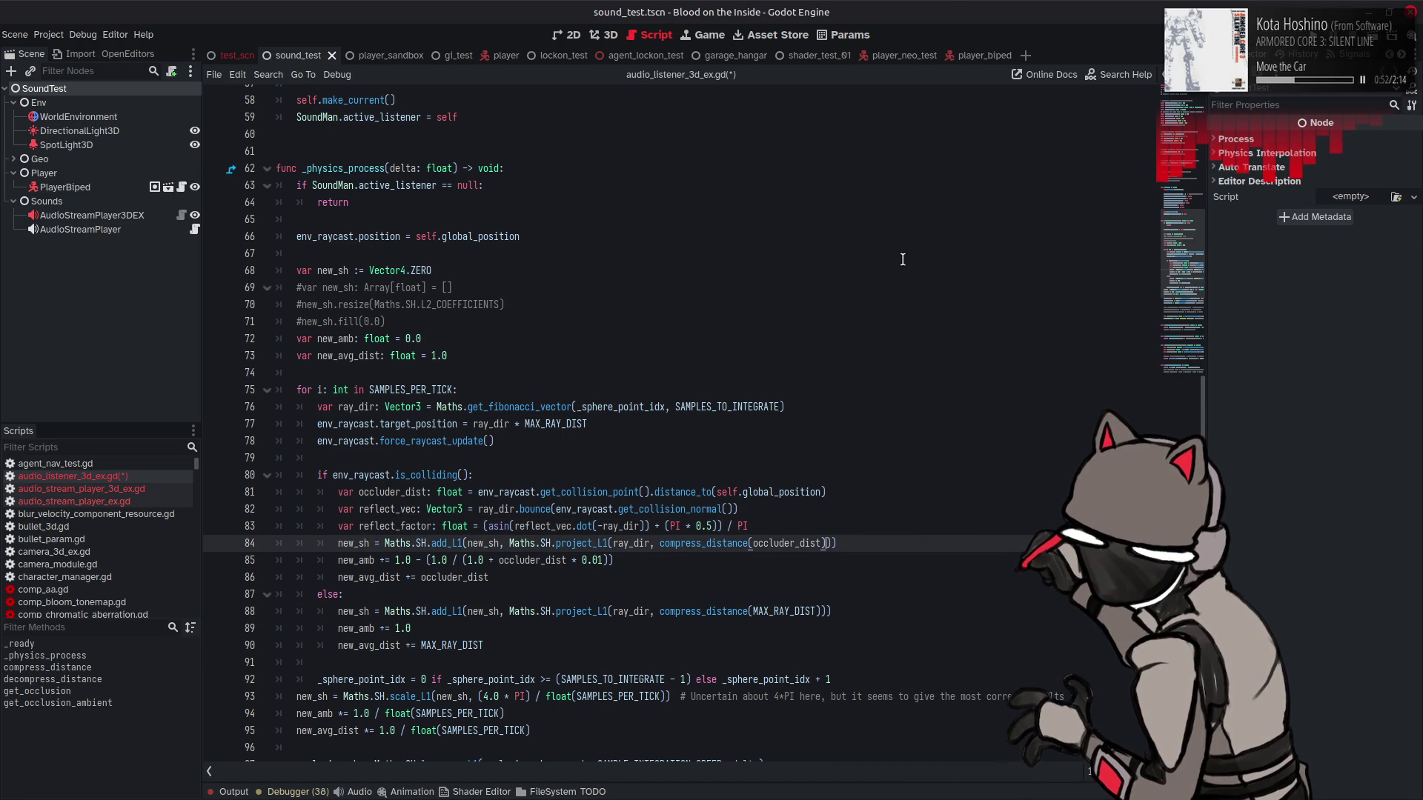
key("ctrl+s")
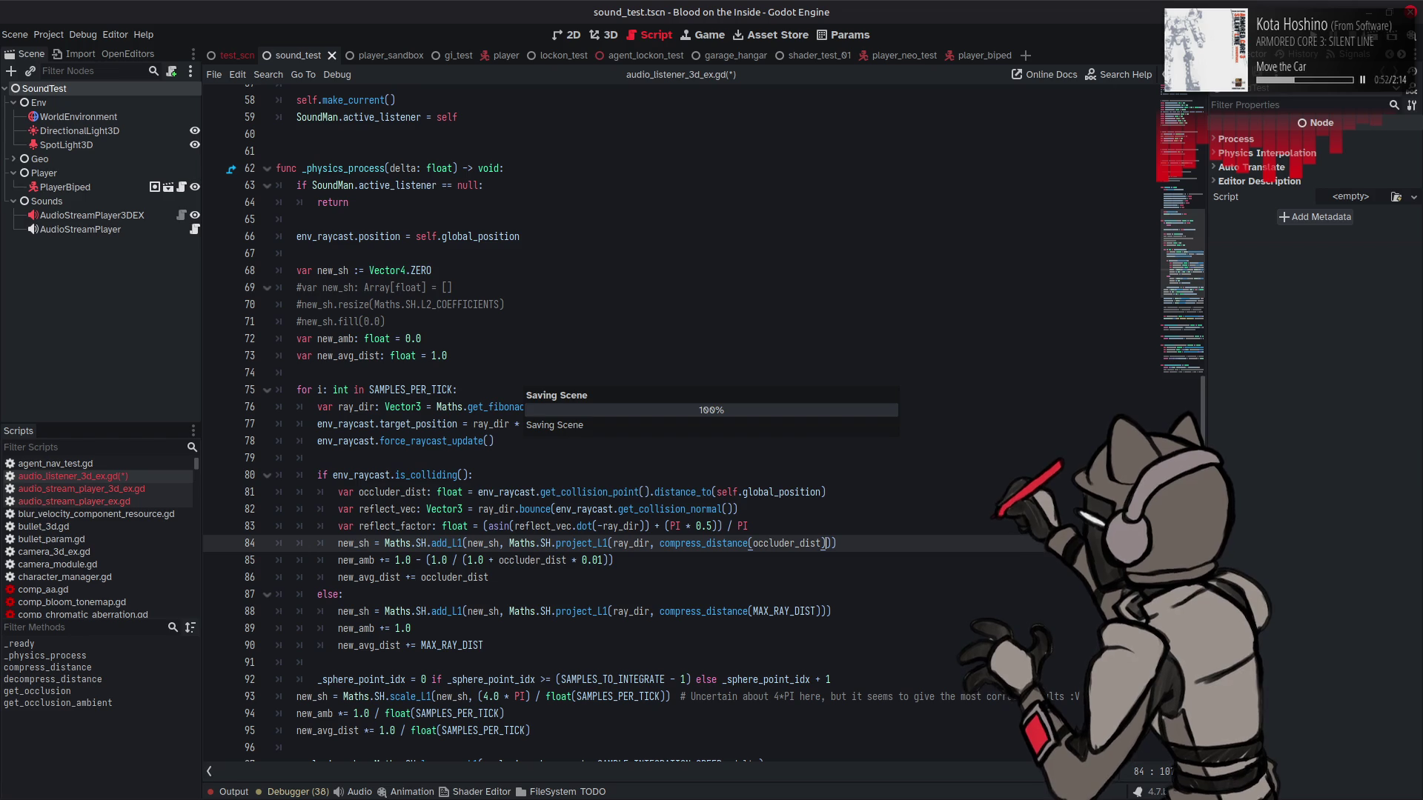
Step: Run the scene with F6 and walk the corridor, occluder distance averaging near 5.54, then stop with F8
key("F6")
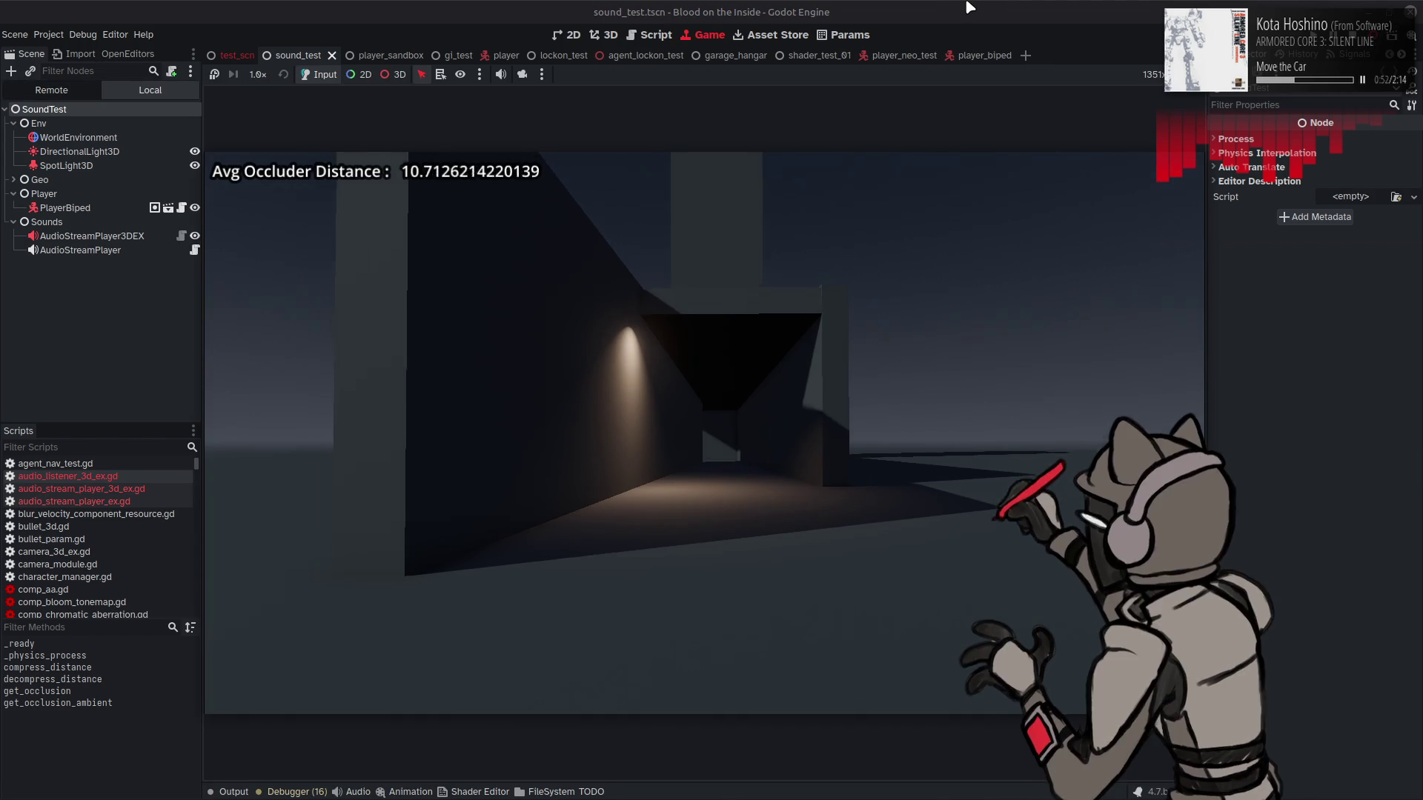
key("w")
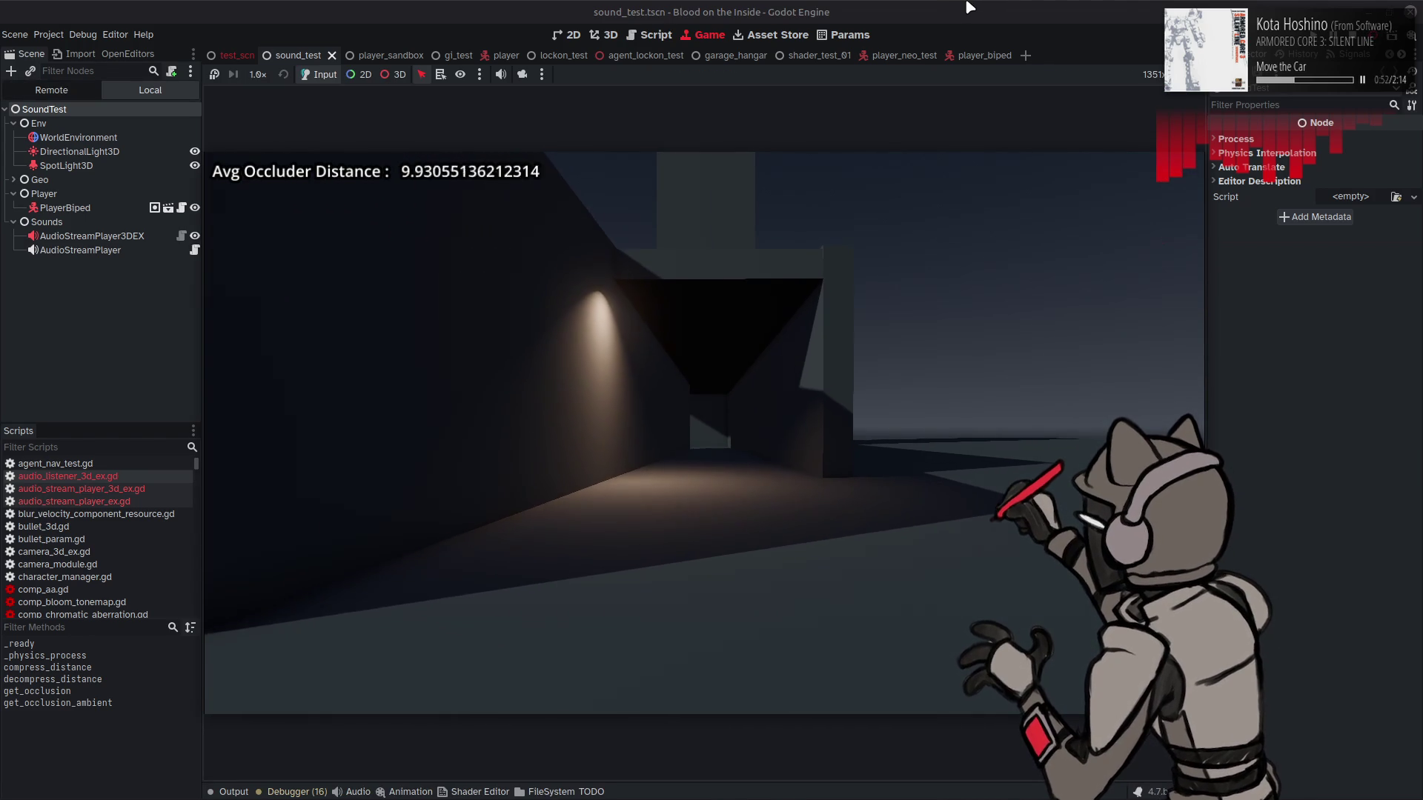
key("w")
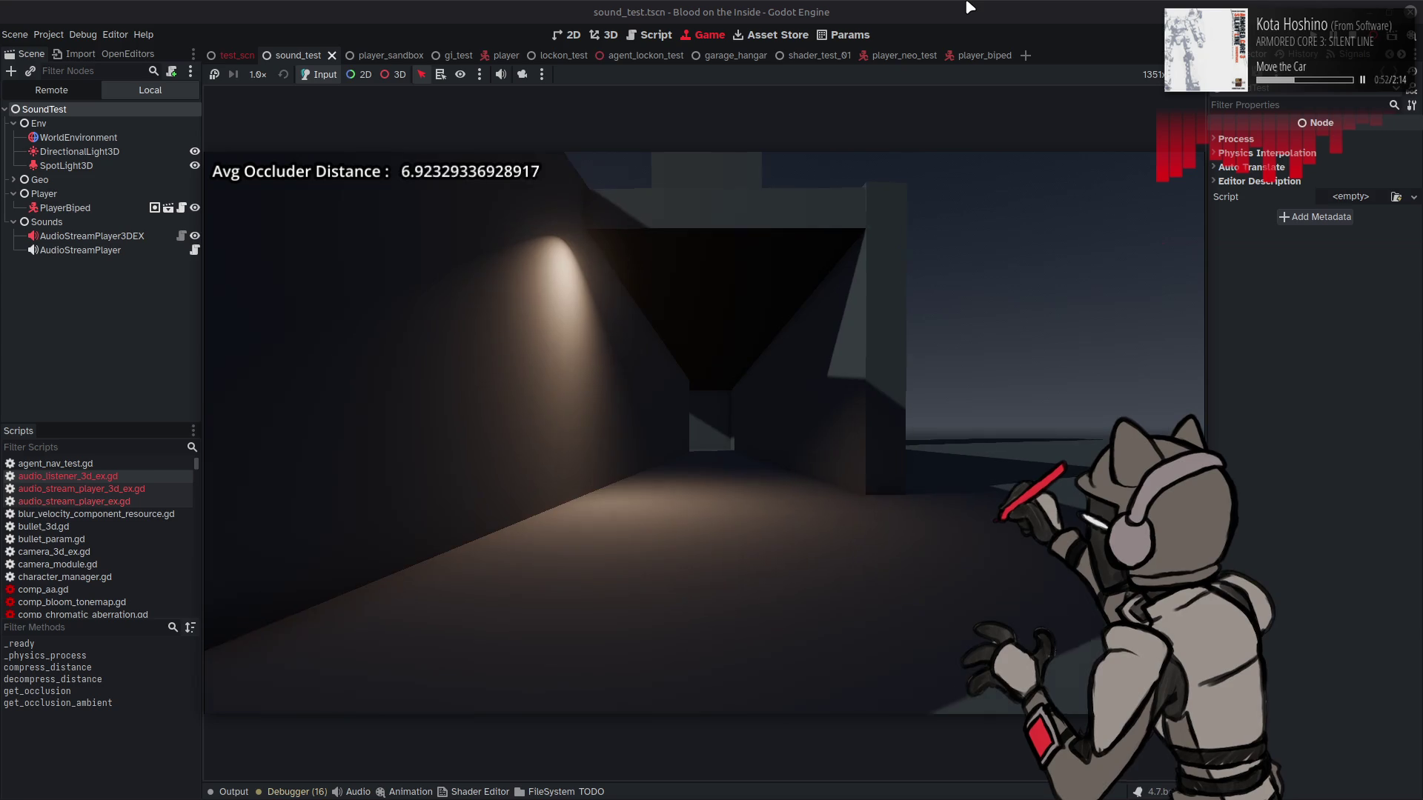
key("w")
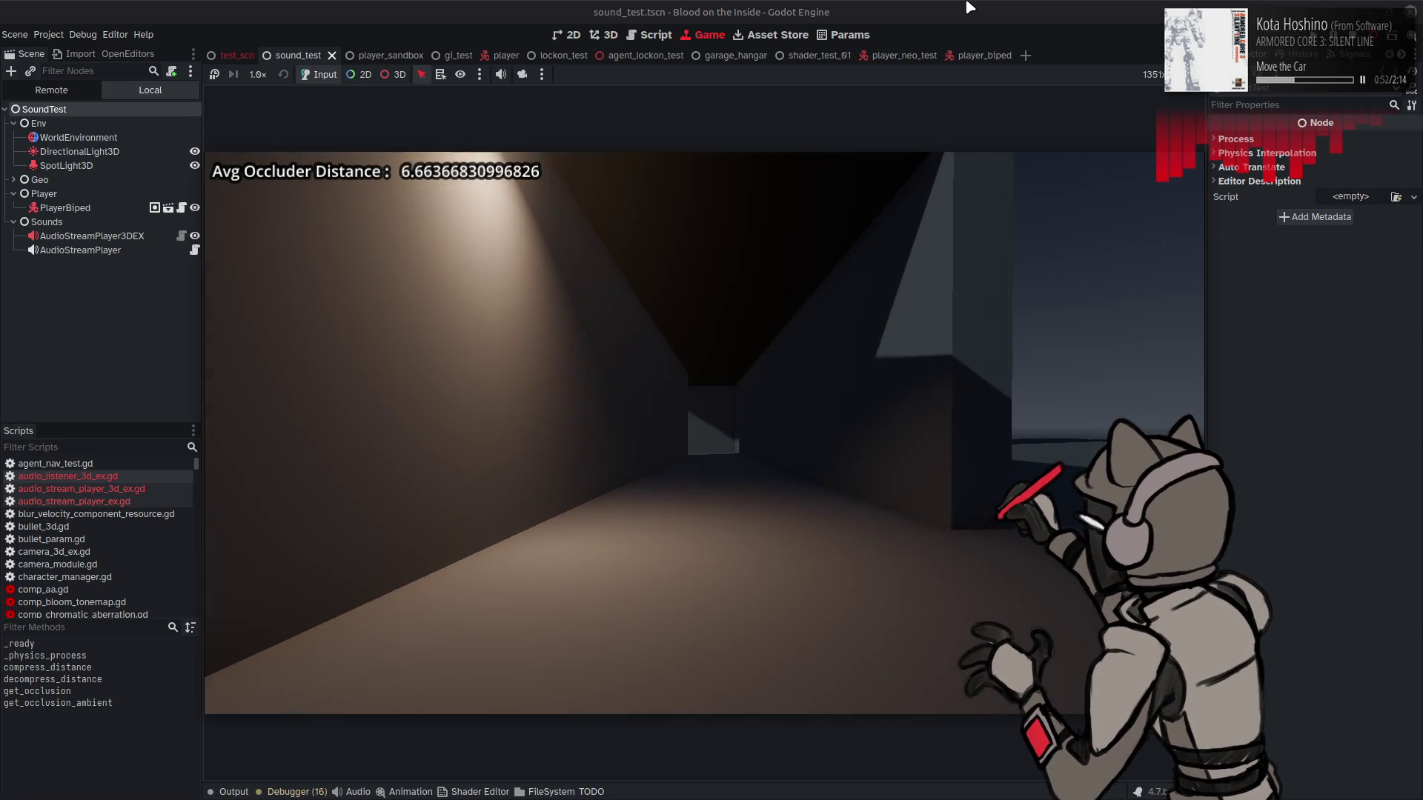
key("w")
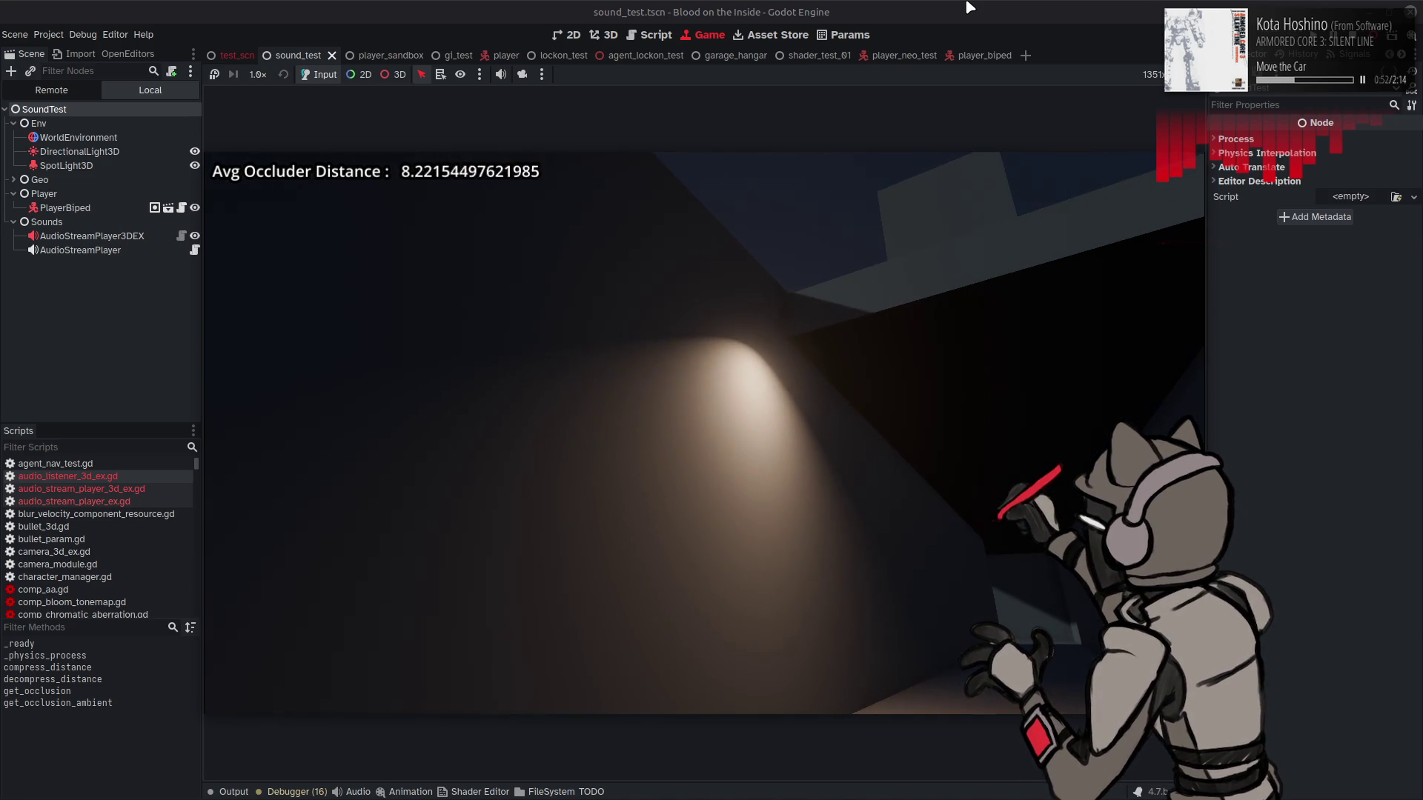
key("w")
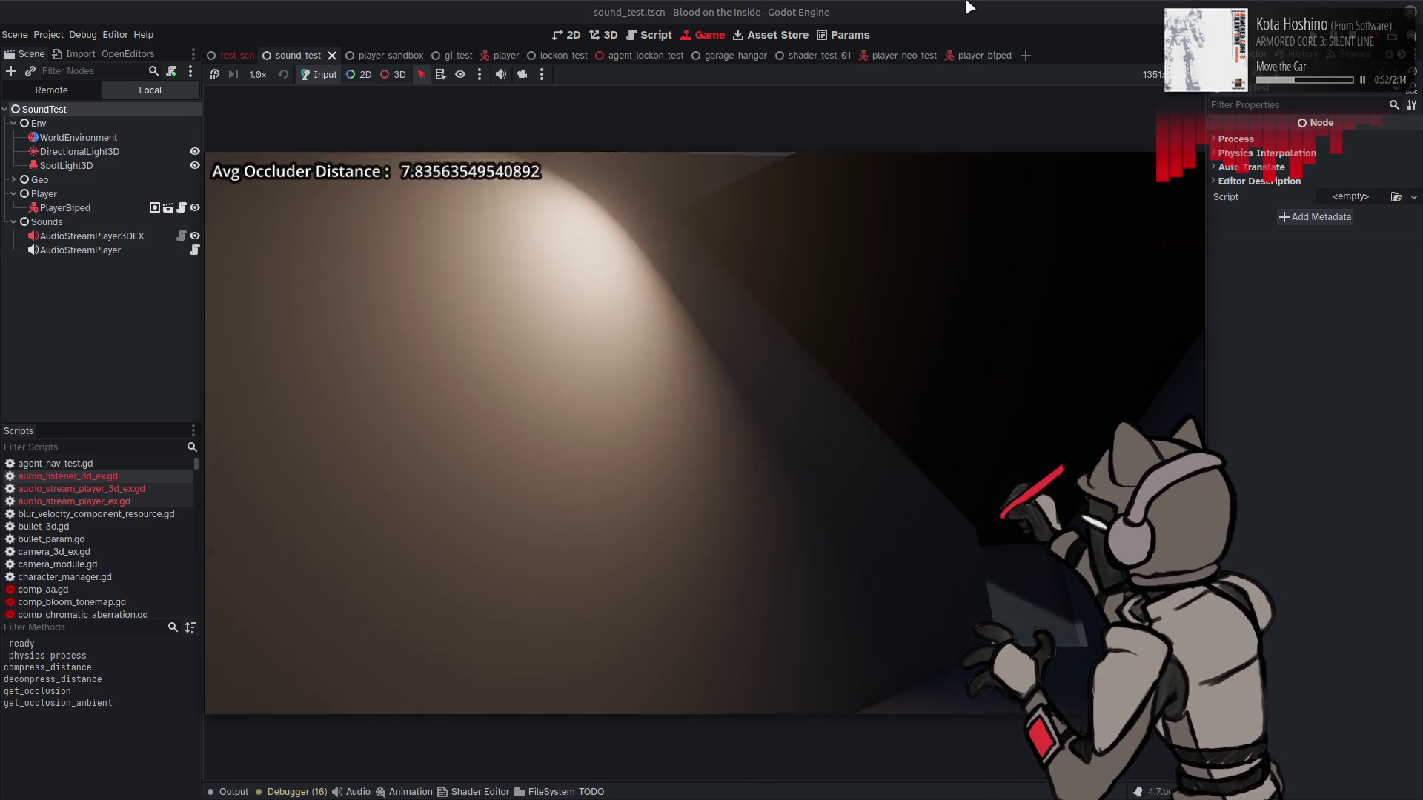
key("w")
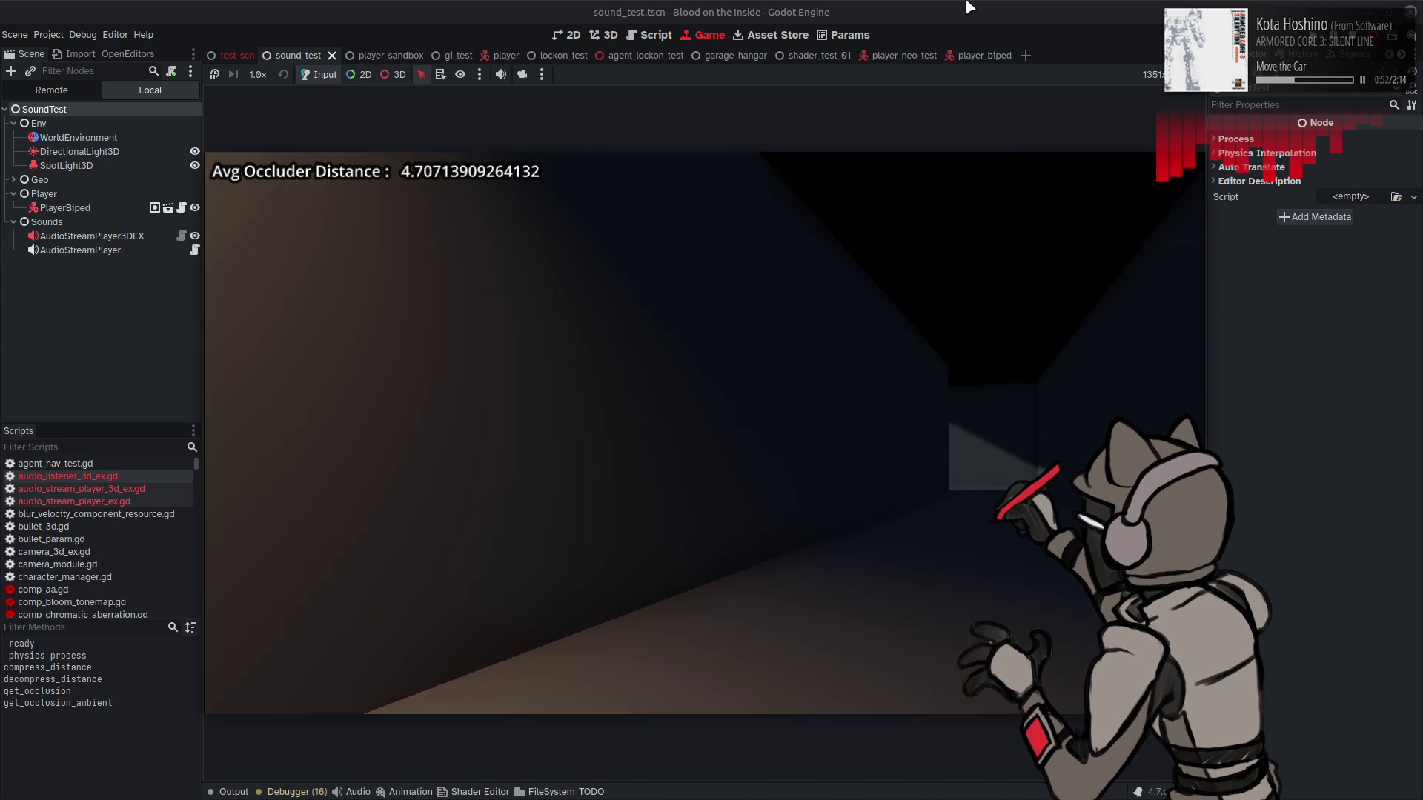
key("w")
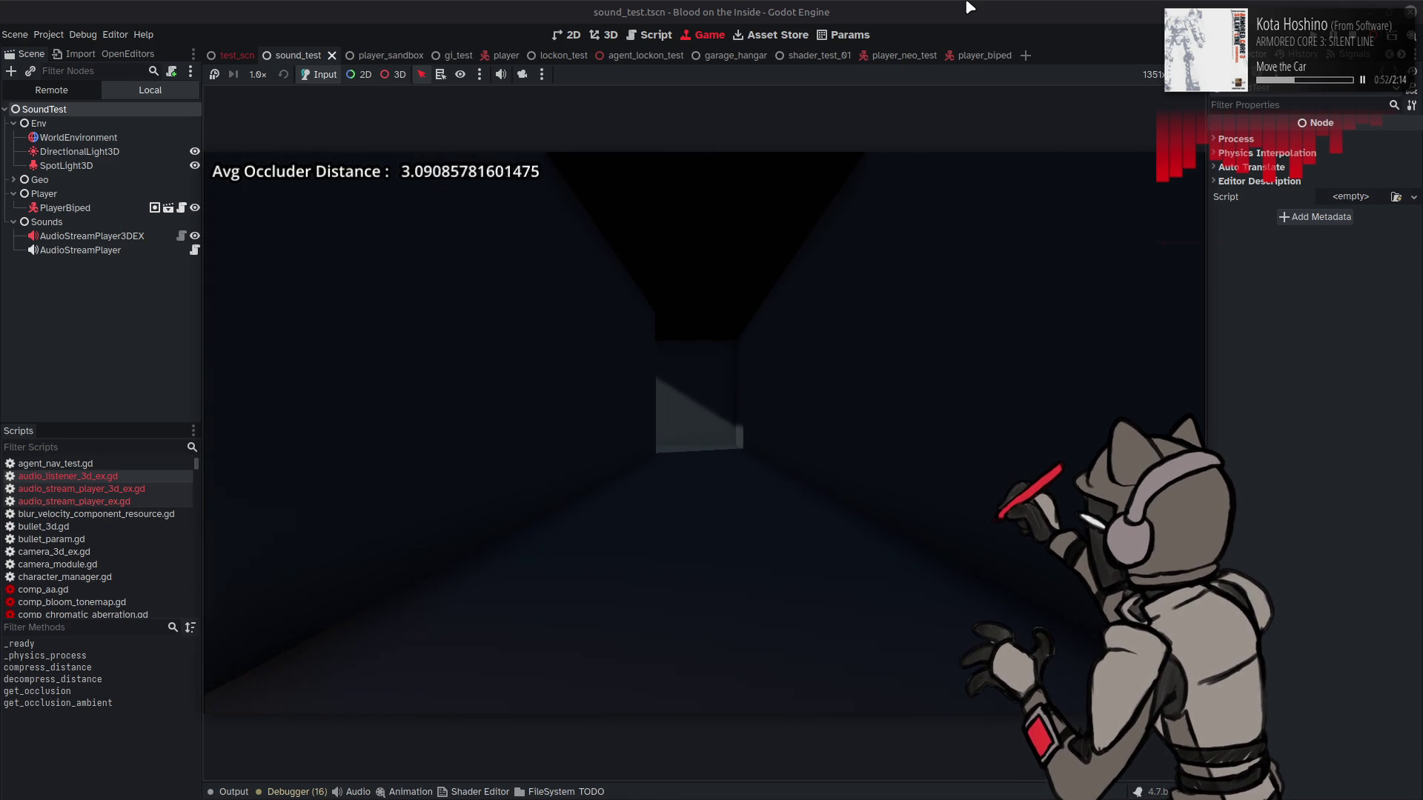
key("w")
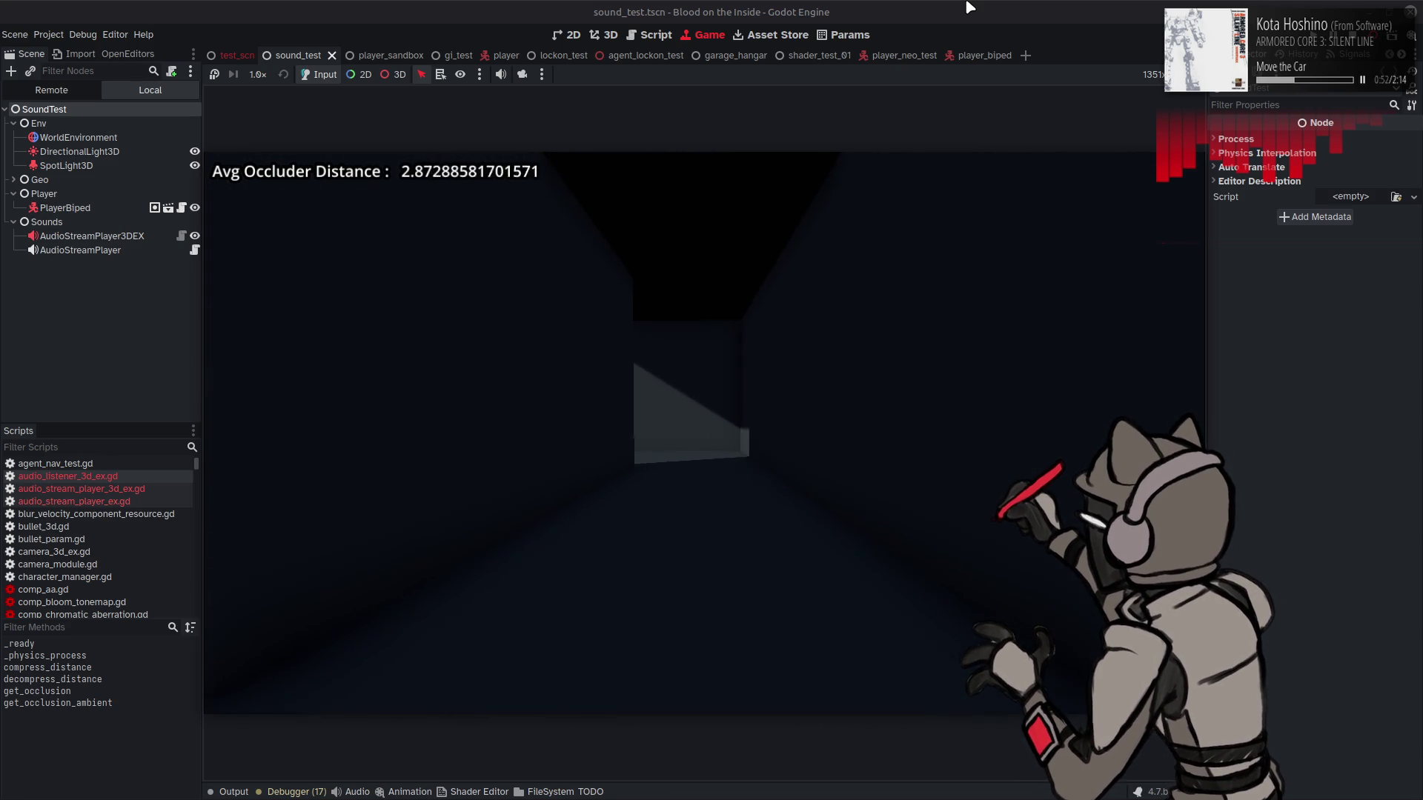
key("w")
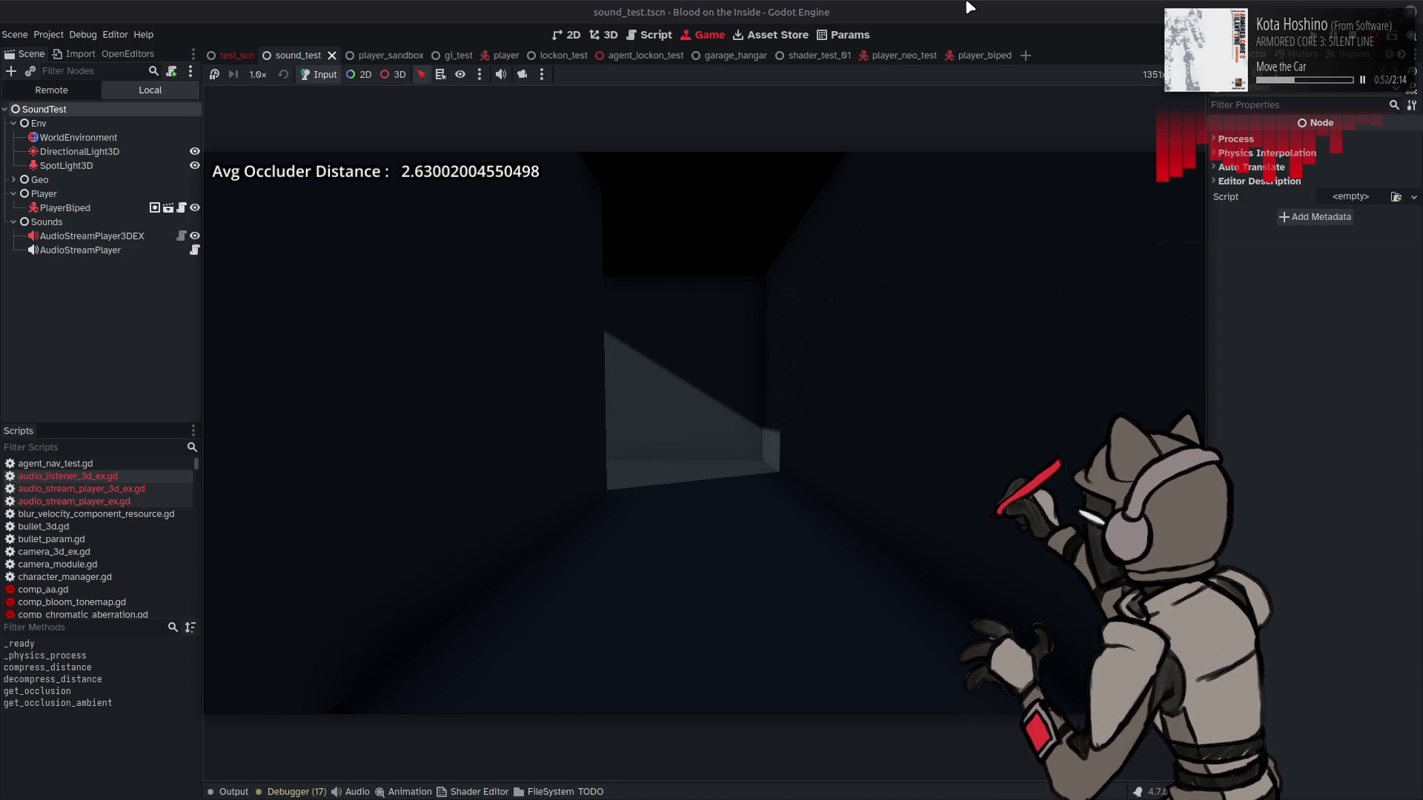
key("a")
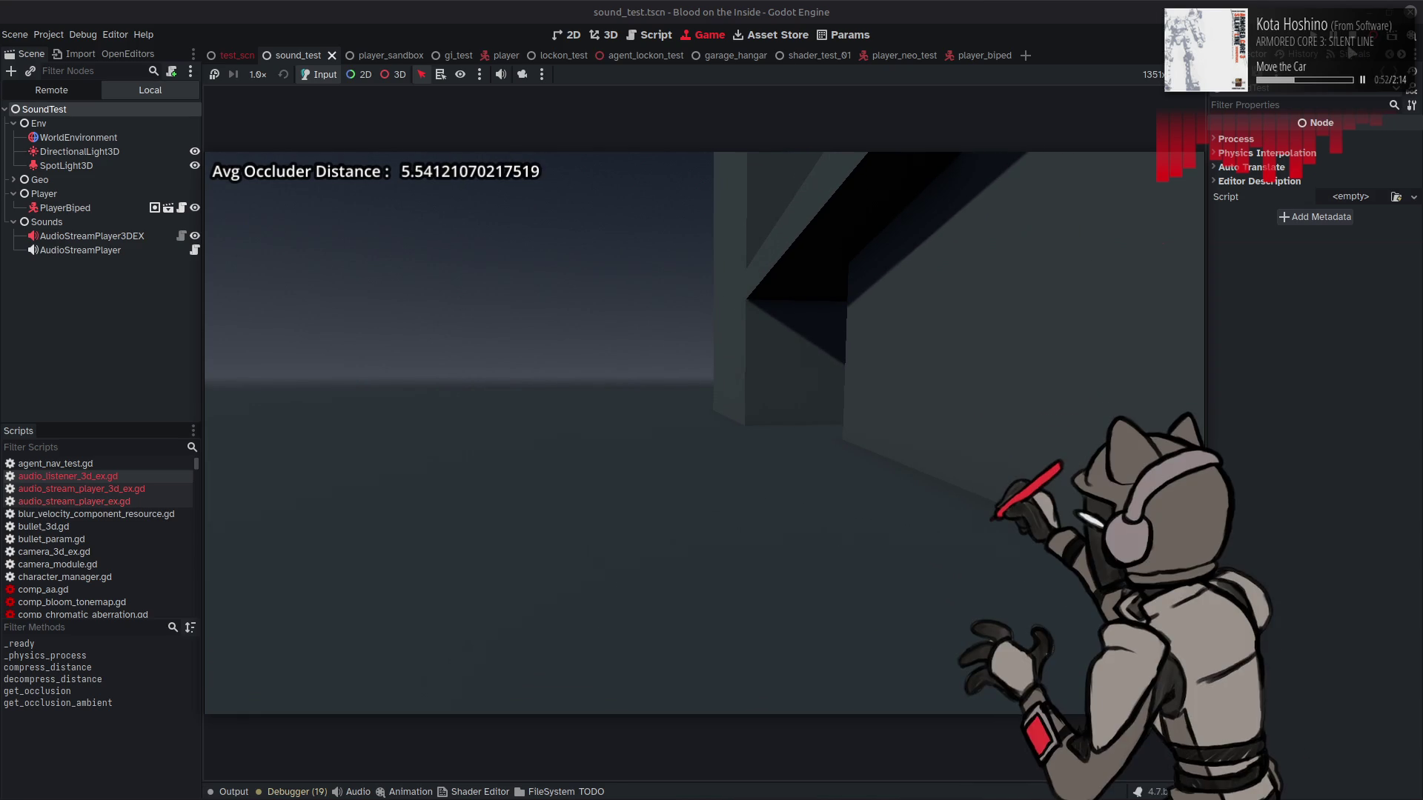
key("F8")
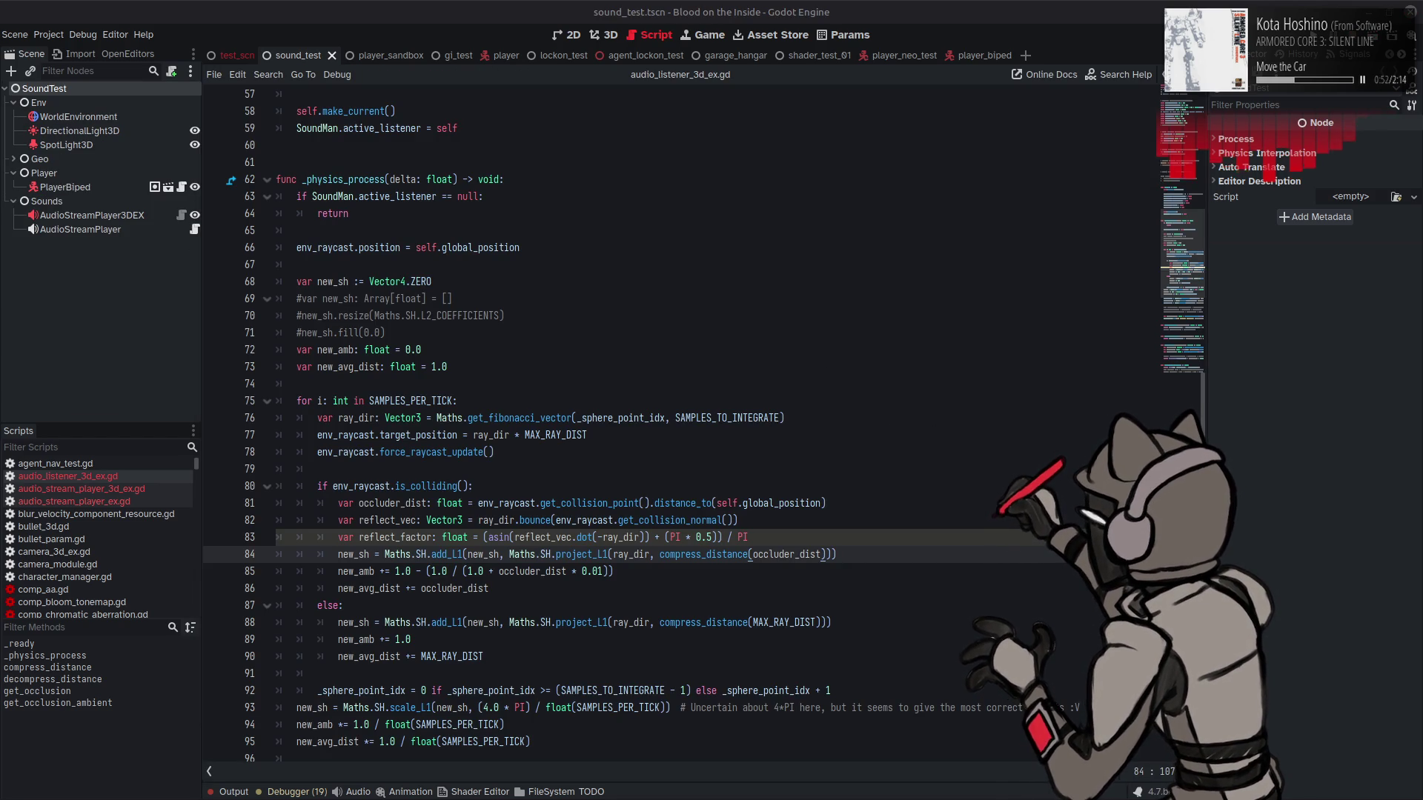
Step: Append ' * reflect_factor' after compress_distance(occluder_dist) on line 84 and save the script
key("XF86AudioPlay")
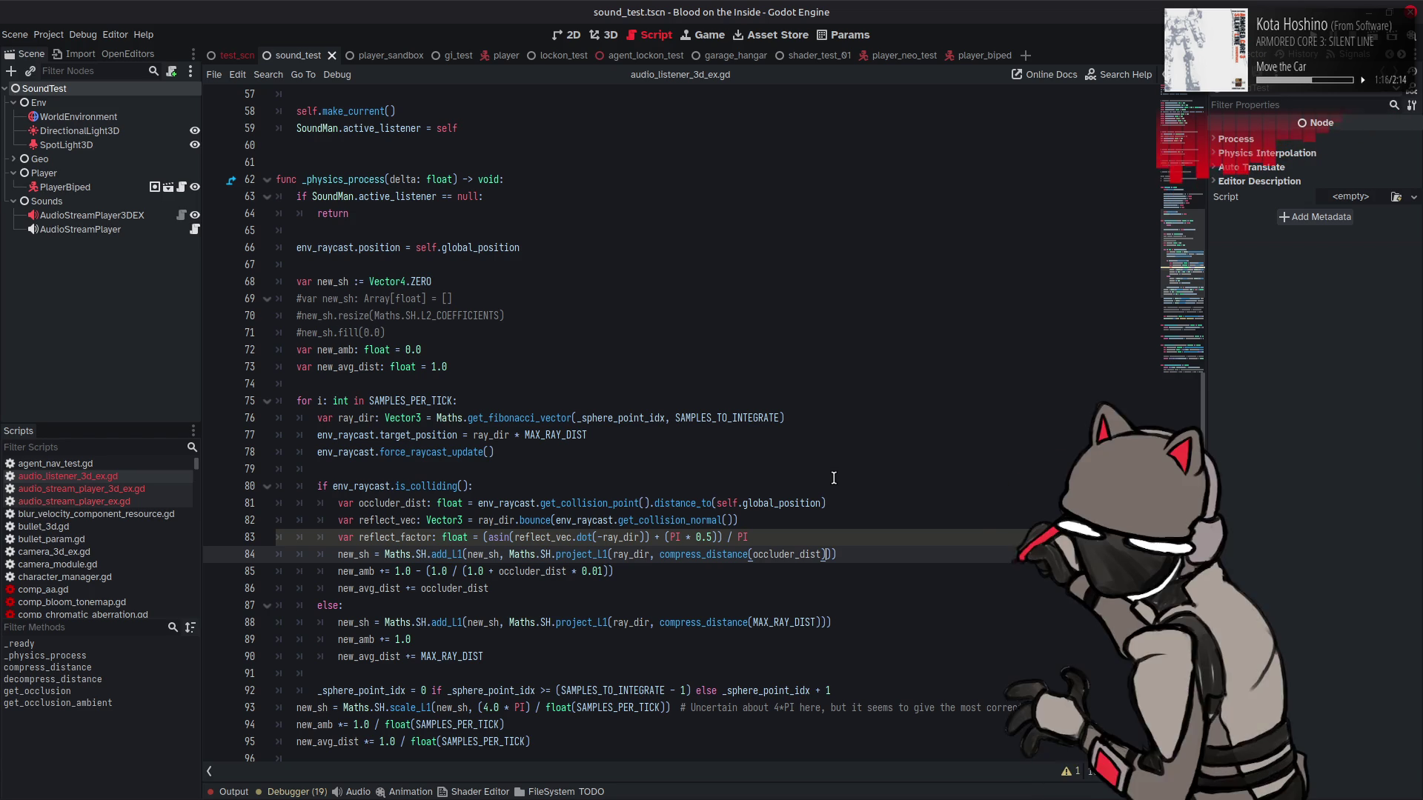
type("* reflect_factor")
key("ctrl+s")
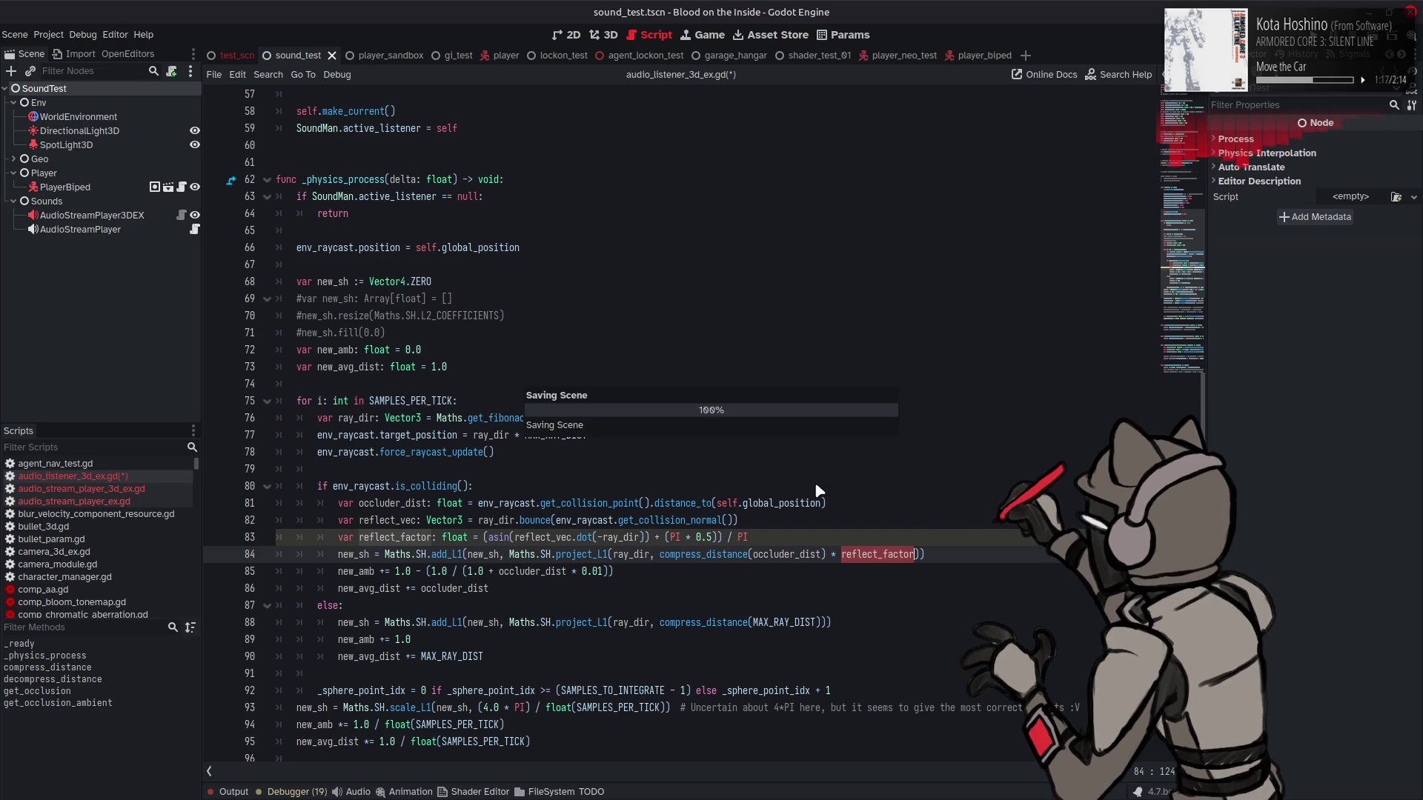
scroll(555, 534, "down", 6)
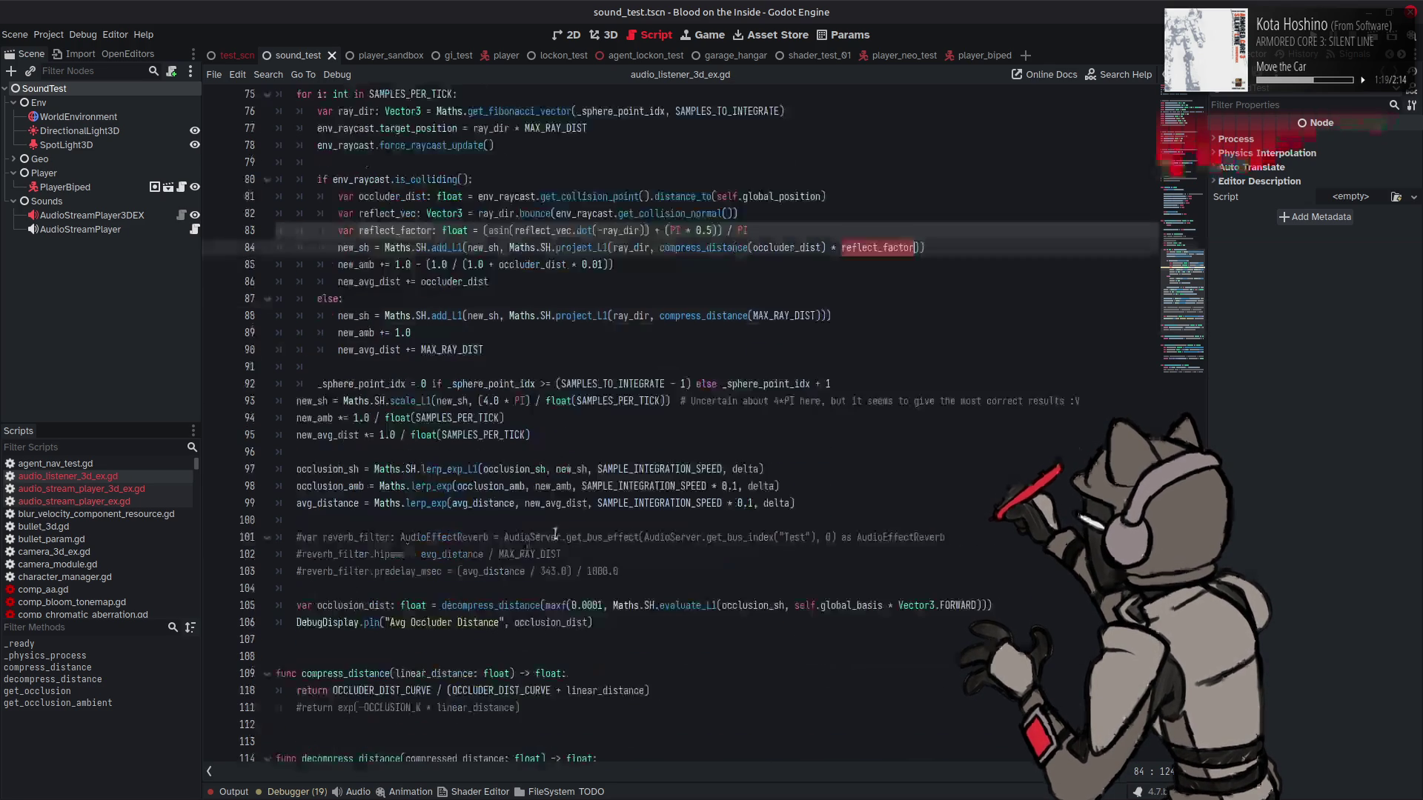
scroll(555, 534, "down", 6)
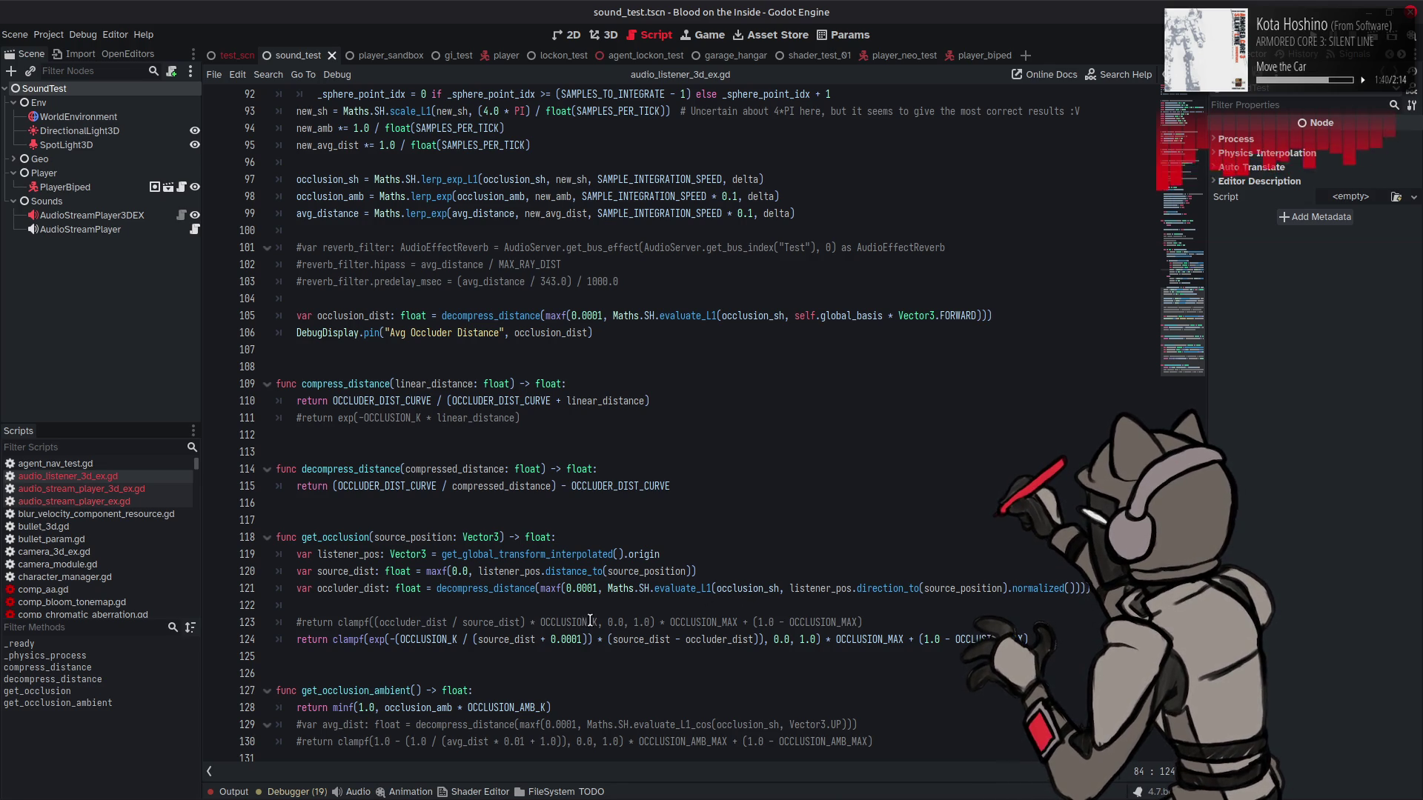
mouse_move(499, 644)
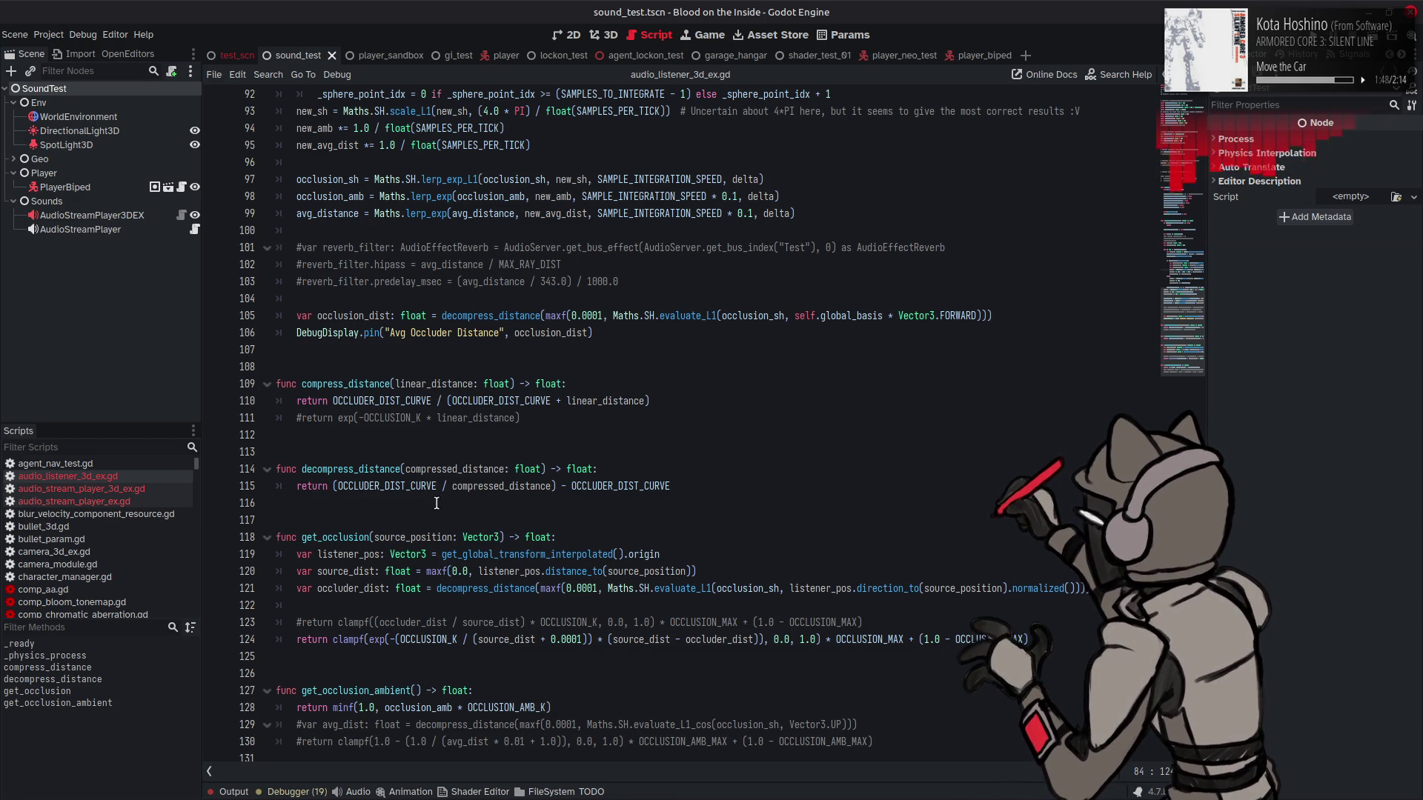
double_click(375, 383)
mouse_move(375, 383)
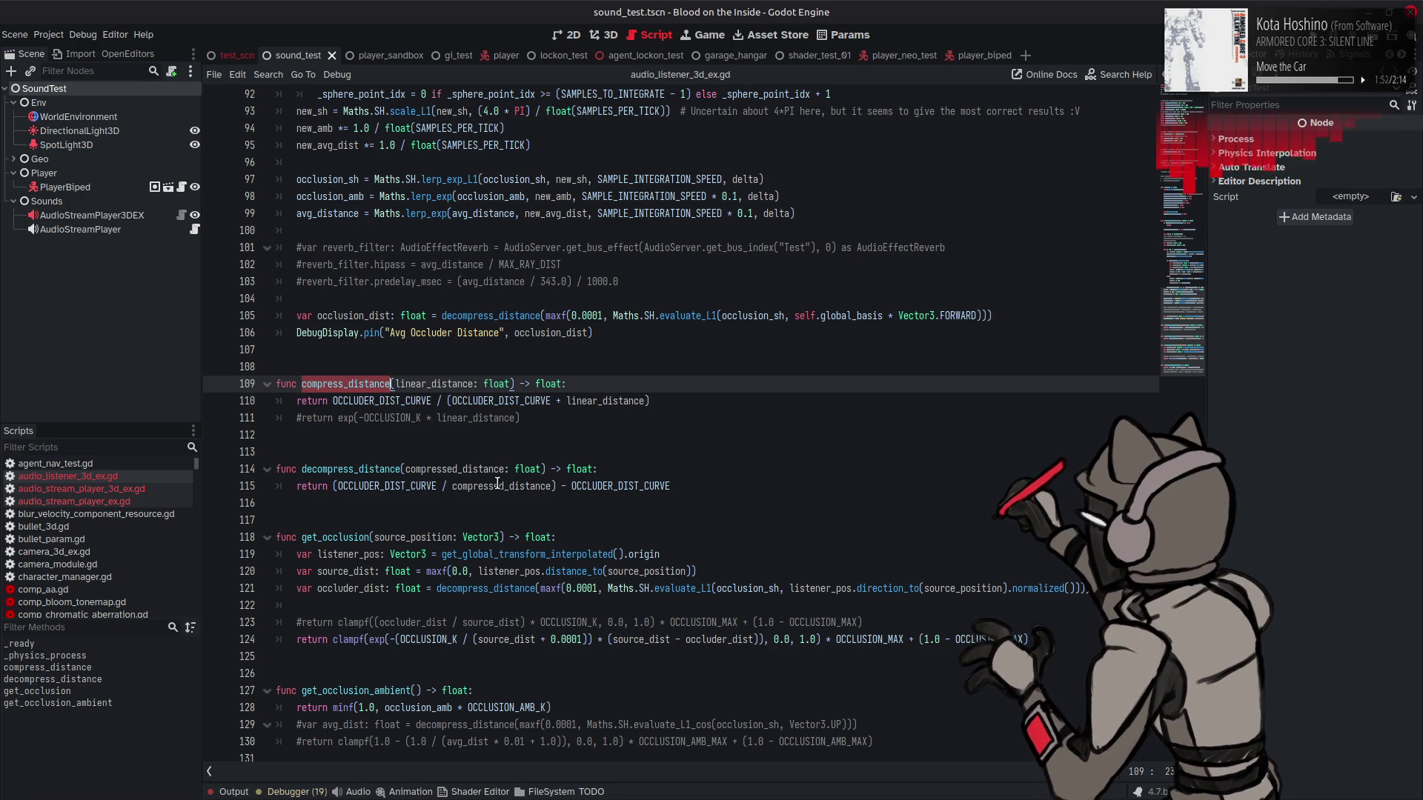
mouse_move(496, 480)
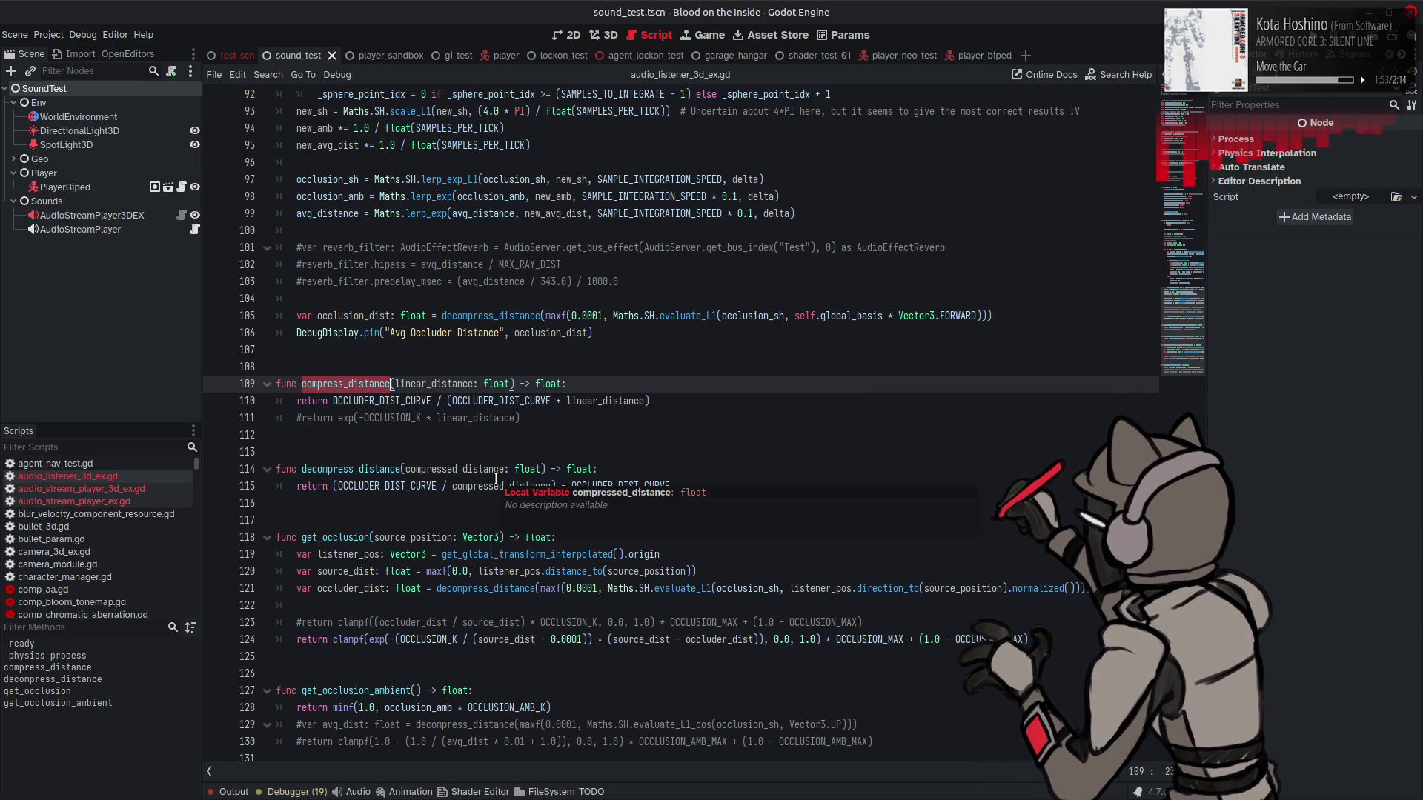
Step: Swap the commented return lines 123–124 to the linear clamped occlusion formula, save, and run the game
left_click(289, 640)
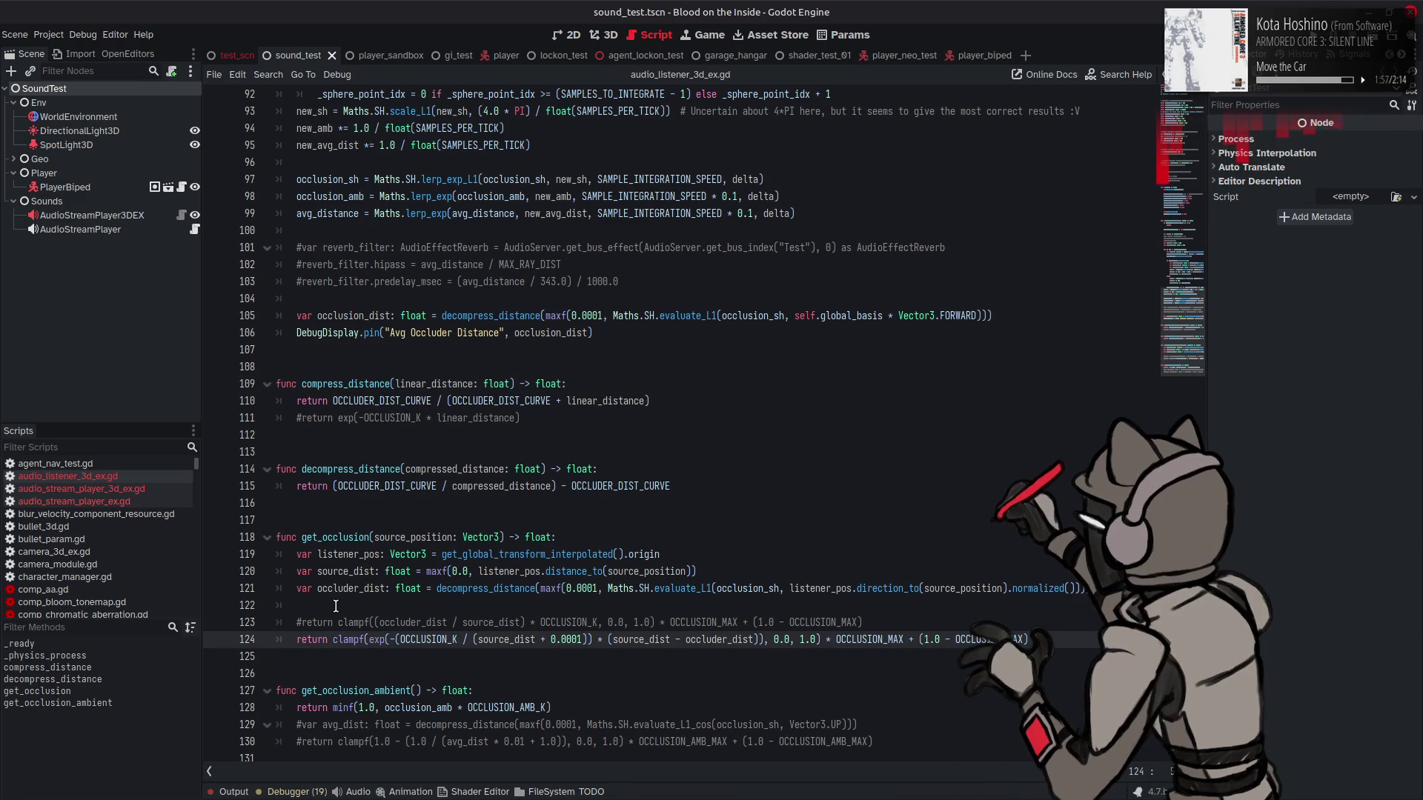
key("ctrl+k")
key("Up")
key("ctrl+k")
key("ctrl+s")
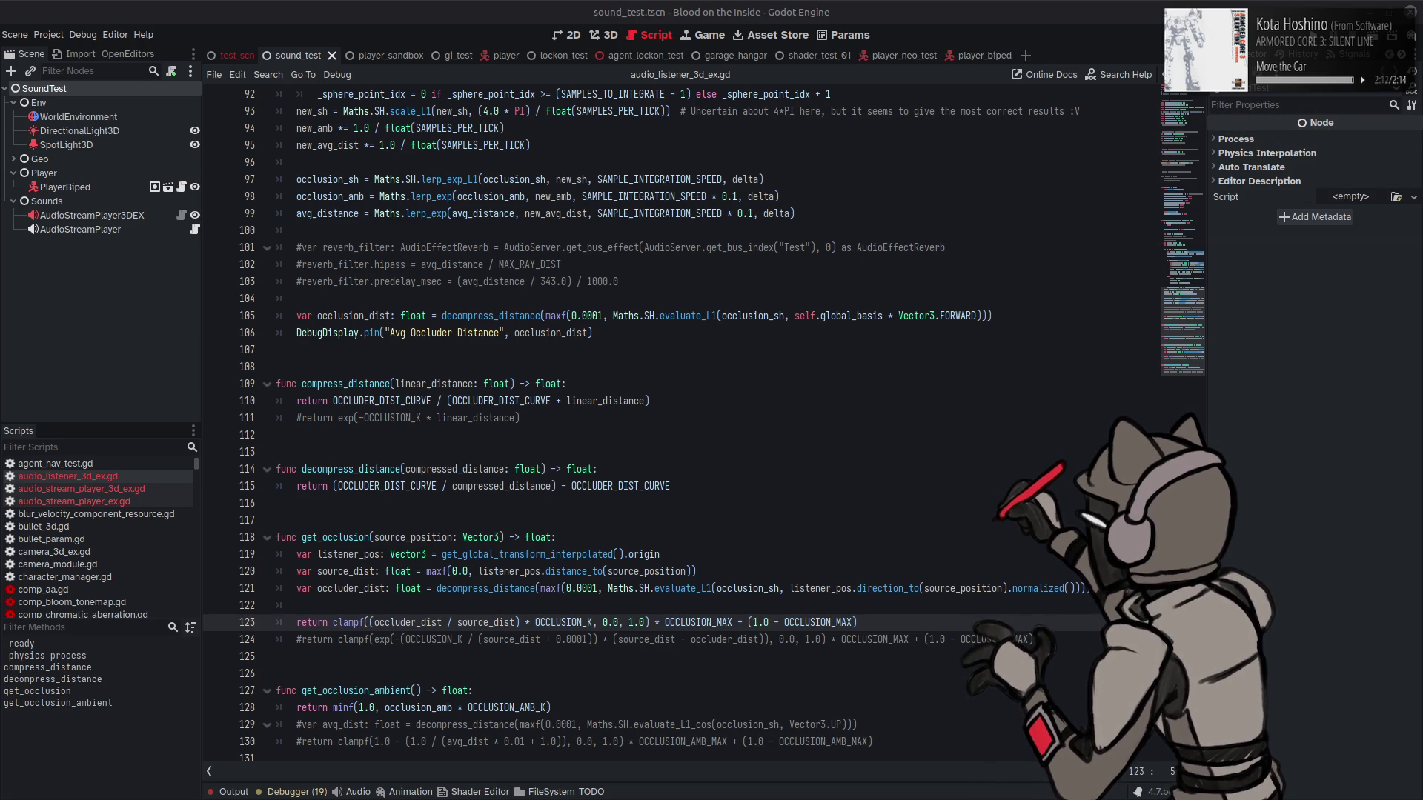
key("alt+Tab")
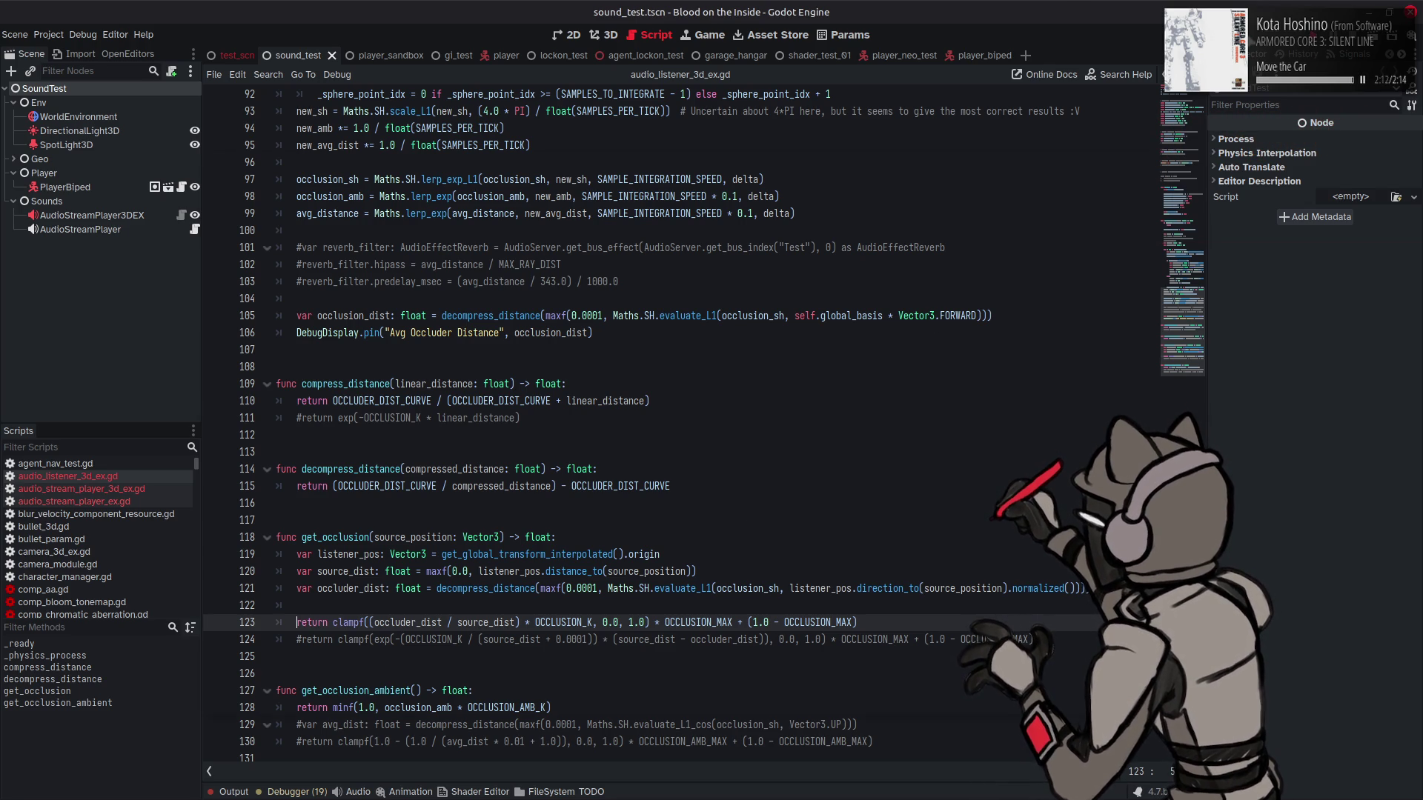
key("F6")
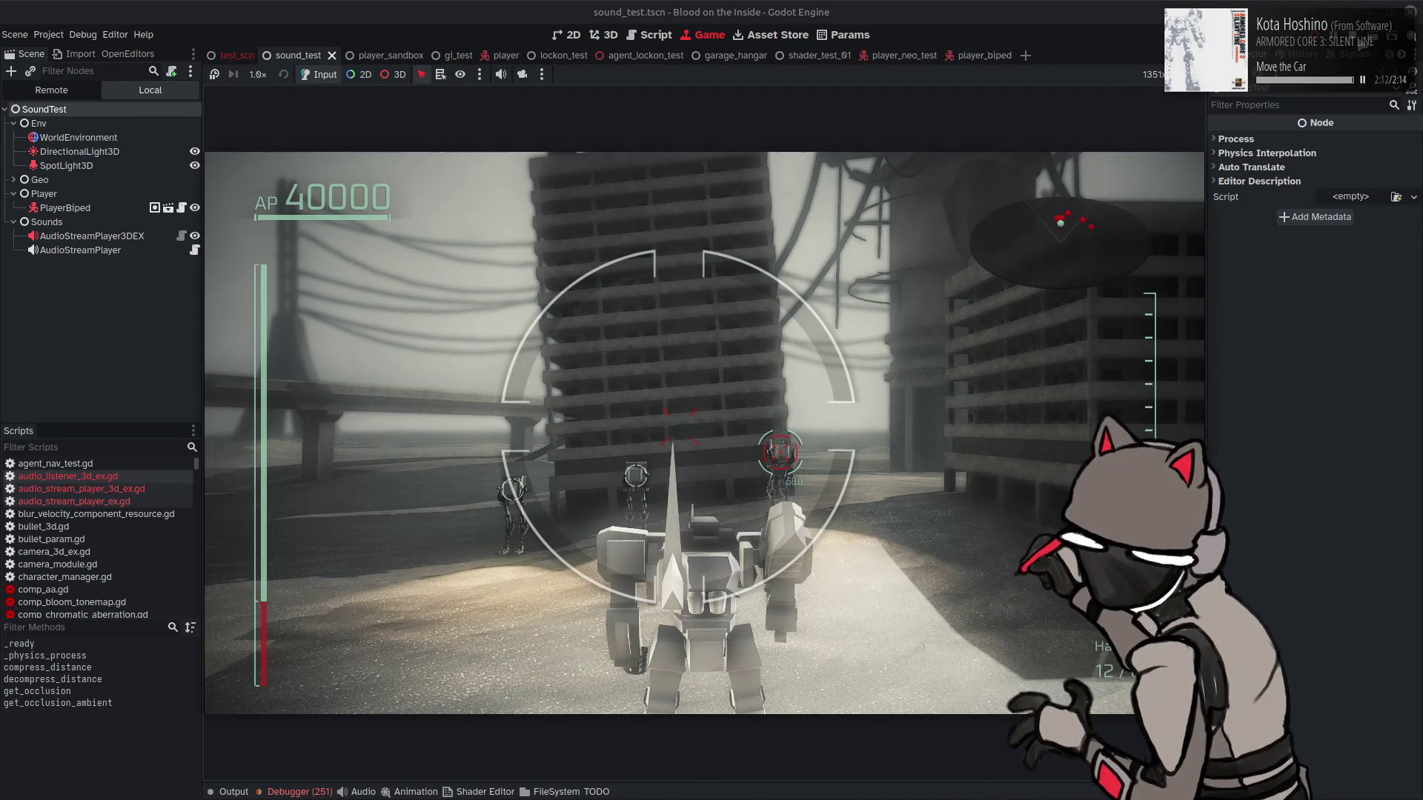
Step: Relaunch sound_test and walk into the lit corridor as occluder distance falls from 22.3 to 10.4, then stop
key("F8")
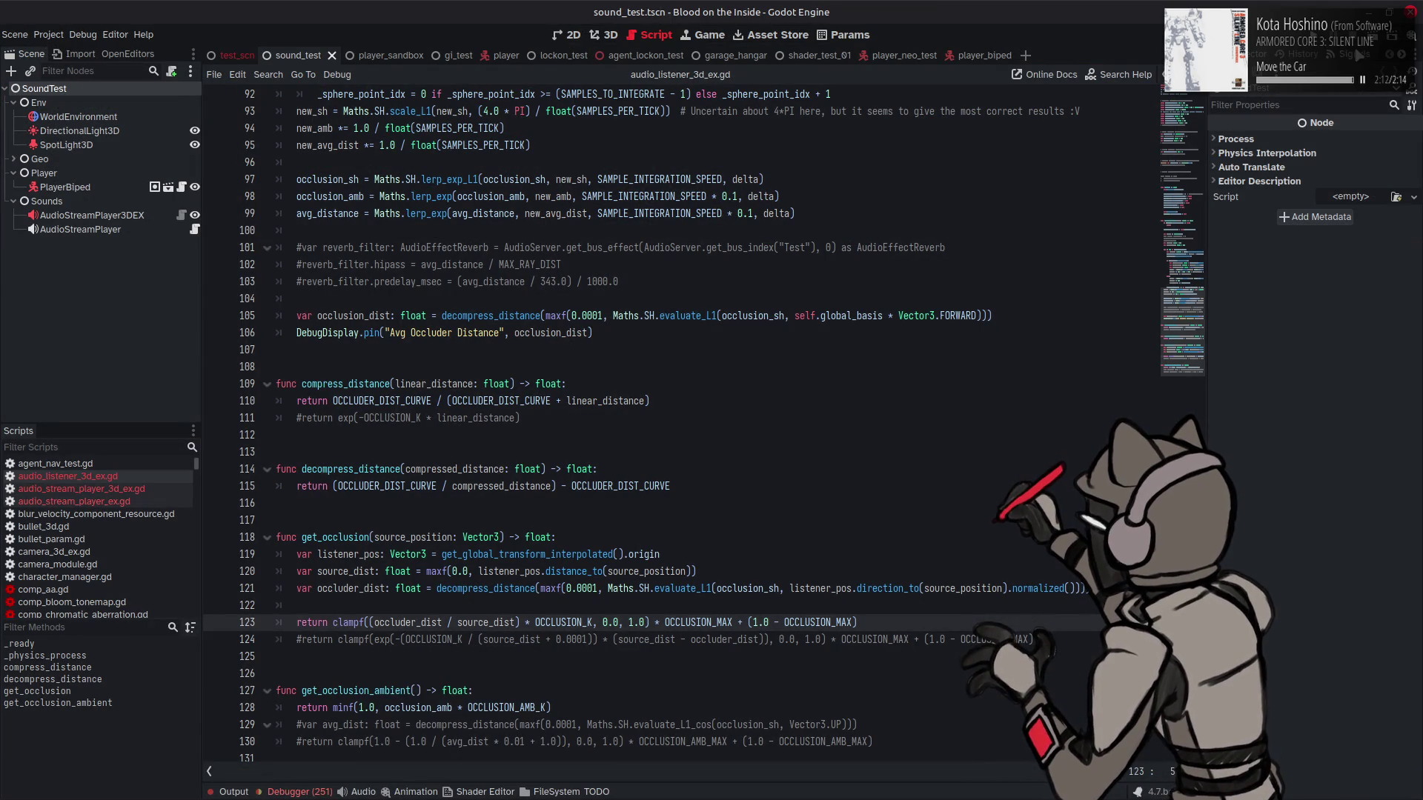
key("F6")
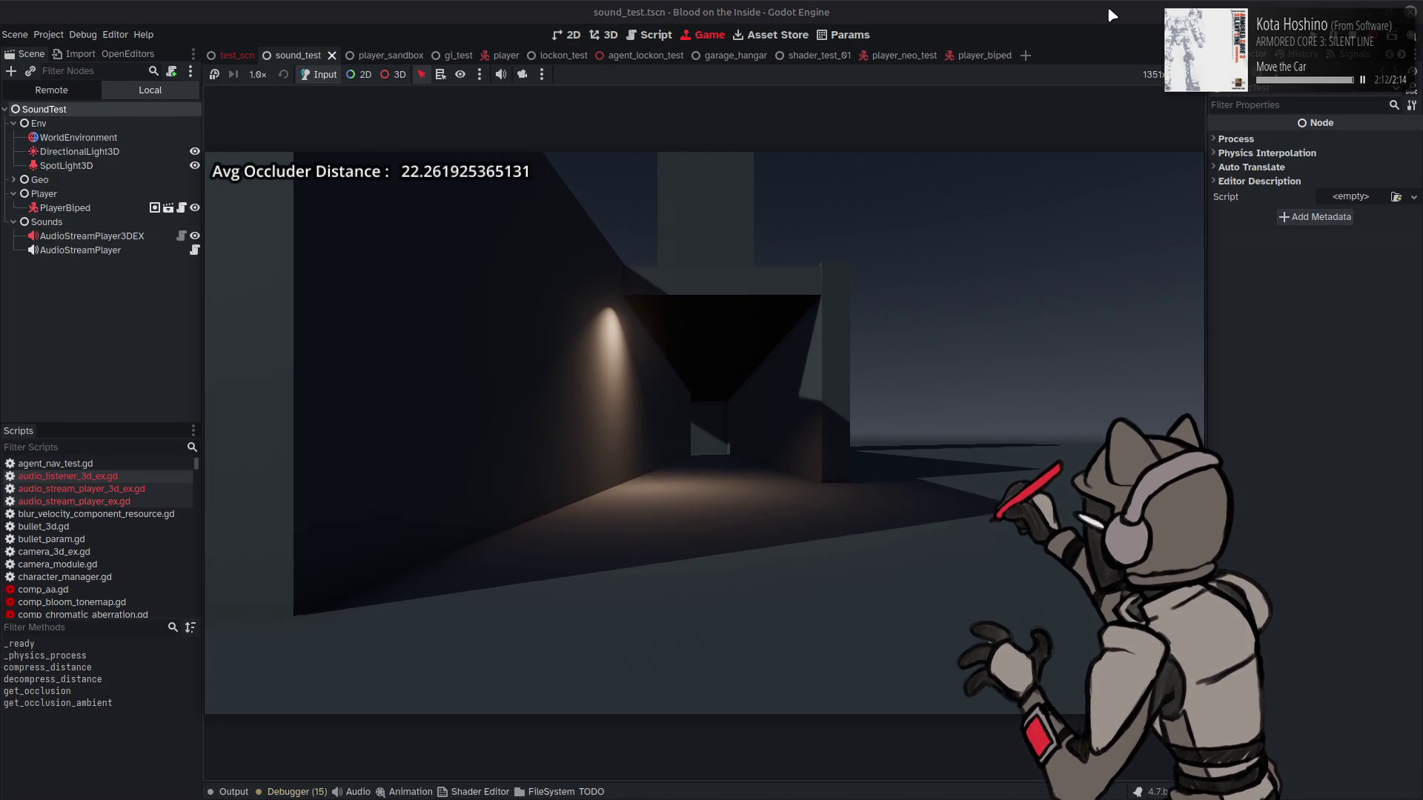
key("w")
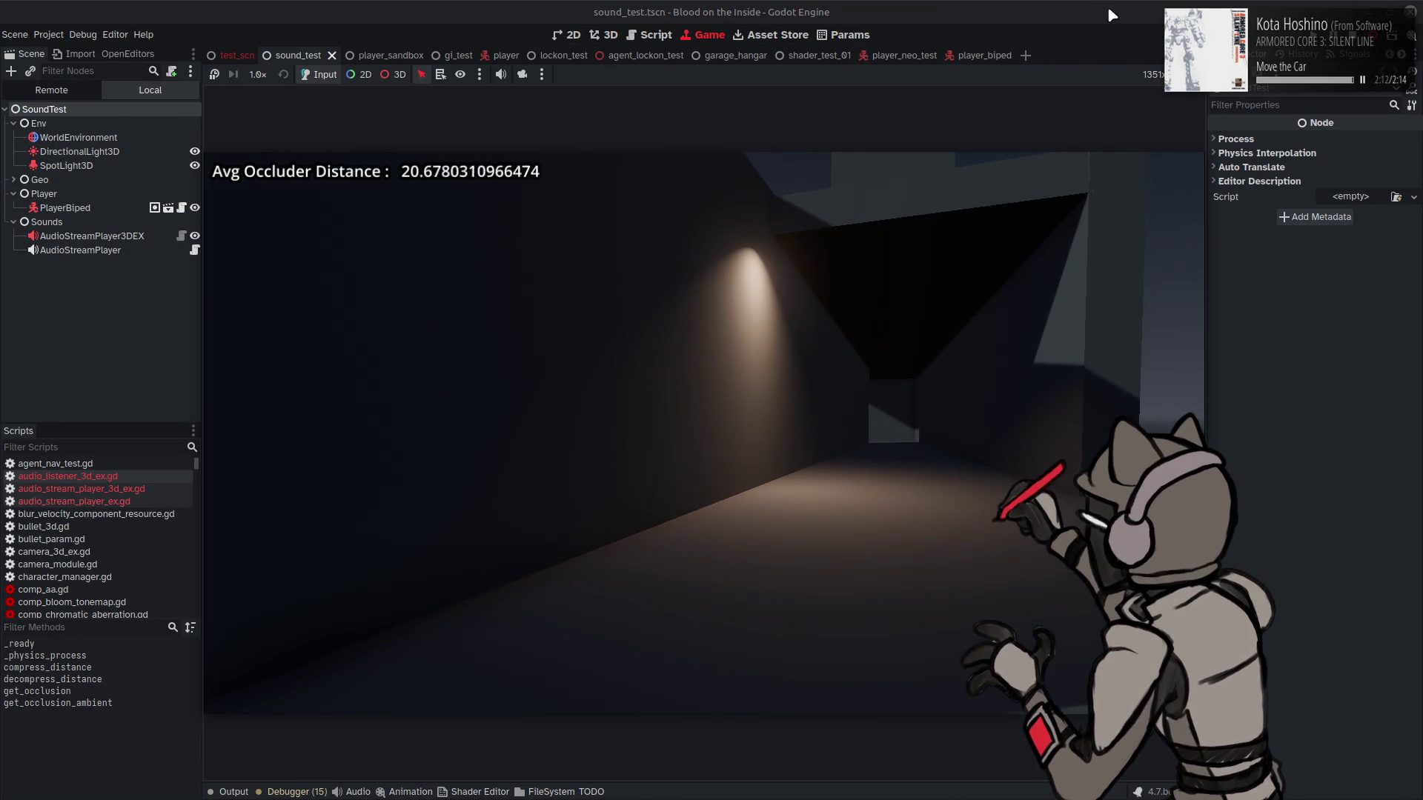
key("w")
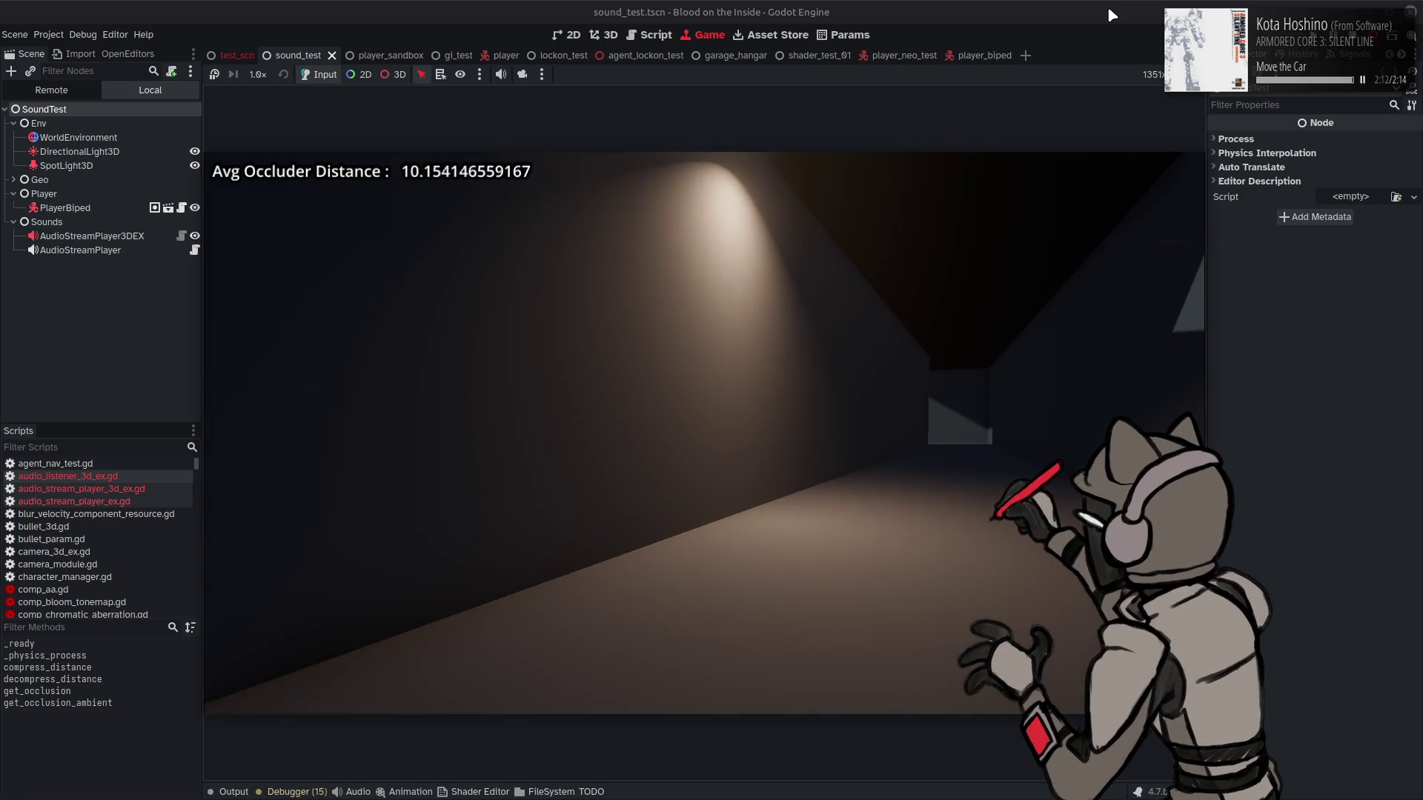
key("d")
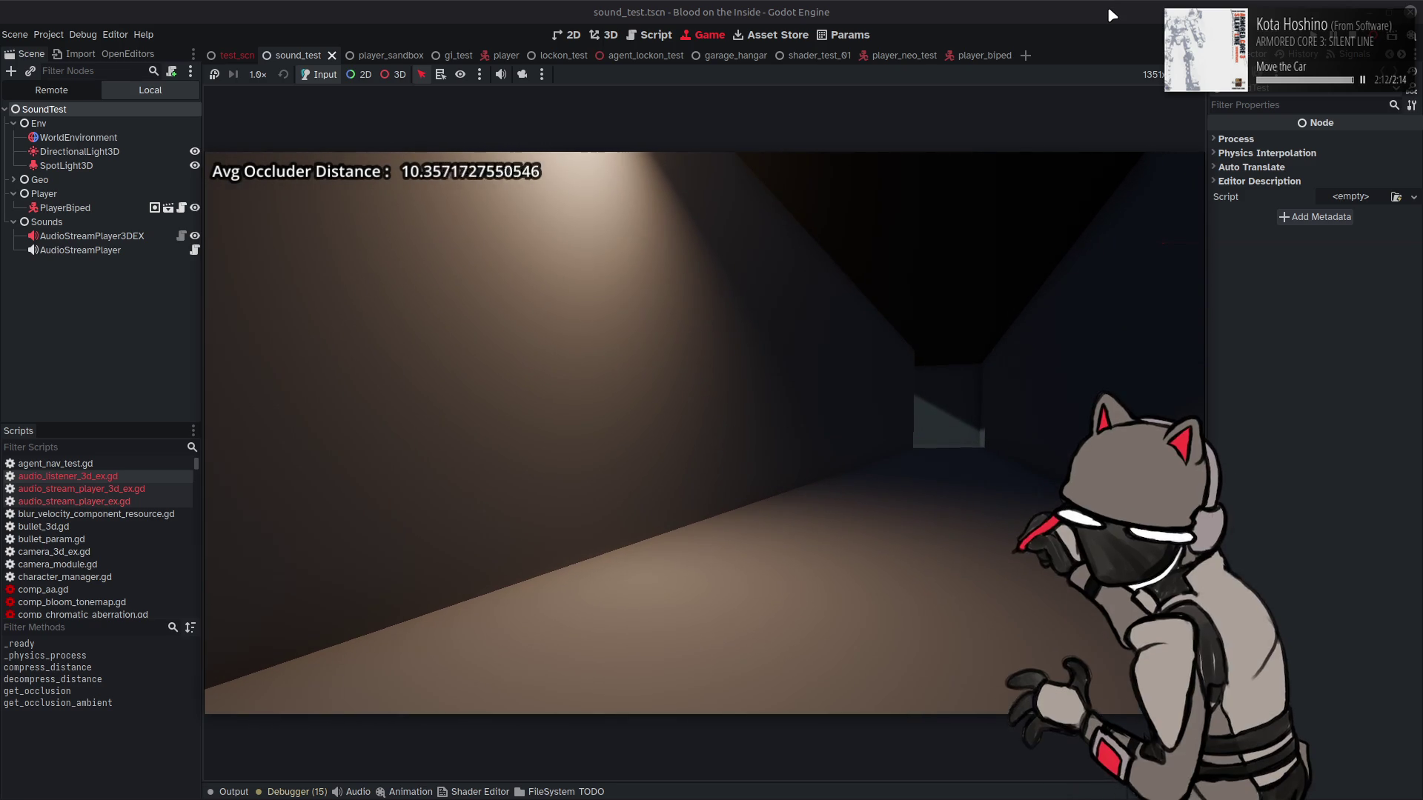
left_click(1362, 36)
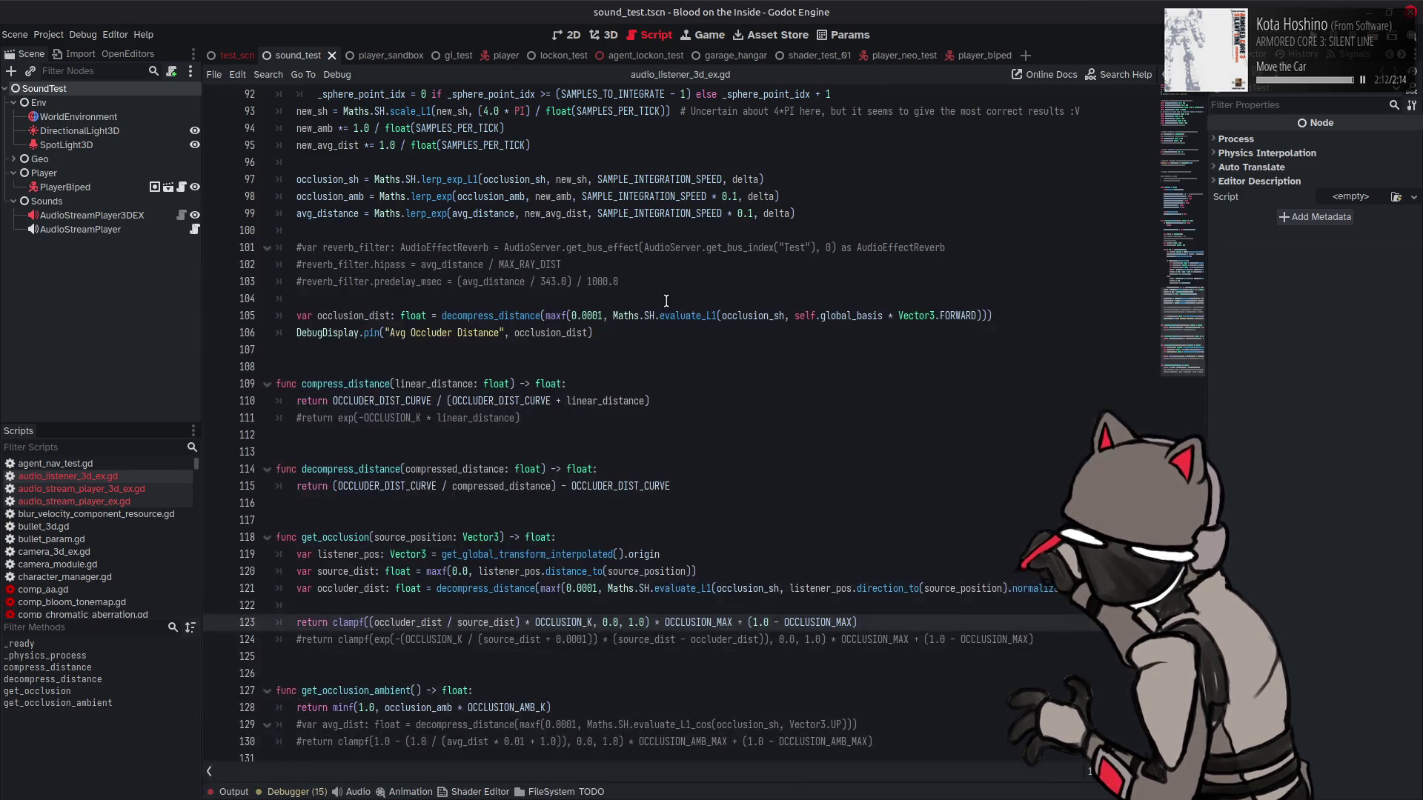
Step: Swap the comments on lines 123–124 back to the exponential occlusion return and save
key("ctrl+k")
key("Down")
key("ctrl+k")
key("ctrl+s")
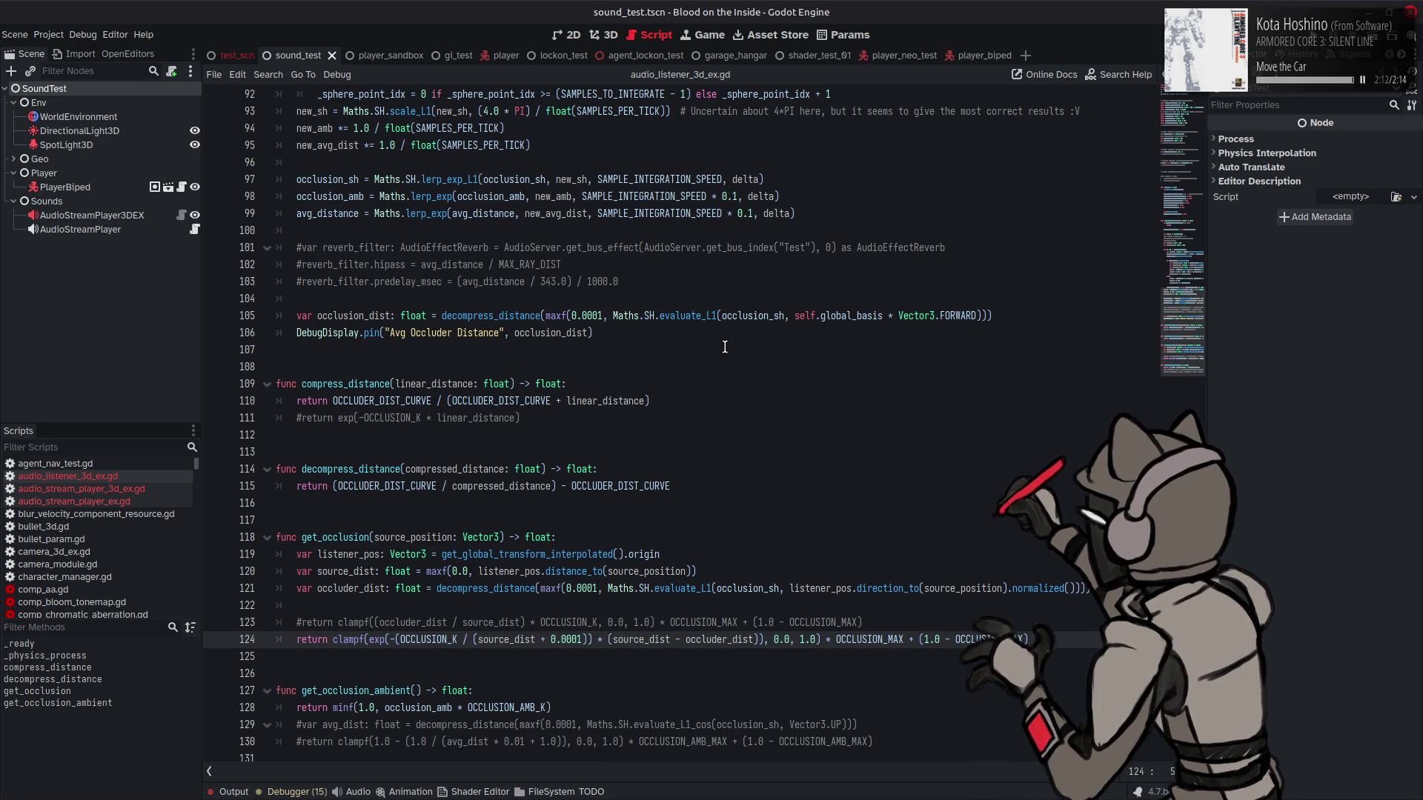
Step: Select source_dist and the exponential term on line 124 to inspect them
double_click(492, 640)
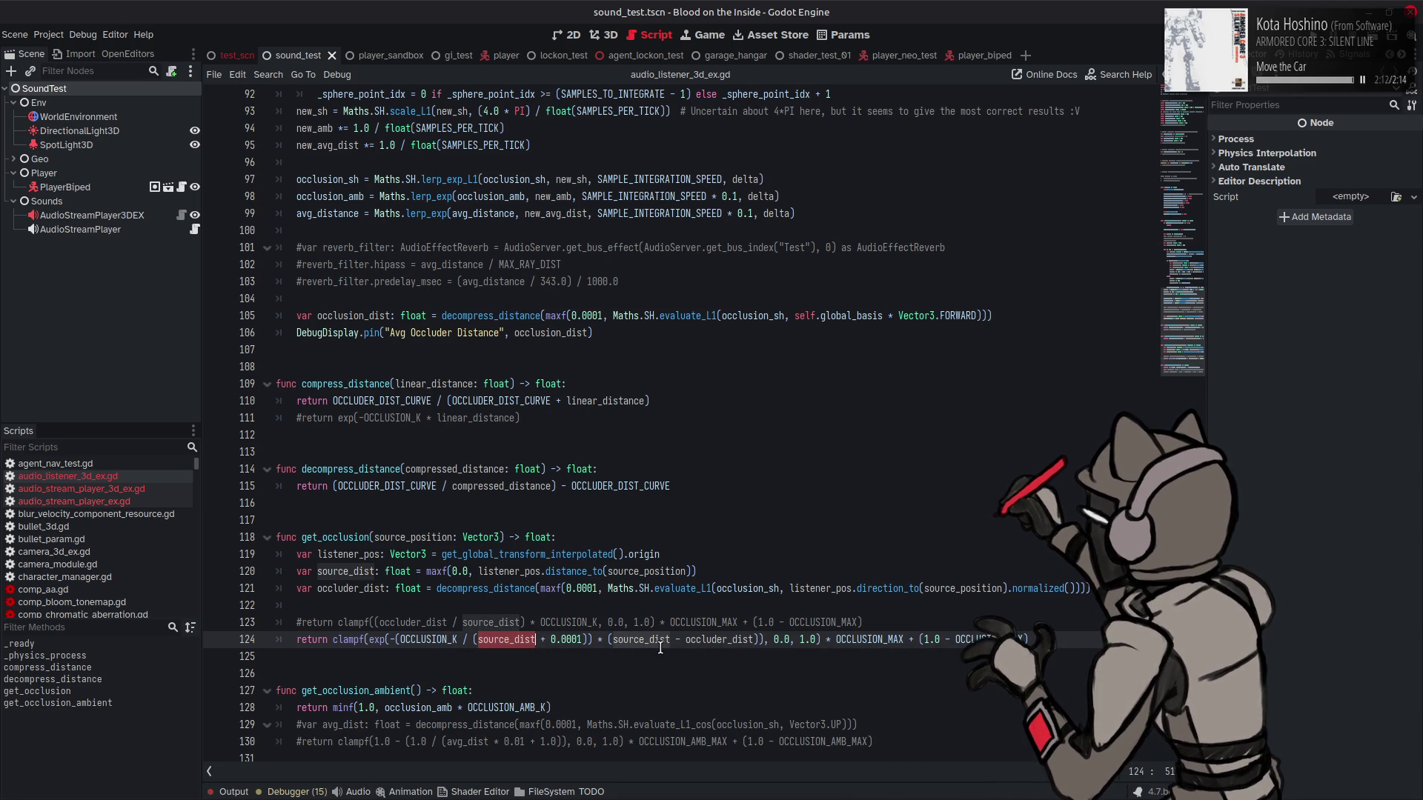
left_click_drag(372, 639, 876, 647)
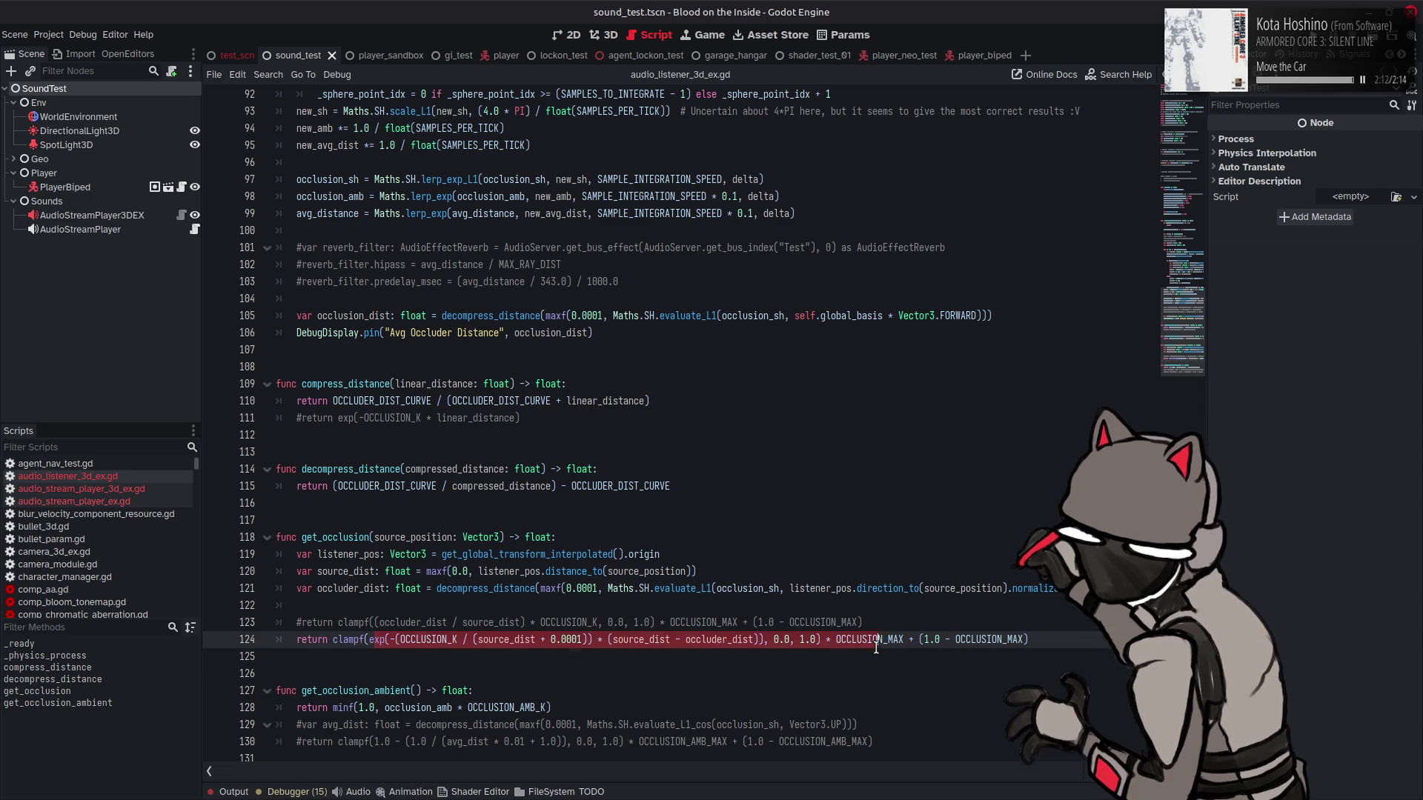
left_click(817, 588)
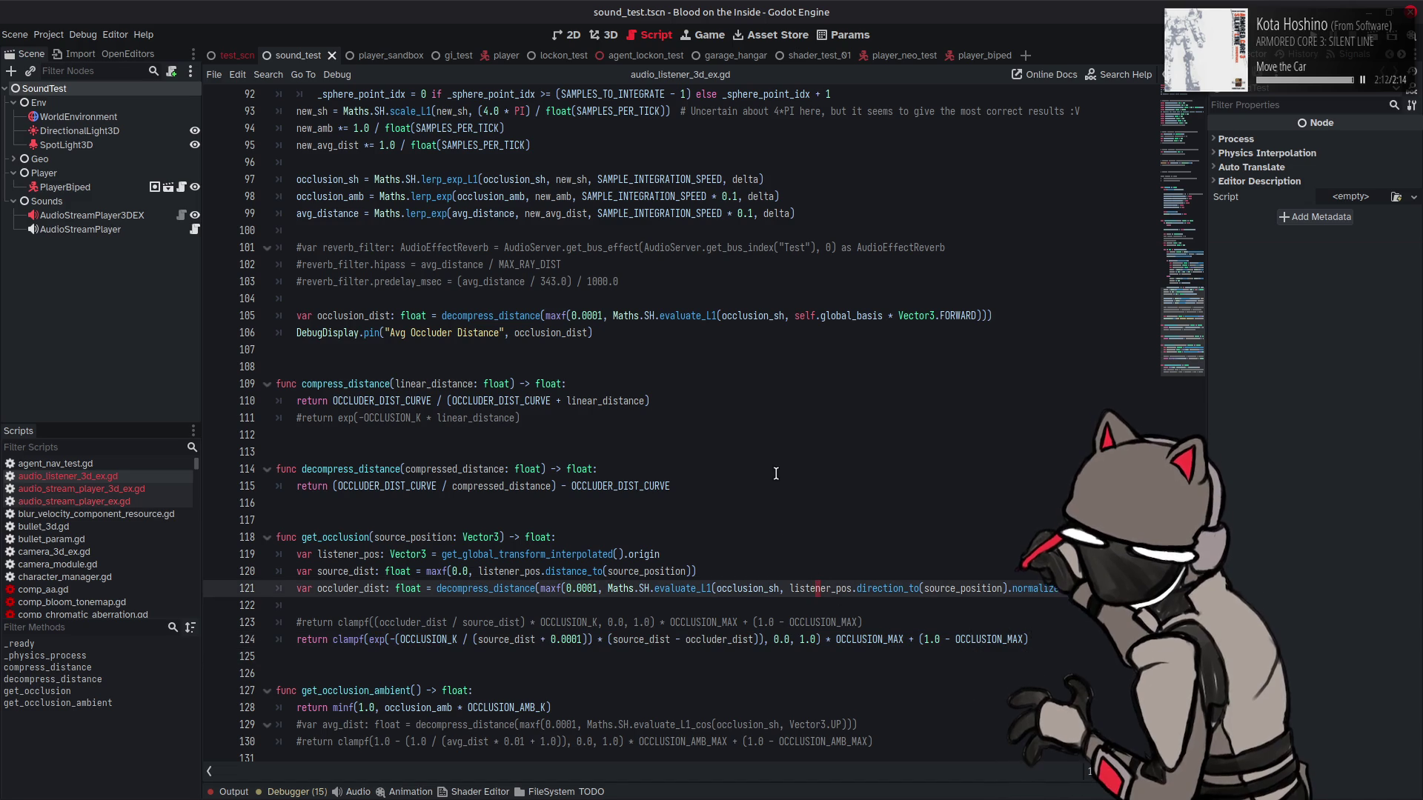
Step: Type reflect_factor as the multiplier on line 84 of audio_listener_3d_ex.gd and run the scene with F6
double_click(368, 469)
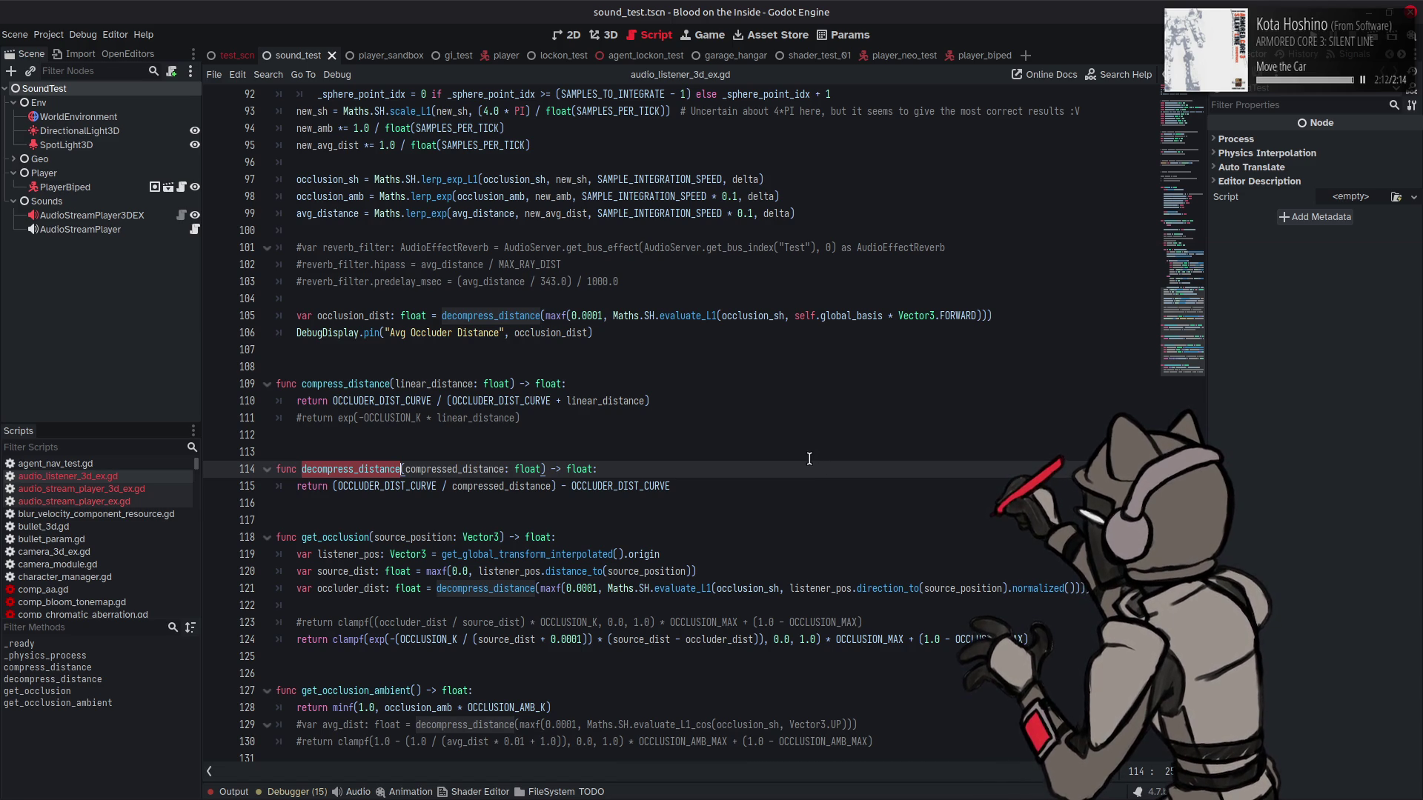
scroll(809, 459, "up", 4)
scroll(810, 459, "up", 3)
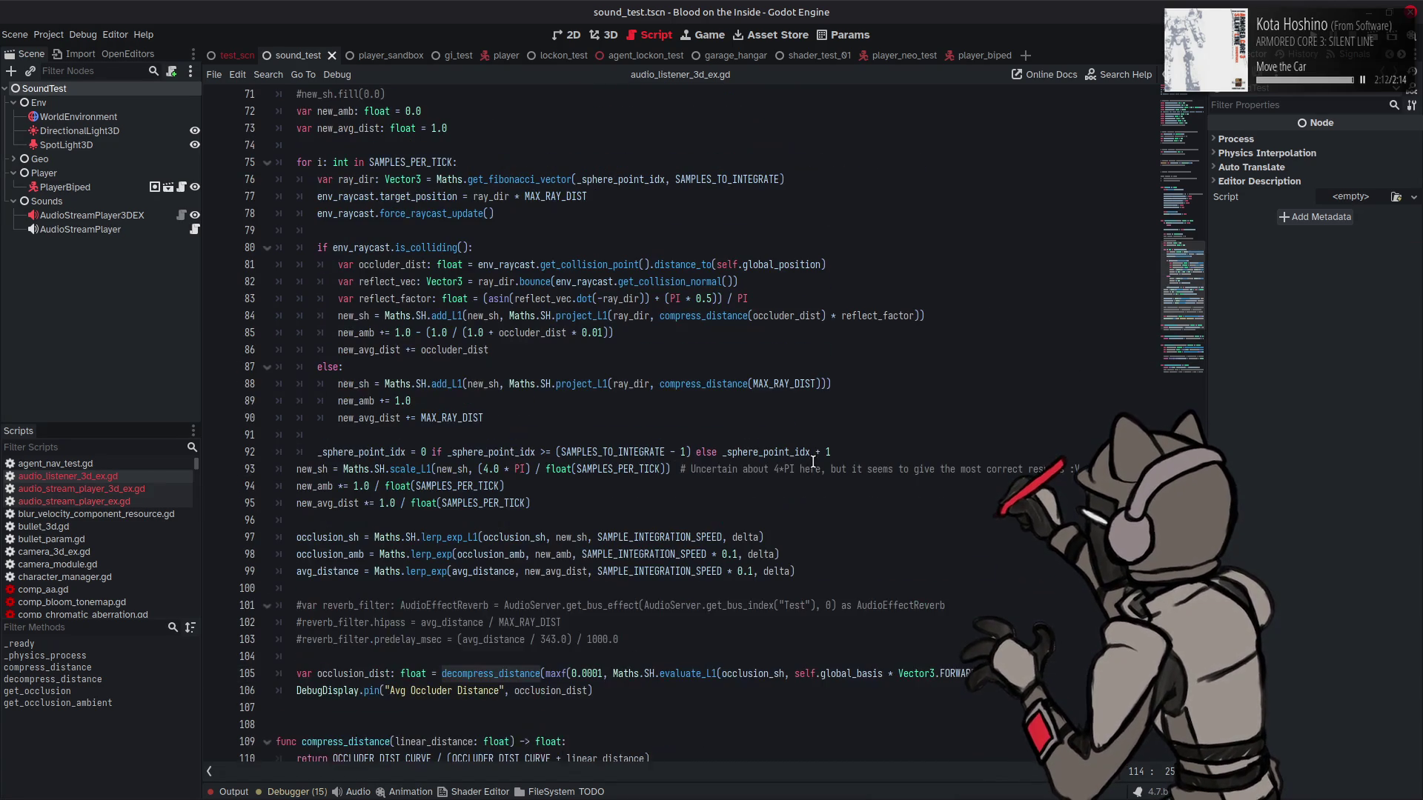
left_click(907, 377)
left_click(894, 315)
double_click(879, 315)
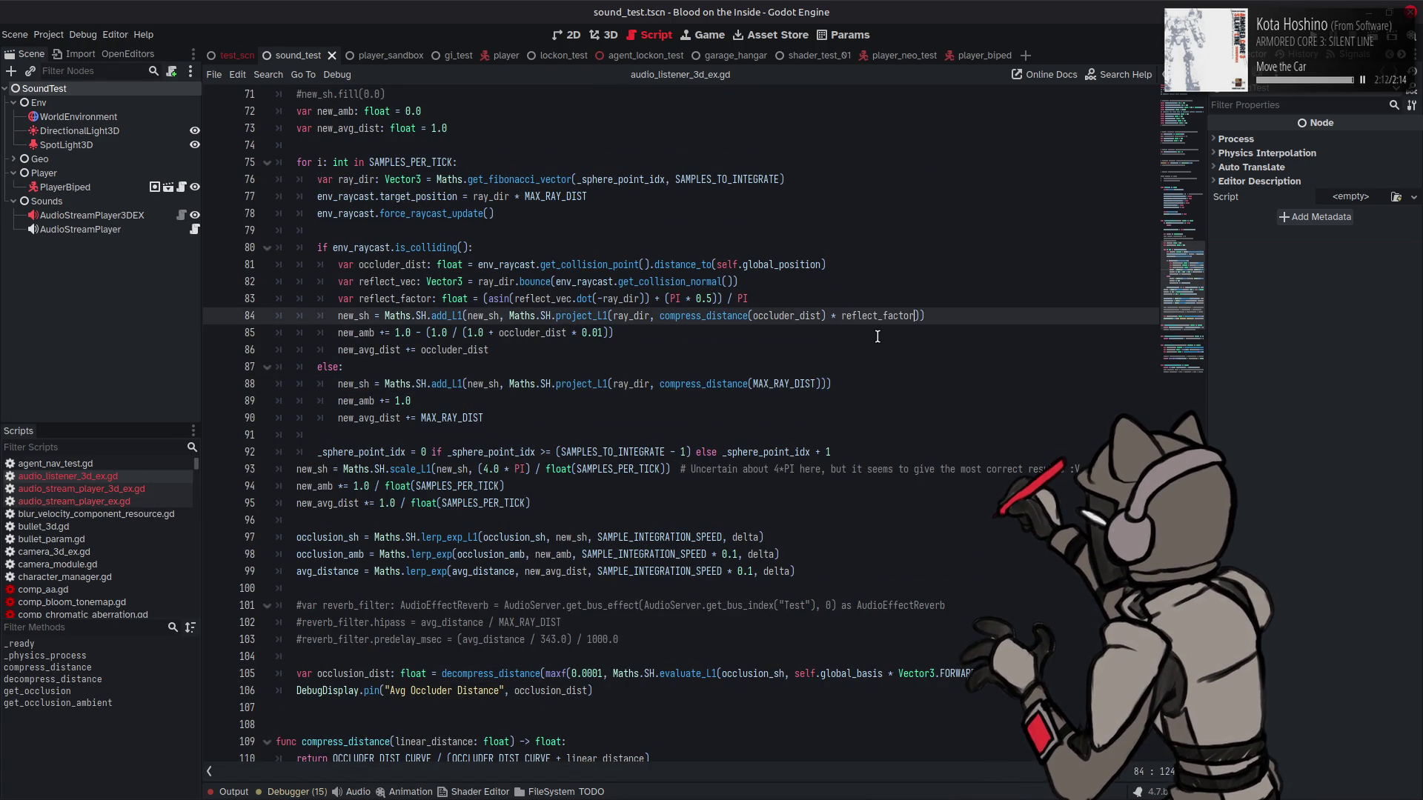
key("ctrl+z")
key("ctrl+z")
key("ctrl+z")
key("ctrl+z")
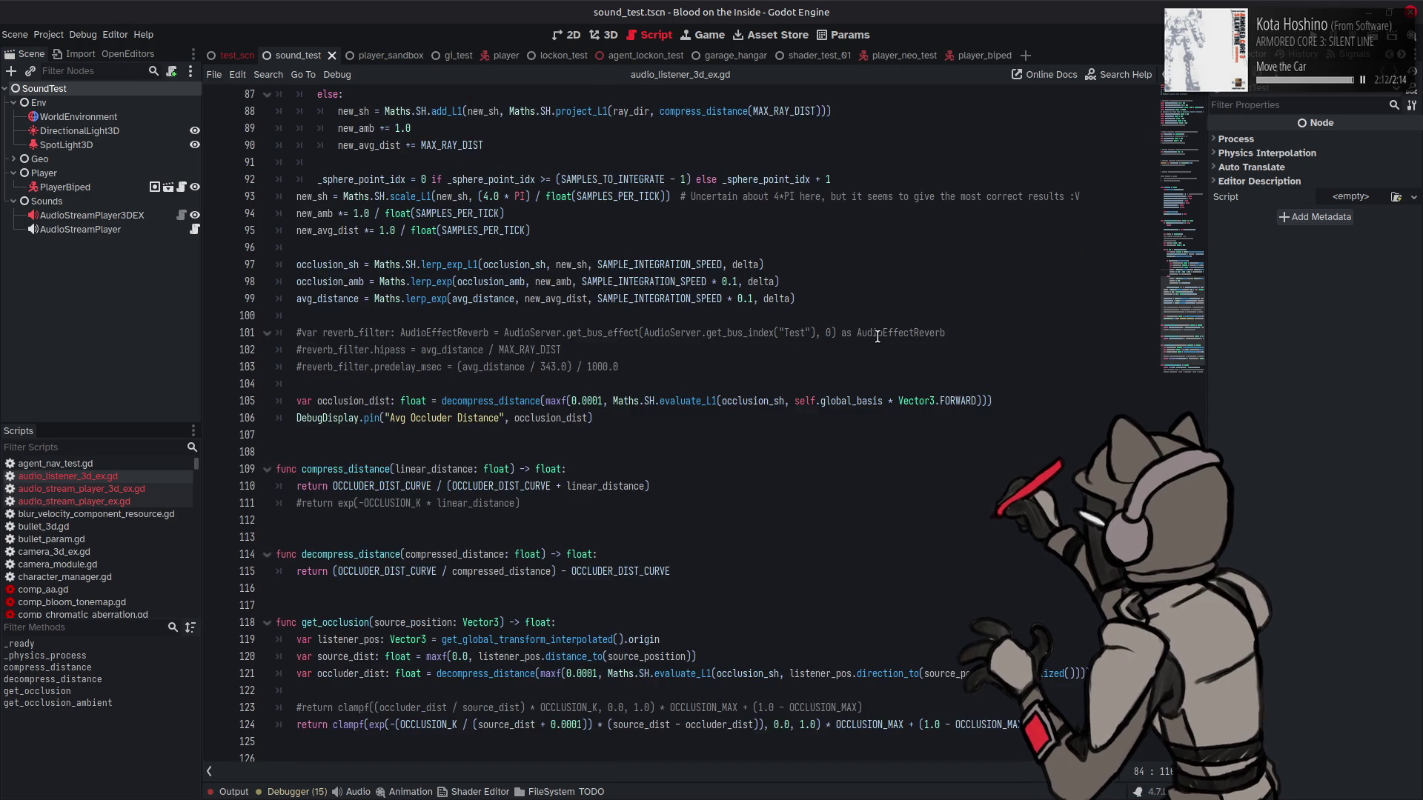
type("reflect_factor")
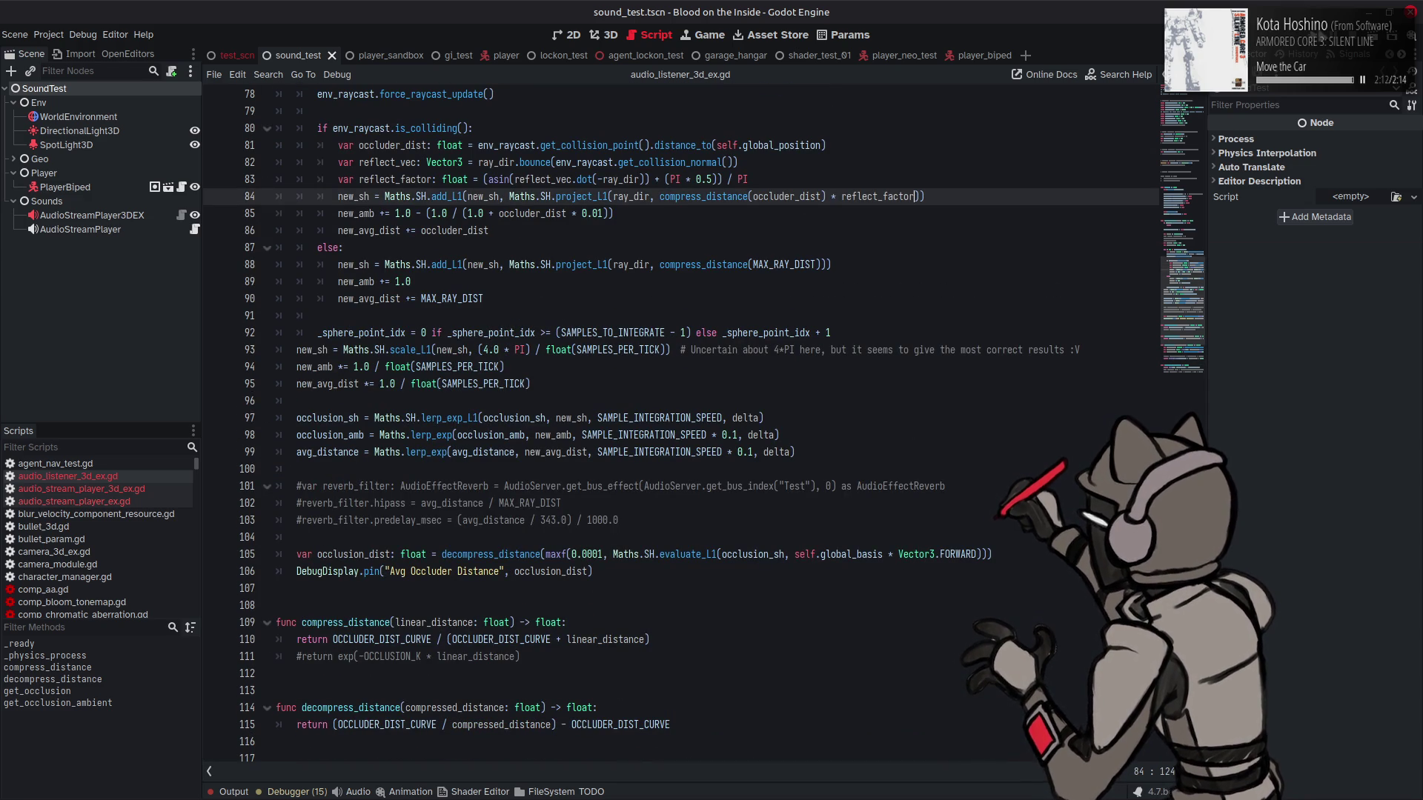
key("F6")
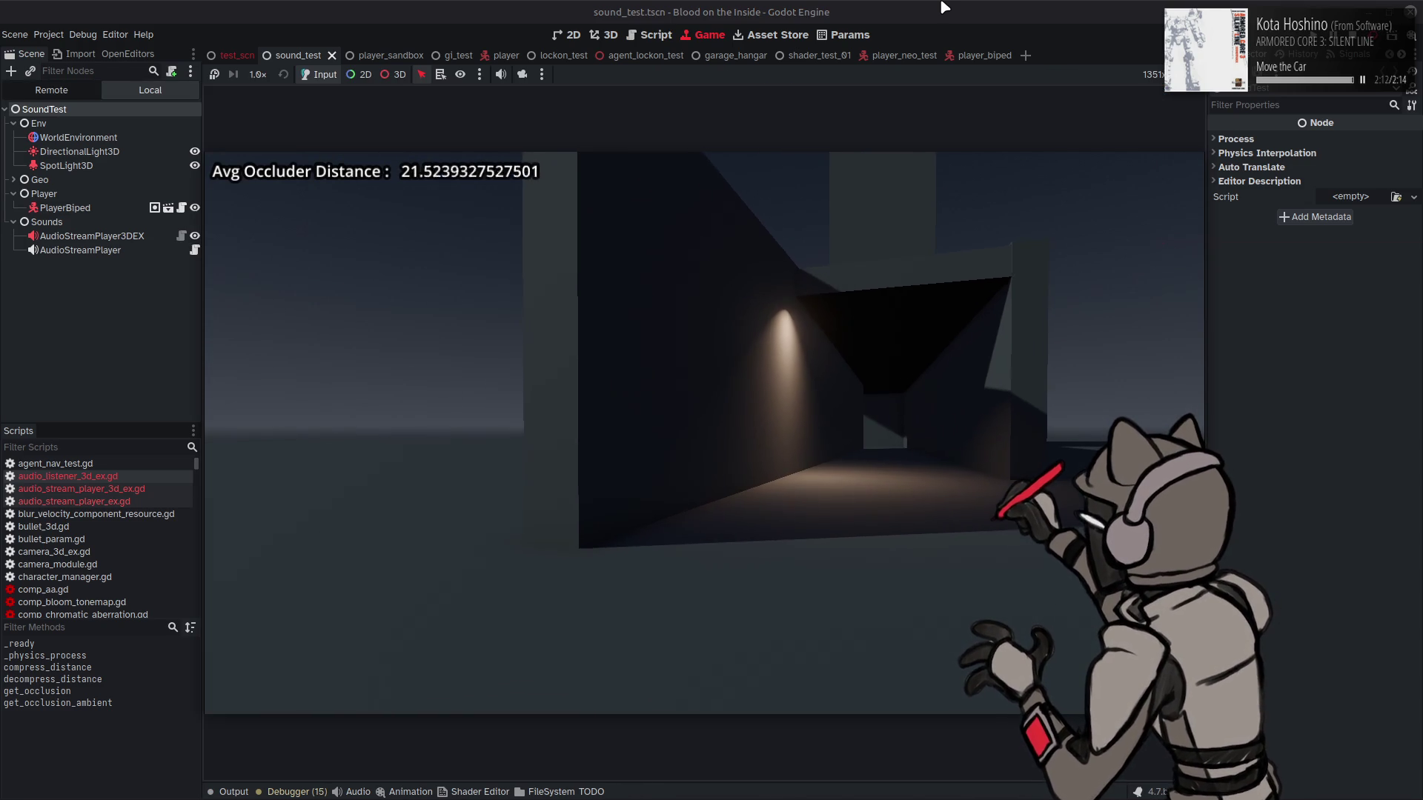
Step: Walk past the spotlight, lit doorway and dark walls until Avg Occluder Distance settles near 13.21, then stop
key("w")
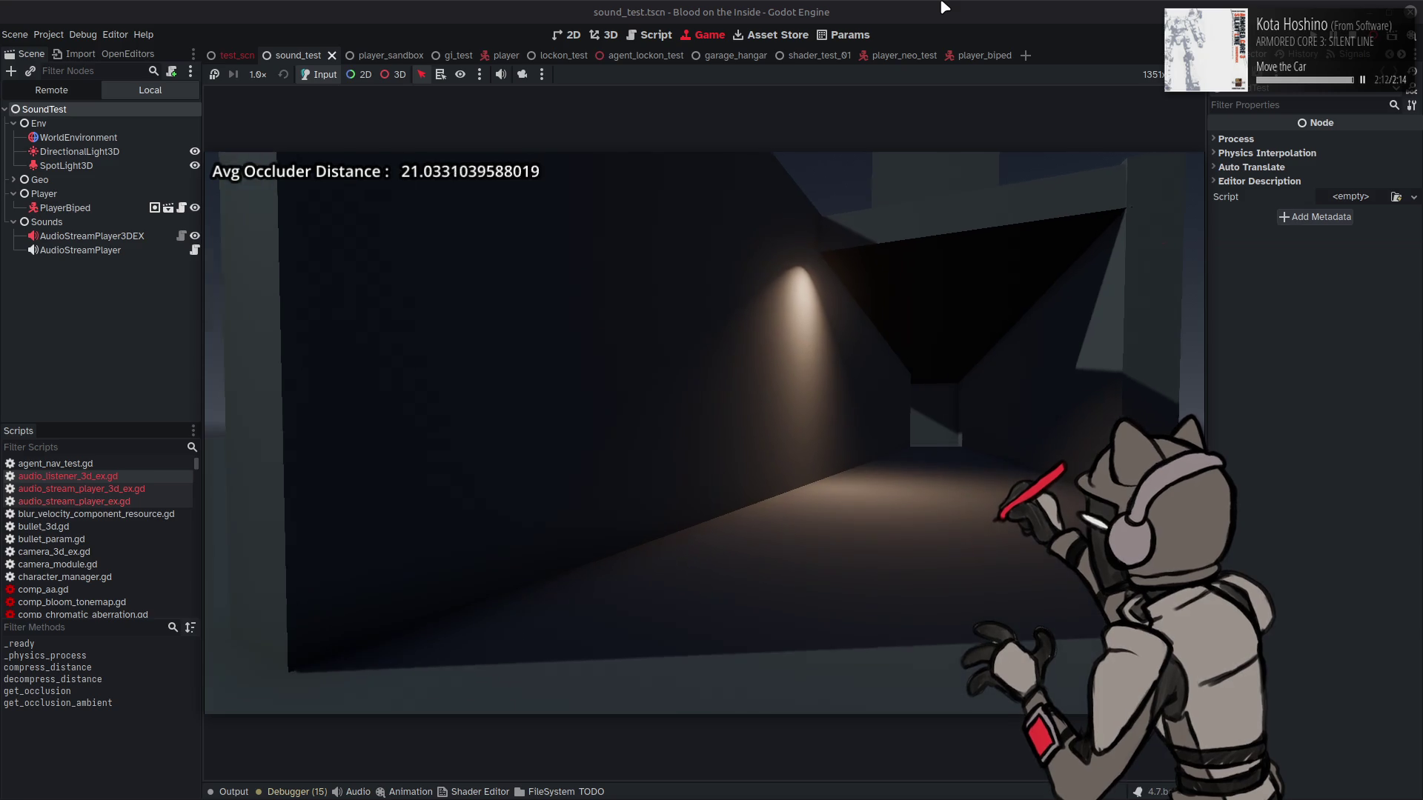
key("w")
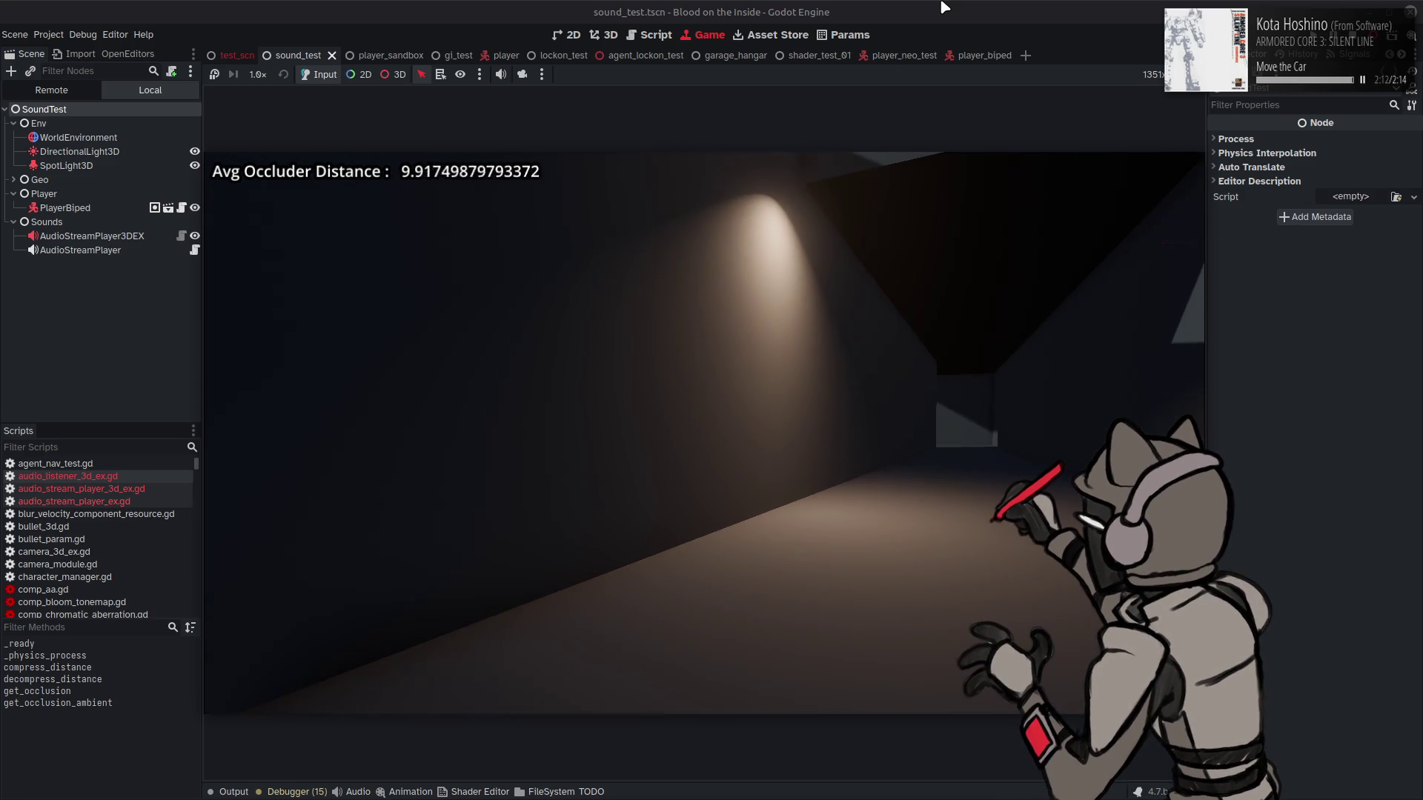
key("w")
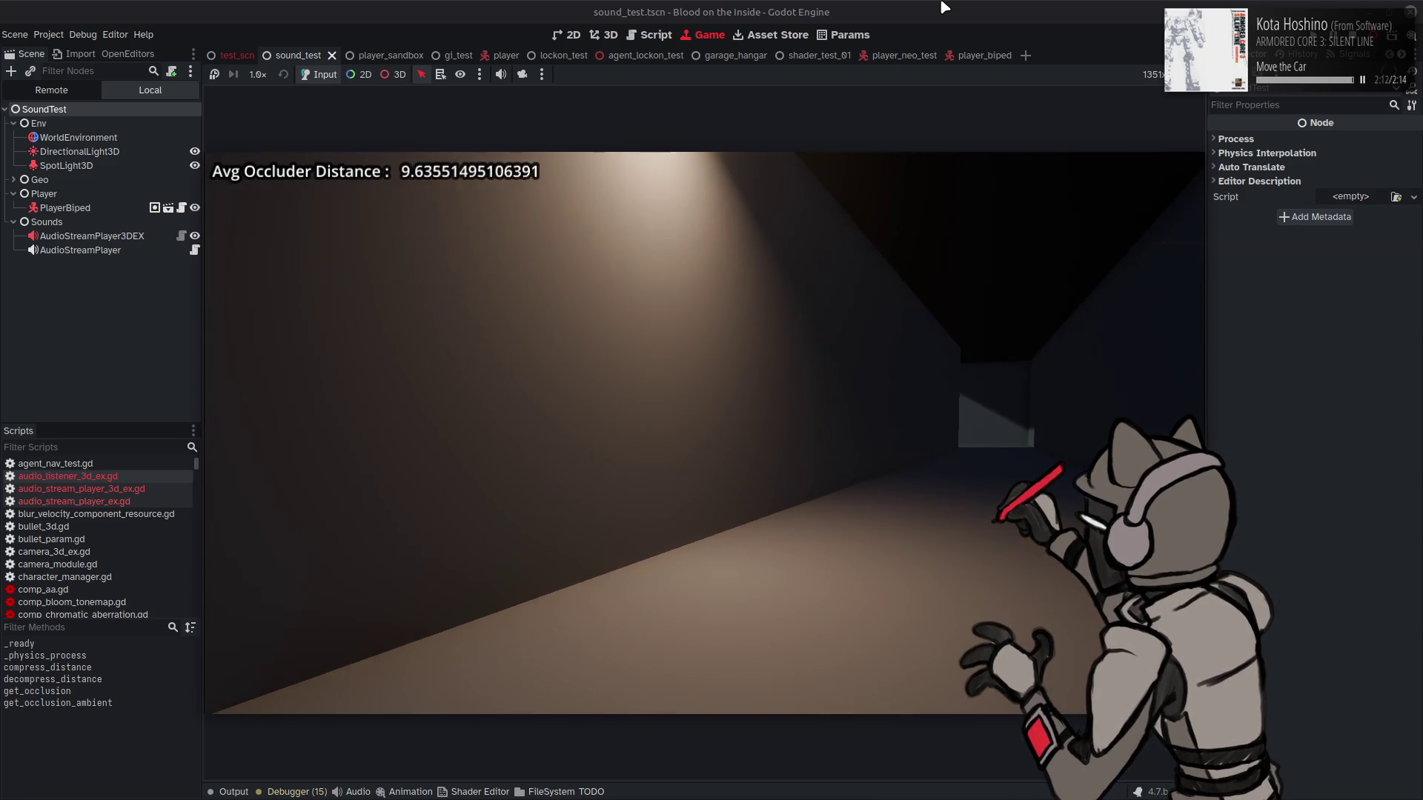
key("w")
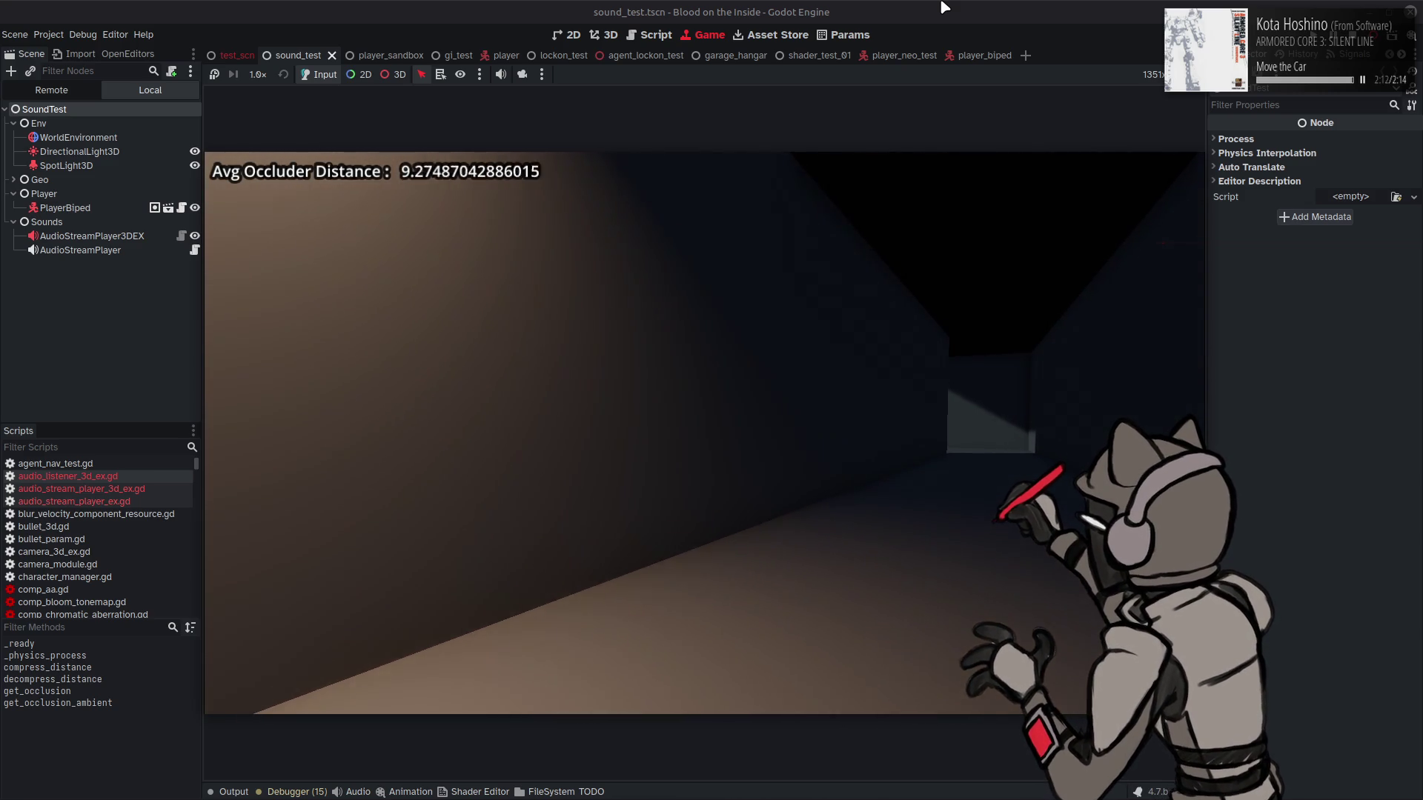
key("w")
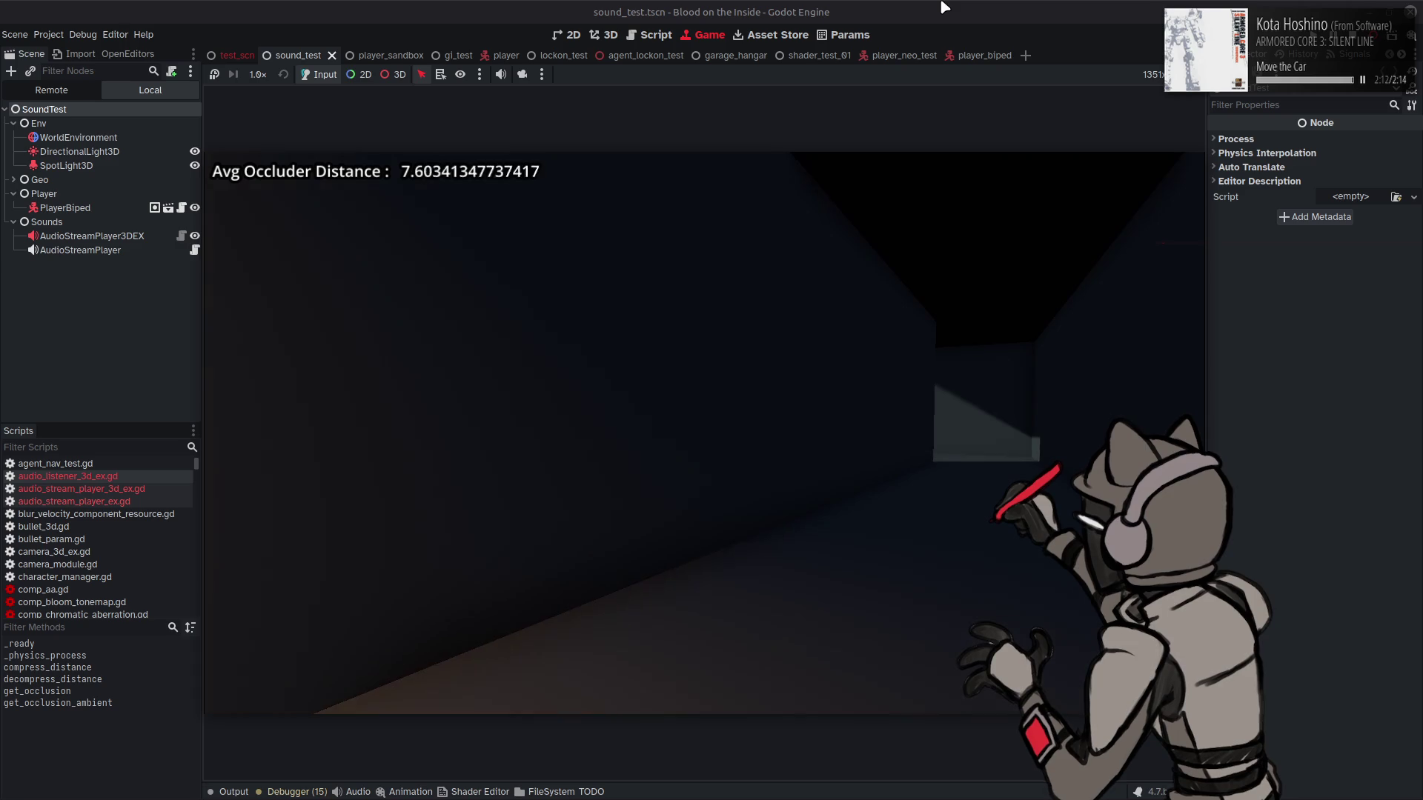
key("w")
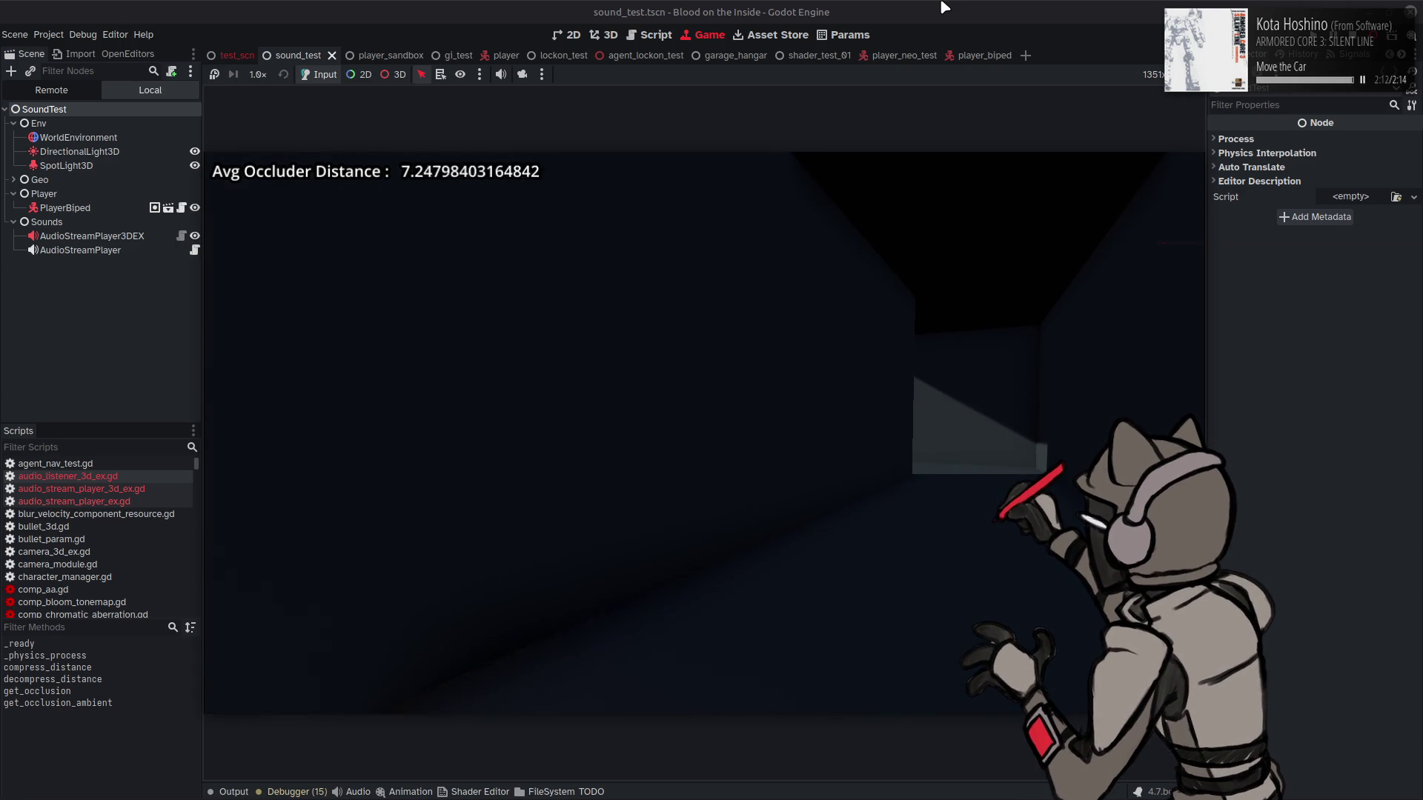
key("w")
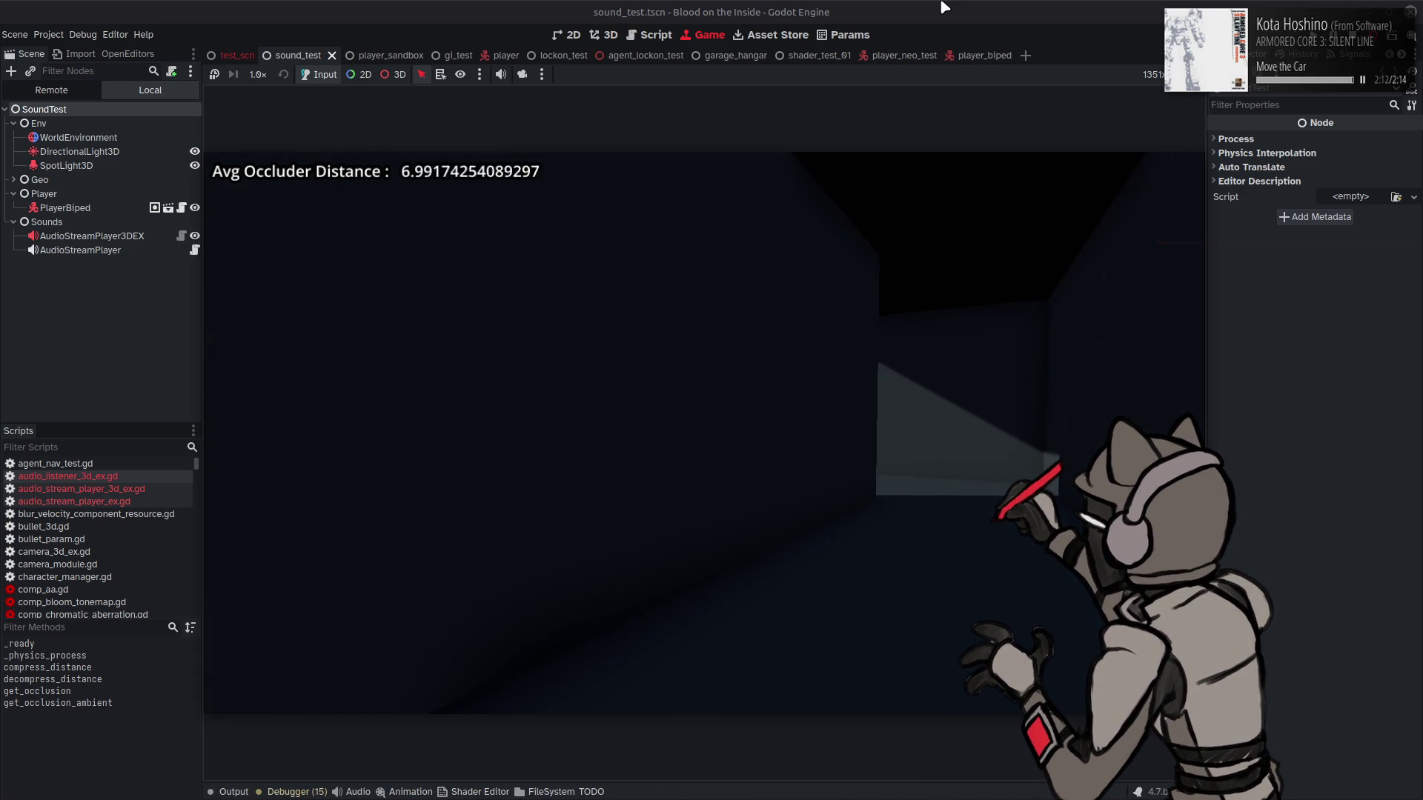
key("w")
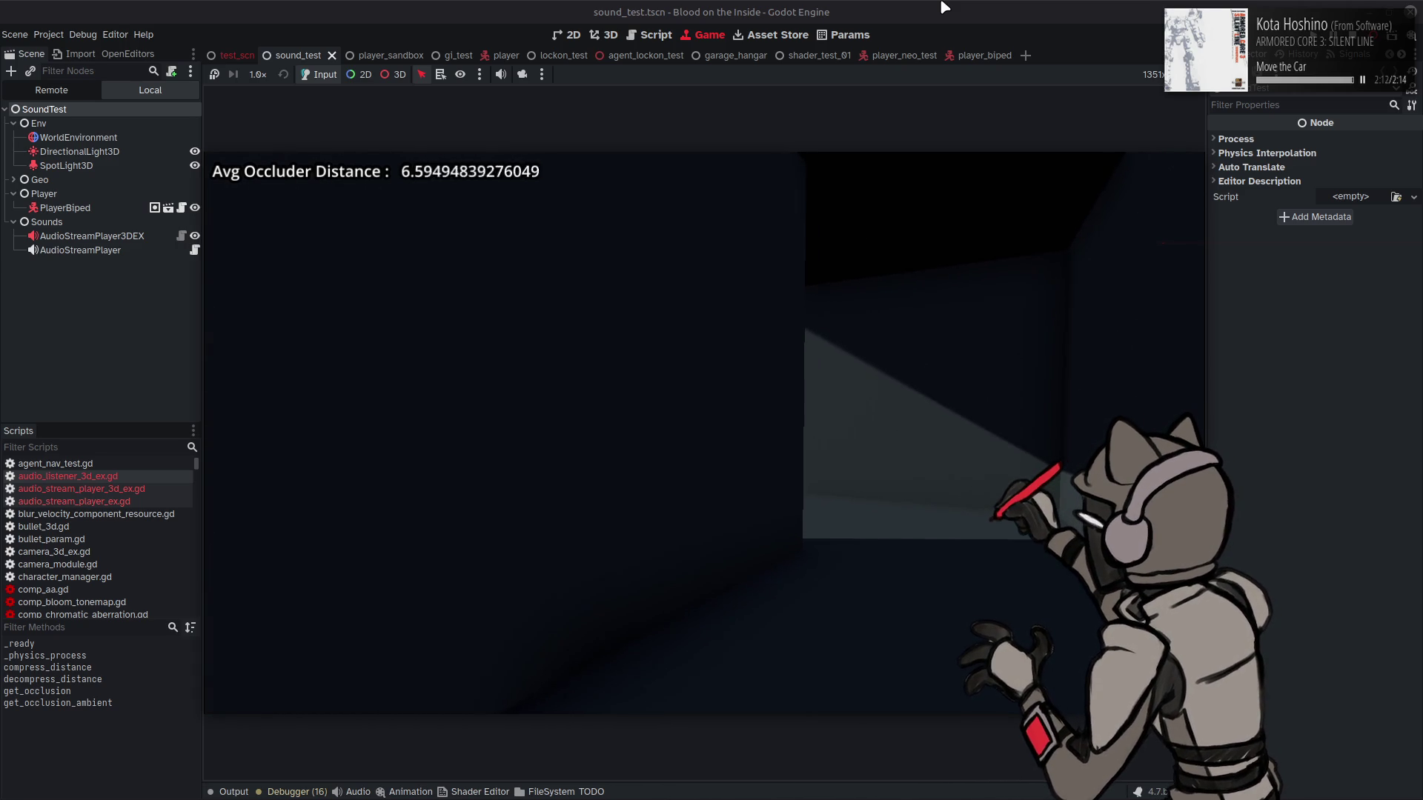
key("w")
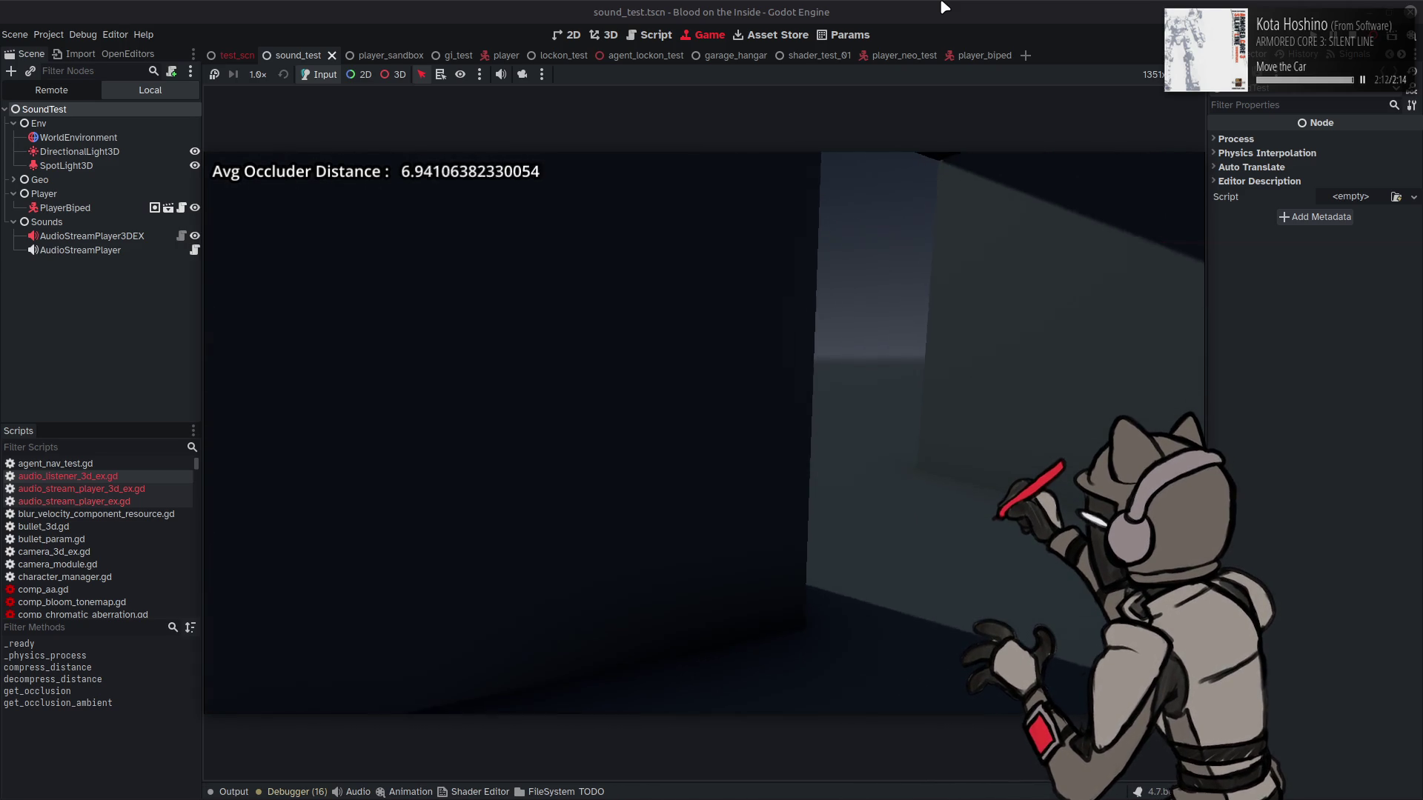
key("w")
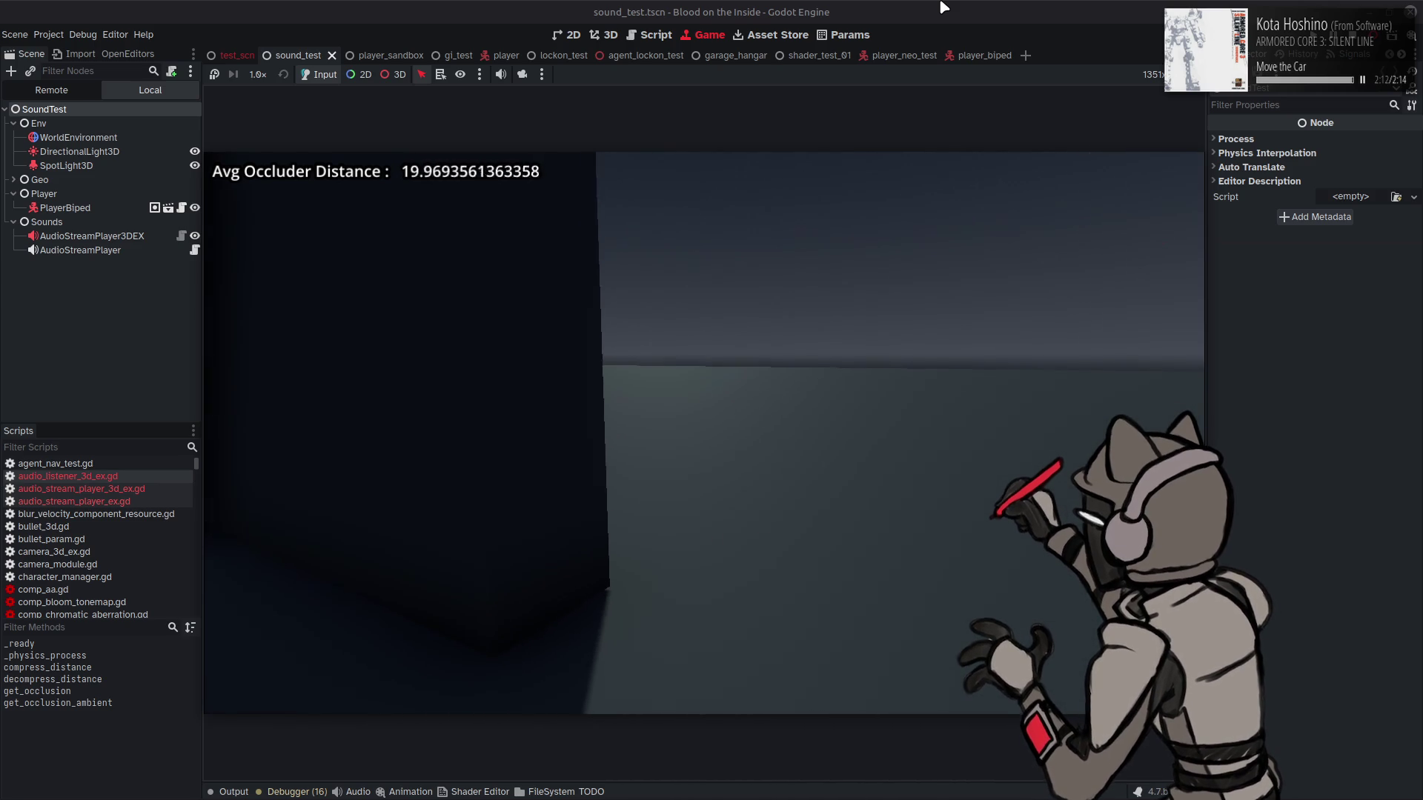
key("w")
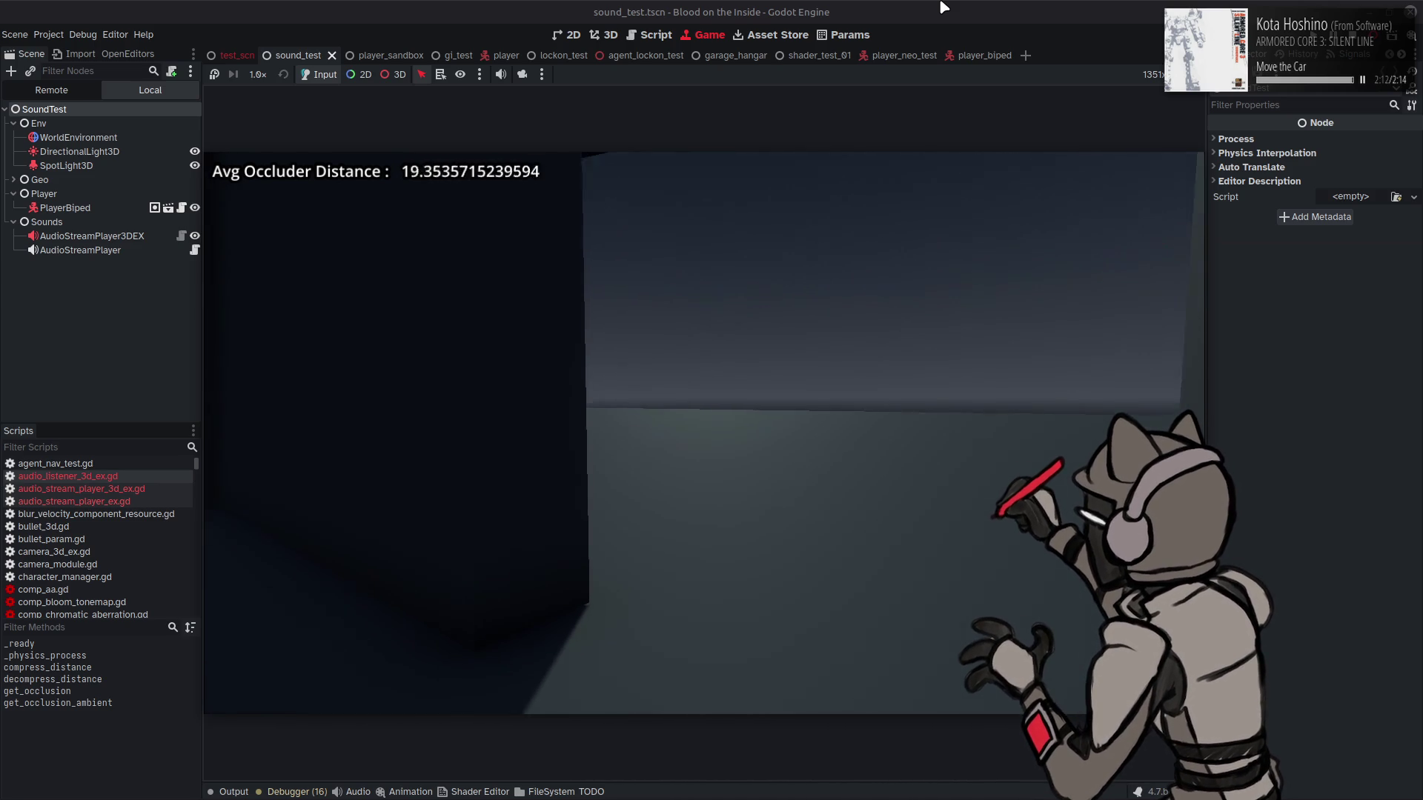
key("w")
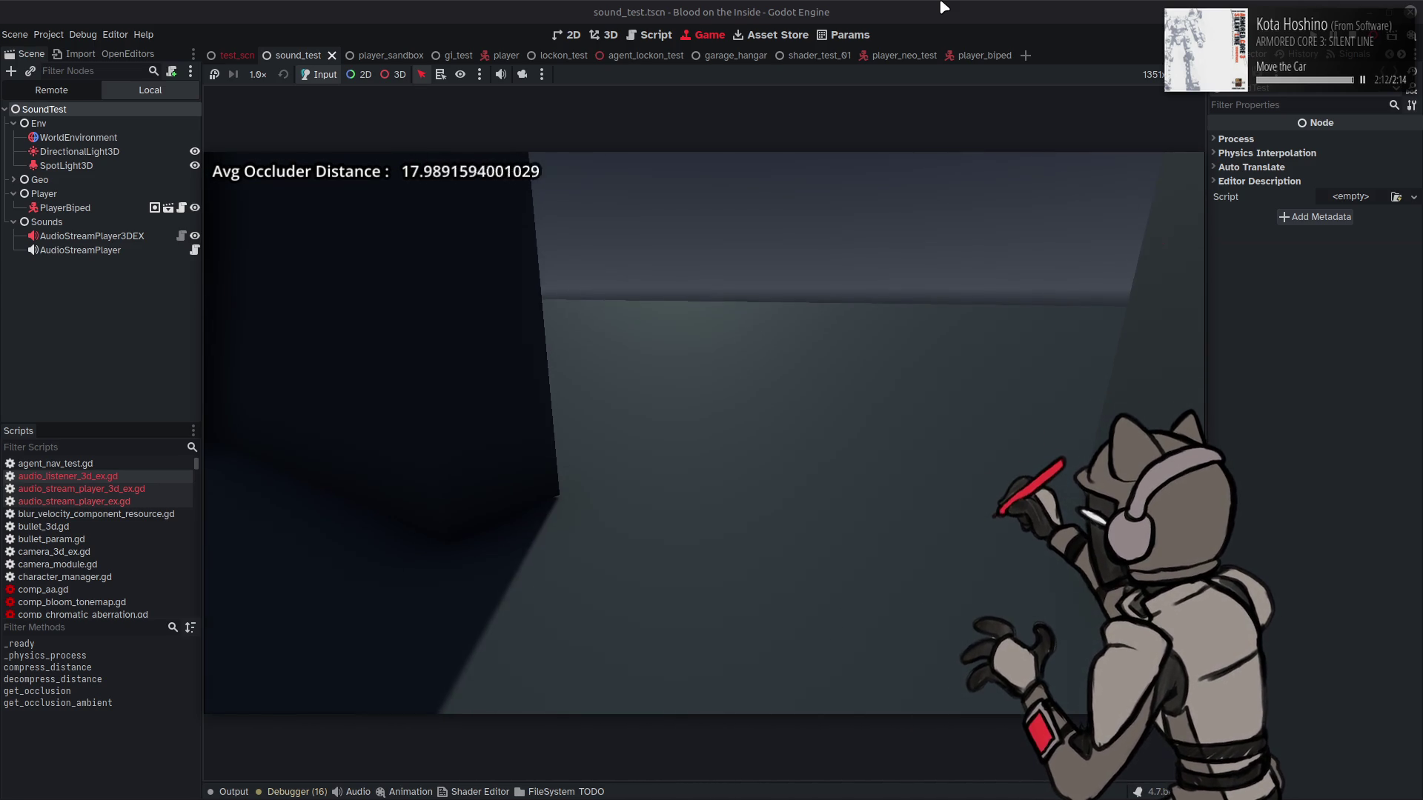
key("w")
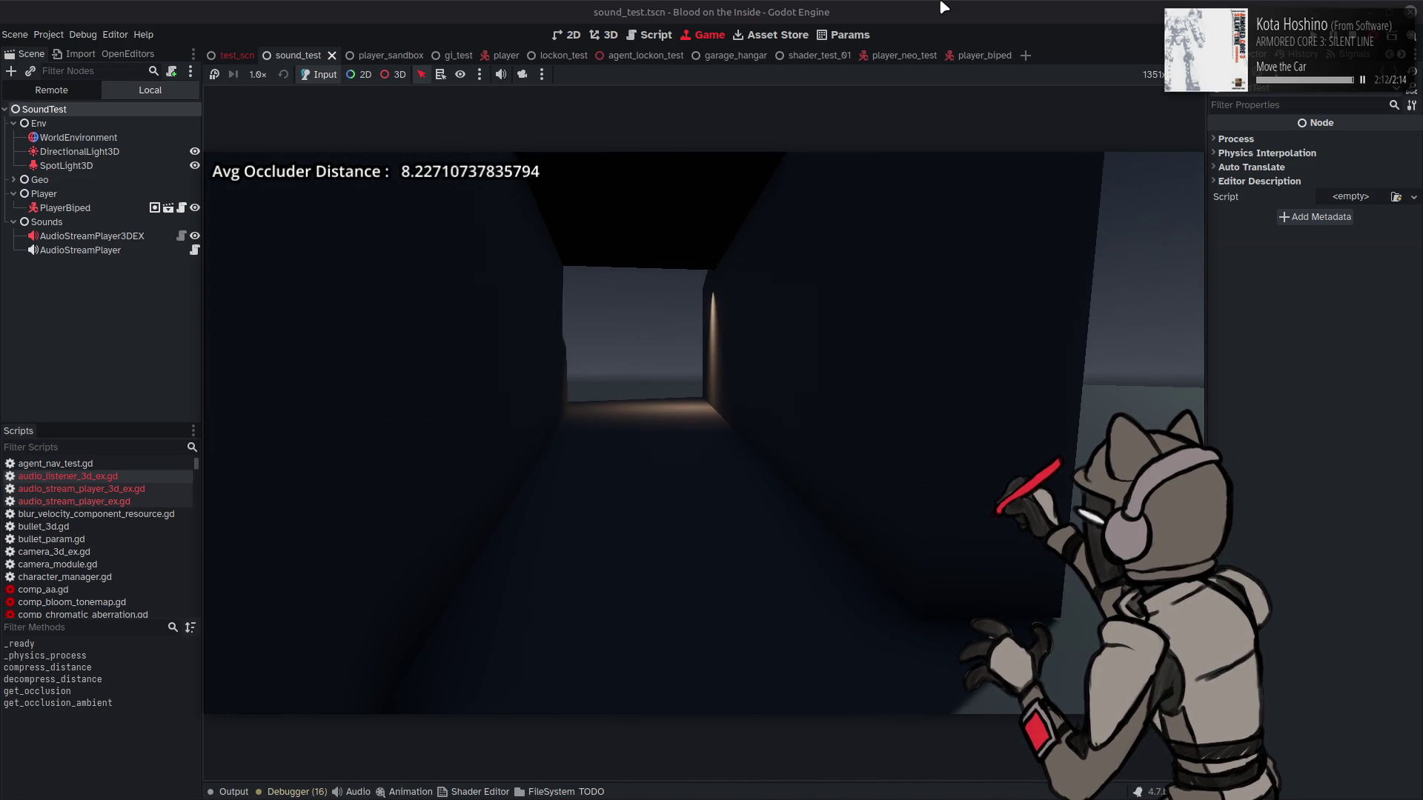
key("w")
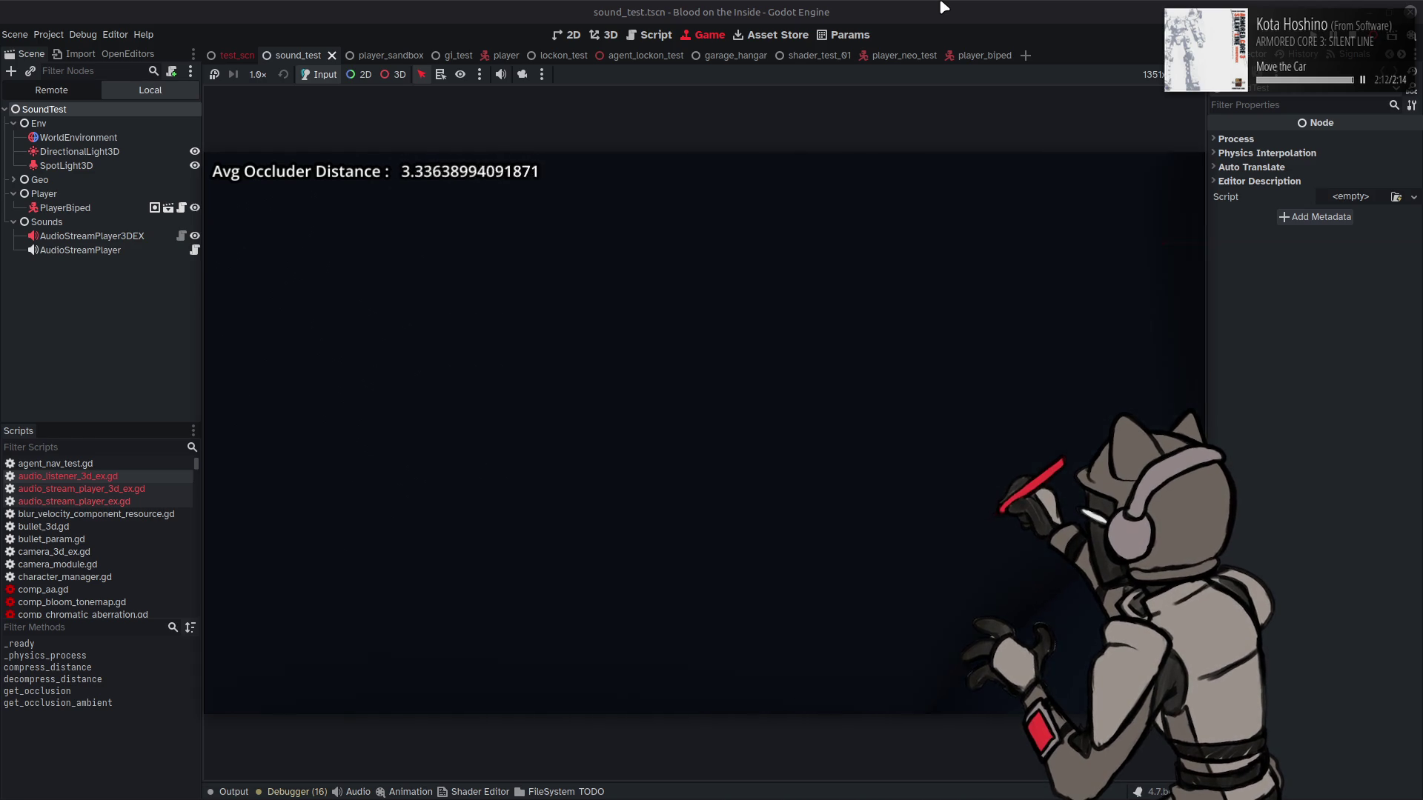
key("s")
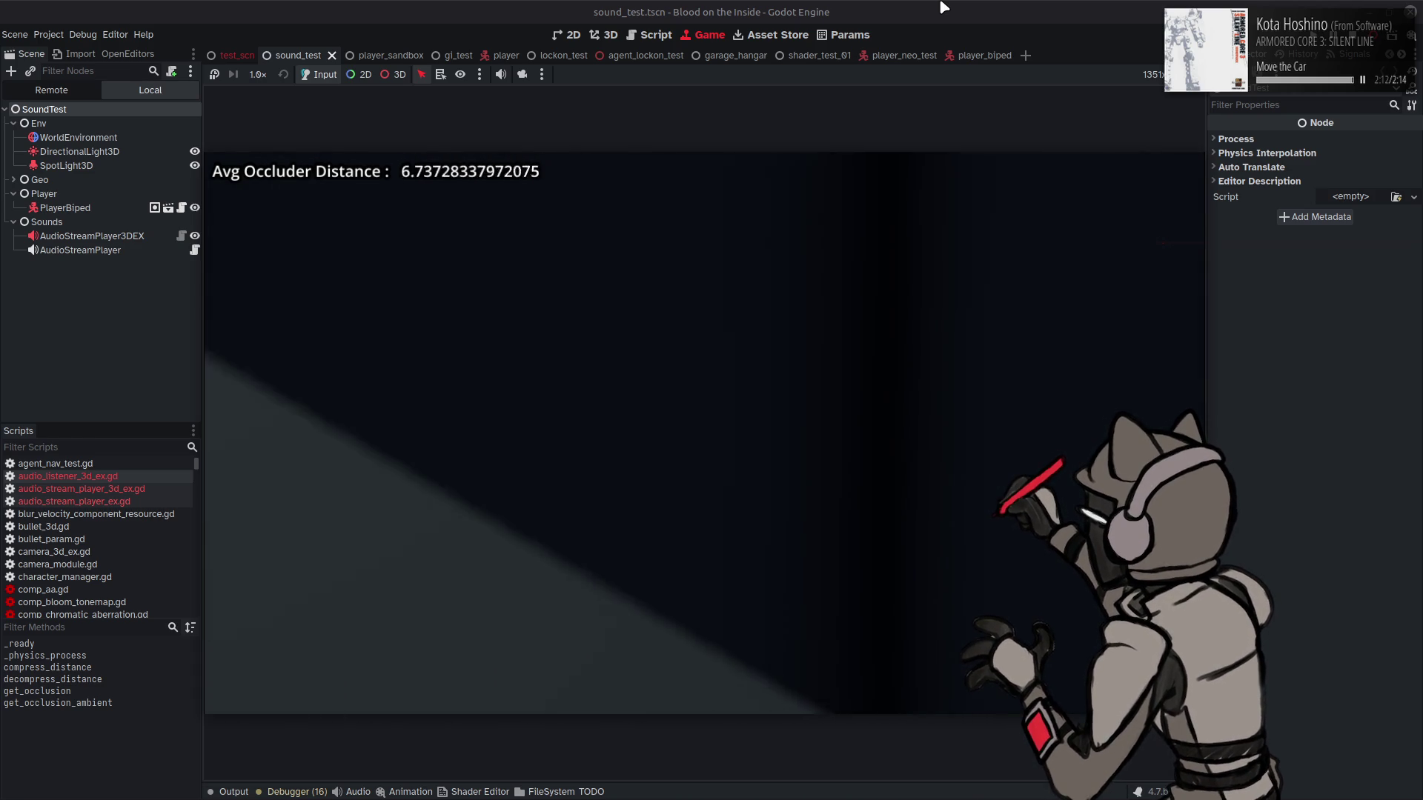
key("s")
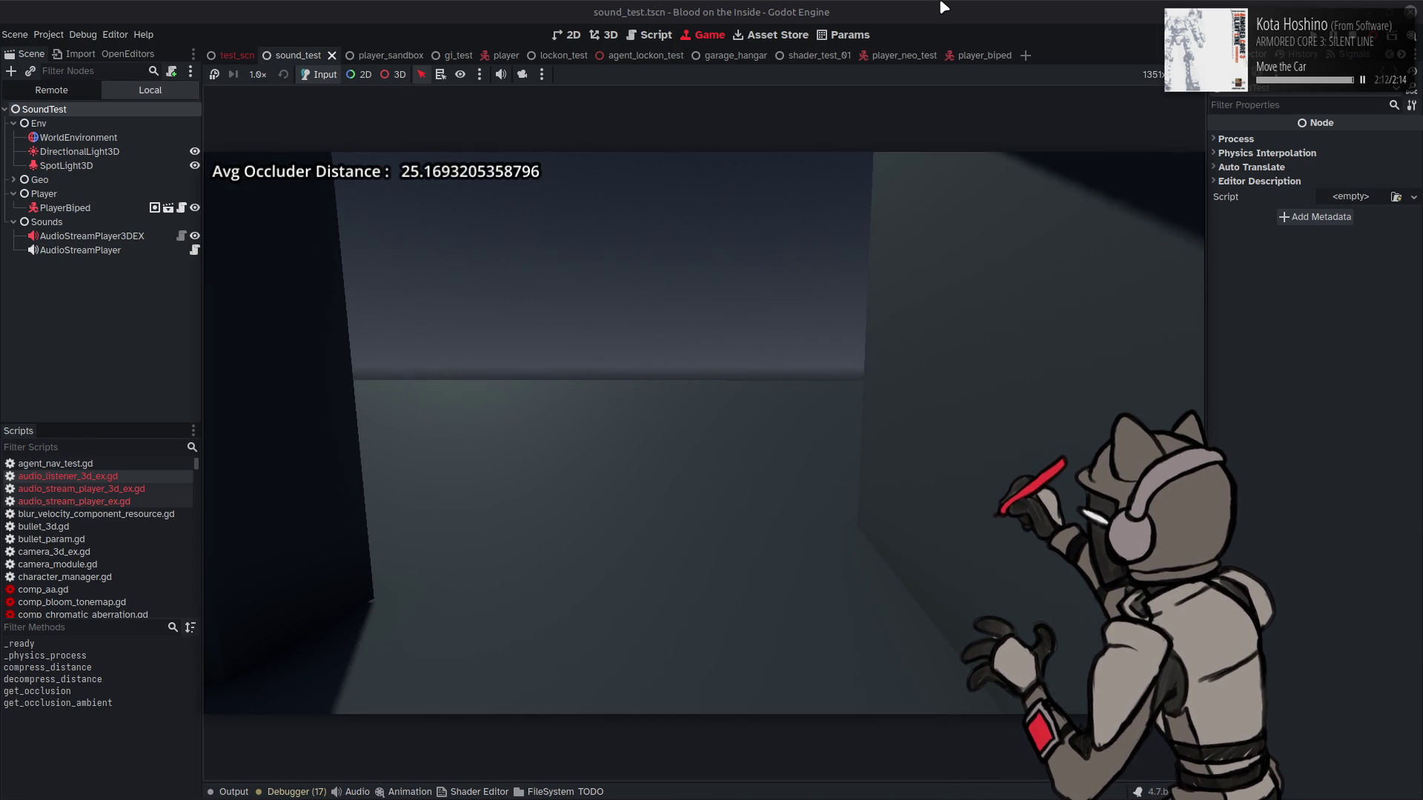
key("d")
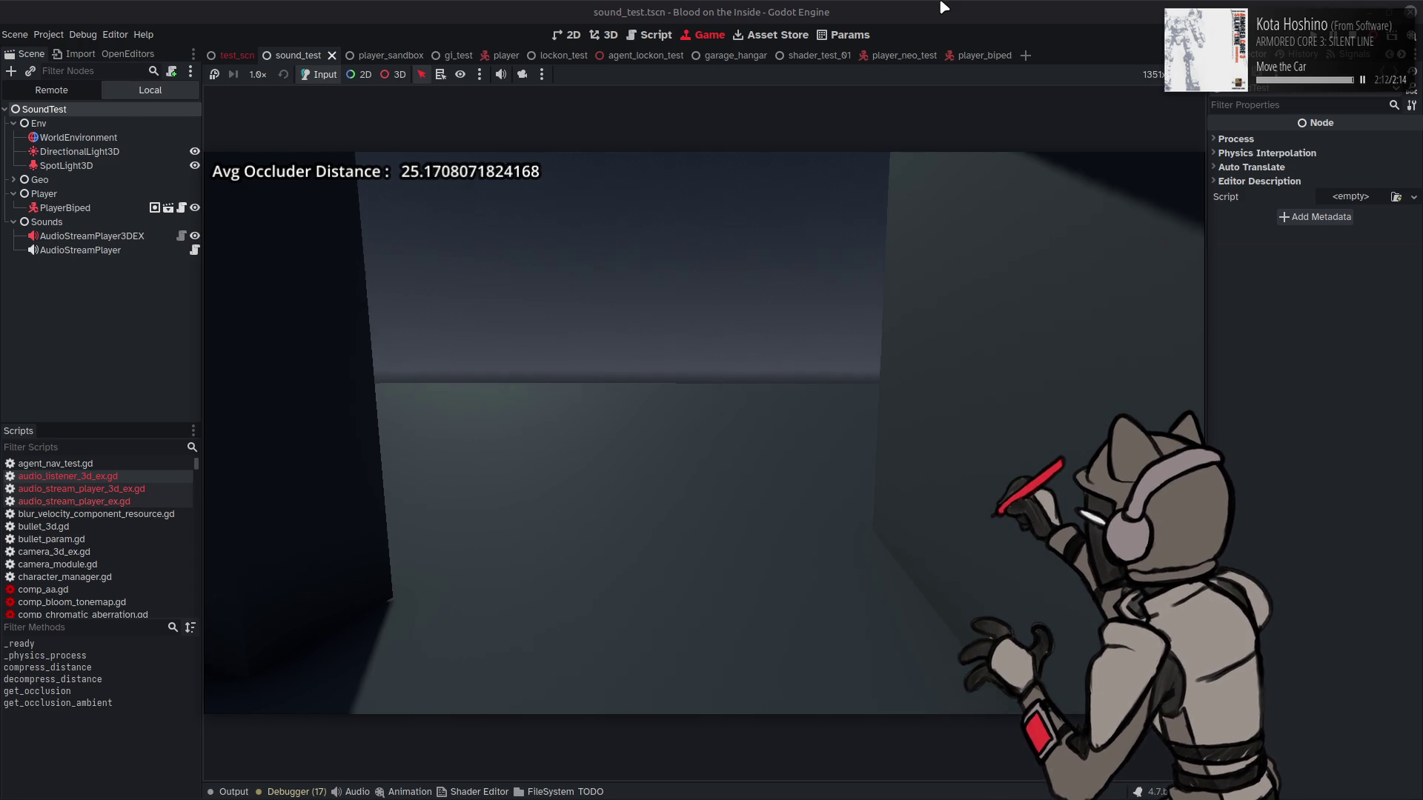
key("w")
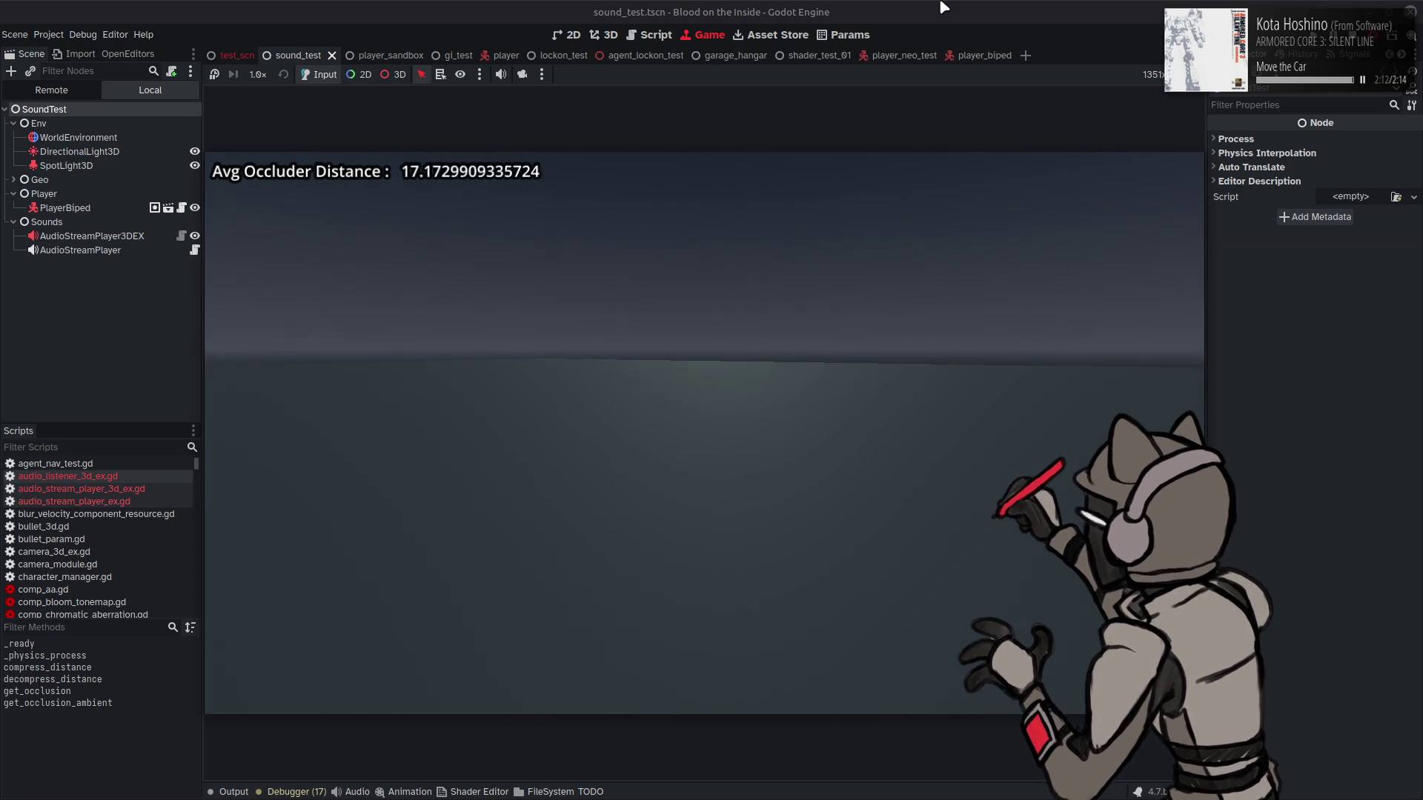
key("d")
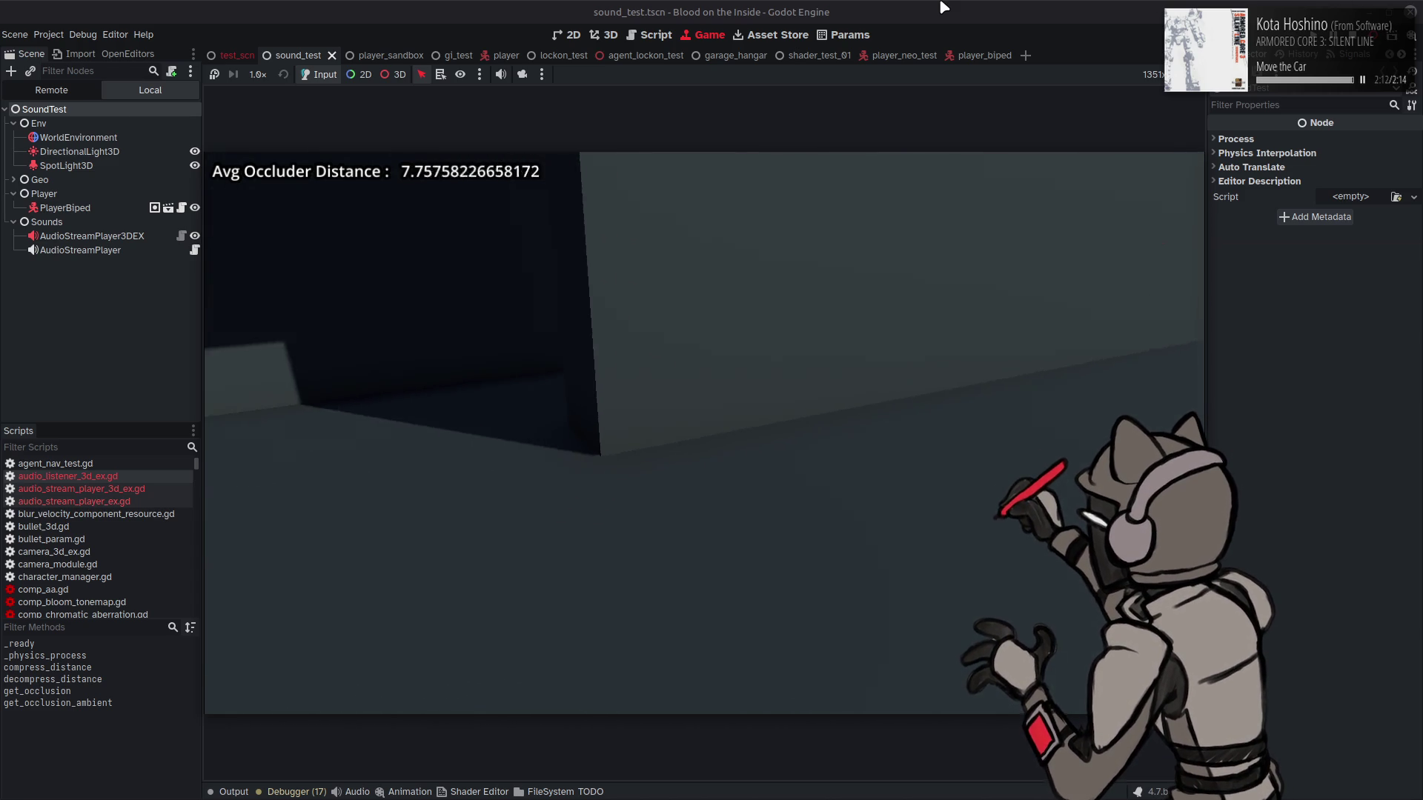
key("s")
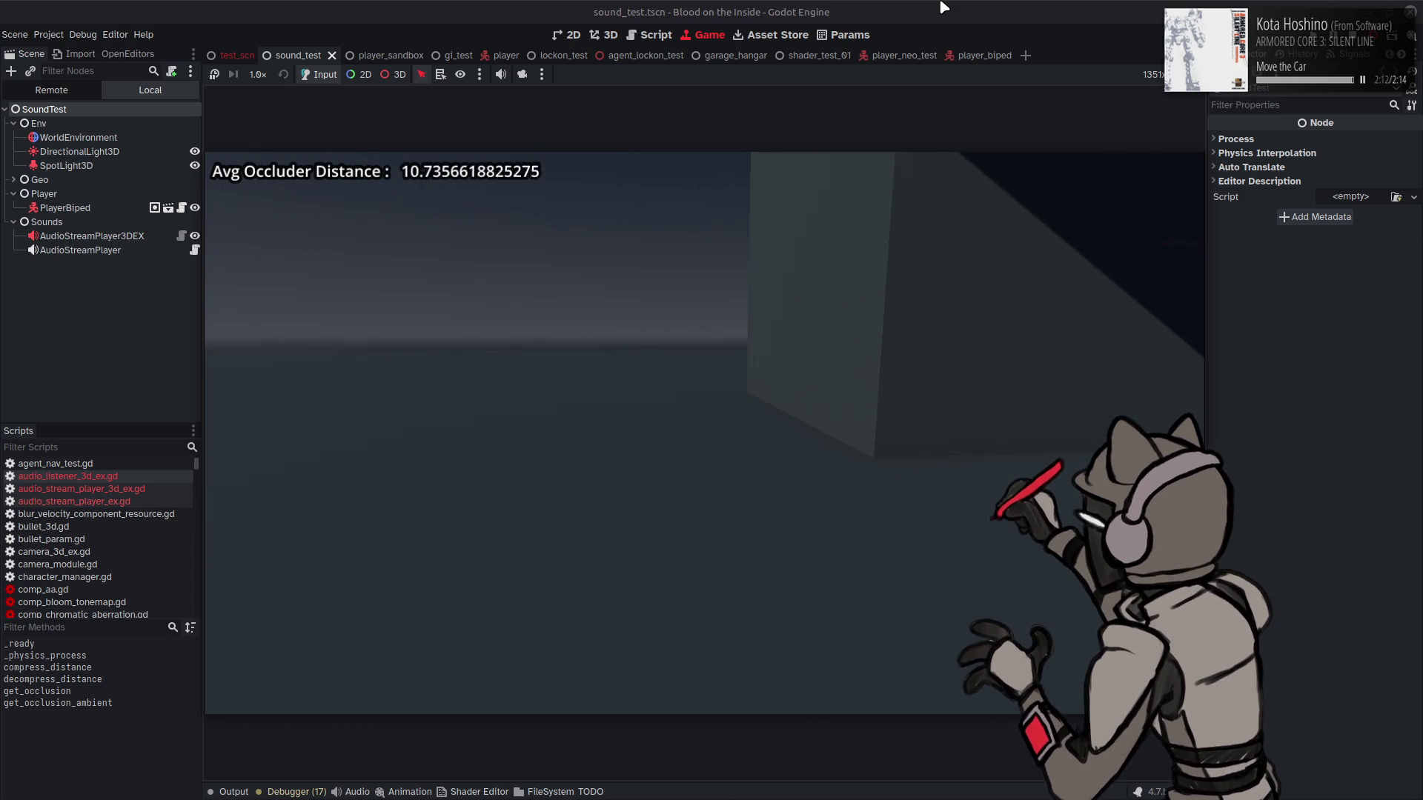
key("d")
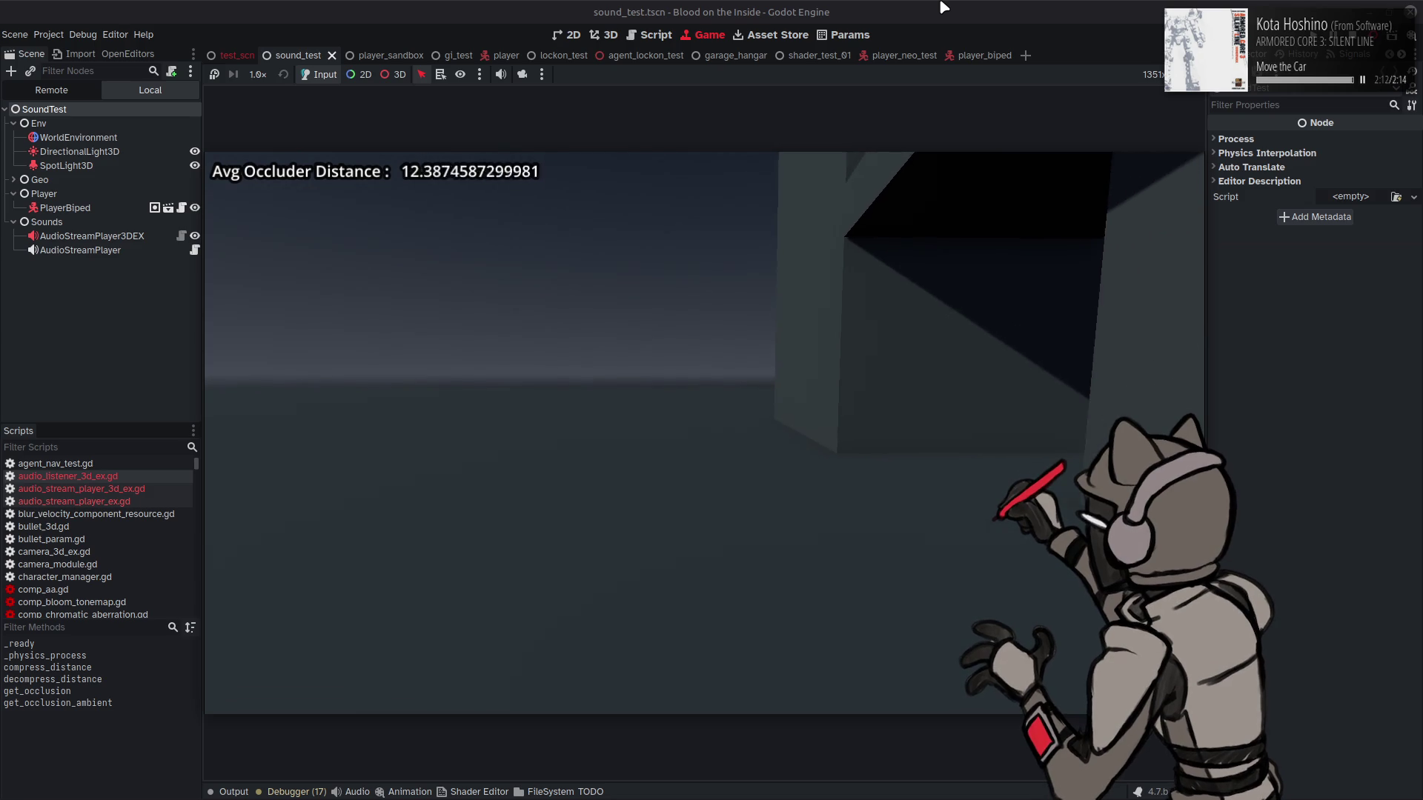
key("d")
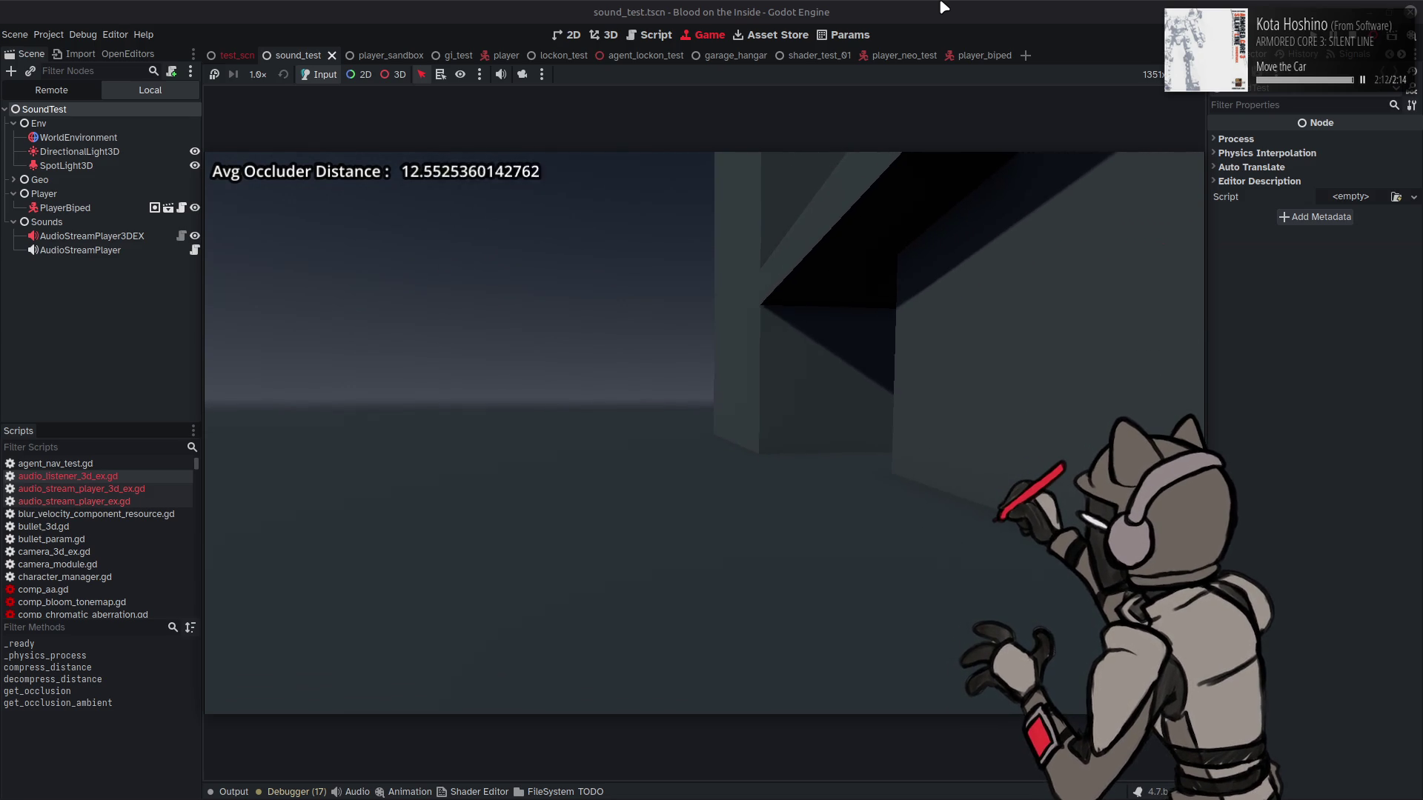
key("d")
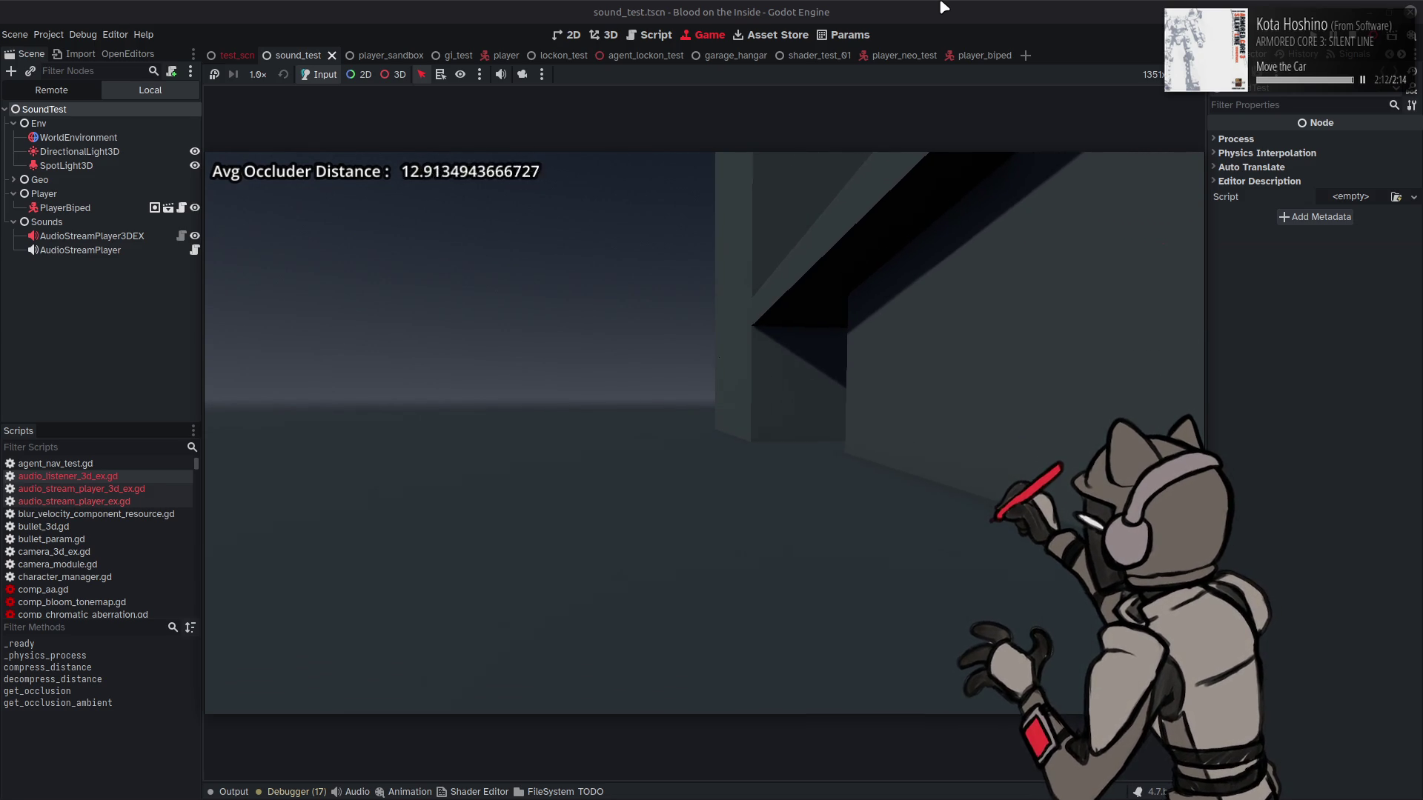
key("d")
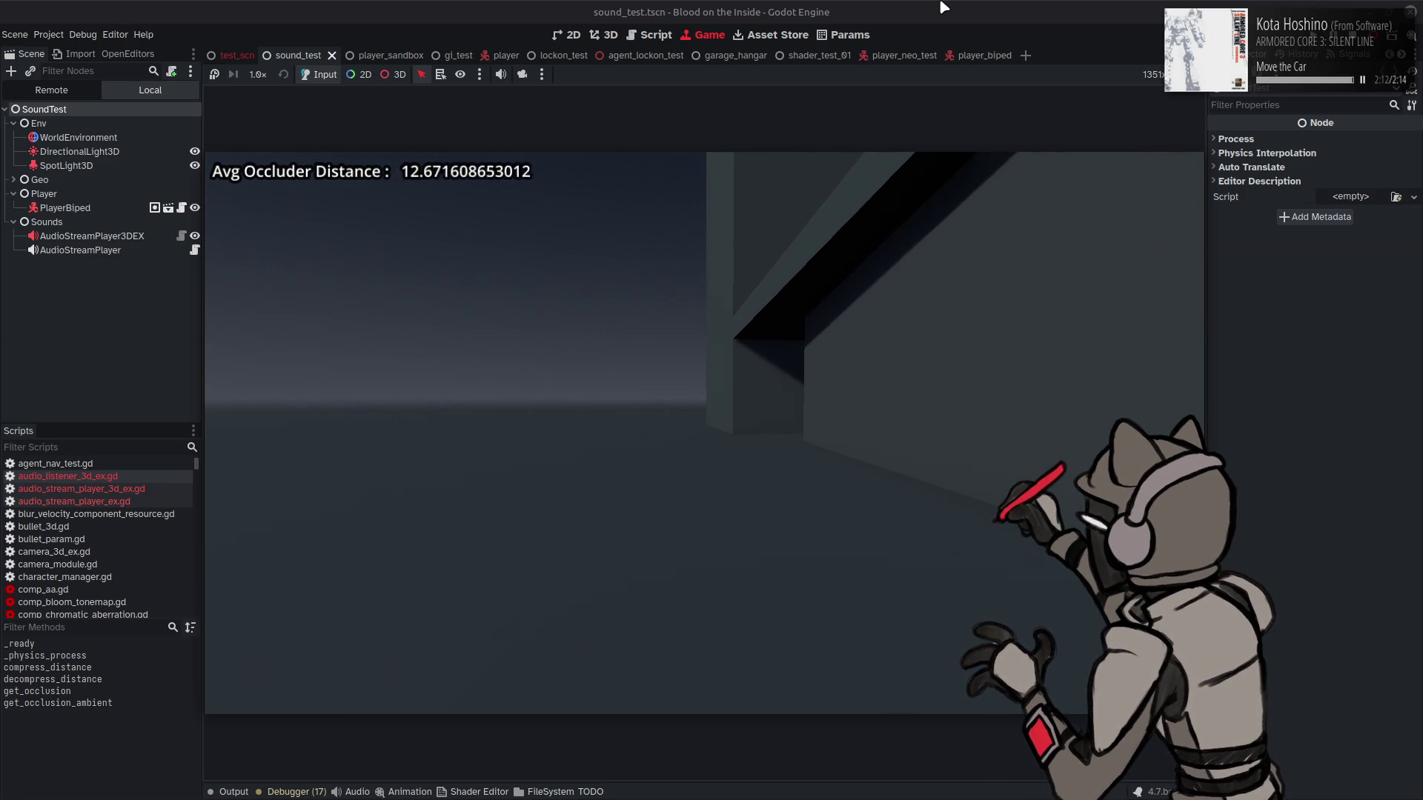
key("a")
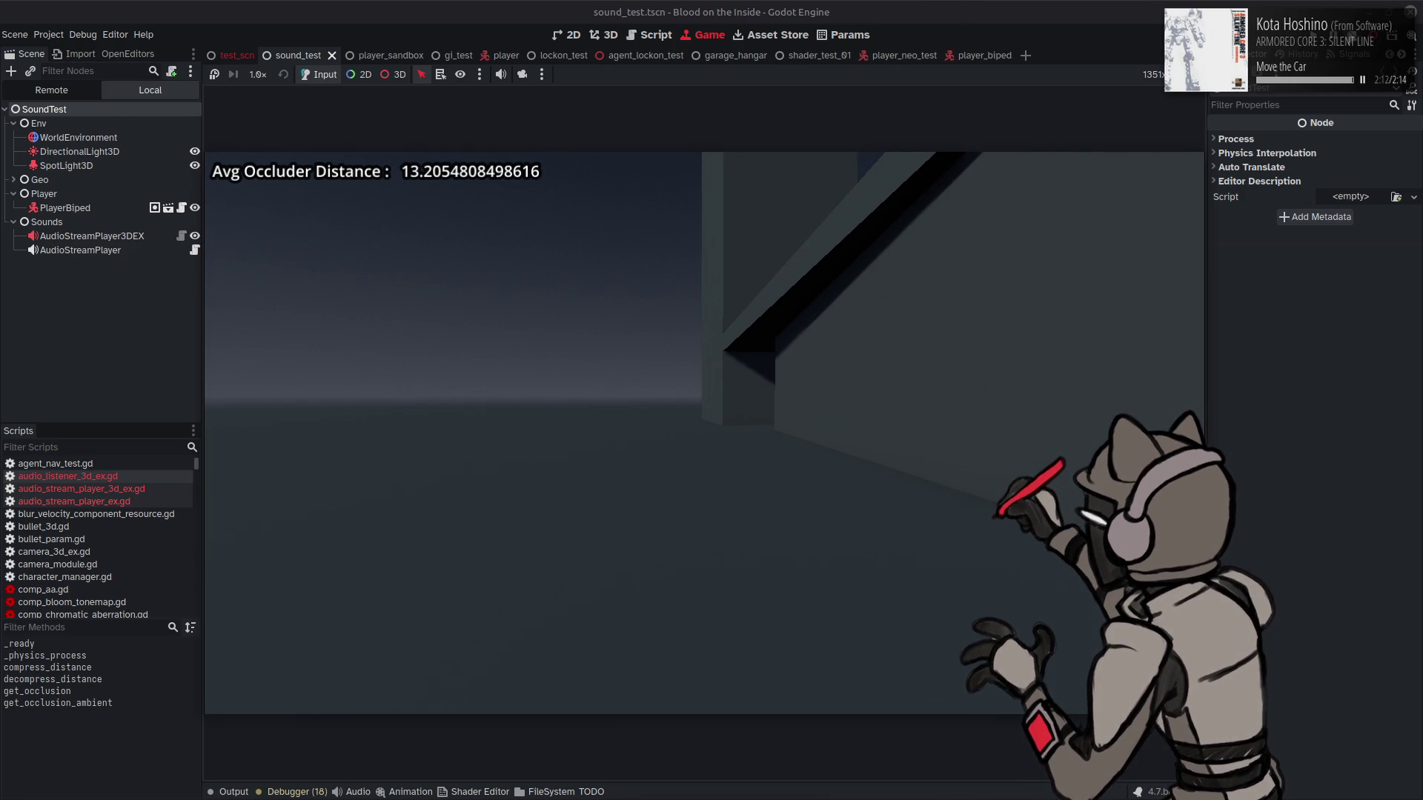
key("F8")
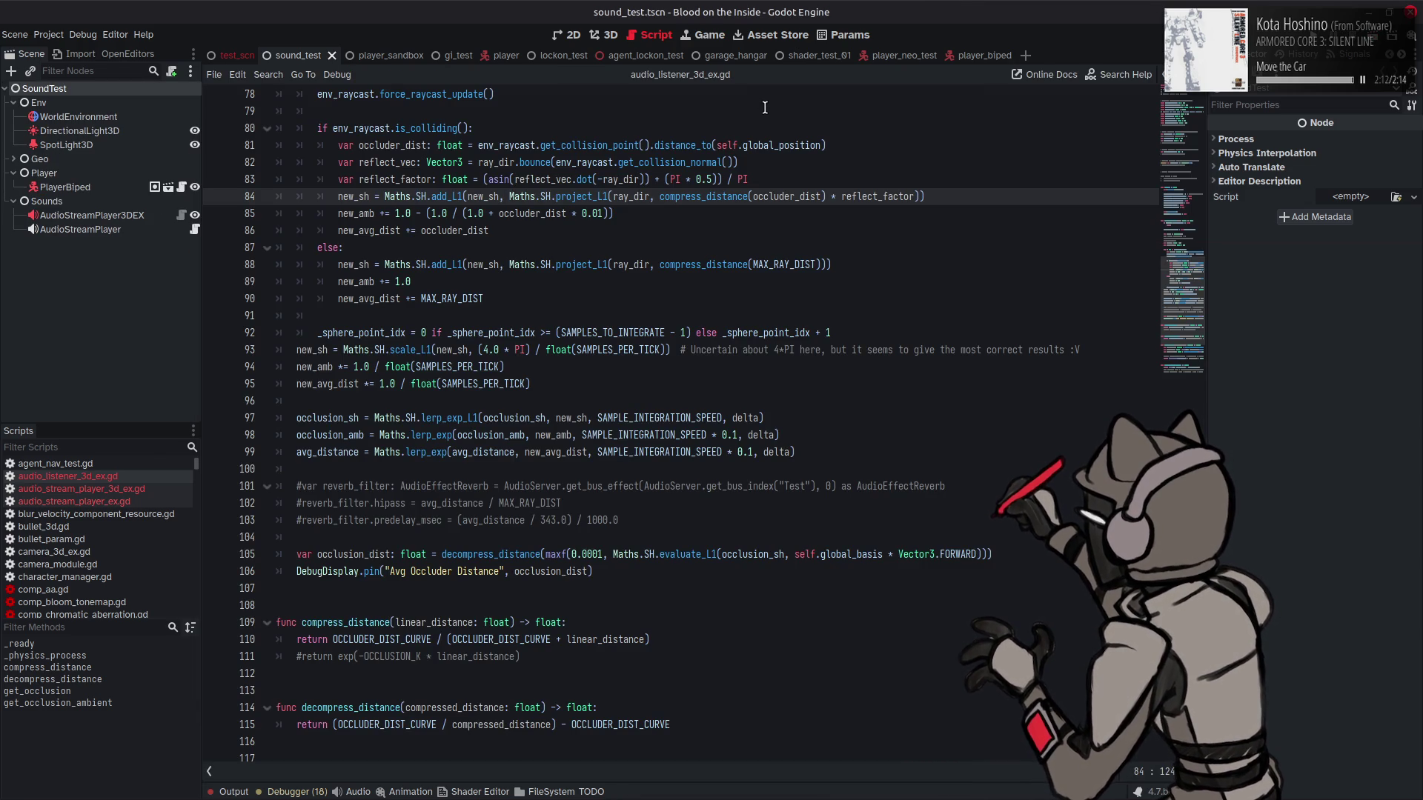
Step: Copy the Avg Occluder Distance DebugDisplay.pin line, then switch to audio_stream_player_3d_ex.gd
left_click(556, 390)
scroll(554, 415, "down", 4)
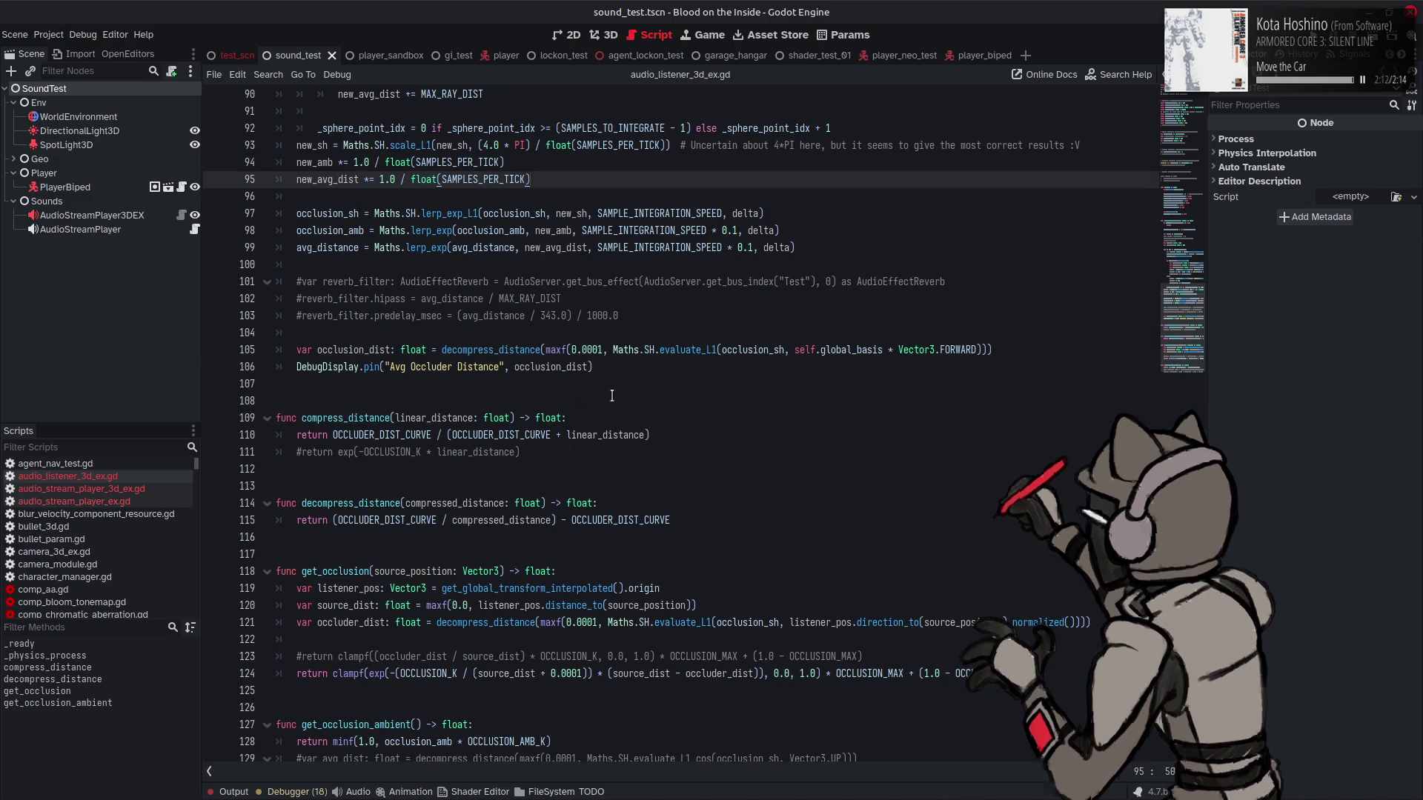
left_click_drag(611, 365, 288, 362)
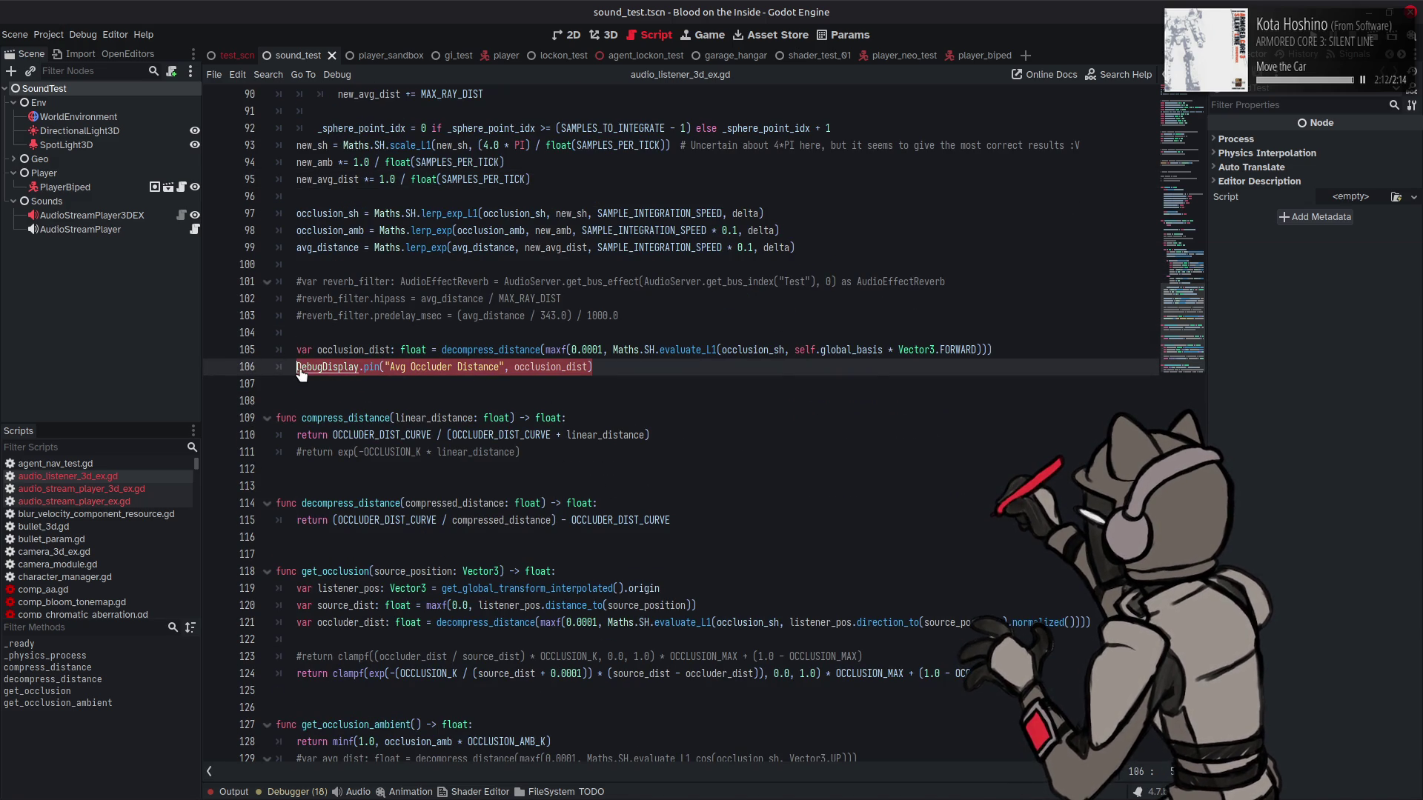
key("Up")
key("Up")
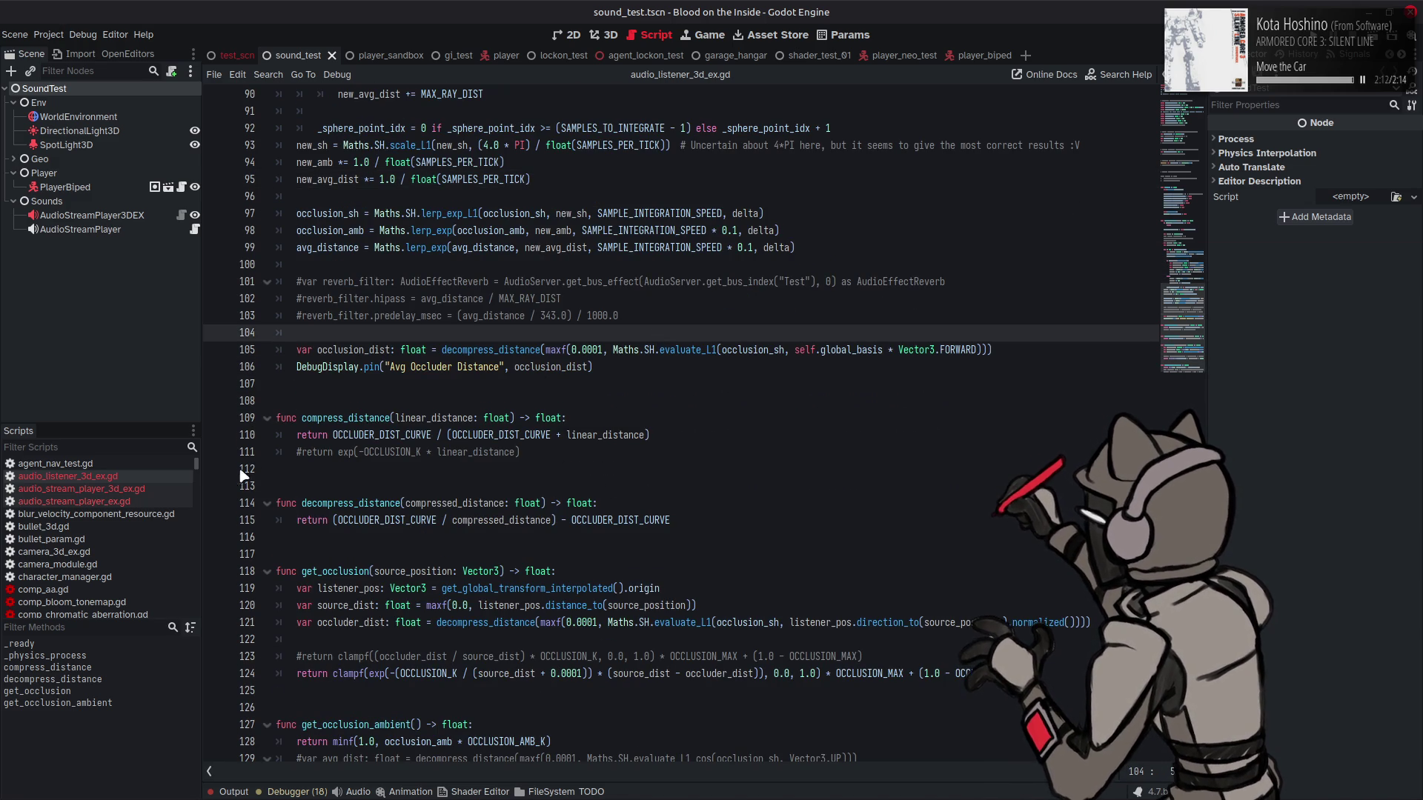
left_click(141, 491)
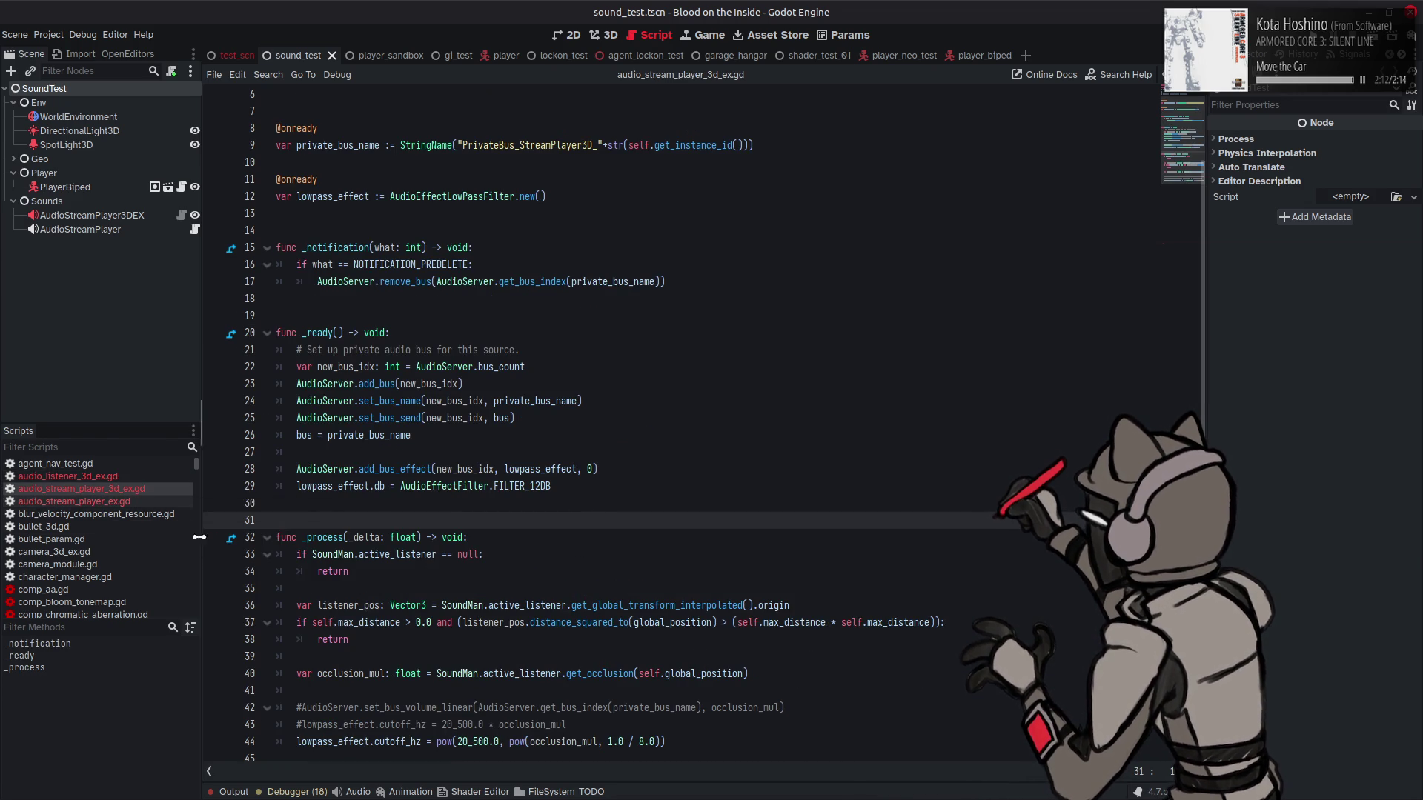
Step: Open audio_stream_player_ex.gd and highlight the OcclusionMode references around occlusion_mul in _process
left_click(124, 504)
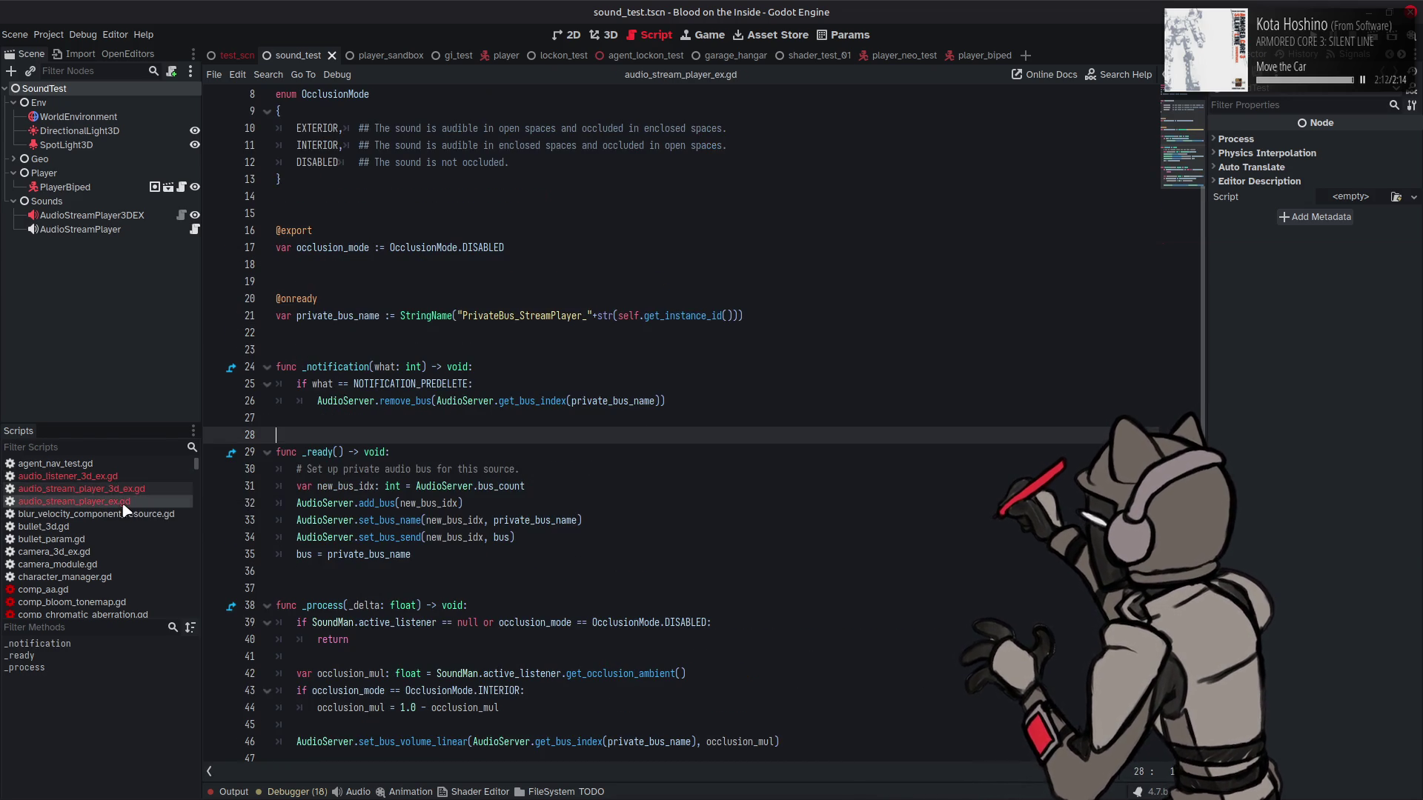
left_click(117, 477)
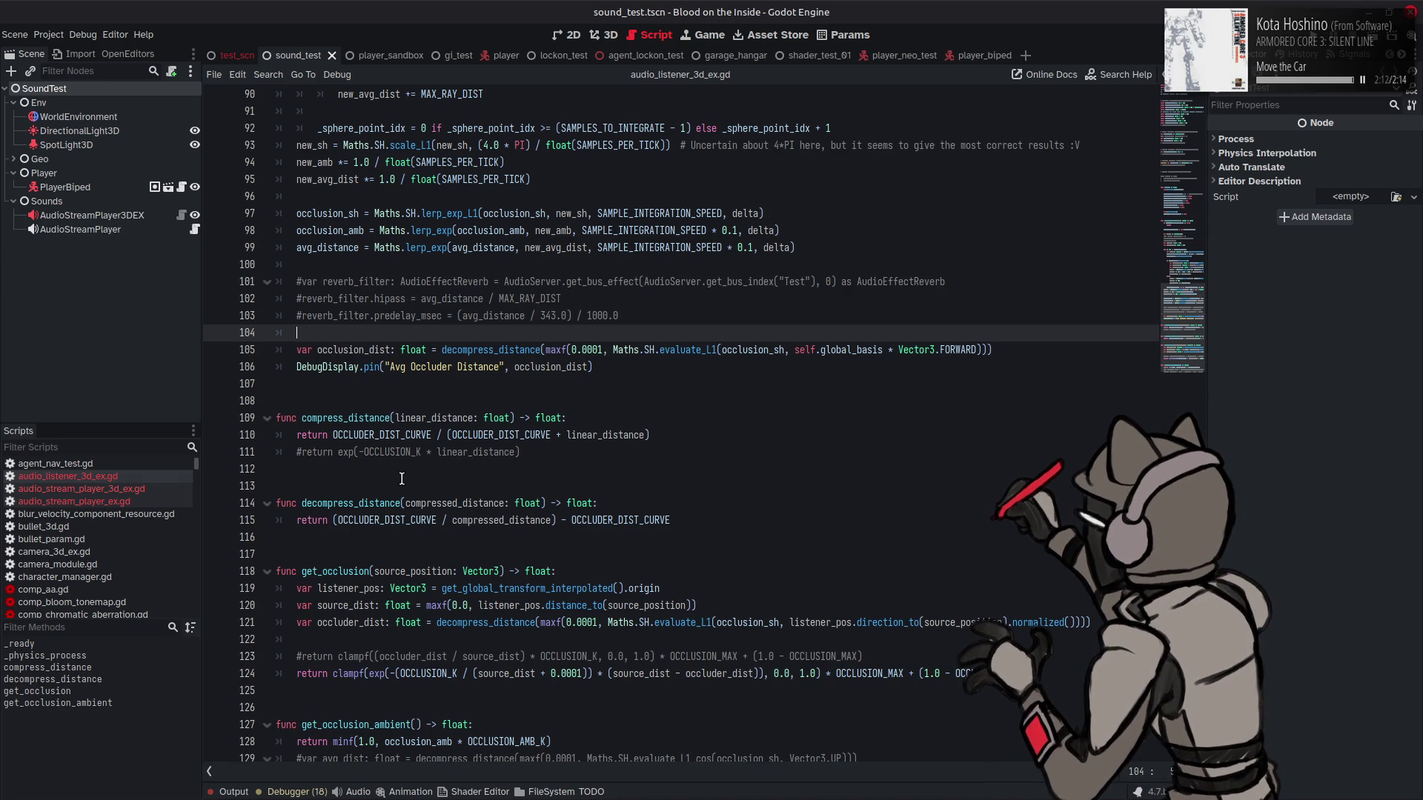
scroll(401, 479, "up", 3)
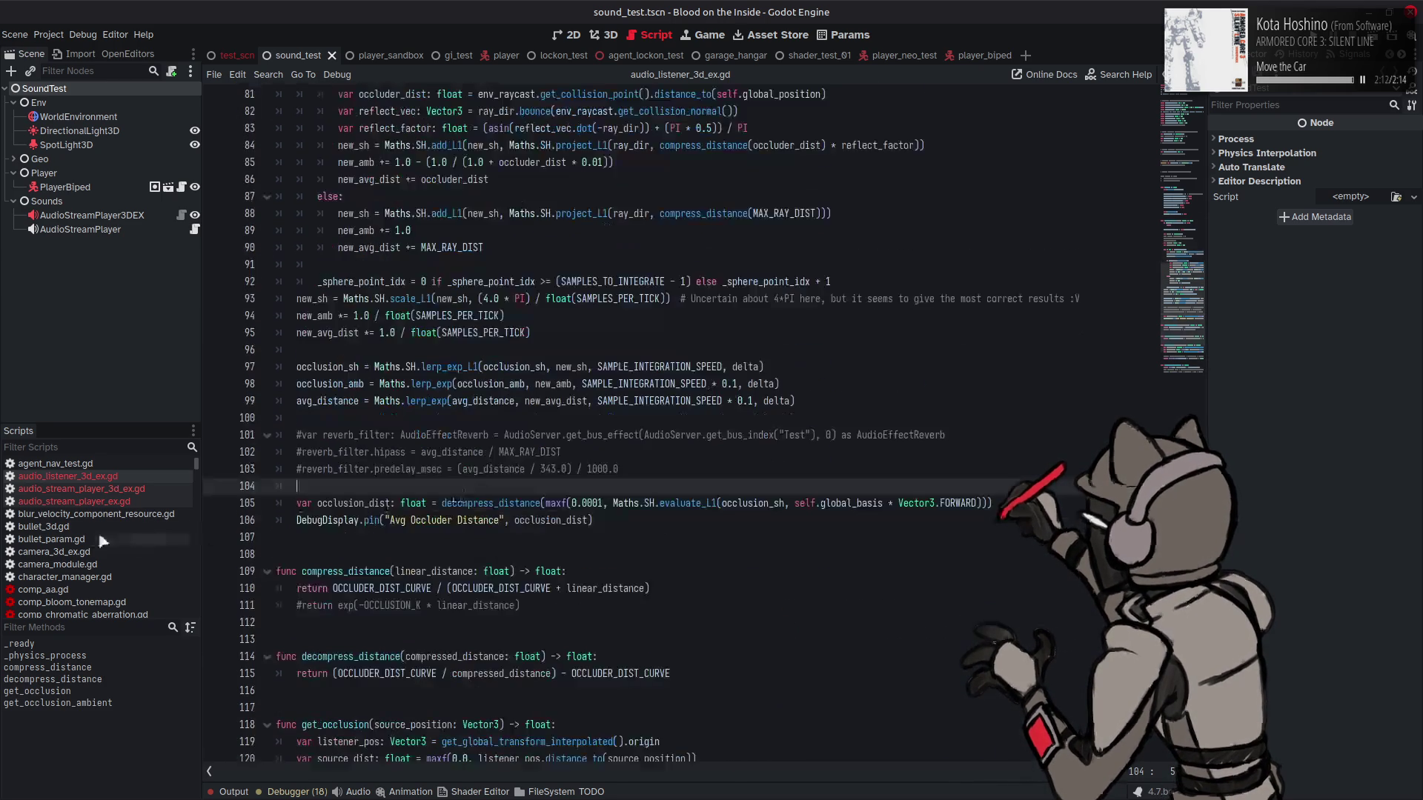
left_click(108, 503)
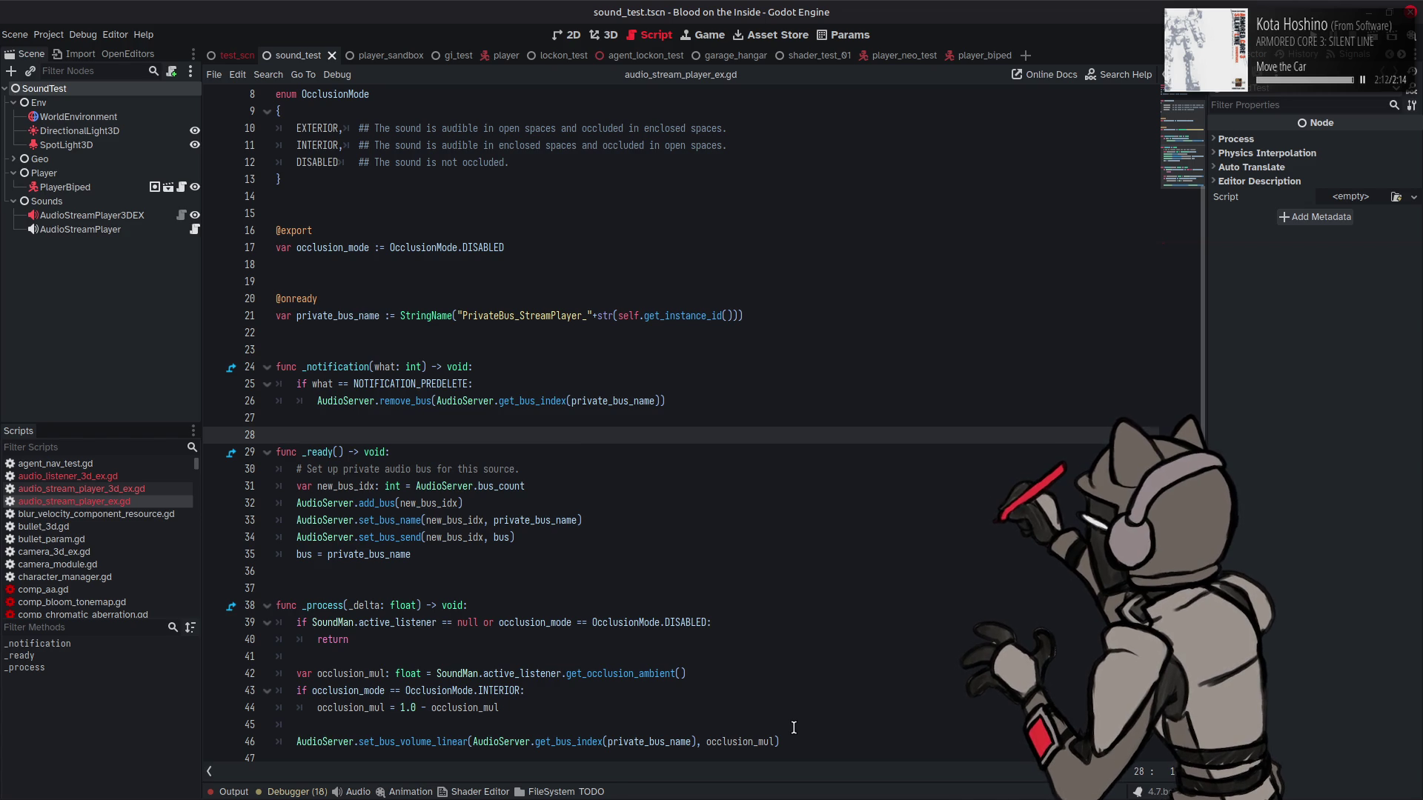
left_click(517, 711)
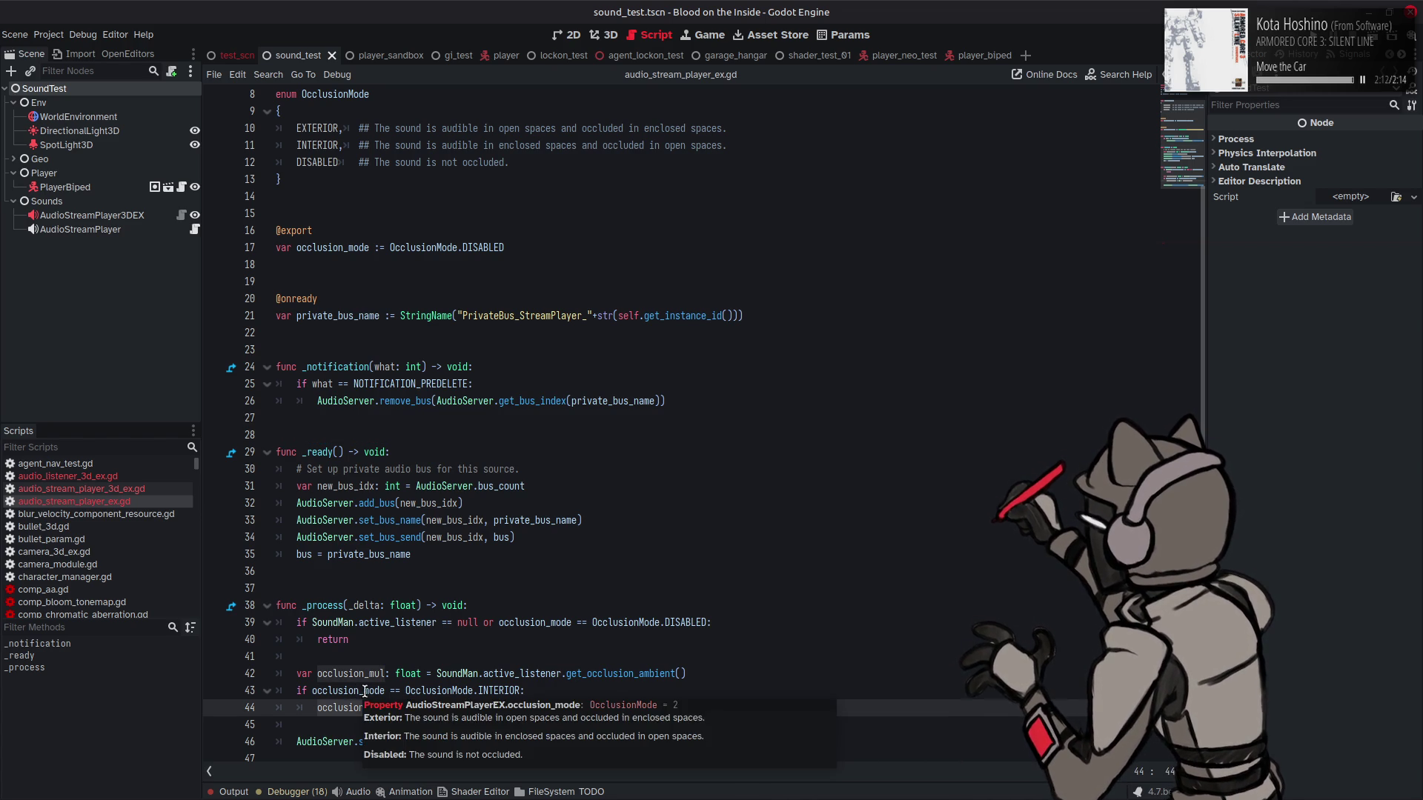
double_click(431, 691)
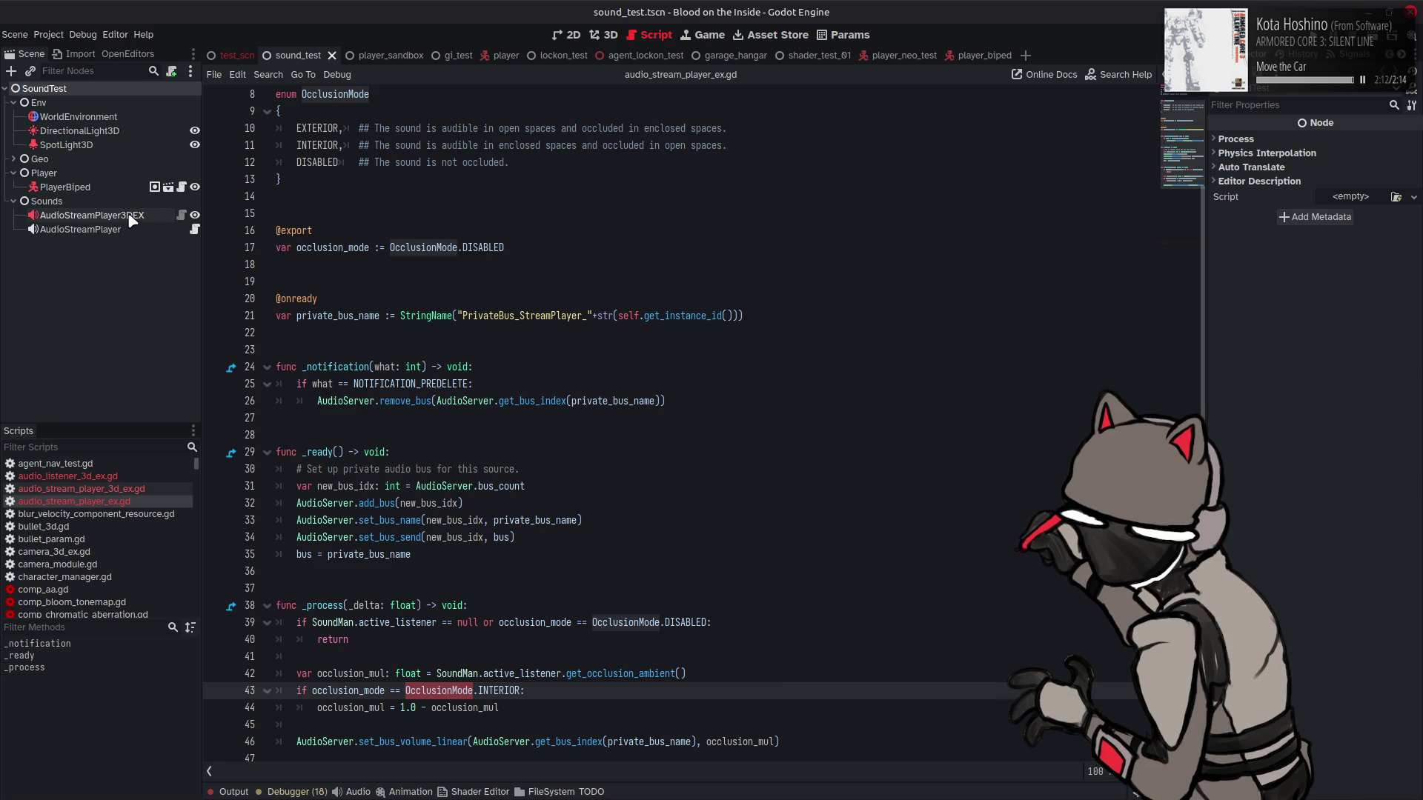
Step: Inspect the AudioStreamPlayer3DEX and AudioStreamPlayer nodes, confirming AudioStreamPlayer's Occlusion Mode is Exterior
left_click(92, 215)
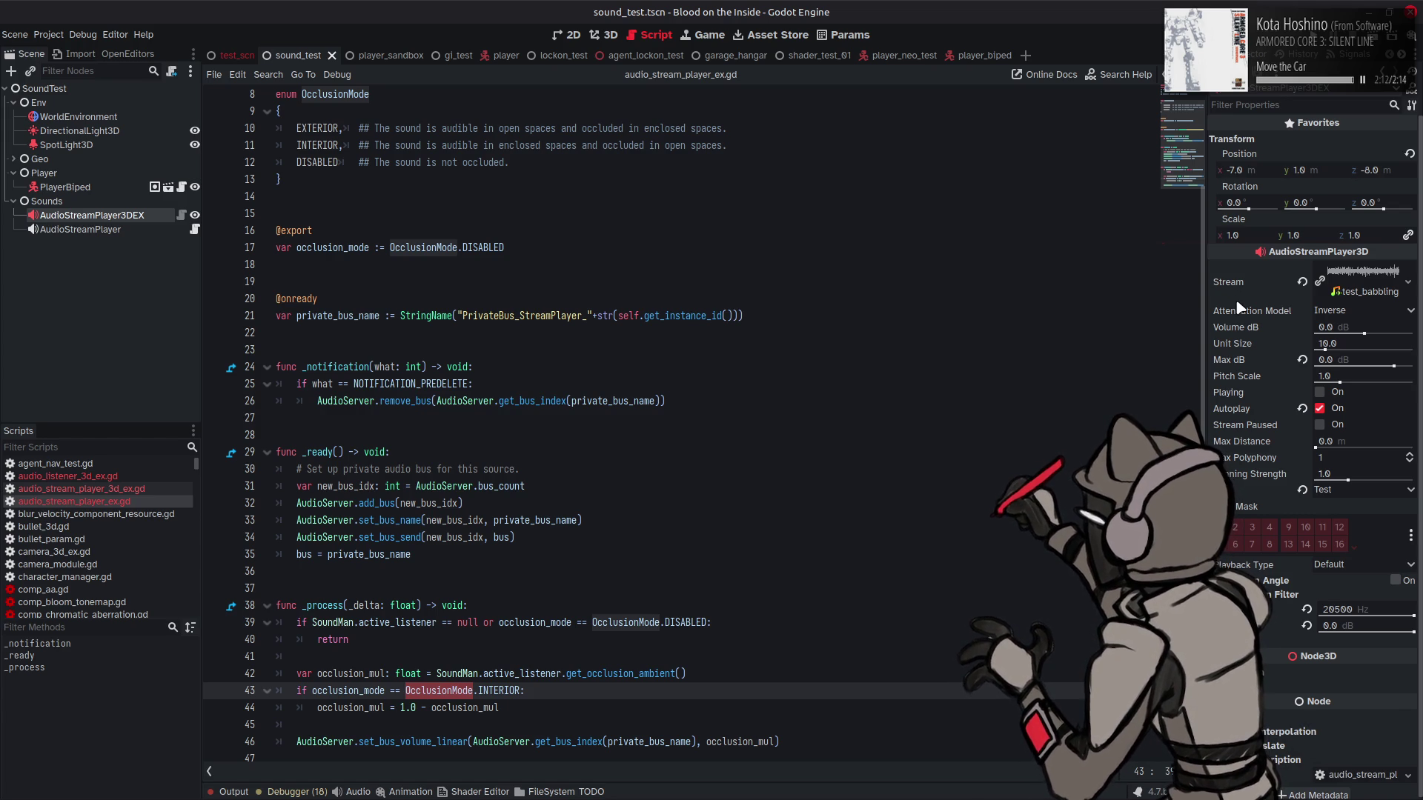
left_click(102, 231)
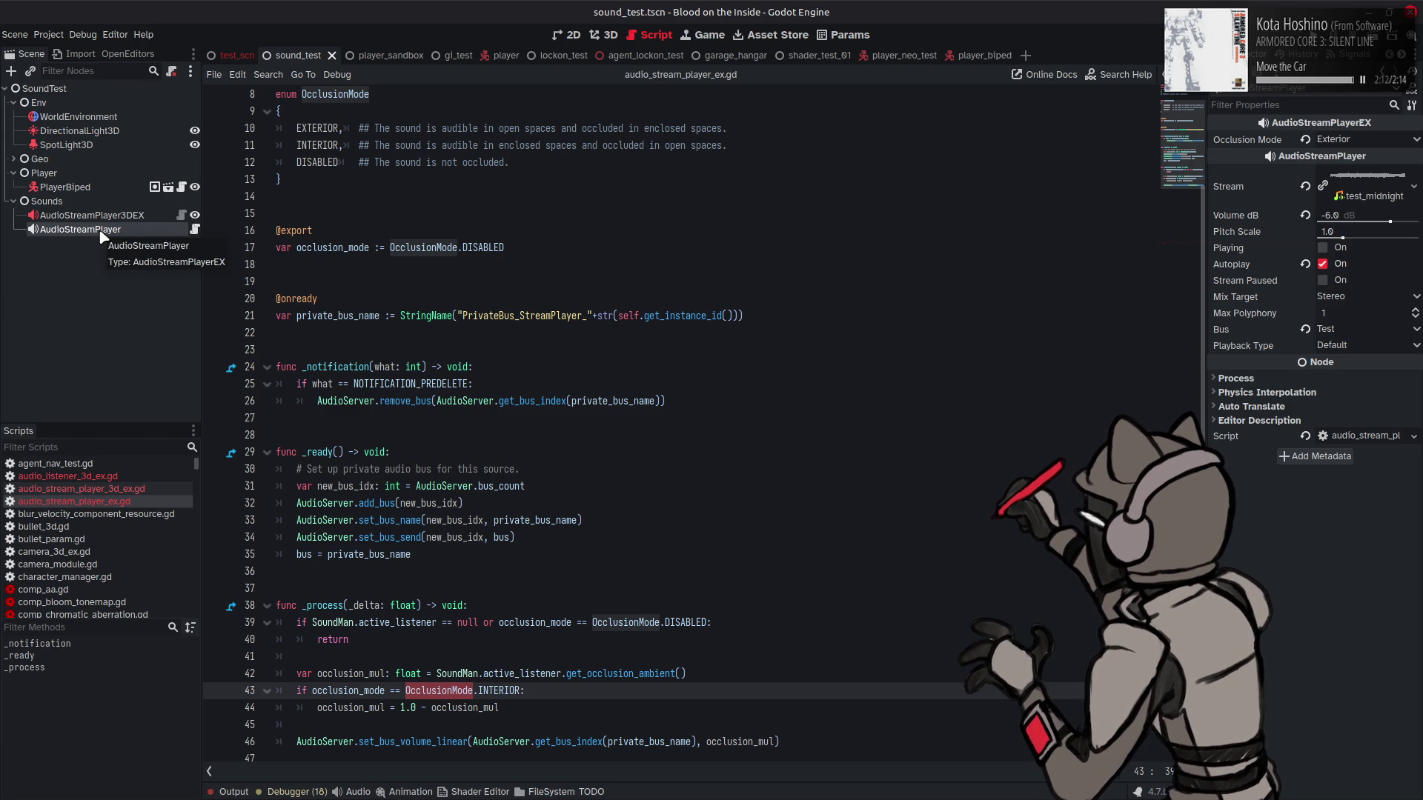
left_click(102, 223)
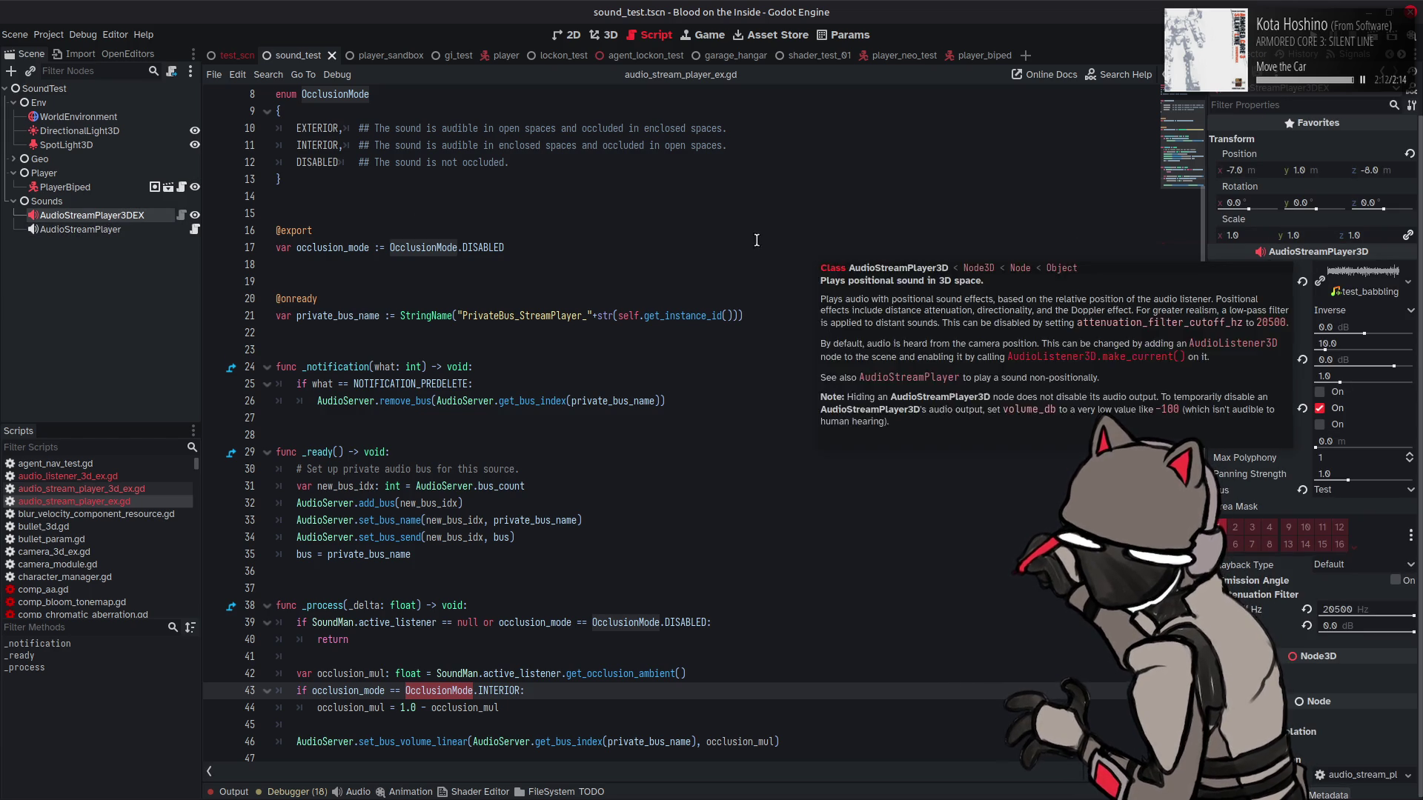
double_click(328, 247)
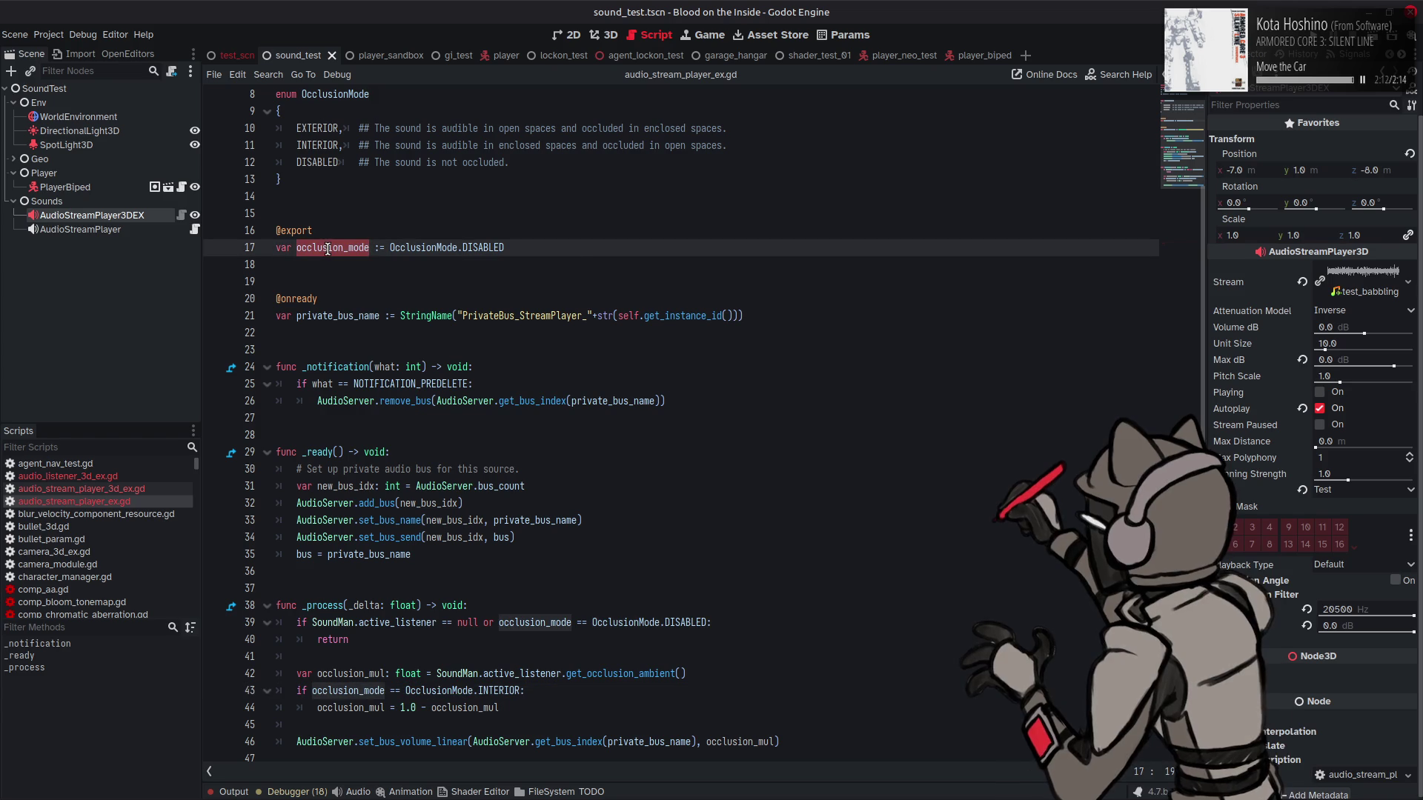
key("Down")
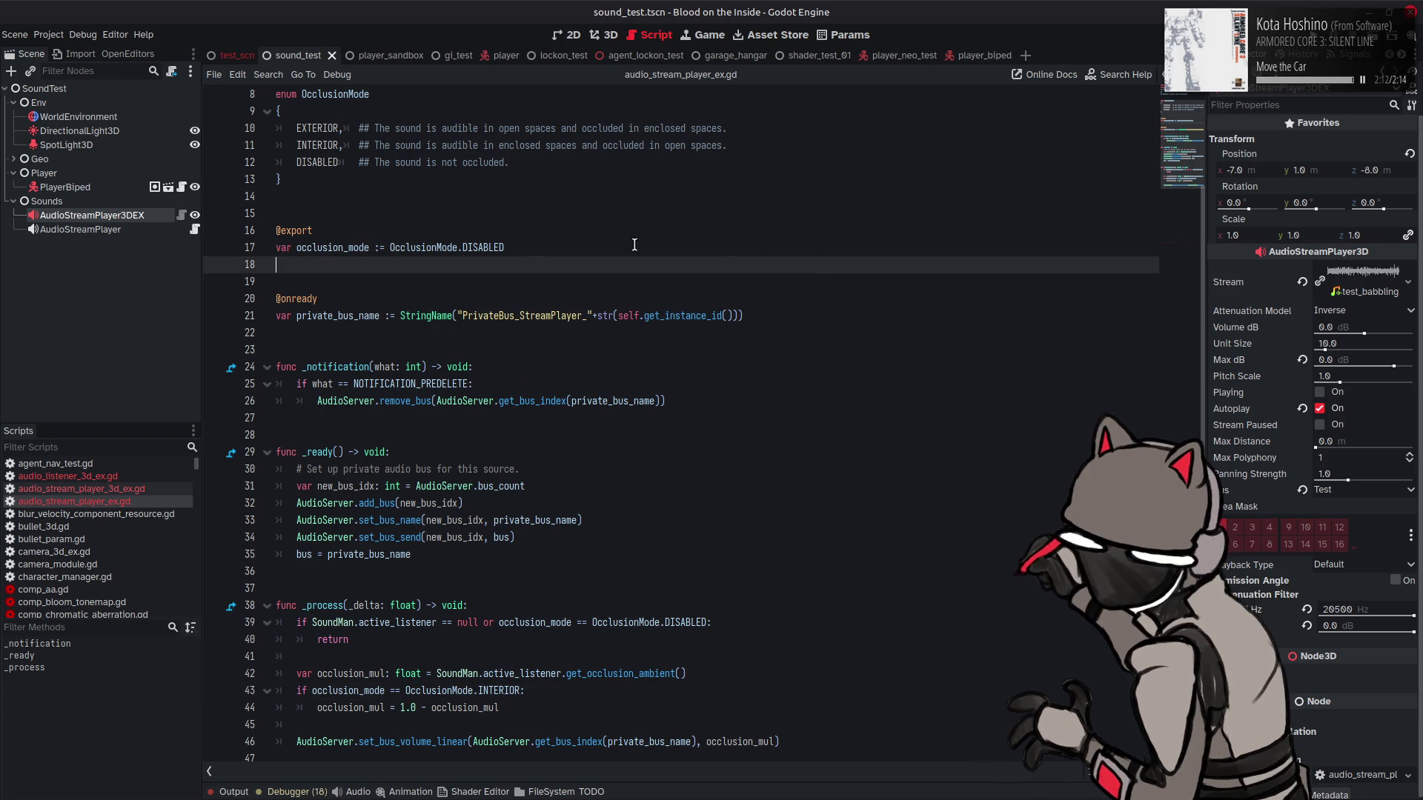
scroll(635, 245, "up", 3)
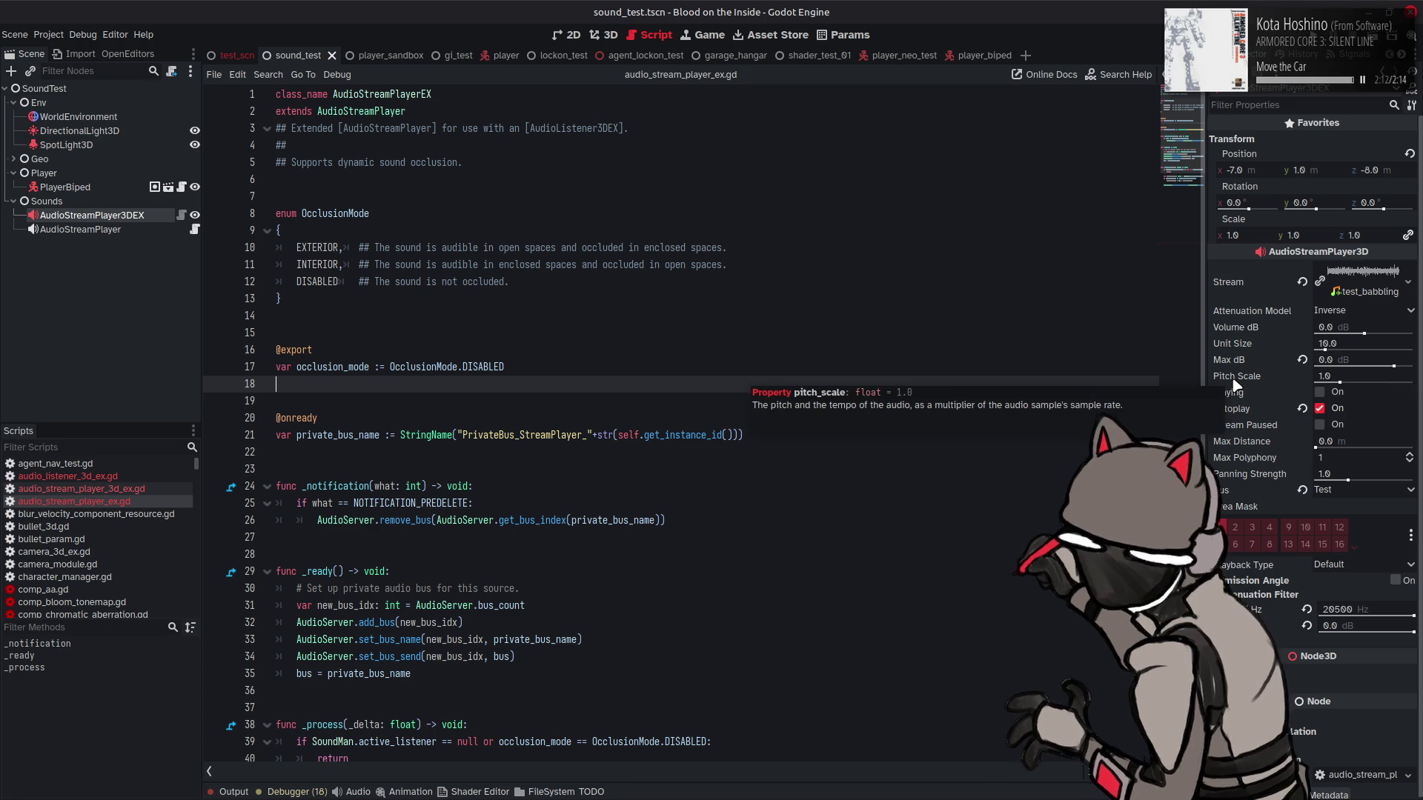
scroll(1236, 383, "down", 1)
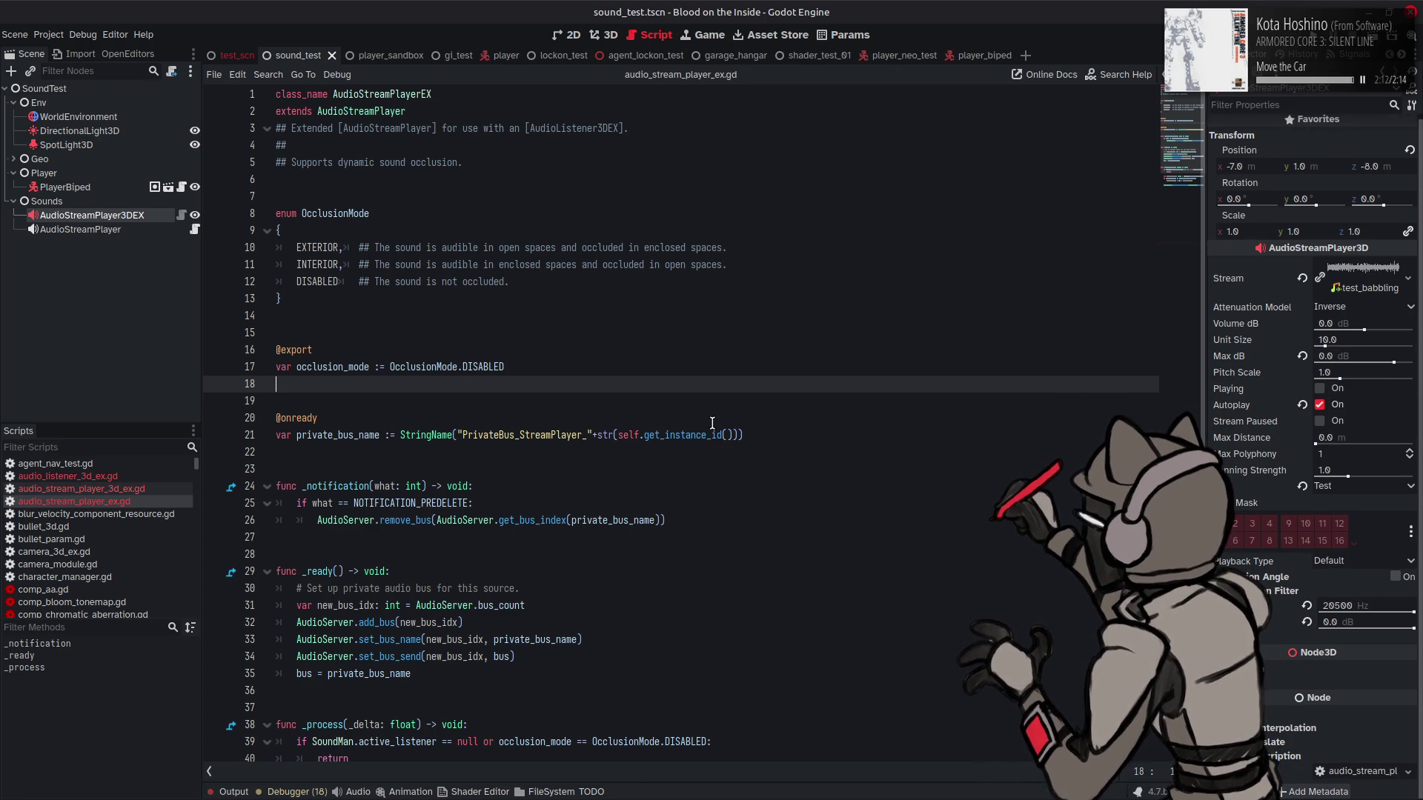
left_click(105, 232)
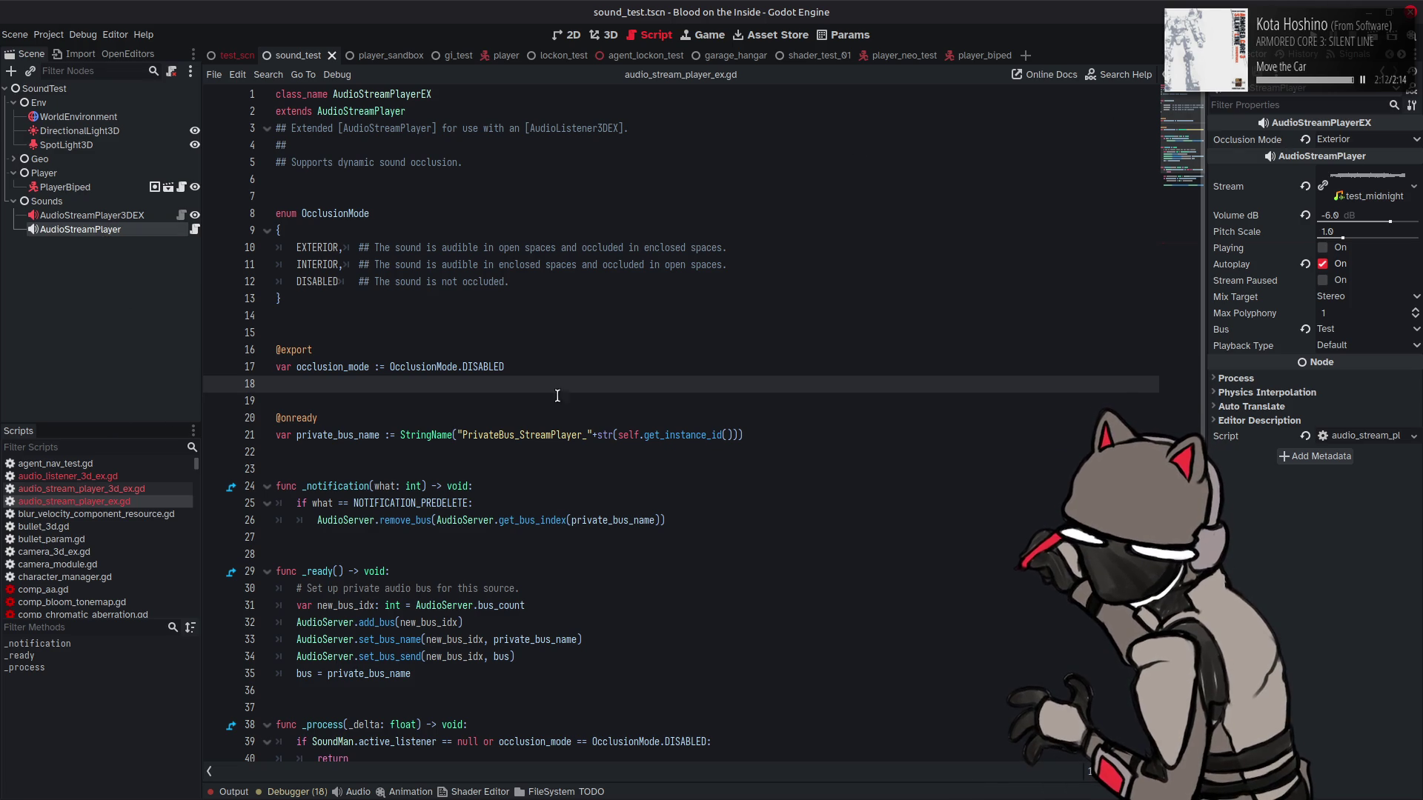
Step: Open audio_stream_player_3d_ex.gd and locate the occlusion_mul line in _process
left_click(141, 491)
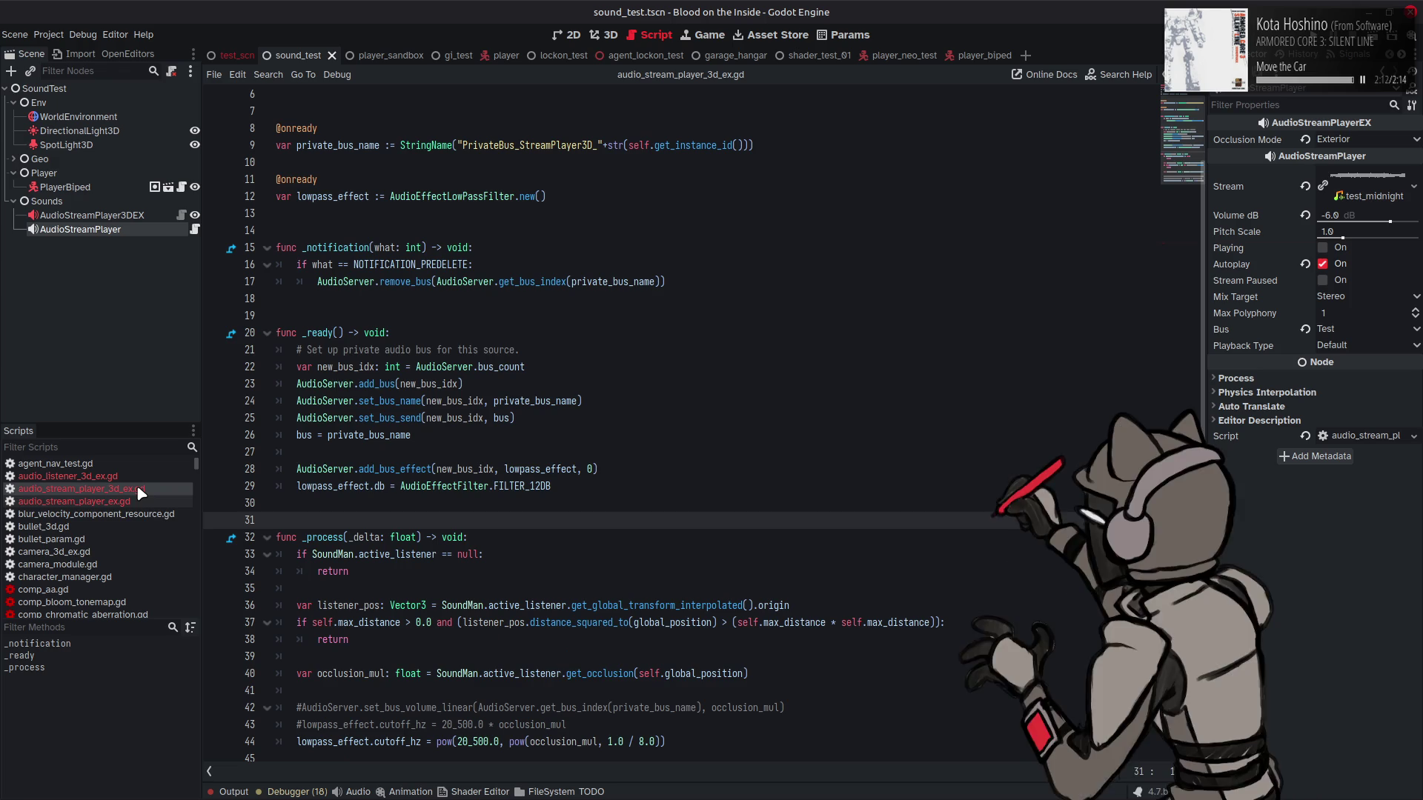
scroll(1060, 187, "up", 2)
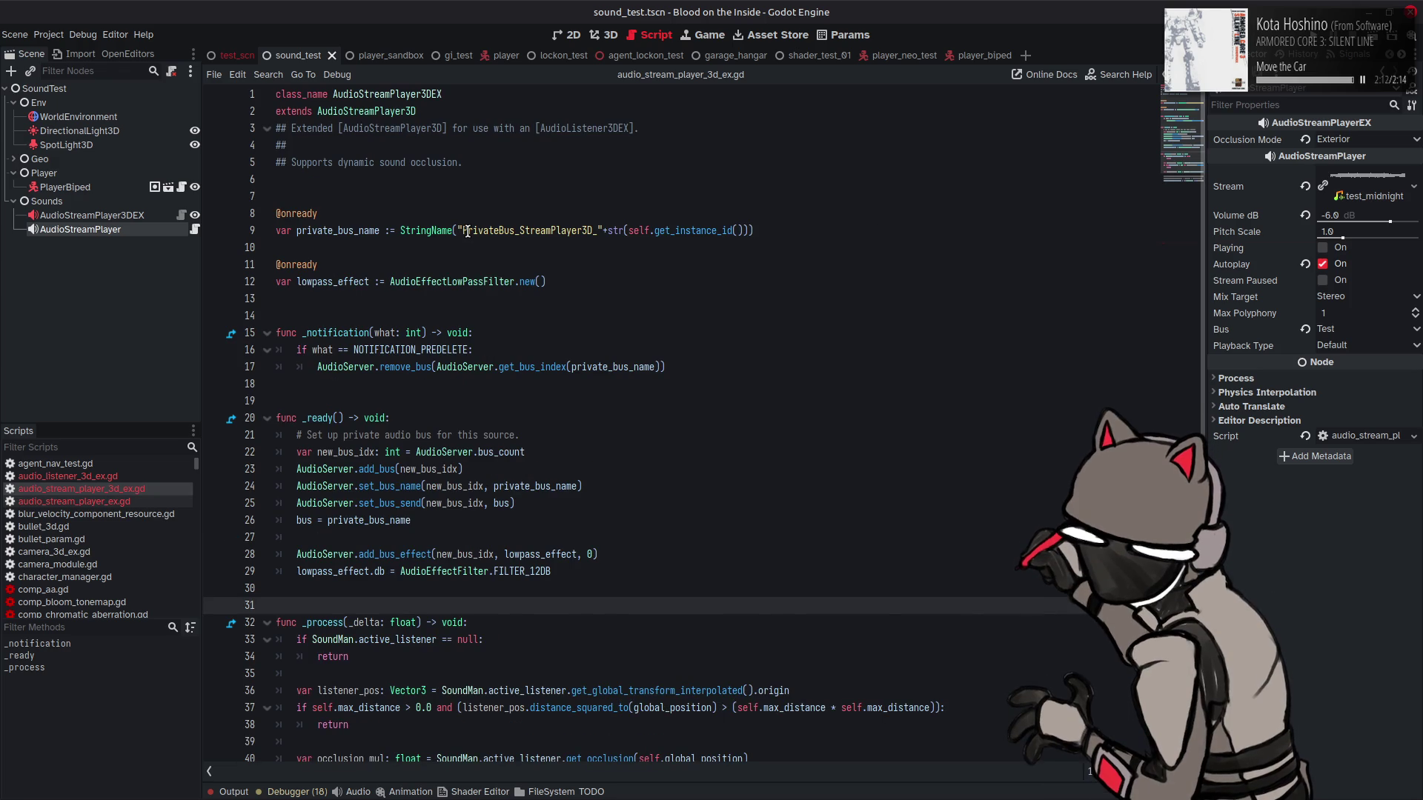
scroll(468, 232, "down", 2)
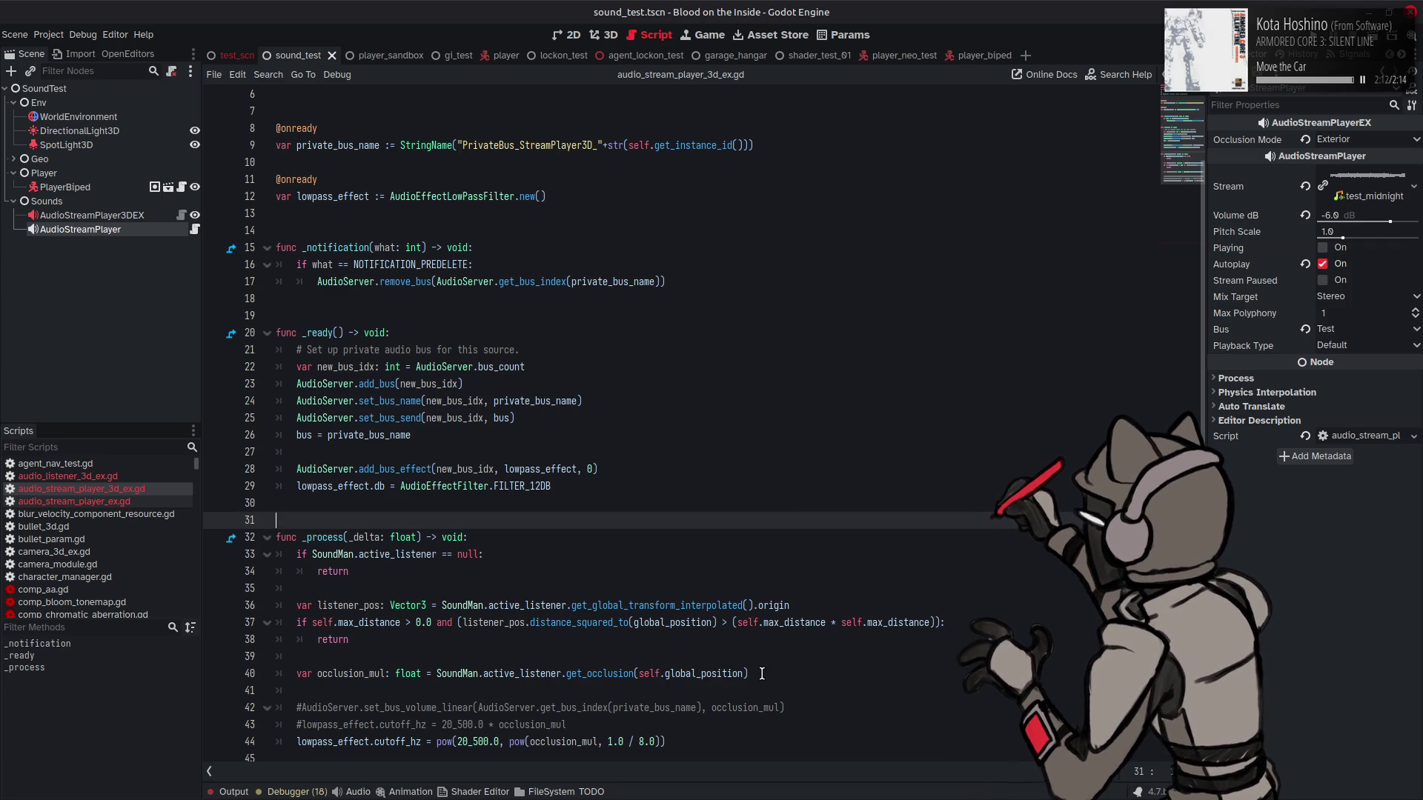
left_click(385, 673)
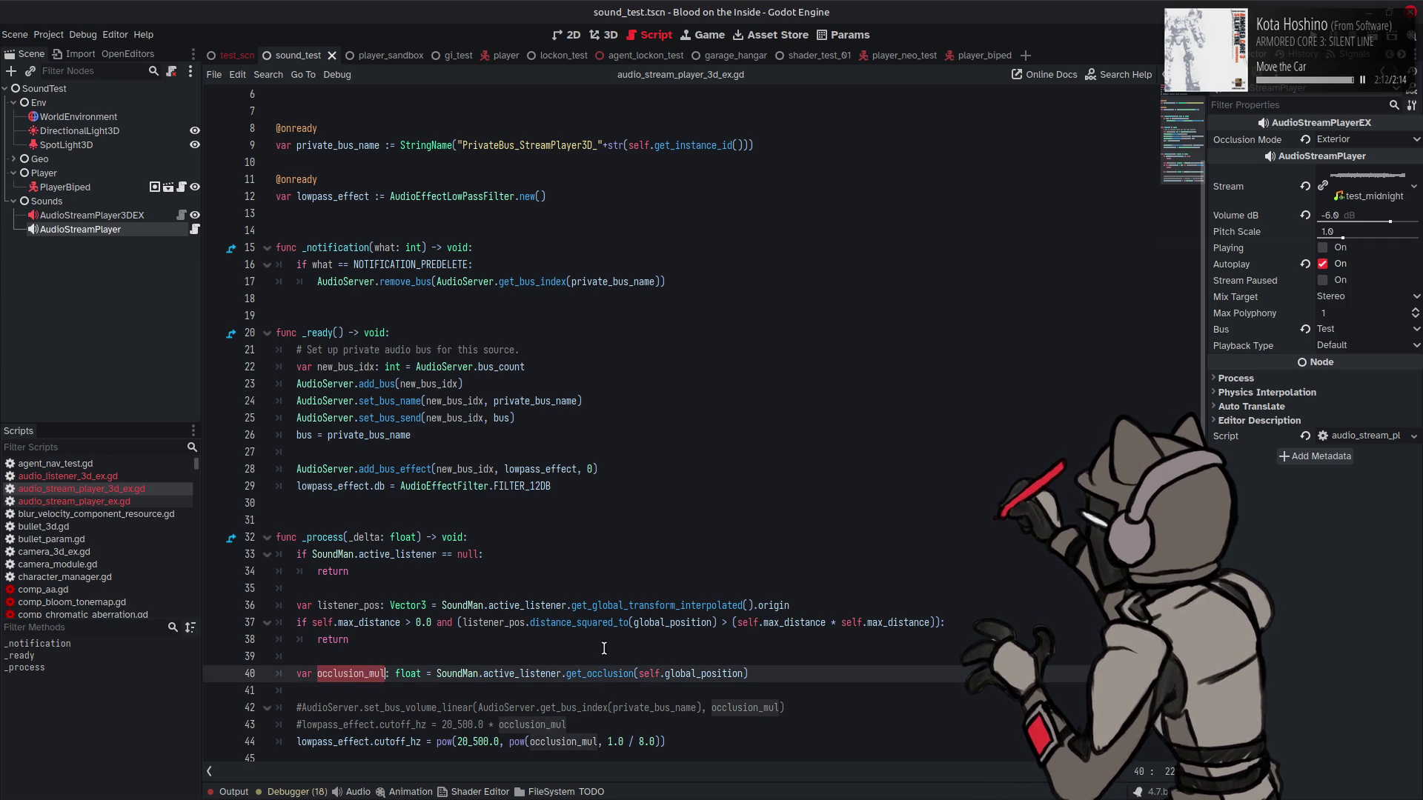
scroll(771, 697, "up", 1)
scroll(774, 699, "down", 1)
Step: Add a DebugDisplay.pin line labelled 'Water Occlusion Mul' showing occlusion_mul, then save and run
left_click(772, 678)
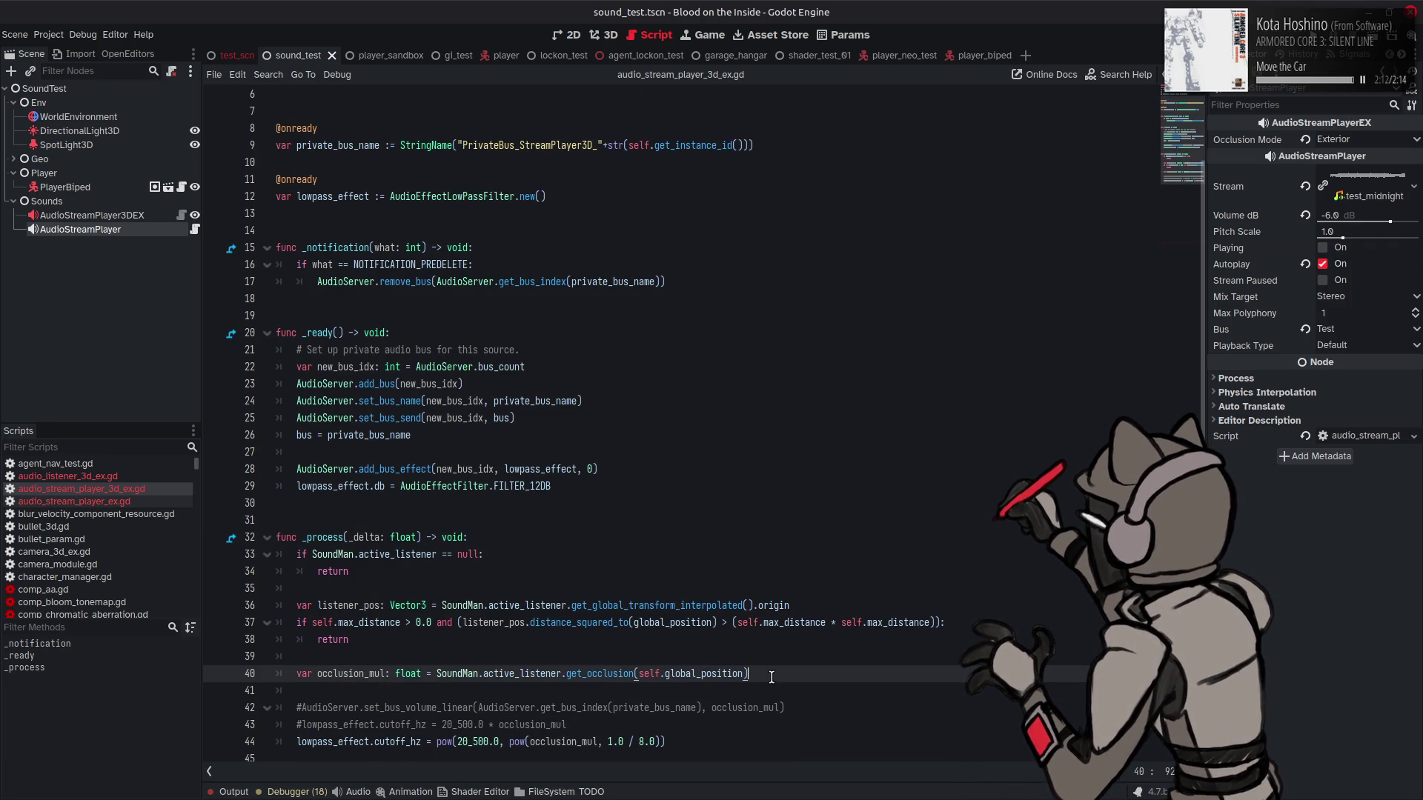
key("Return")
key("Return")
type("DebugDisplay.pin(\"Avg Occluder Distance\", occlusion_dist)")
scroll(546, 671, "down", 1)
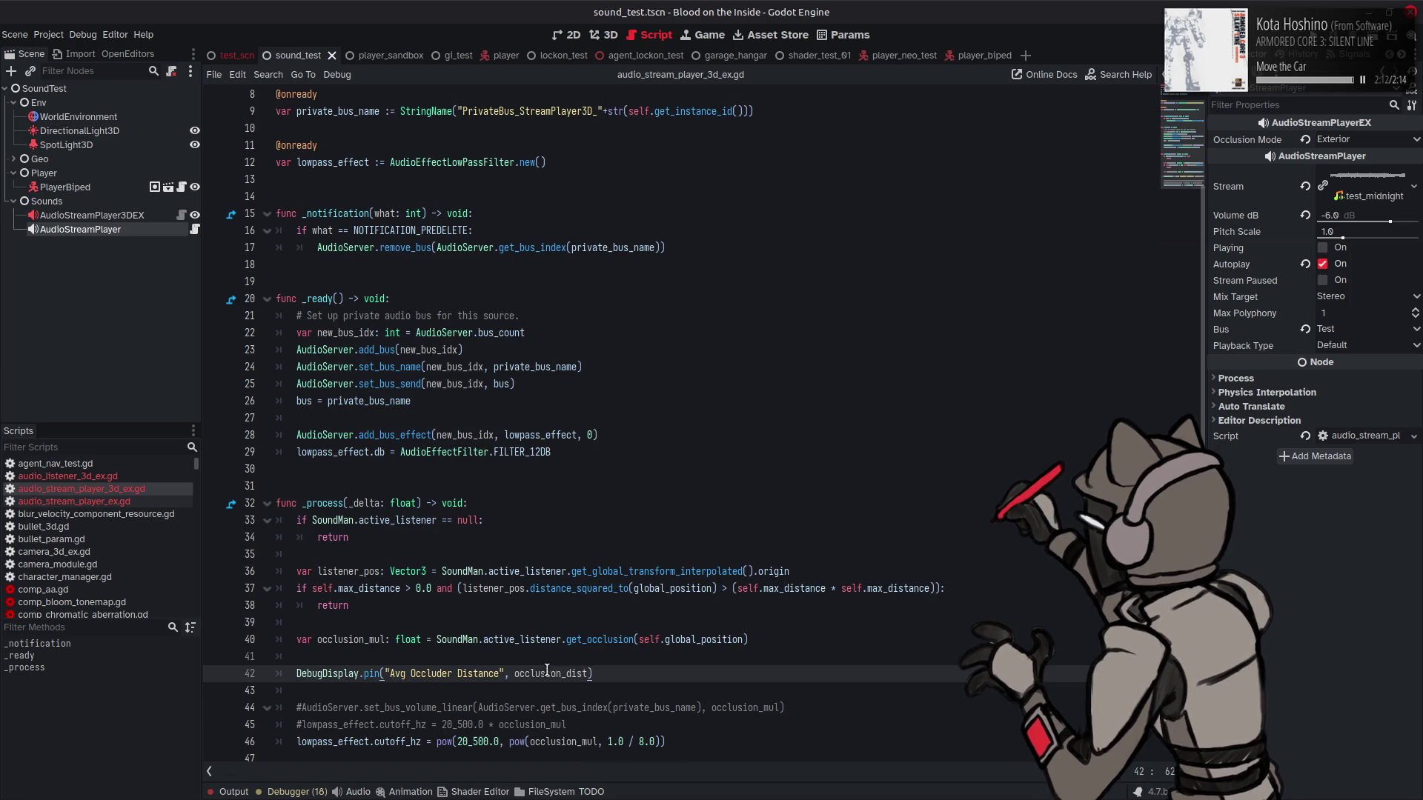
left_click(484, 672)
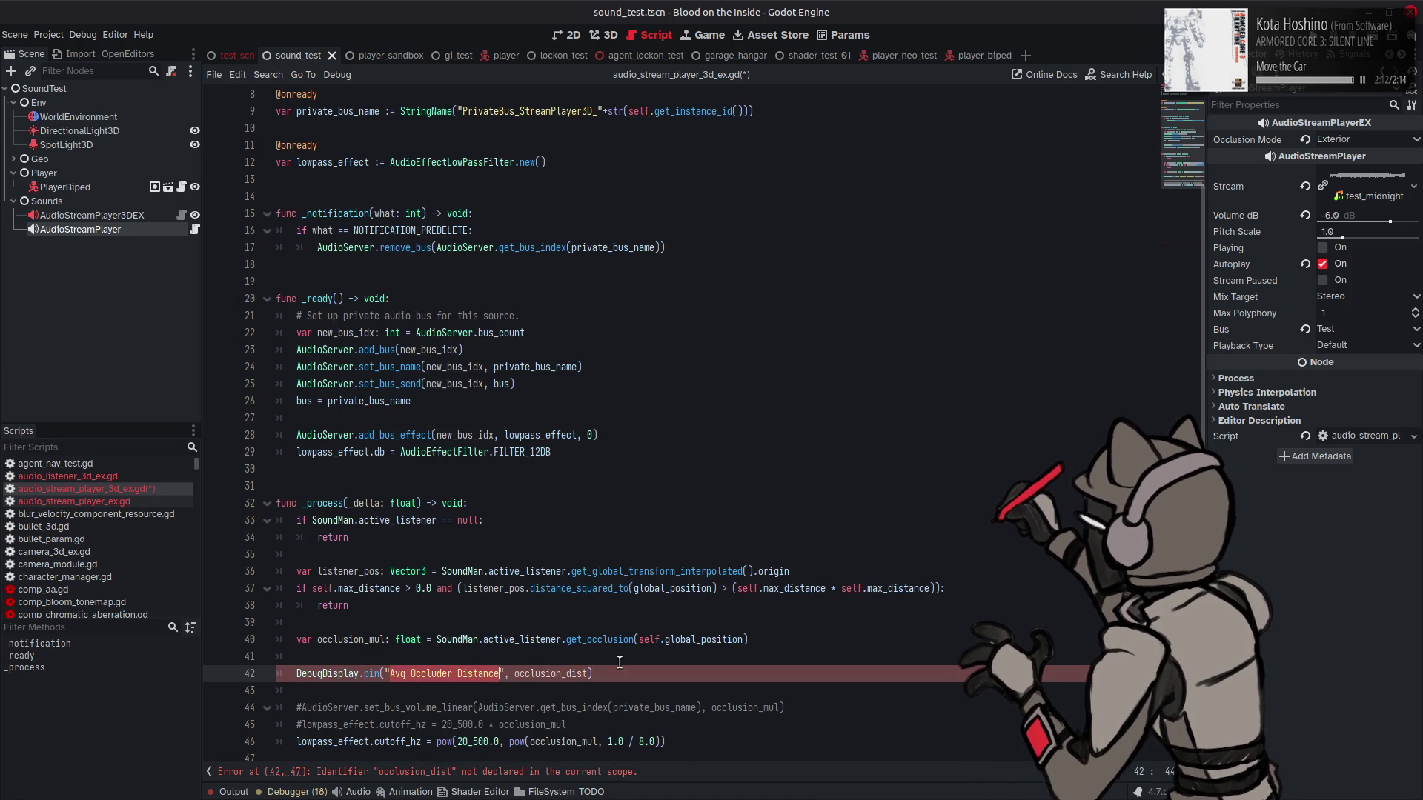
type("Oc")
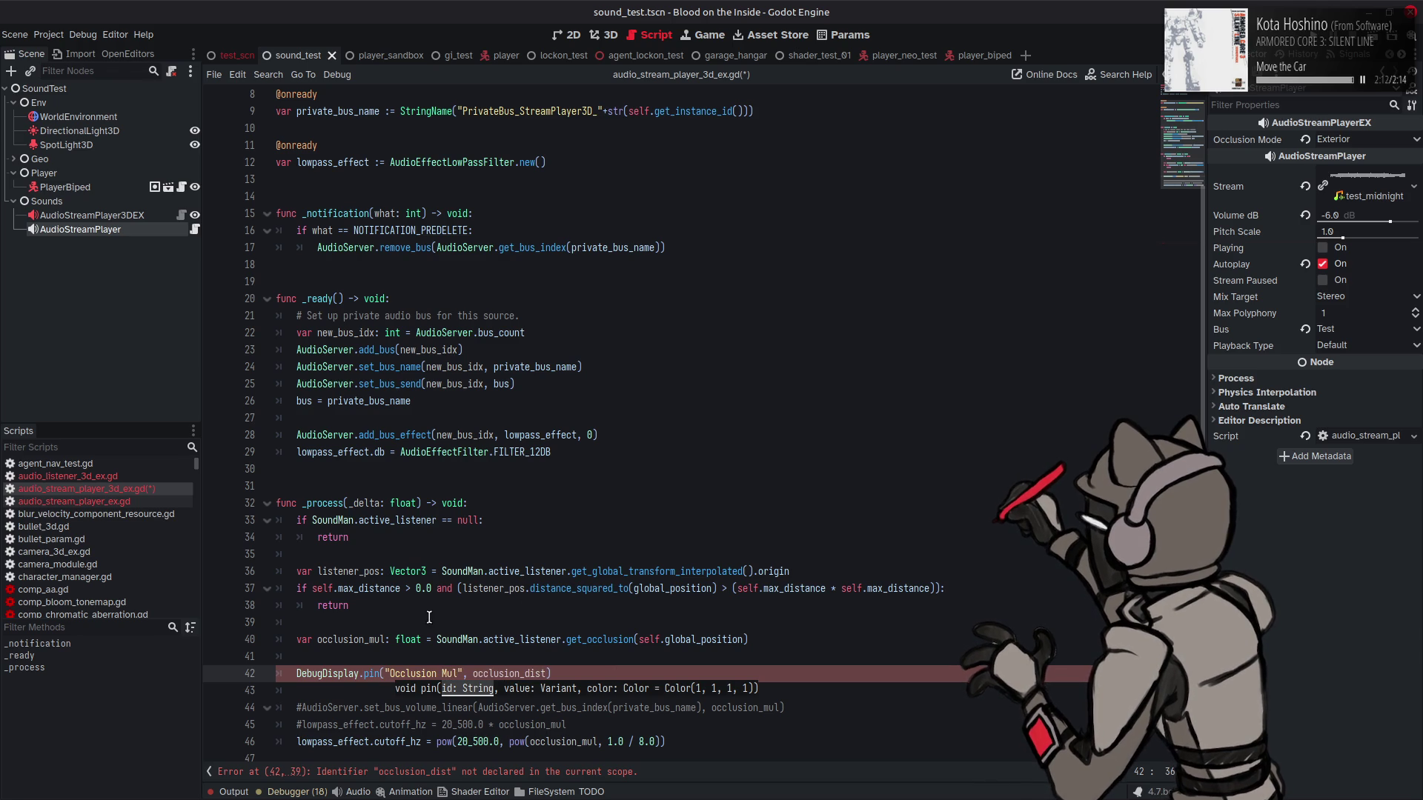
double_click(354, 642)
key("ctrl+c")
double_click(504, 673)
key("ctrl+v")
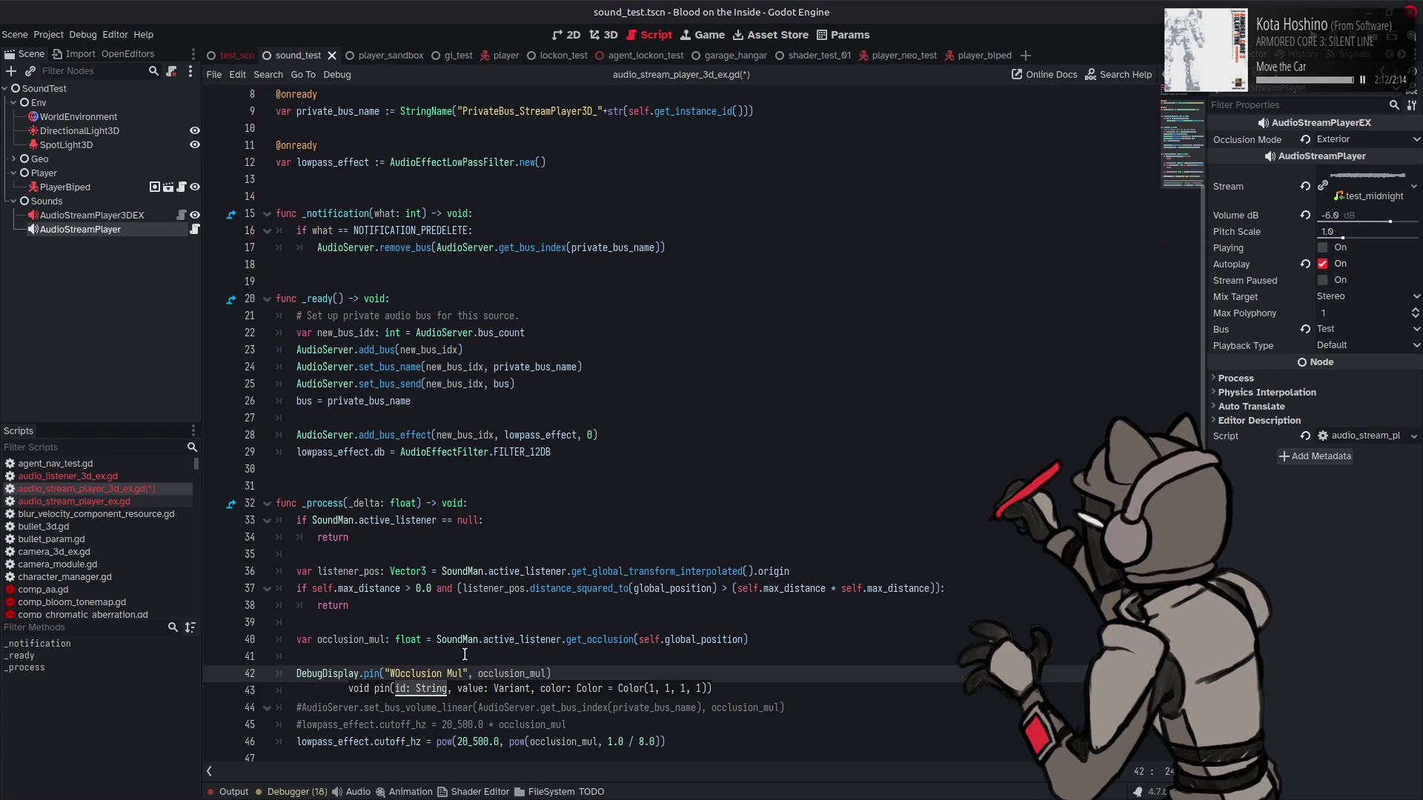
key("ctrl+s")
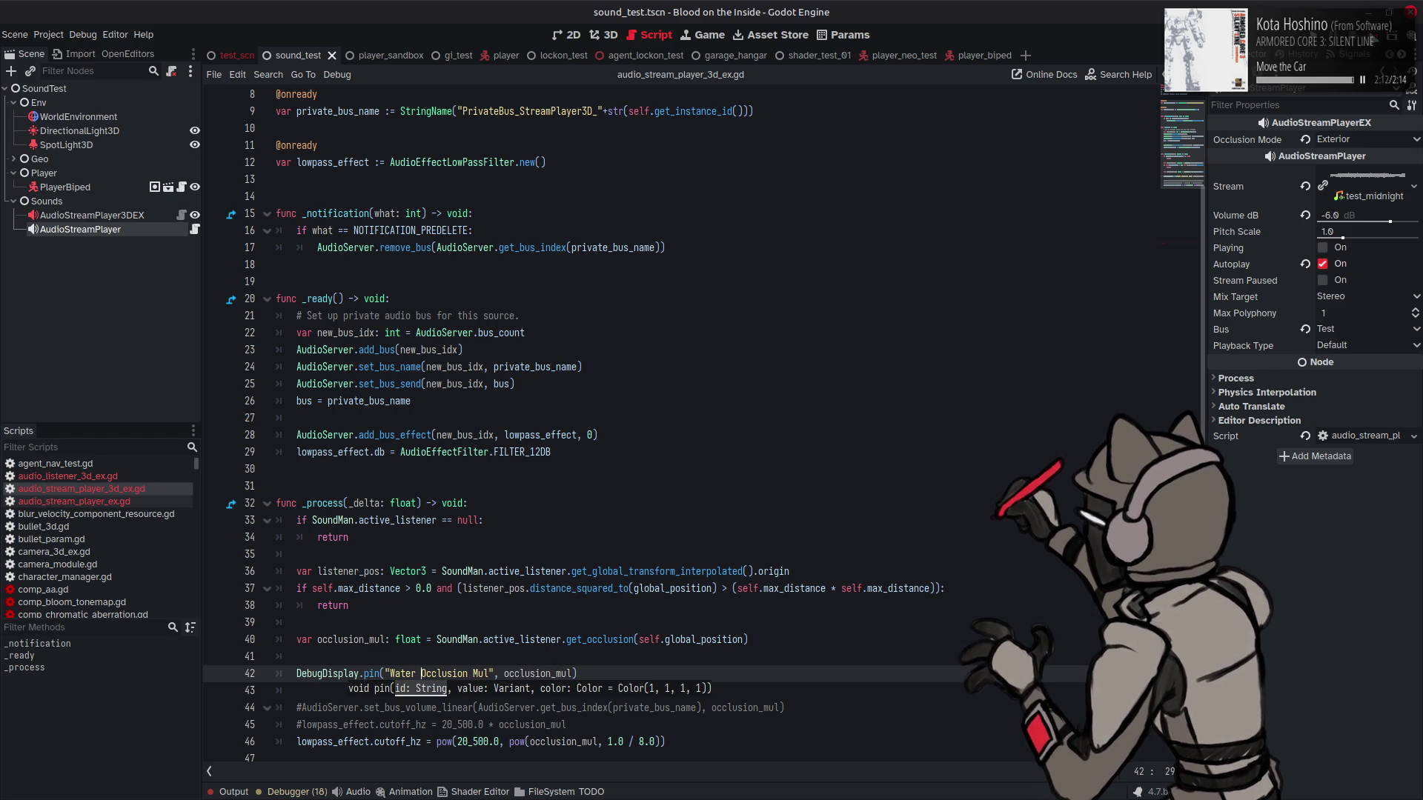
key("F6")
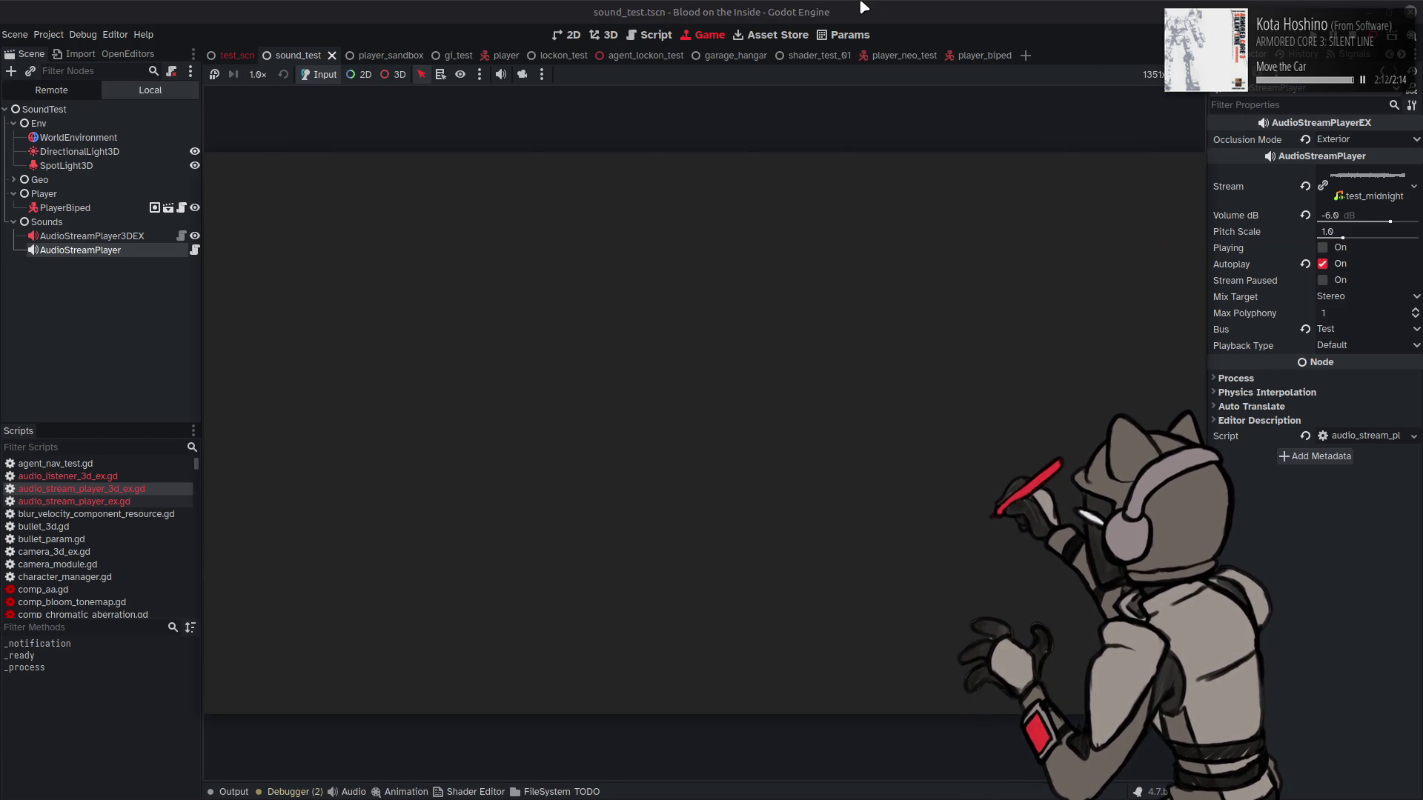
Step: Walk the player around the pillar with A and D, watching Water Occlusion Mul (about 0.469)
key("a")
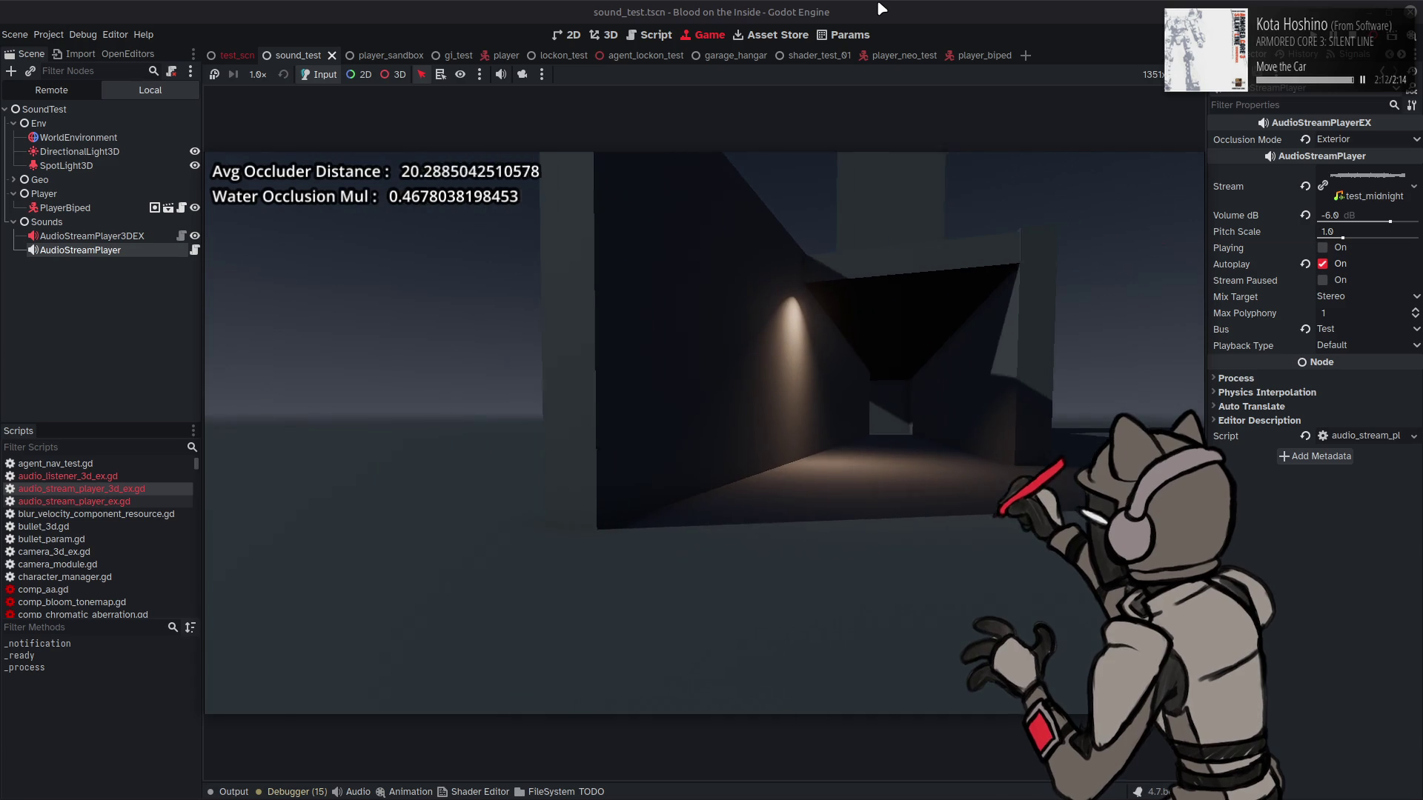
key("a")
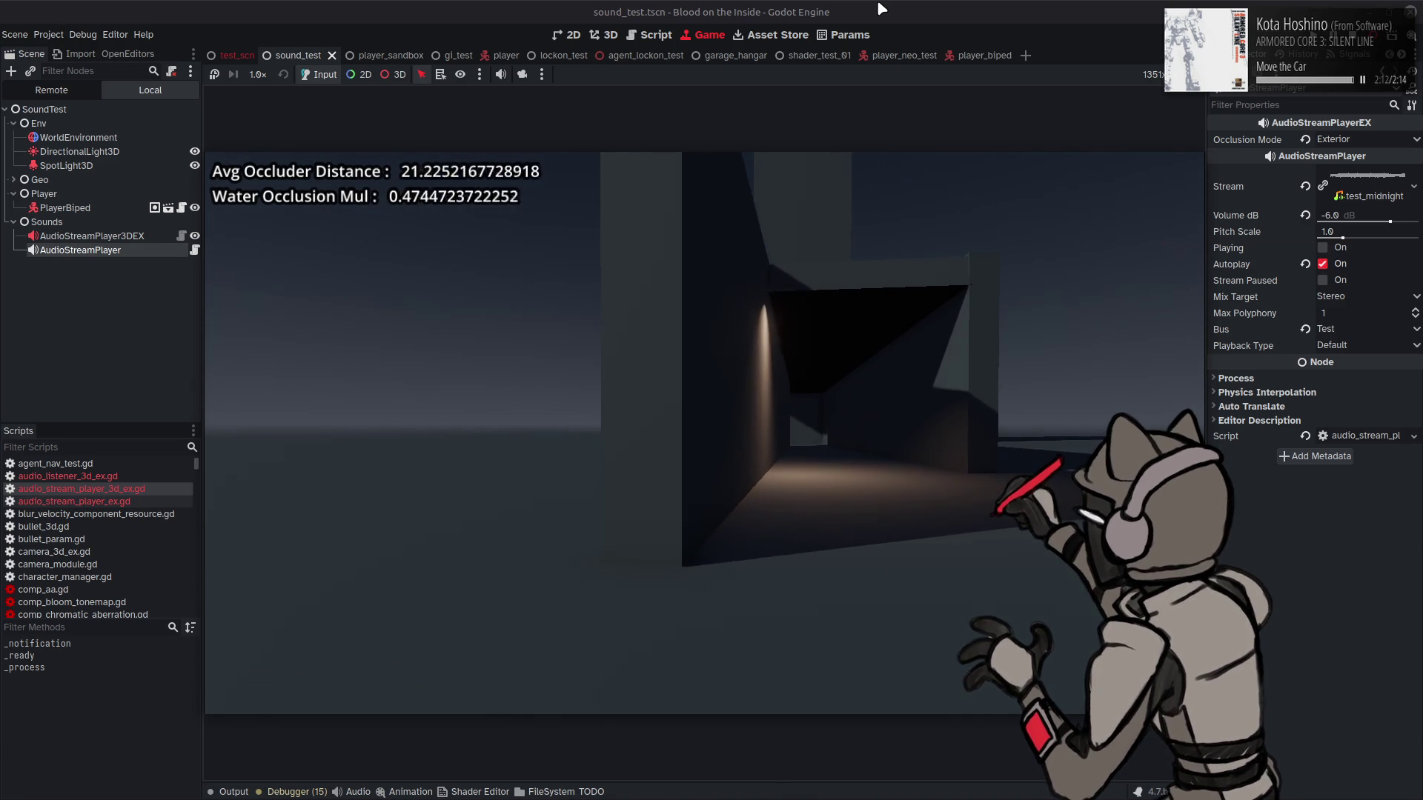
key("a")
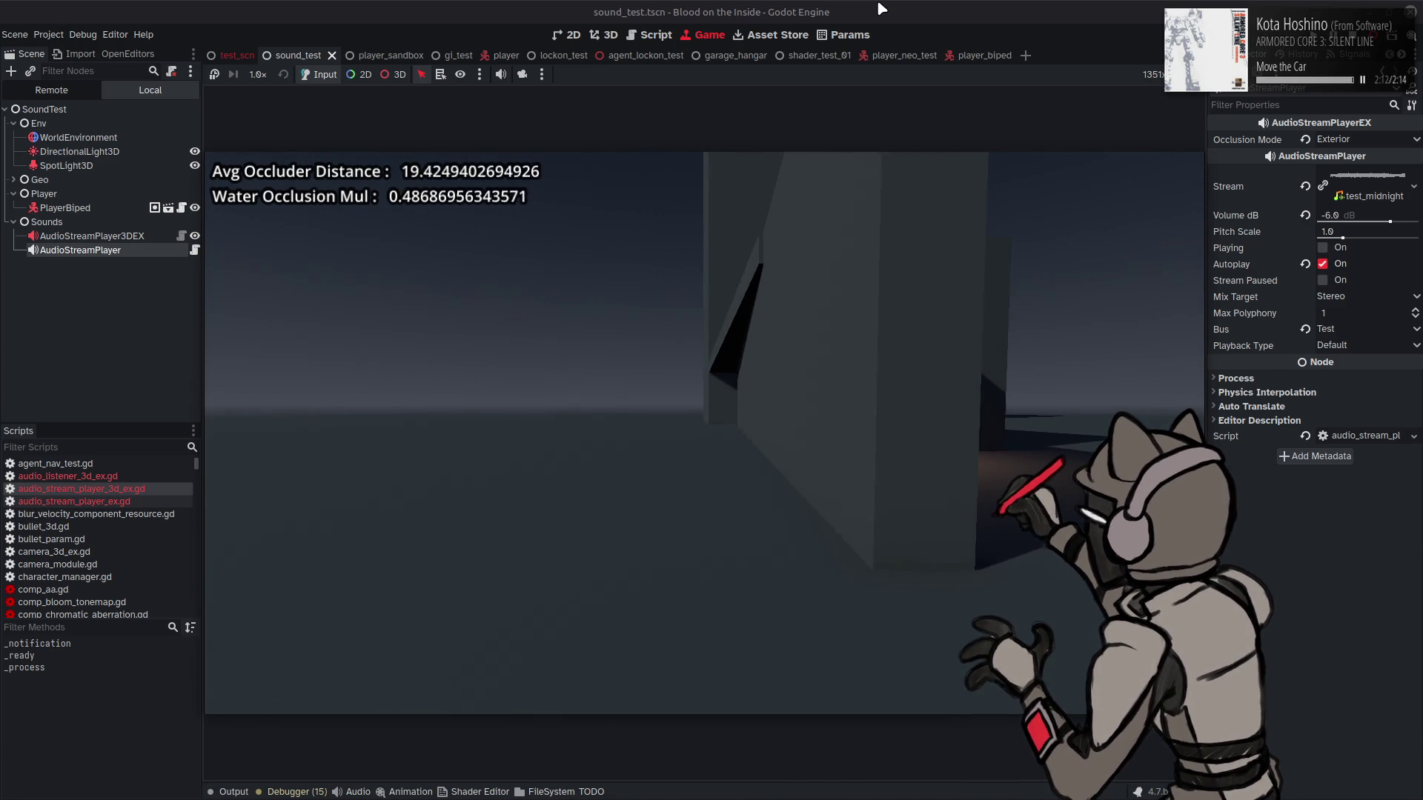
key("a")
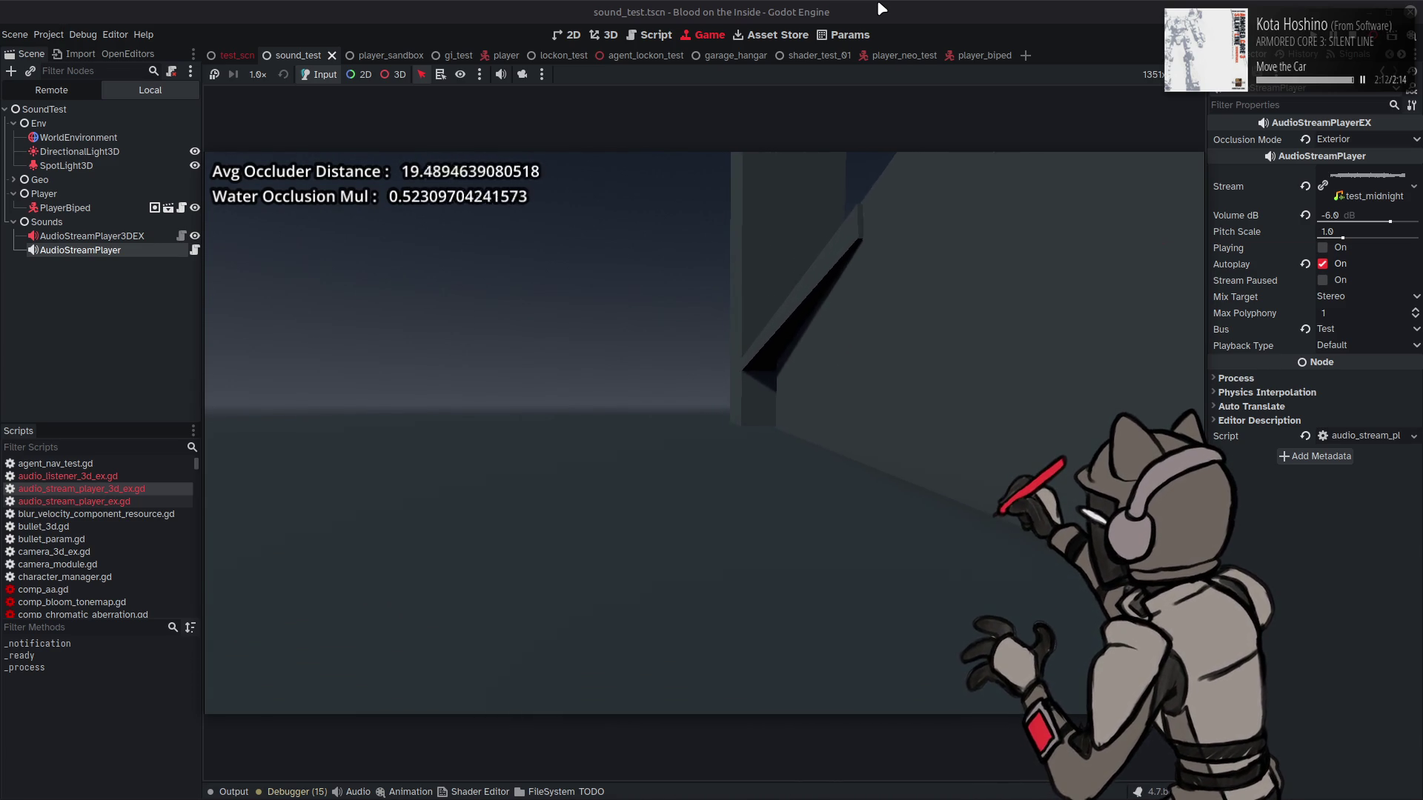
key("a")
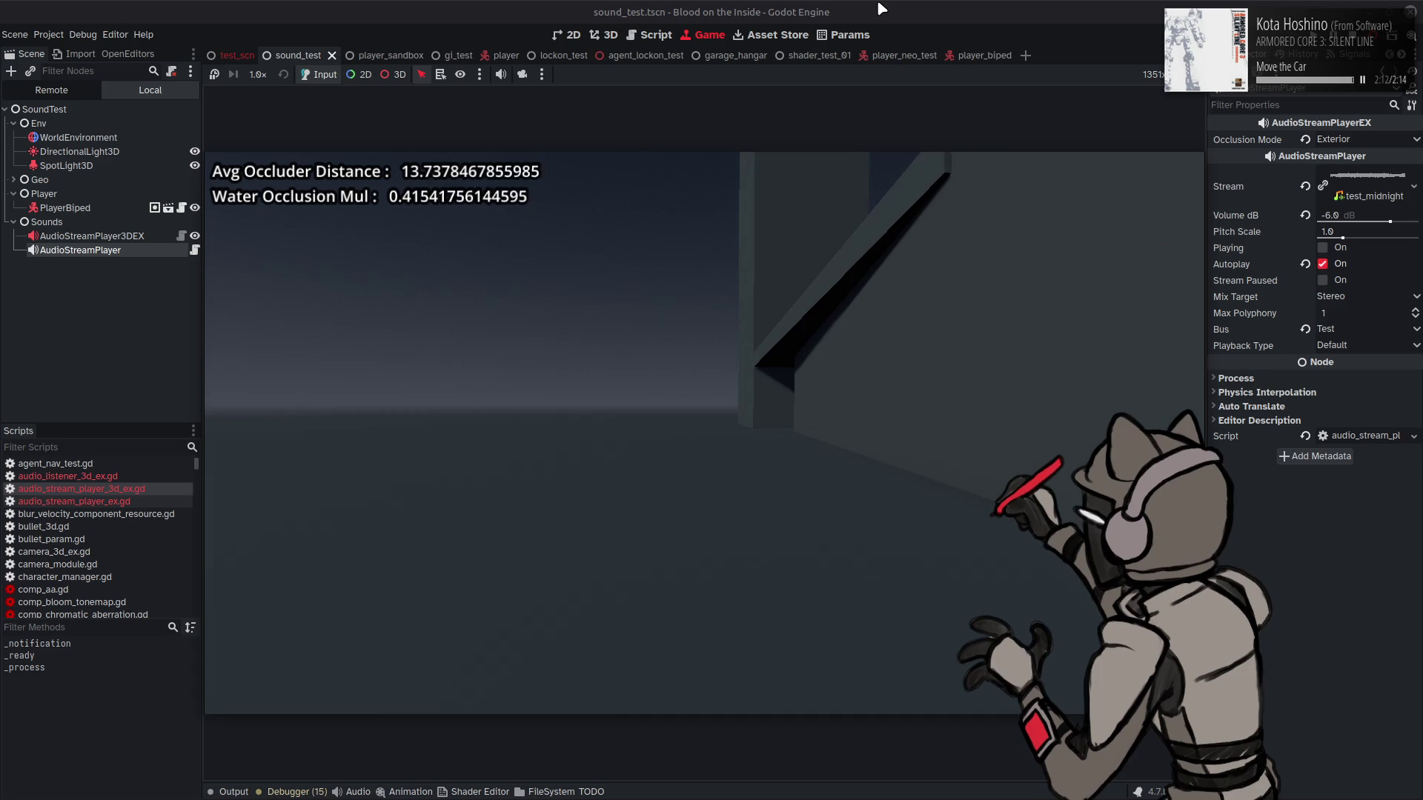
key("d")
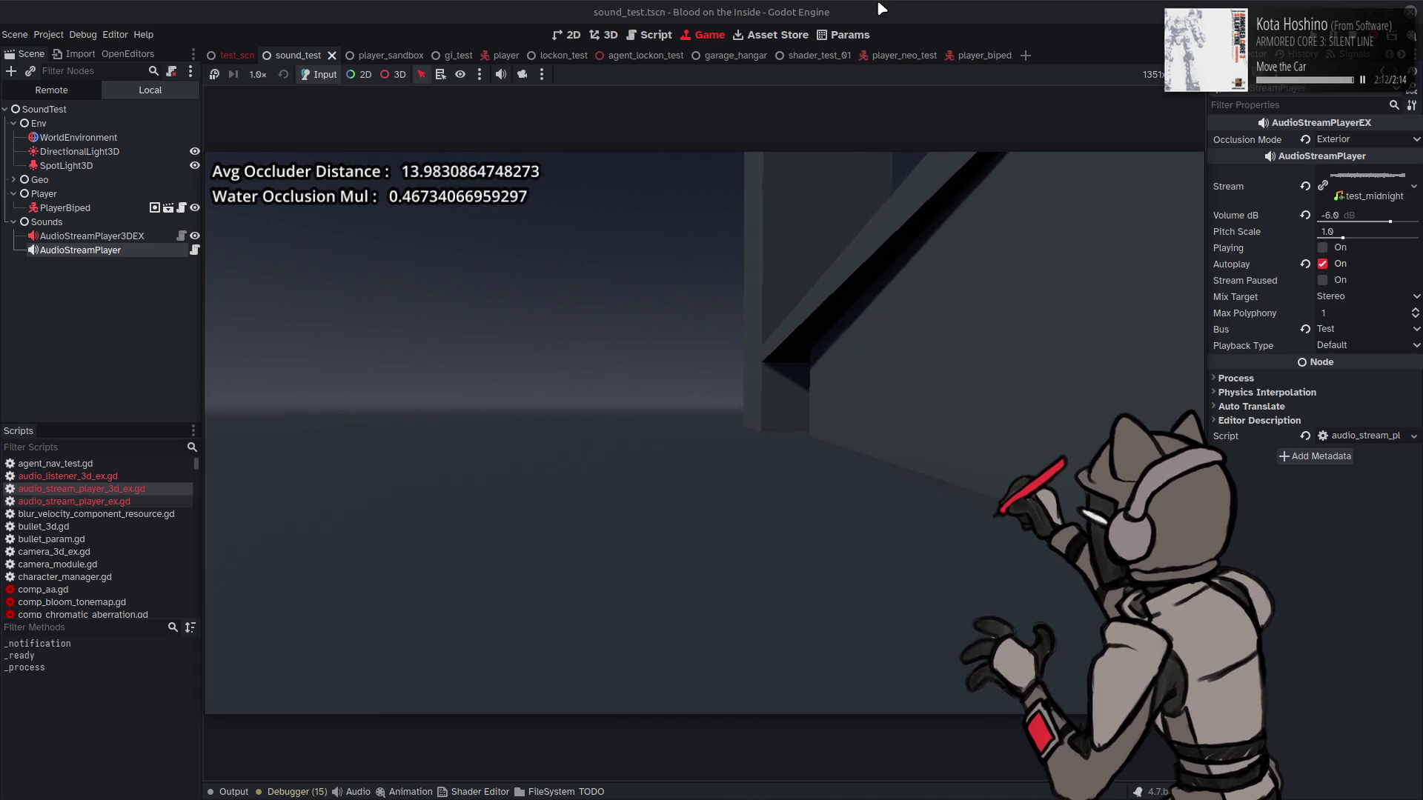
key("d")
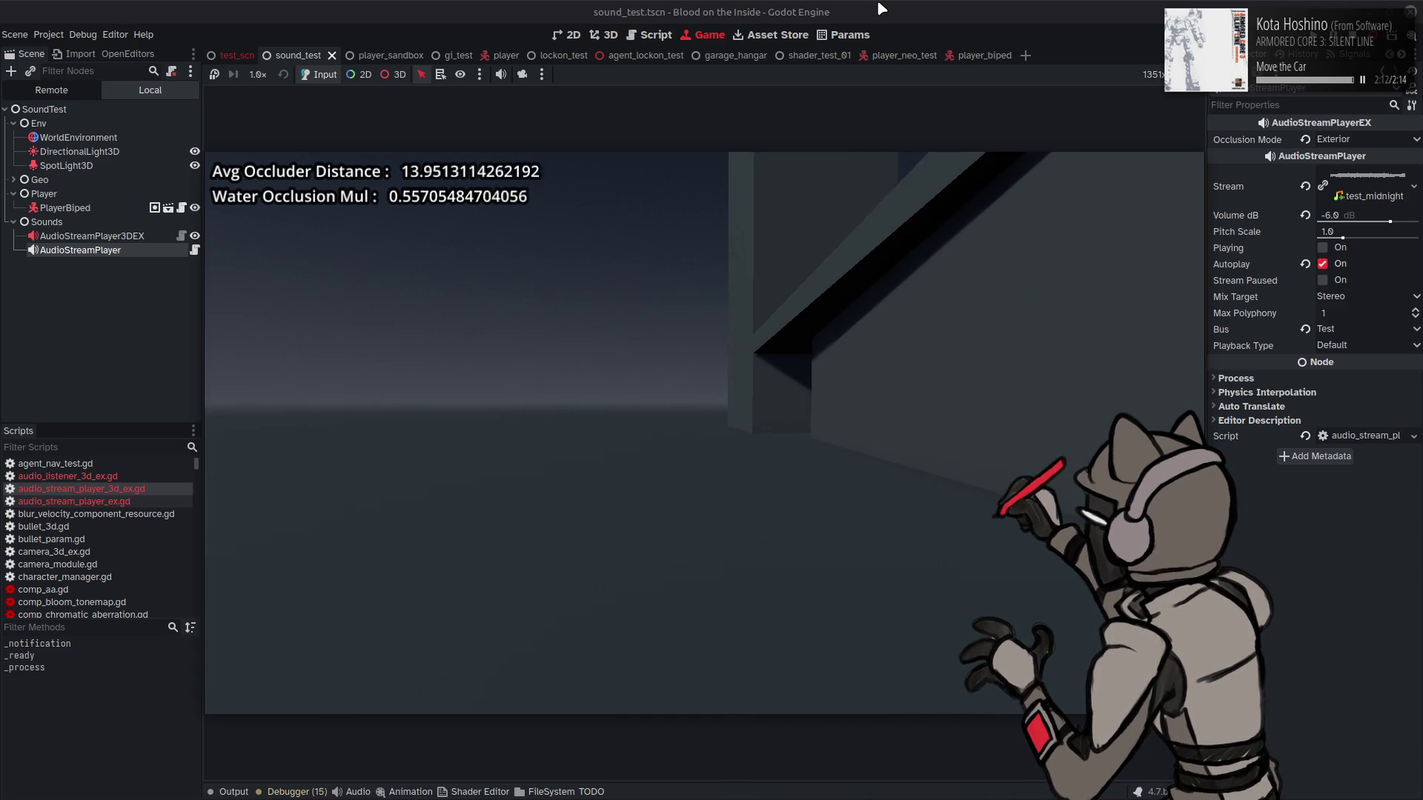
key("a")
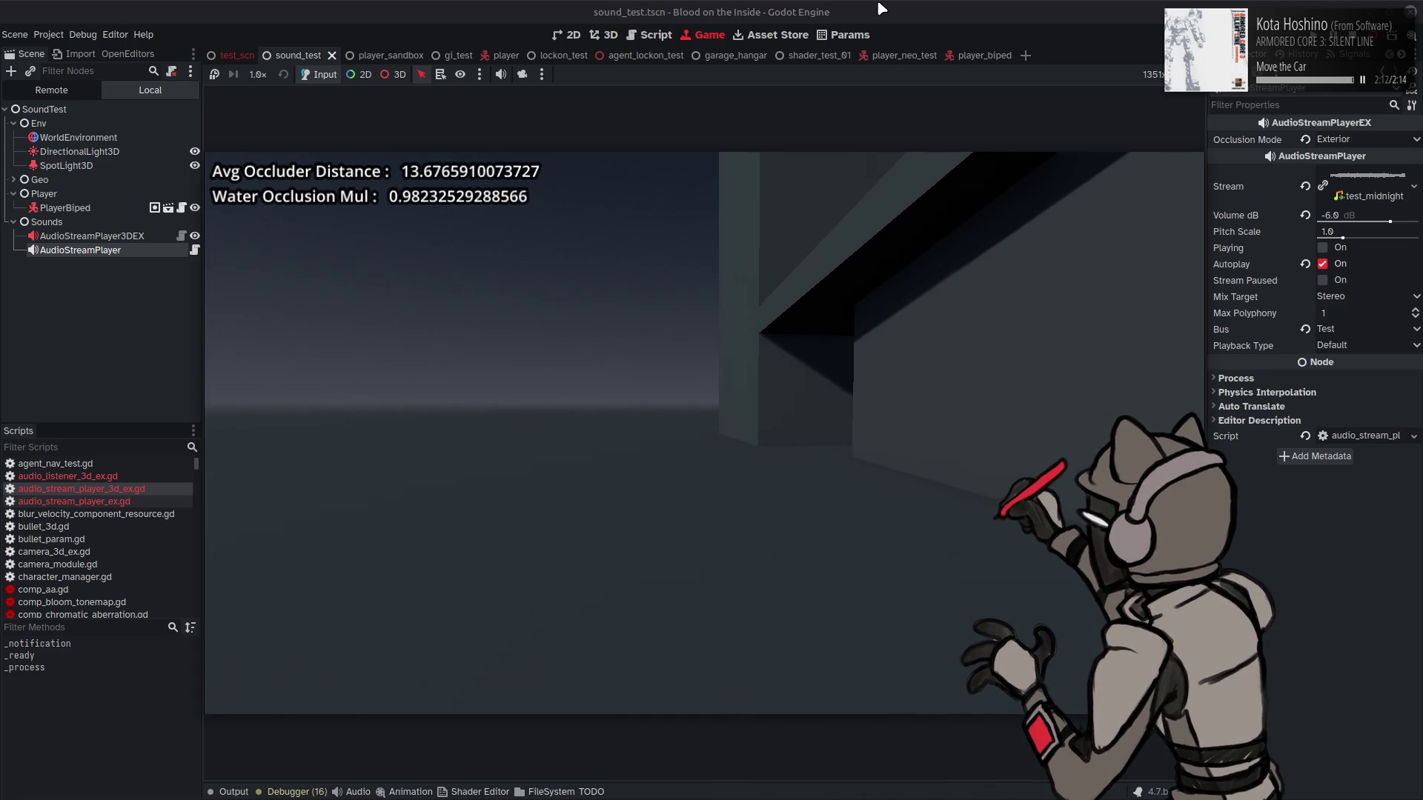
key("a")
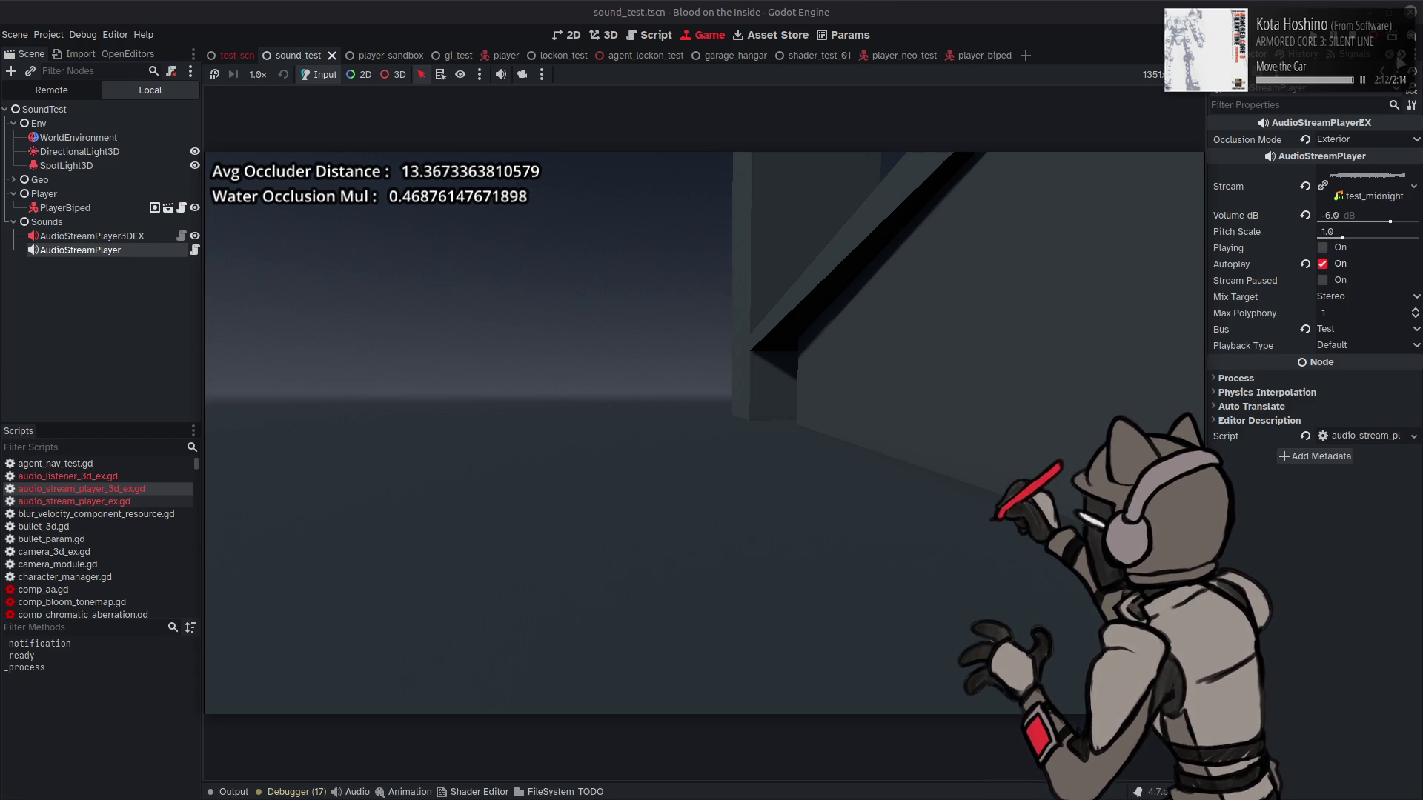
Step: Stop the game and return to the audio_listener_3d_ex.gd script
key("F8")
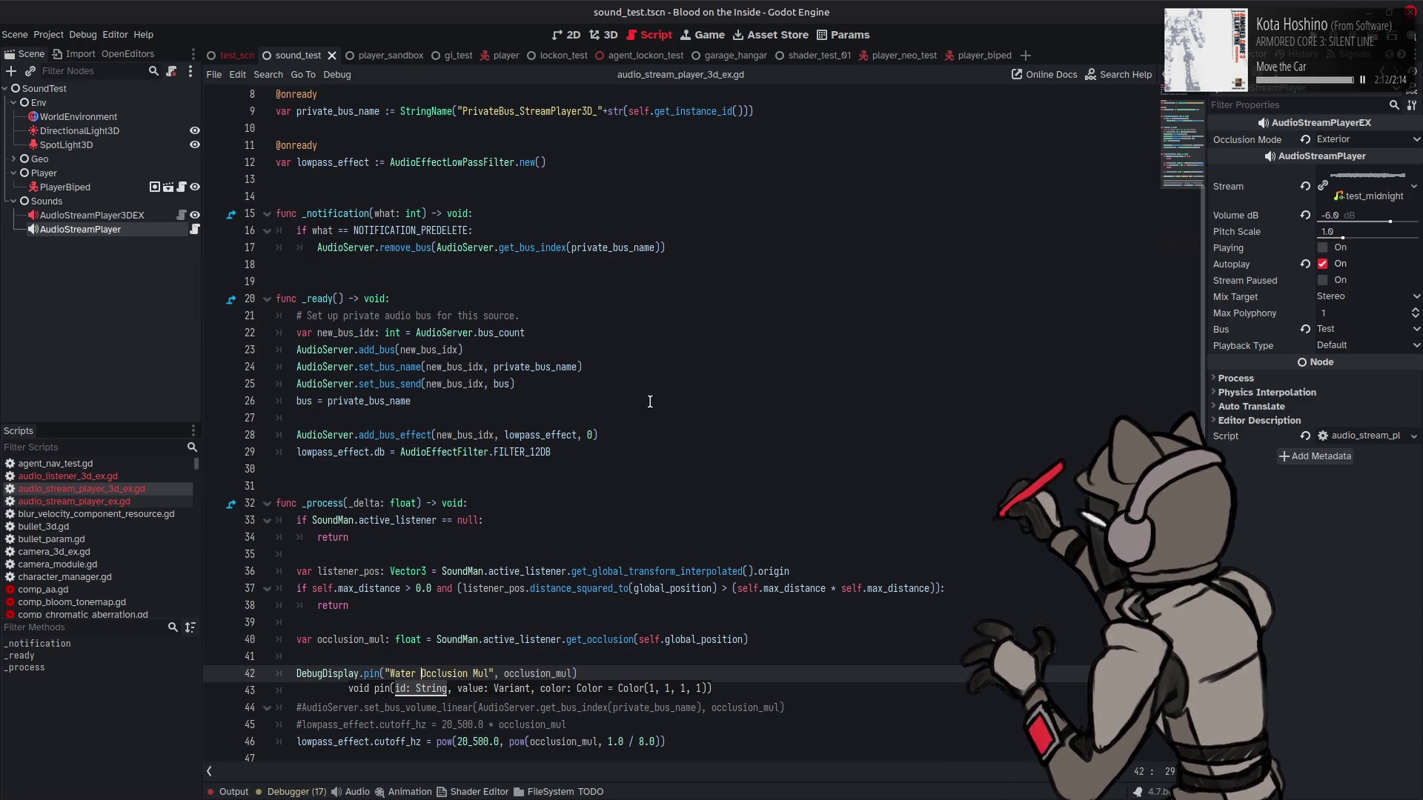
left_click(478, 418)
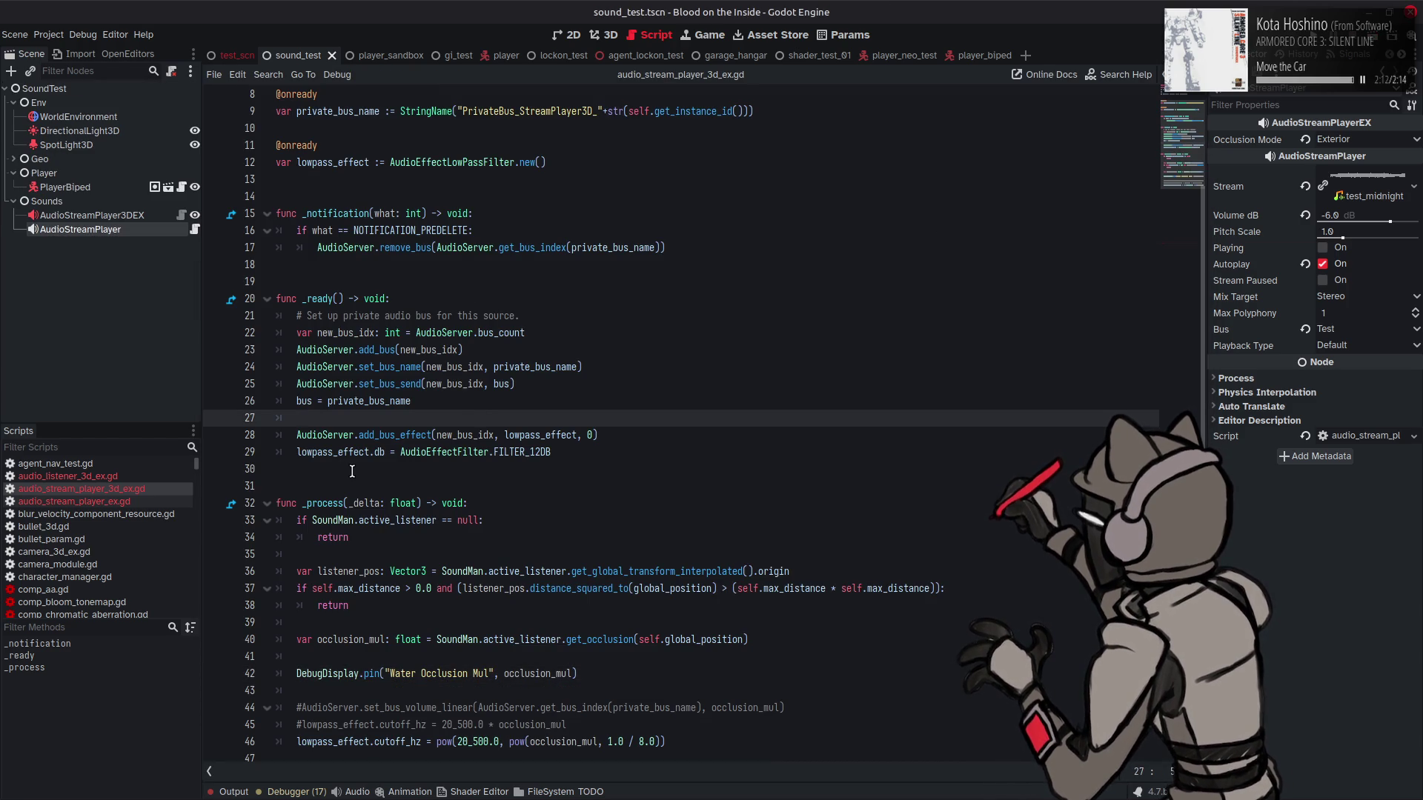
left_click(116, 477)
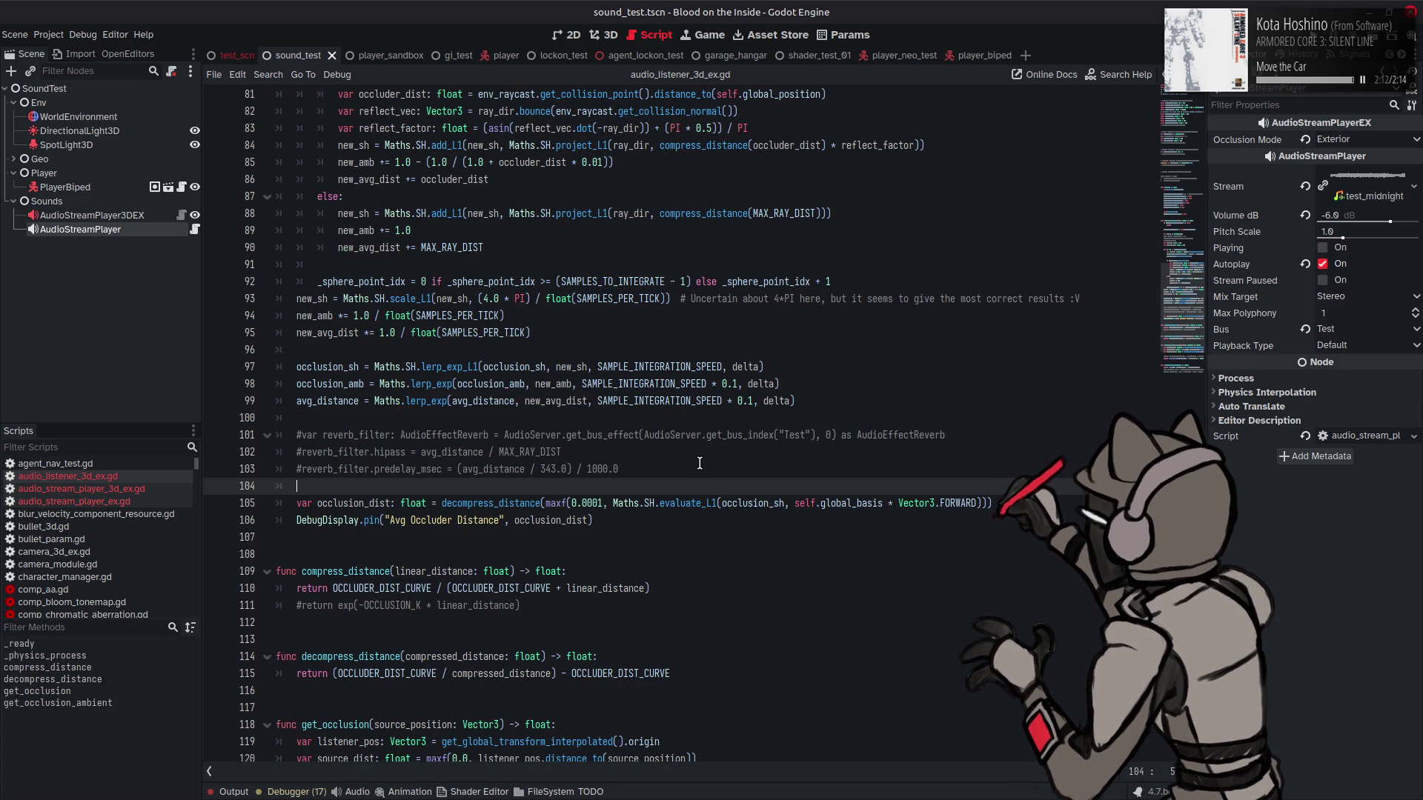
Step: Review the reflect_factor multiplication on line 84 and where reflect_factor is used
key("ctrl+z")
key("ctrl+z")
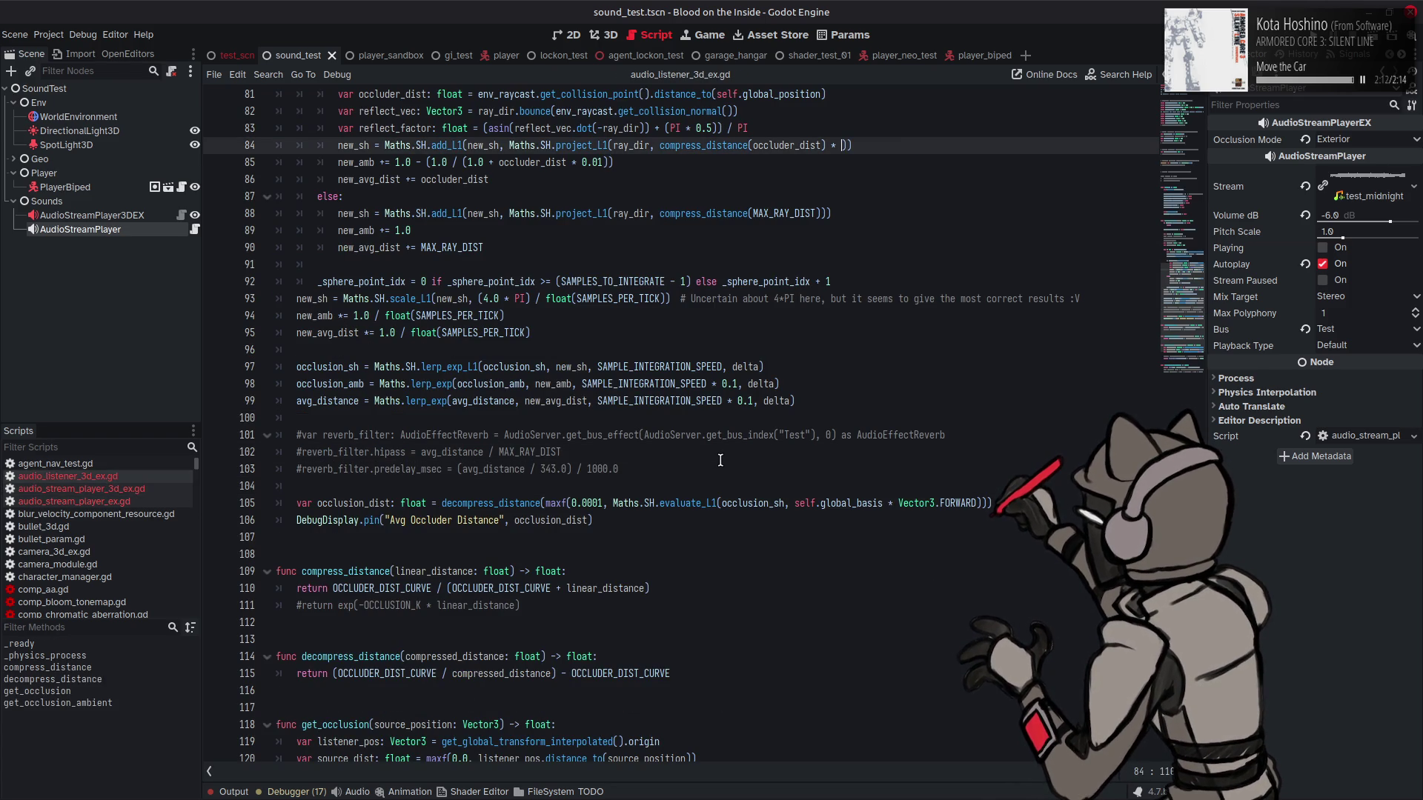
key("ctrl+y")
scroll(727, 459, "up", 4)
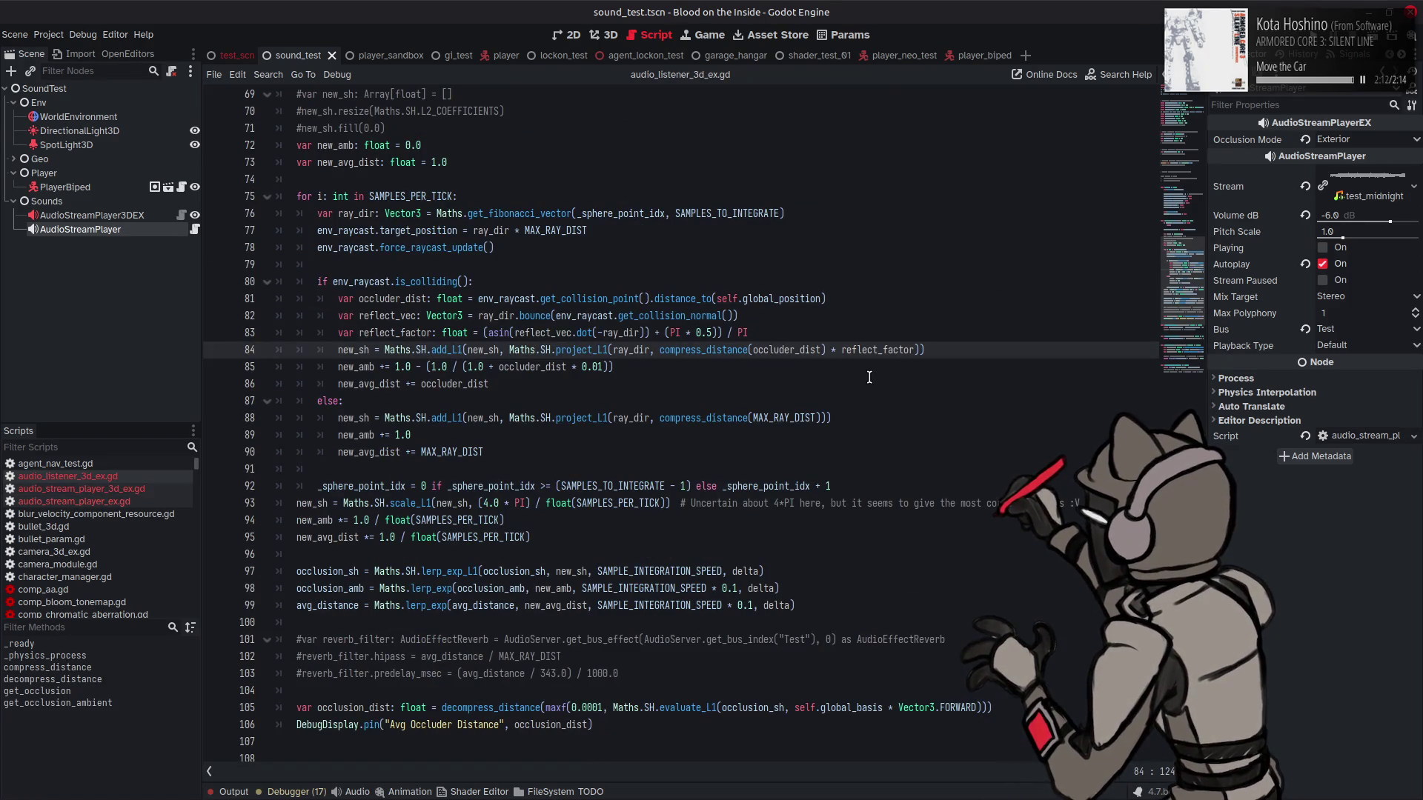
double_click(890, 348)
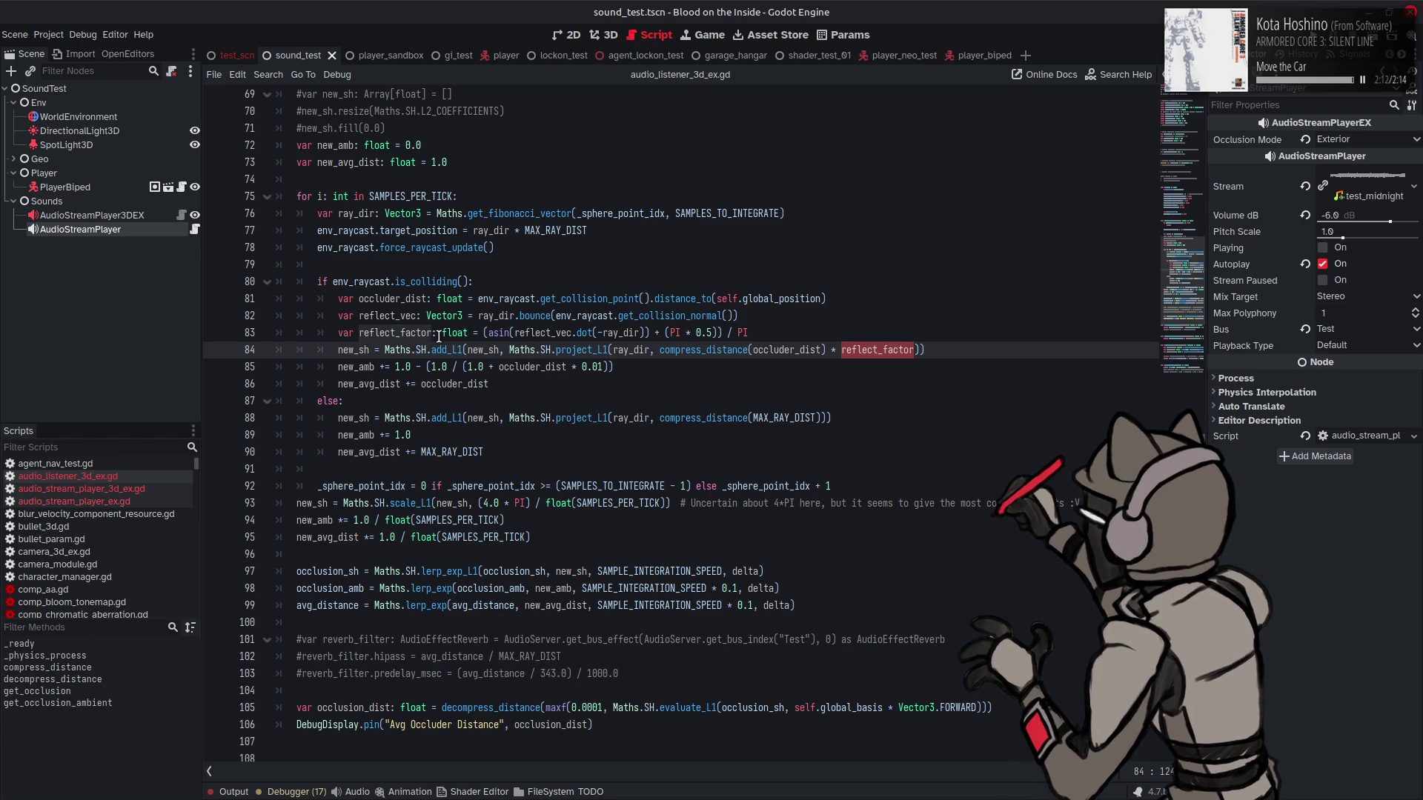
Step: Wrap line 83's asin expression in Maths.linestep(0.0, 1.0, (...)) with balanced parentheses
left_click(483, 332)
type("Maths.")
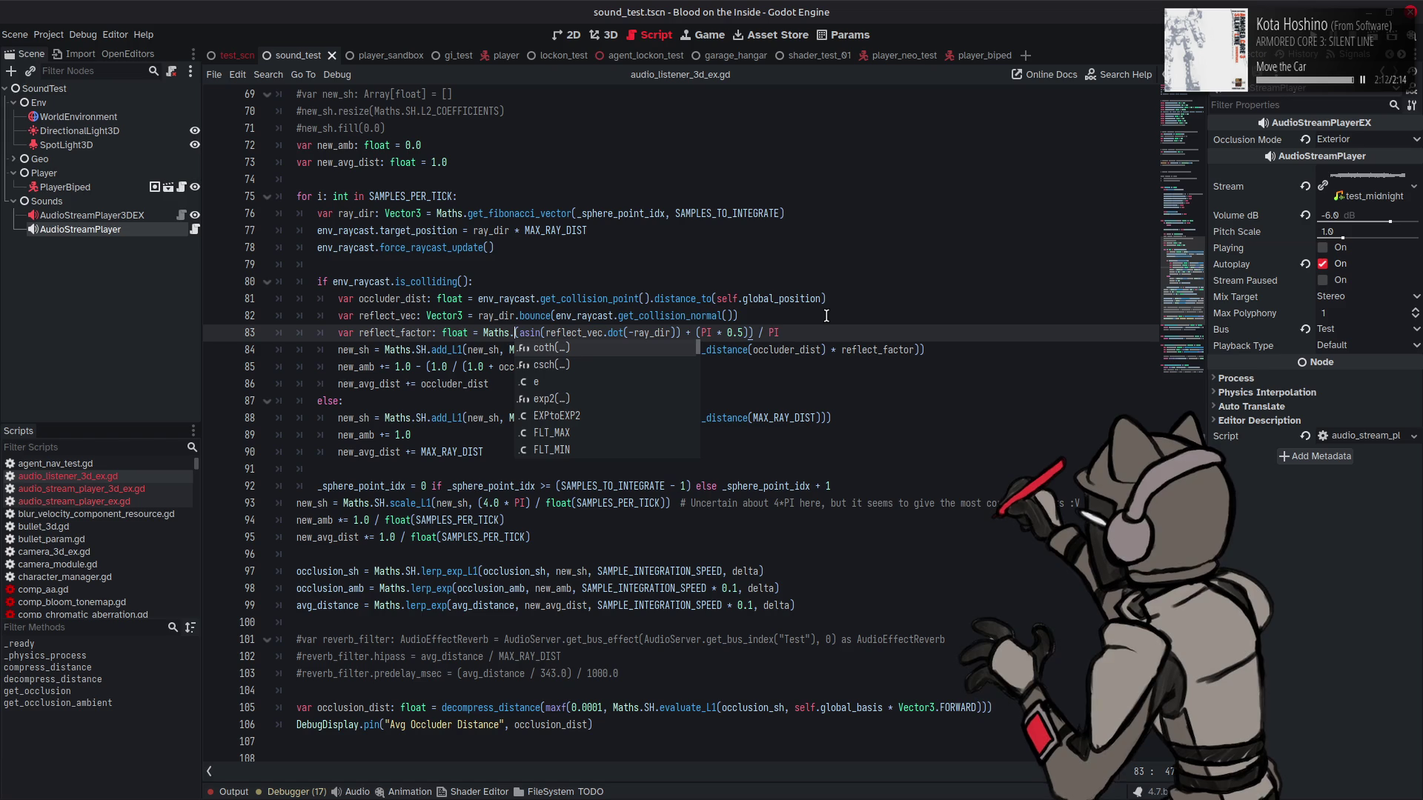
type("linest")
key("Return")
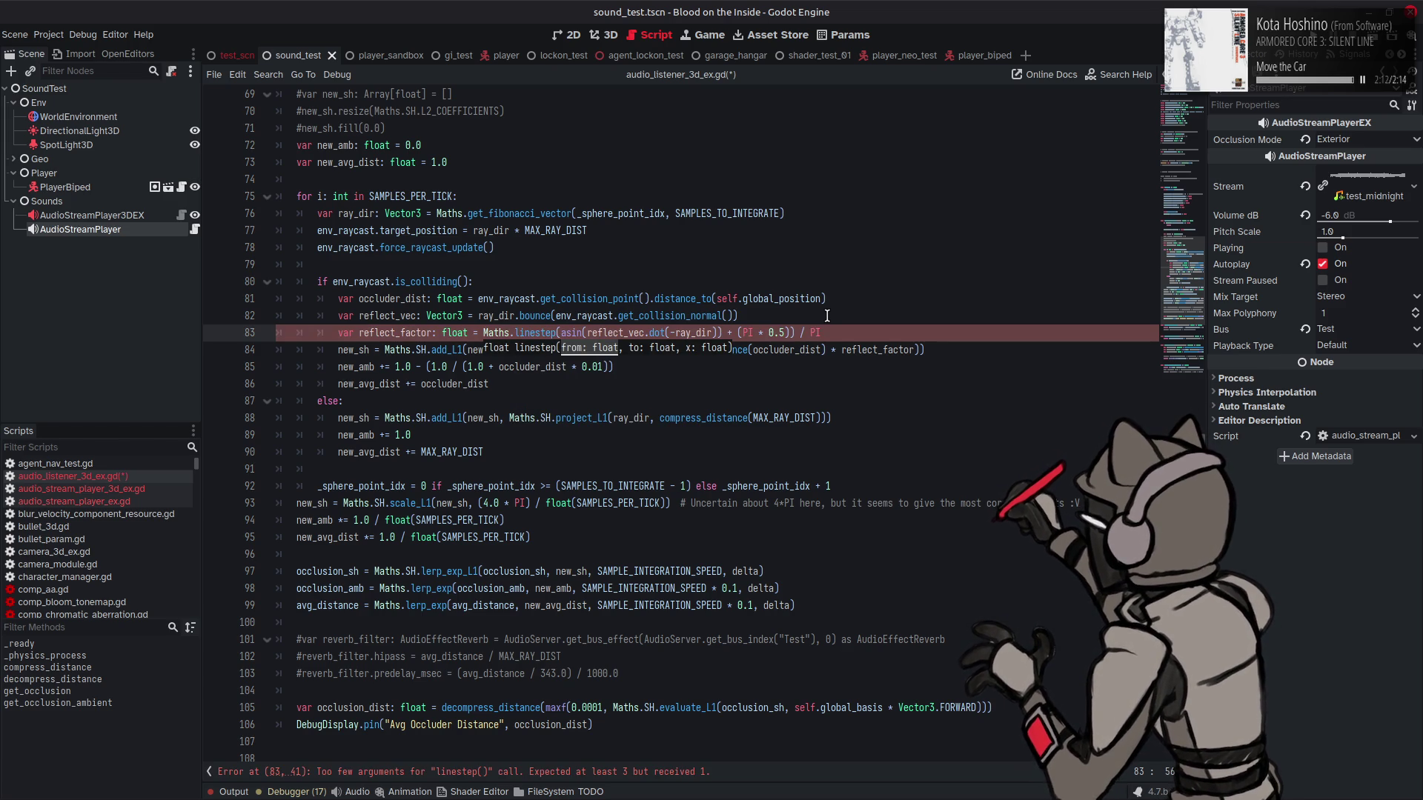
type("0.0, 1")
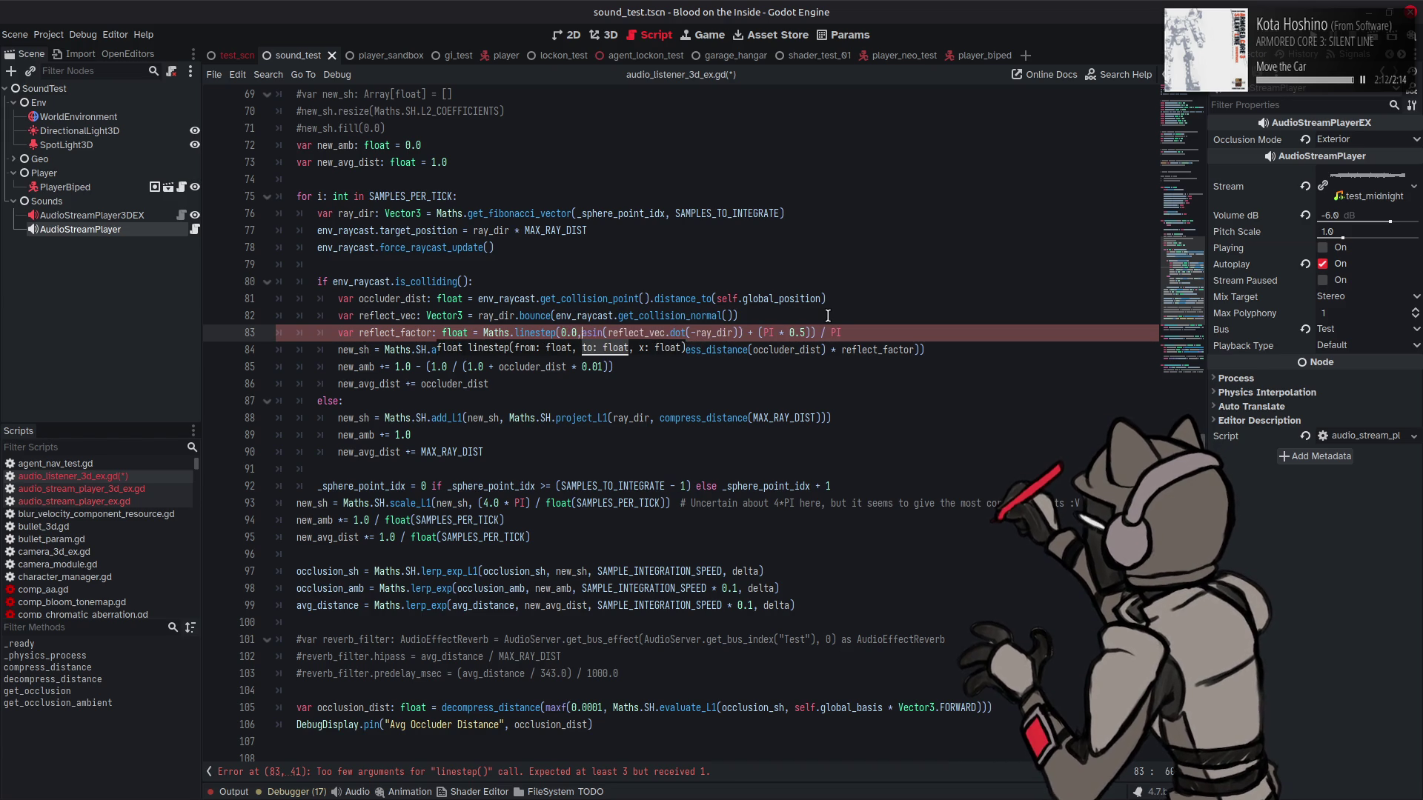
type(".0,")
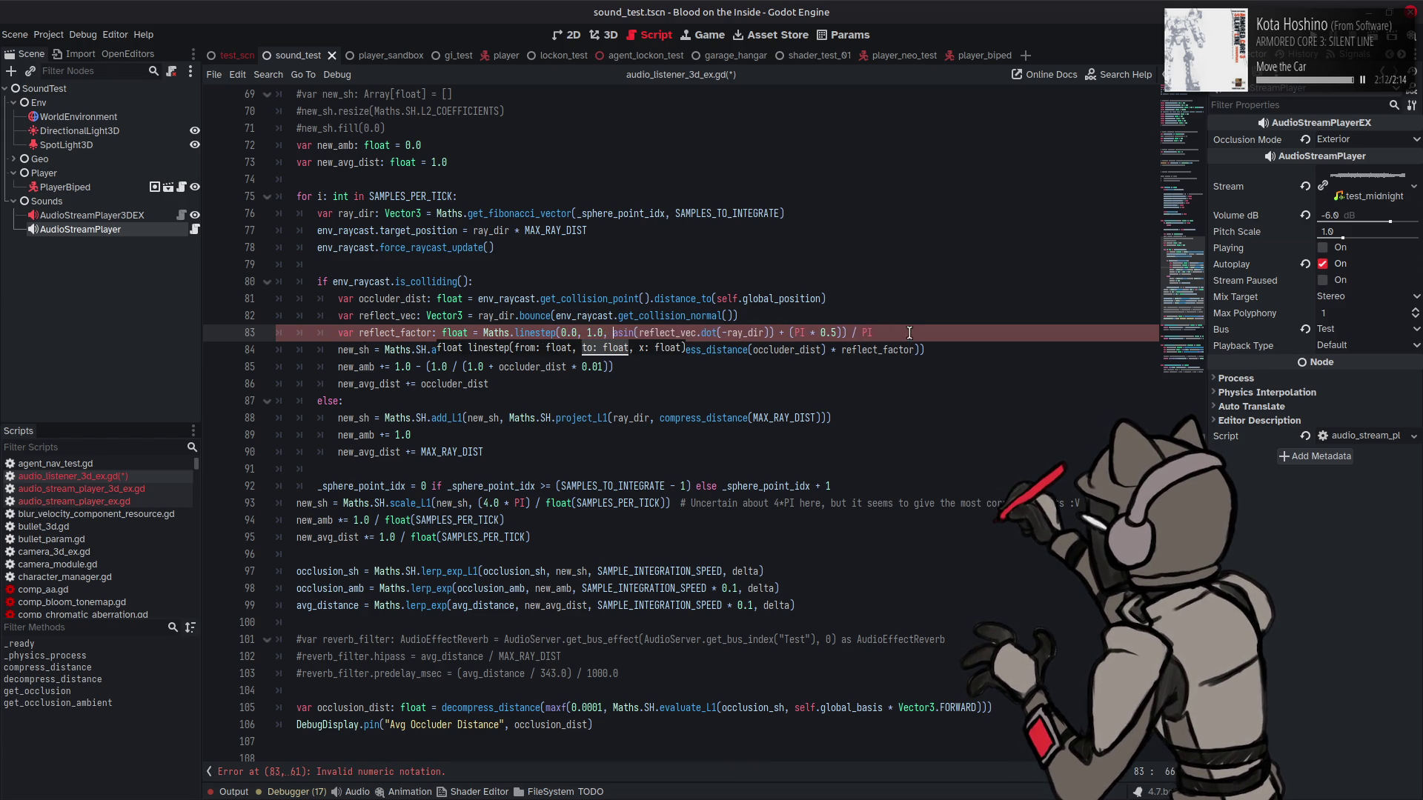
left_click(910, 335)
type(")")
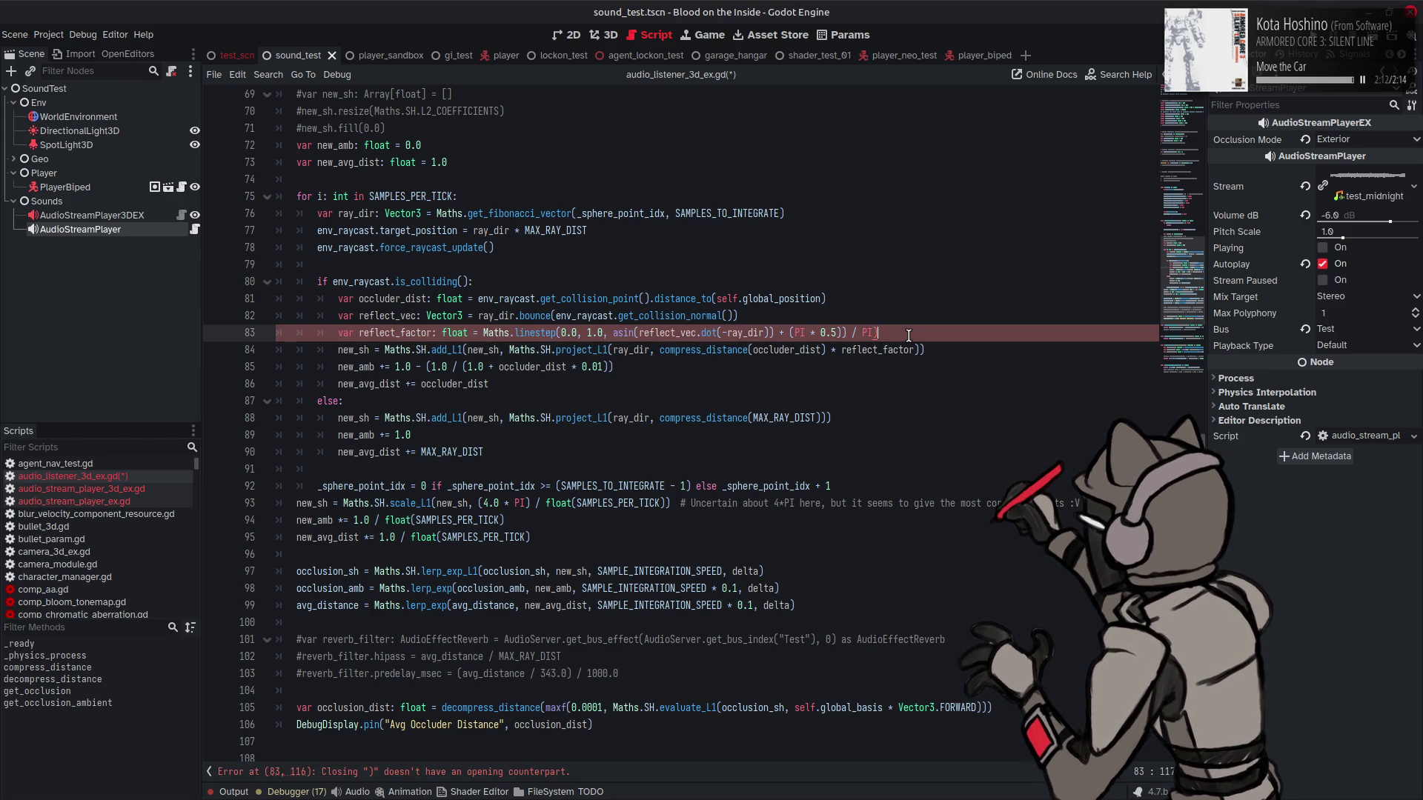
key("Left")
key("Left")
key("Left")
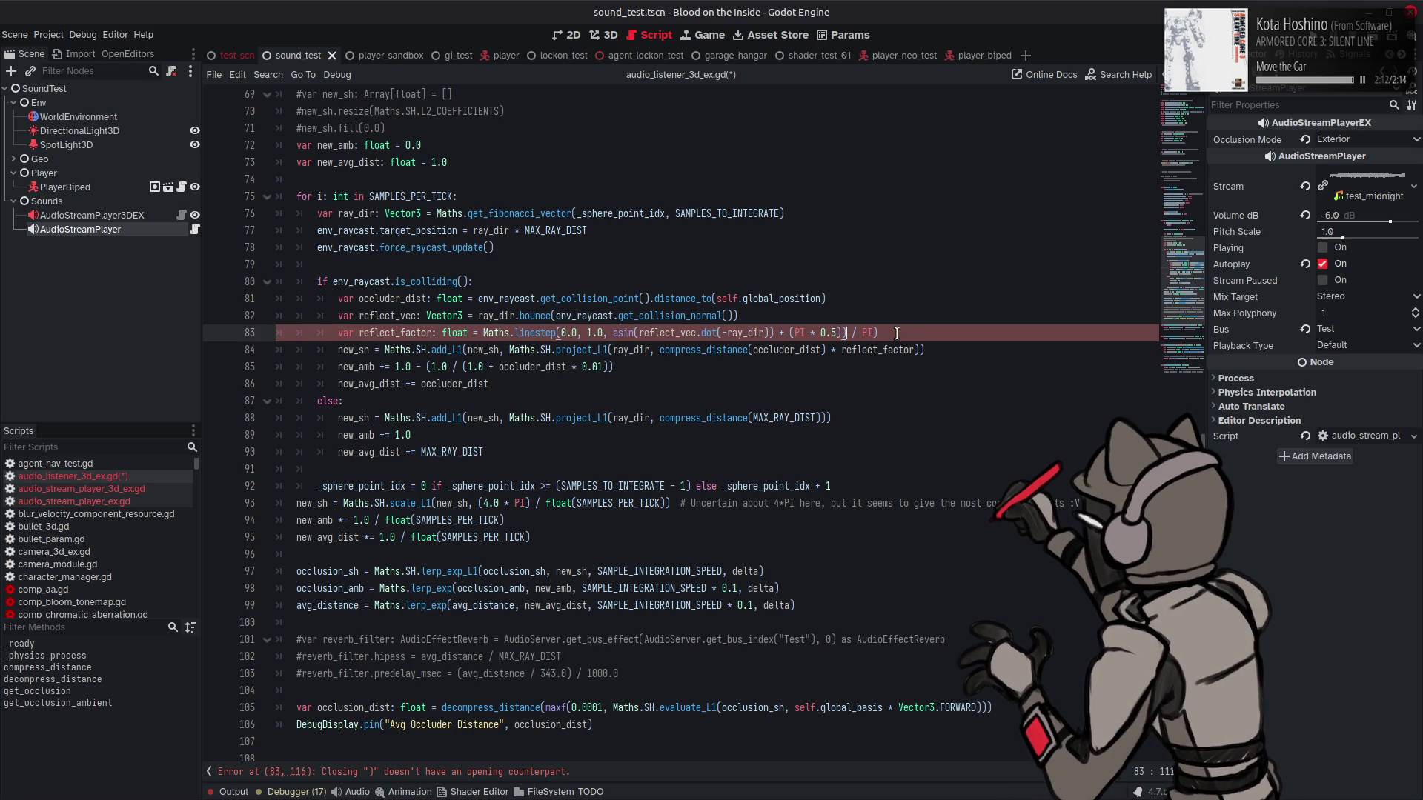
key("ctrl+z")
key("ctrl+z")
key("ctrl+z")
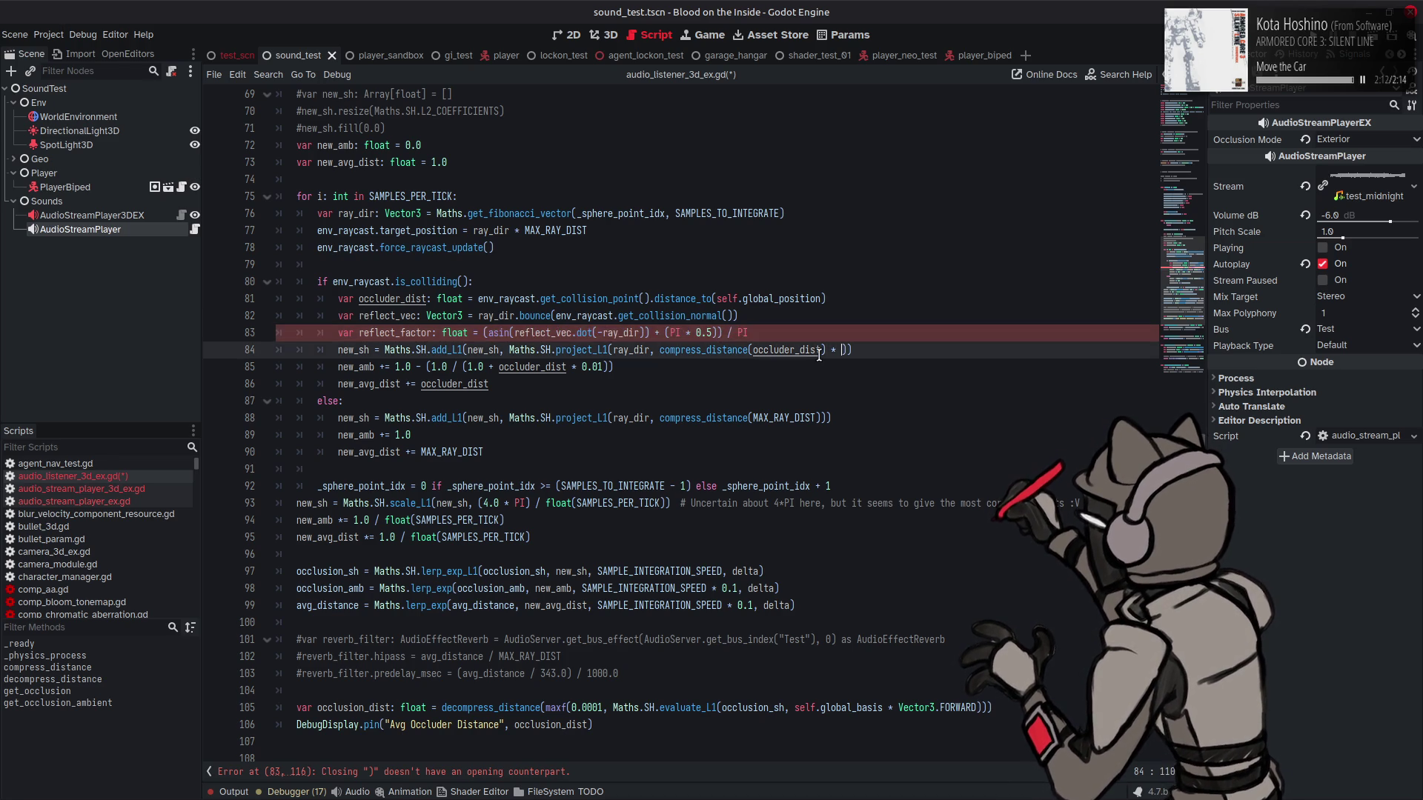
key("ctrl+shift+z")
key("ctrl+shift+z")
key("ctrl+shift+z")
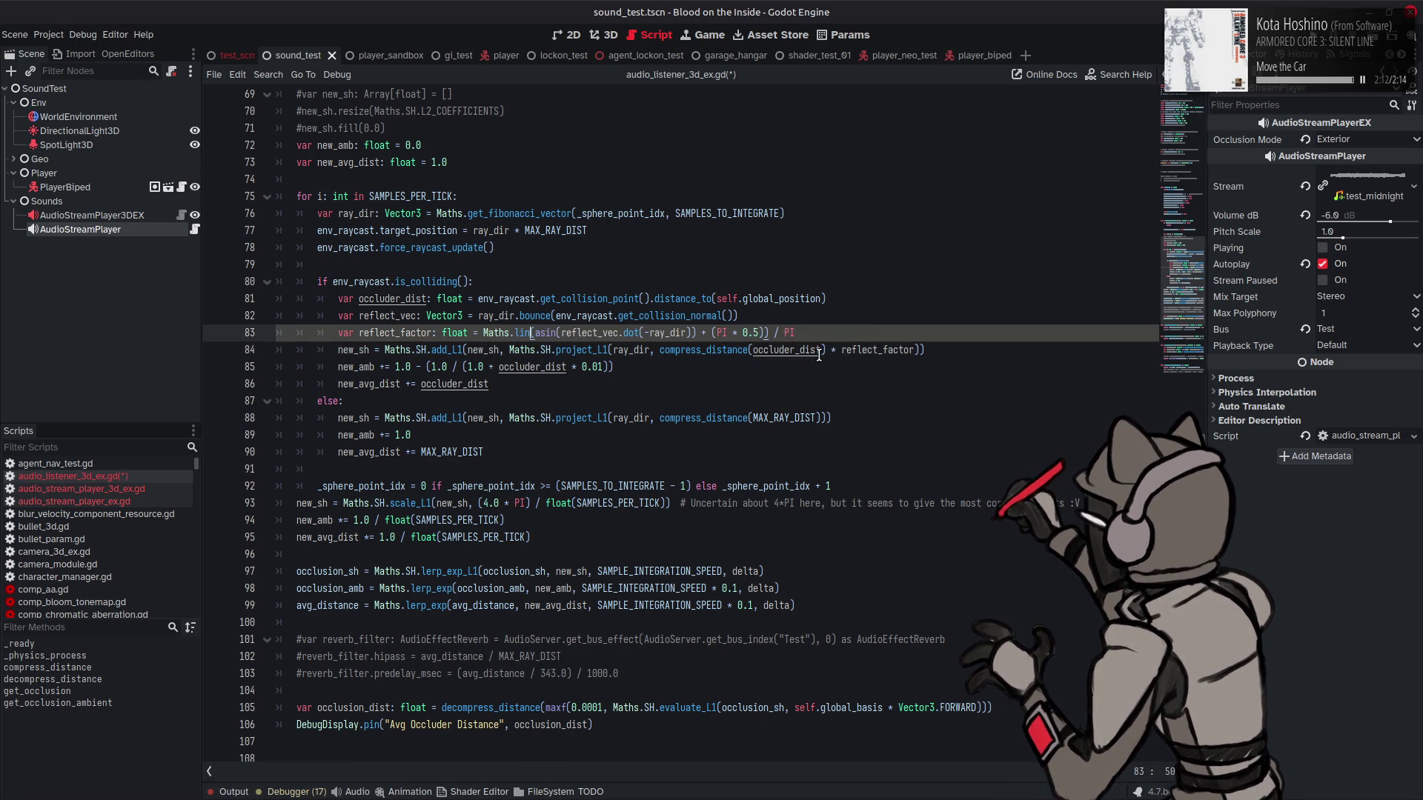
key("ctrl+shift+z")
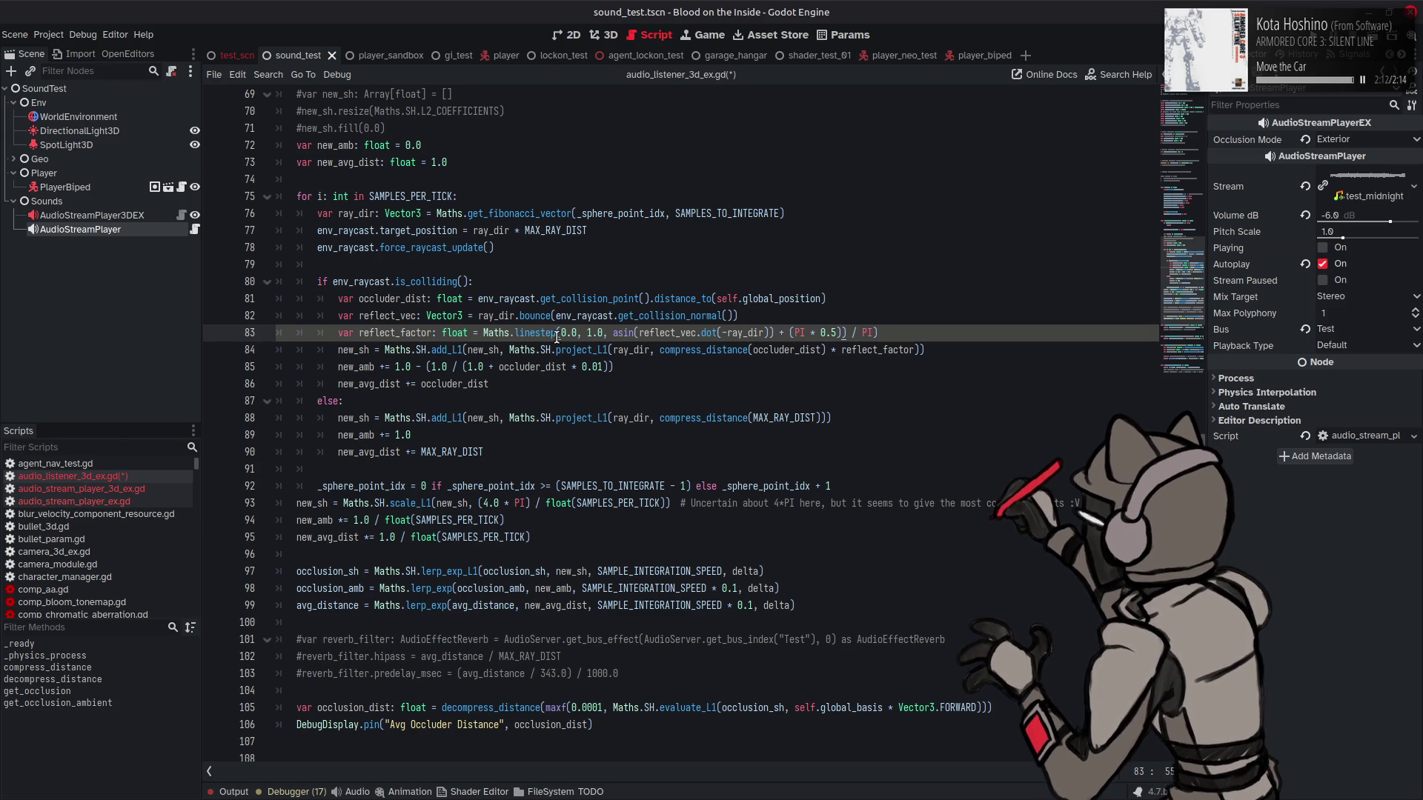
left_click(613, 332)
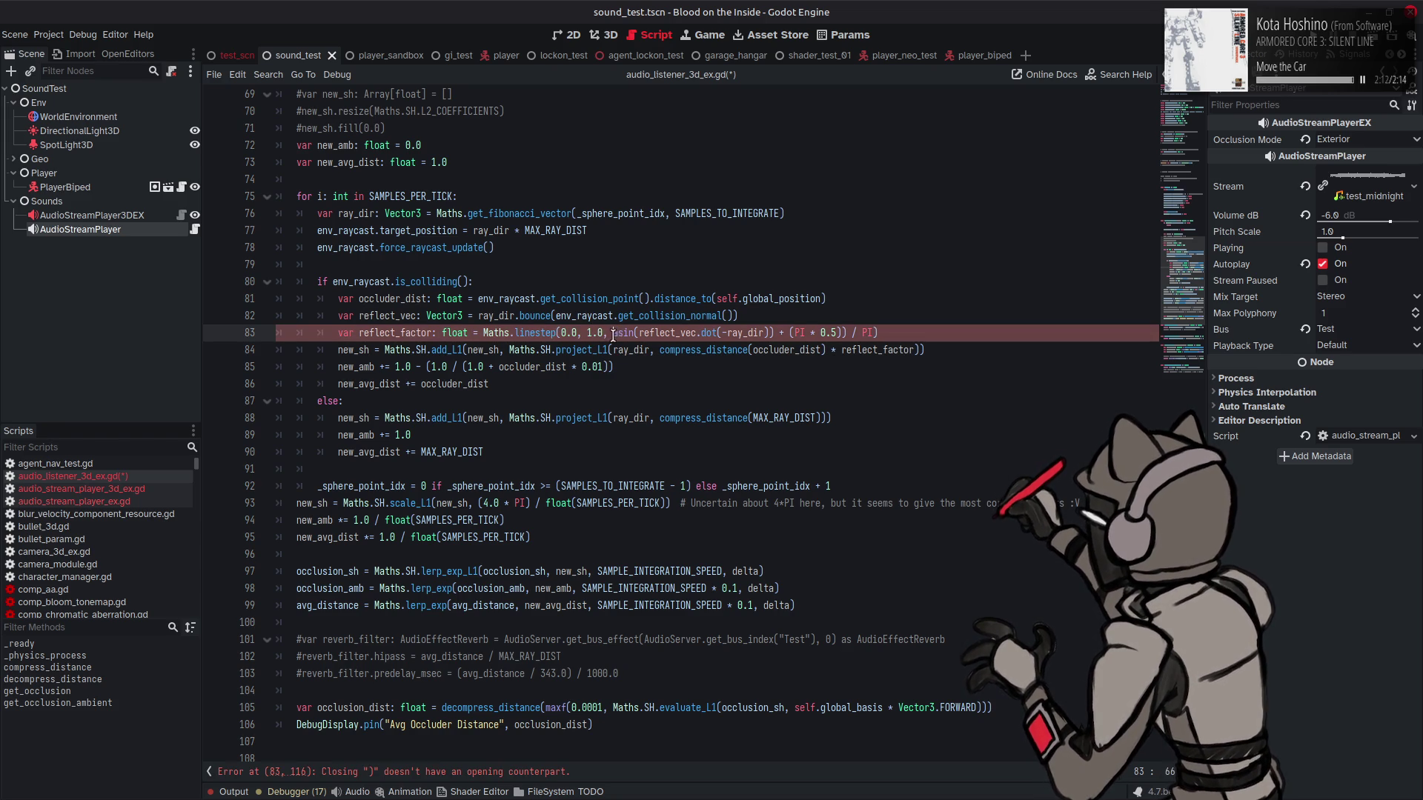
type("(")
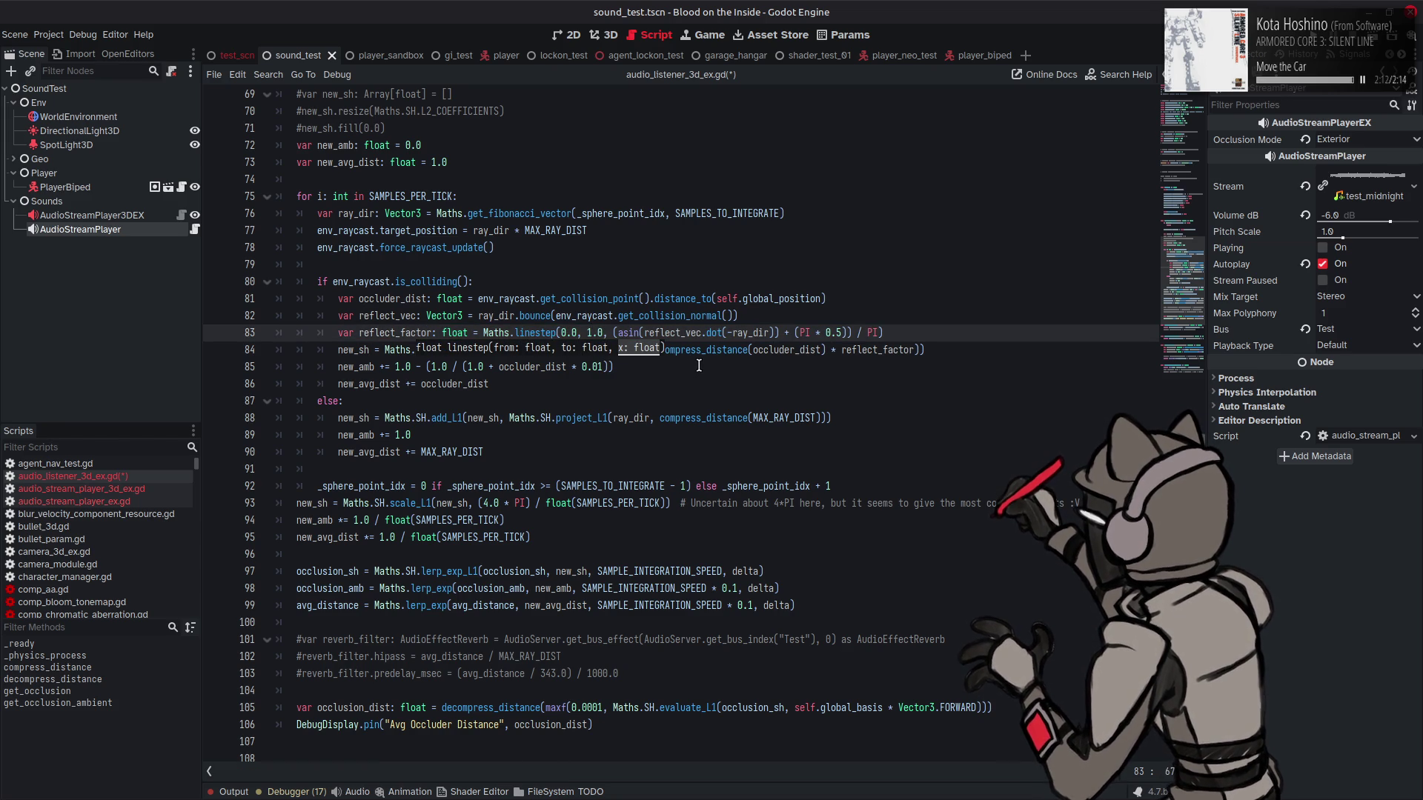
Step: Save the listener script, checking the occluder_dist and reflect_vec usages
double_click(779, 351)
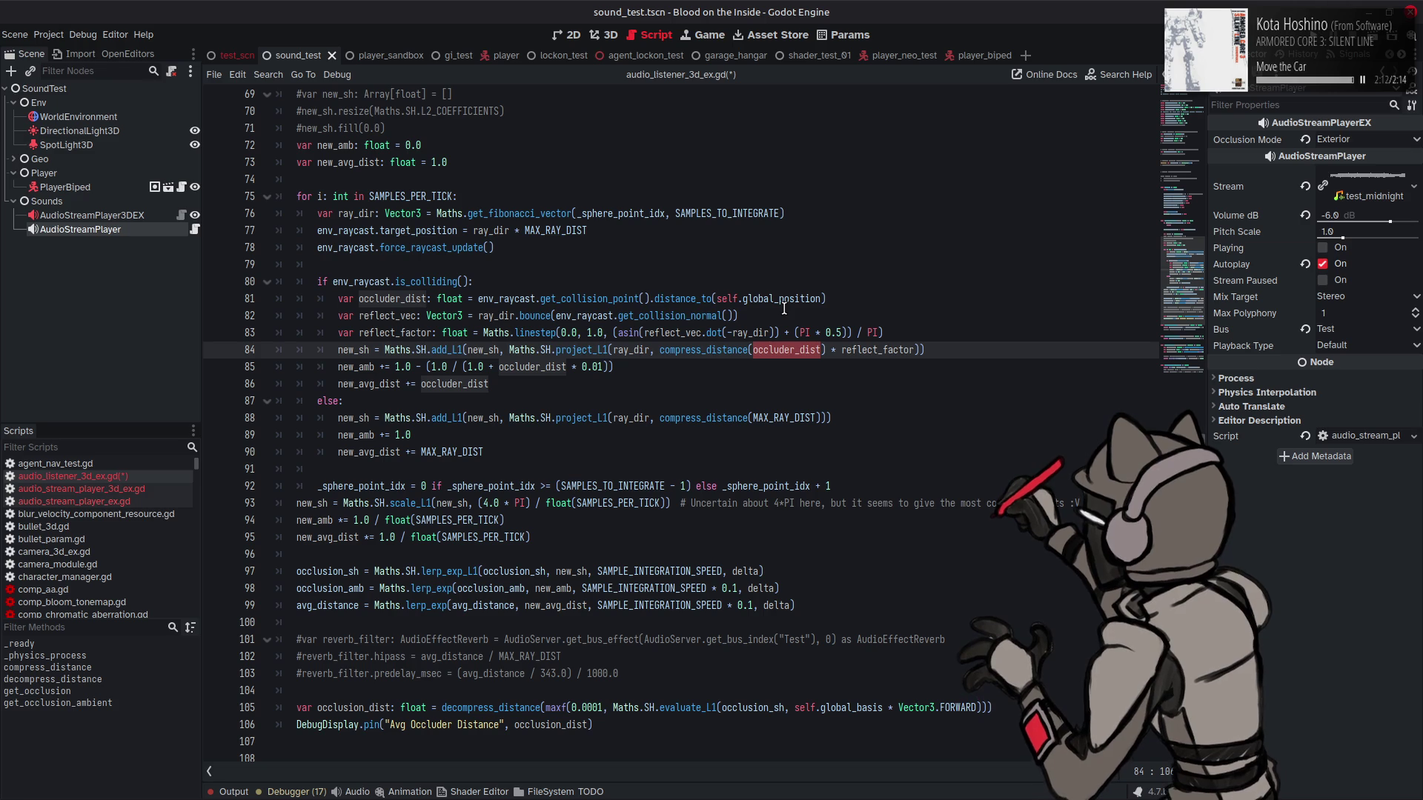
left_click(784, 308)
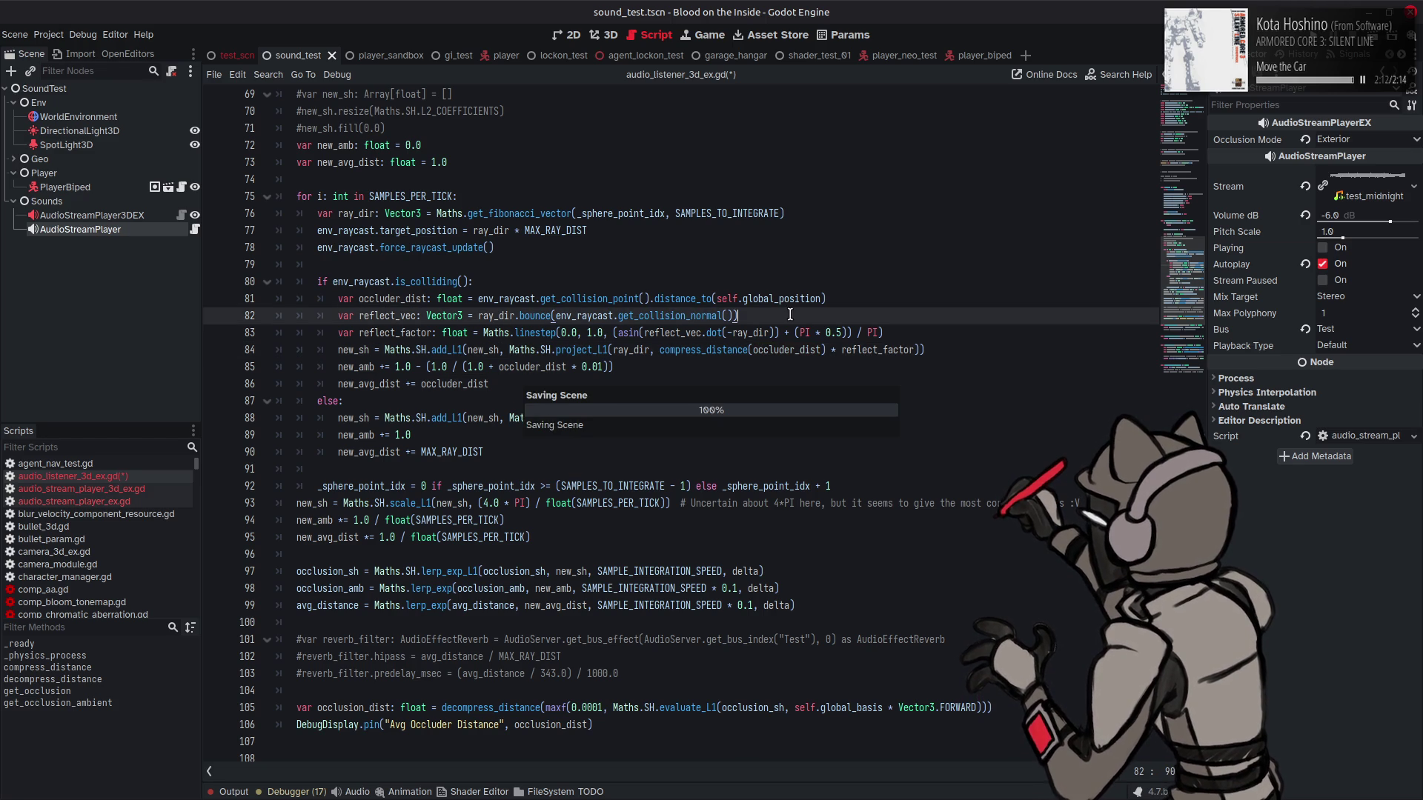
key("ctrl+s")
double_click(392, 316)
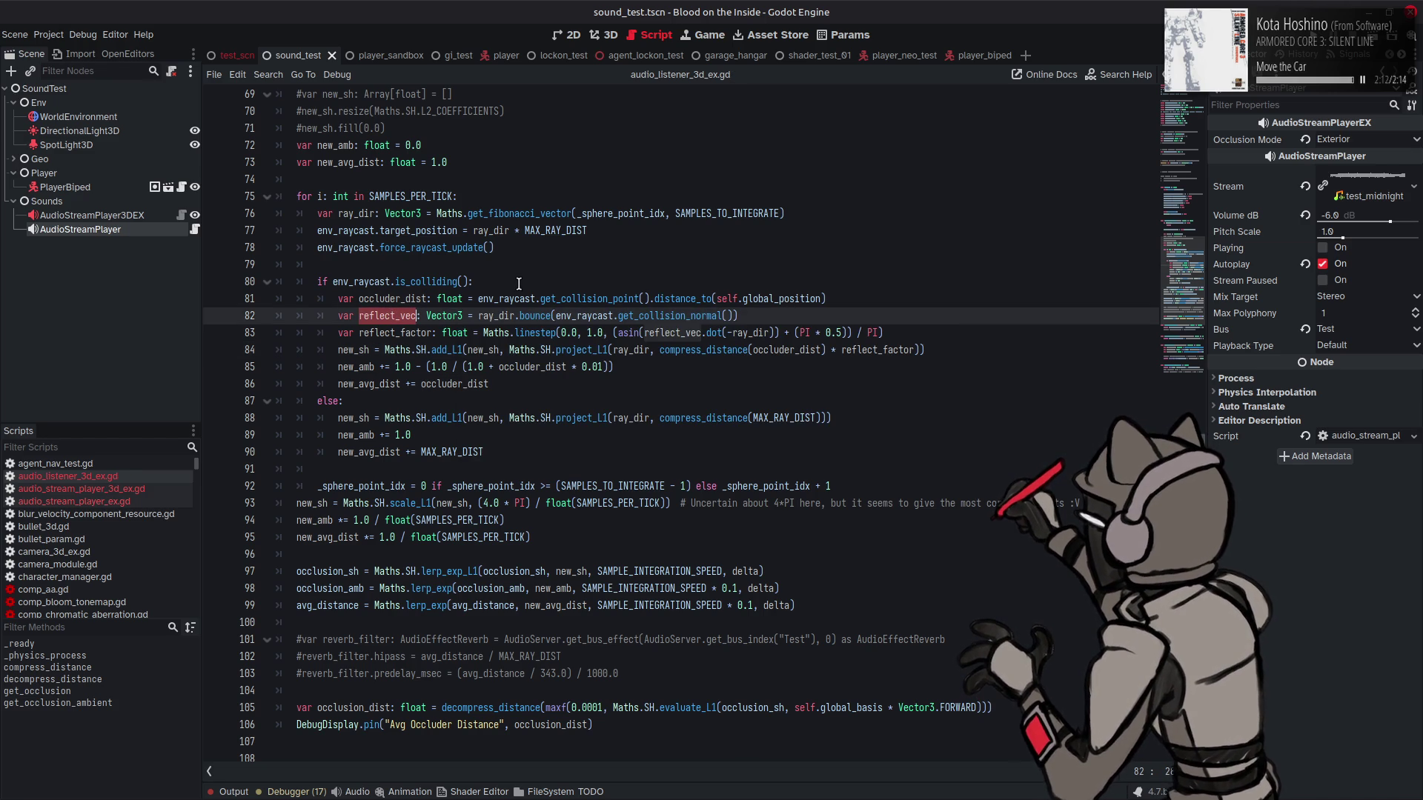
left_click(583, 320)
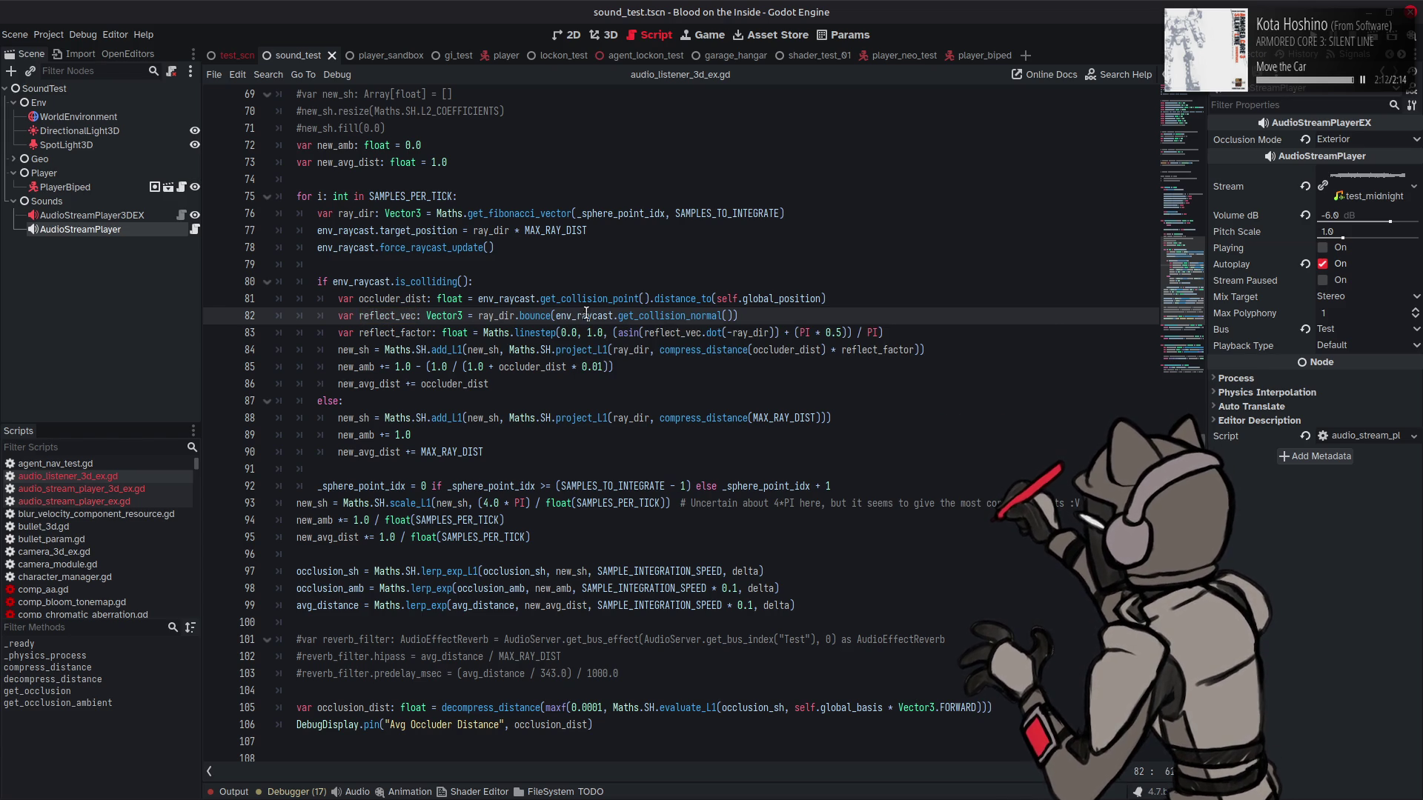
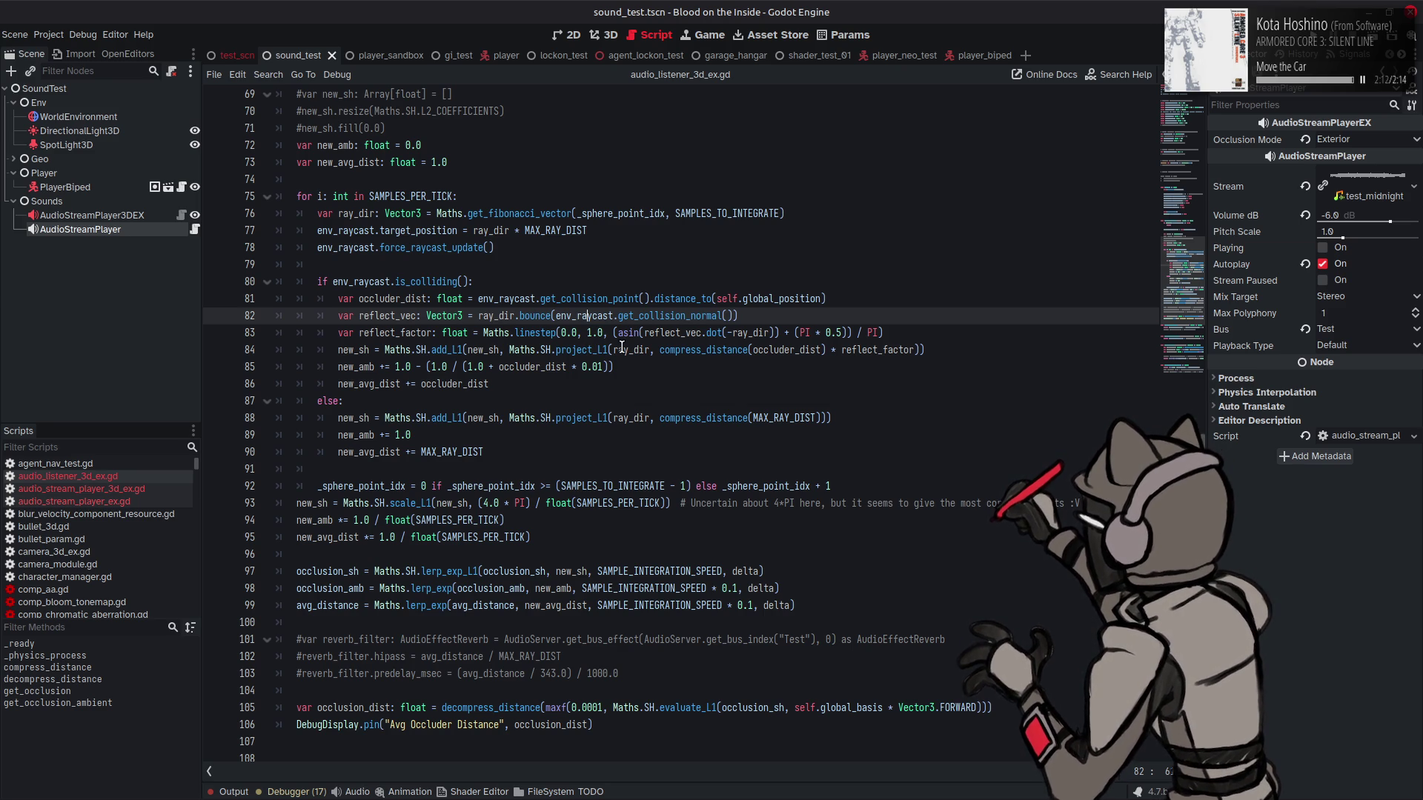
Step: Bring up the Maths.linestep signature hint on the reflect_factor line 83
mouse_move(670, 319)
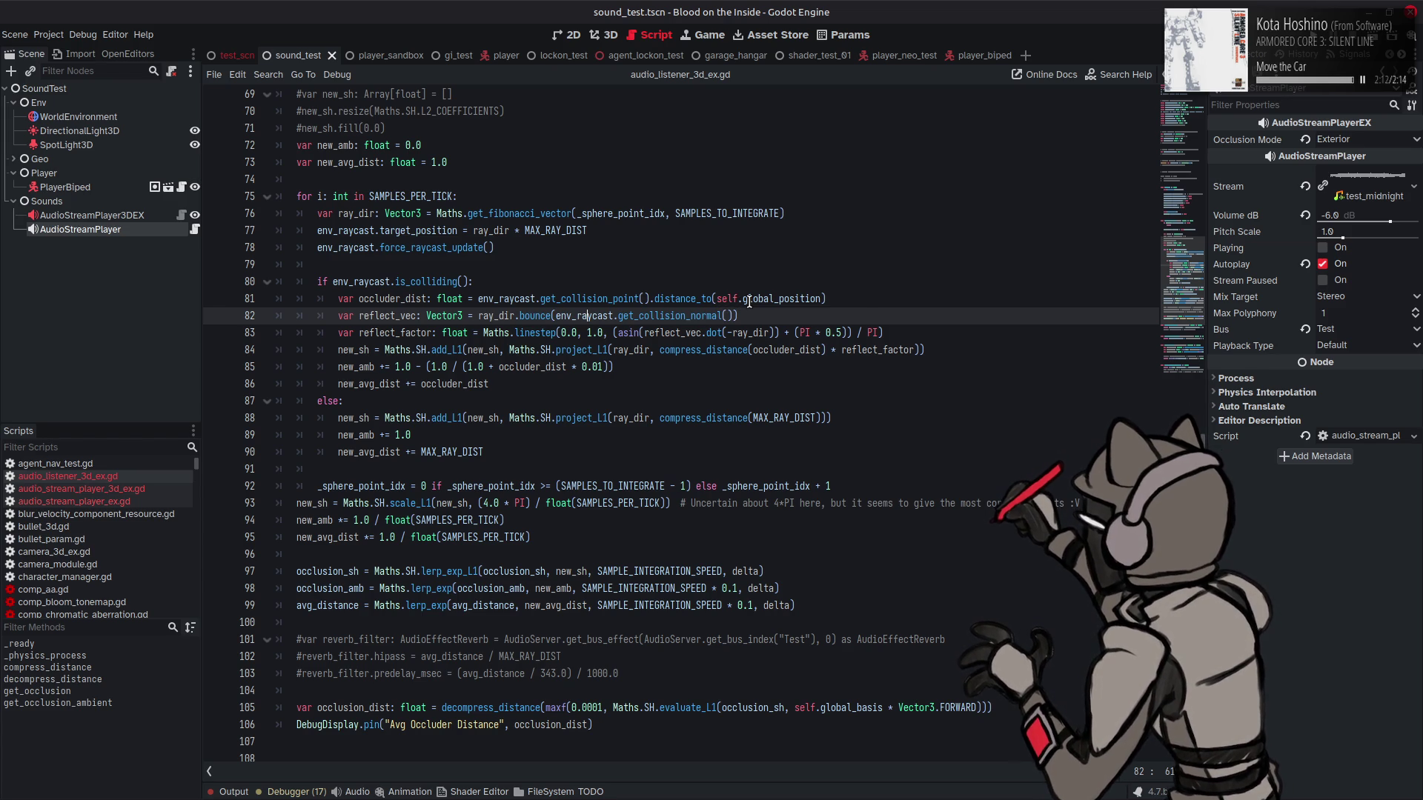
mouse_move(745, 296)
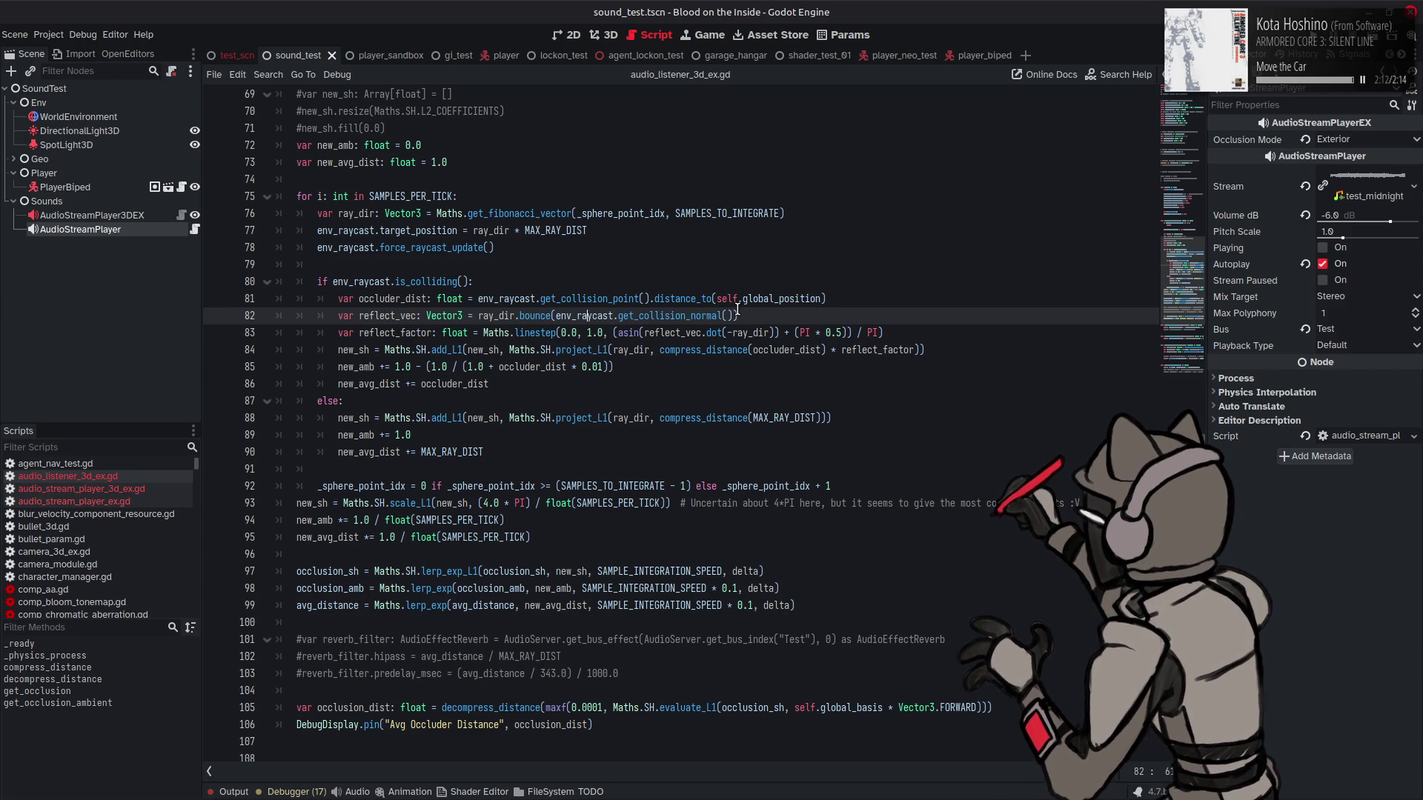
left_click(577, 333)
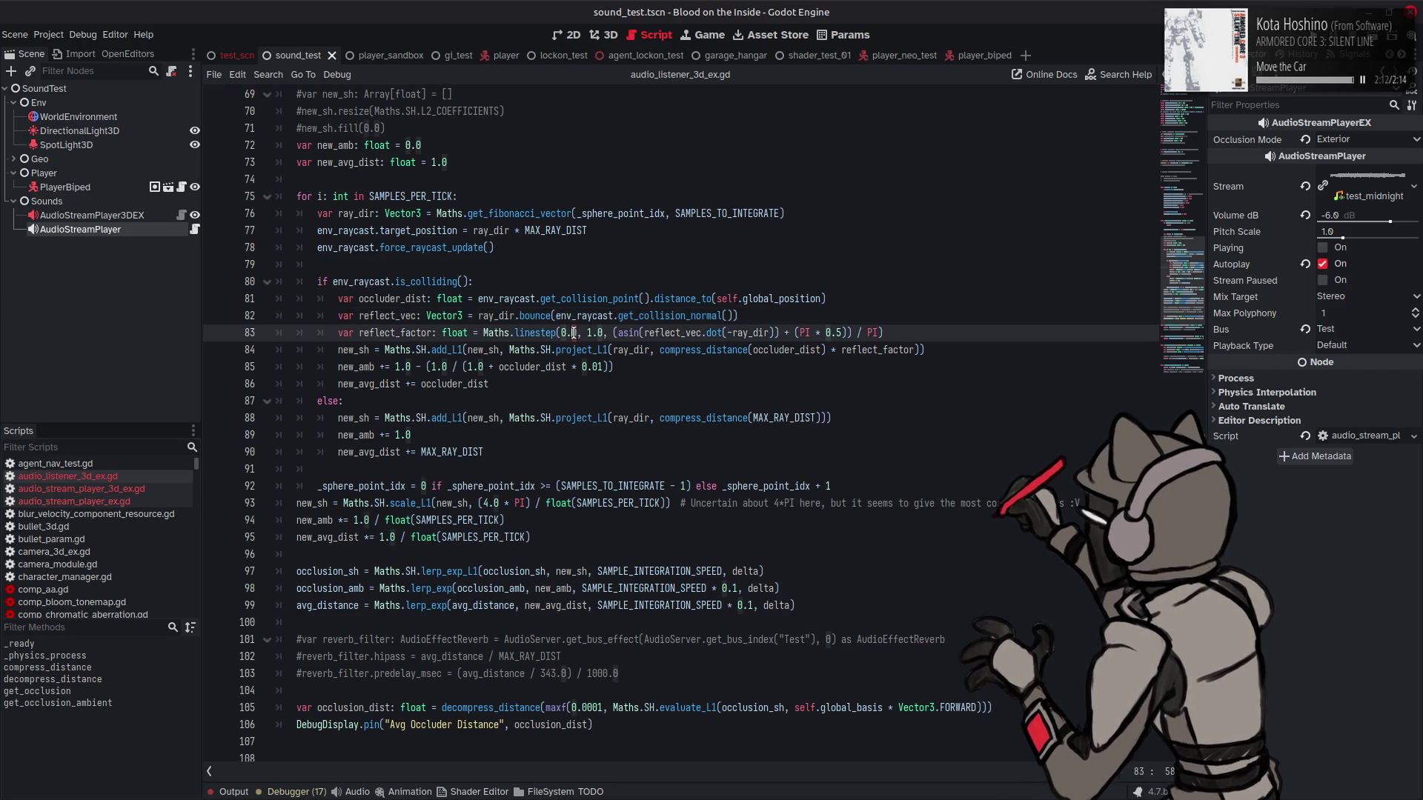
key("BackSpace")
type("5")
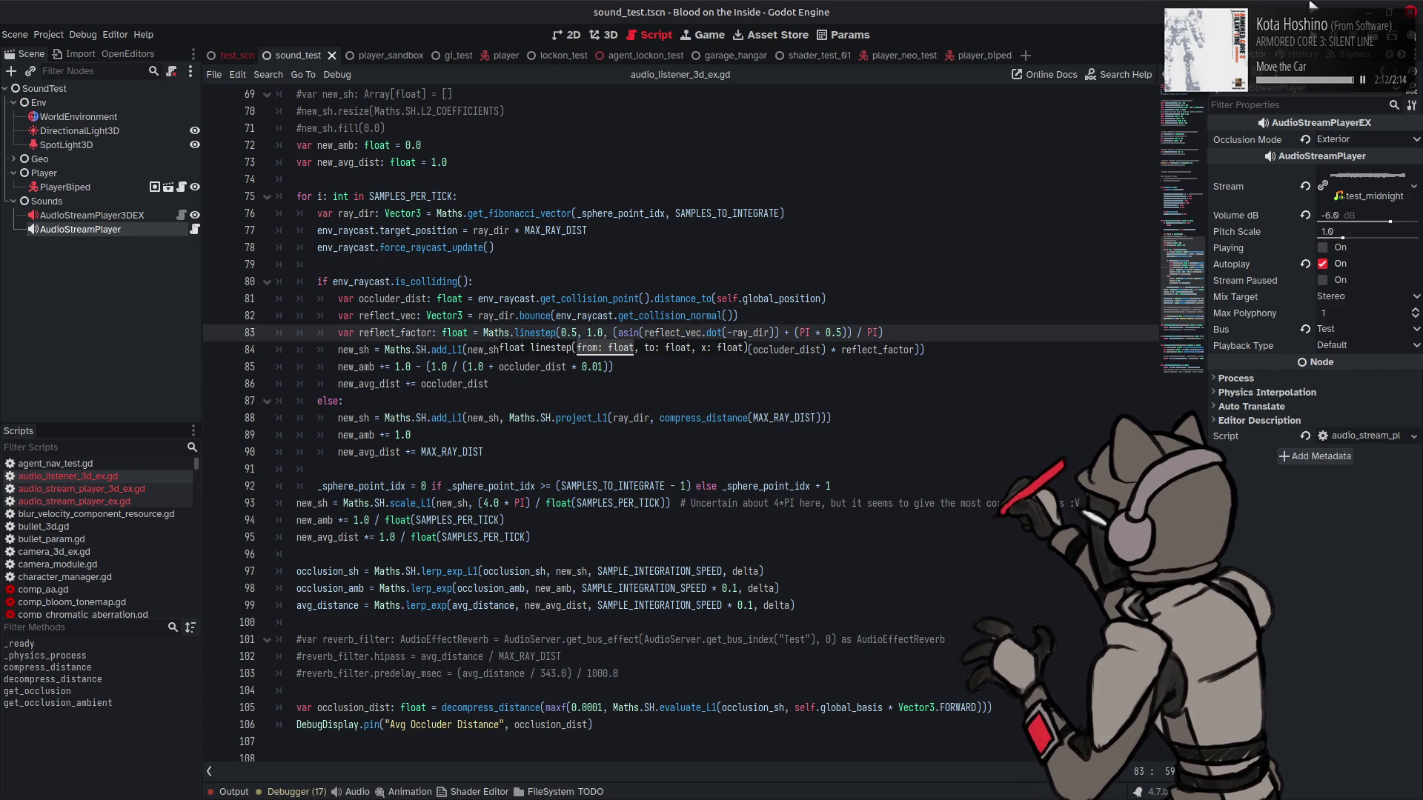
key("F6")
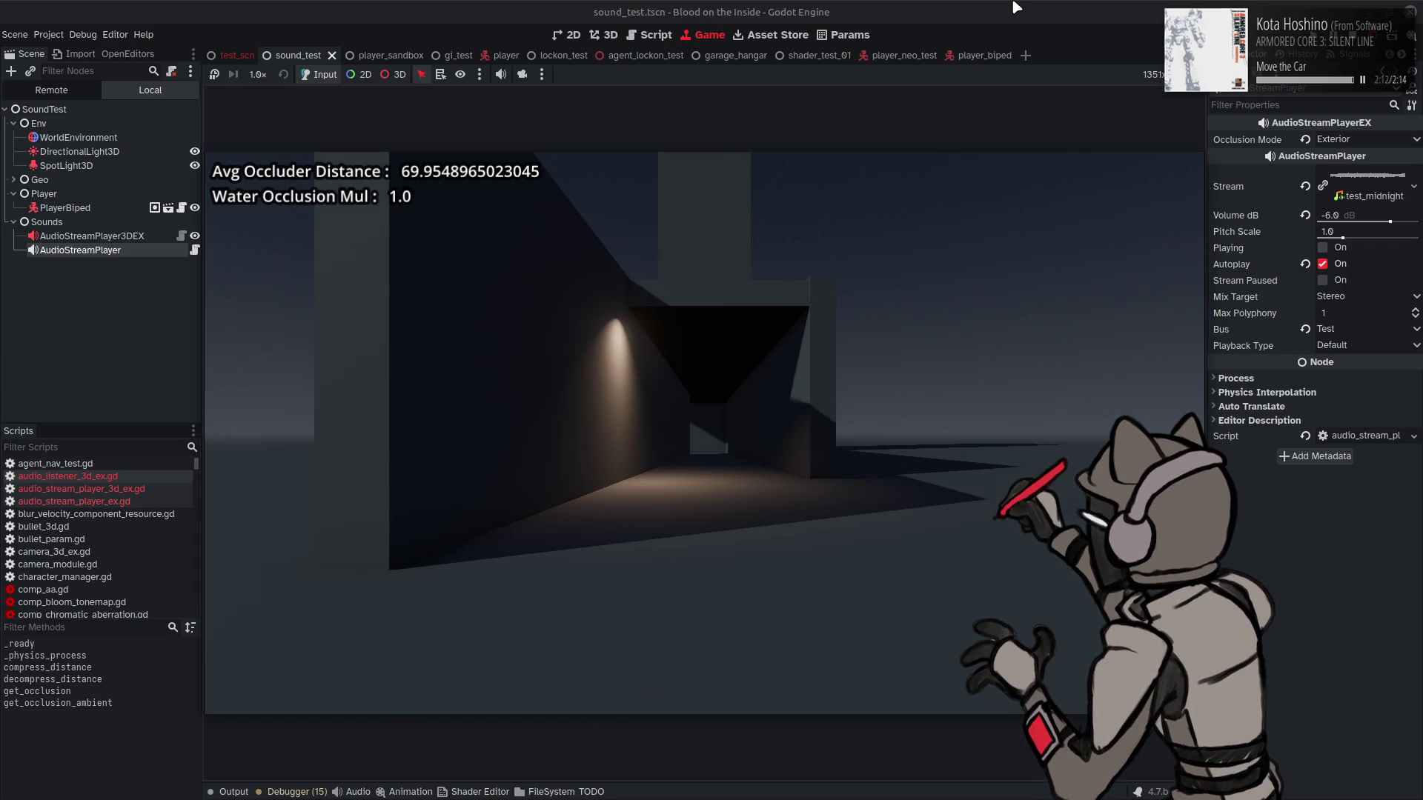
key("w")
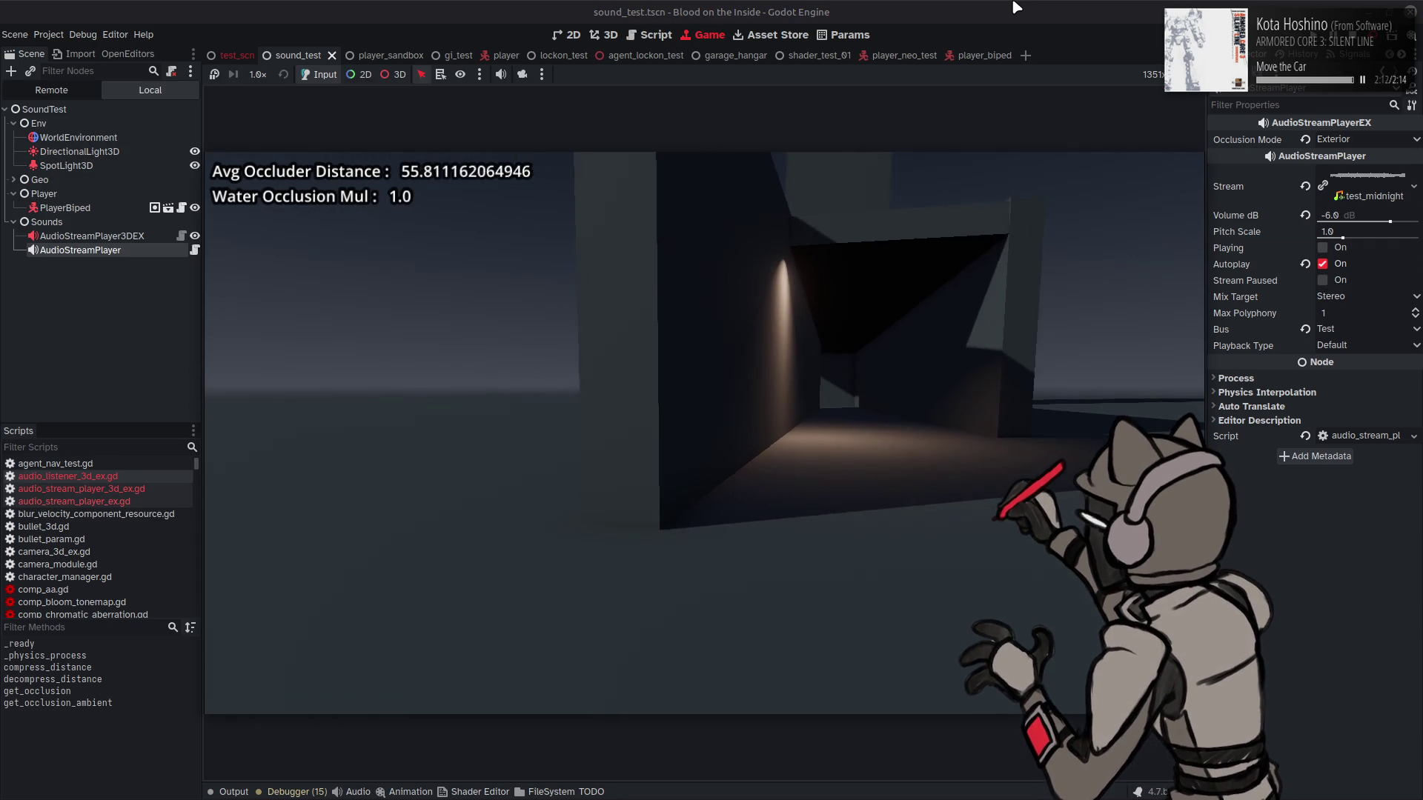
key("w")
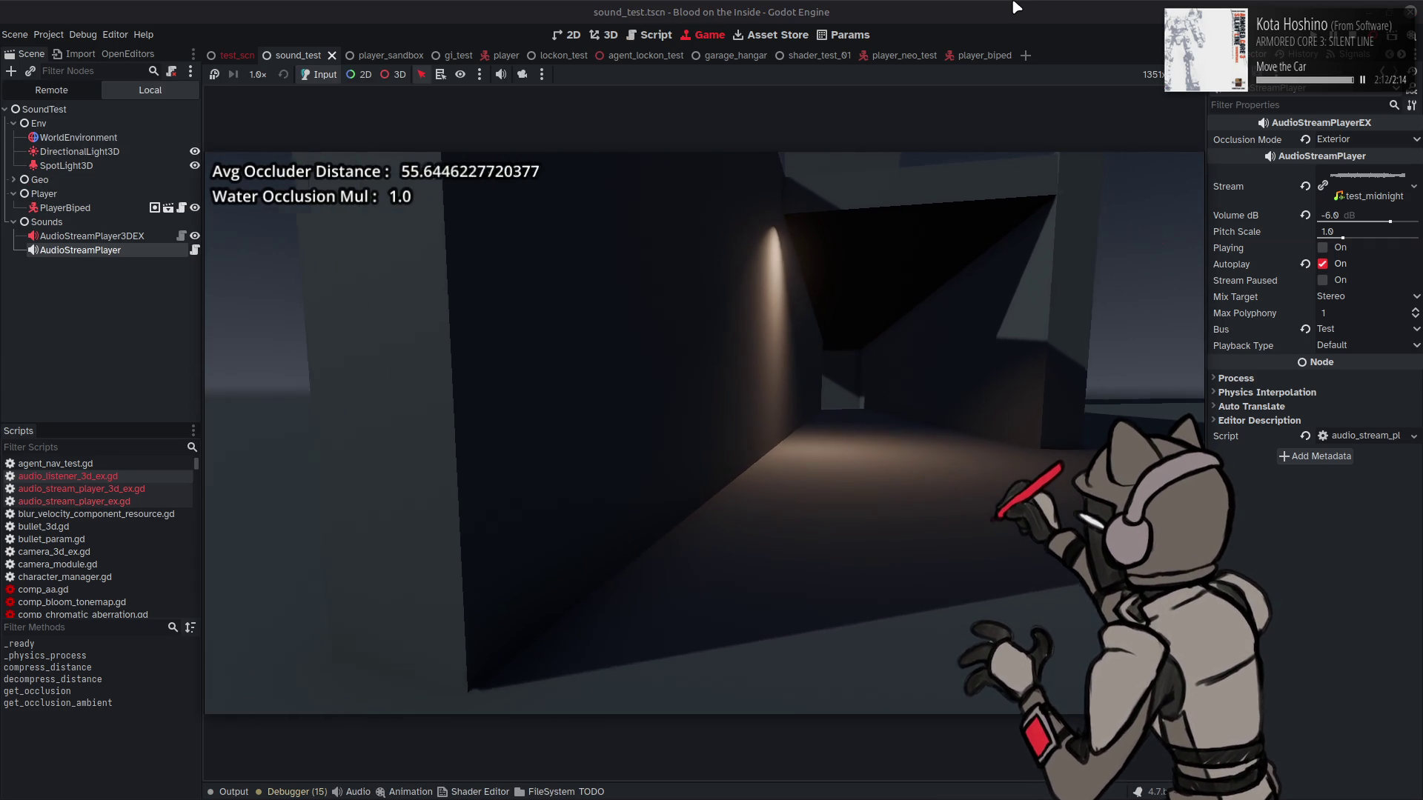
key("w")
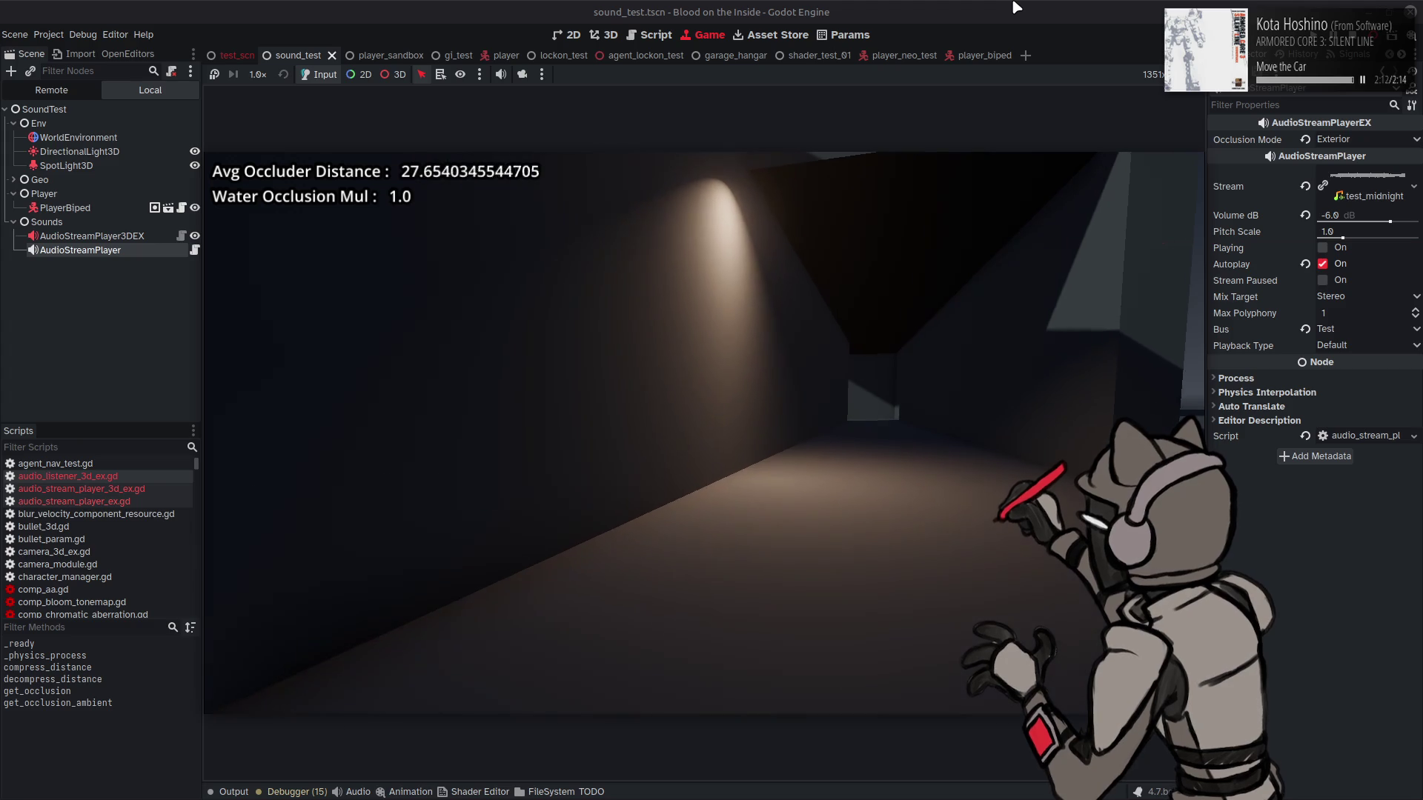
key("w")
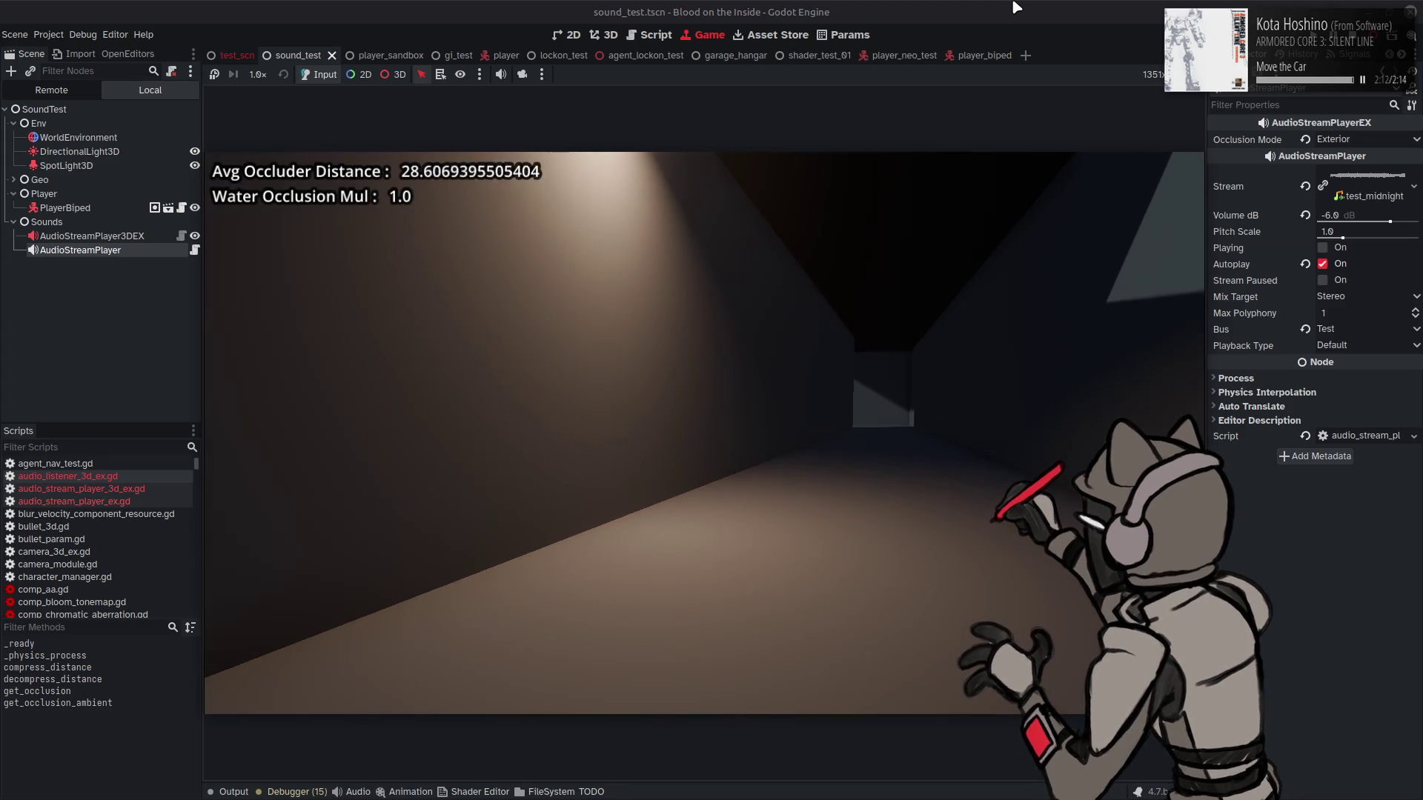
key("w")
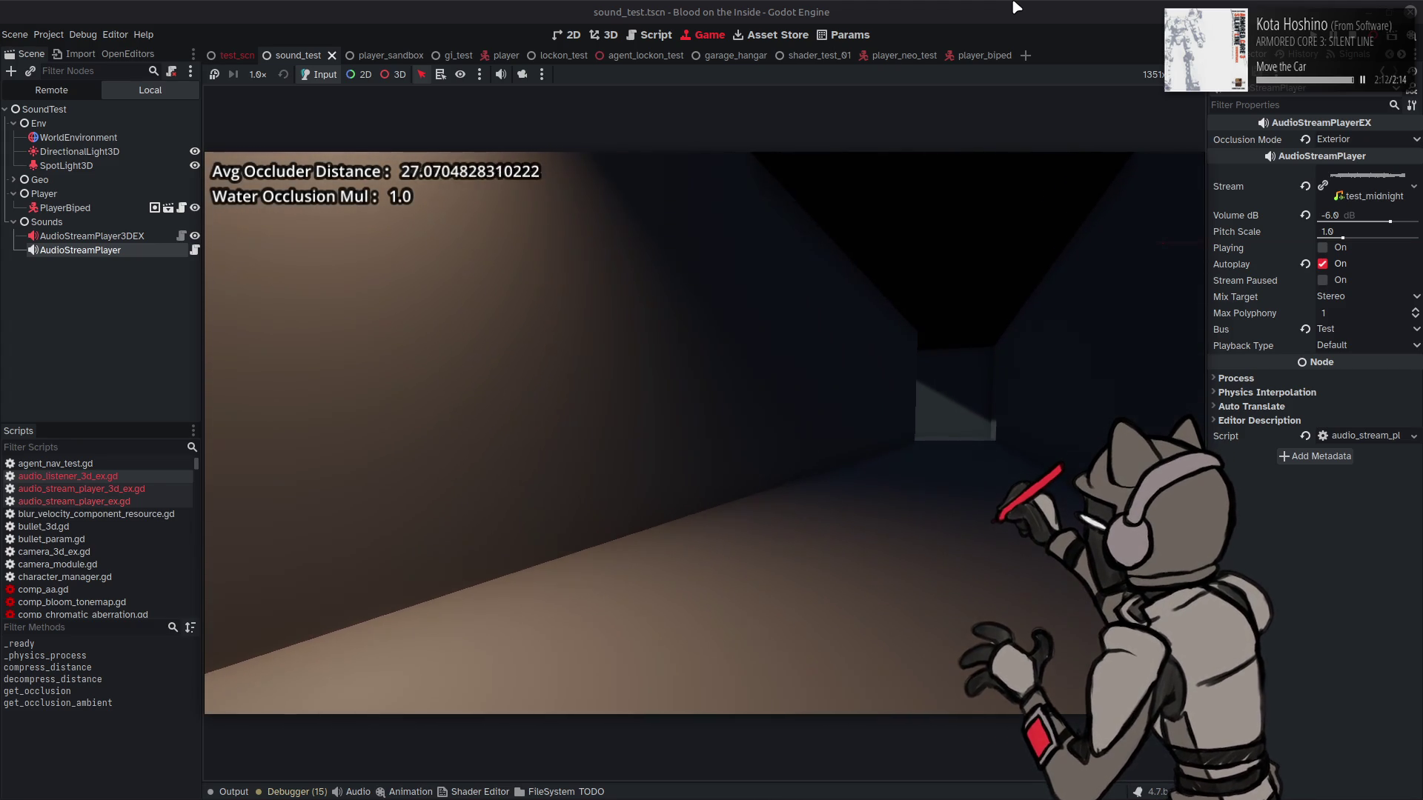
key("w")
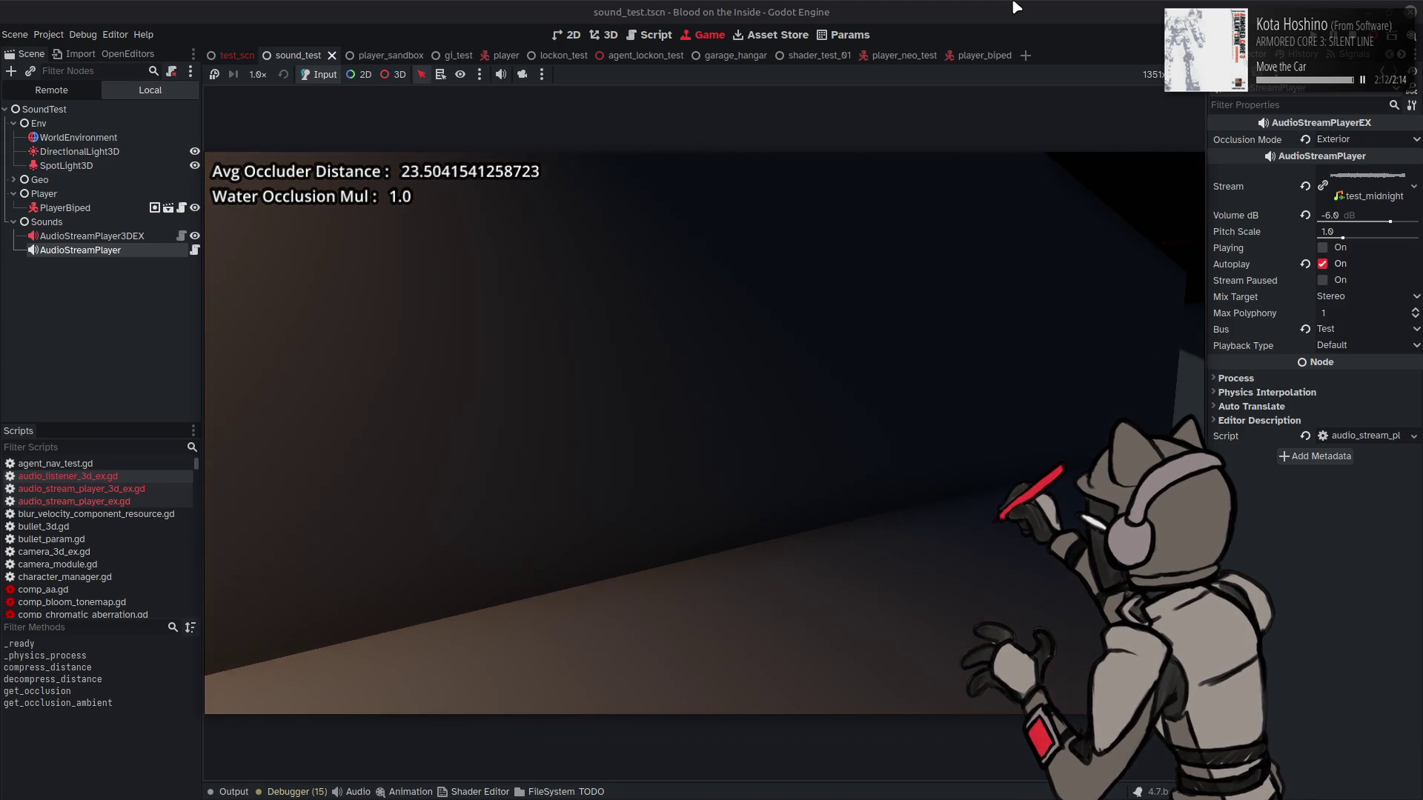
key("w")
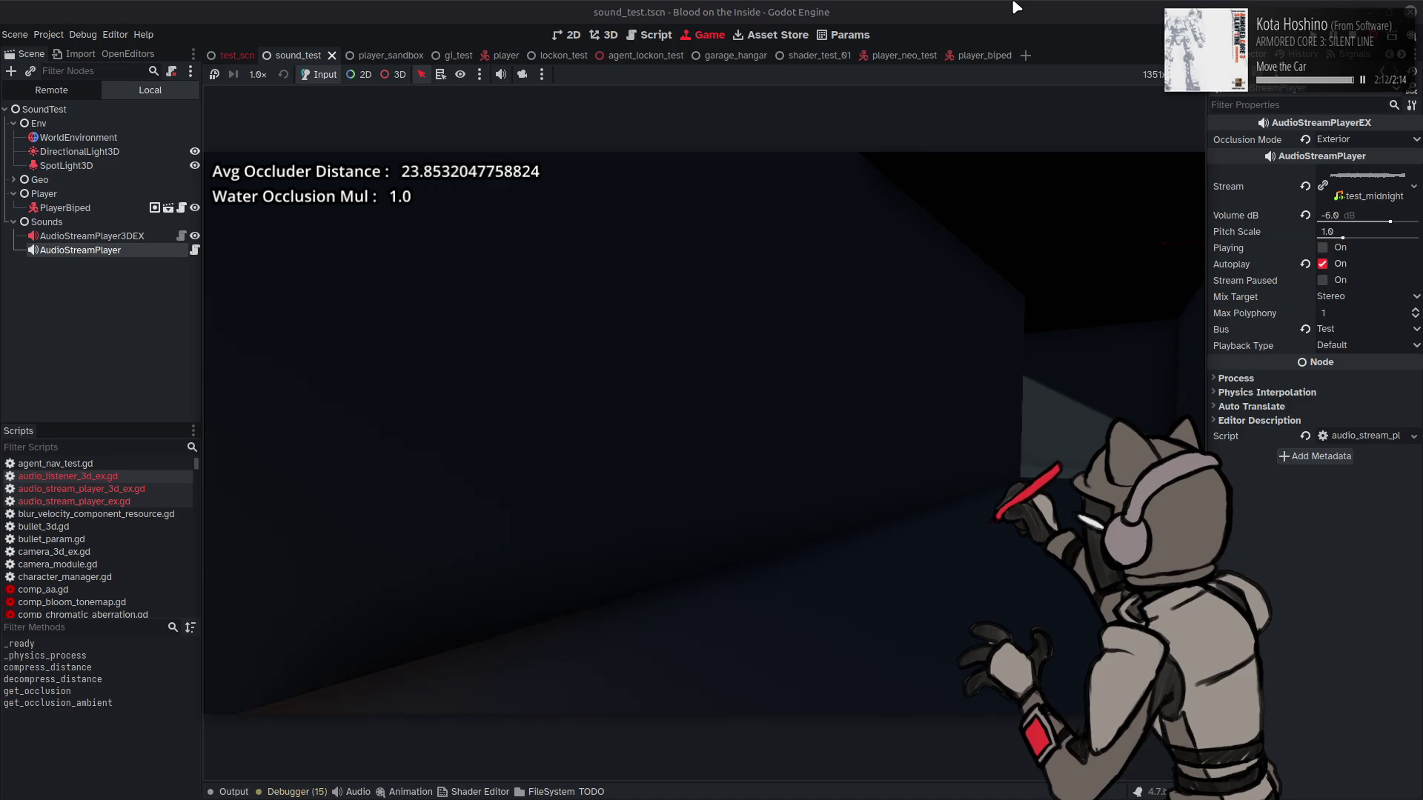
key("w")
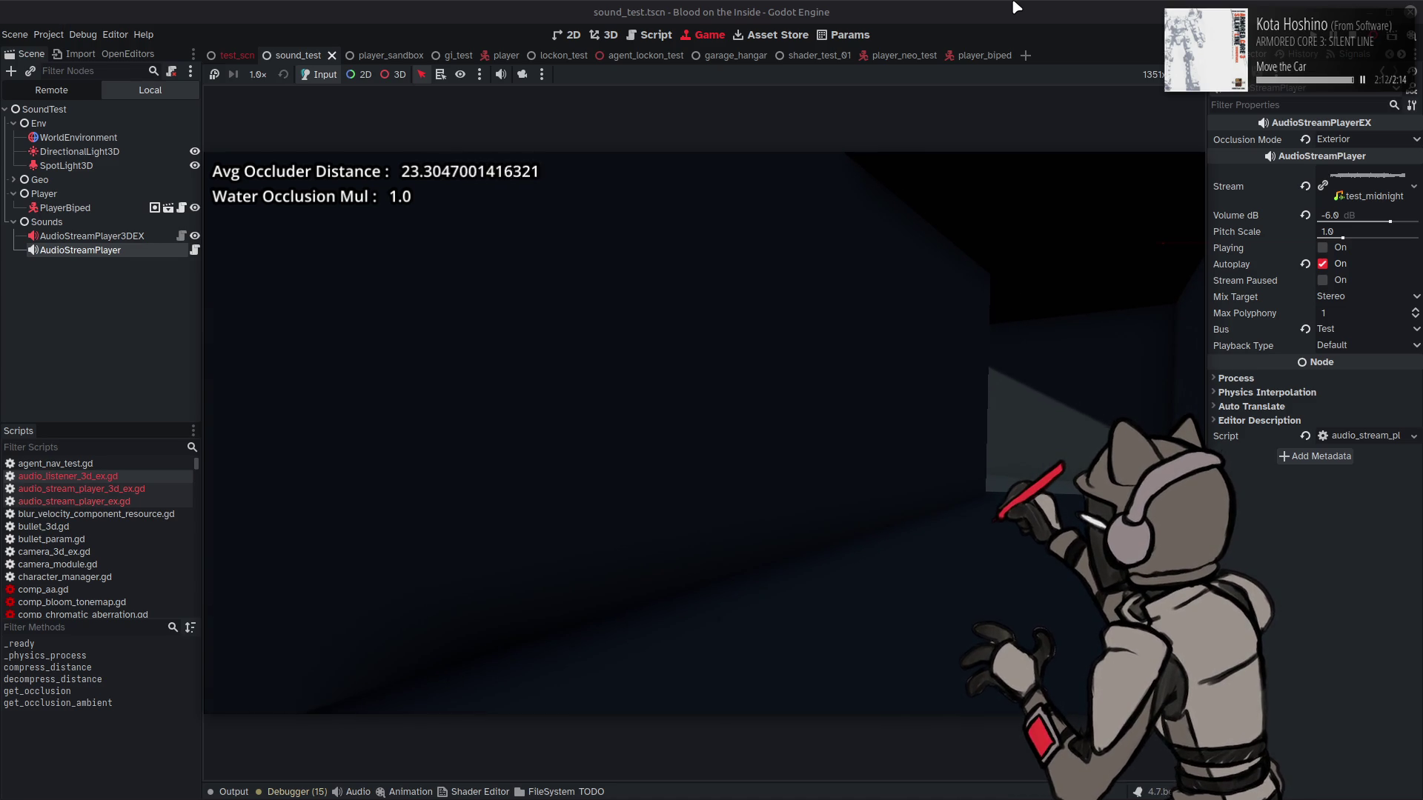
key("F8")
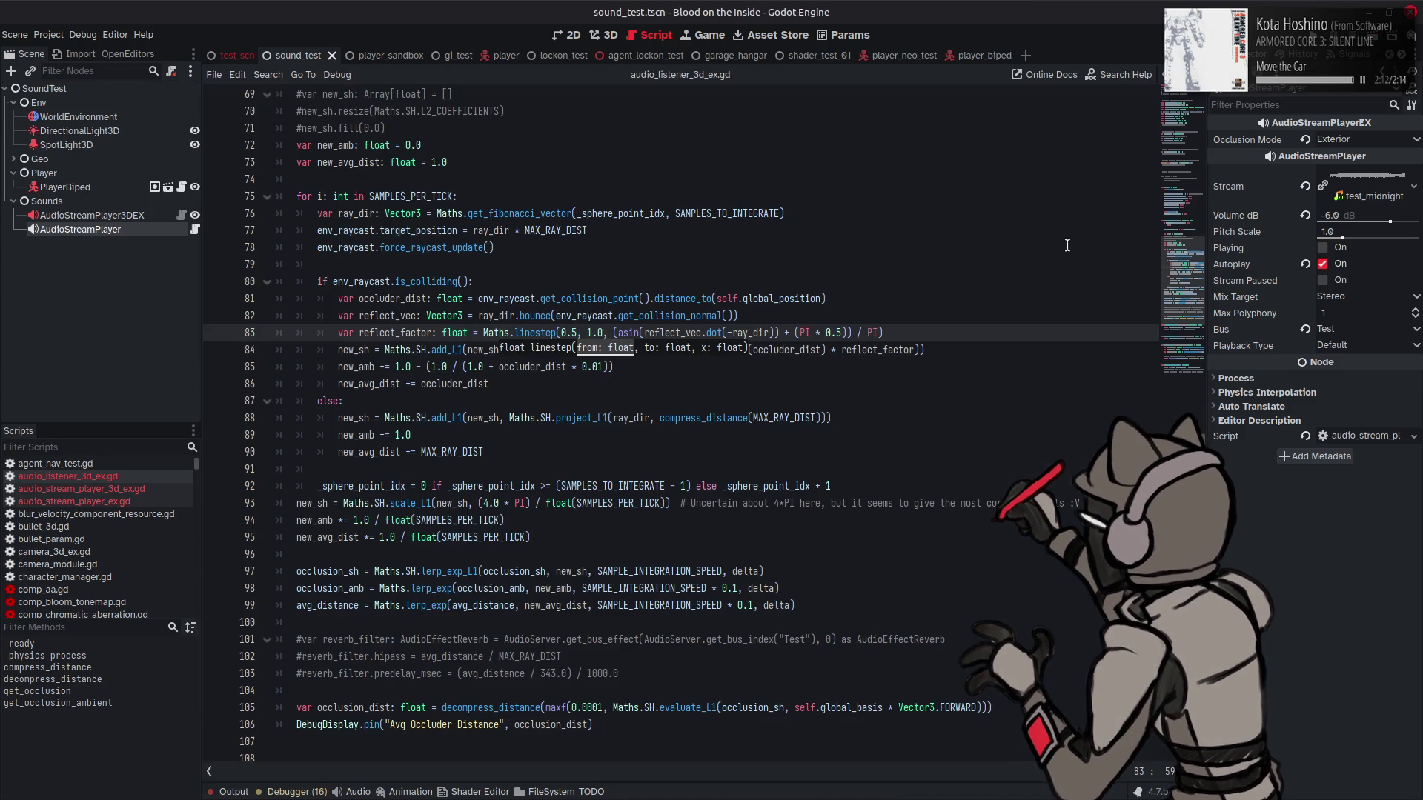
Step: On line 83, change dot(-ray_dir) to dot(ray_dir) and set linestep's first bound to 1.0
left_click(770, 299)
left_click(732, 333)
key("BackSpace")
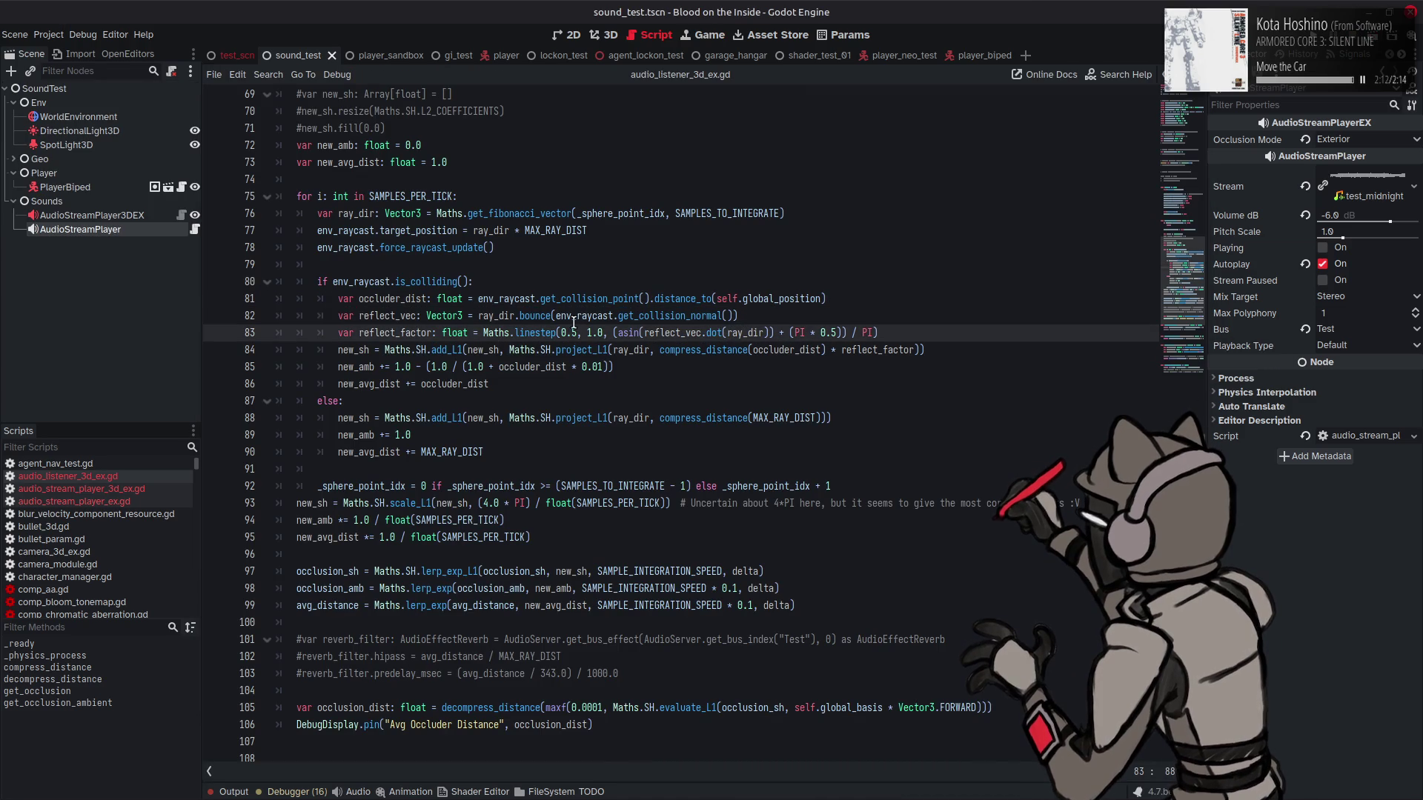
left_click_drag(563, 333, 580, 333)
type("1.0")
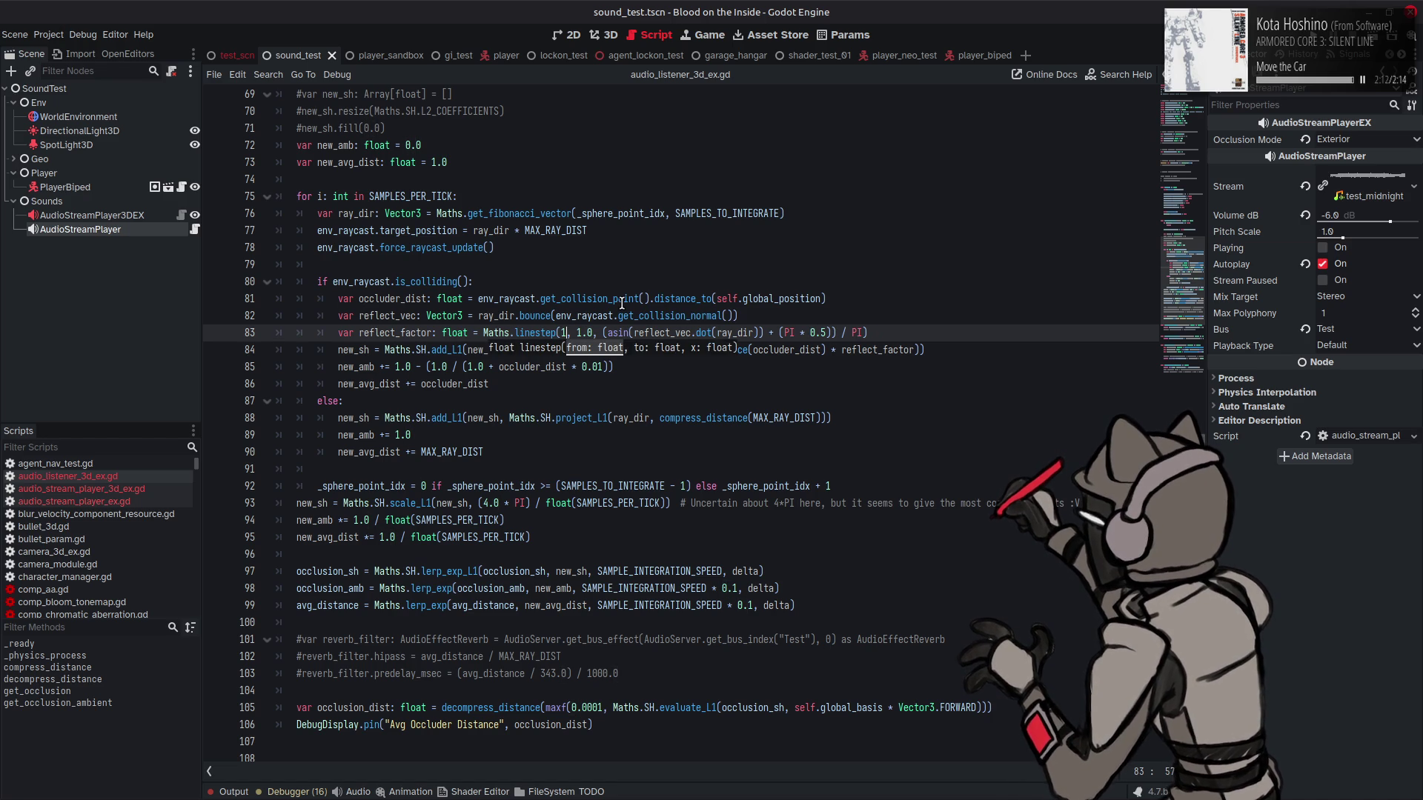
mouse_move(687, 291)
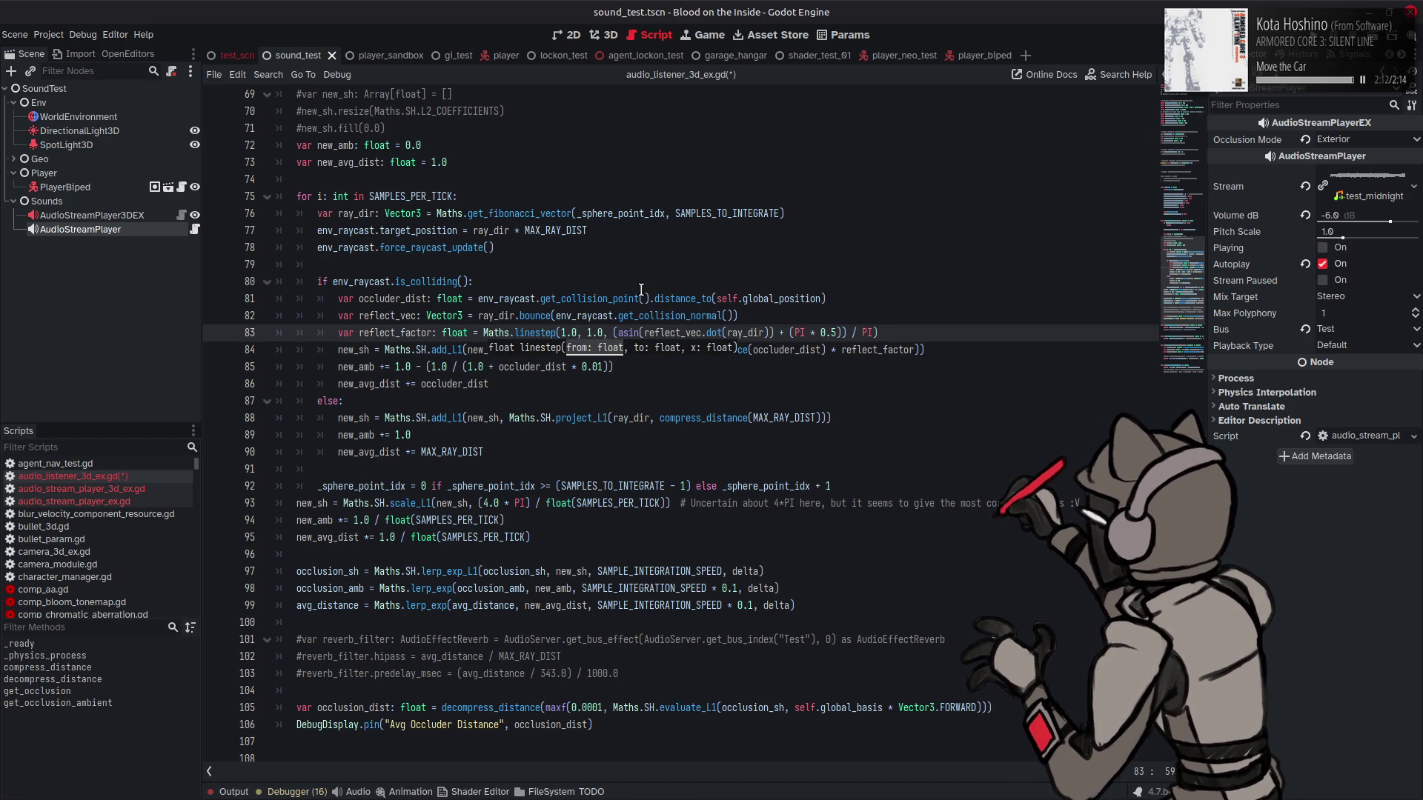
left_click(591, 332)
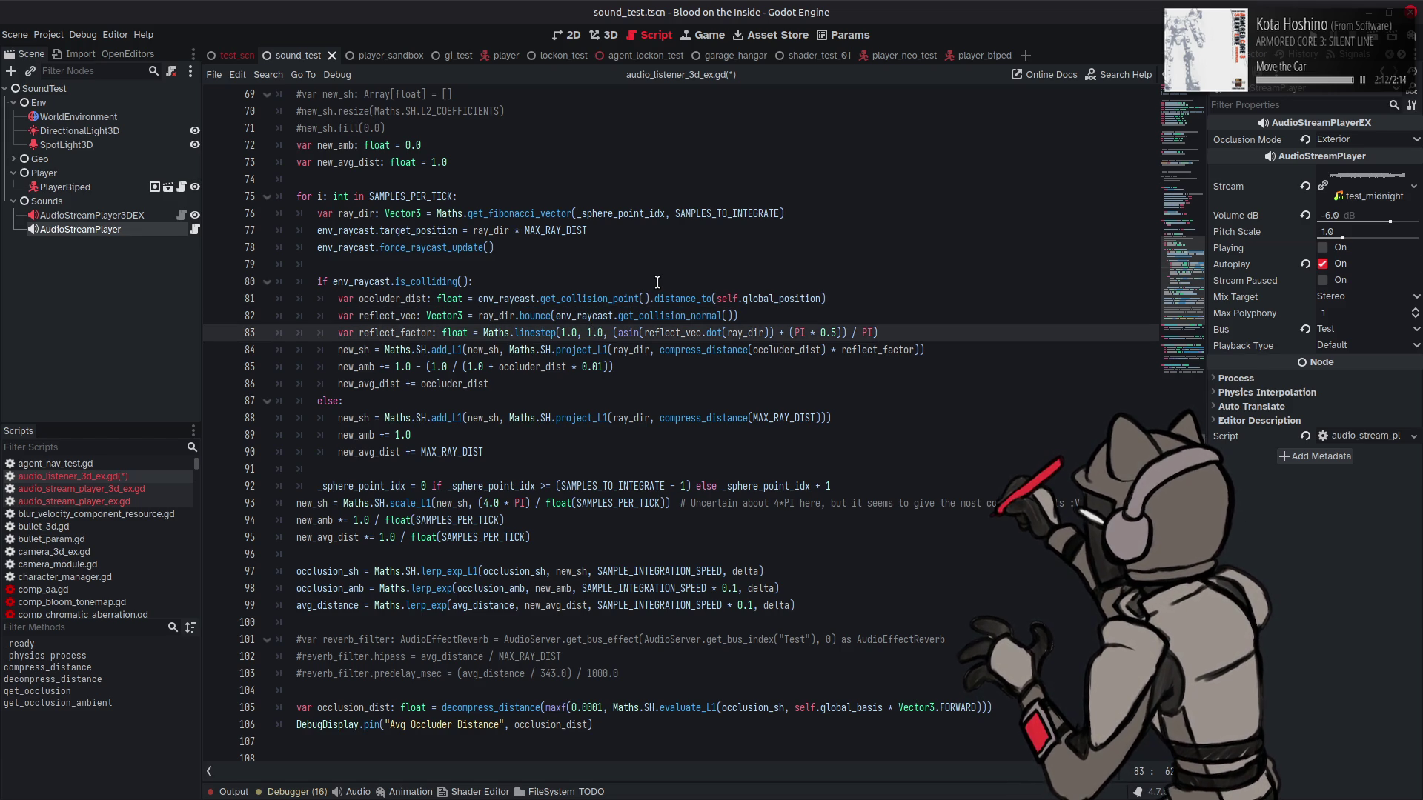
mouse_move(538, 336)
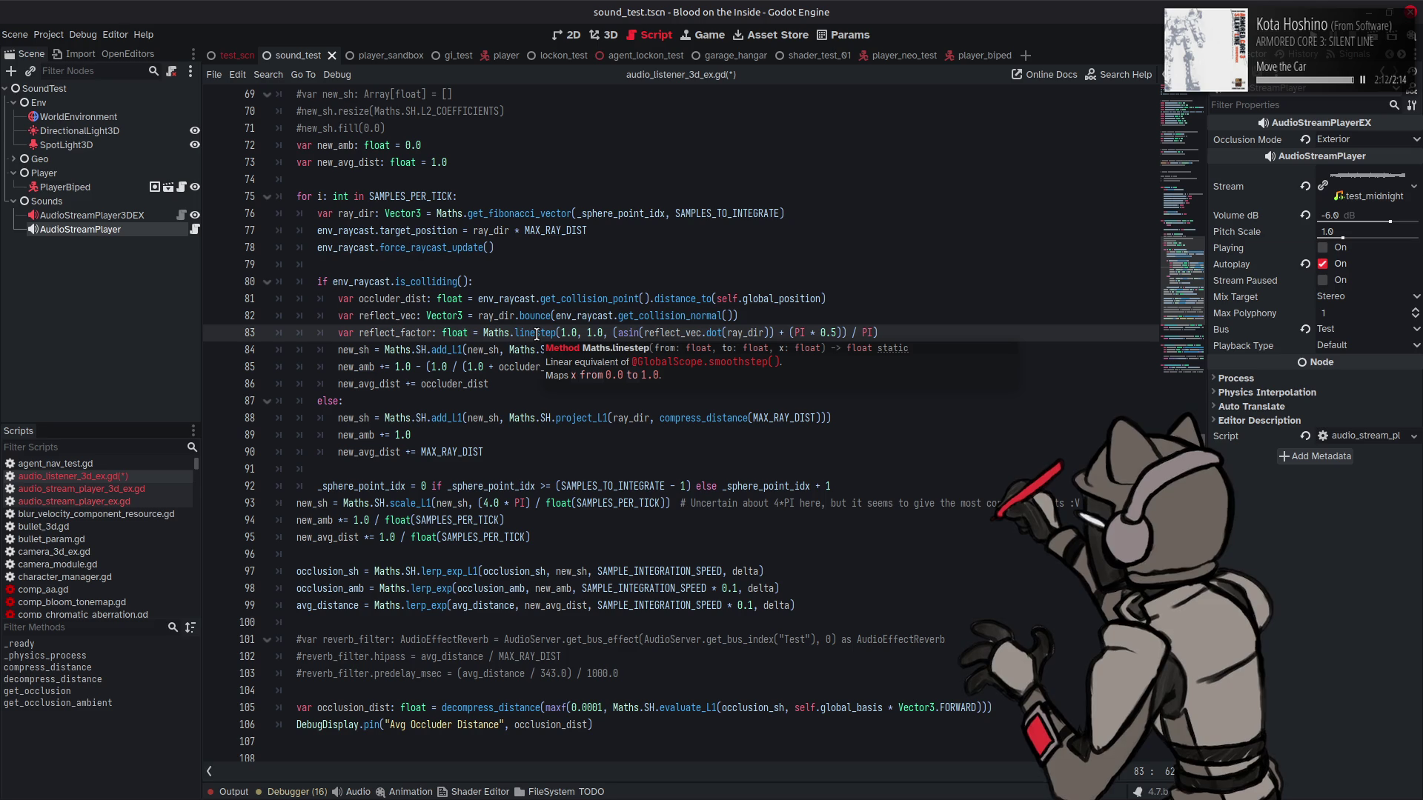
Step: Set reflect_factor's second linestep bound to 0.3, saving along the way
key("BackSpace")
type("0")
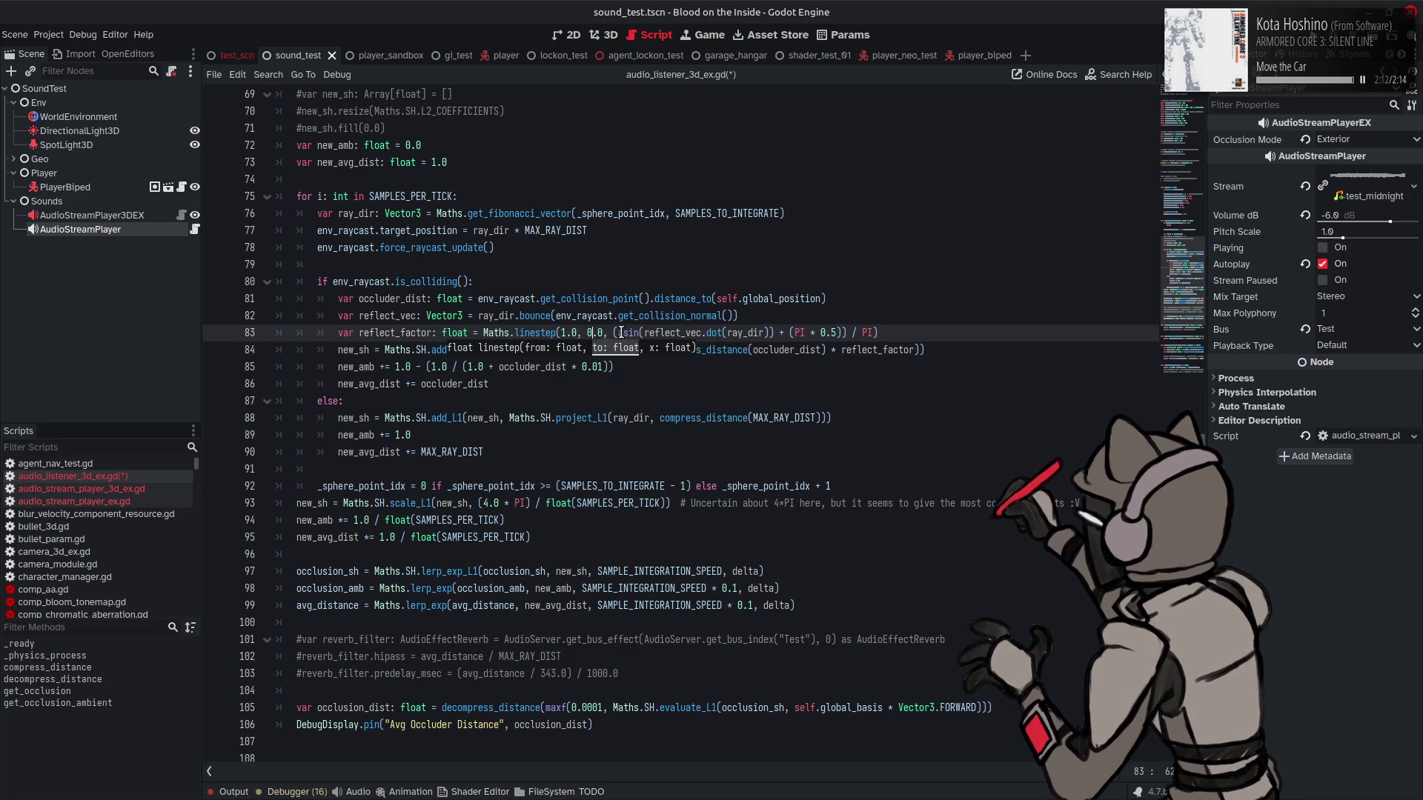
key("ctrl+s")
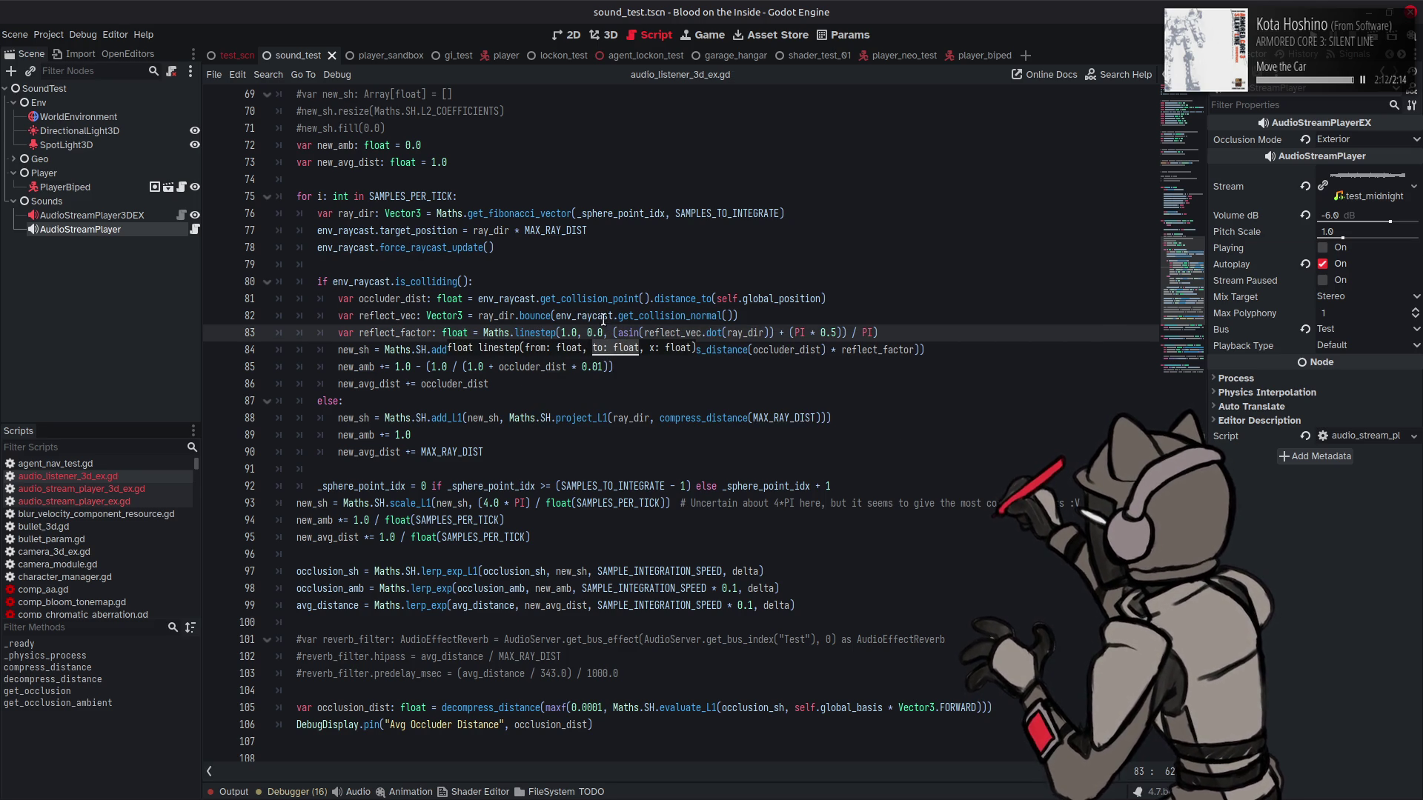
left_click(603, 332)
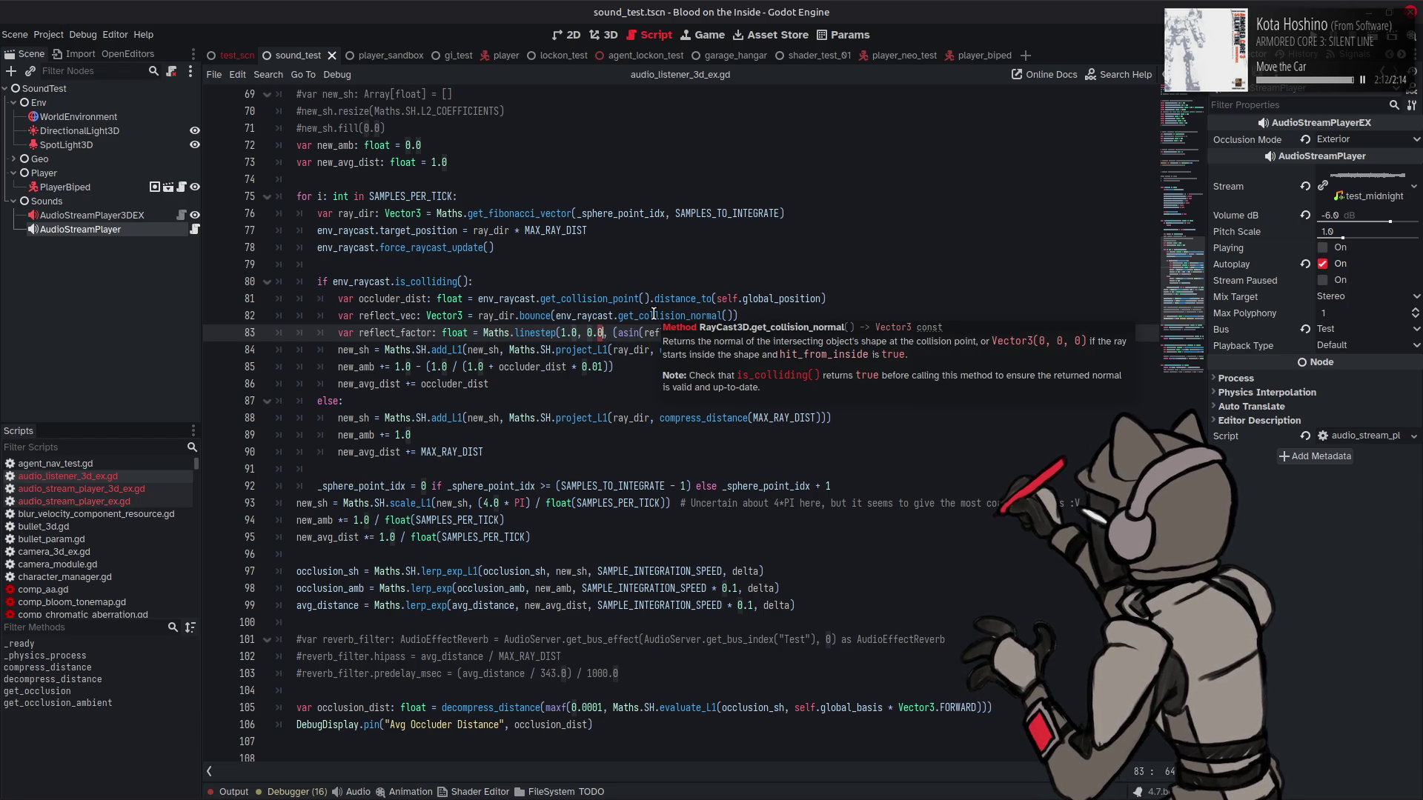
key("BackSpace")
type("3")
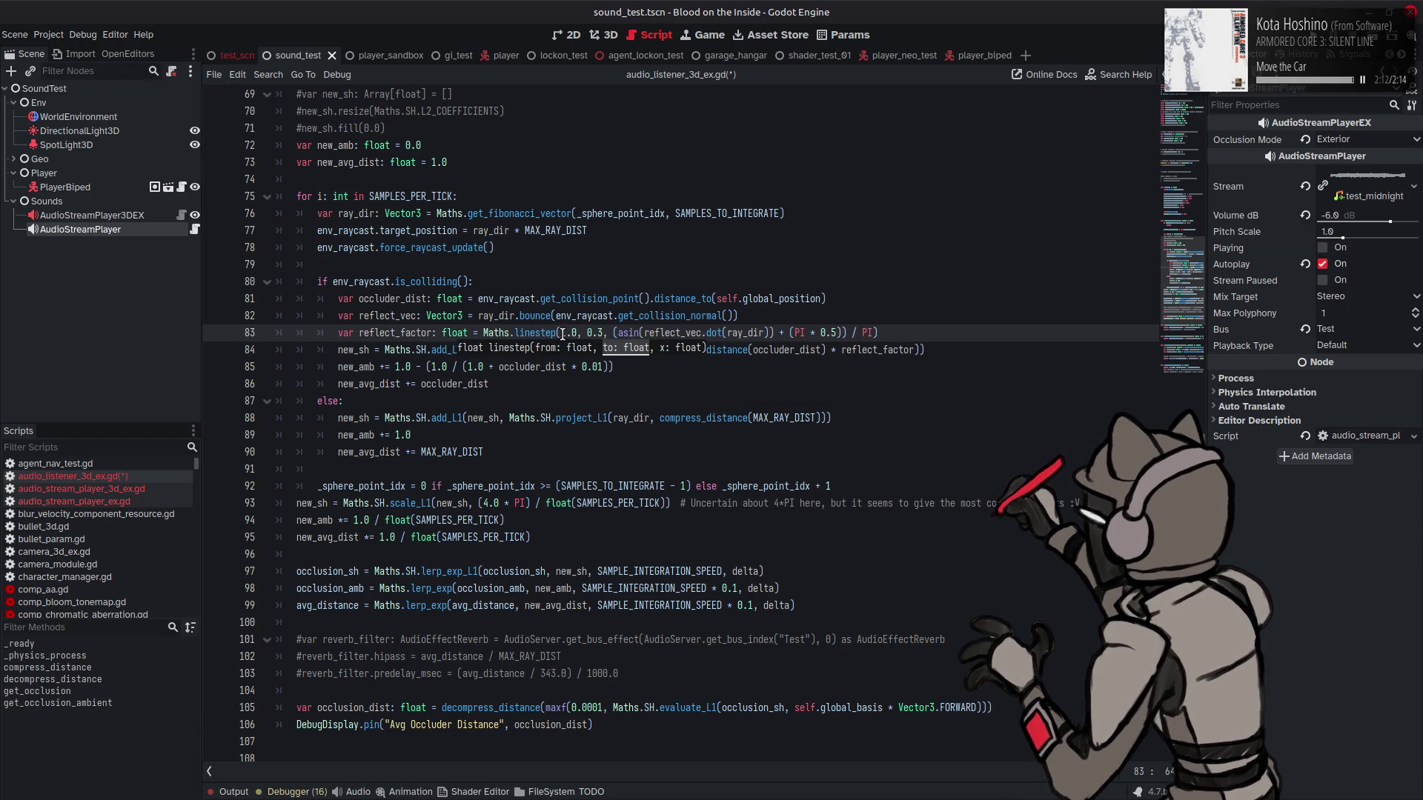
Step: Change the first linestep bound to 0.9, save, and run the sound test scene
left_click(565, 334)
type("0")
key("Delete")
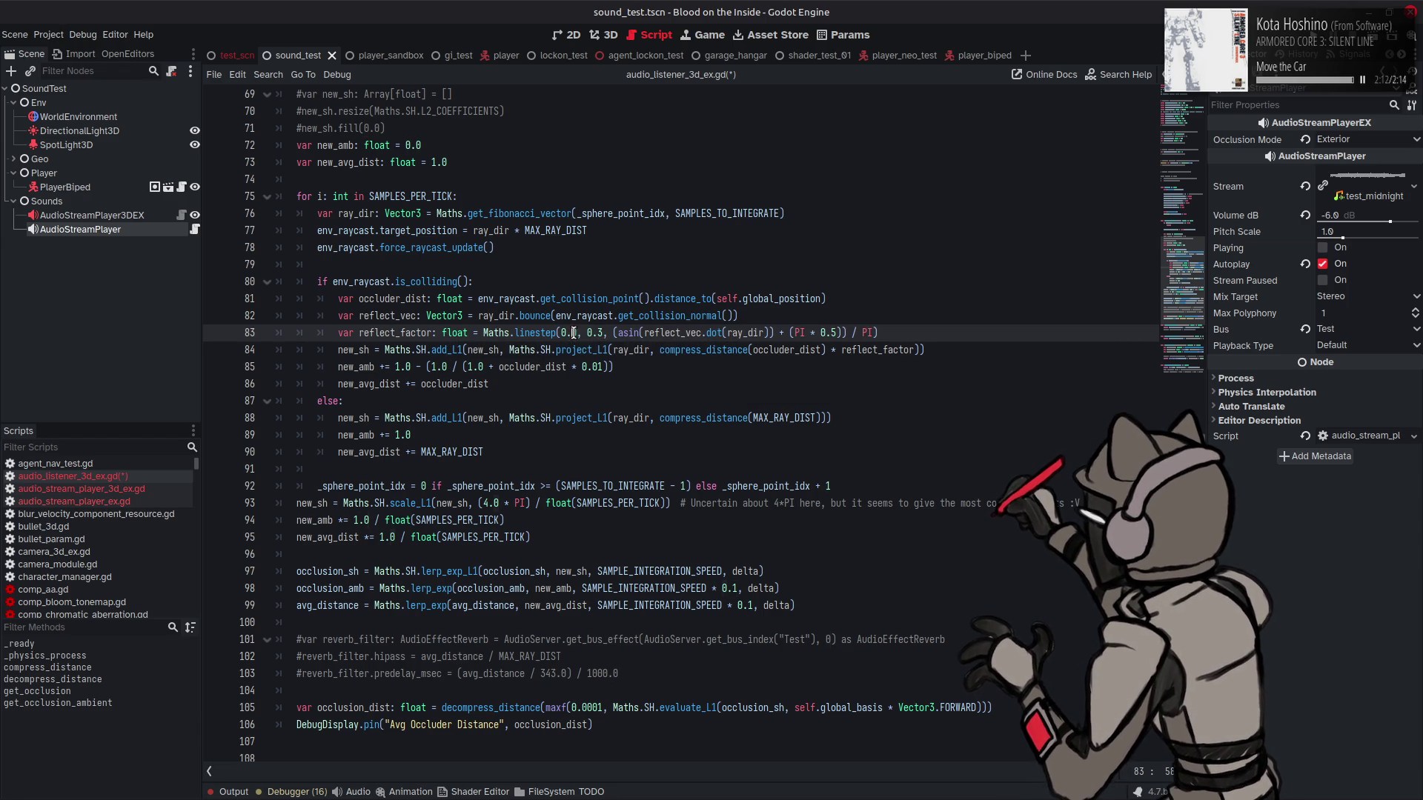
left_click(574, 333)
key("BackSpace")
type("9")
left_click(639, 316)
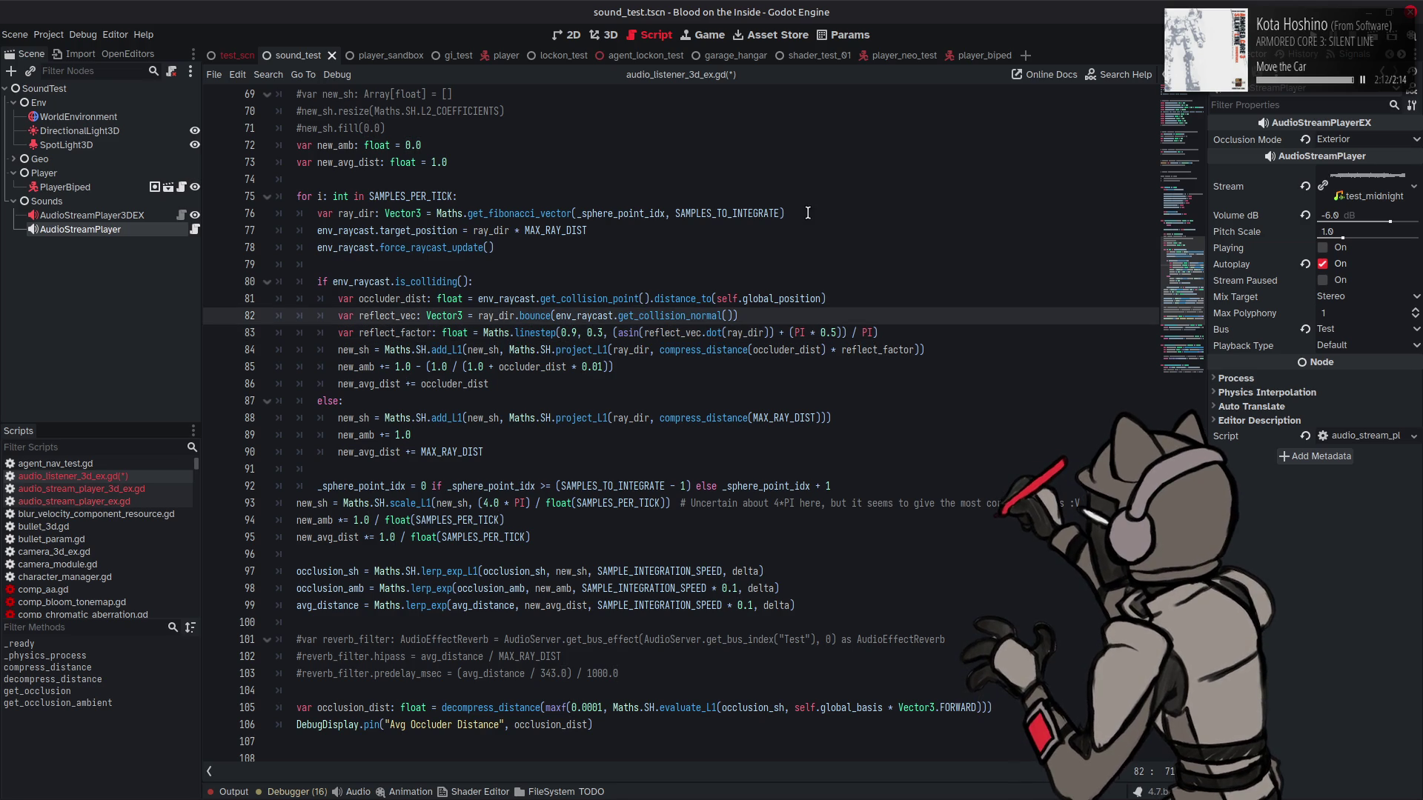
key("ctrl+s")
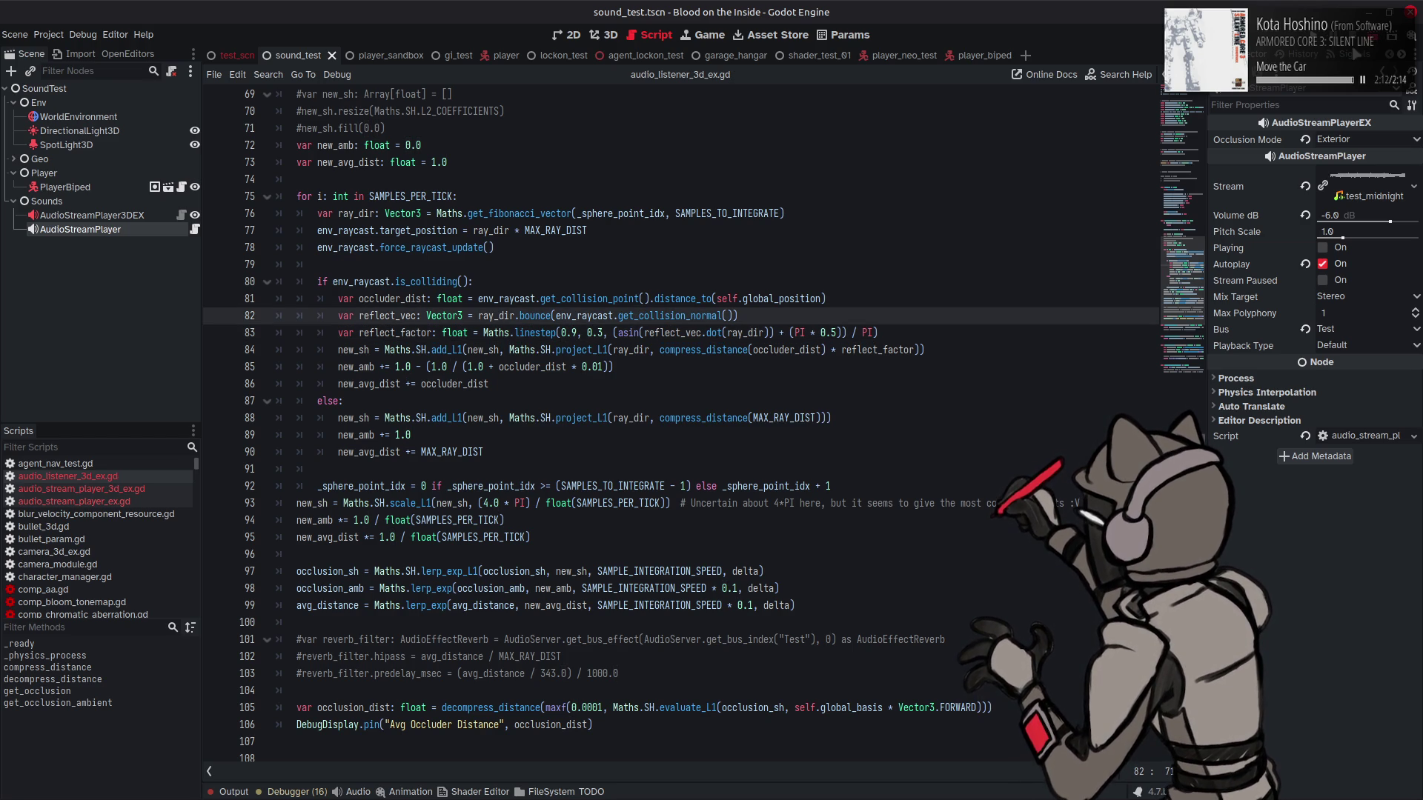
left_click(1371, 39)
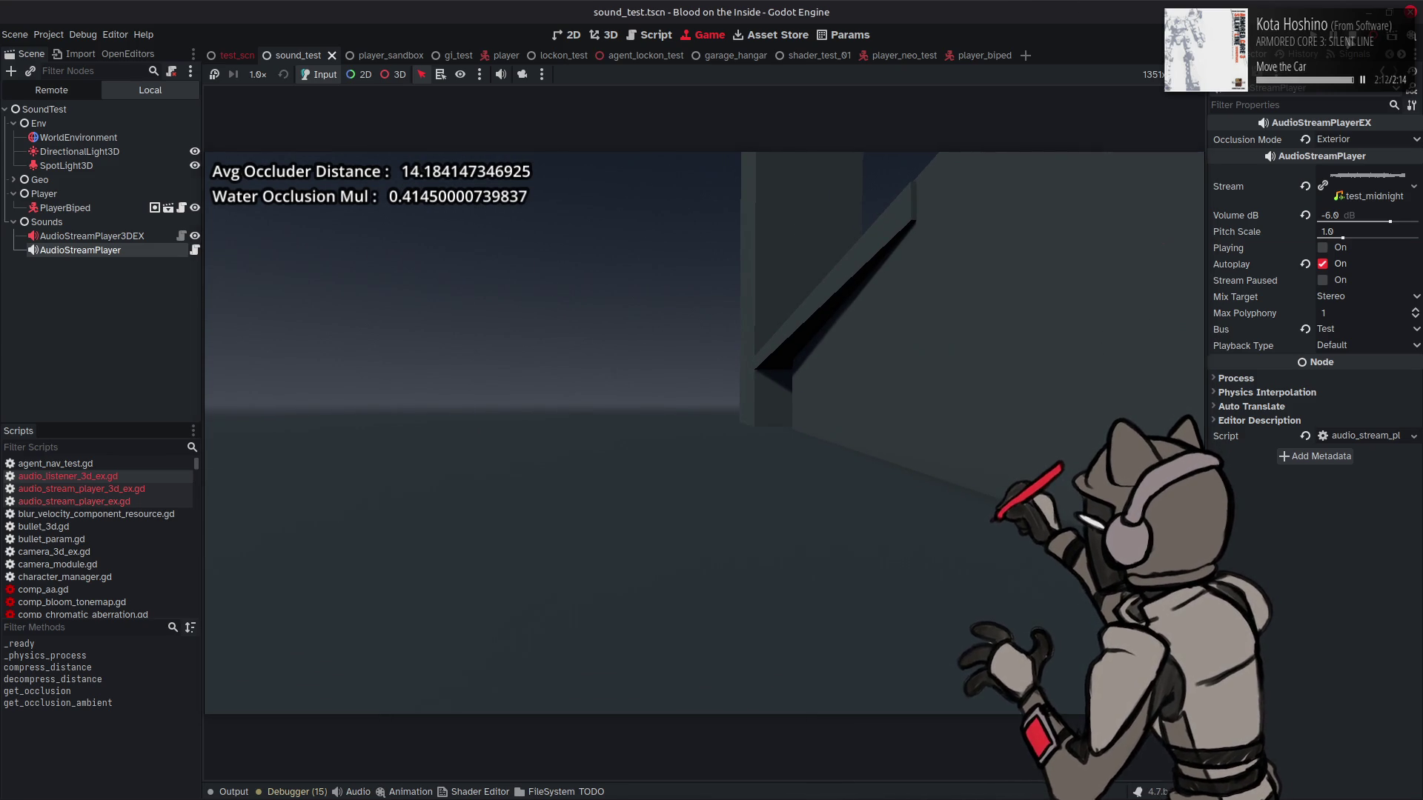
Step: Back in the script, change the first linestep bound from 0.9 to 1.0 and save
key("ctrl+F3")
key("Down")
type("1.0")
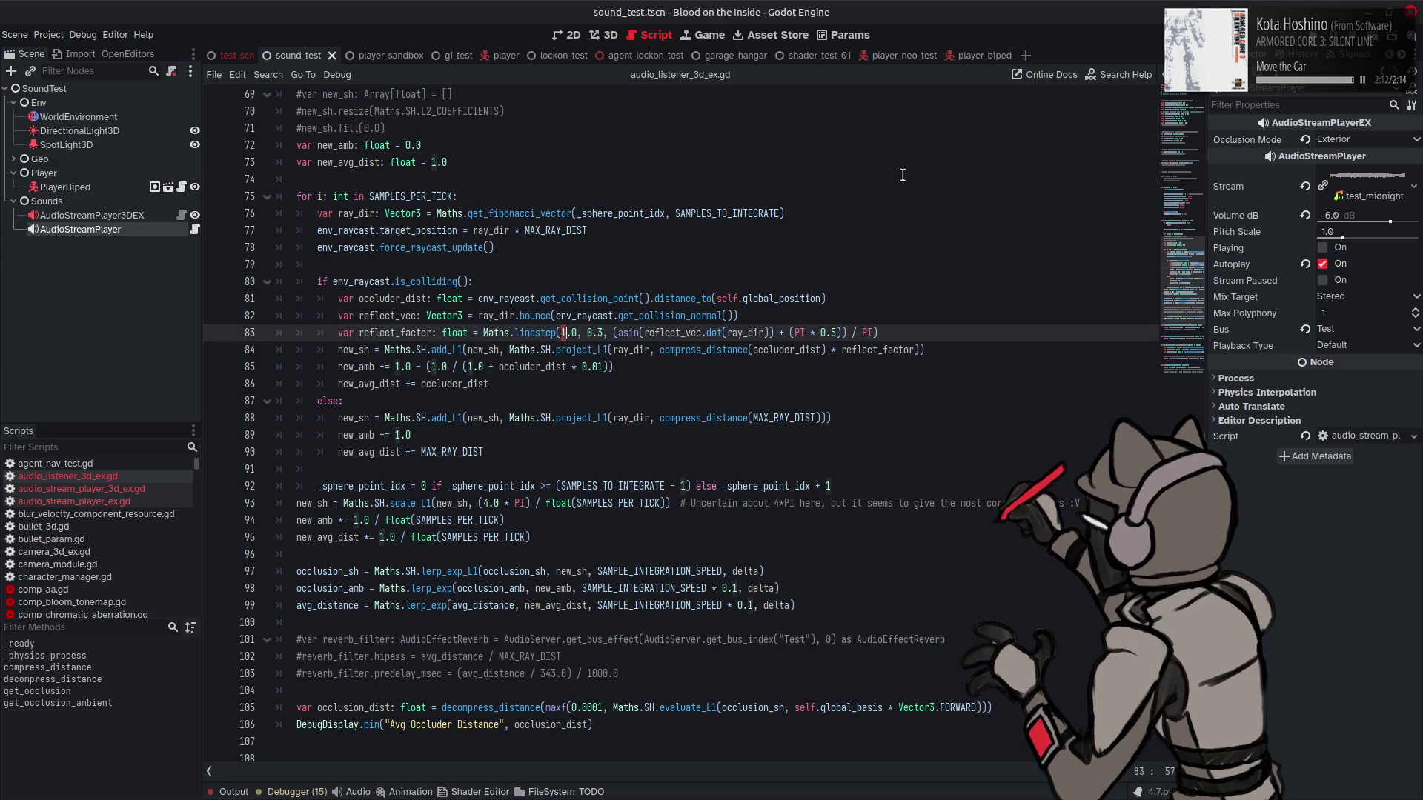
key("ctrl+s")
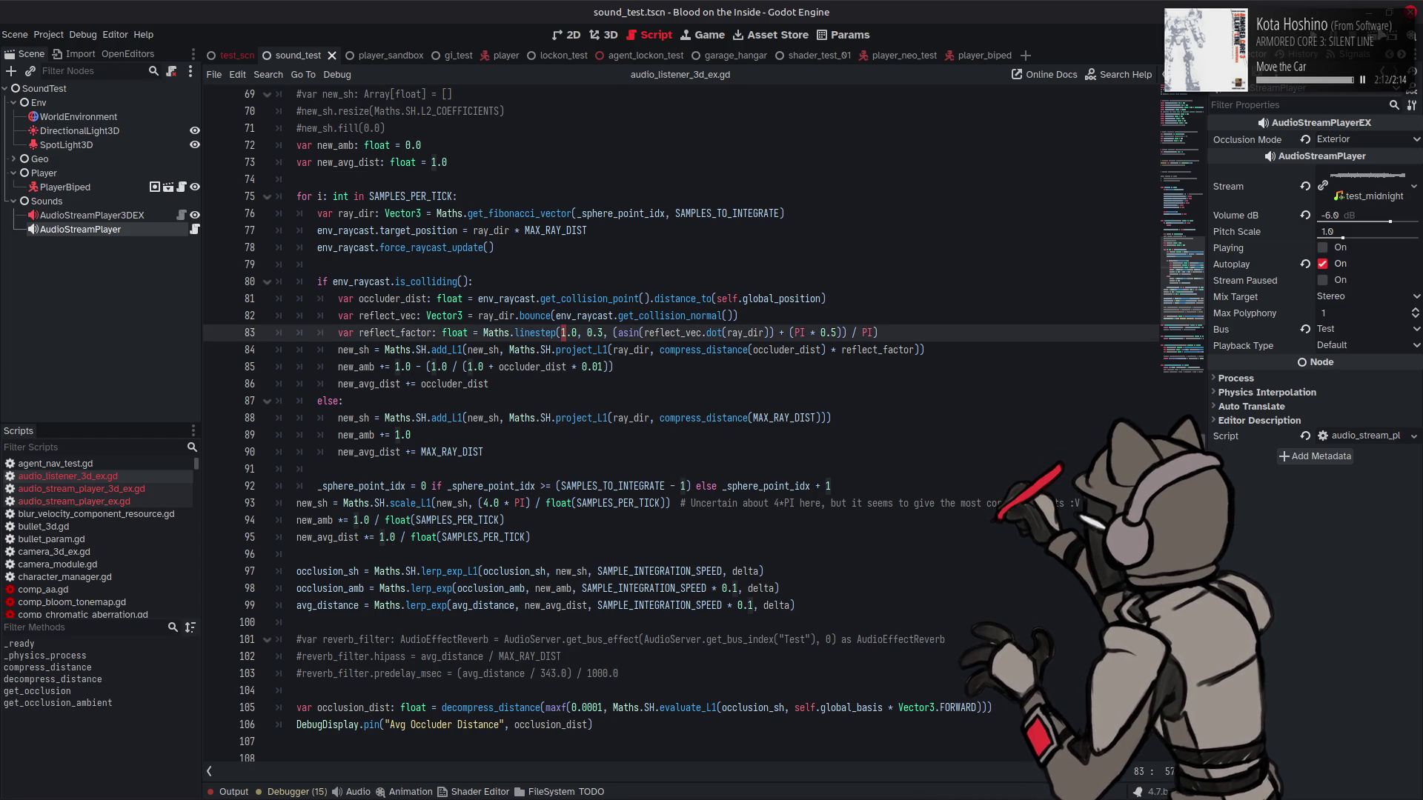
Step: Rerun the sound test scene, then stop it and return to the raycast loop code
key("F6")
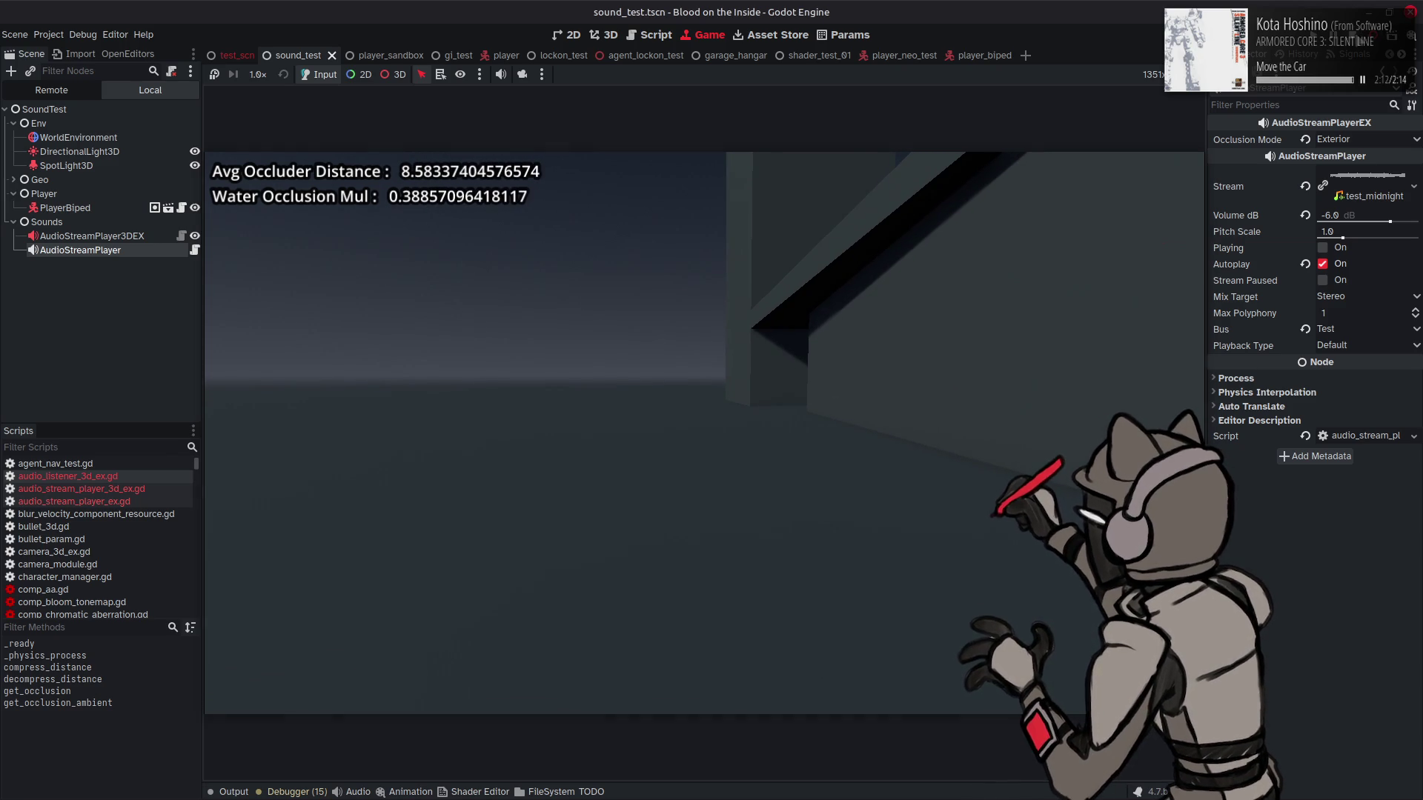
key("ctrl+F3")
left_click(634, 266)
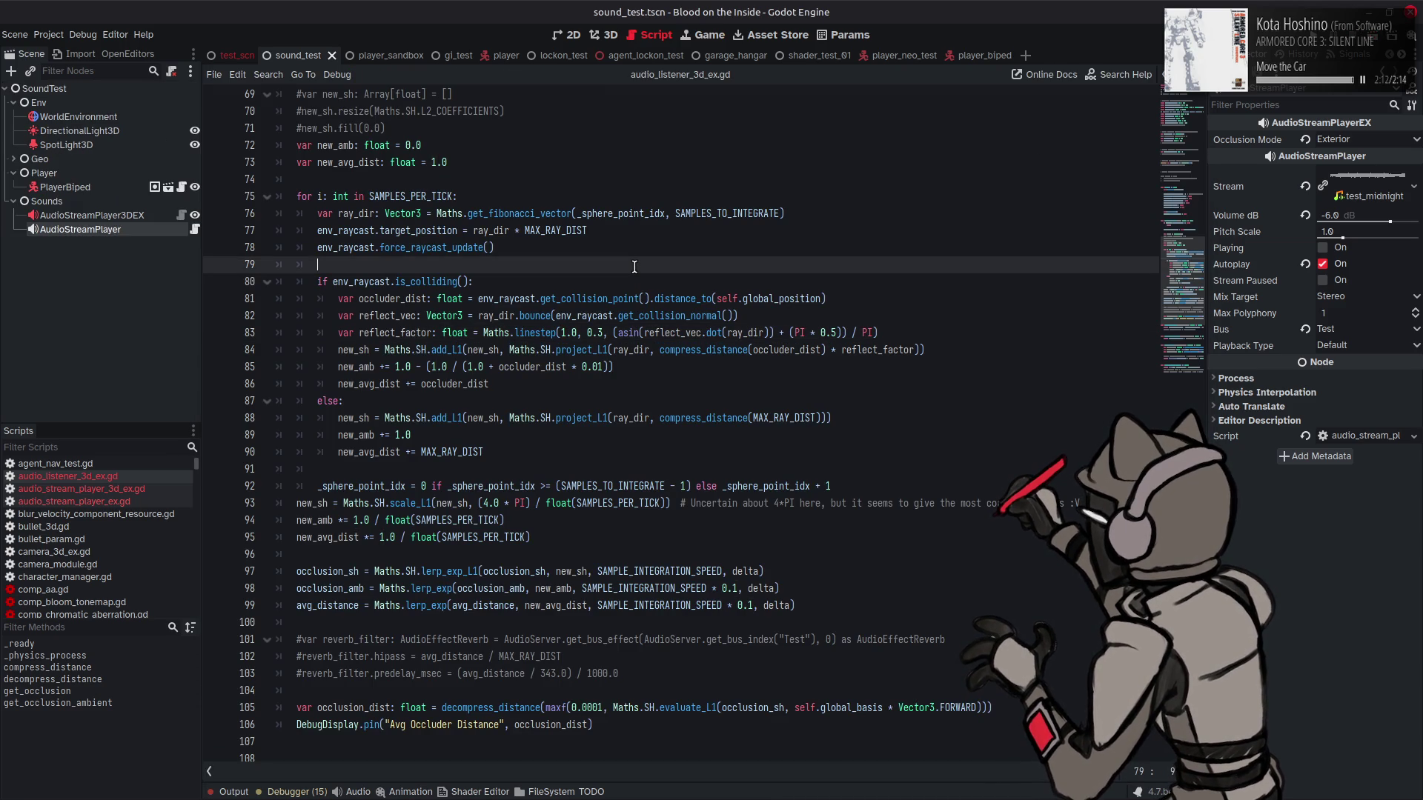
Step: Replace the 0.3 second bound with 0.0, save, then run and stop the scene
left_click(601, 331)
key("BackSpace")
type("0")
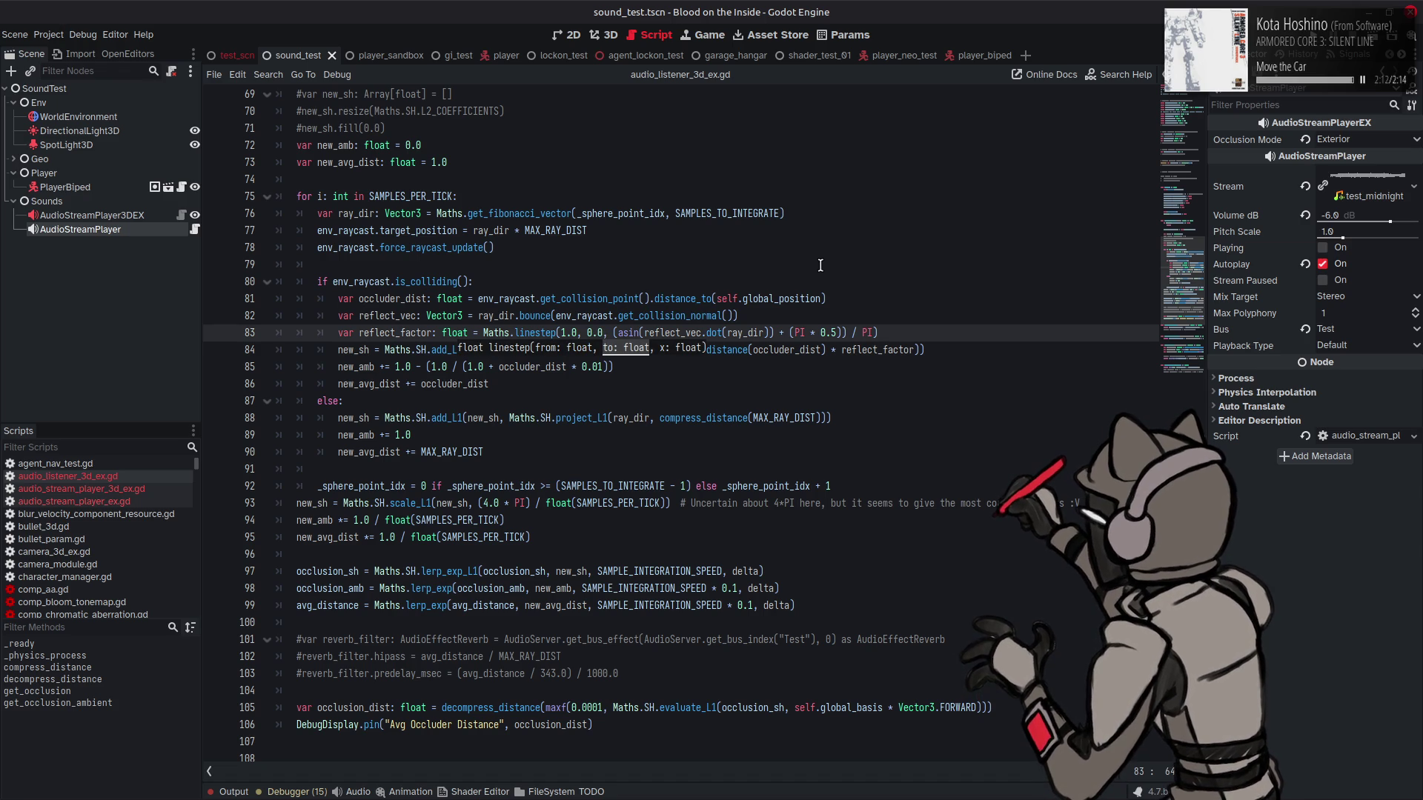
key("ctrl+s")
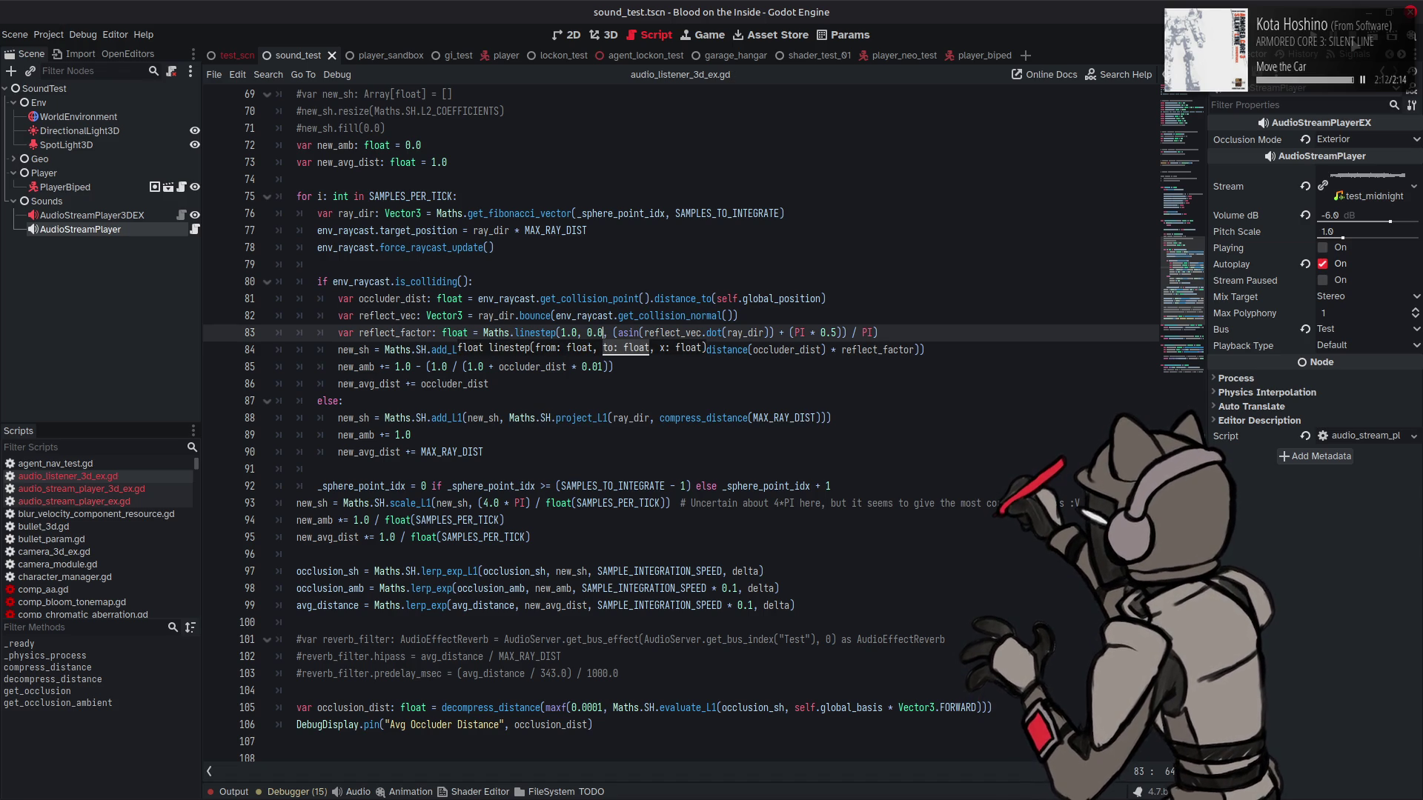
key("F6")
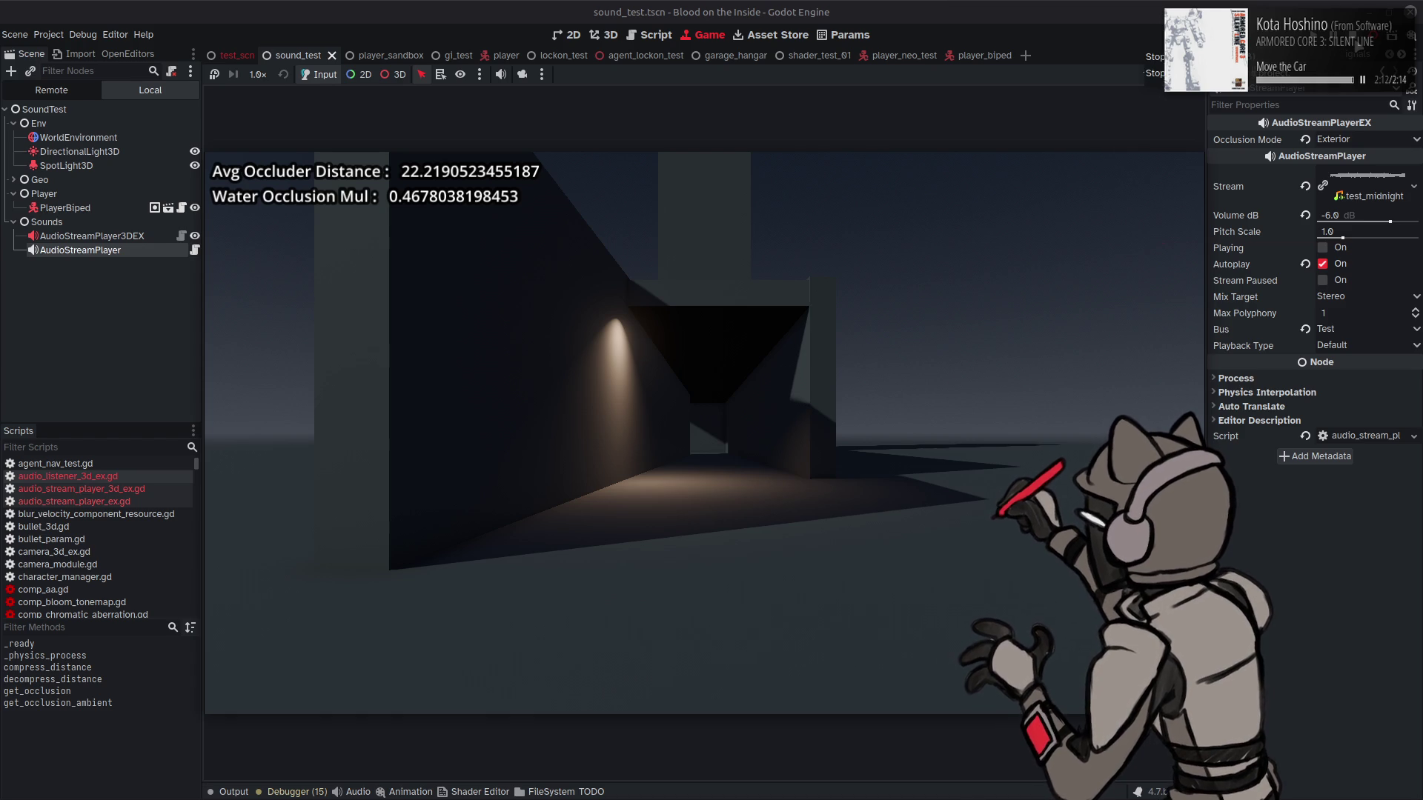
key("F8")
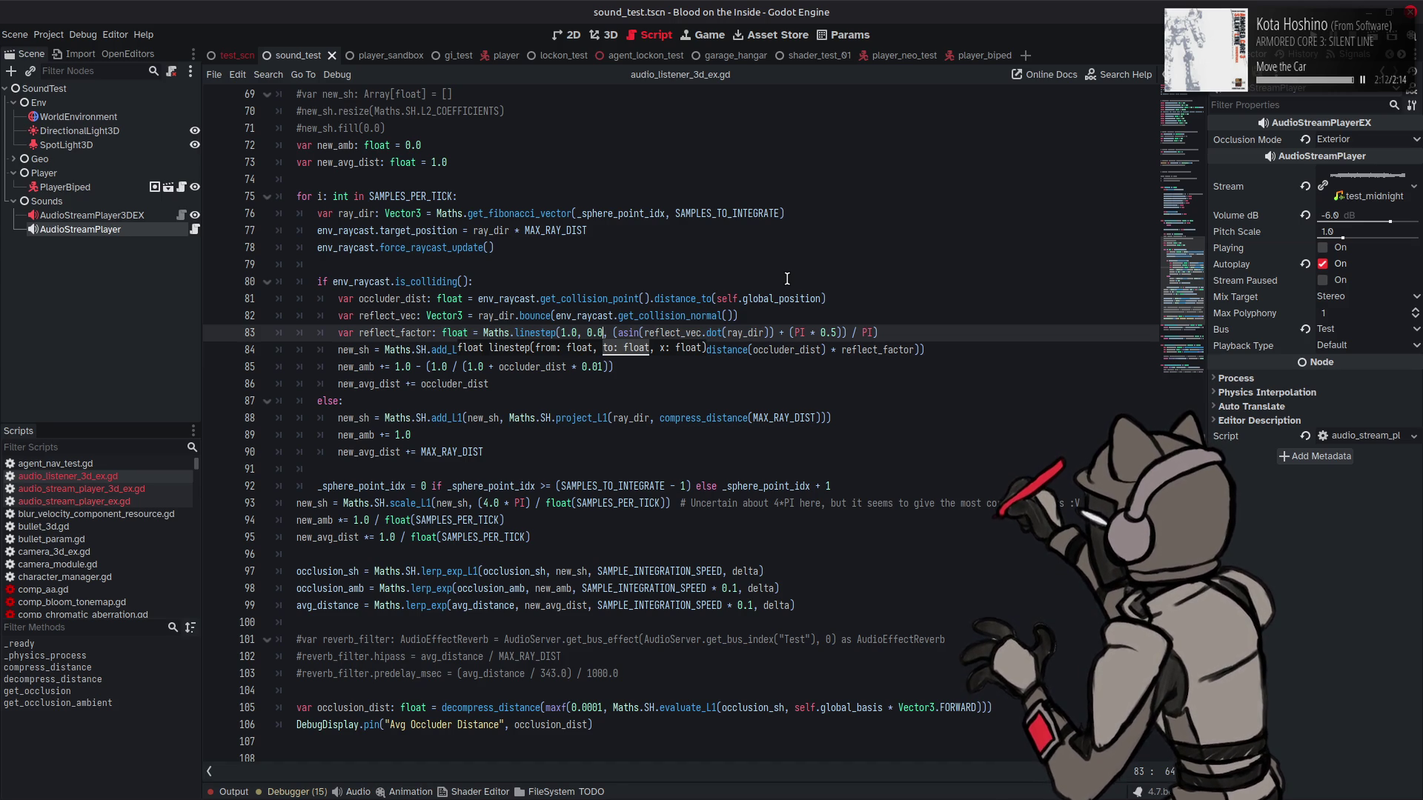
Step: Restore dot(-ray_dir), set the linestep bounds to 0.0 and 1.0, and save
key("BackSpace")
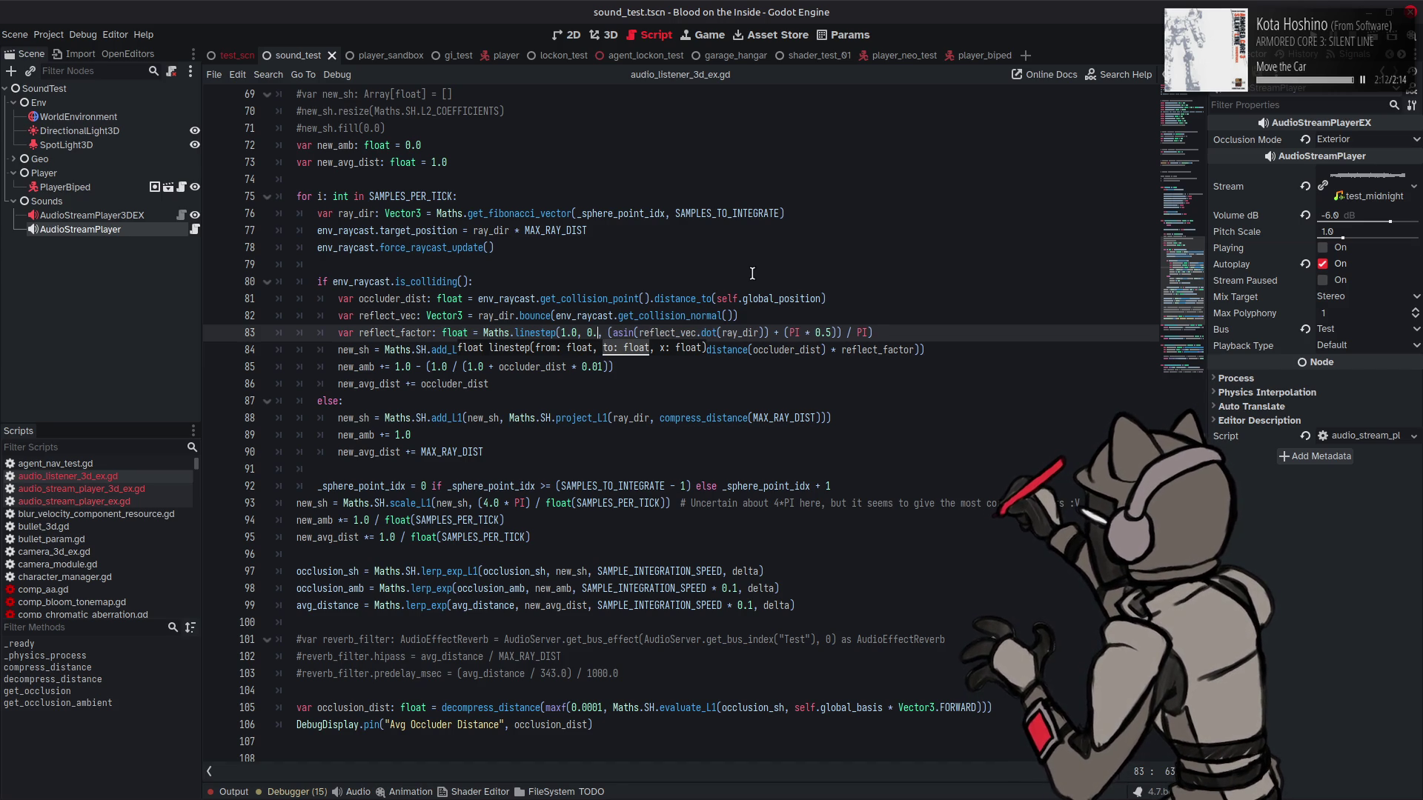
type("0")
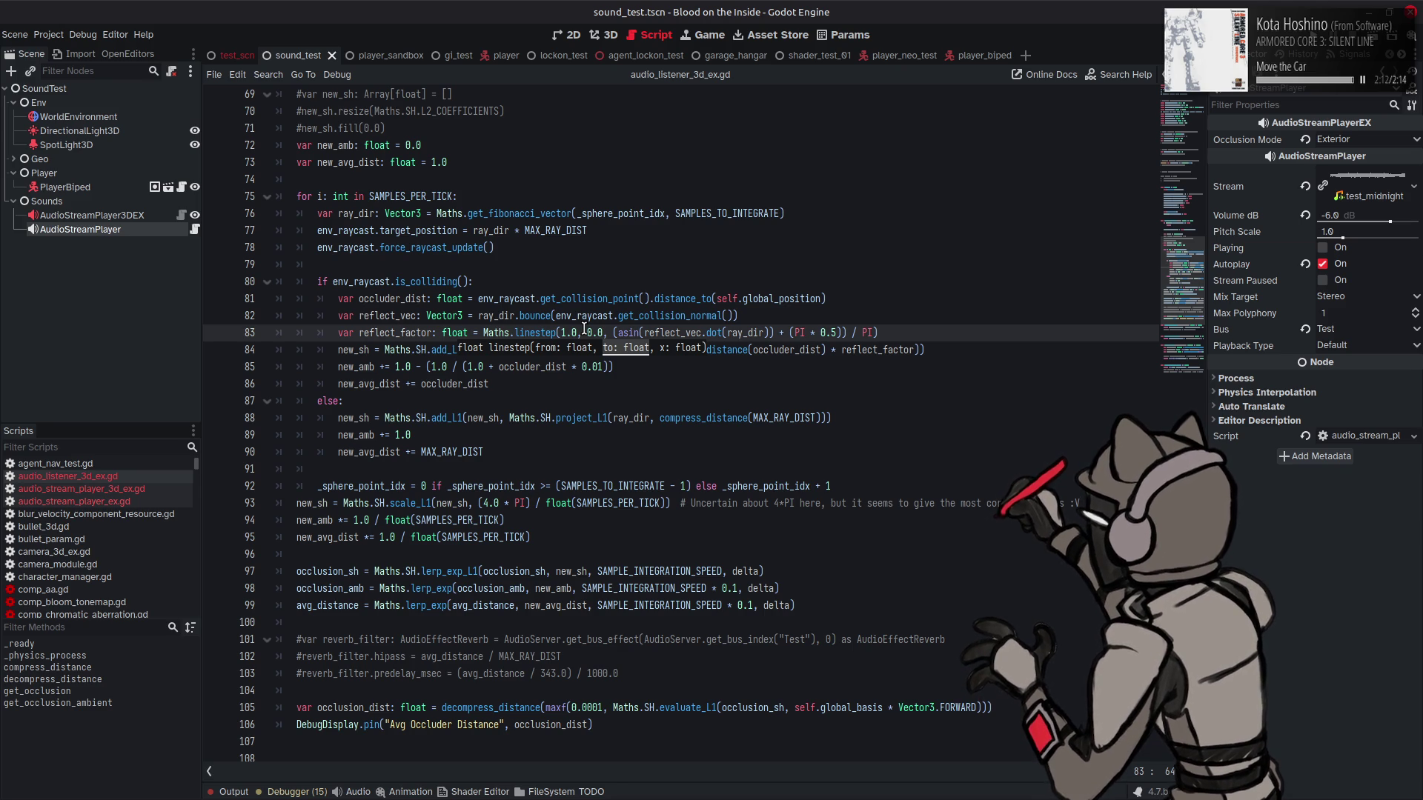
left_click(728, 331)
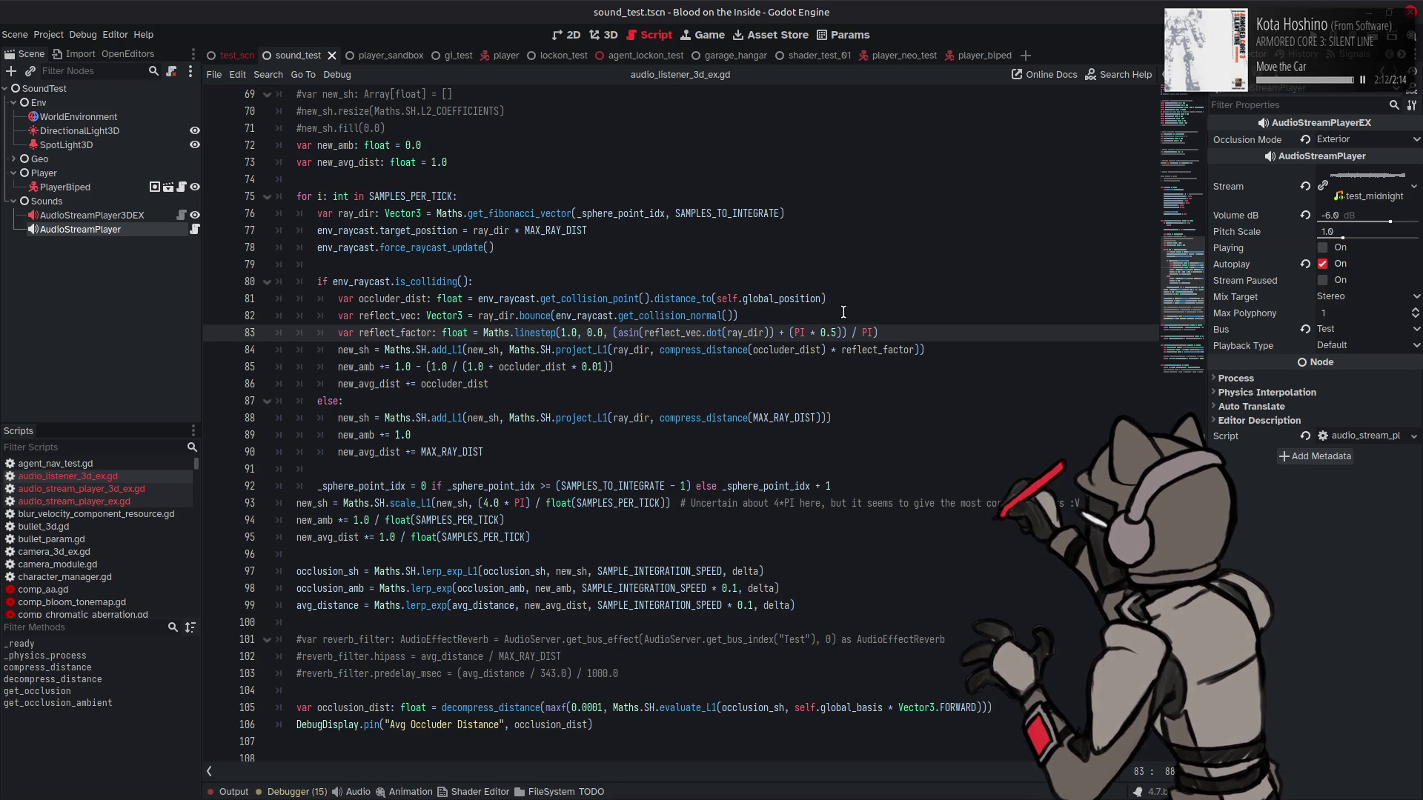
type("-")
double_click(589, 333)
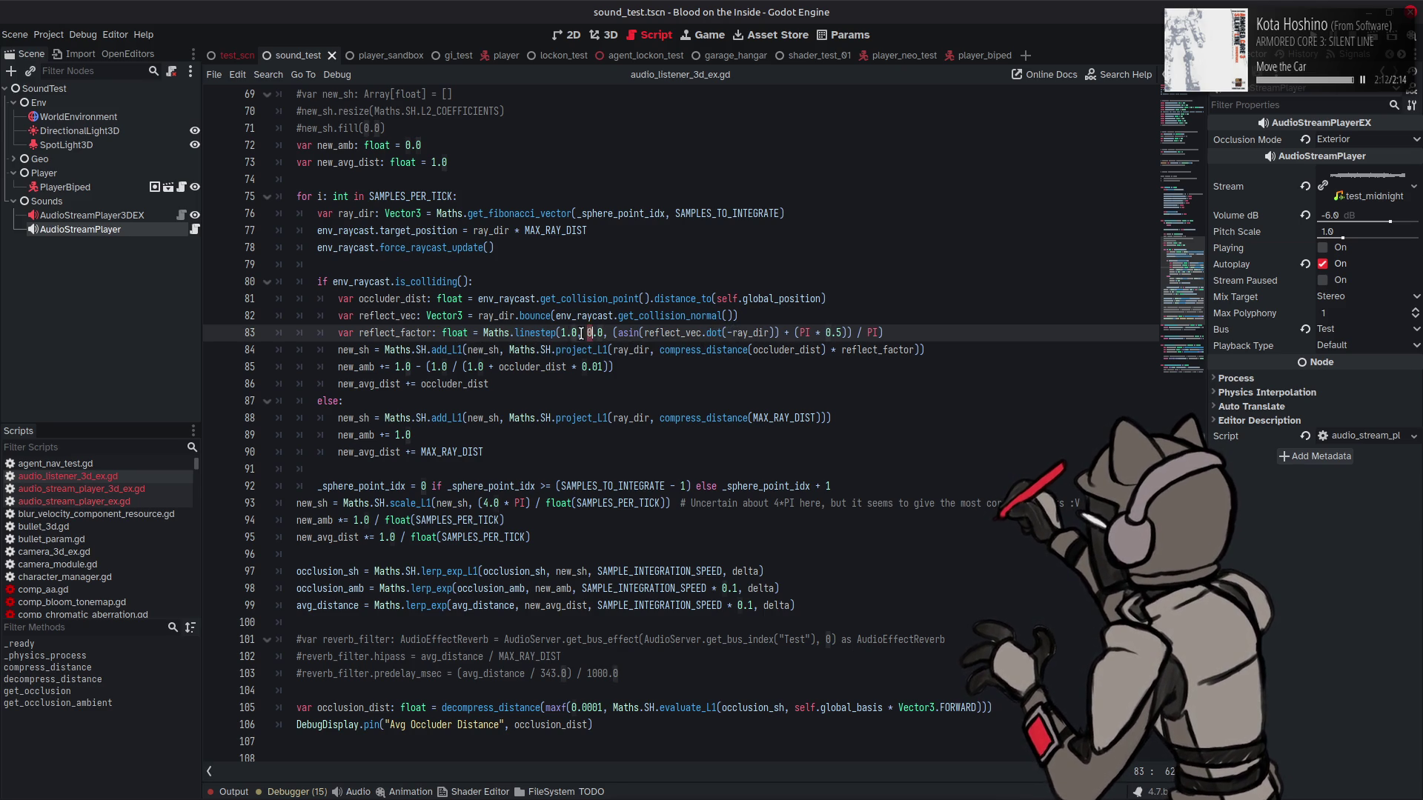
type("1")
double_click(564, 333)
type("0")
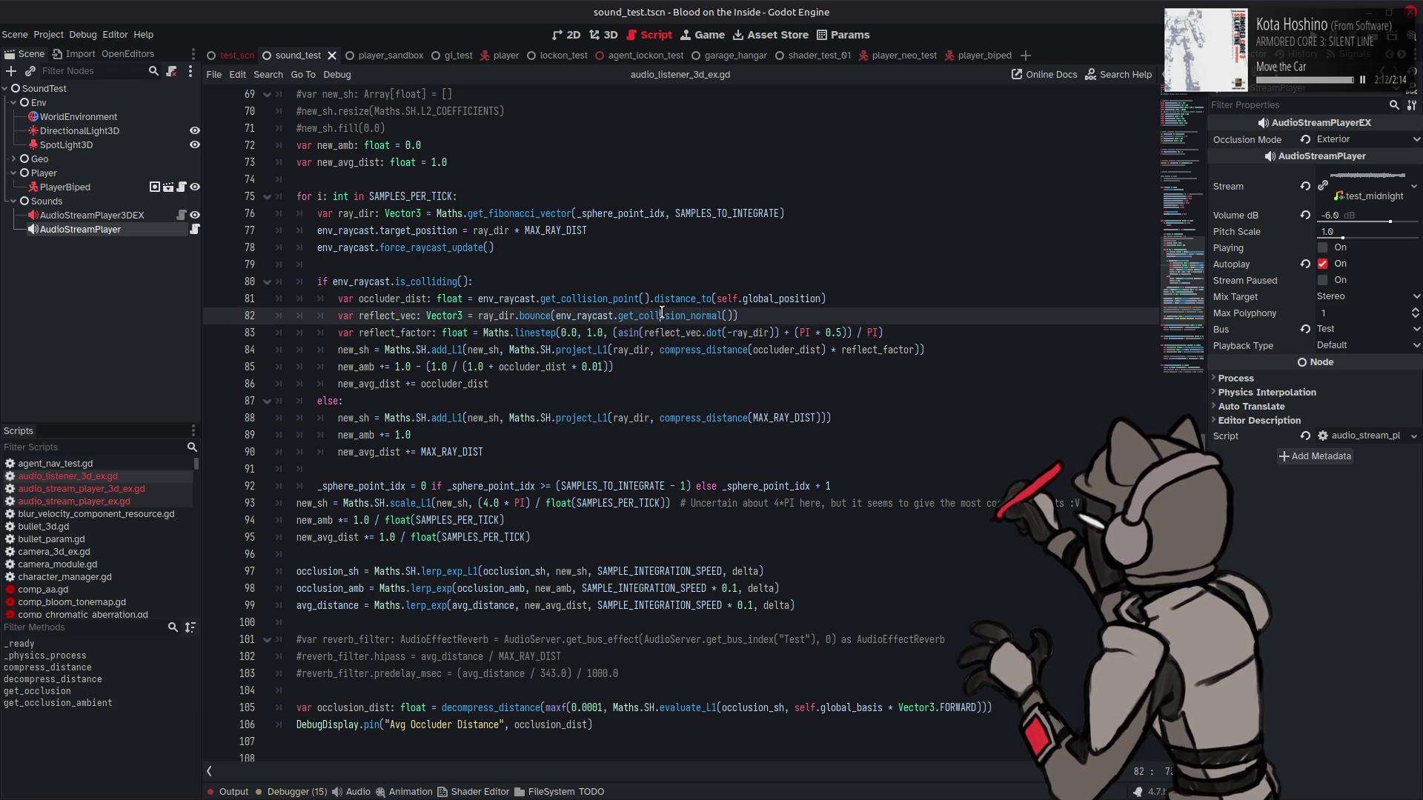
left_click(662, 315)
key("ctrl+s")
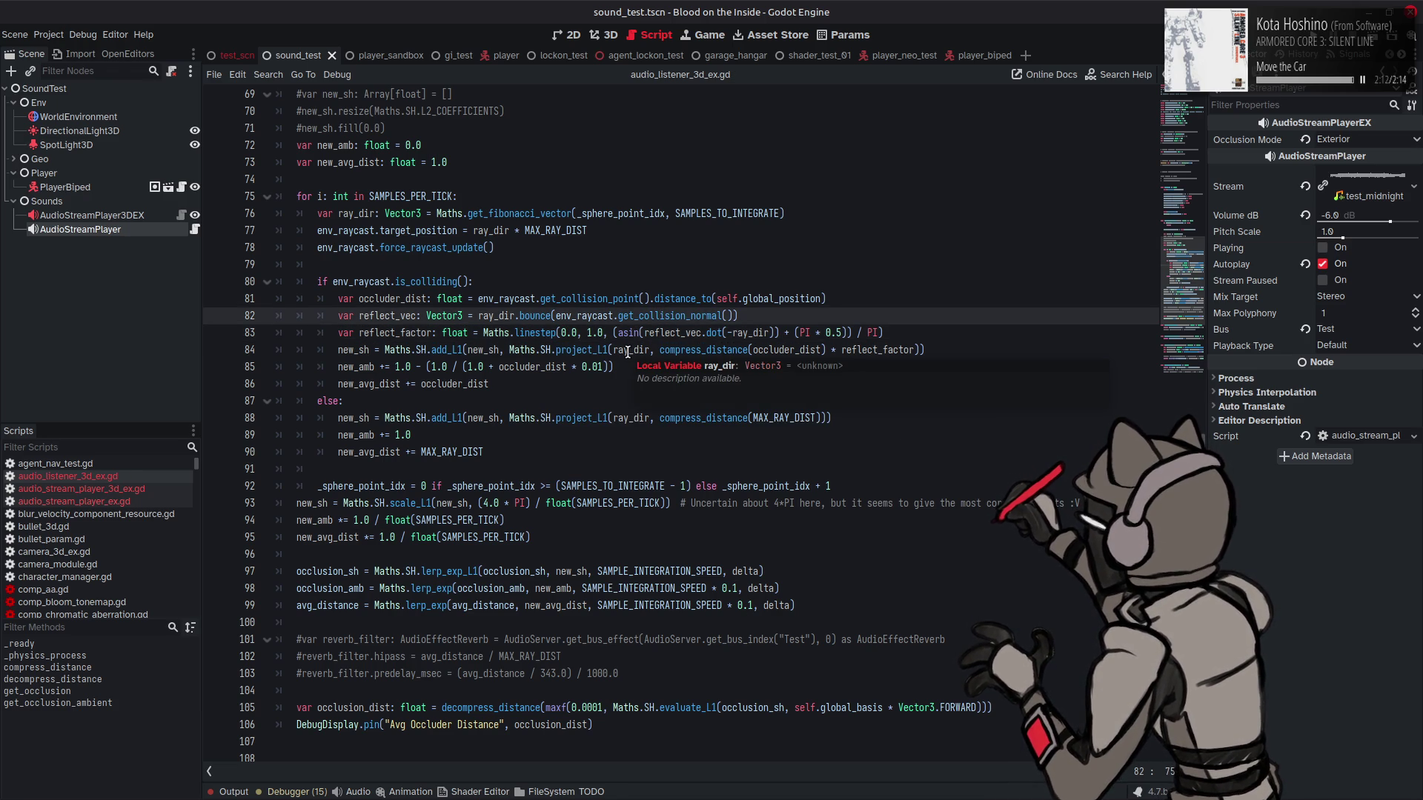
Step: Highlight the other occurrences of ray_dir in the raycast loop
mouse_move(744, 293)
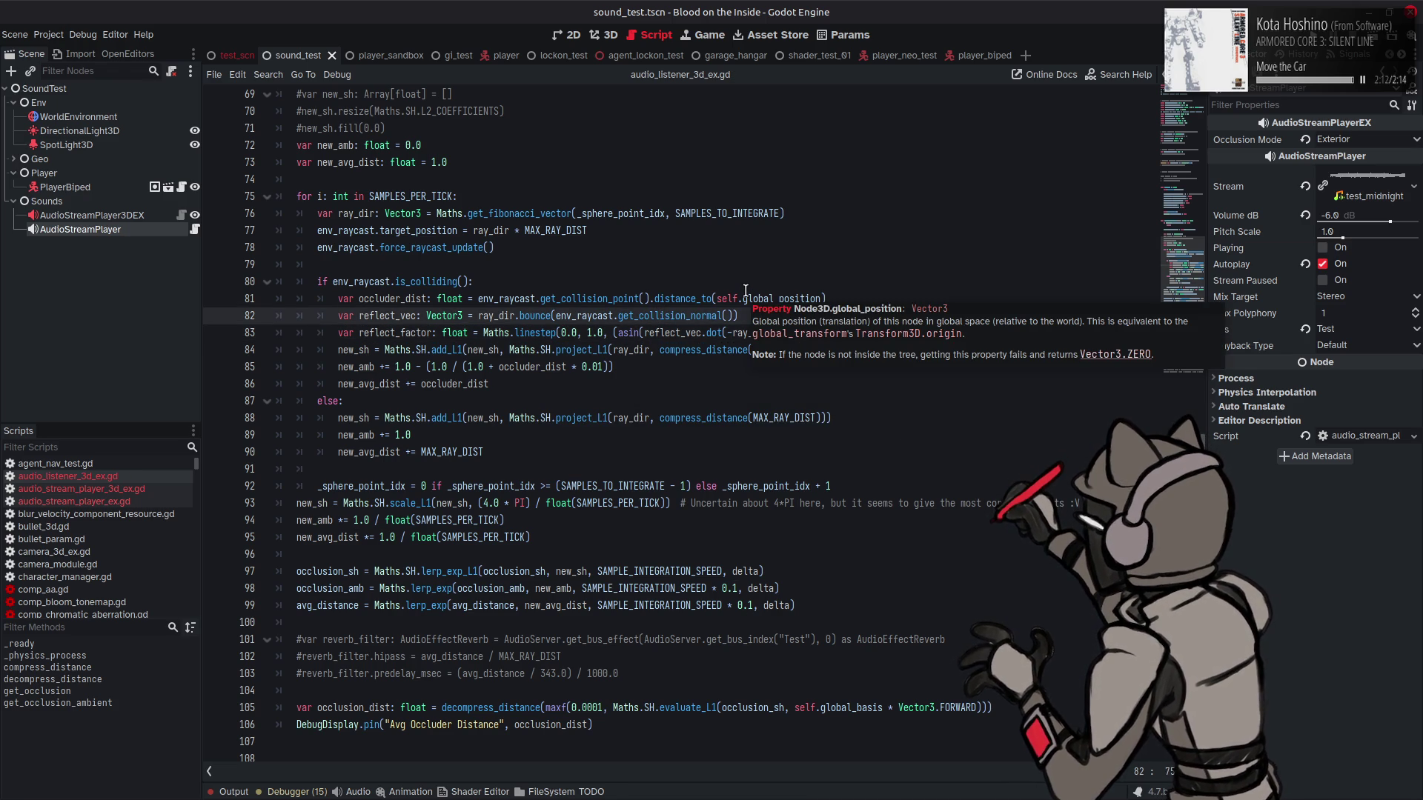
left_click(704, 333)
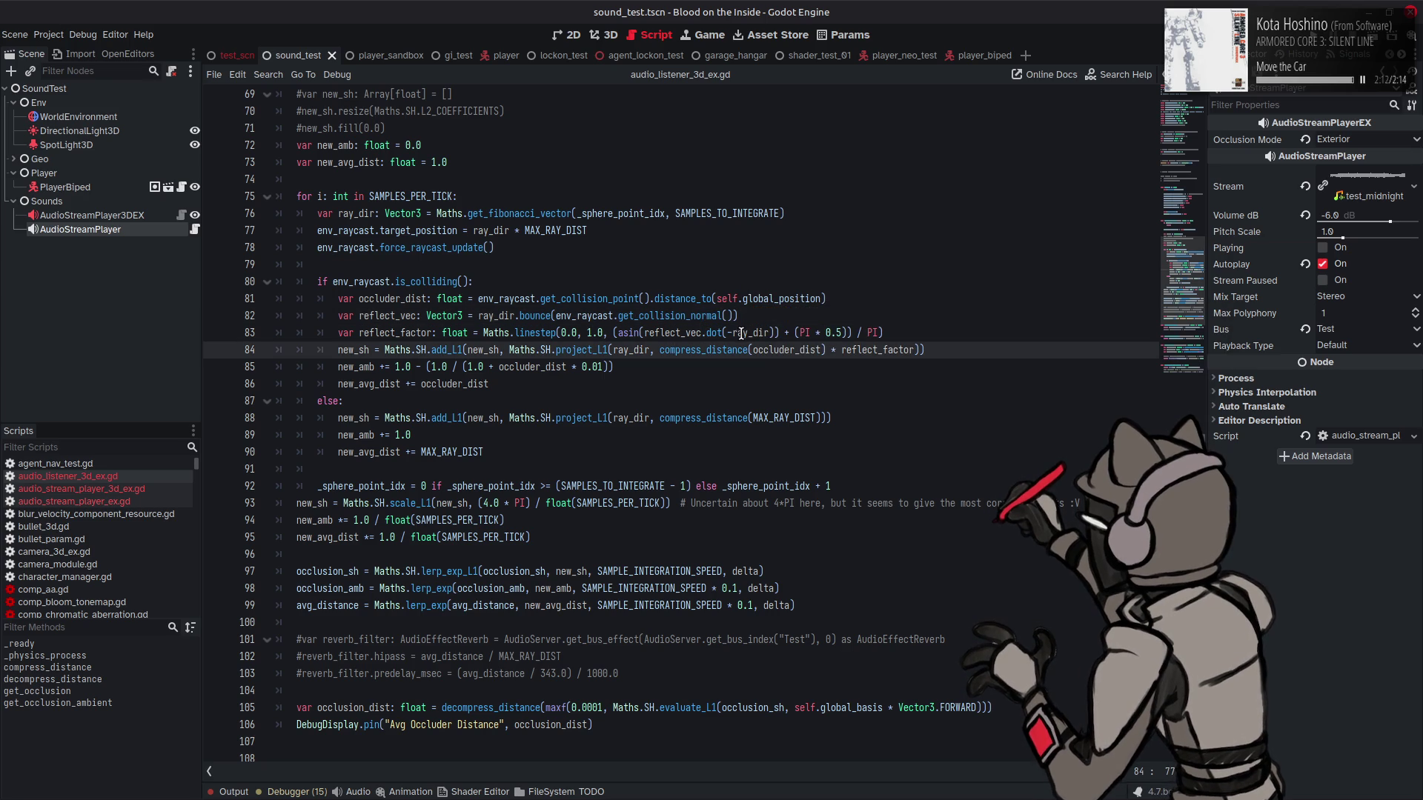
double_click(740, 332)
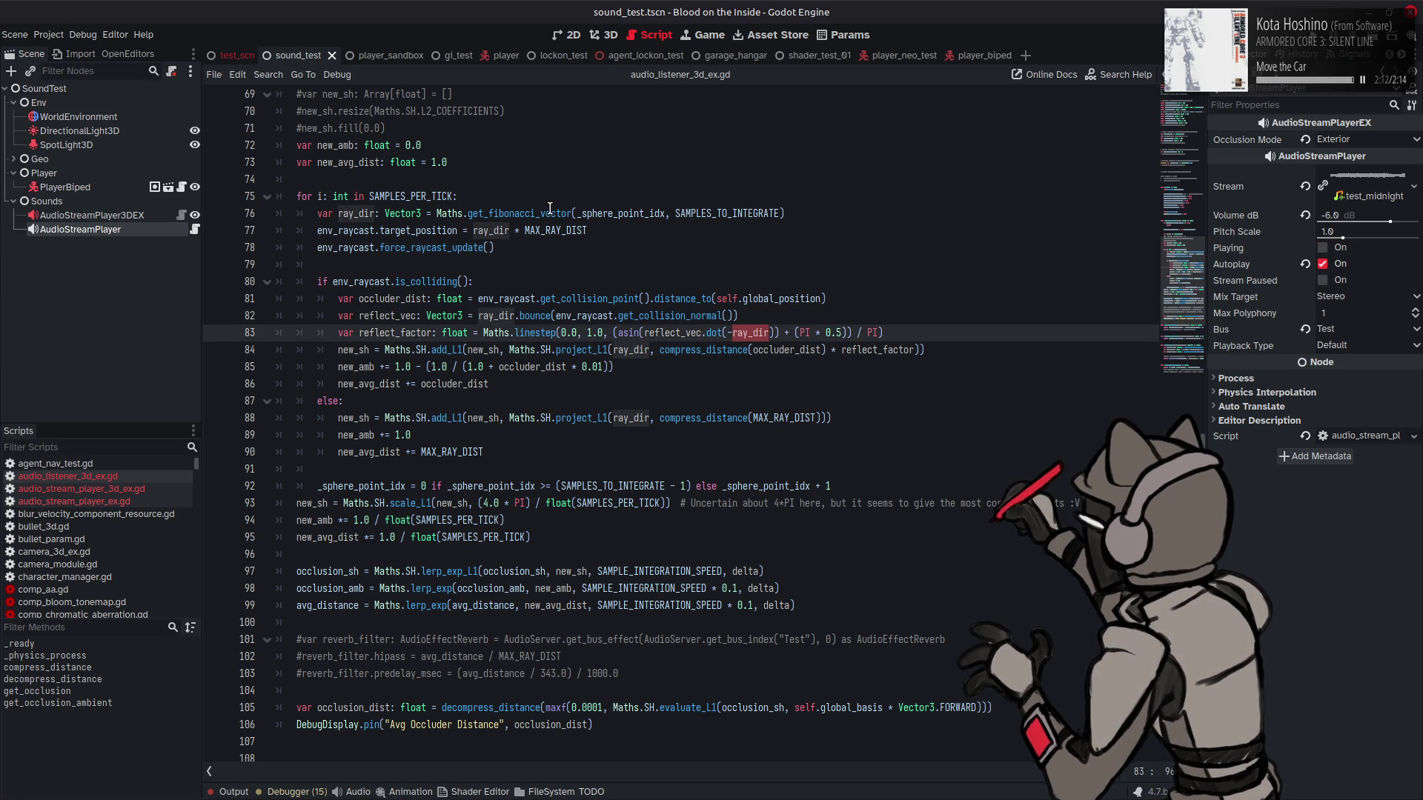
mouse_move(550, 210)
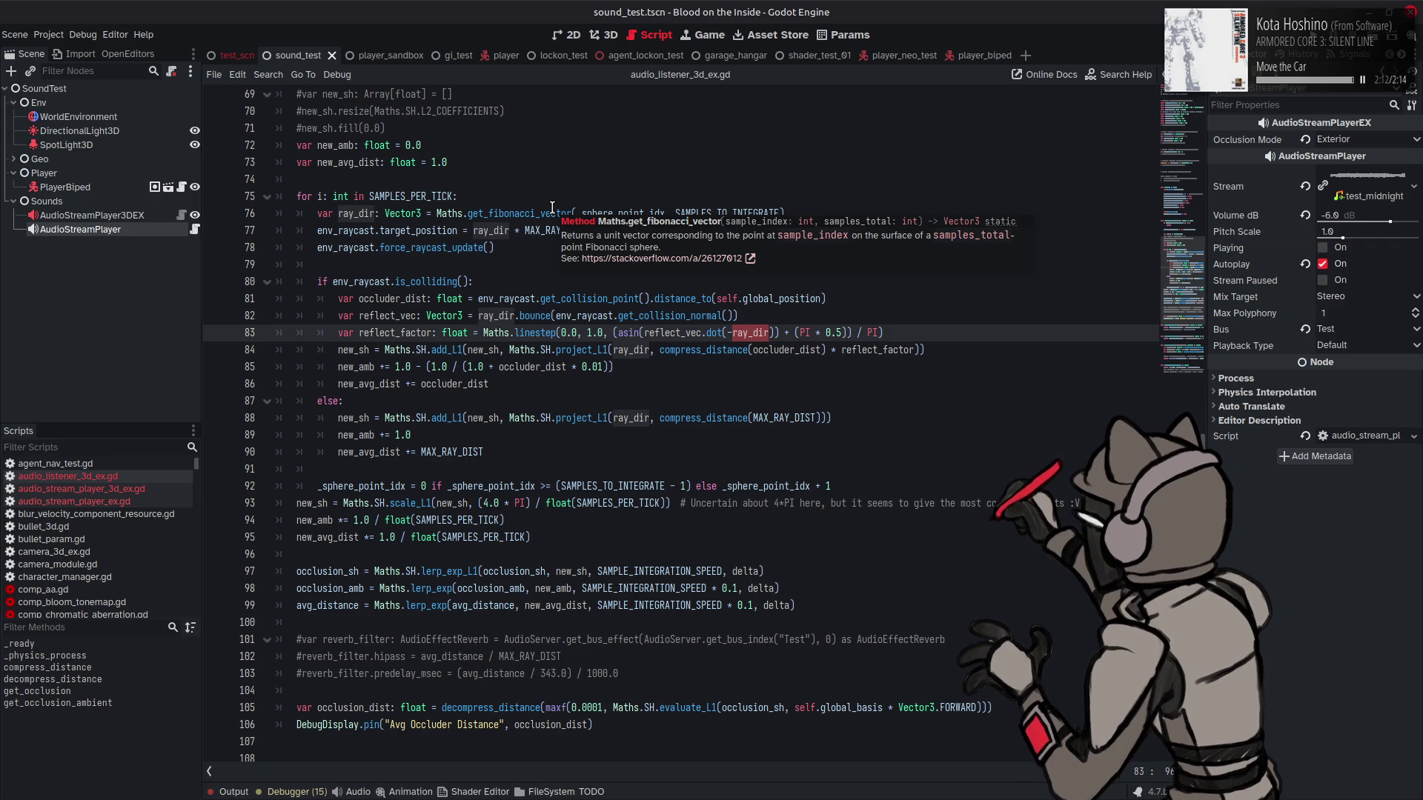
left_click(614, 300)
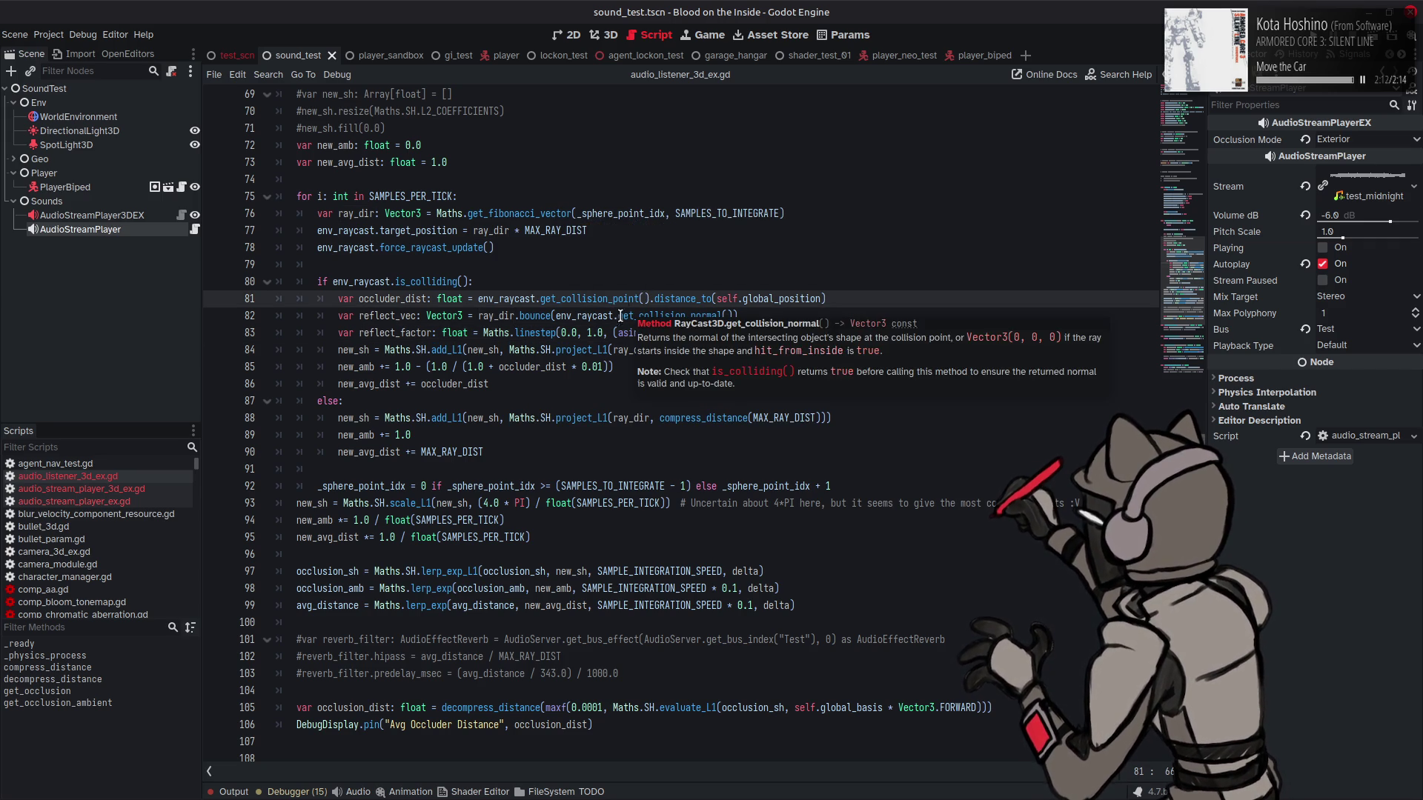
Step: Try 0.5 as linestep's second bound, then set it back to 1.0
left_click(592, 333)
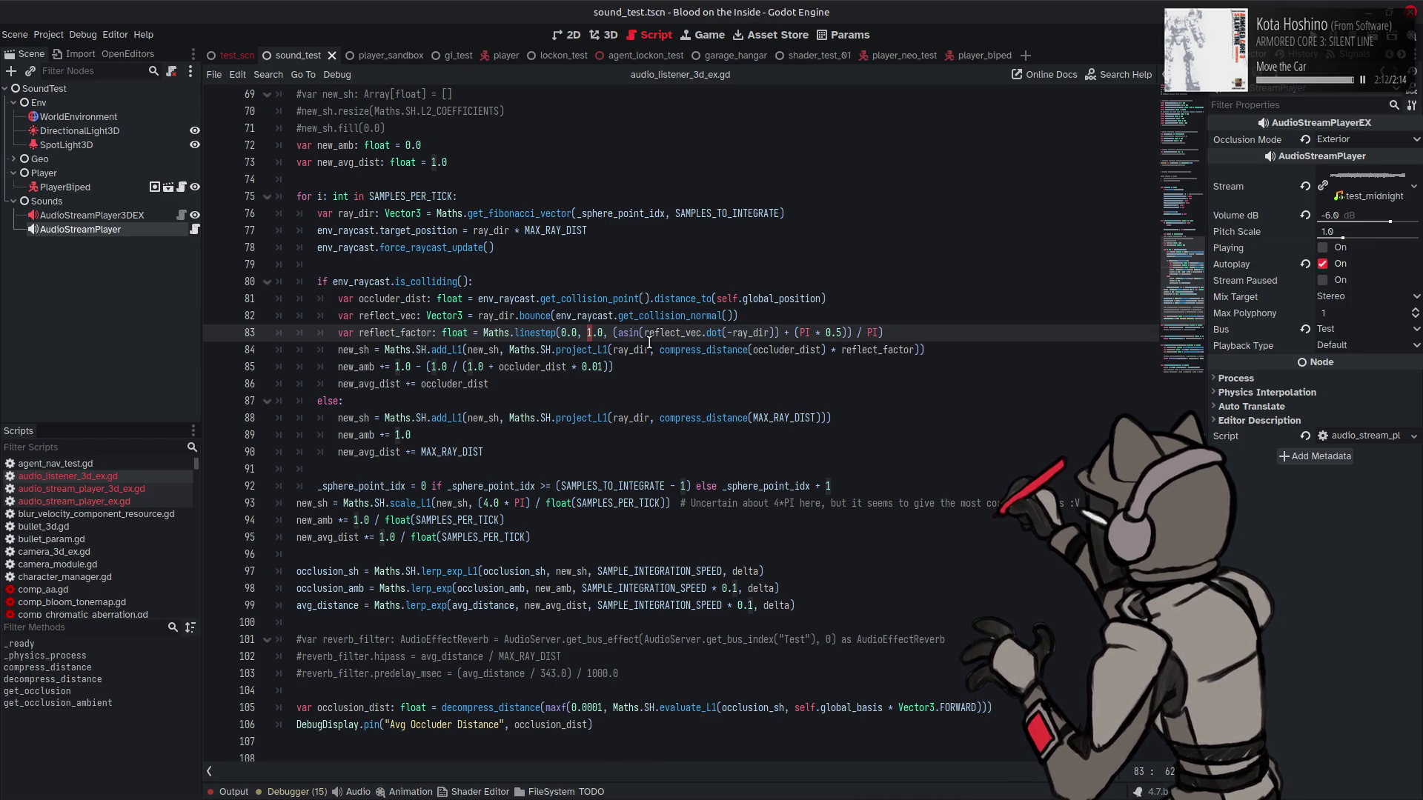
key("BackSpace")
key("Delete")
key("Delete")
type("0.5")
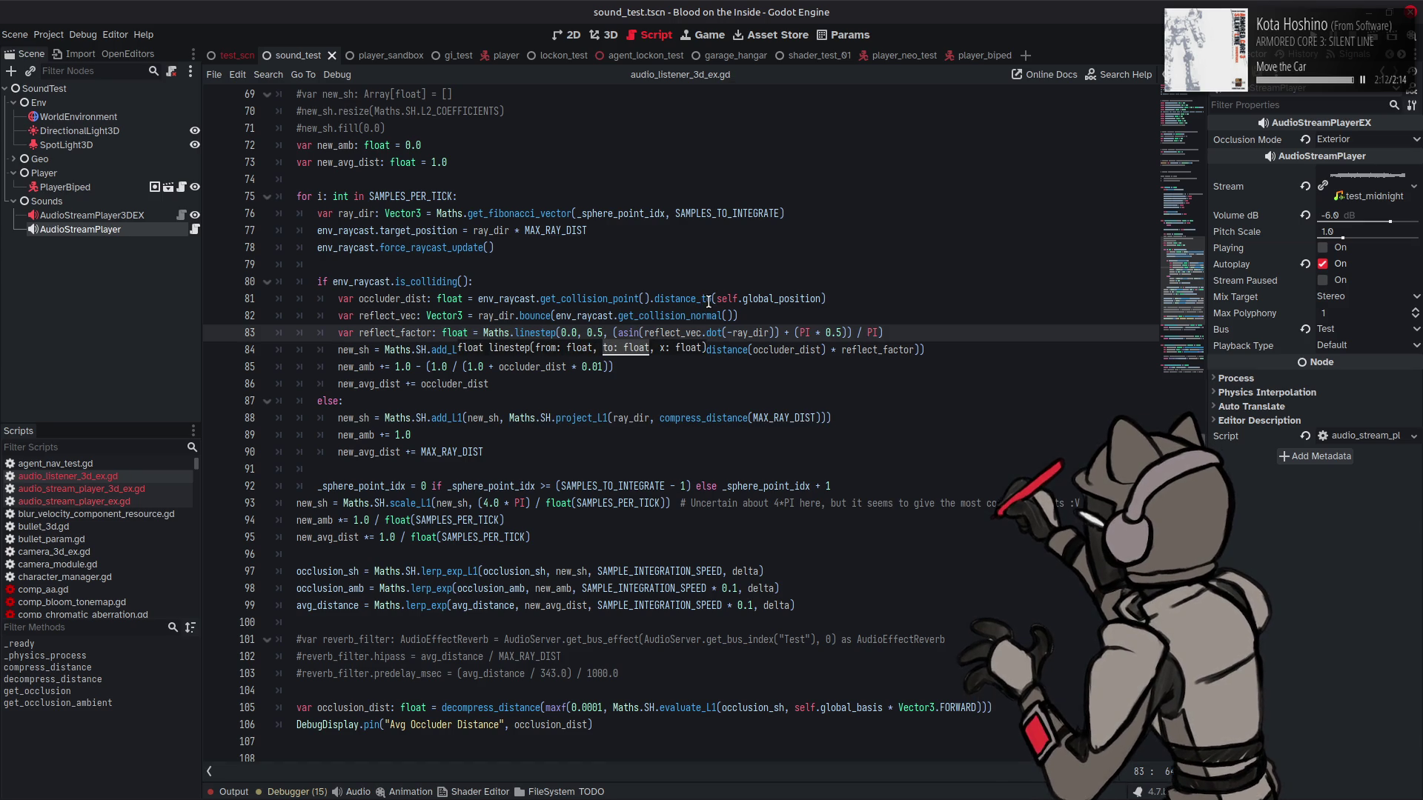
mouse_move(770, 299)
left_click(875, 196)
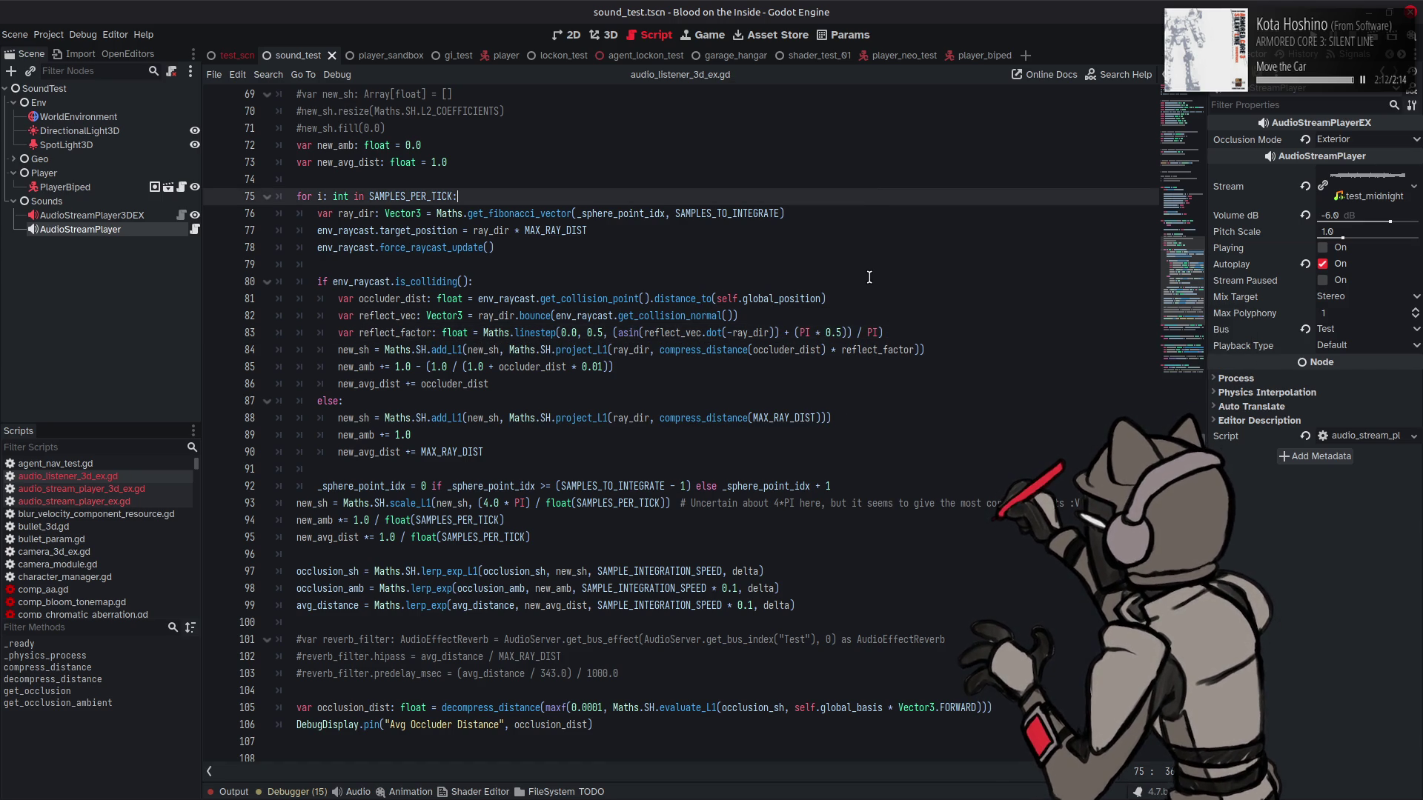
double_click(595, 333)
type("1.0")
Step: Change the first linestep bound to 0.5 and run the sound test scene
left_click(576, 333)
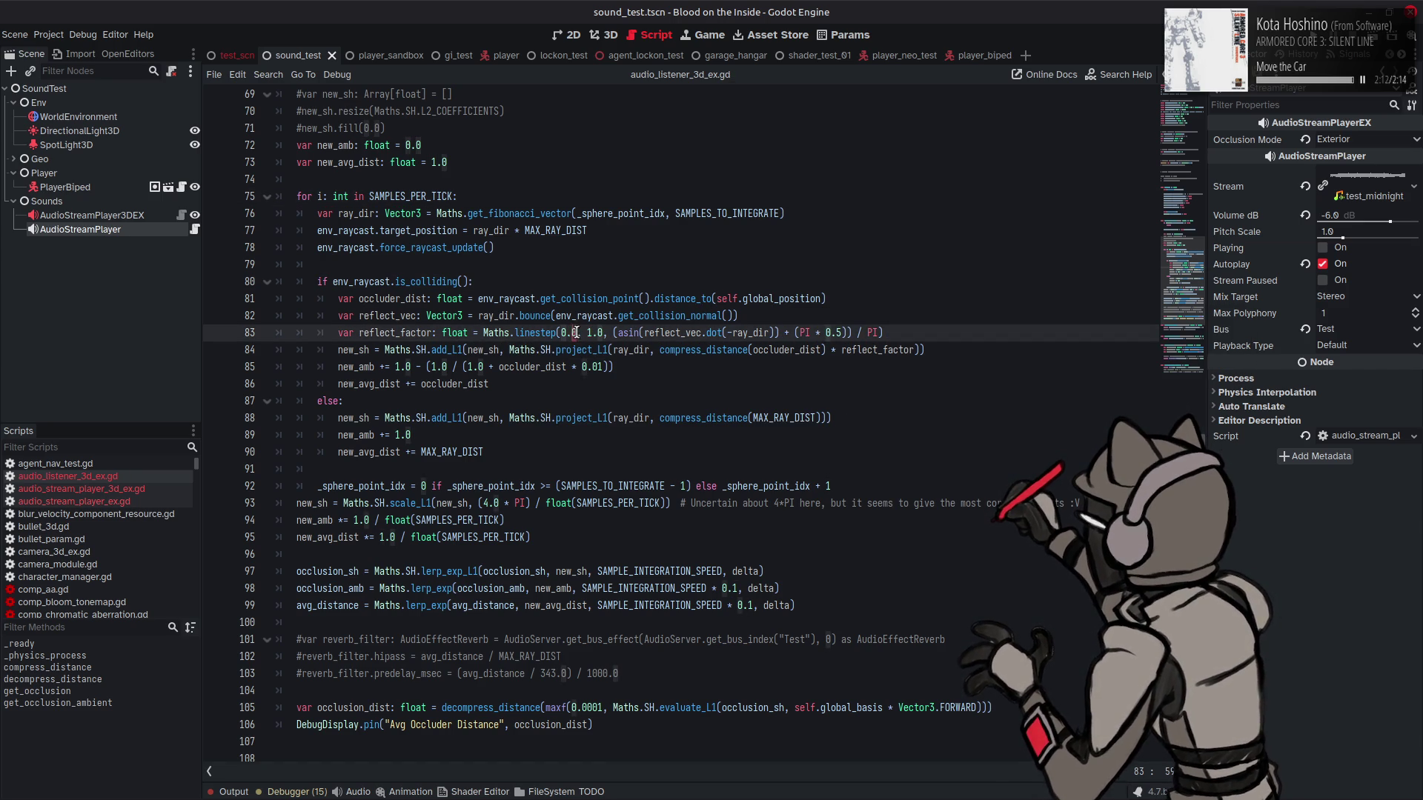
key("BackSpace")
type("5")
left_click(678, 299)
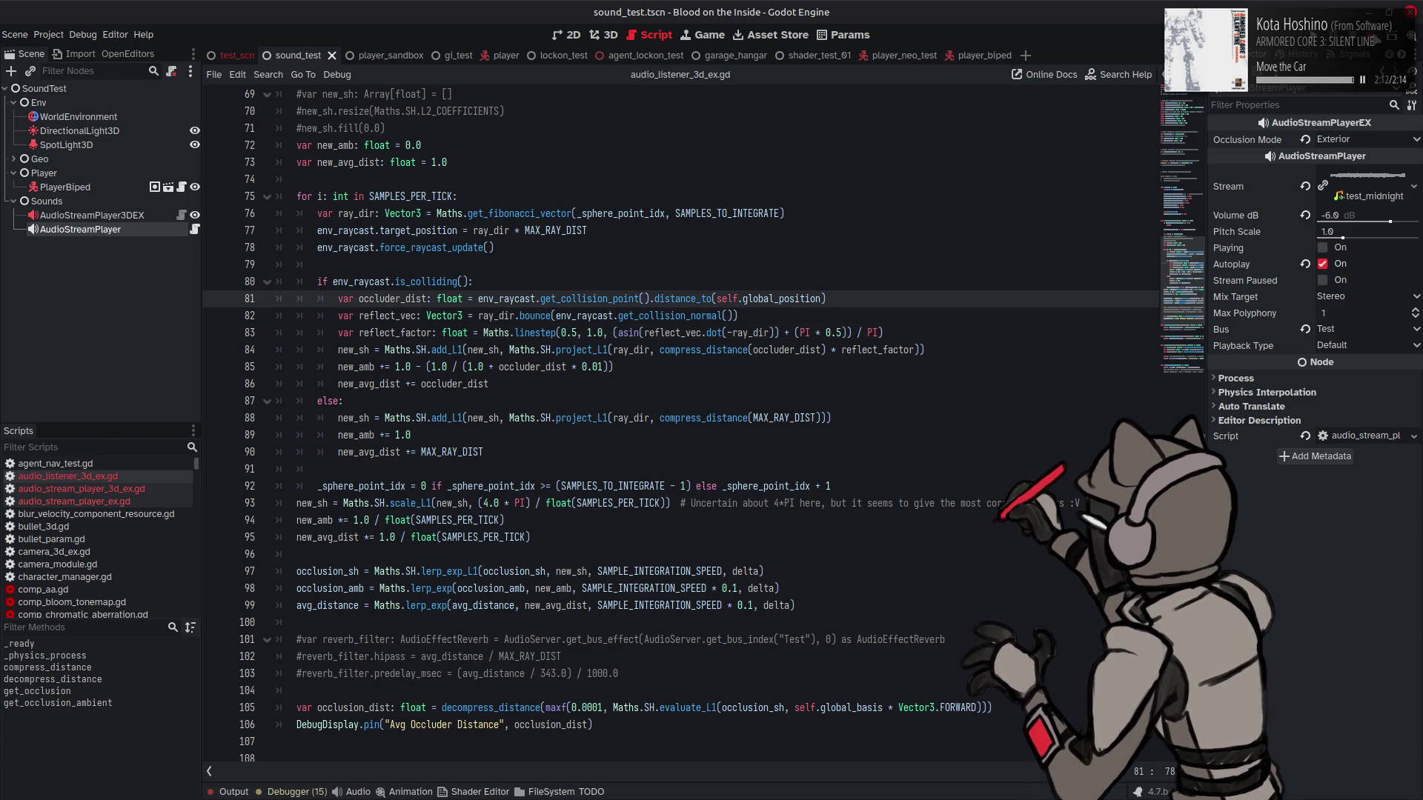
key("F6")
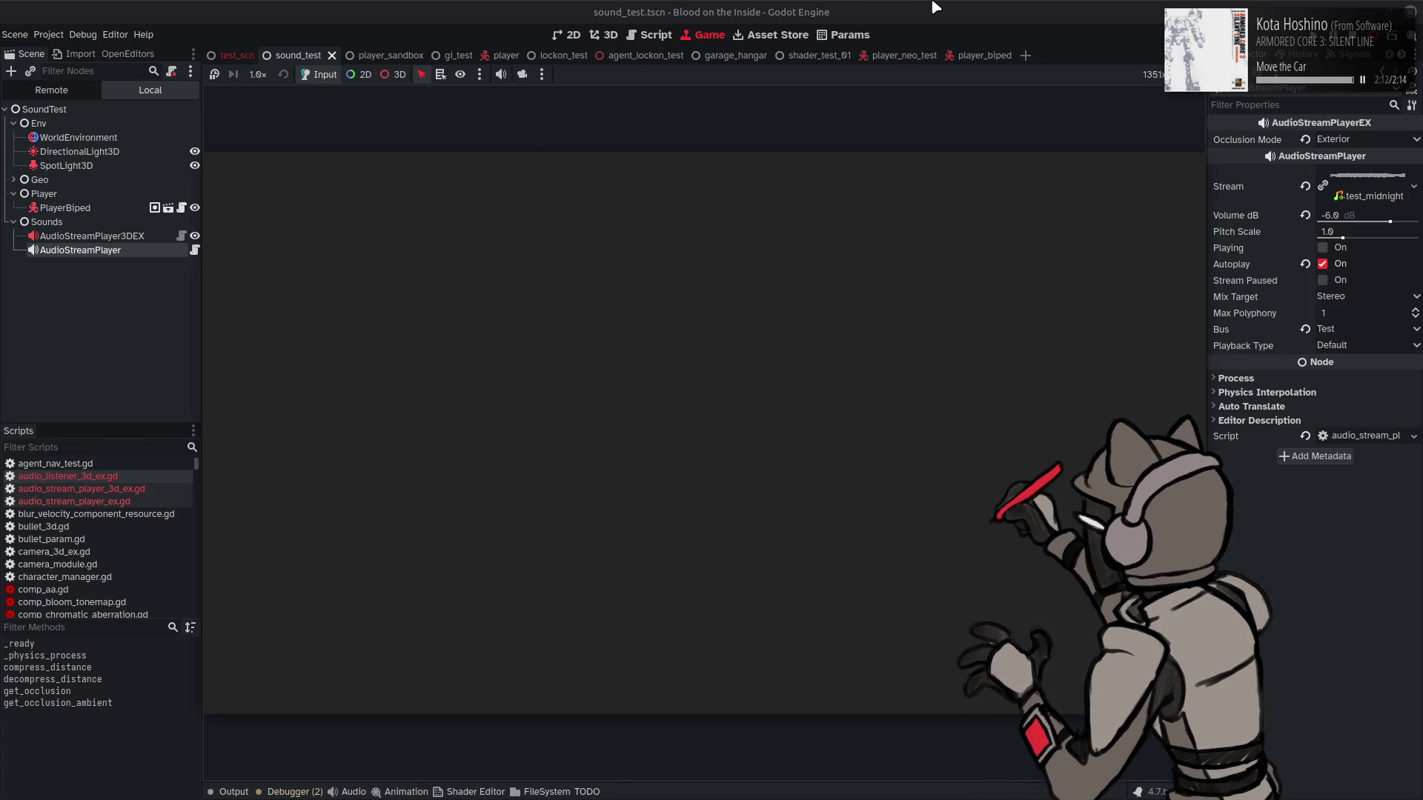
Step: Walk the player up to the wall in the running scene, then stop the game
key("w")
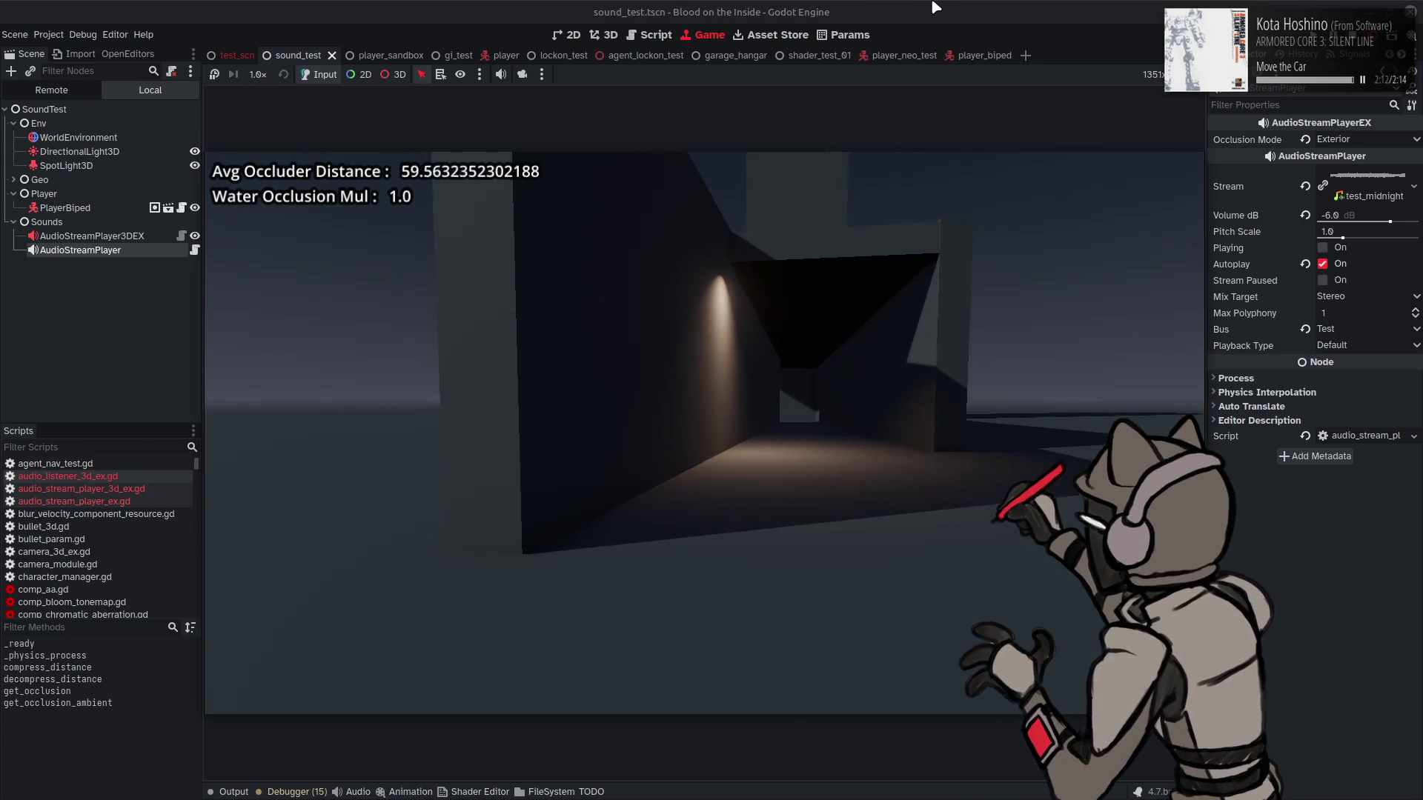
key("w")
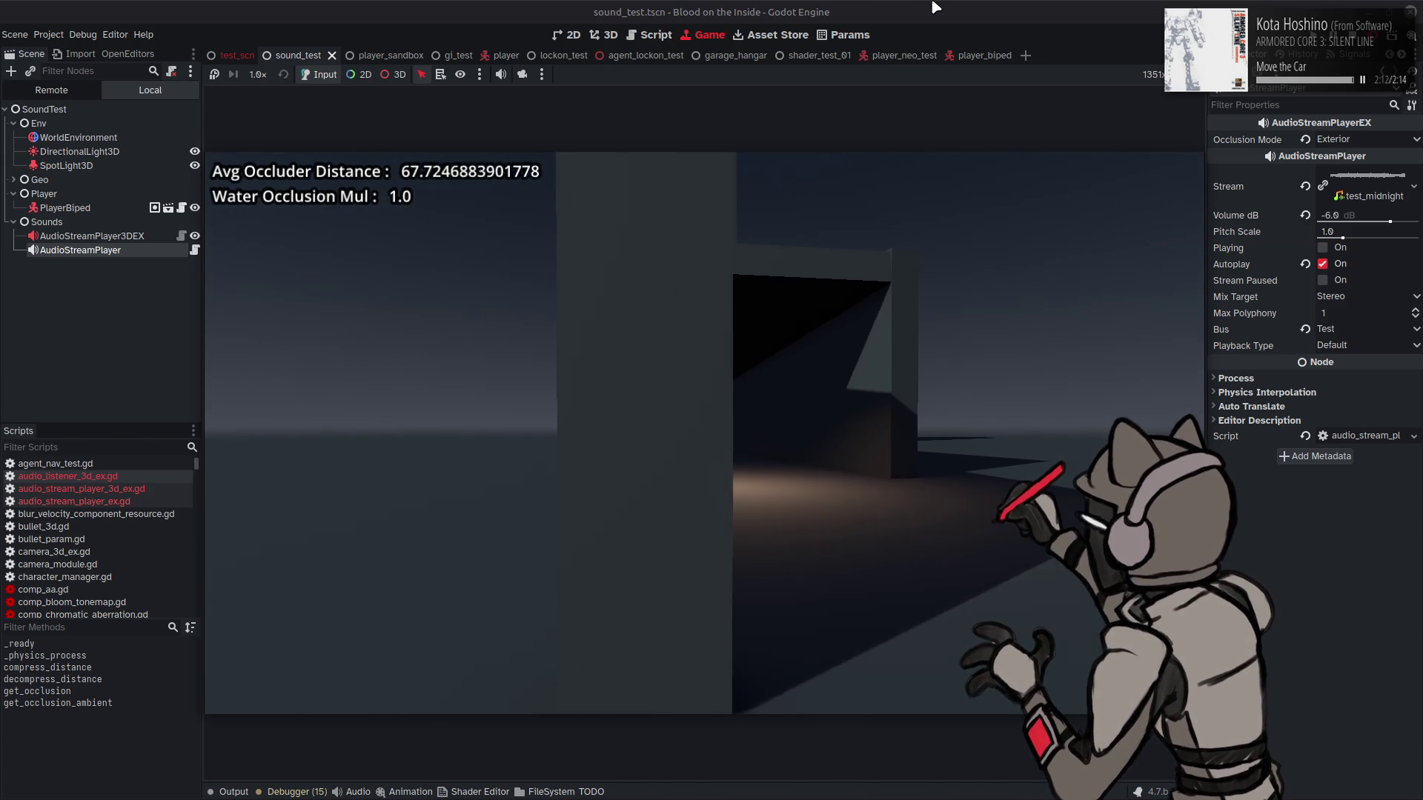
key("F8")
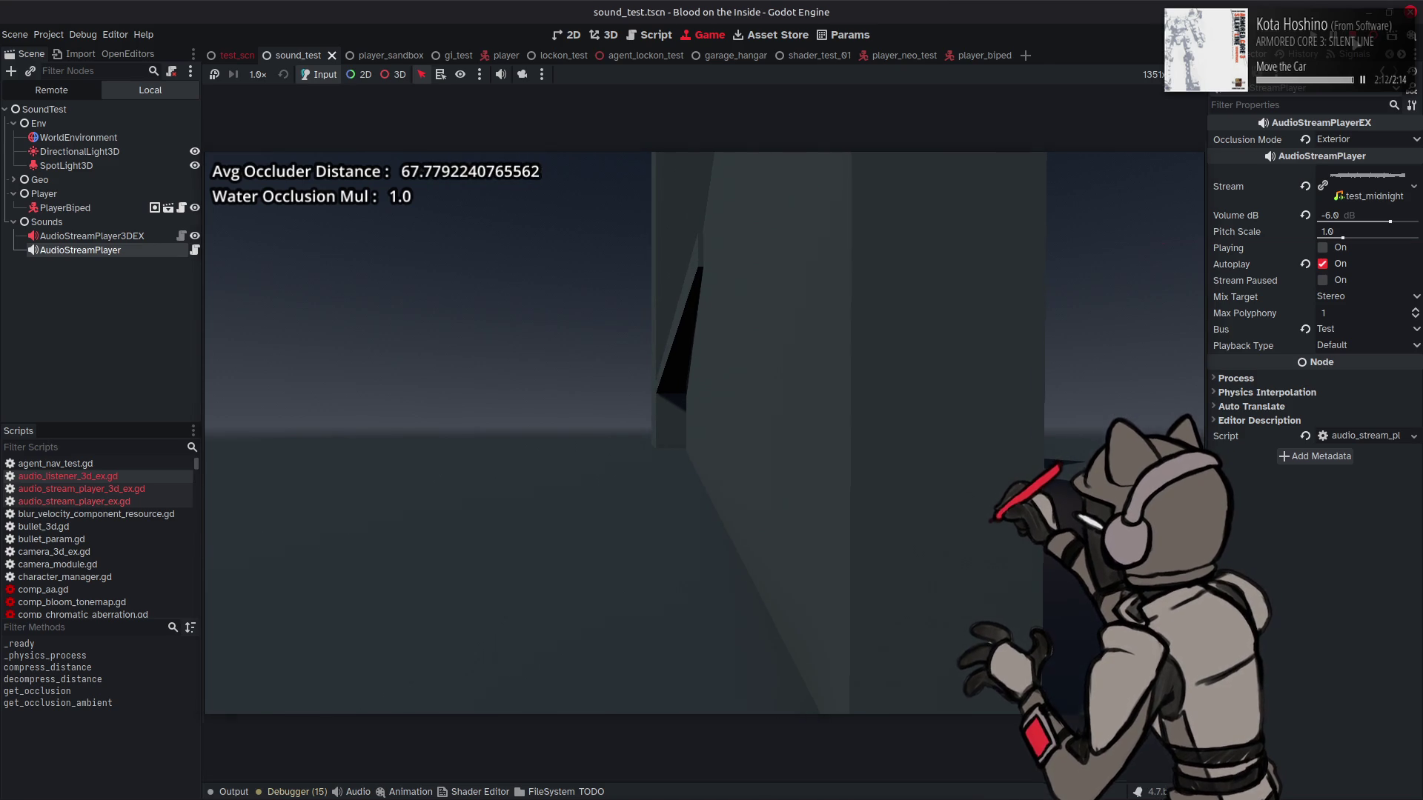
Step: Lower the first linestep bound from 0.5 to 0.1 and test-run the scene again
left_click(572, 333)
key("BackSpace")
type("1")
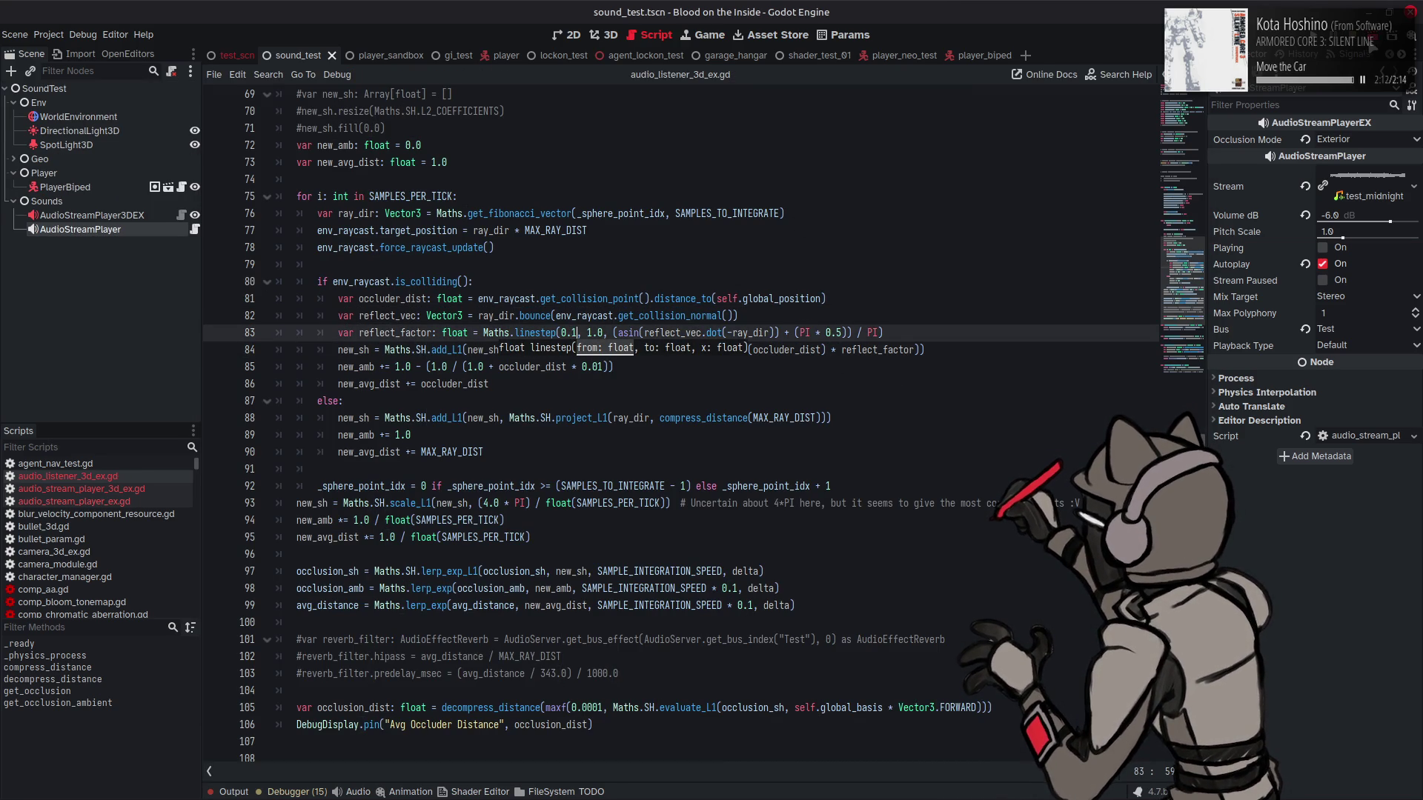
key("F6")
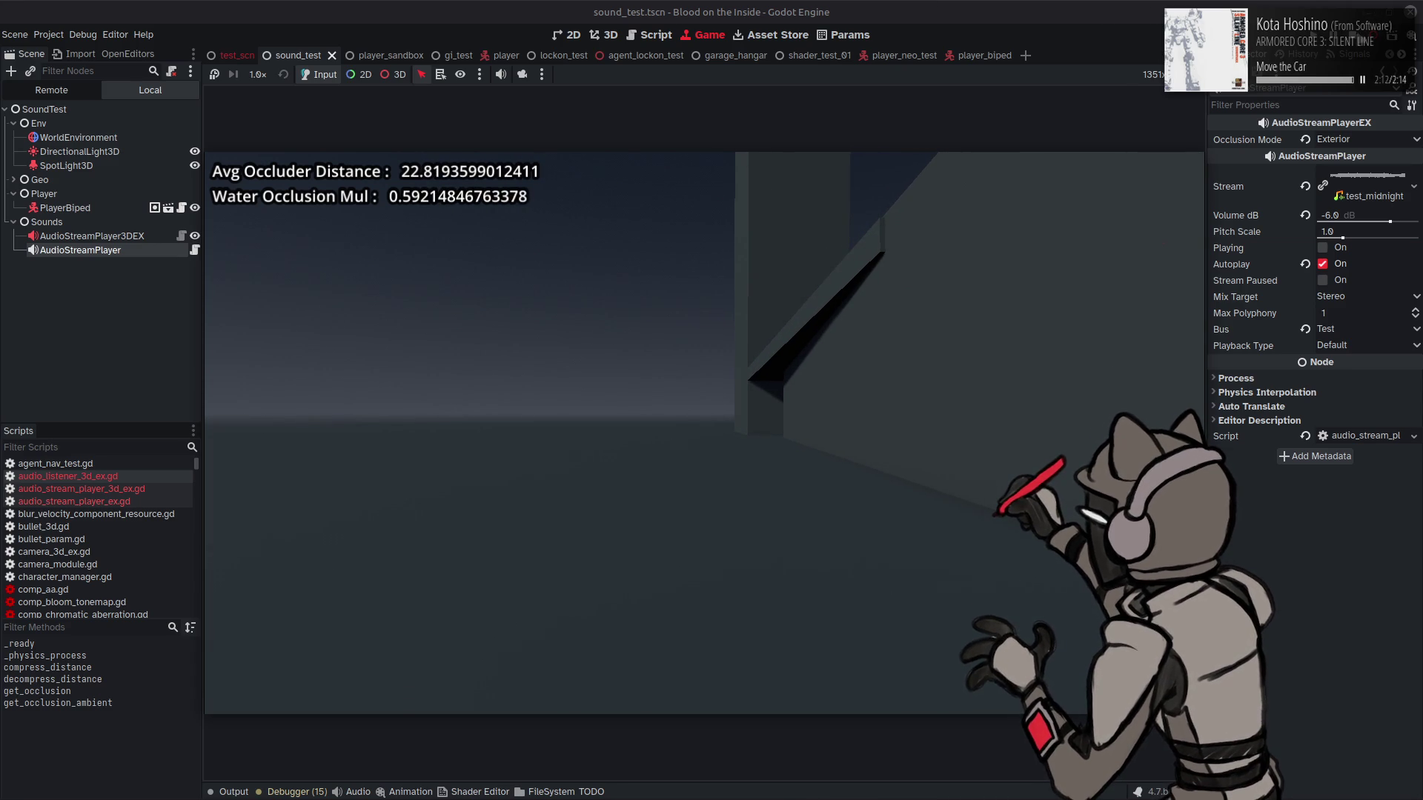
key("F8")
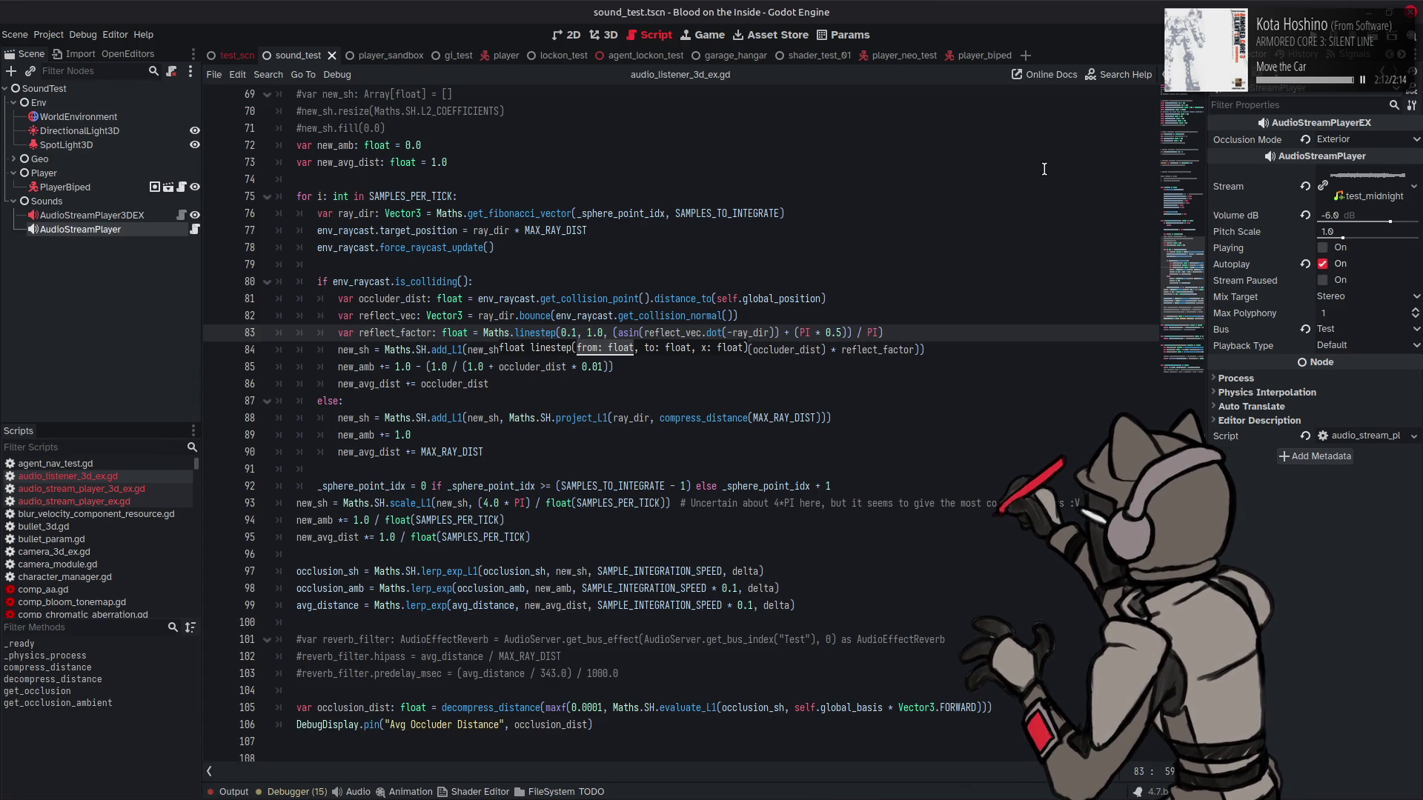
Step: Review the occluder_dist and compress_distance code on lines 84-85
left_click(777, 350)
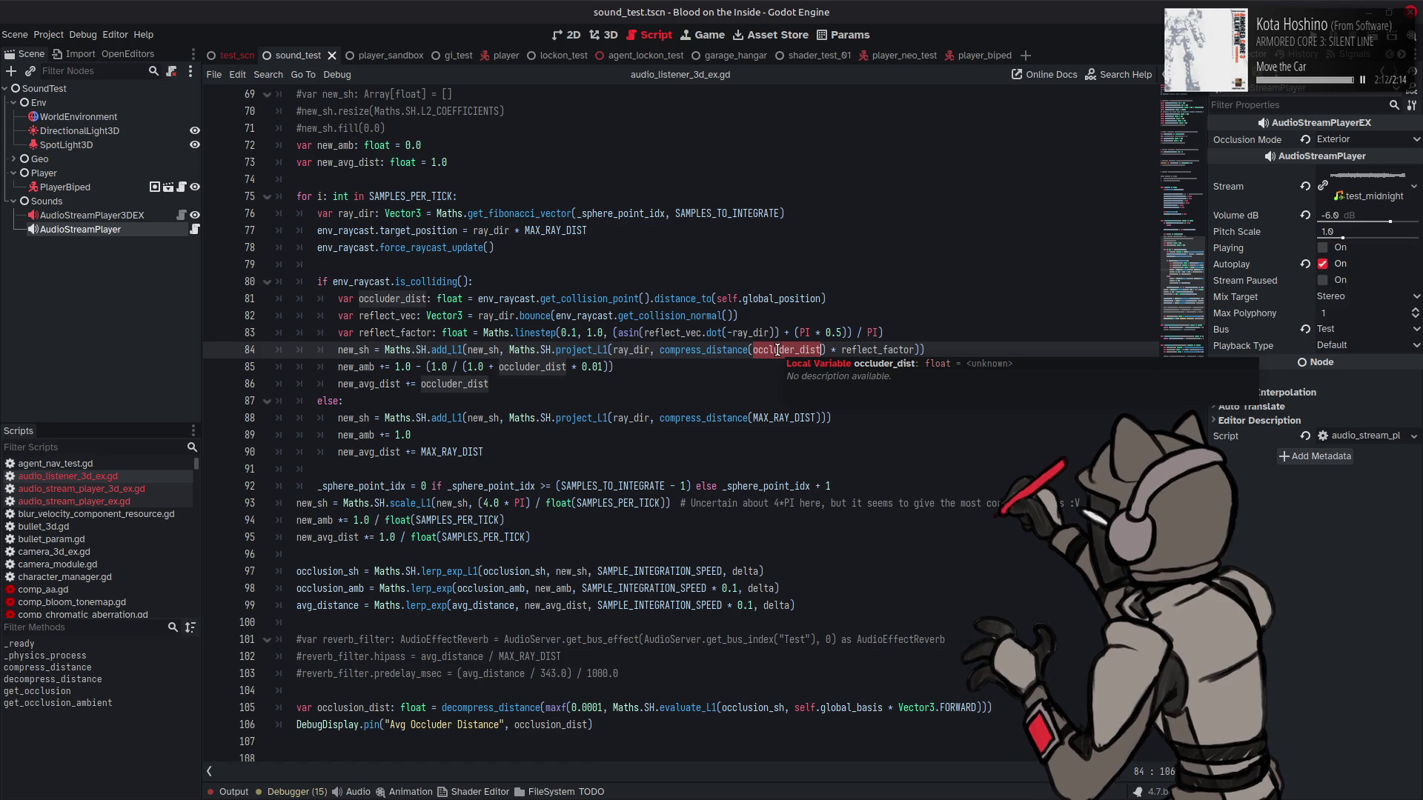
mouse_move(672, 297)
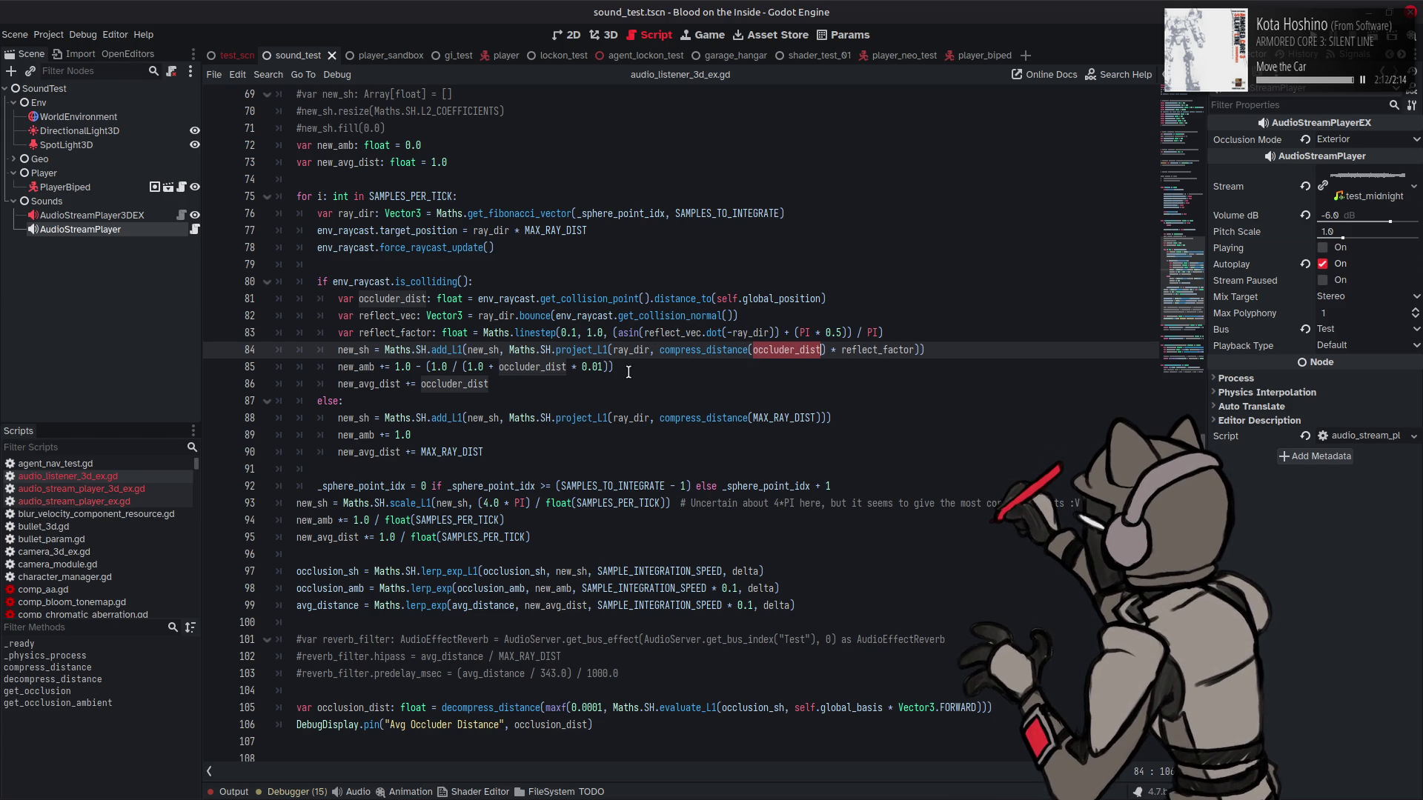
left_click(629, 372)
Step: Swap reflect_factor's linestep bounds on line 83 to 1.0 and 0.1
left_click(572, 333)
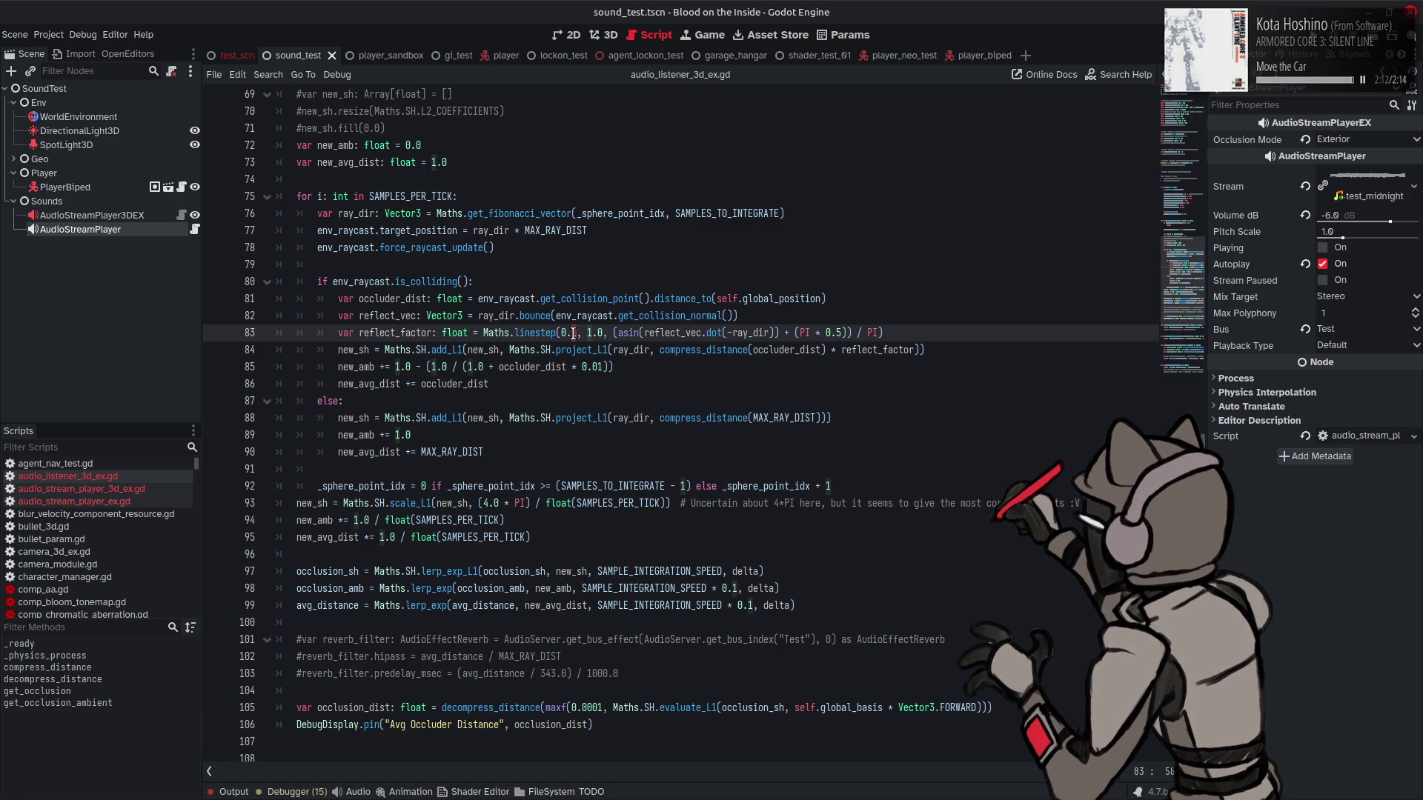
key("Delete")
type("0")
key("Left")
key("Left")
key("BackSpace")
type("1")
left_click(588, 332)
key("Delete")
key("Delete")
key("Delete")
type("0.1")
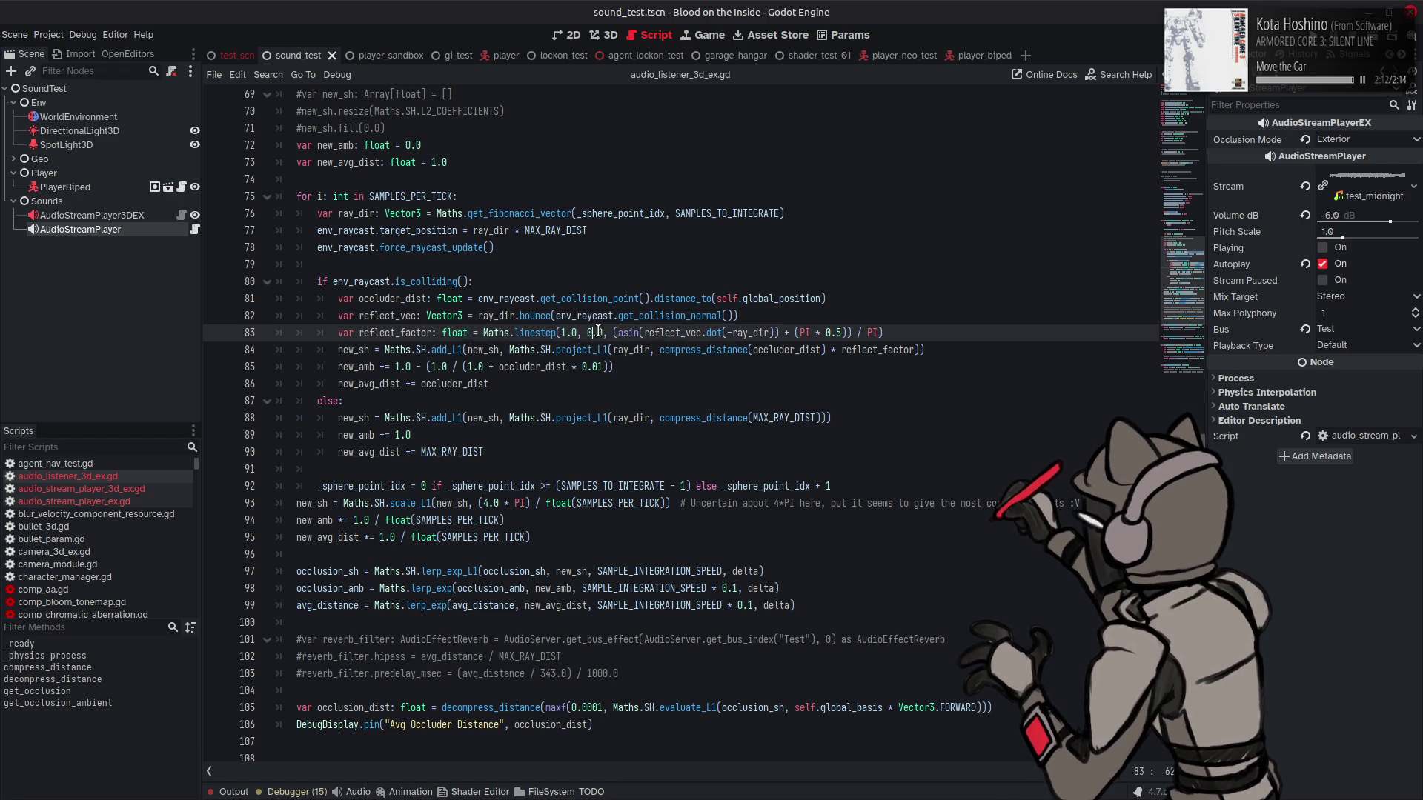
key("BackSpace")
type("0")
key("BackSpace")
type("1")
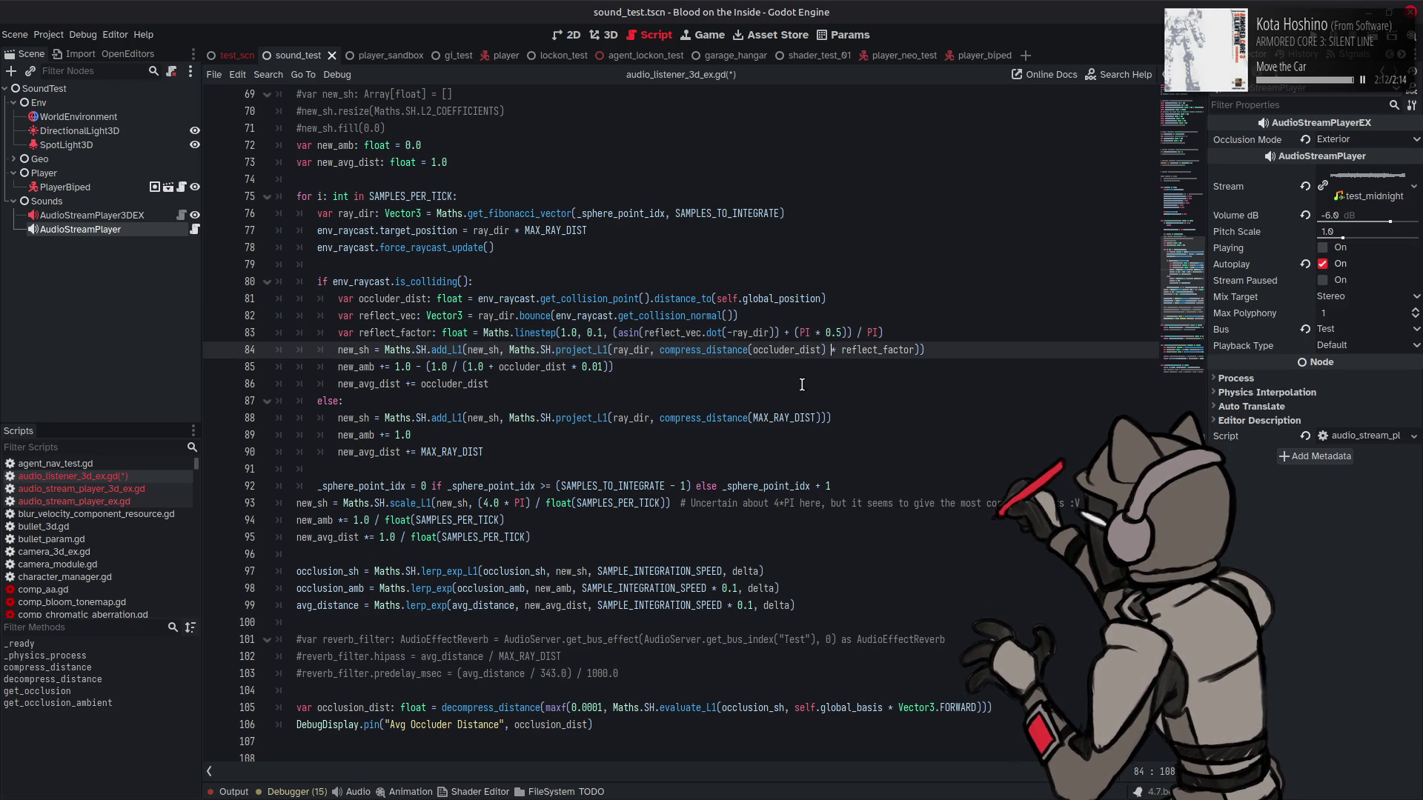
Step: Remove '* reflect_factor' on line 84 and type a division sign in its place
left_click(750, 349)
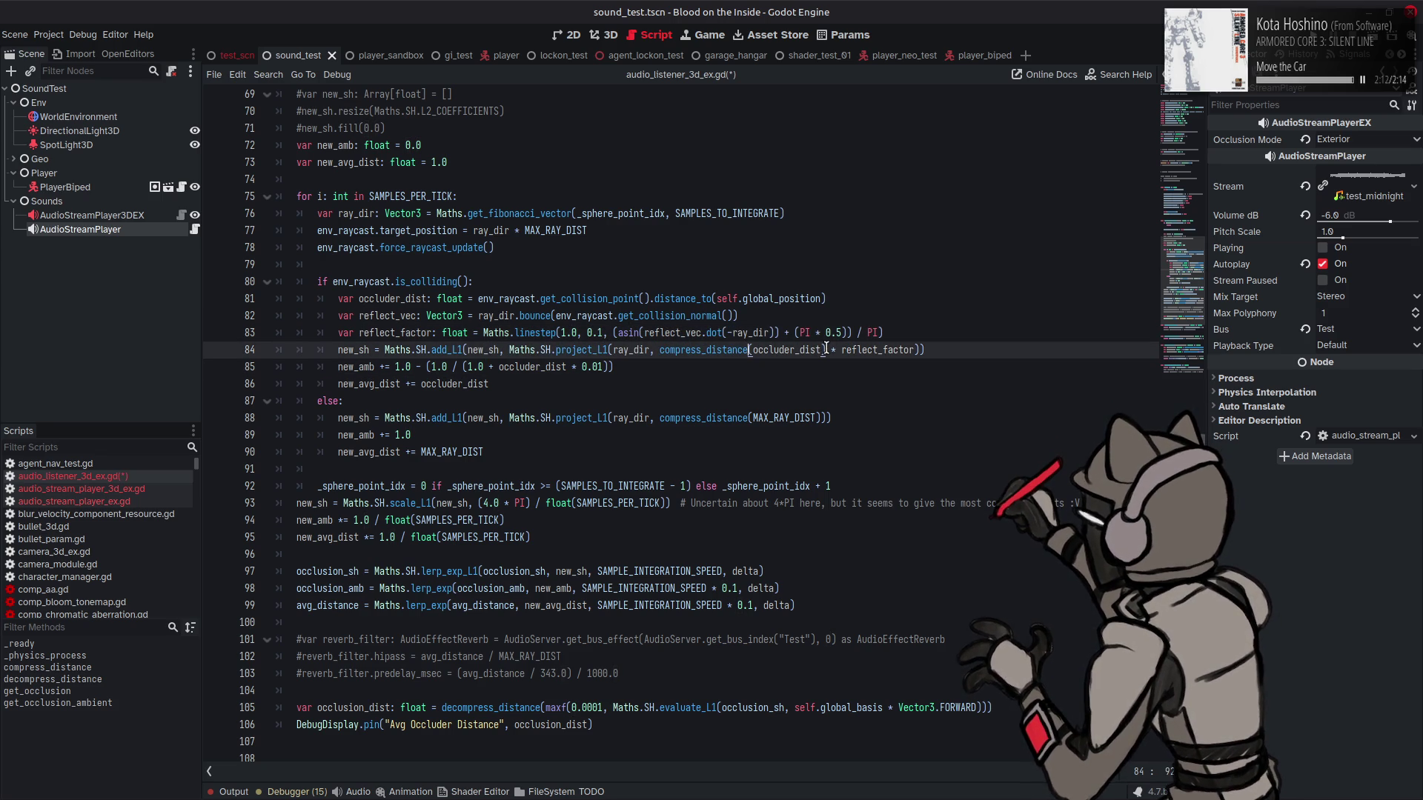
double_click(873, 352)
key("BackSpace")
key("BackSpace")
key("BackSpace")
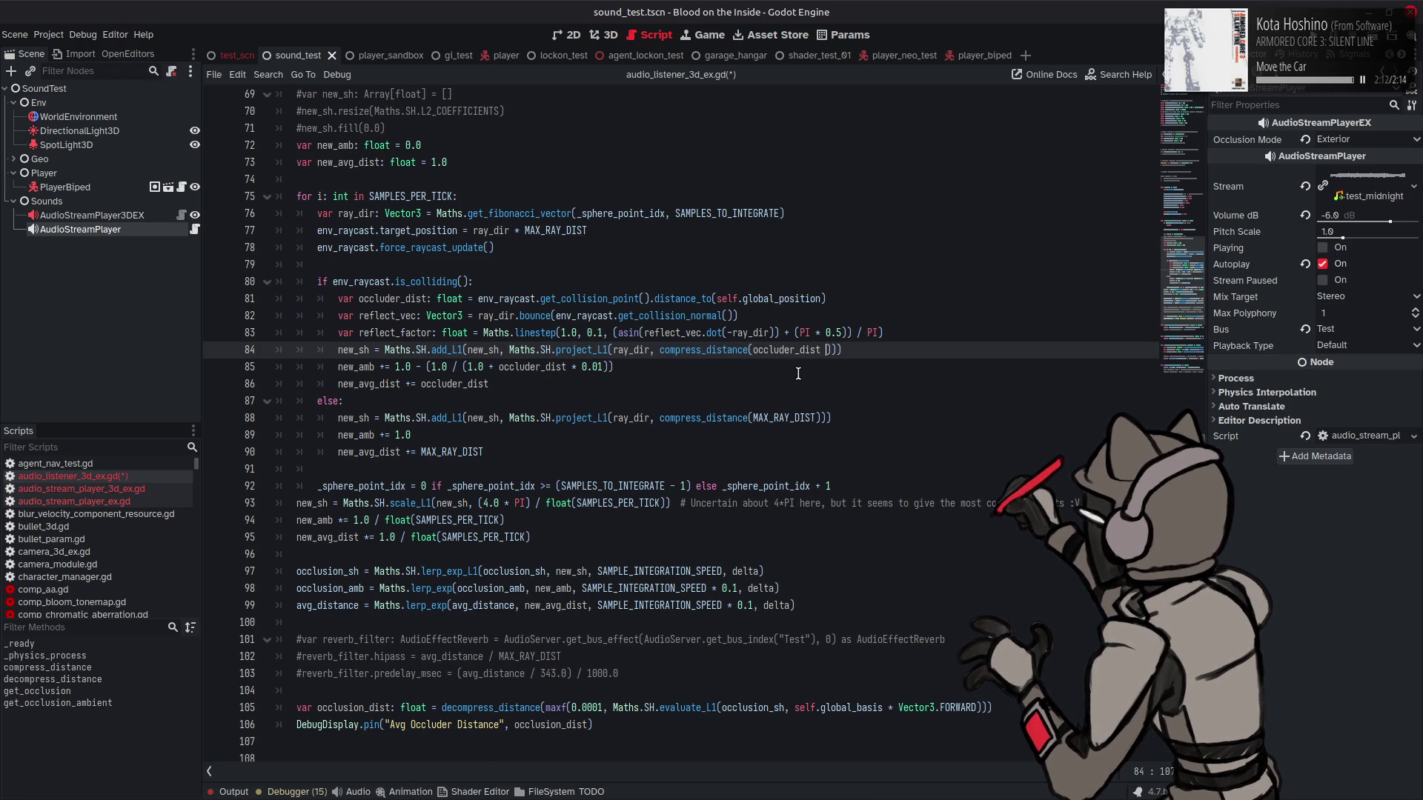
scroll(798, 373, "down", 4)
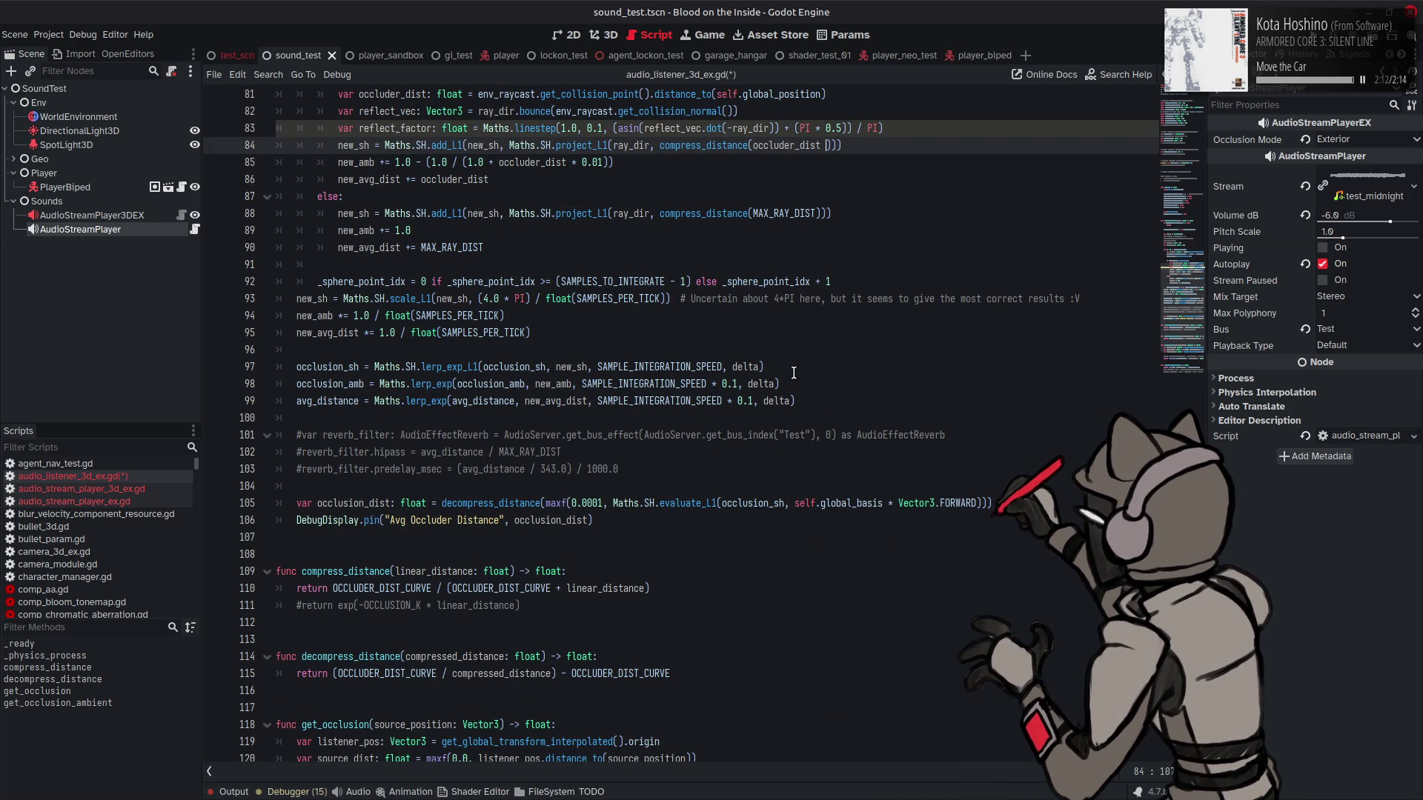
scroll(794, 373, "up", 4)
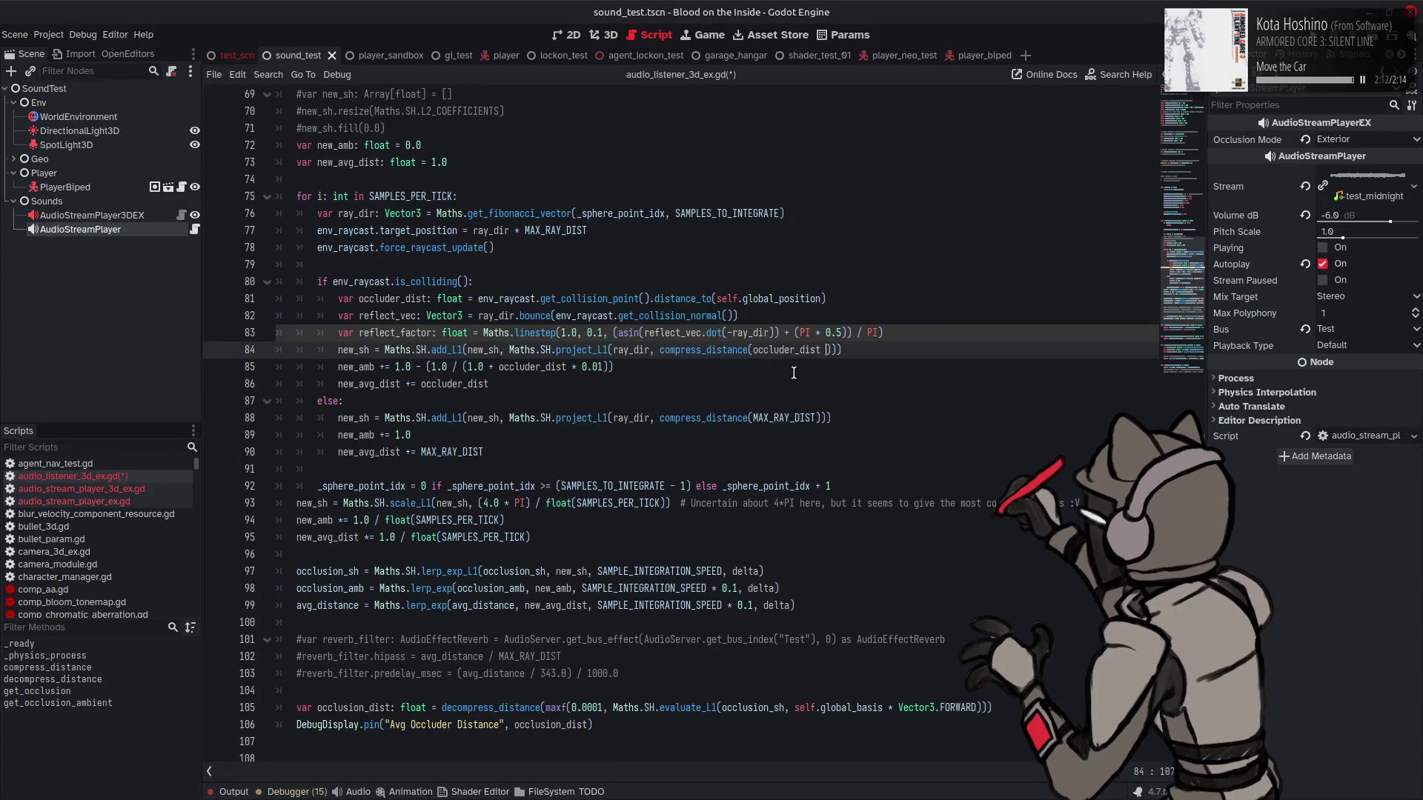
scroll(794, 373, "down", 4)
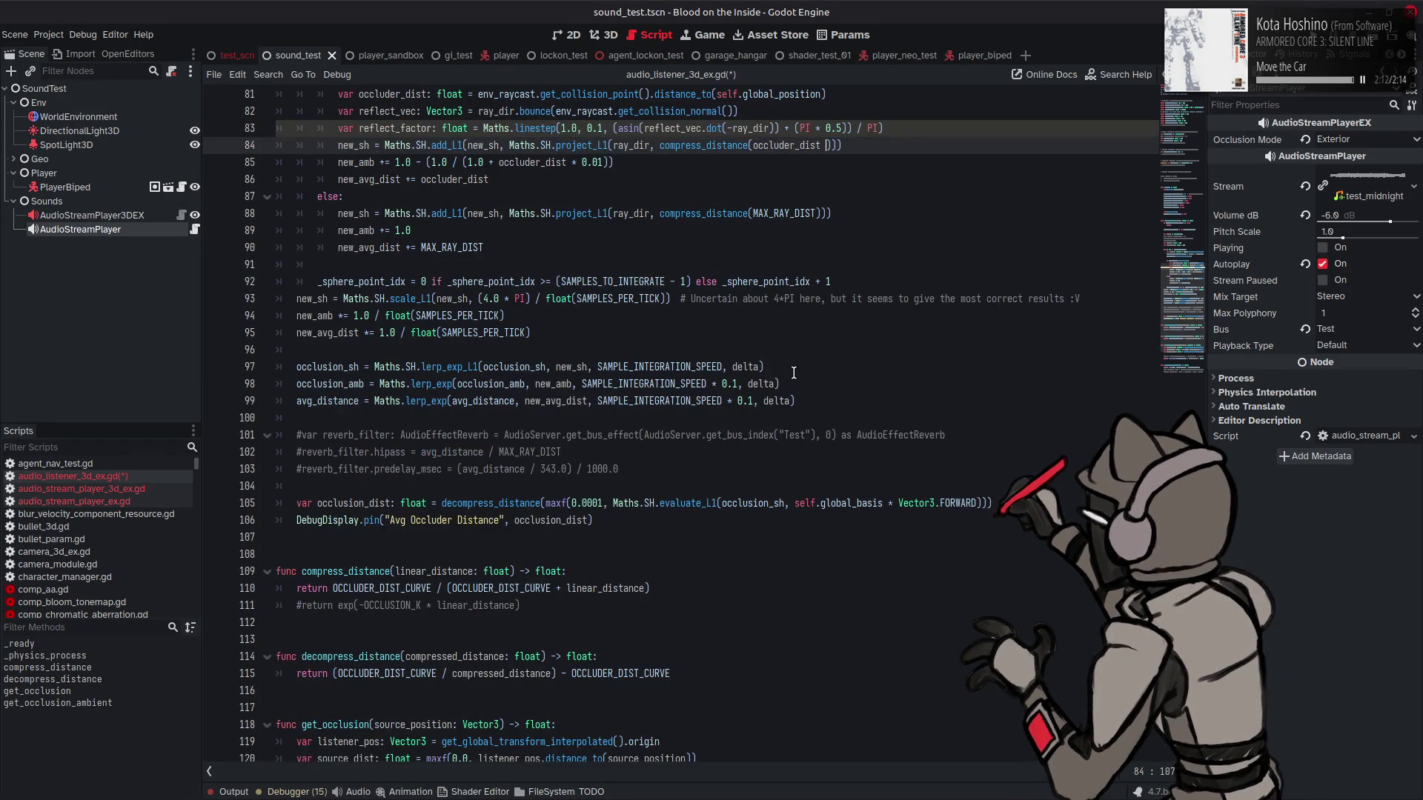
scroll(793, 373, "up", 4)
type("/")
Step: Paste reflect_factor as the divisor so line 84 reads occluder_dist / reflect_factor, and save
left_click(401, 333)
double_click(400, 332)
key("ctrl+c")
left_click(837, 350)
key("ctrl+v")
key("ctrl+s")
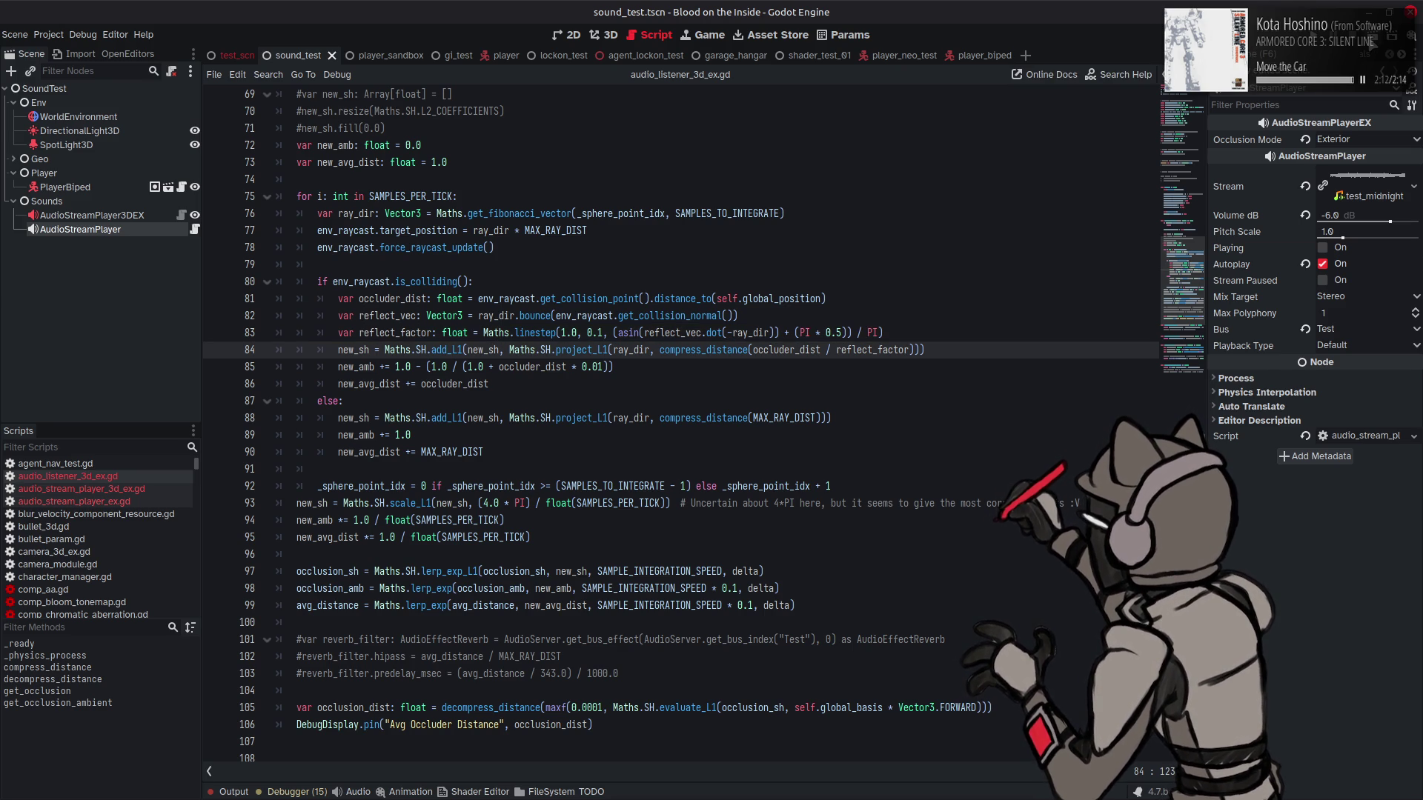
left_click(1371, 34)
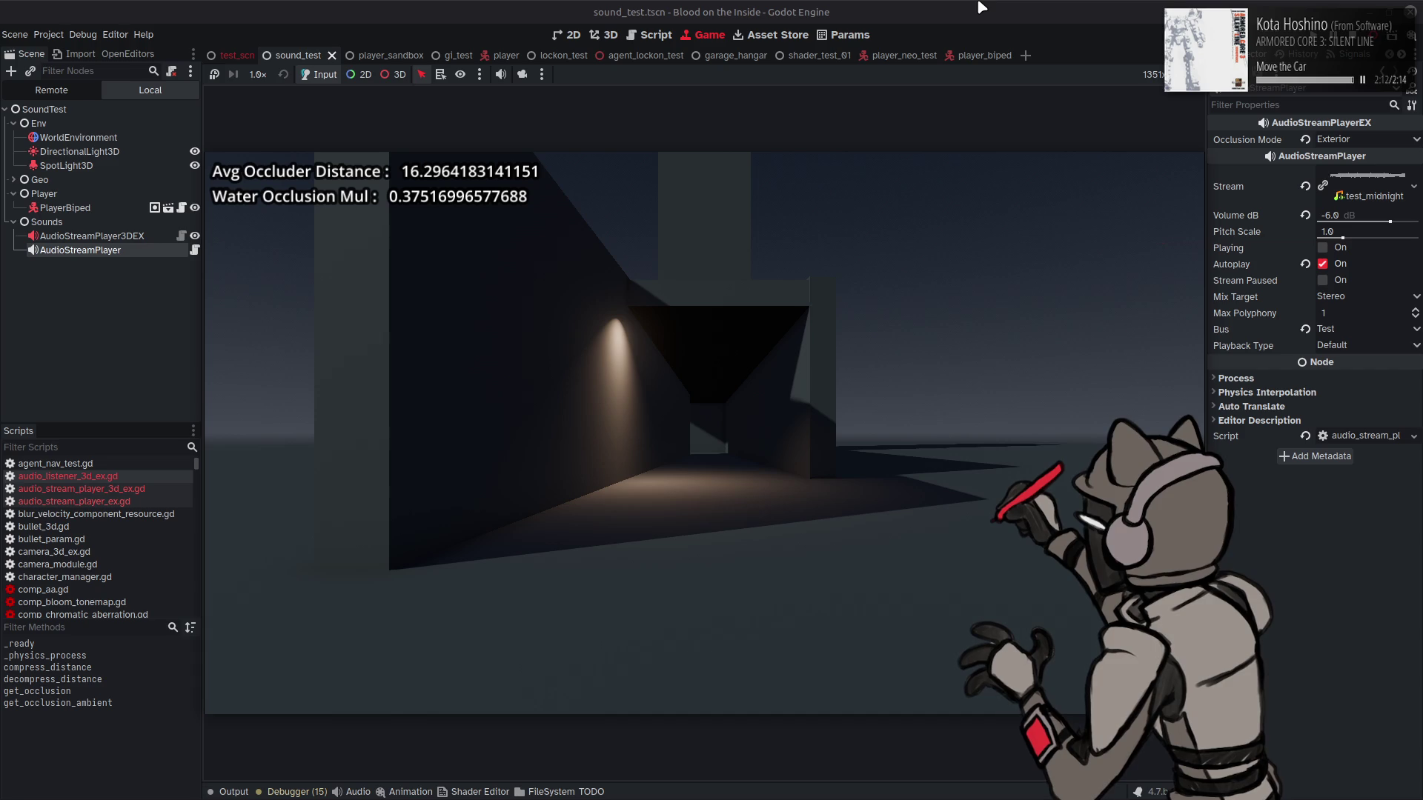
key("a")
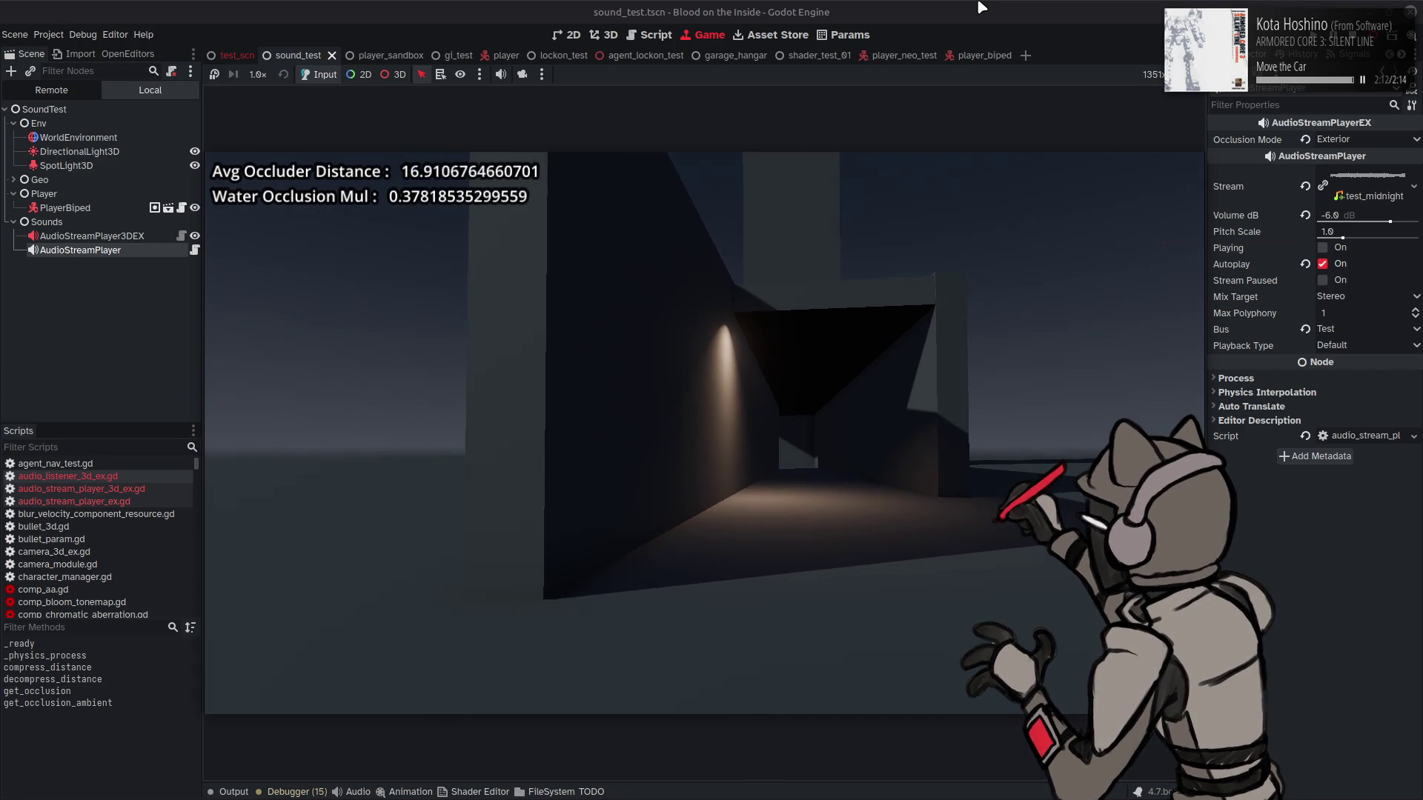
key("a")
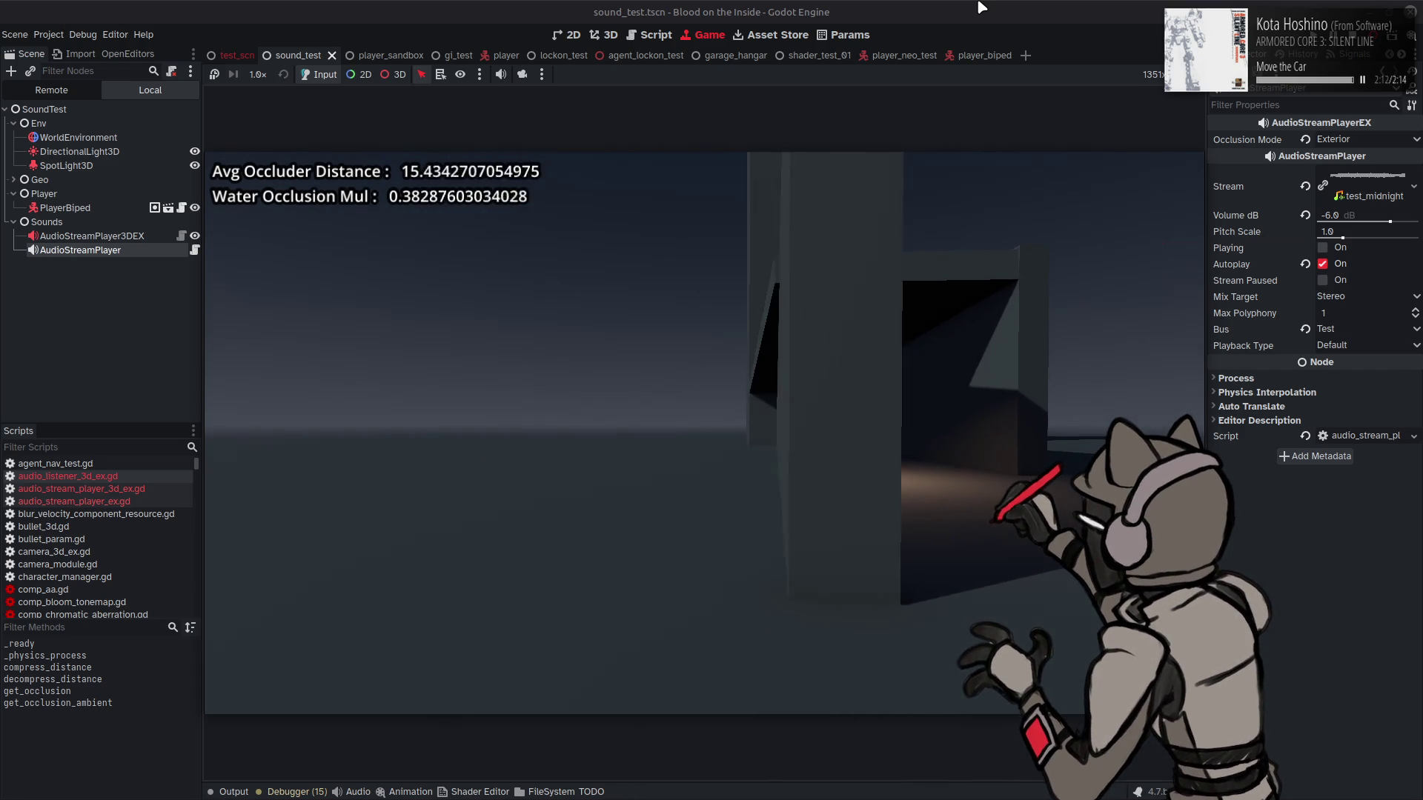
key("a")
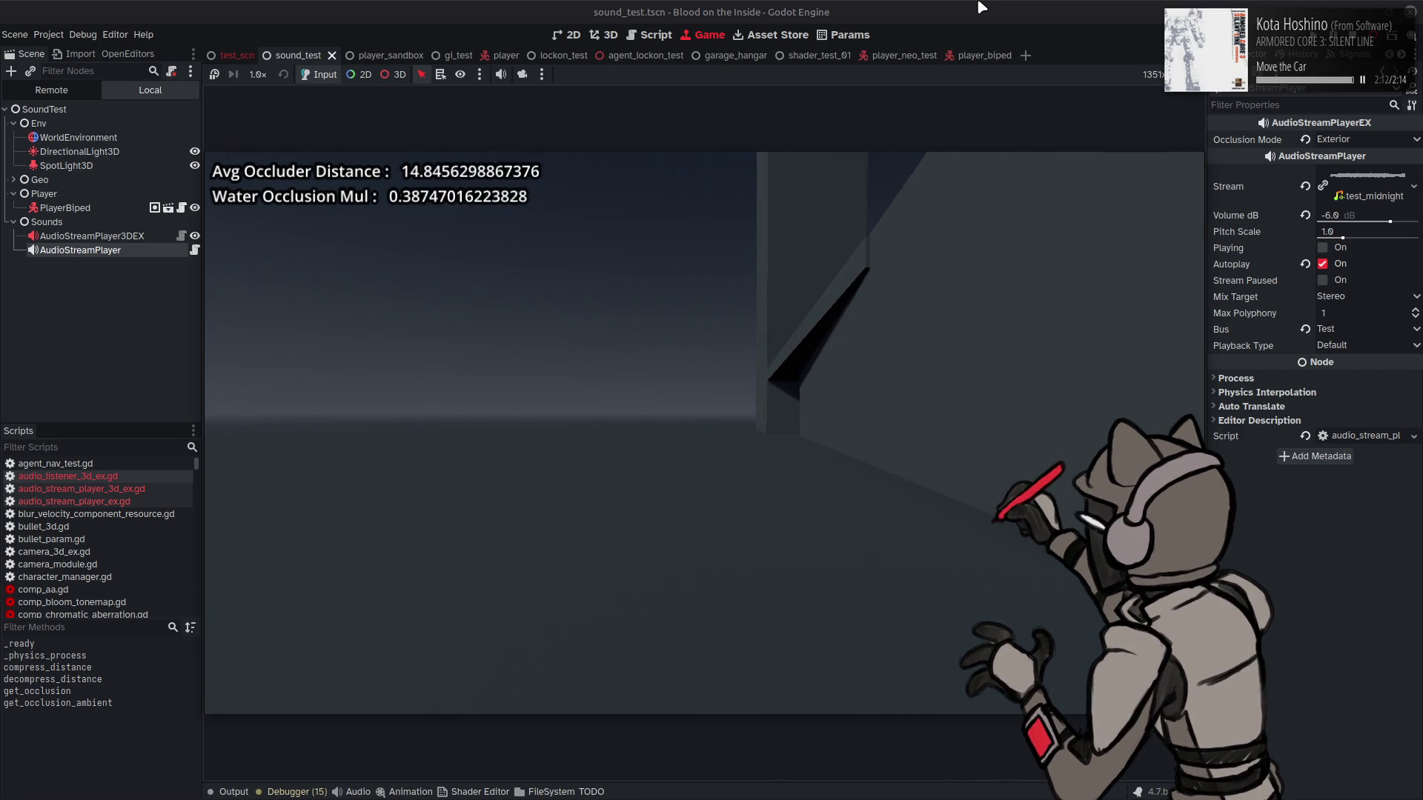
key("ctrl+F3")
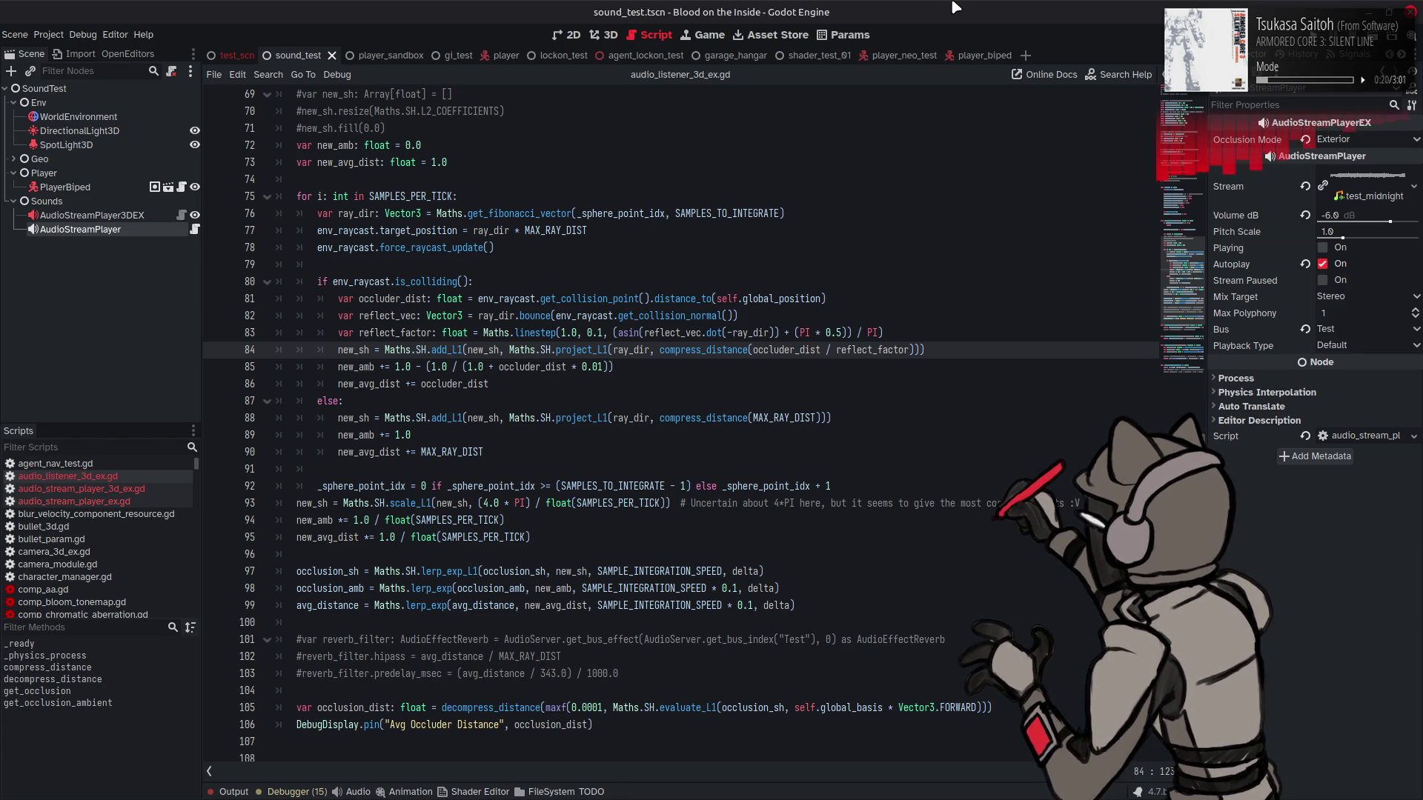
left_click(957, 307)
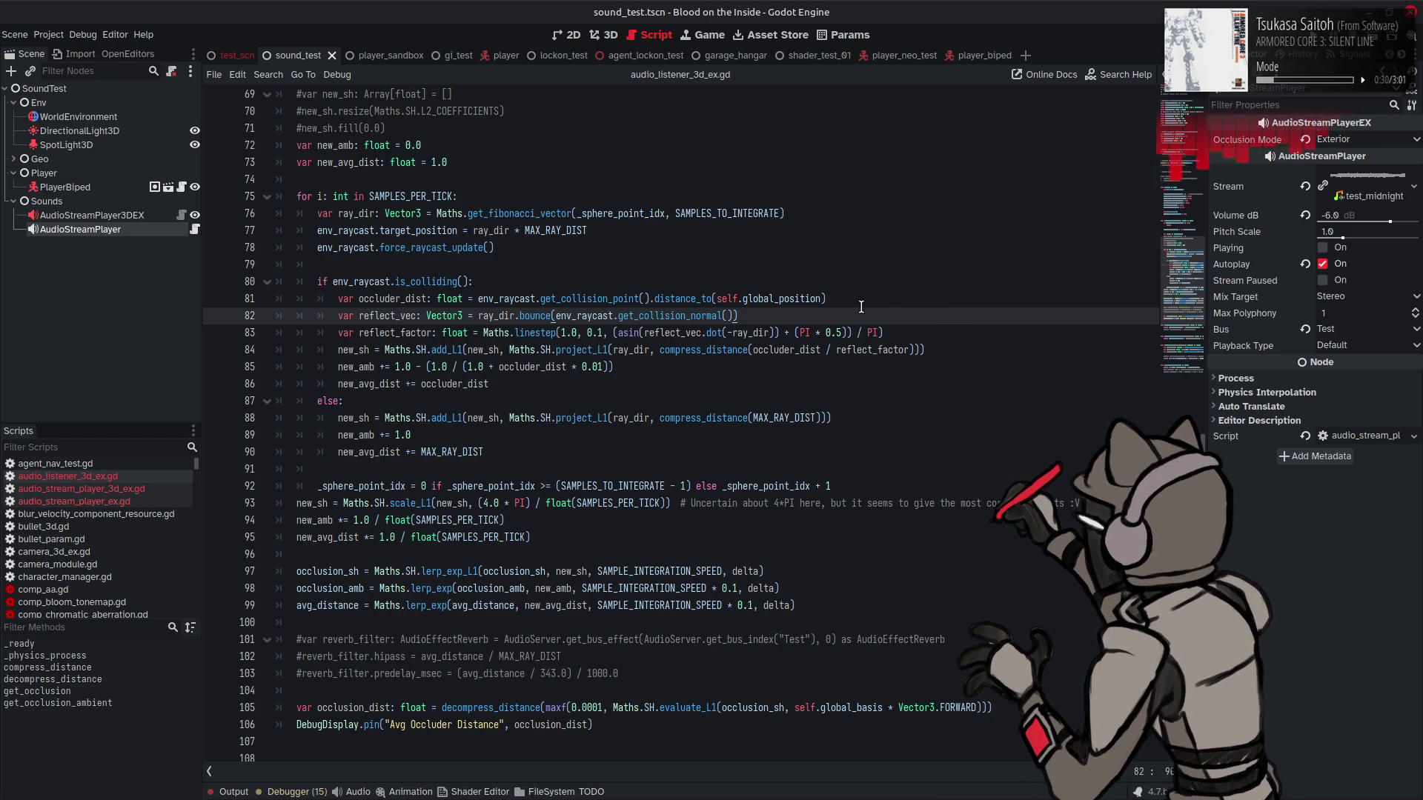
mouse_move(703, 311)
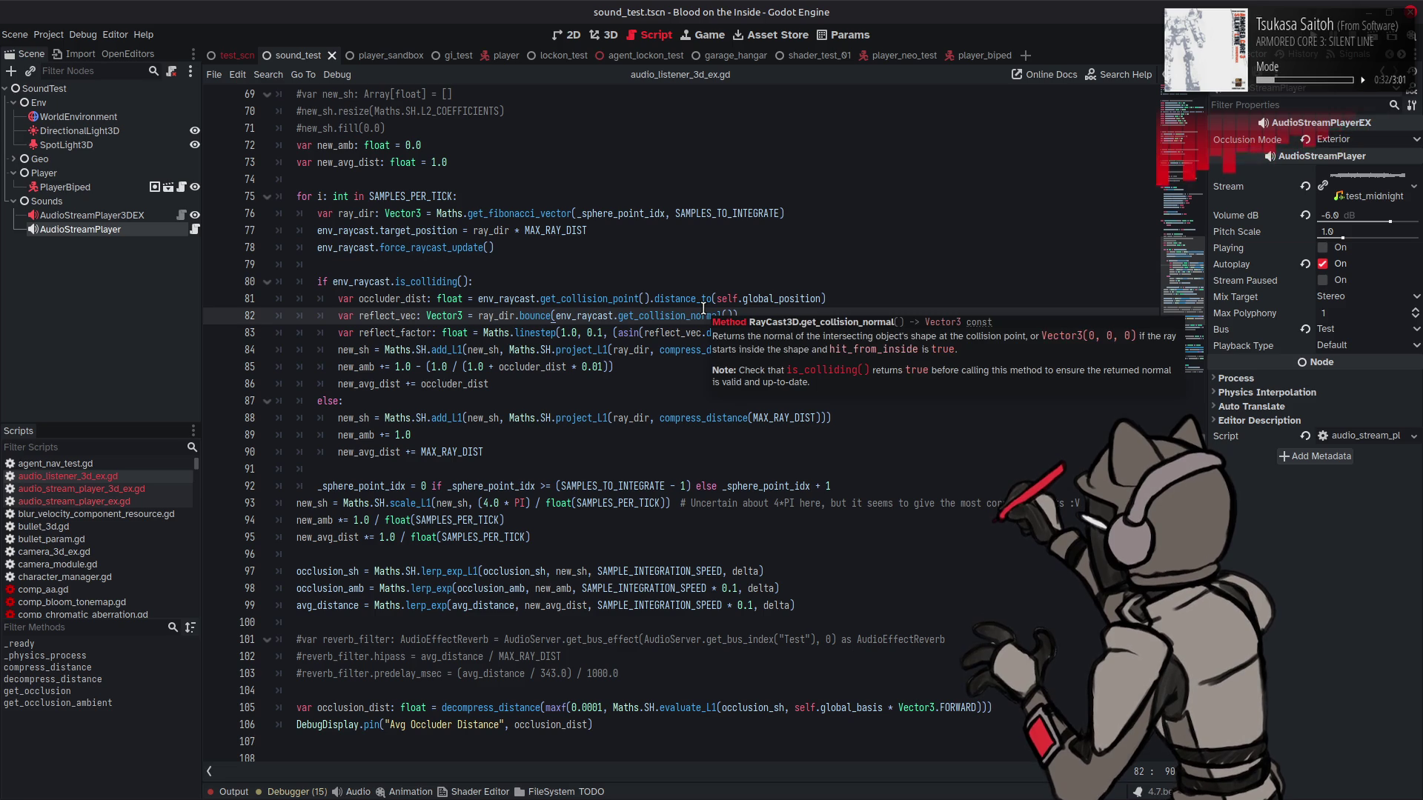
left_click(732, 267)
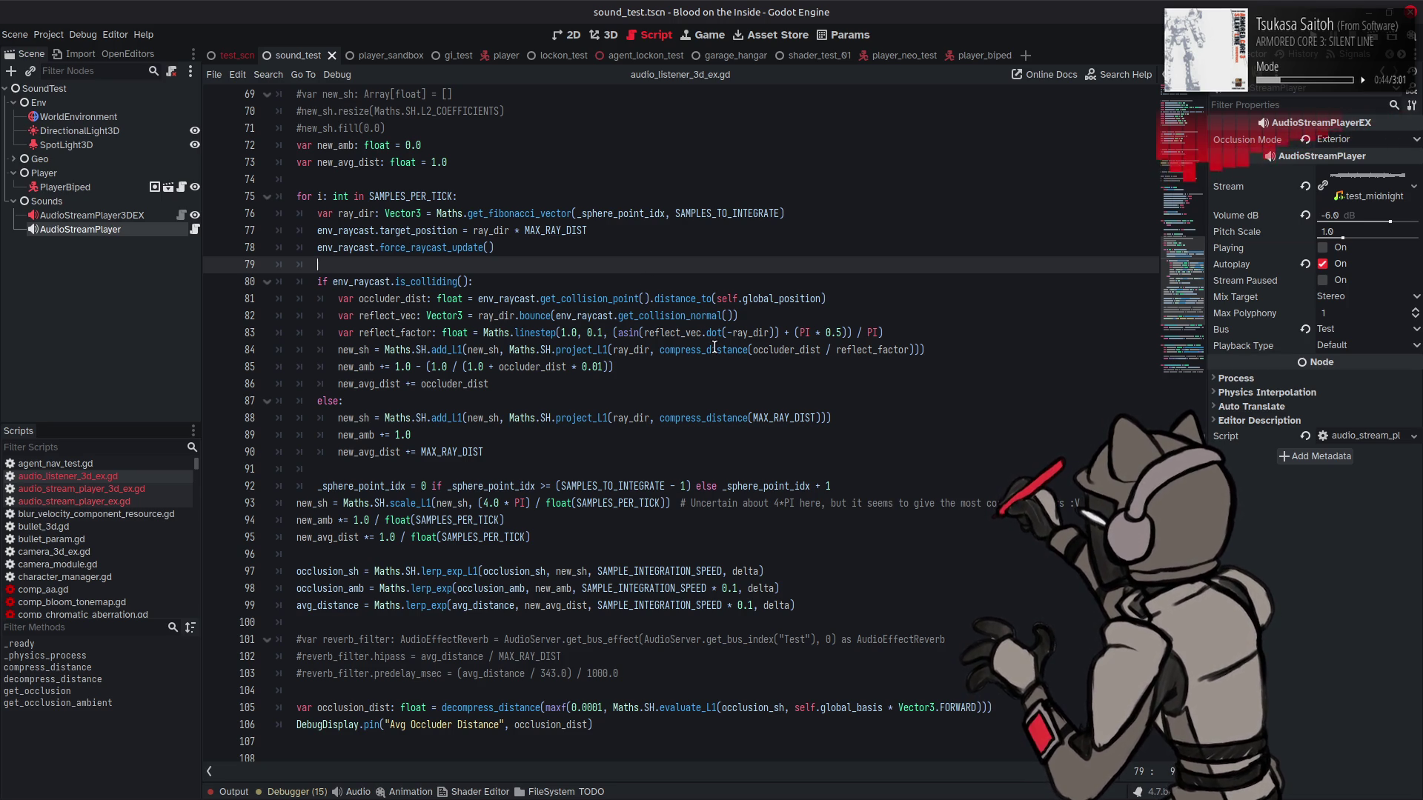
double_click(771, 418)
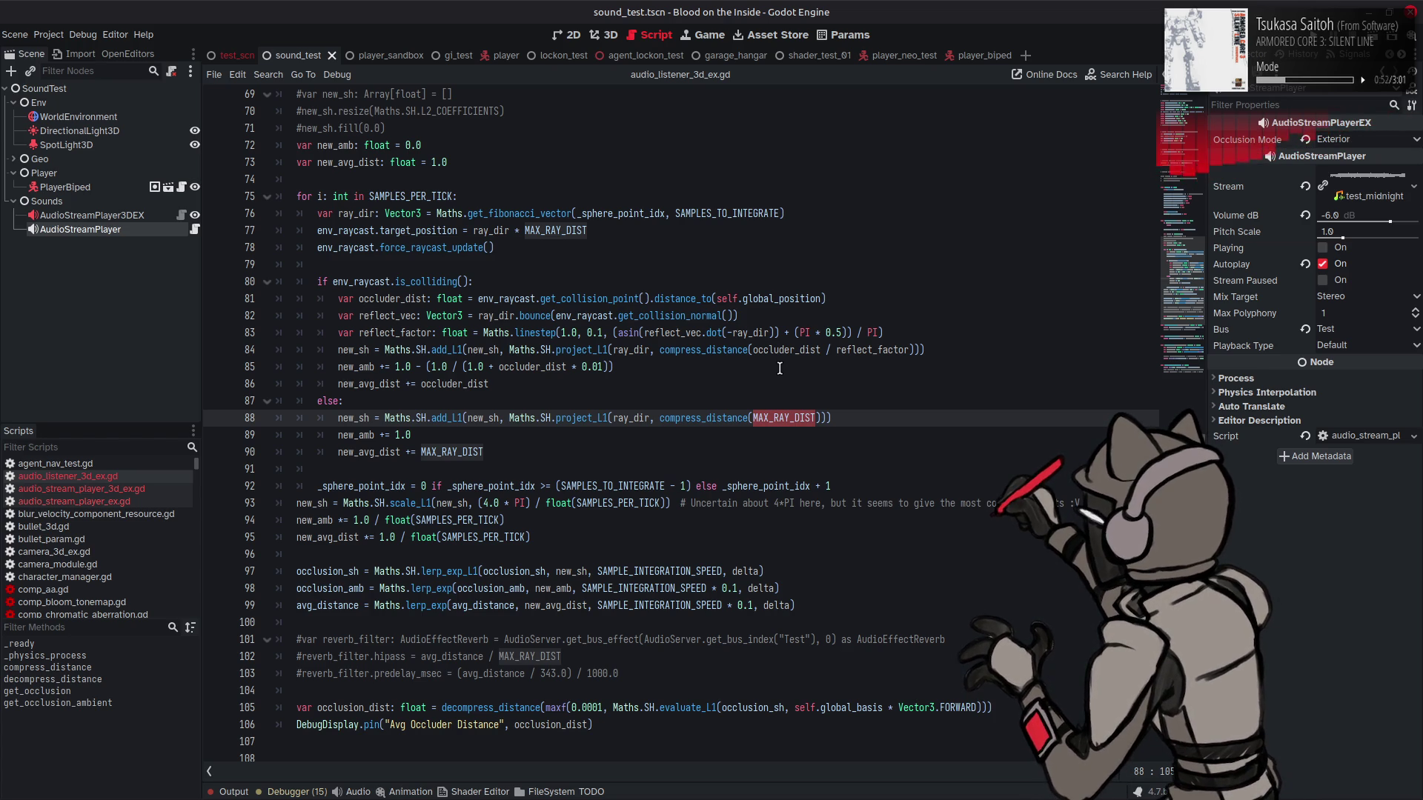
left_click(729, 333)
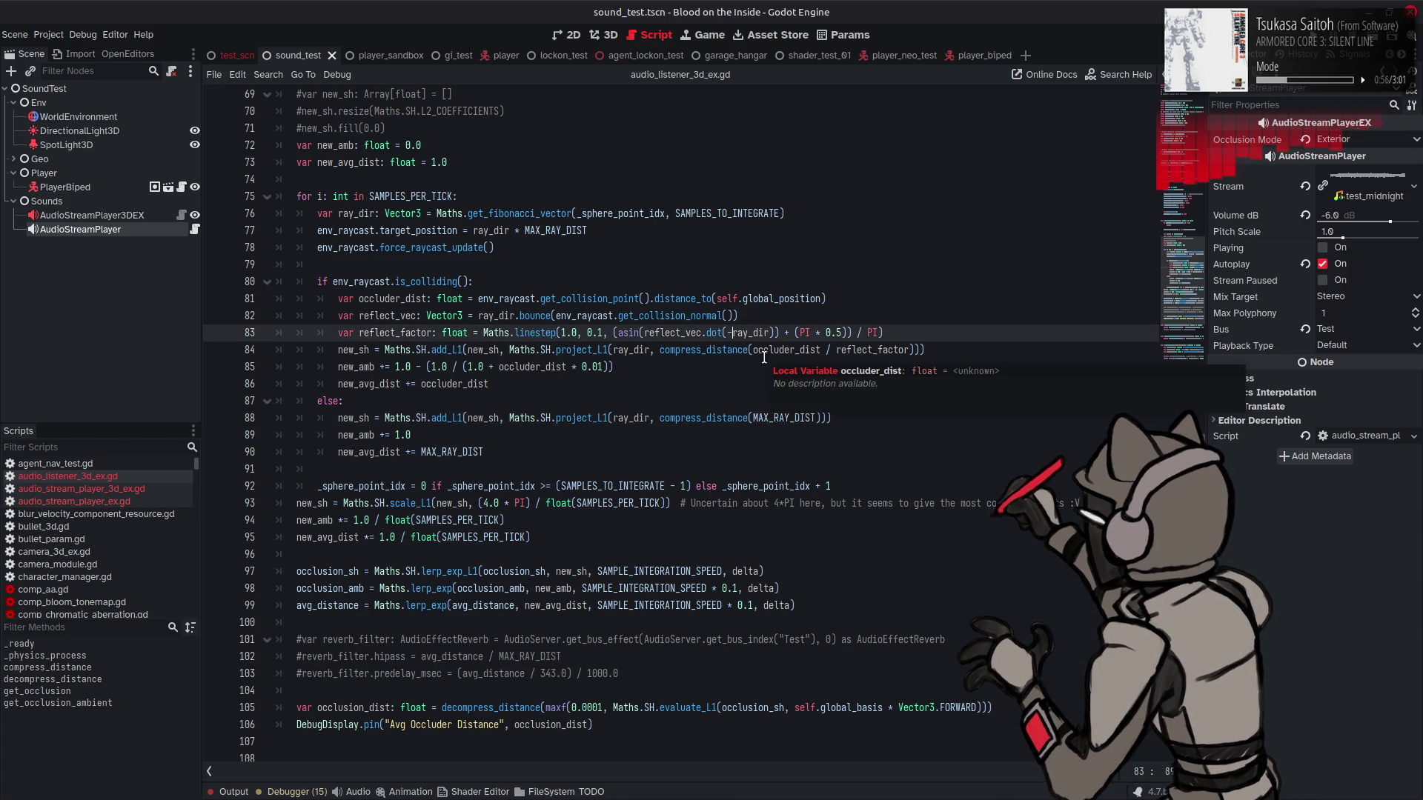
left_click(675, 335)
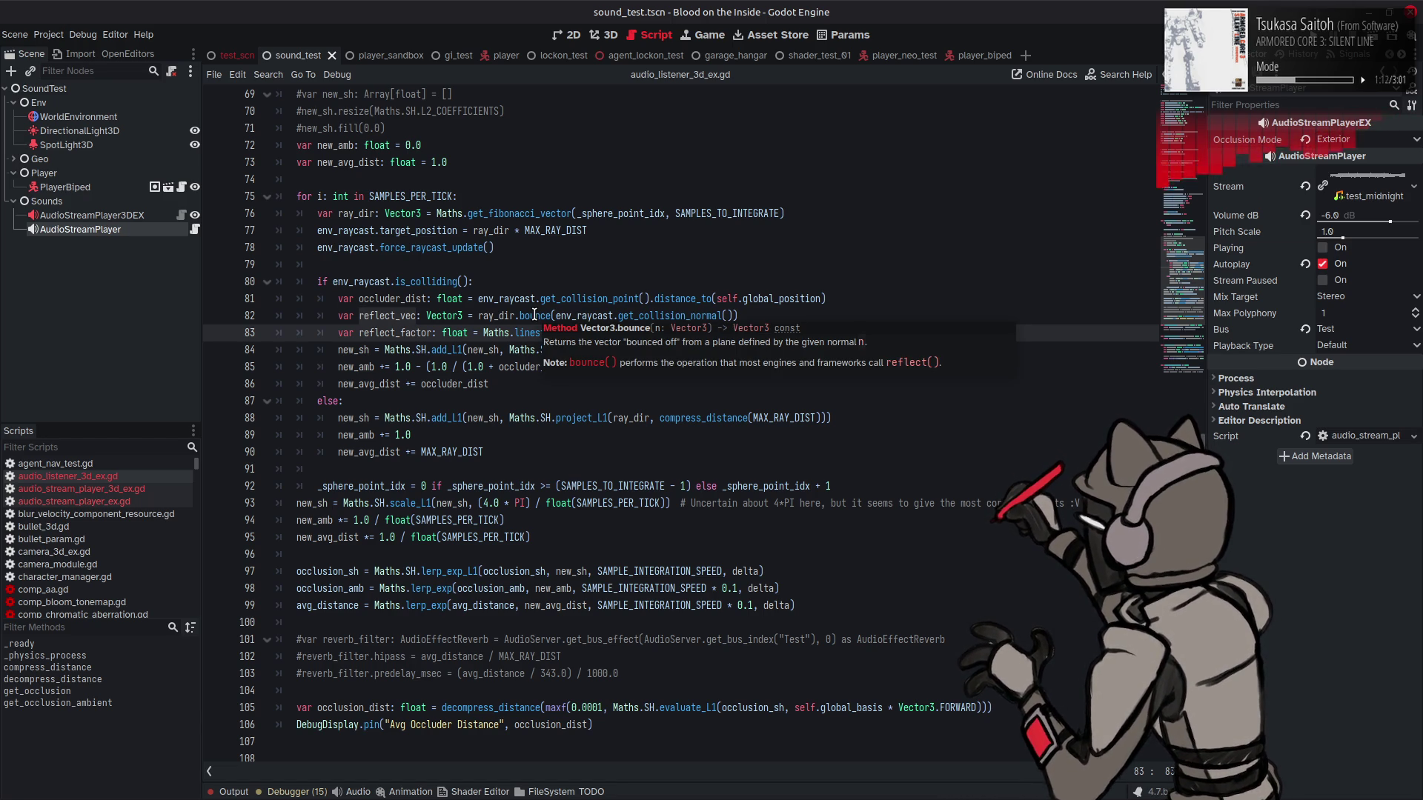
left_click(613, 267)
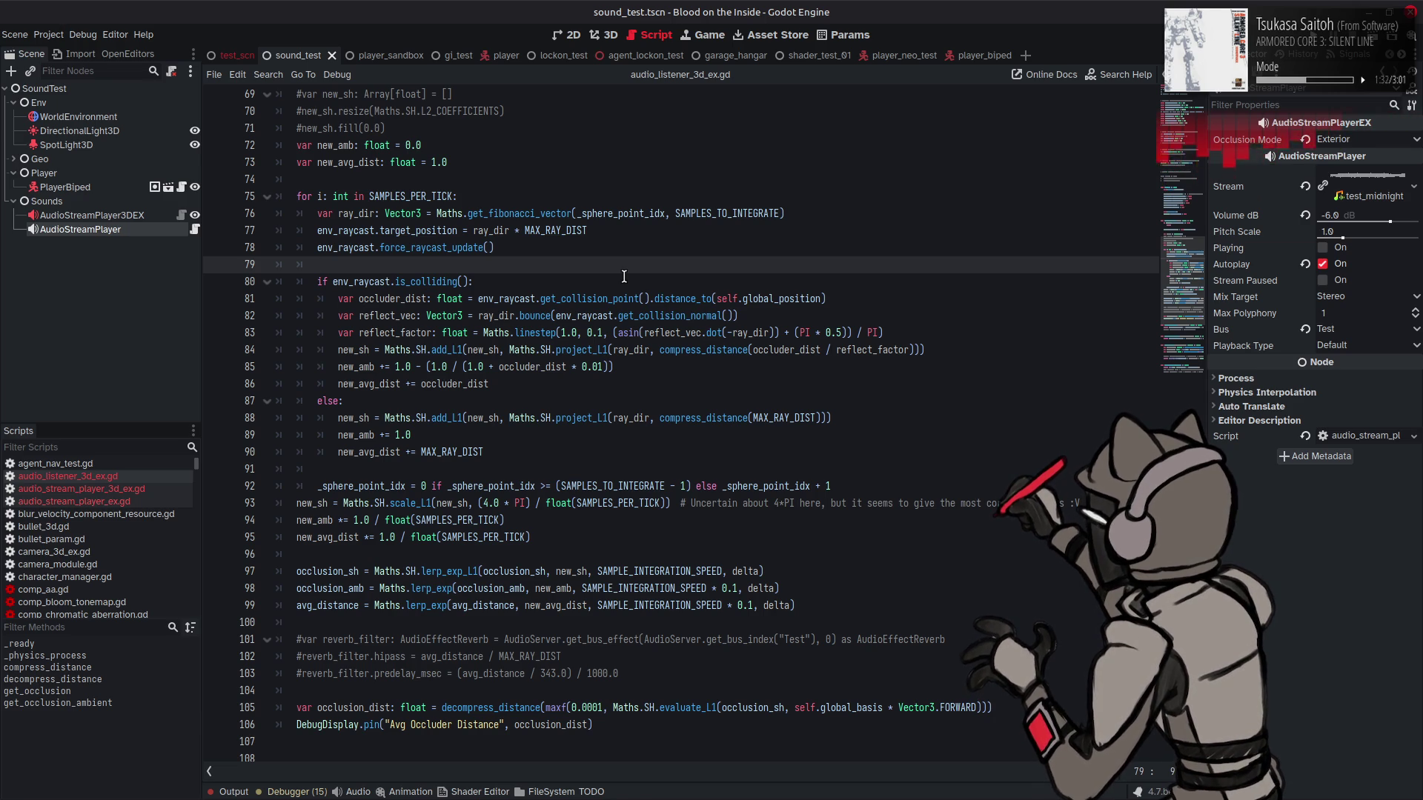
left_click(732, 333)
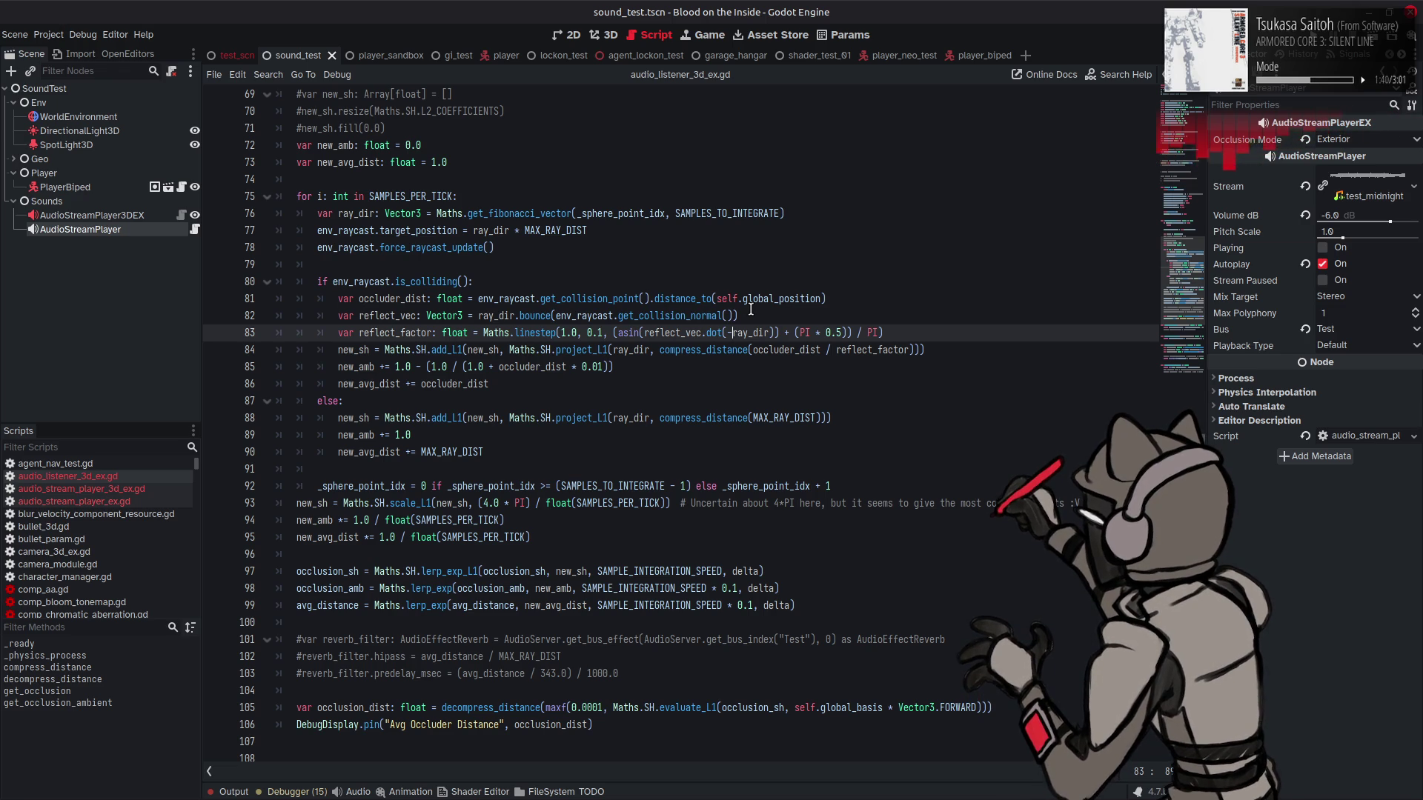
key("BackSpace")
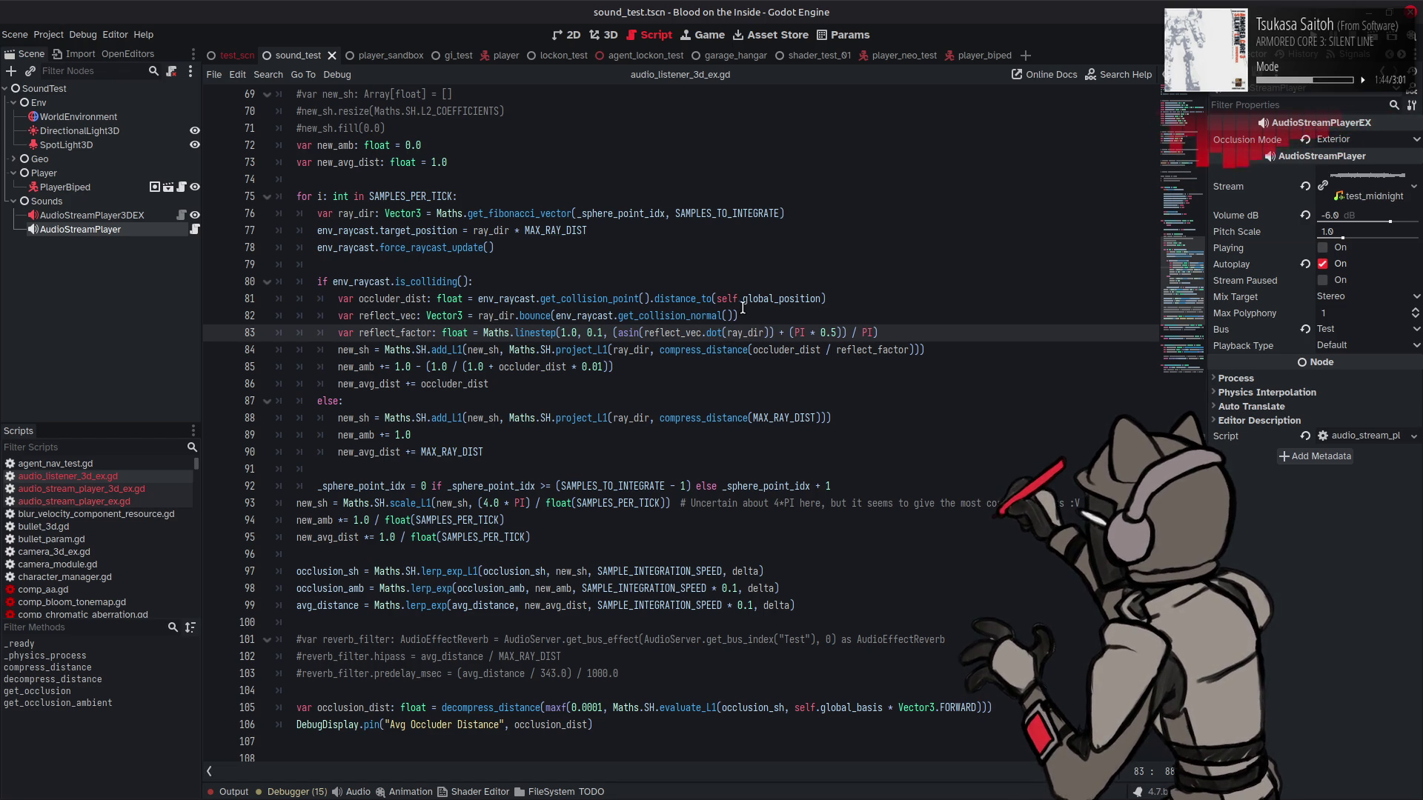
Step: Change the second linestep bound on line 83 from 0.1 to 1.0
left_click(602, 332)
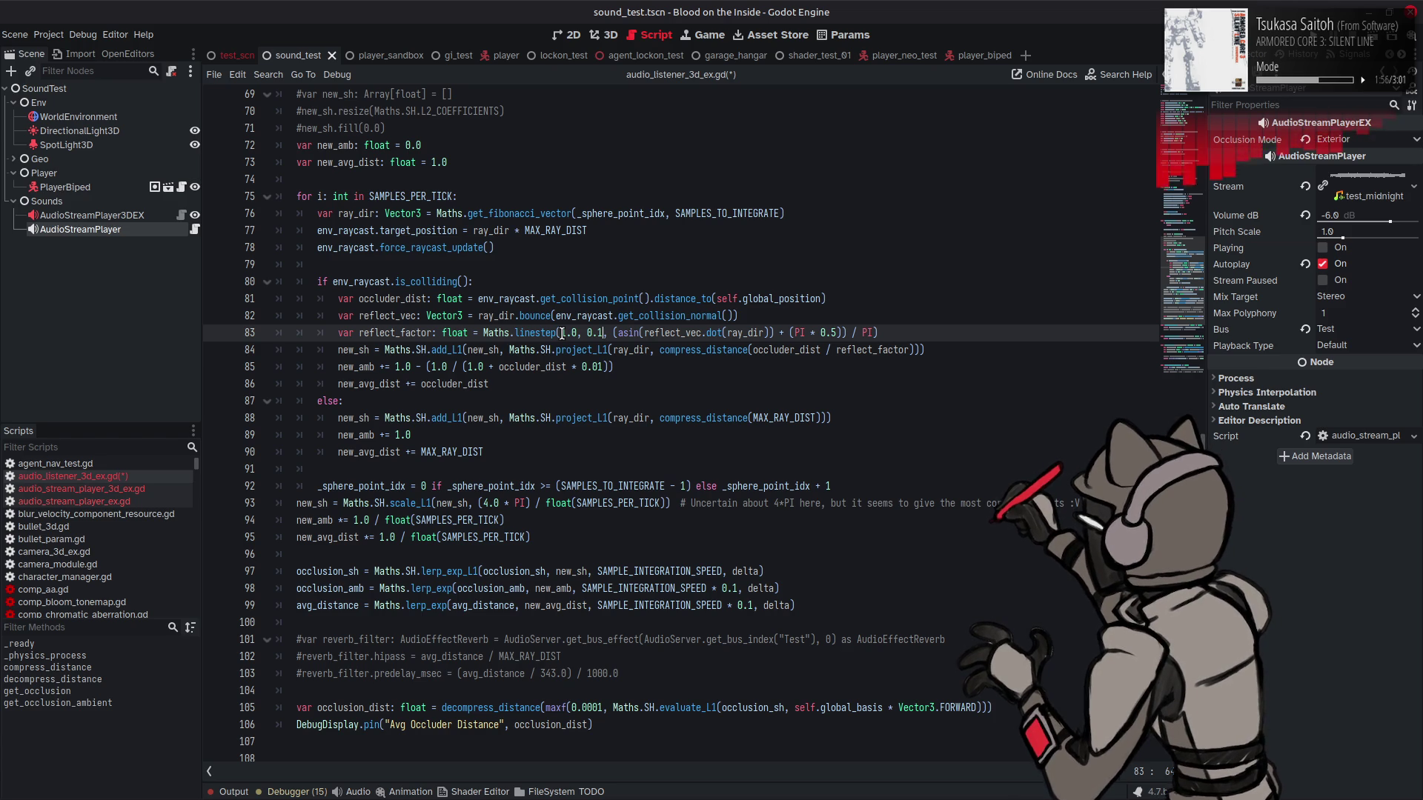
key("BackSpace")
type("0")
left_click(591, 332)
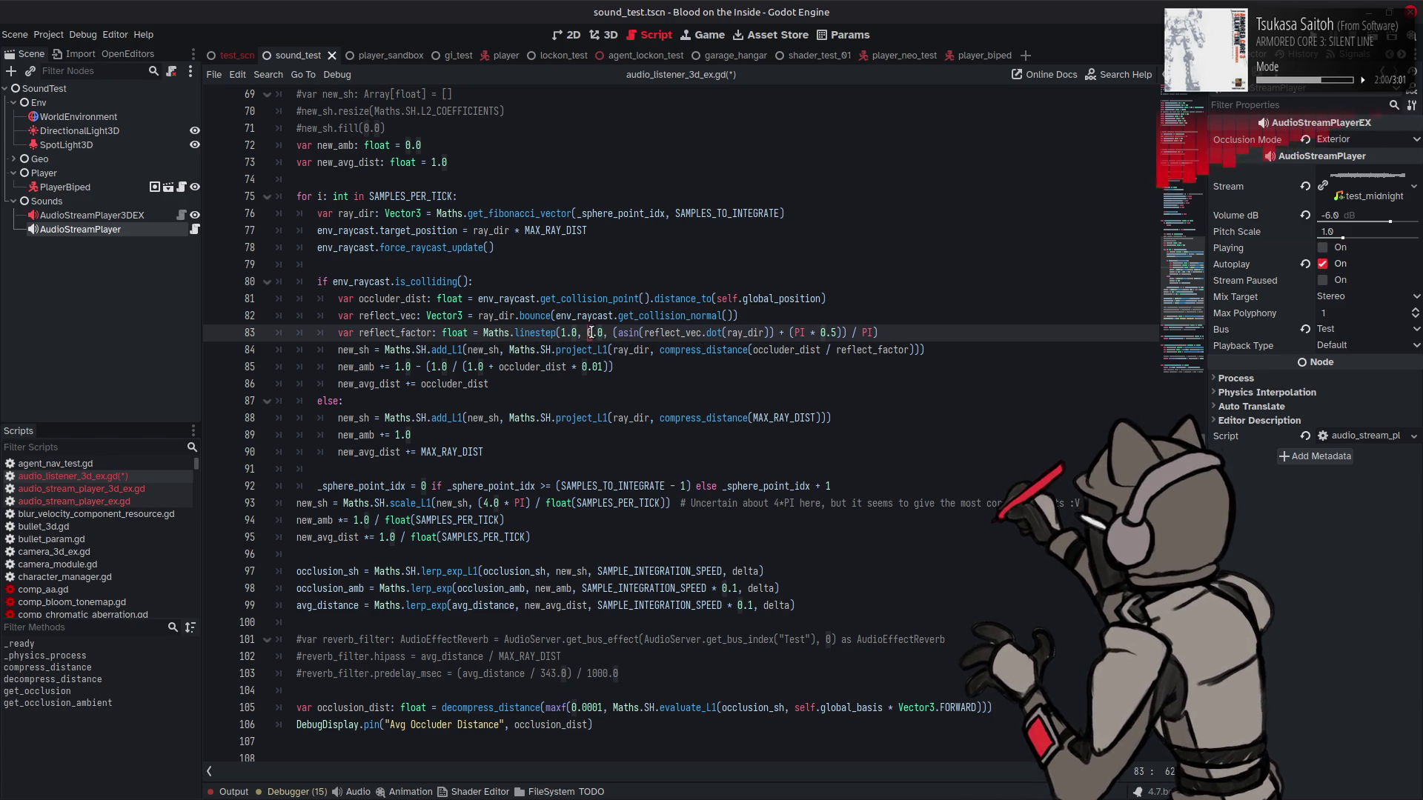
key("BackSpace")
type("1")
left_click(578, 333)
Step: Set the first linestep bound to 0.0001 and save the script
key("BackSpace")
key("BackSpace")
key("BackSpace")
type("0.0001")
left_click(562, 333)
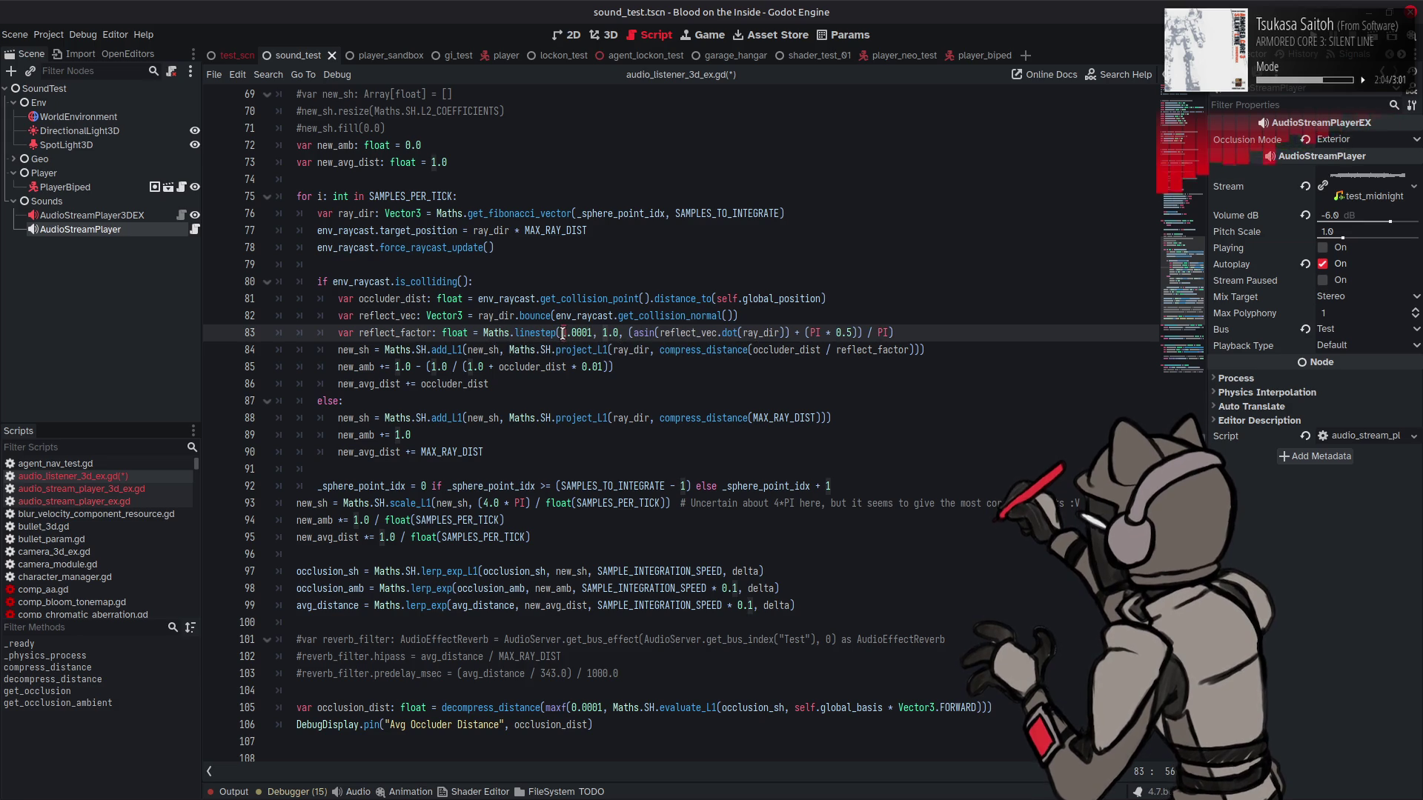
left_click(721, 316)
key("ctrl+s")
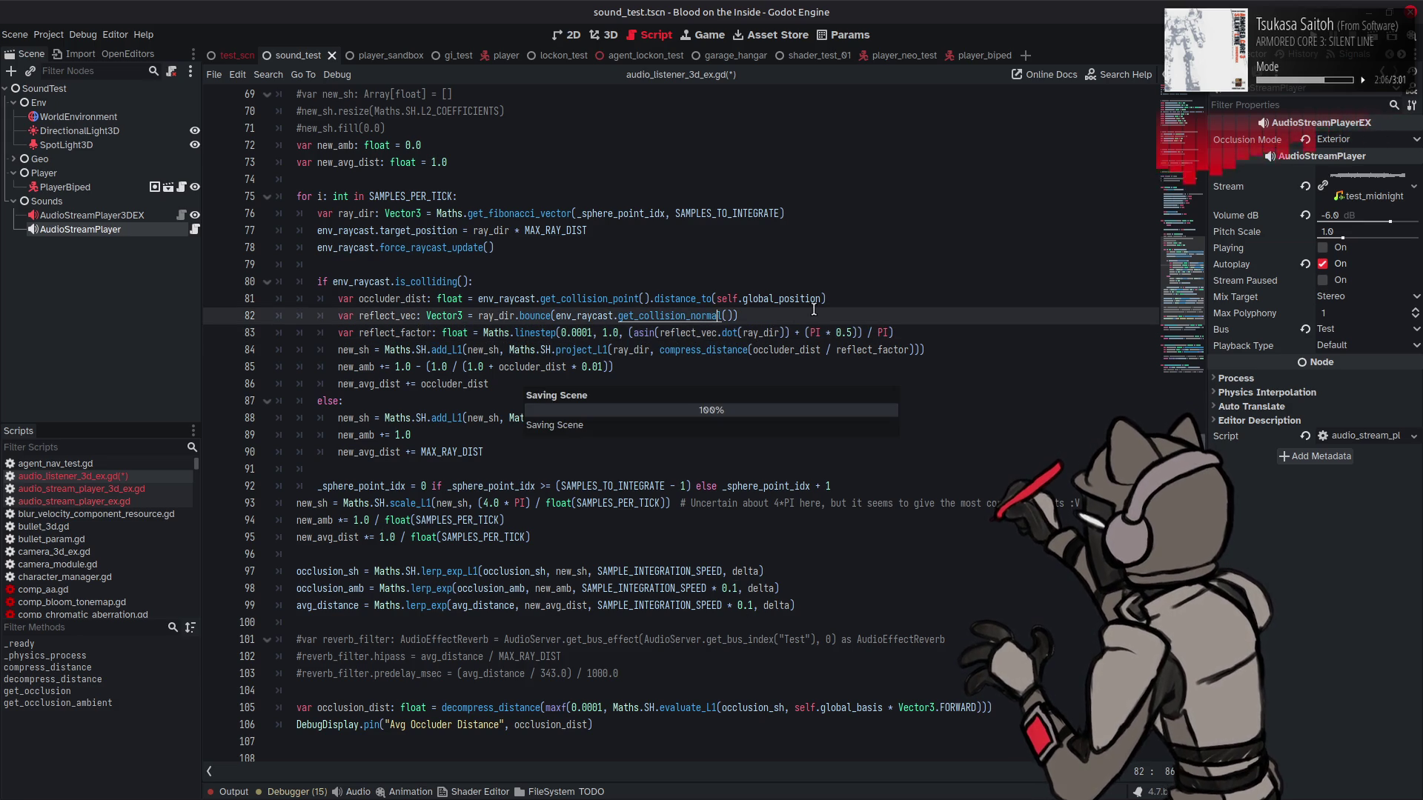
Step: Wrap line 84's distance in minf(MAX_RAY_DIST, occluder_dist / reflect_factor) and save
double_click(446, 452)
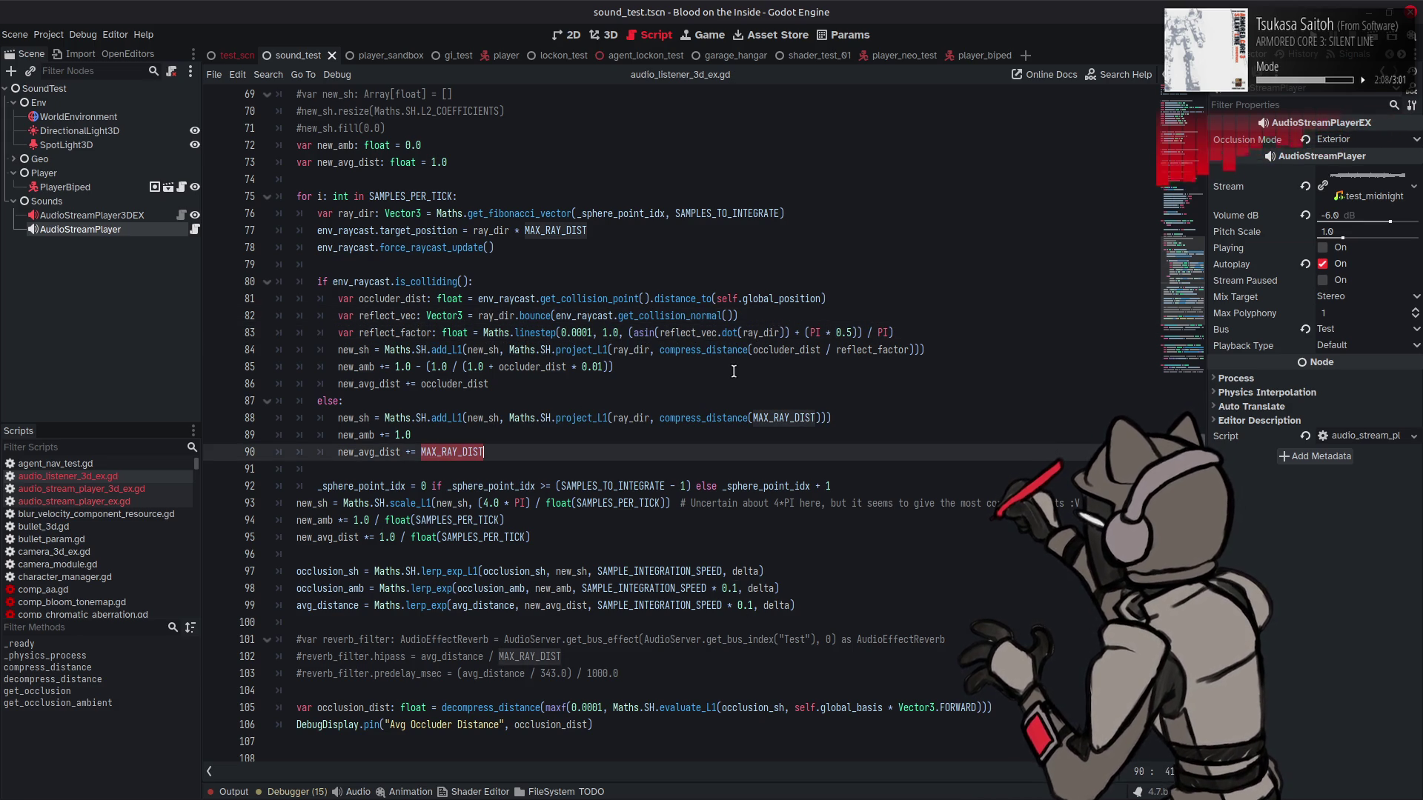
left_click(753, 349)
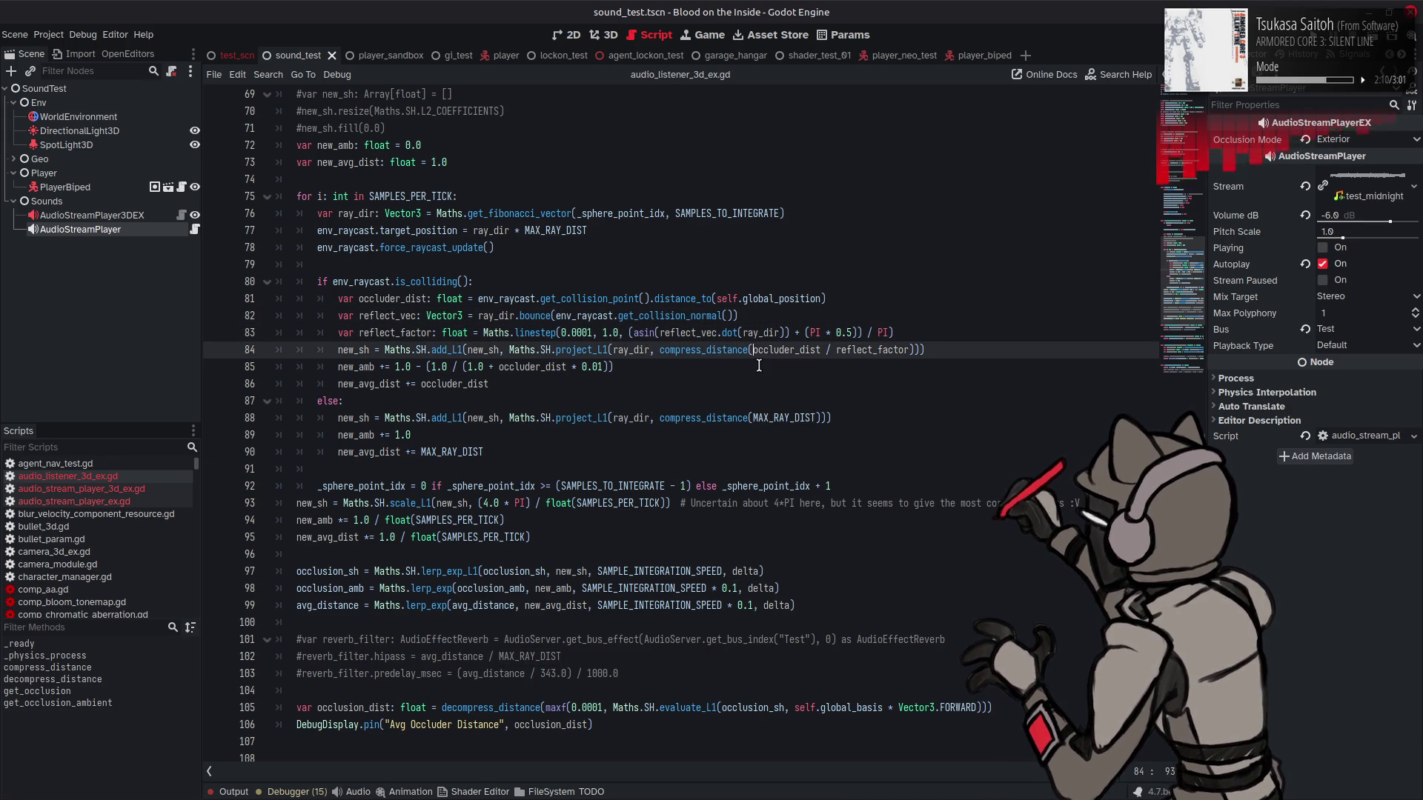
type("min")
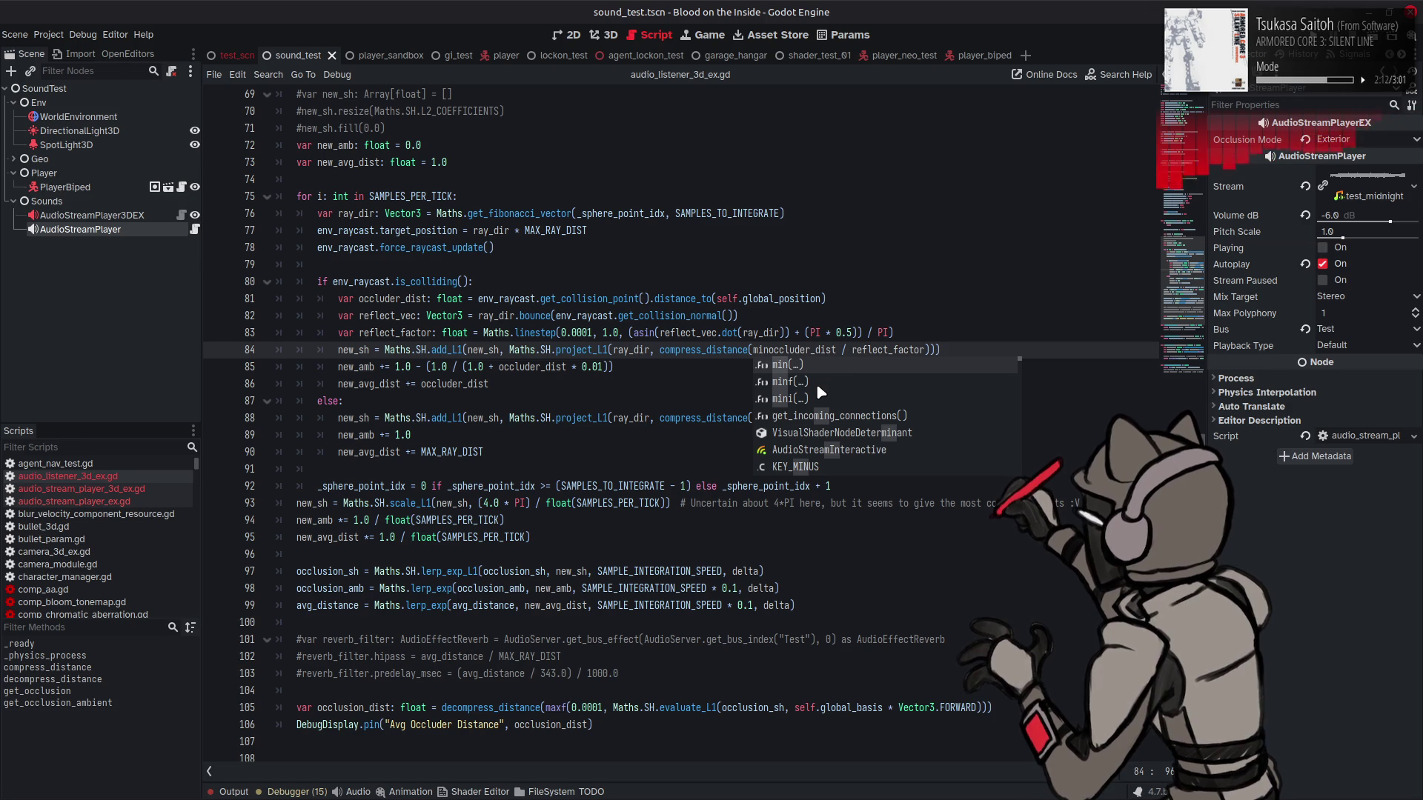
left_click(816, 384)
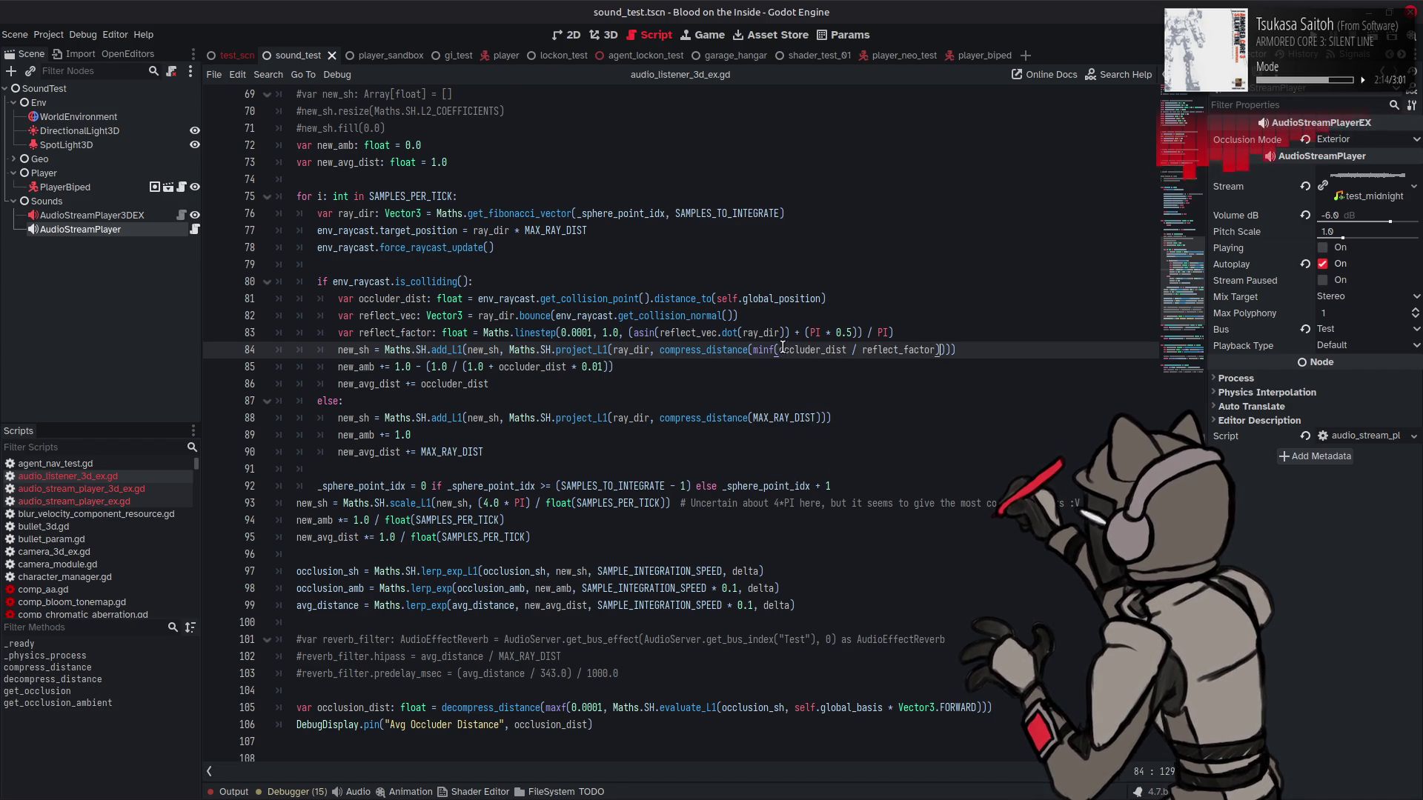
type("MAX_RAY_DIST,")
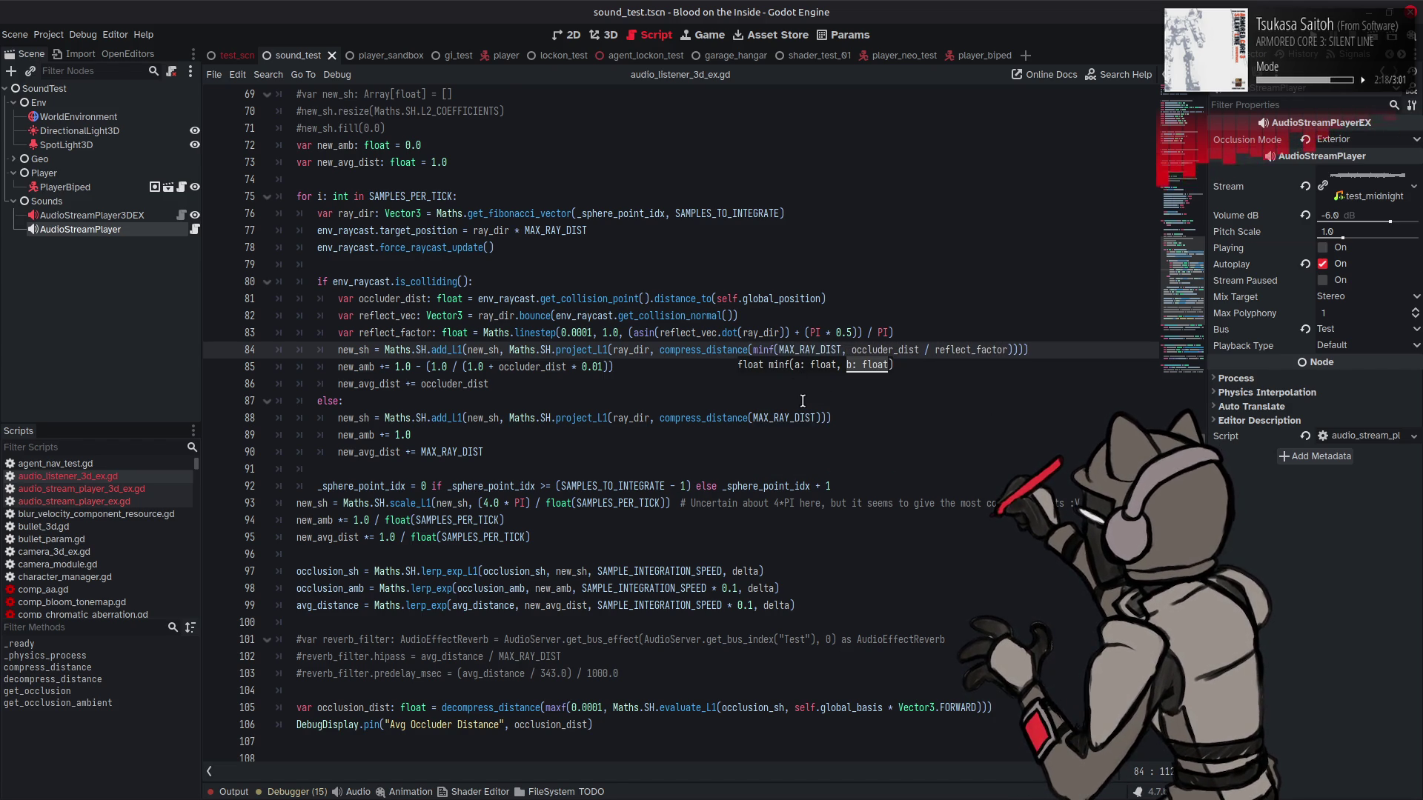
left_click(803, 401)
left_click(1054, 351)
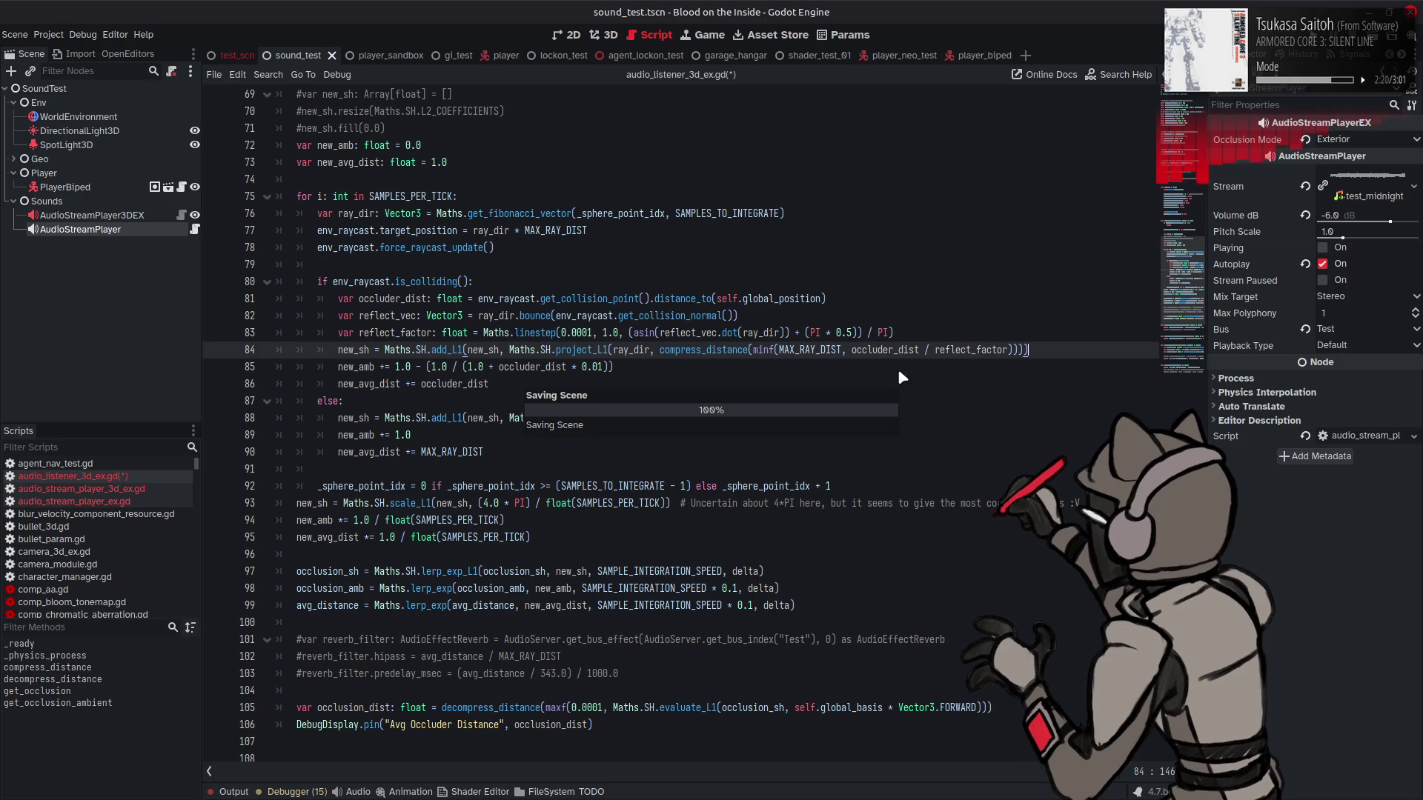
key("ctrl+s")
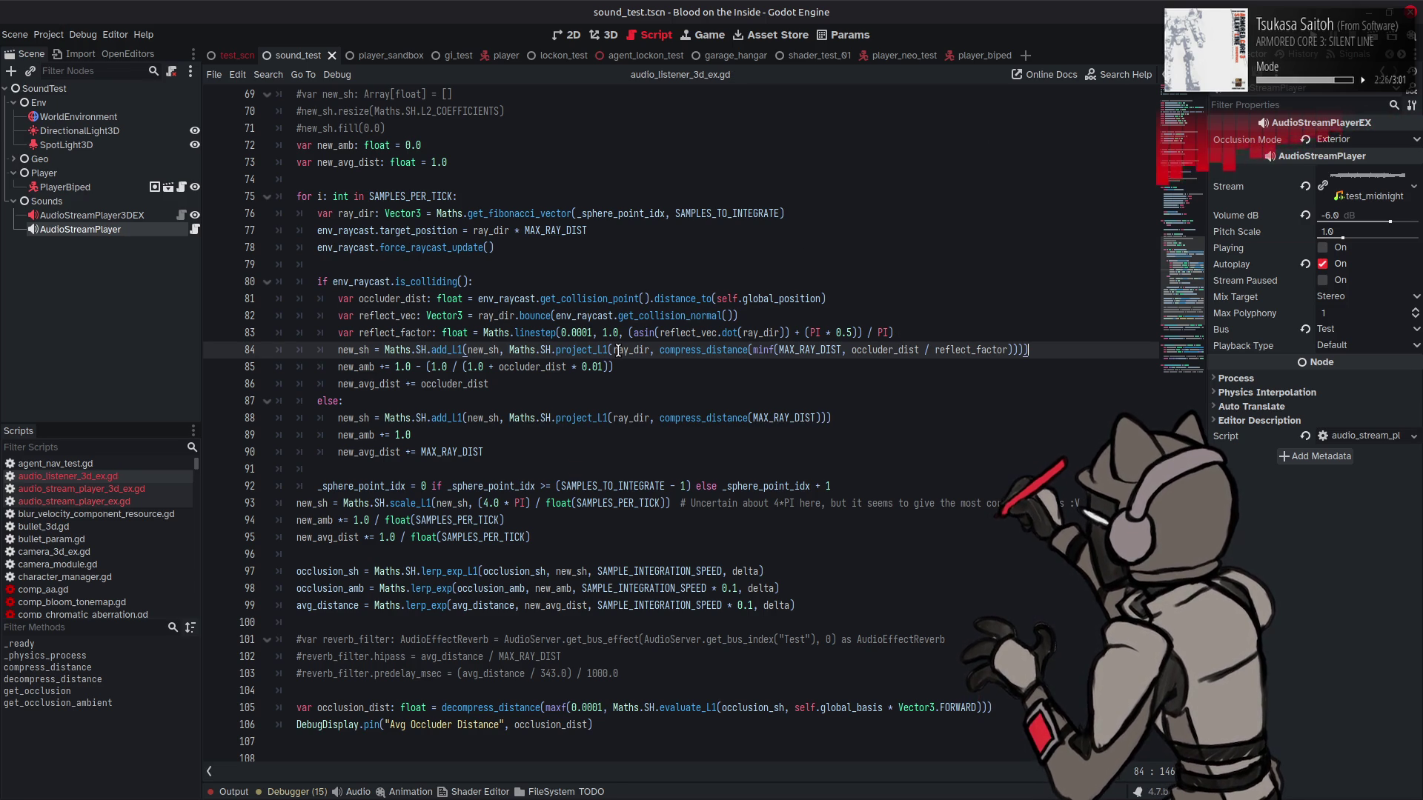
Step: Replace linestep in reflect_factor with ((asin(...) + (PI * 0.5)) / PI) * 0.999 + 0.001, save, and run the scene
double_click(580, 333)
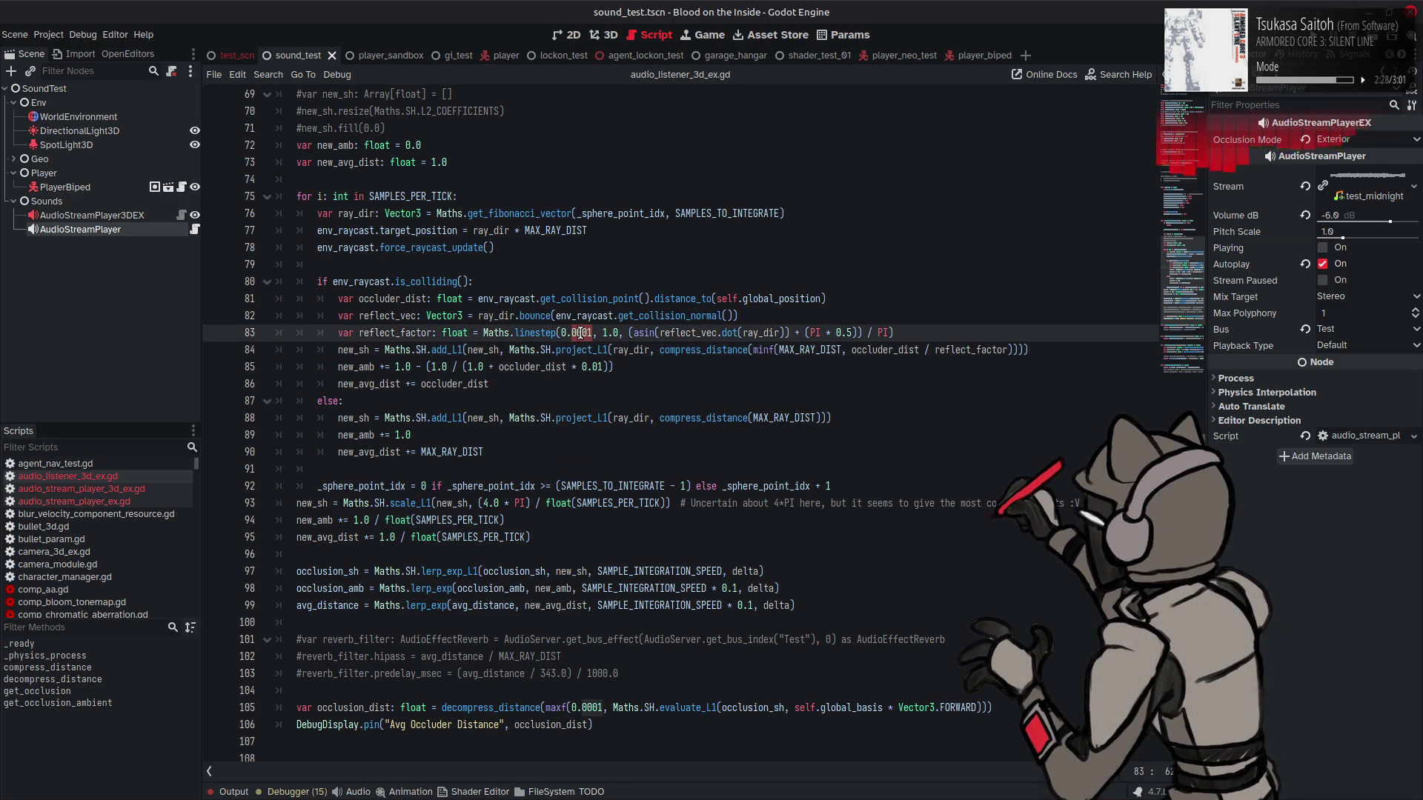
left_click_drag(629, 333, 483, 335)
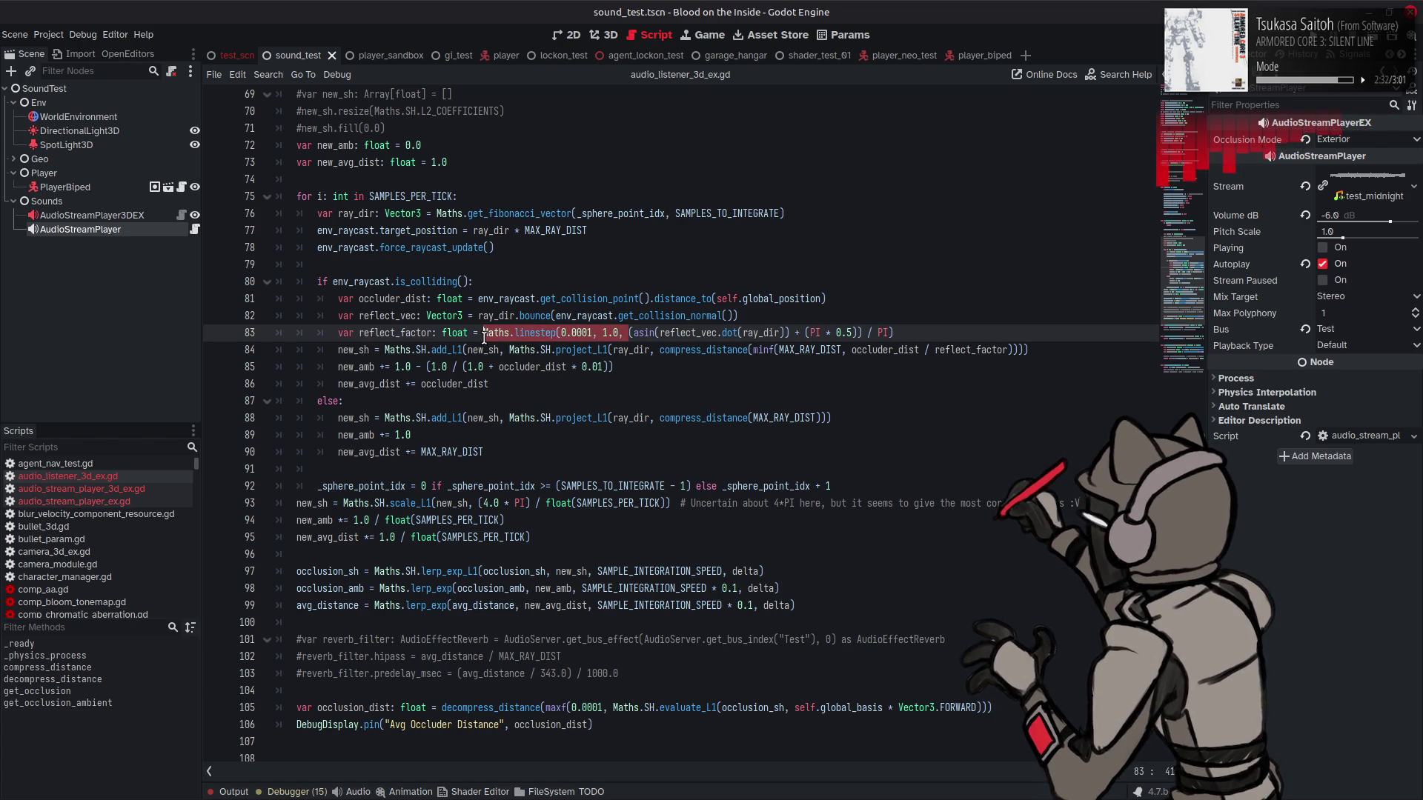
key("BackSpace")
left_click(774, 334)
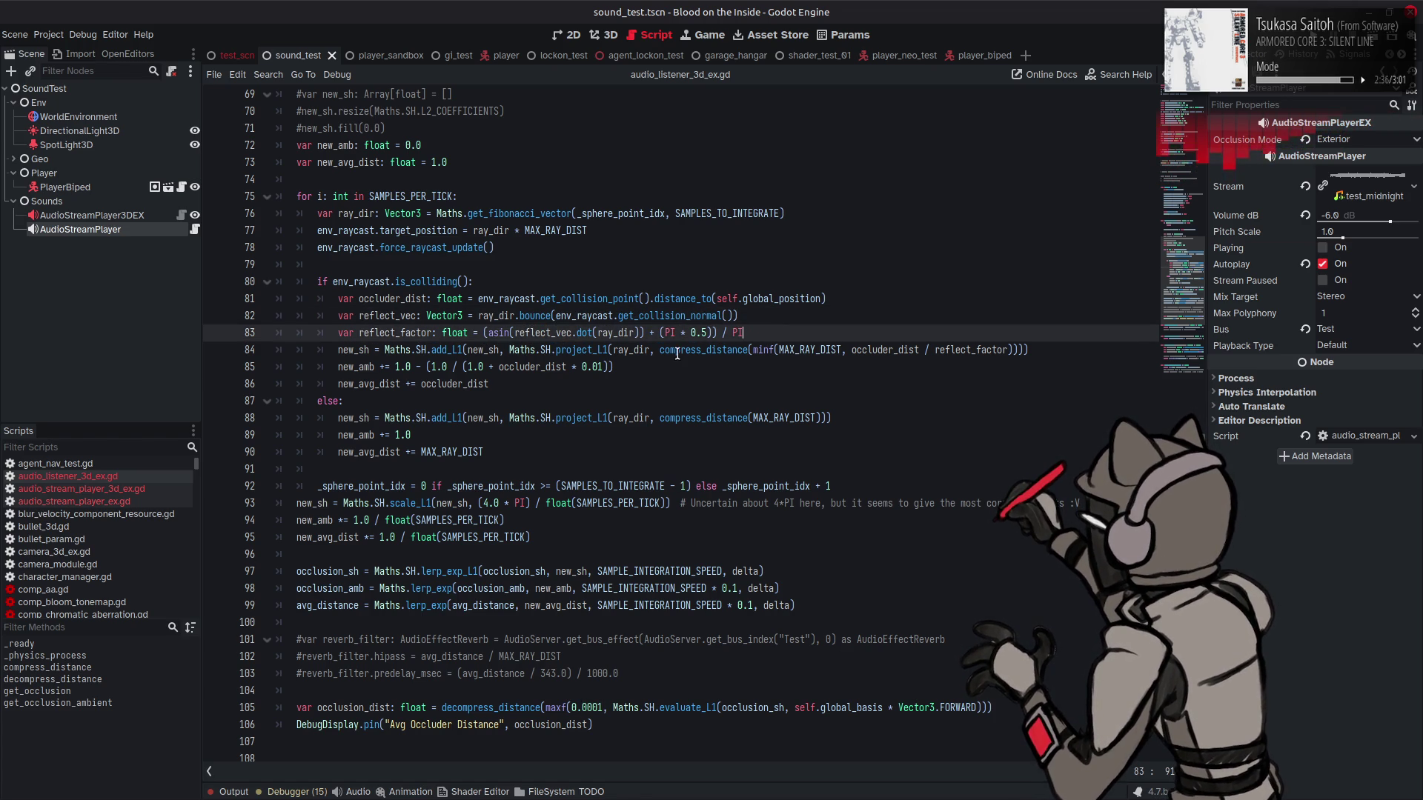
type(")")
left_click(483, 334)
type("(")
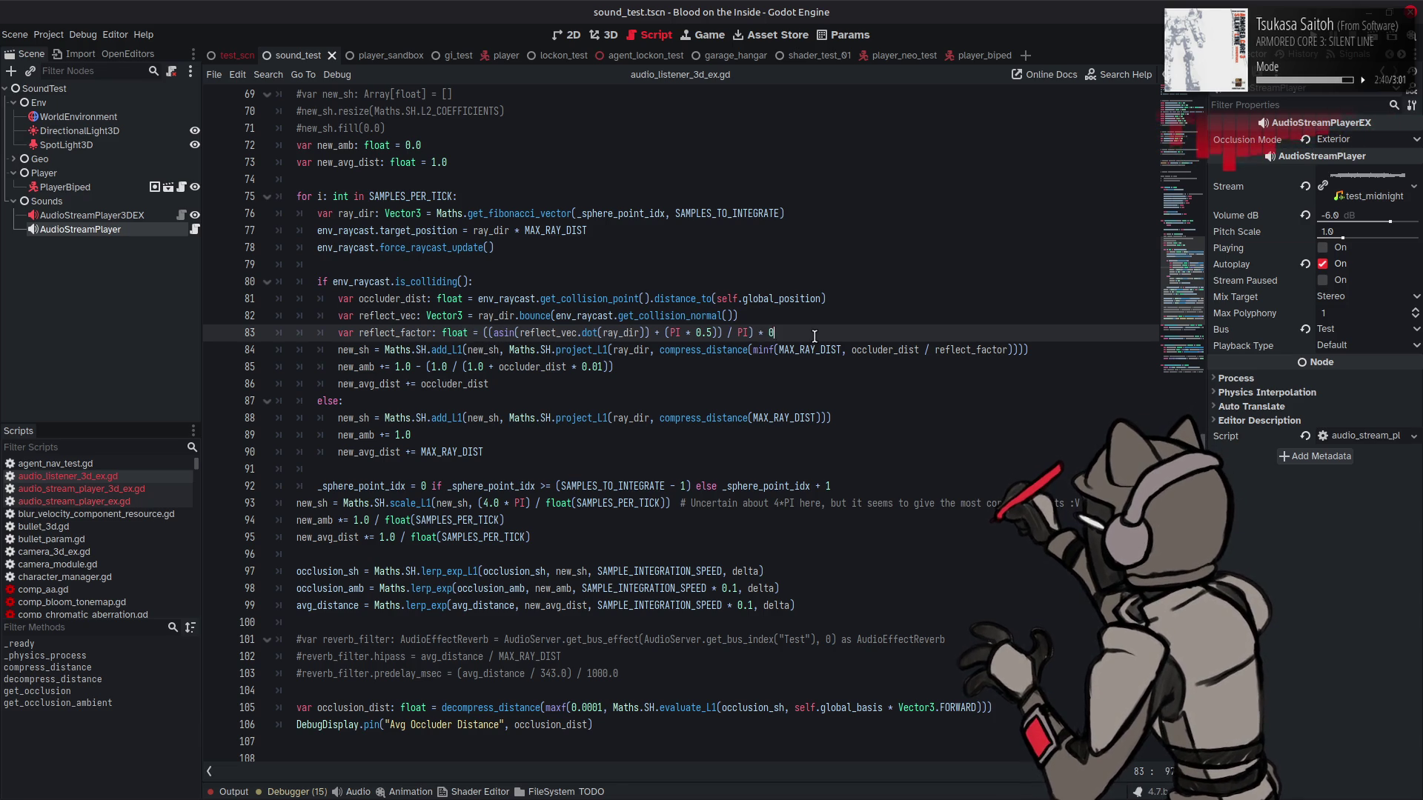
type("+ 0")
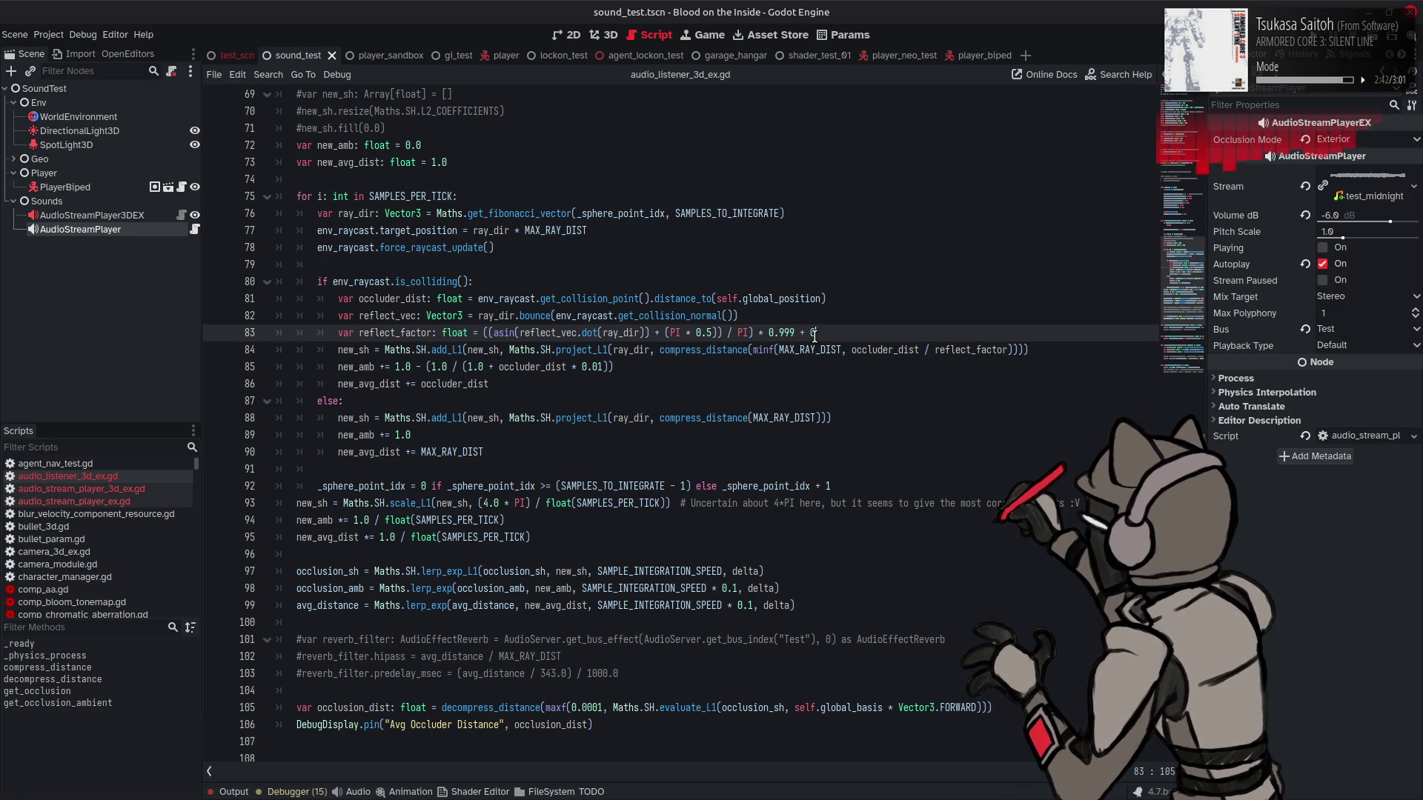
key("ctrl+s")
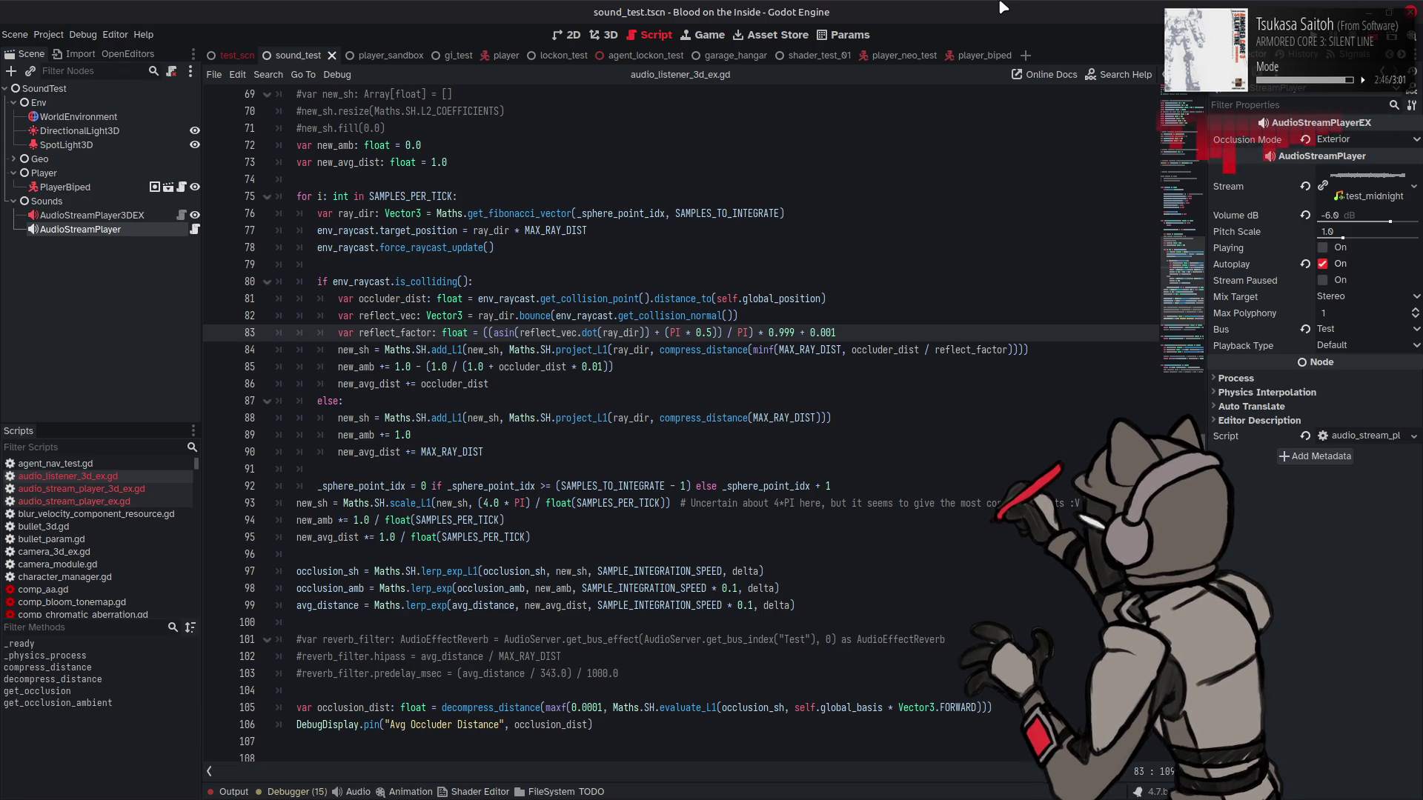
key("F6")
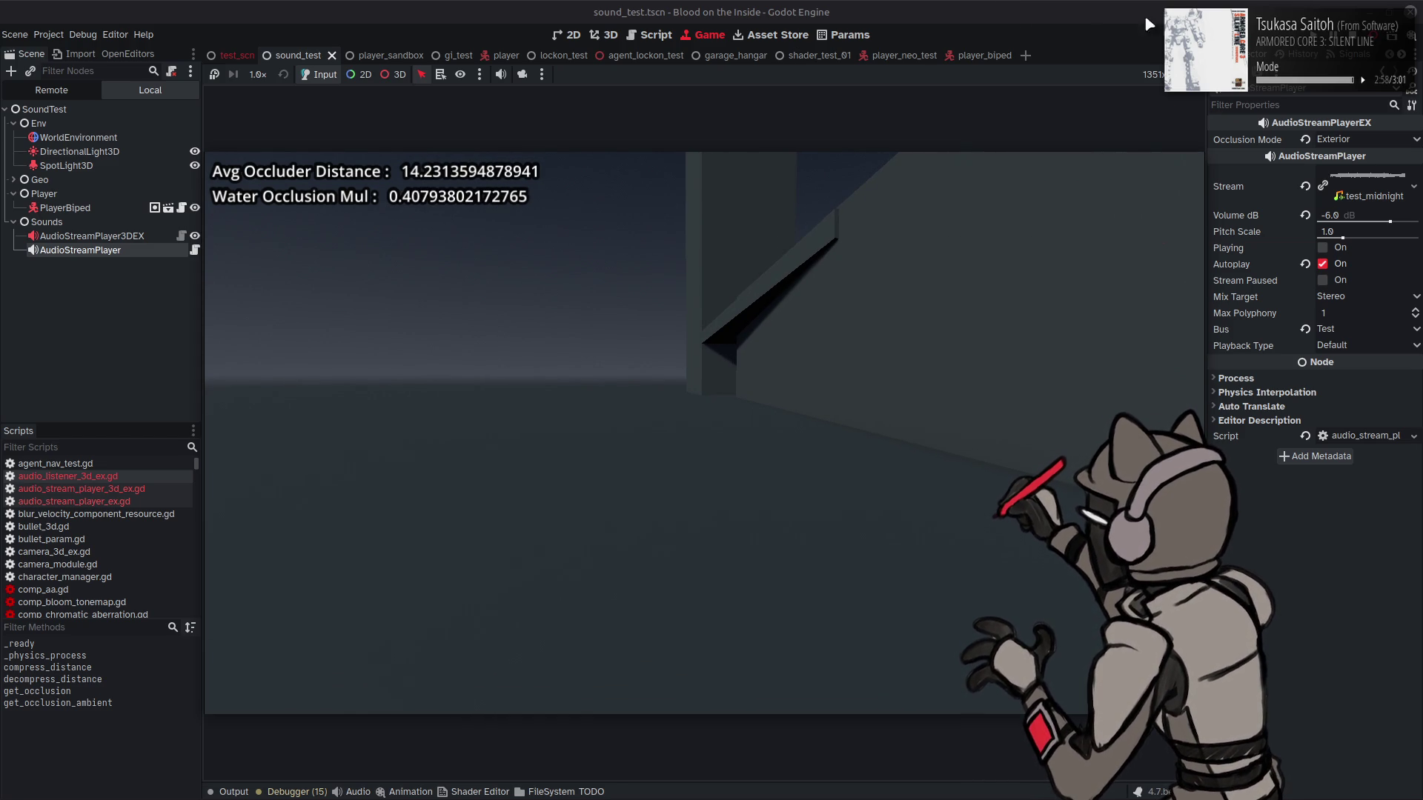
Step: Change the reflect_factor dot product to use -ray_dir, save, and briefly test-run the scene
left_click(1353, 37)
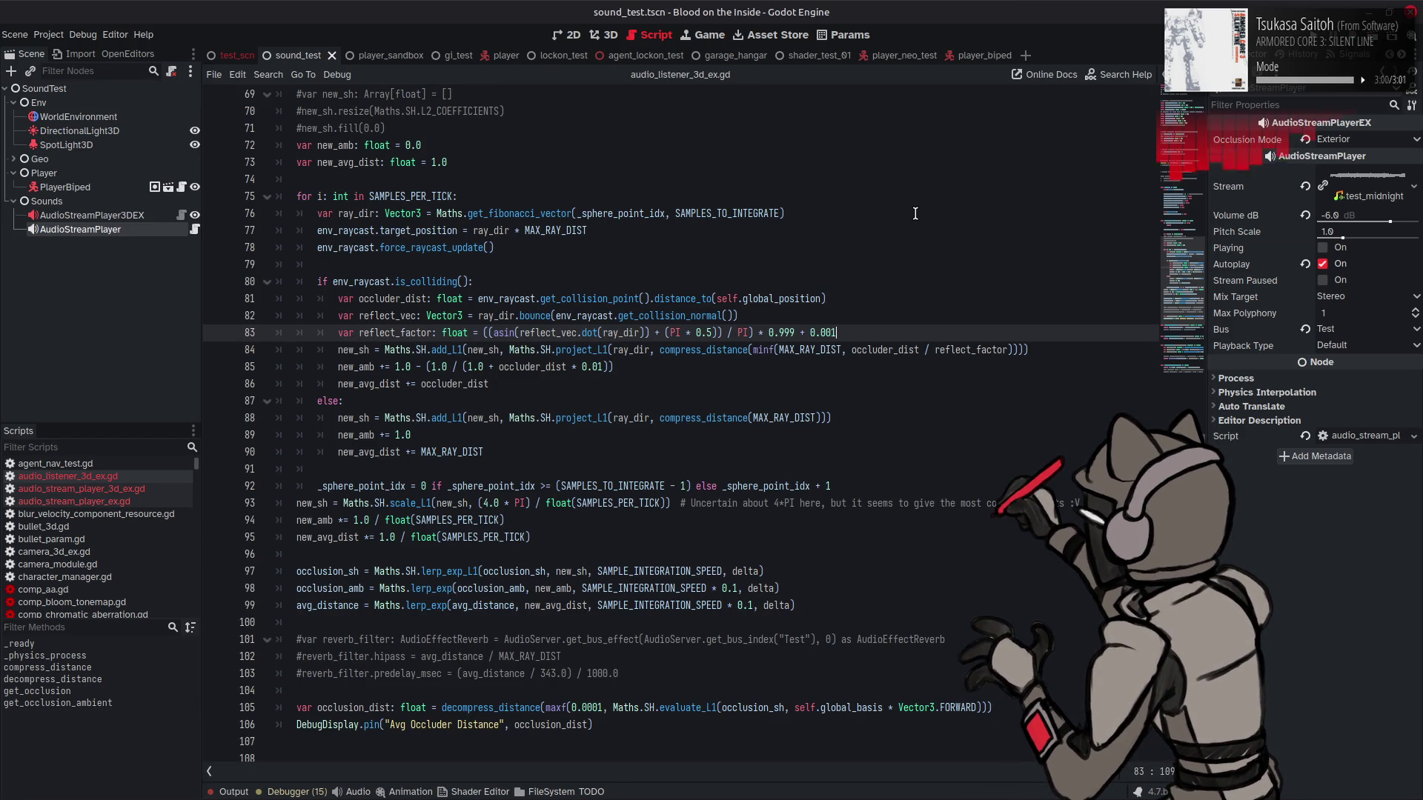
left_click(606, 333)
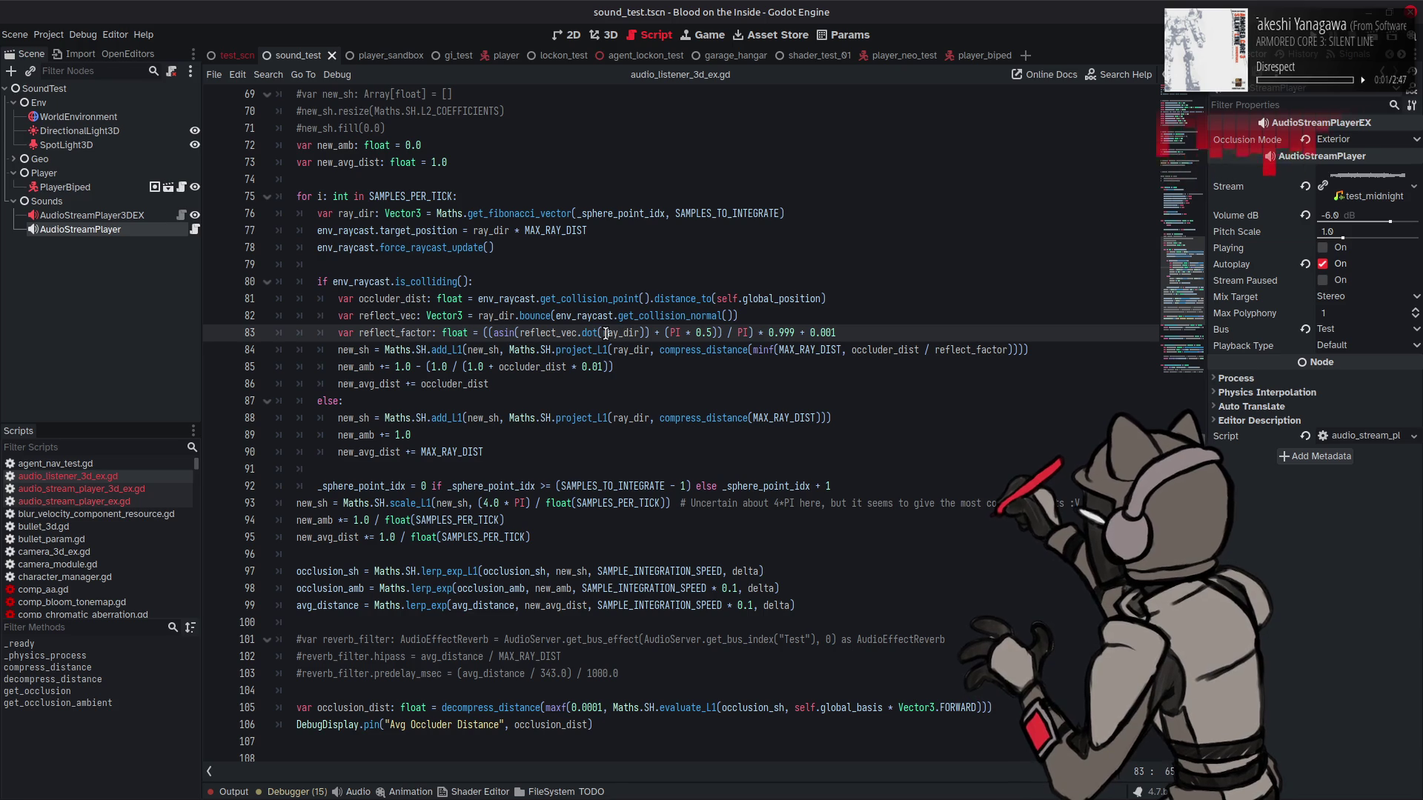
type("-")
key("ctrl+s")
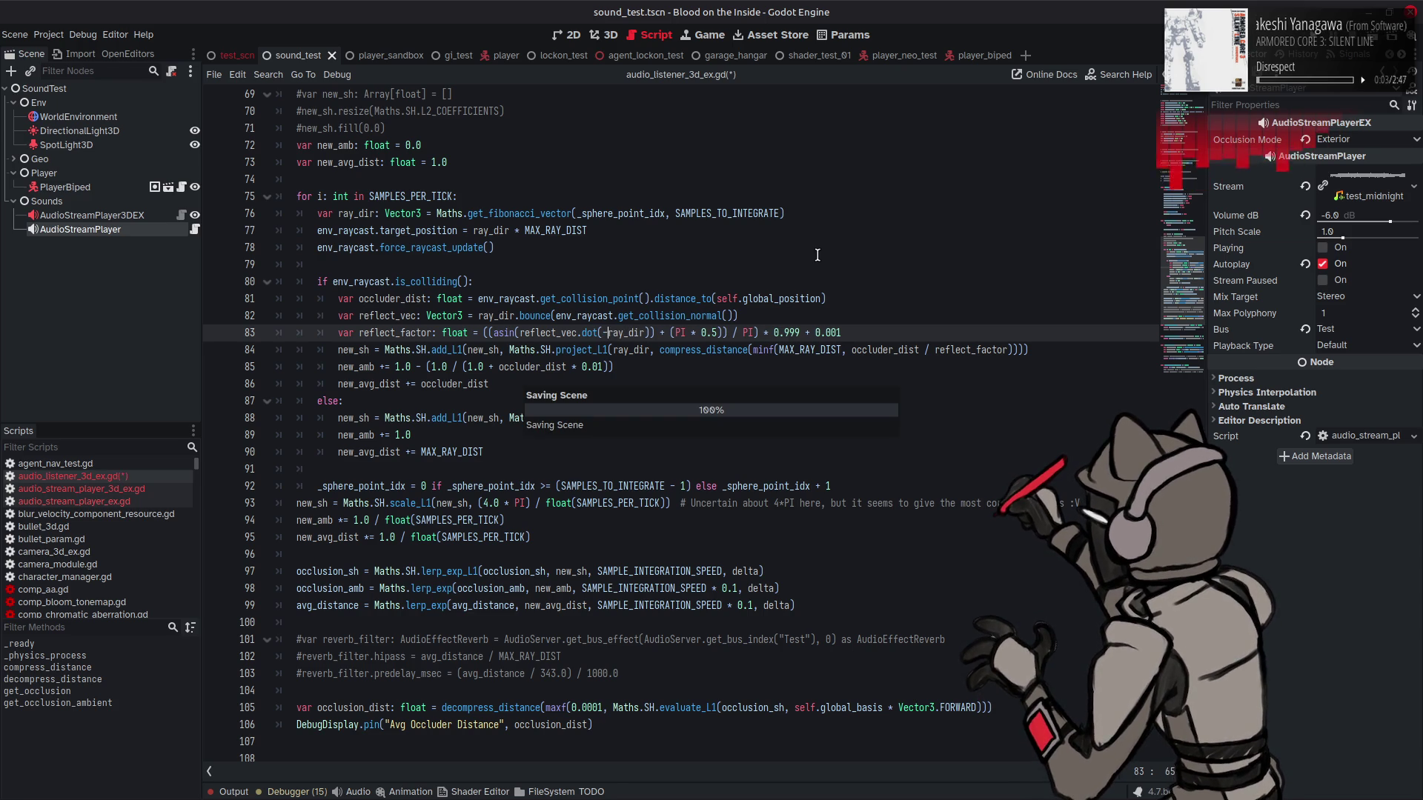
key("F6")
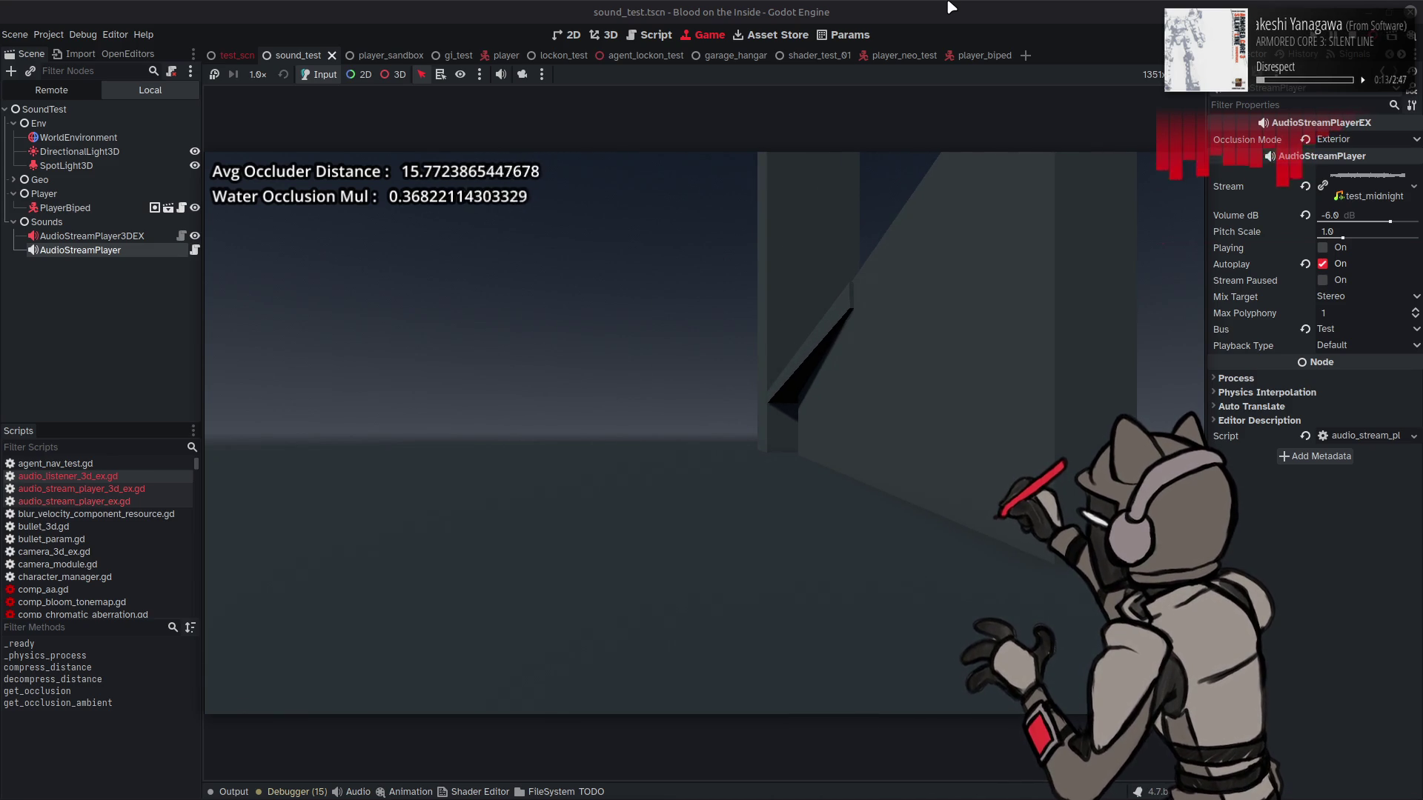
key("F8")
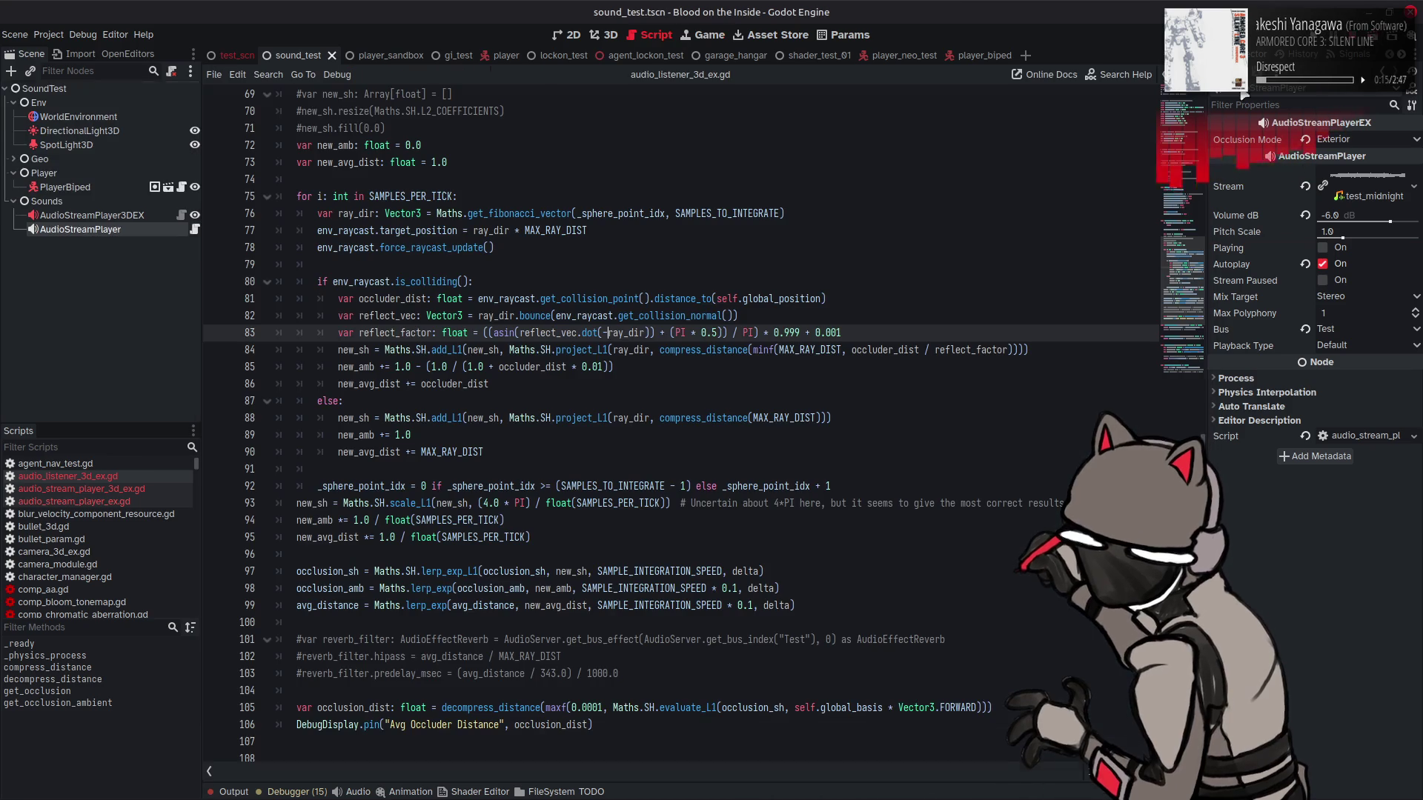
Step: Revert to dot(ray_dir), wrap the asin ratio in pow(..., 4.0), then save and run the scene
left_click(673, 265)
key("ctrl+z")
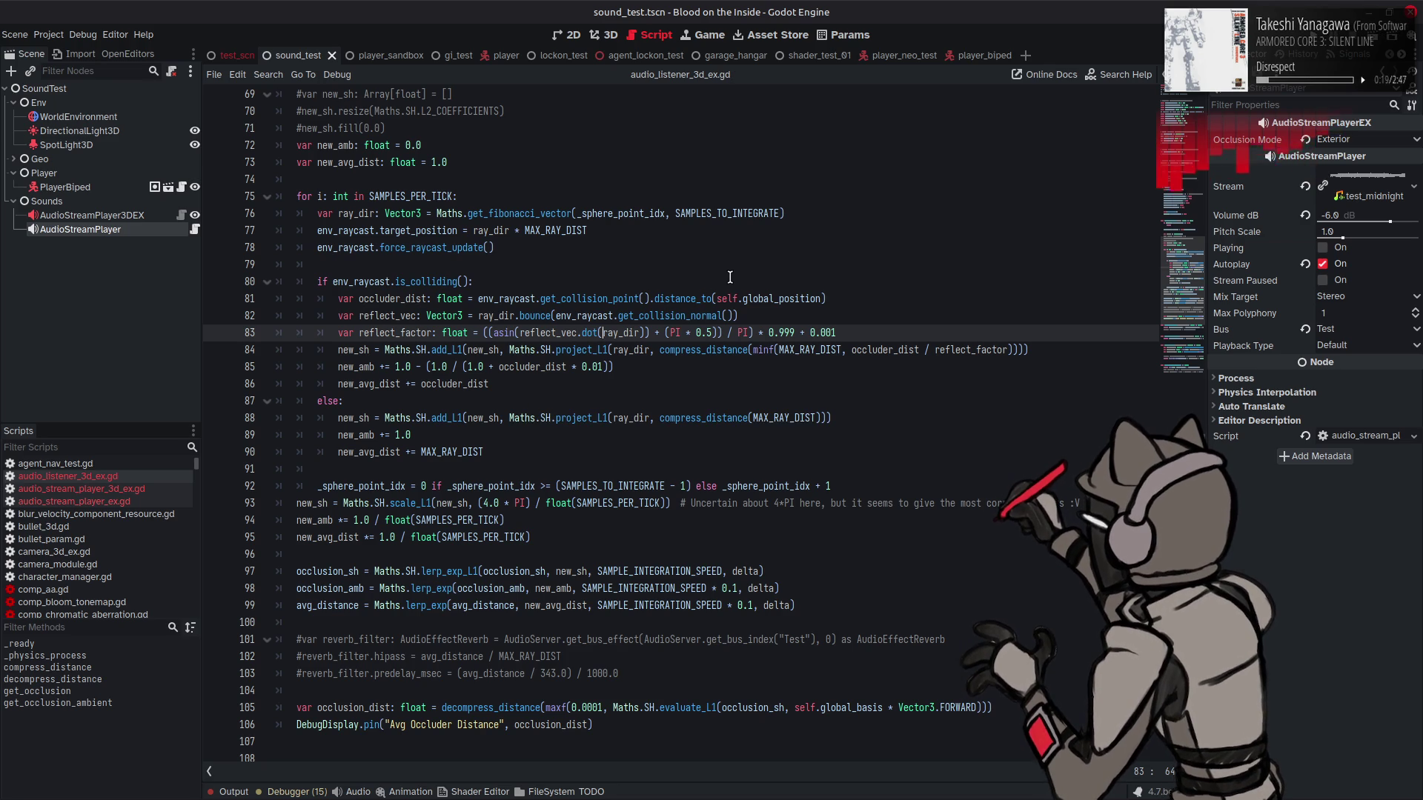
left_click(754, 329)
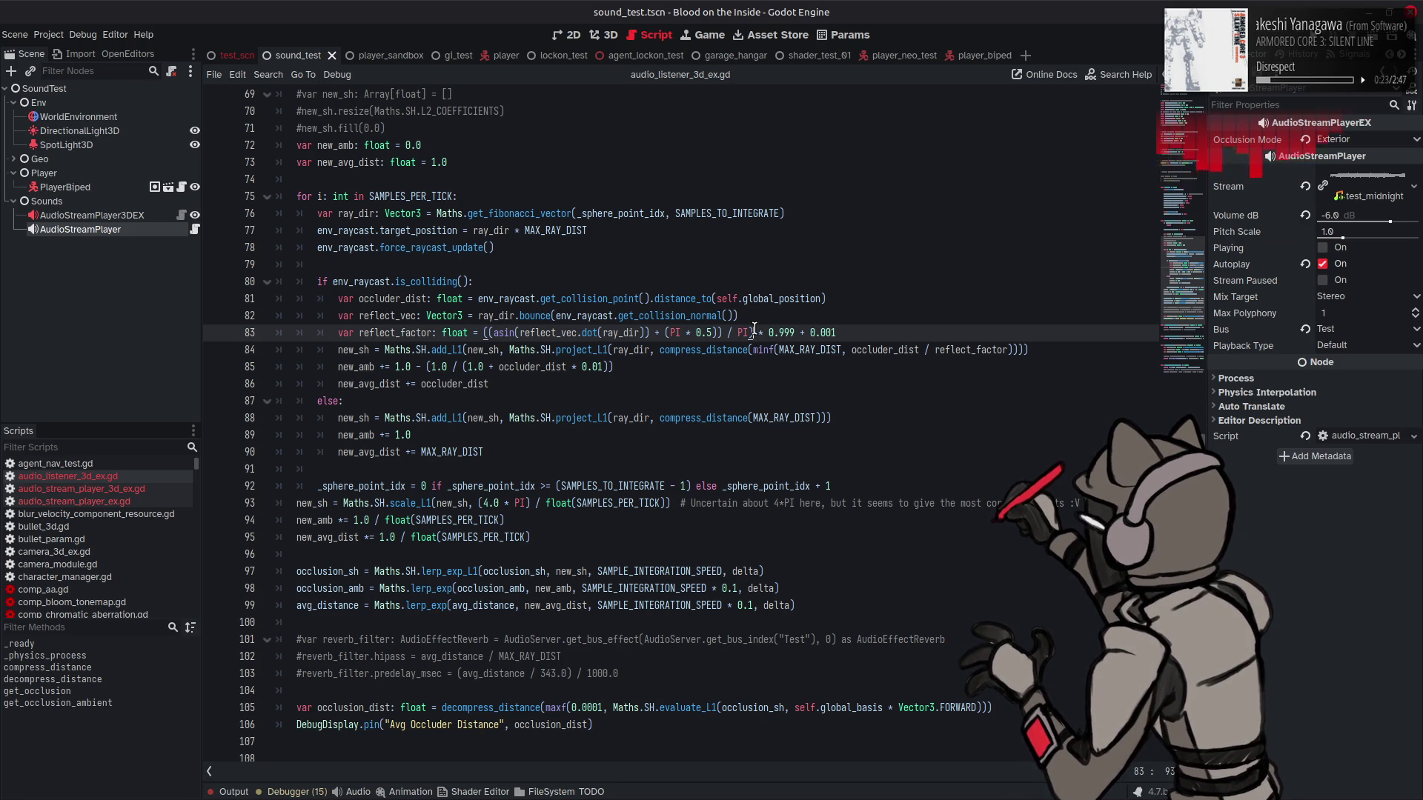
left_click(479, 333)
type("pow")
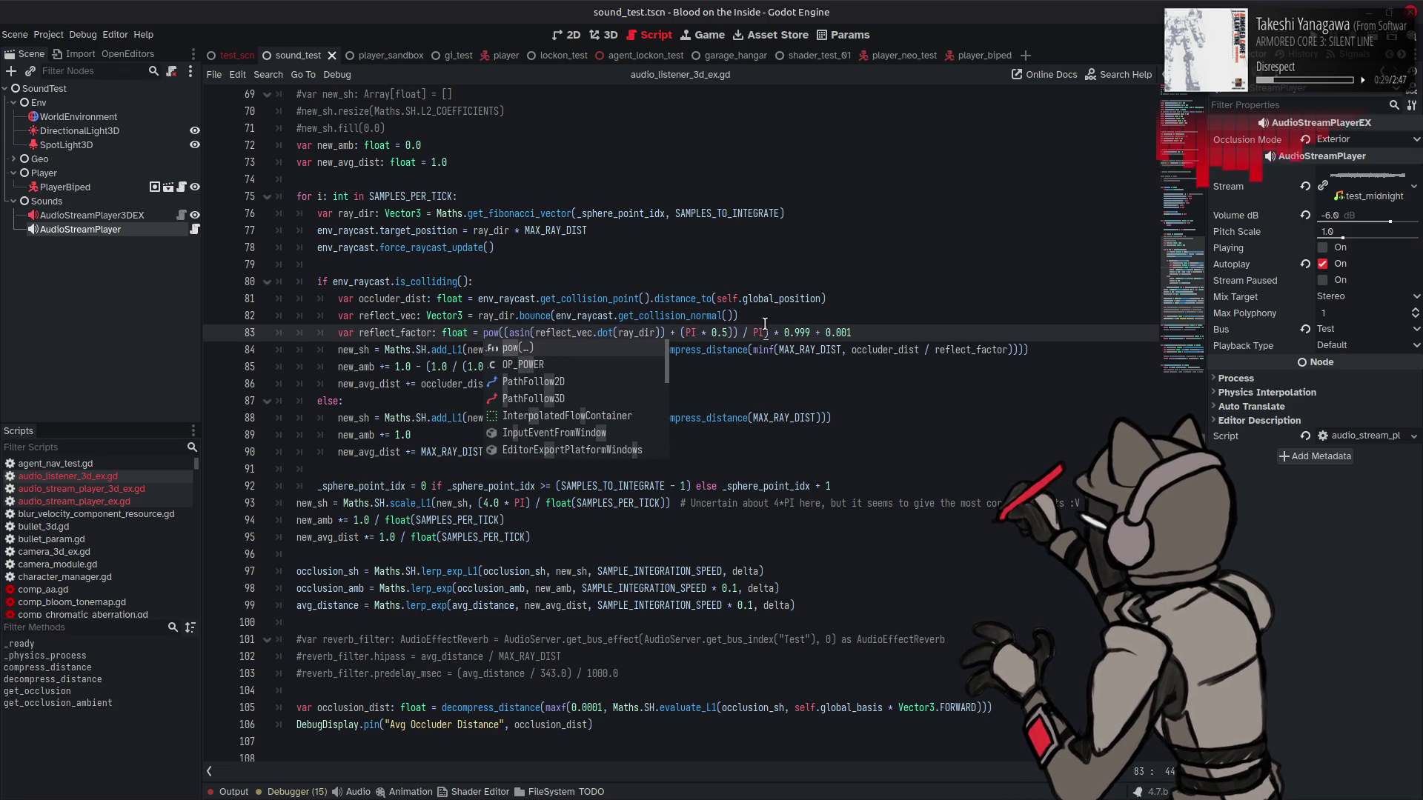
left_click(765, 333)
type(",")
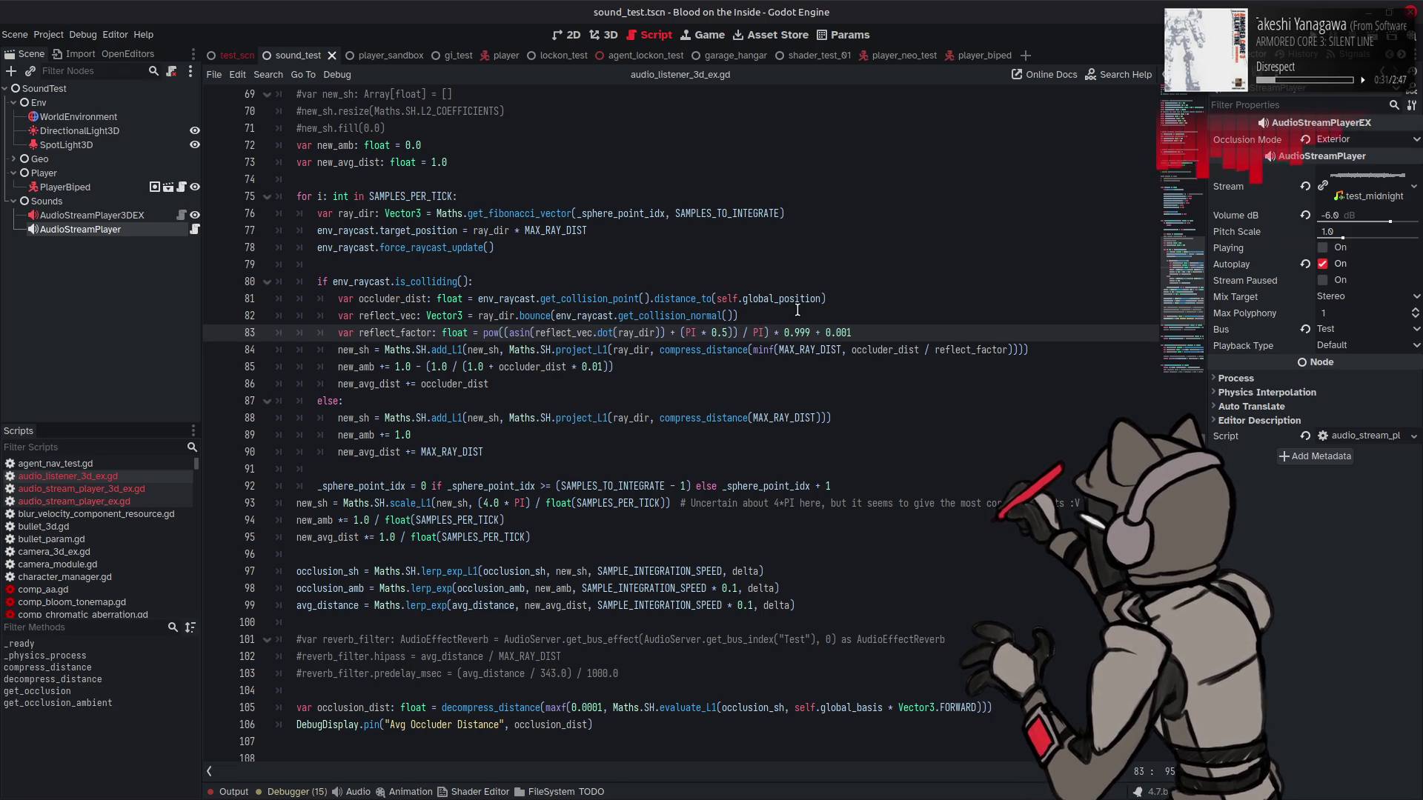
type(" 4.")
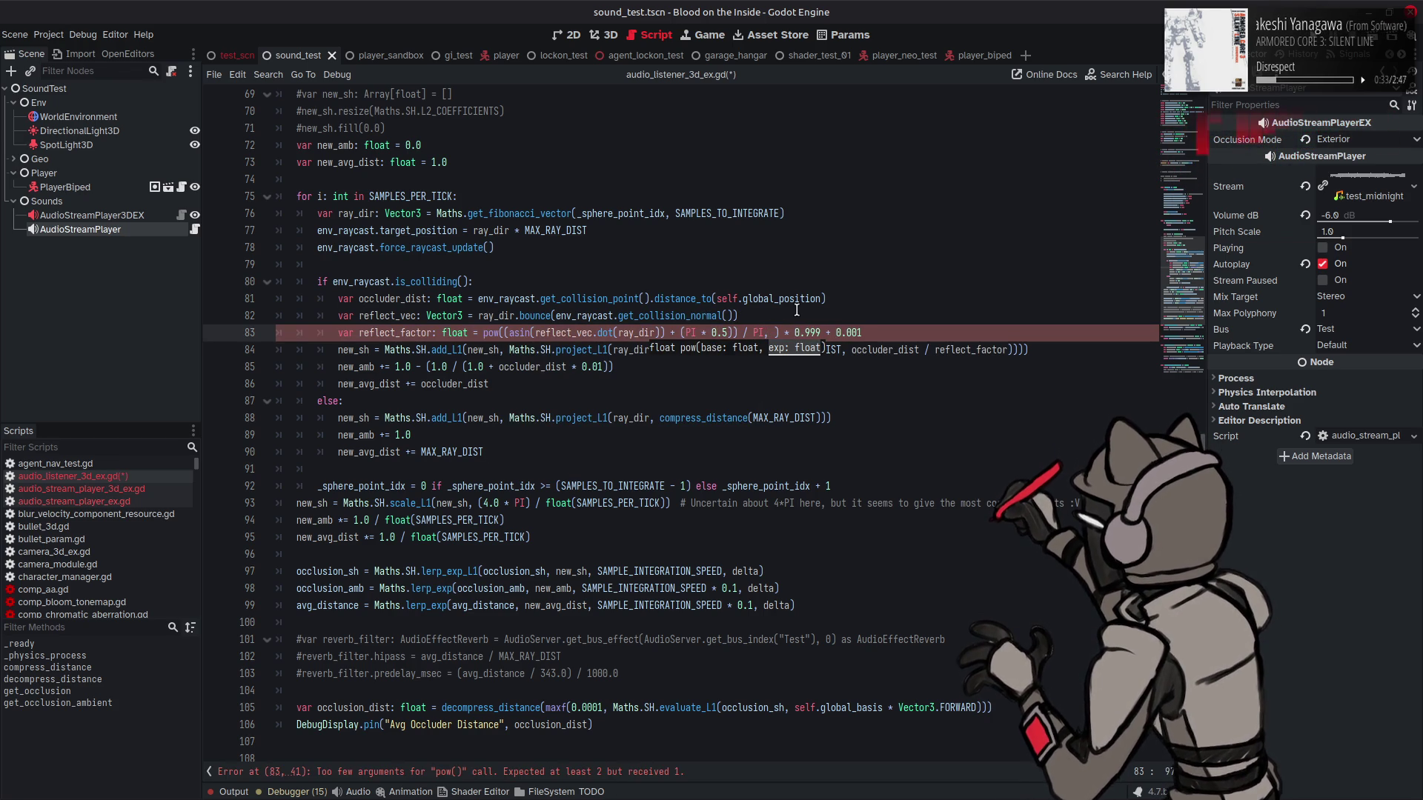
type("0")
left_click(825, 301)
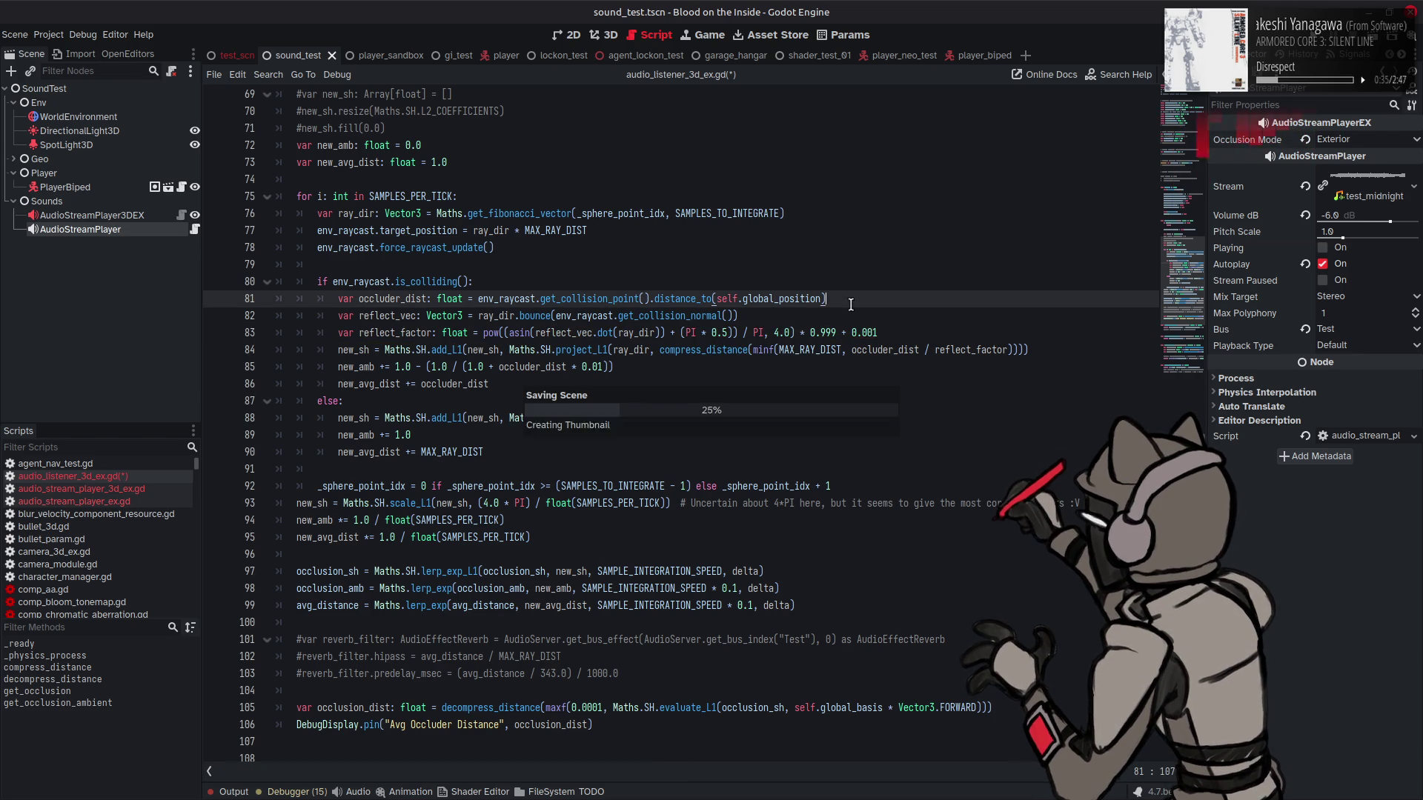
key("ctrl+s")
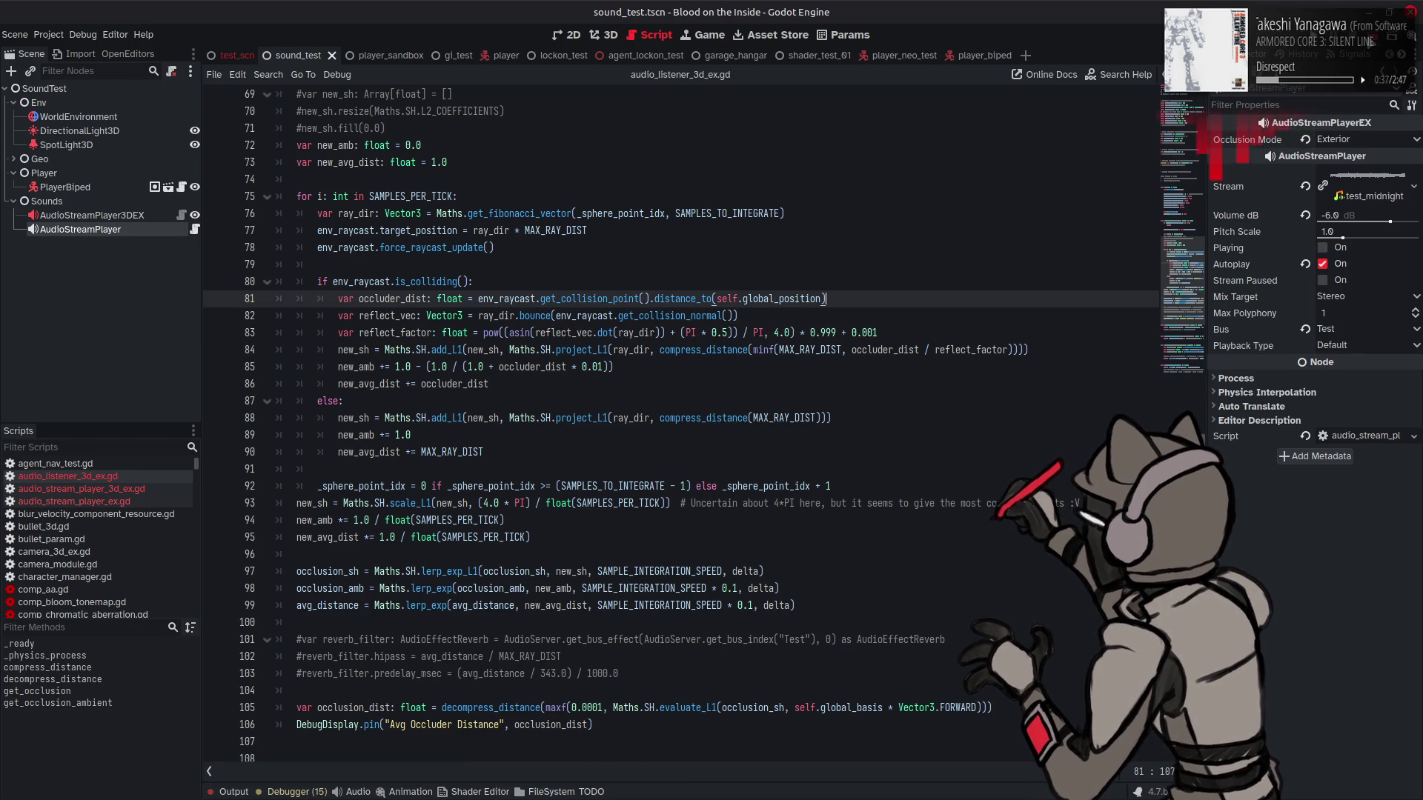
key("F6")
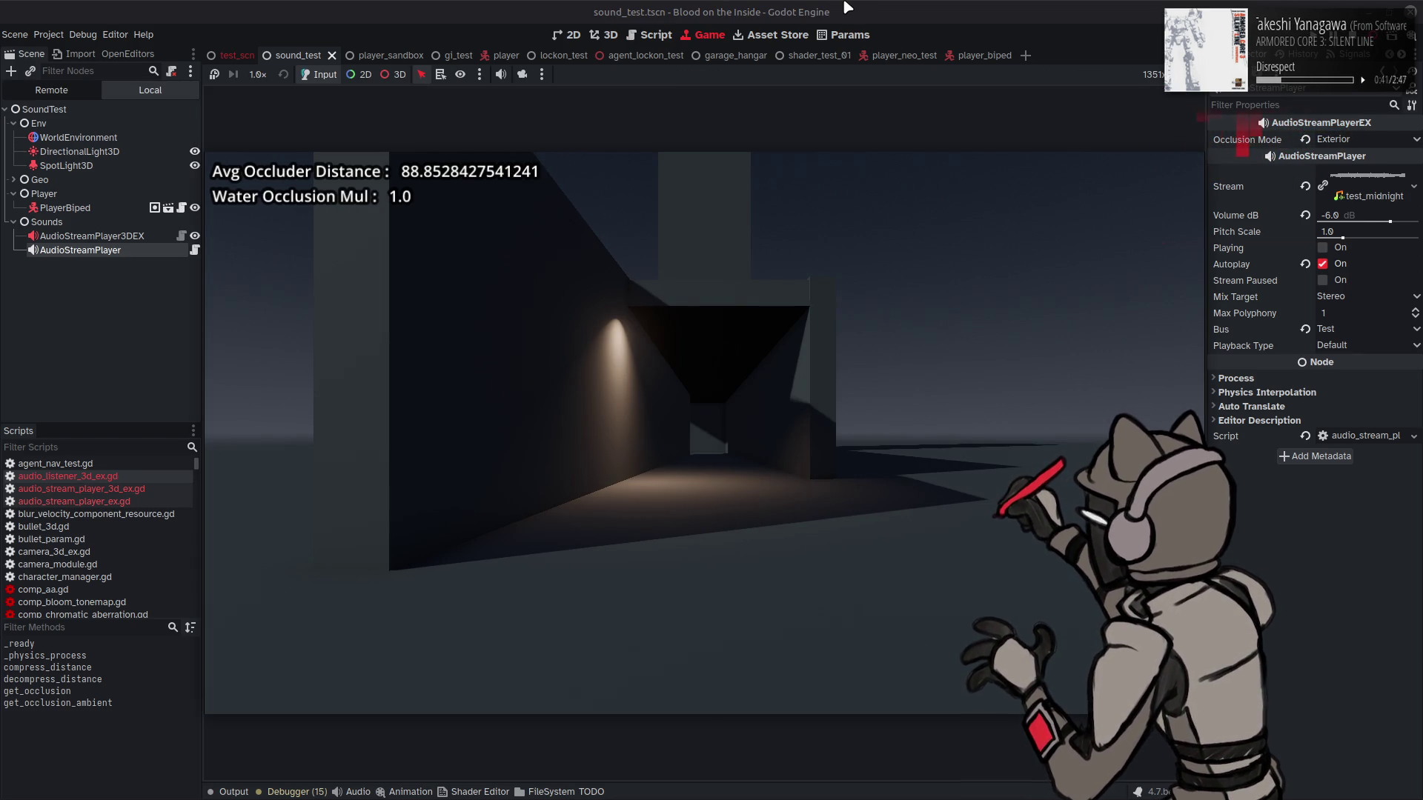
Step: Stop the game, lower the pow exponent from 4.0 to 2.0, and run the scene again
key("a")
key("a")
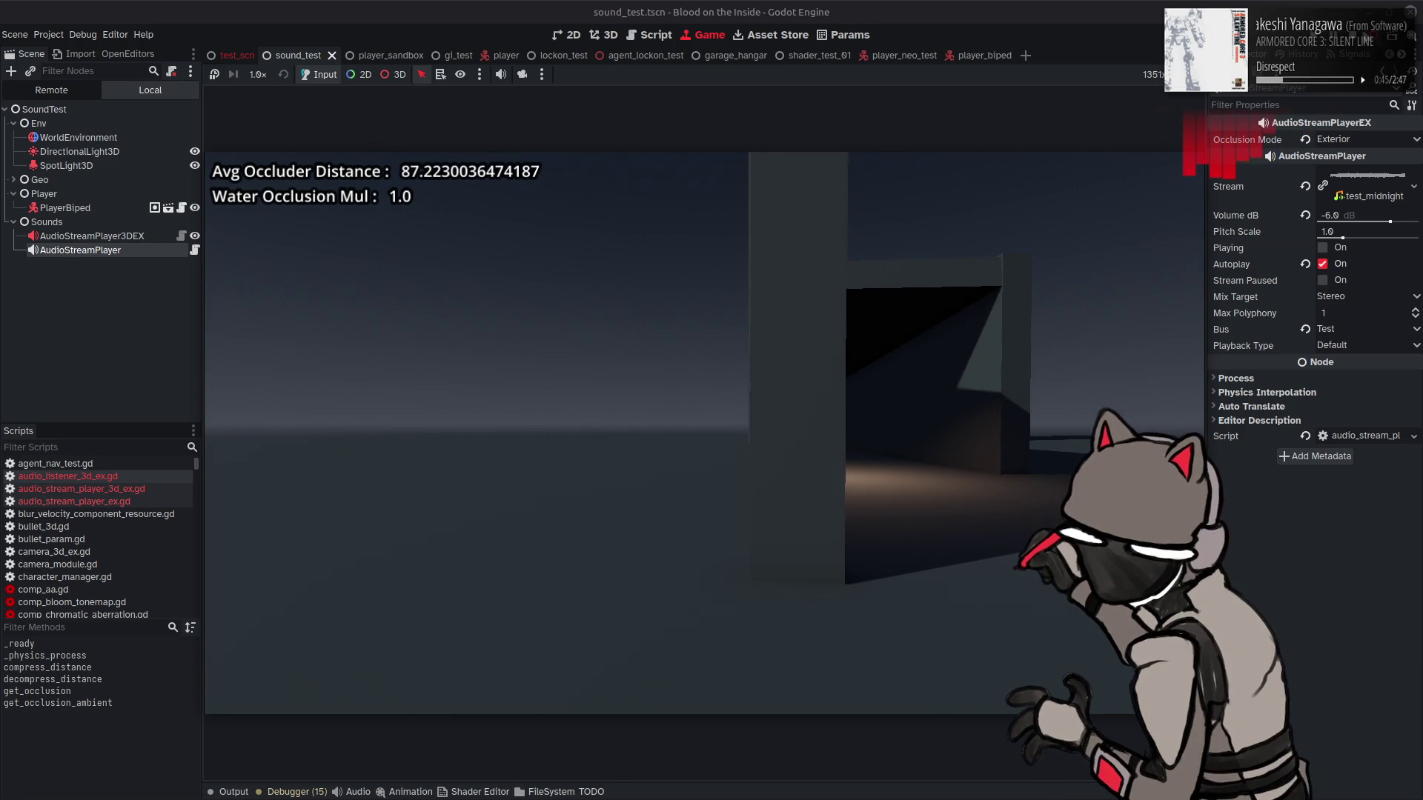
key("F8")
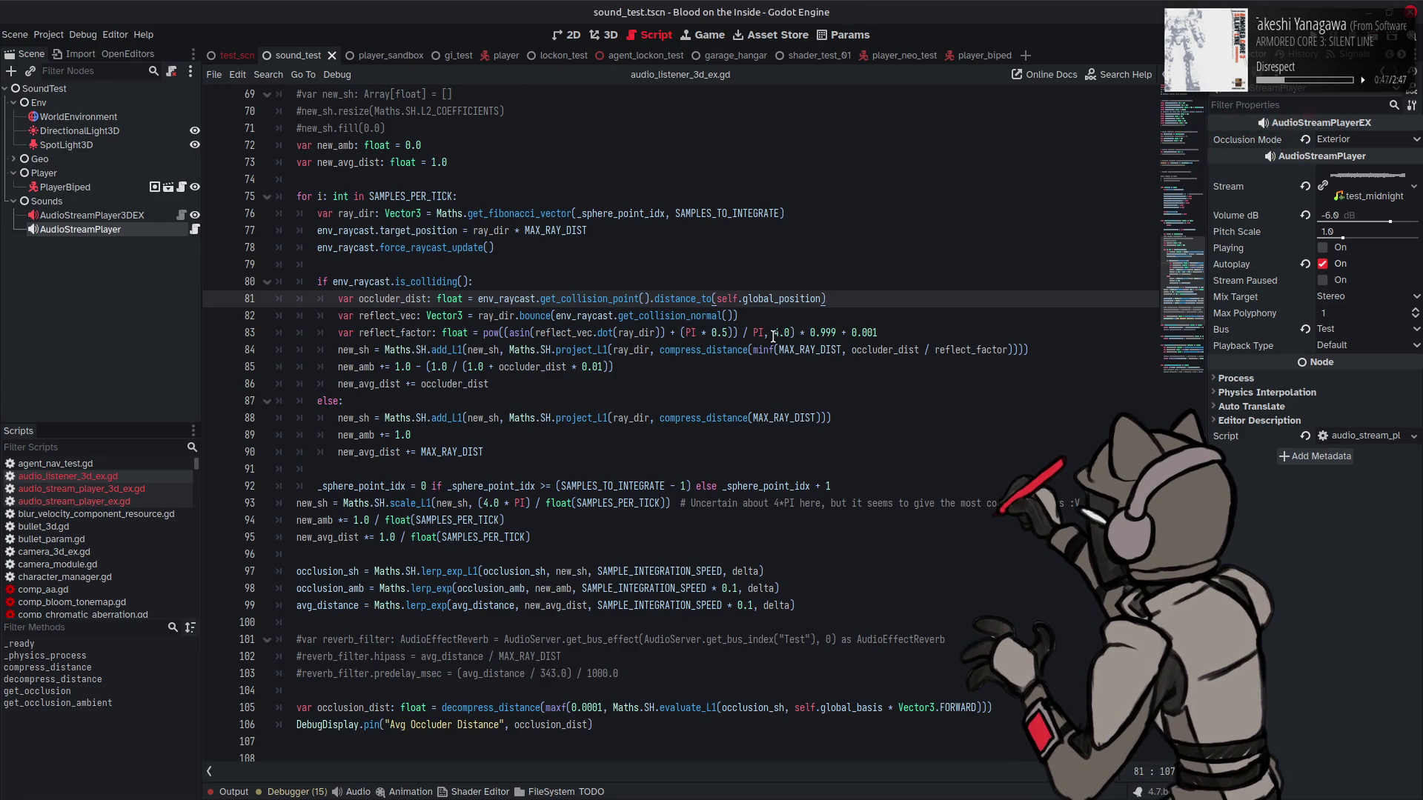
double_click(779, 332)
type("2")
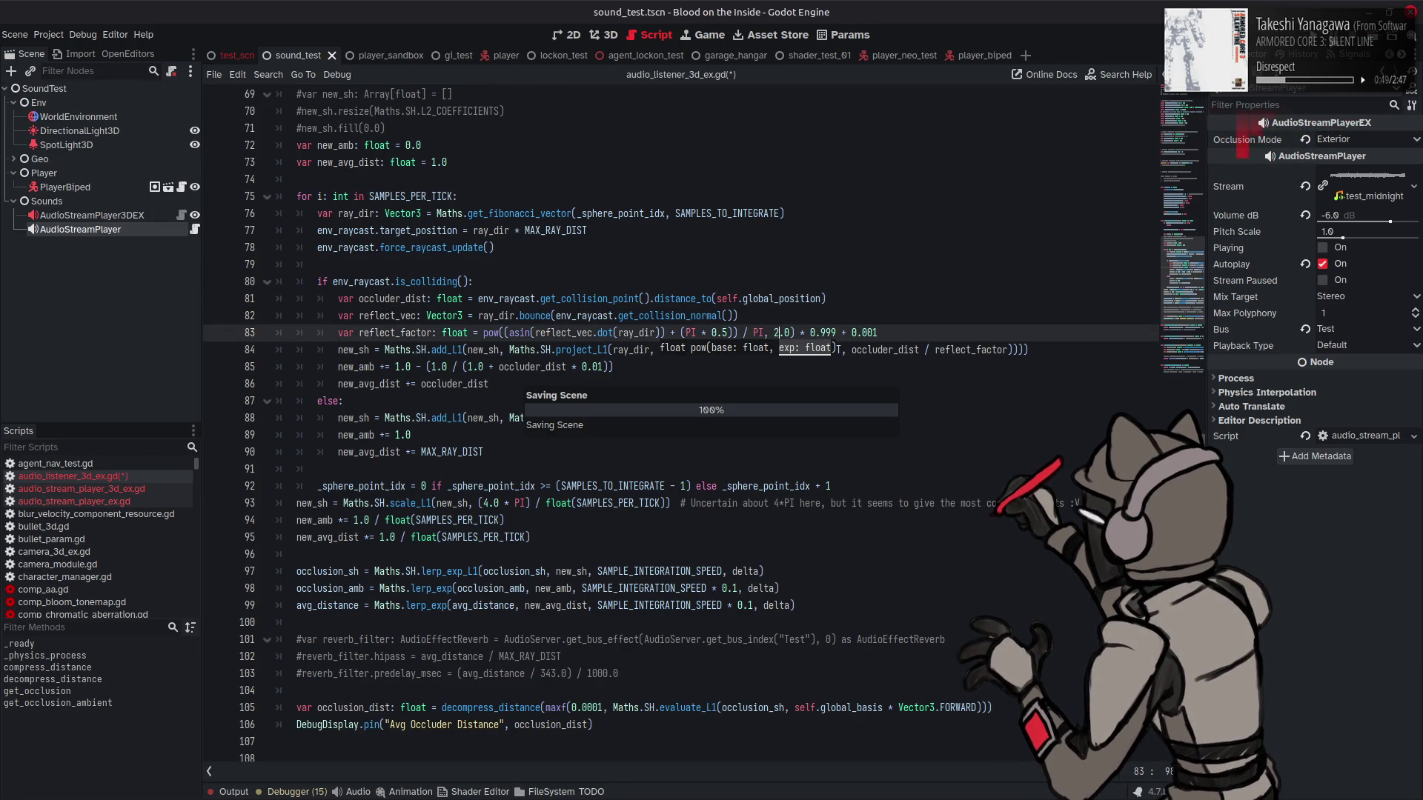
key("F6")
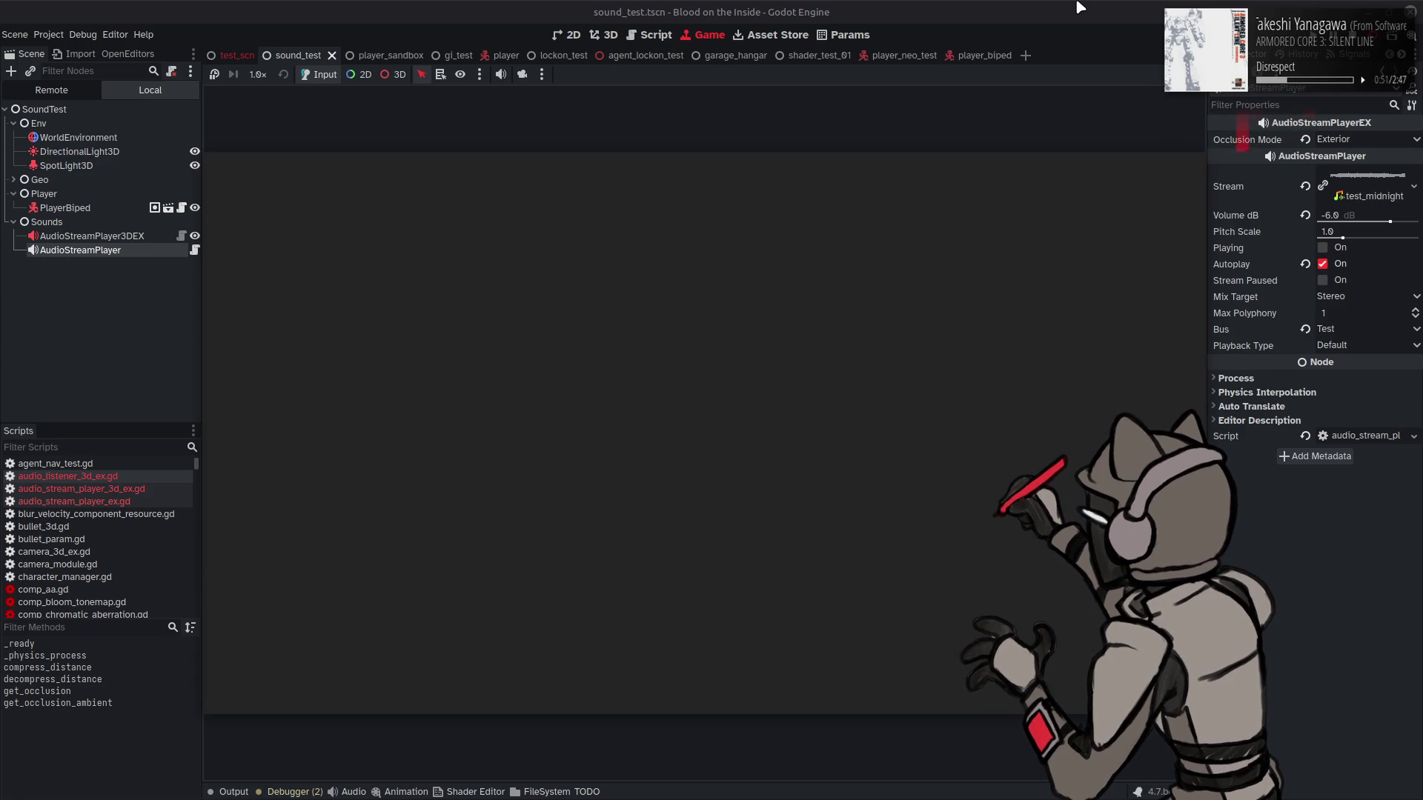
Step: Strafe the test camera left, right and forward past the doorway, then return to the script
key("a")
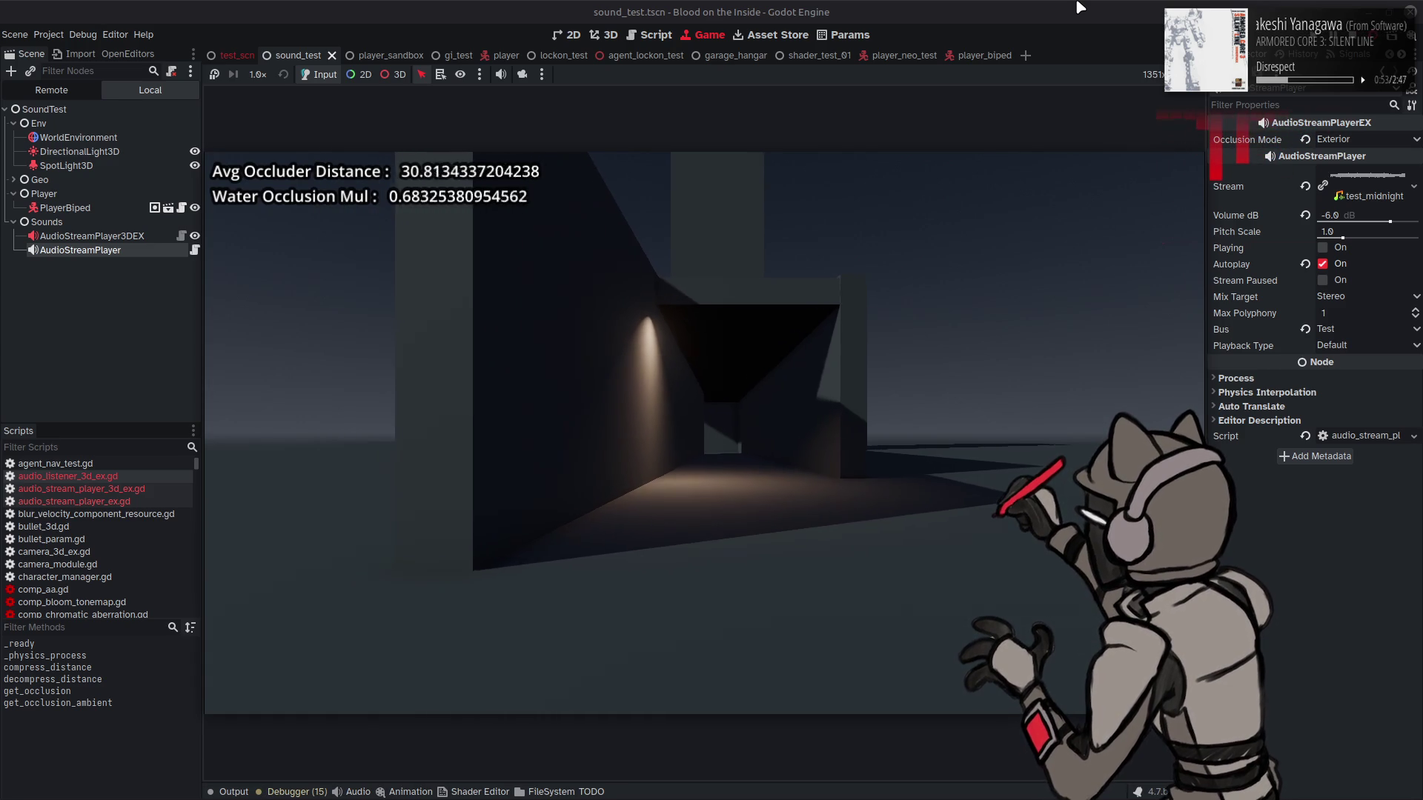
key("a")
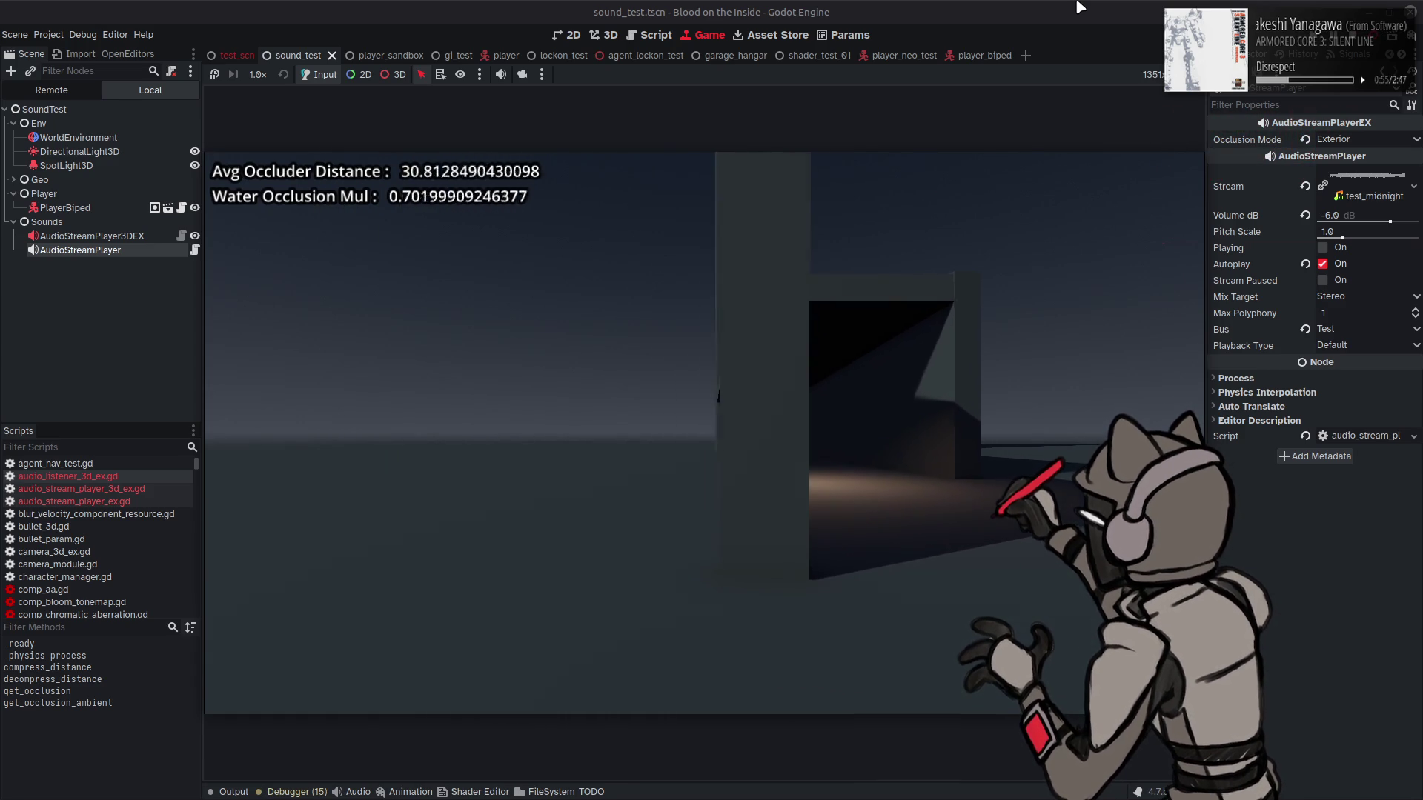
key("a")
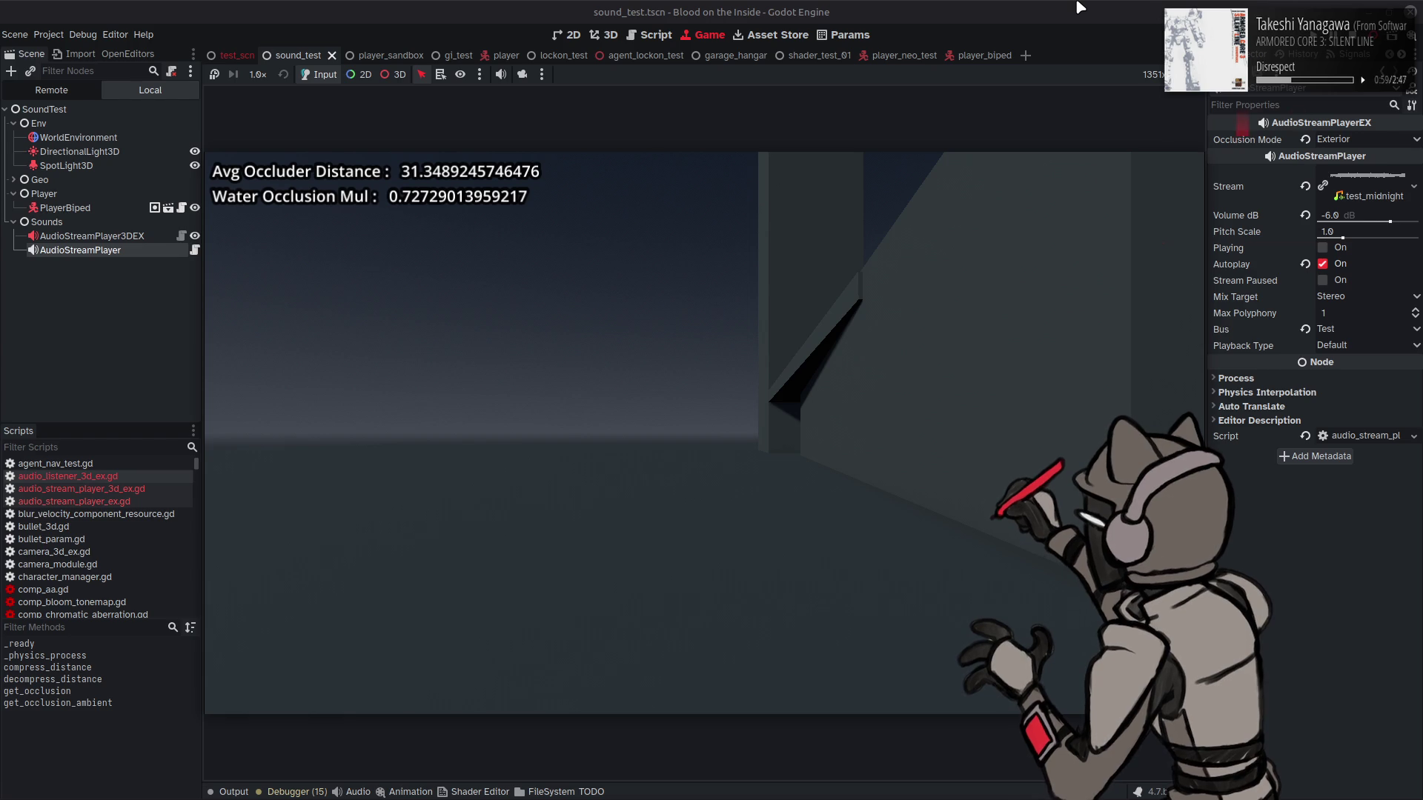
key("d")
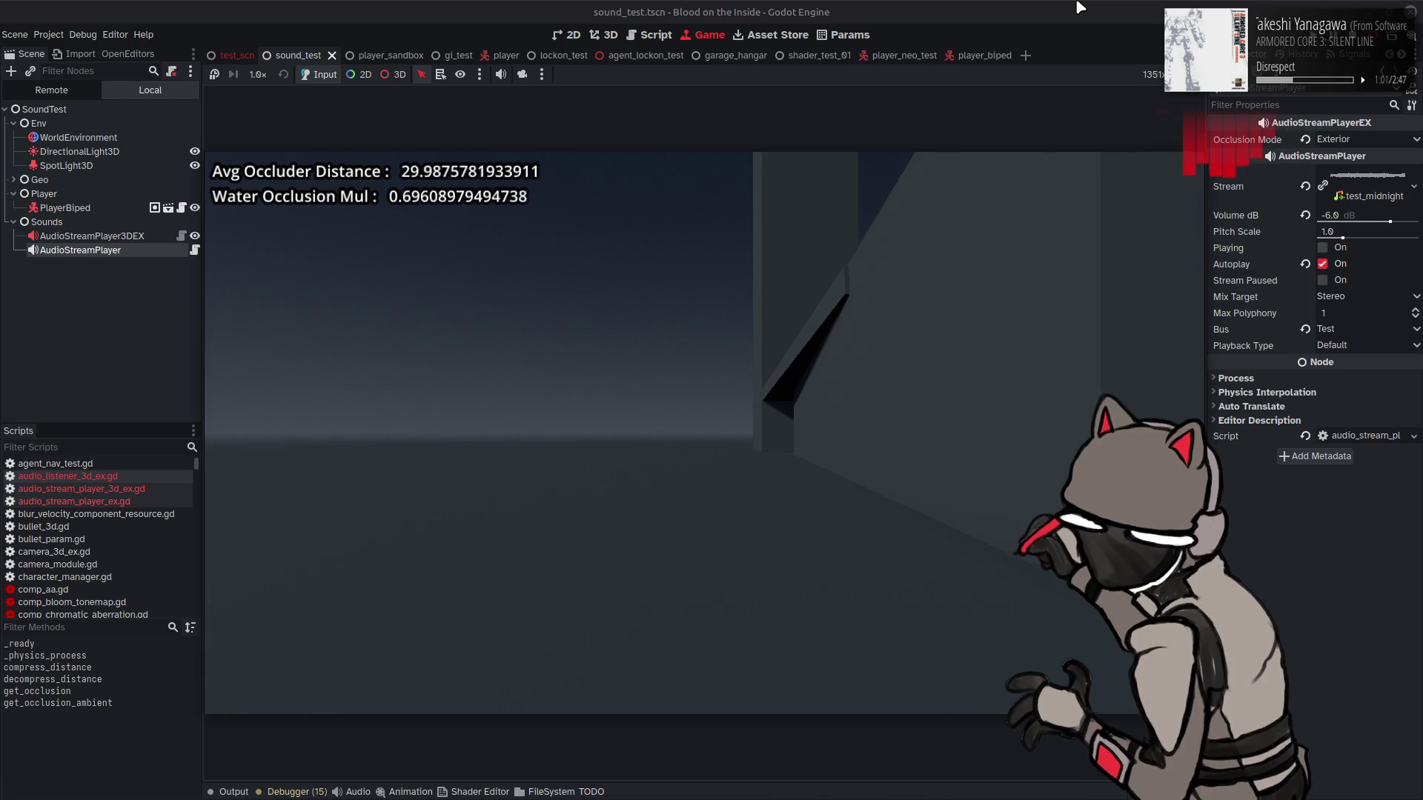
key("d")
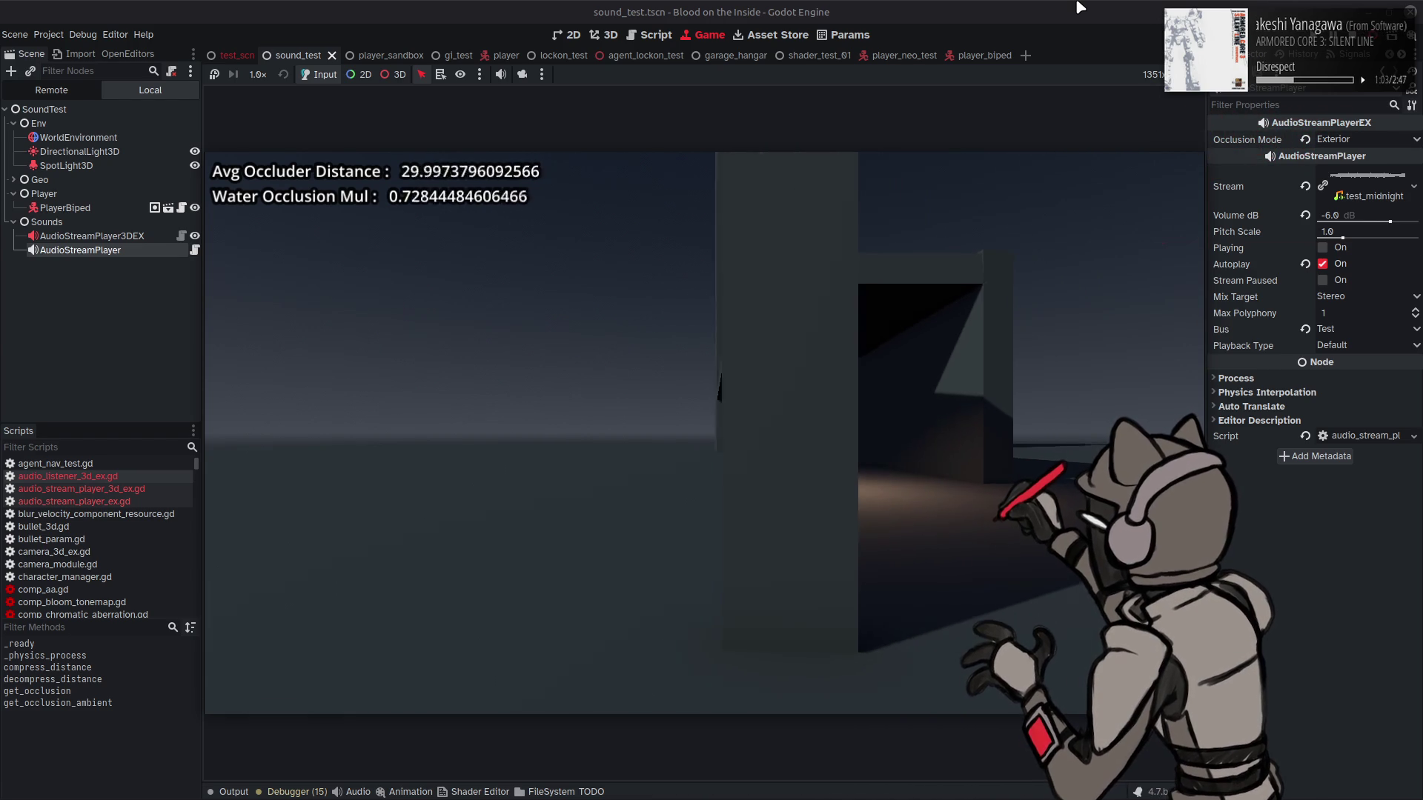
key("w")
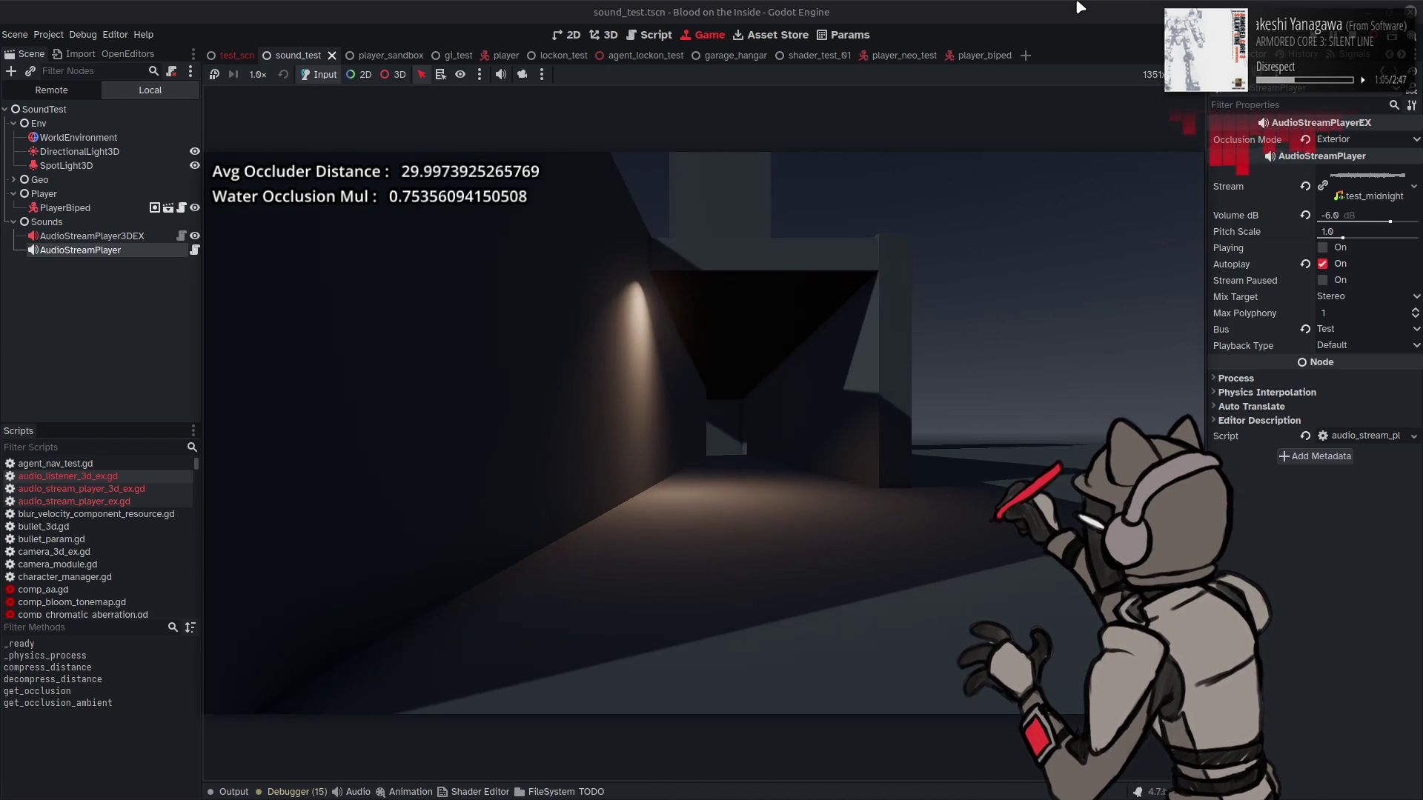
key("d")
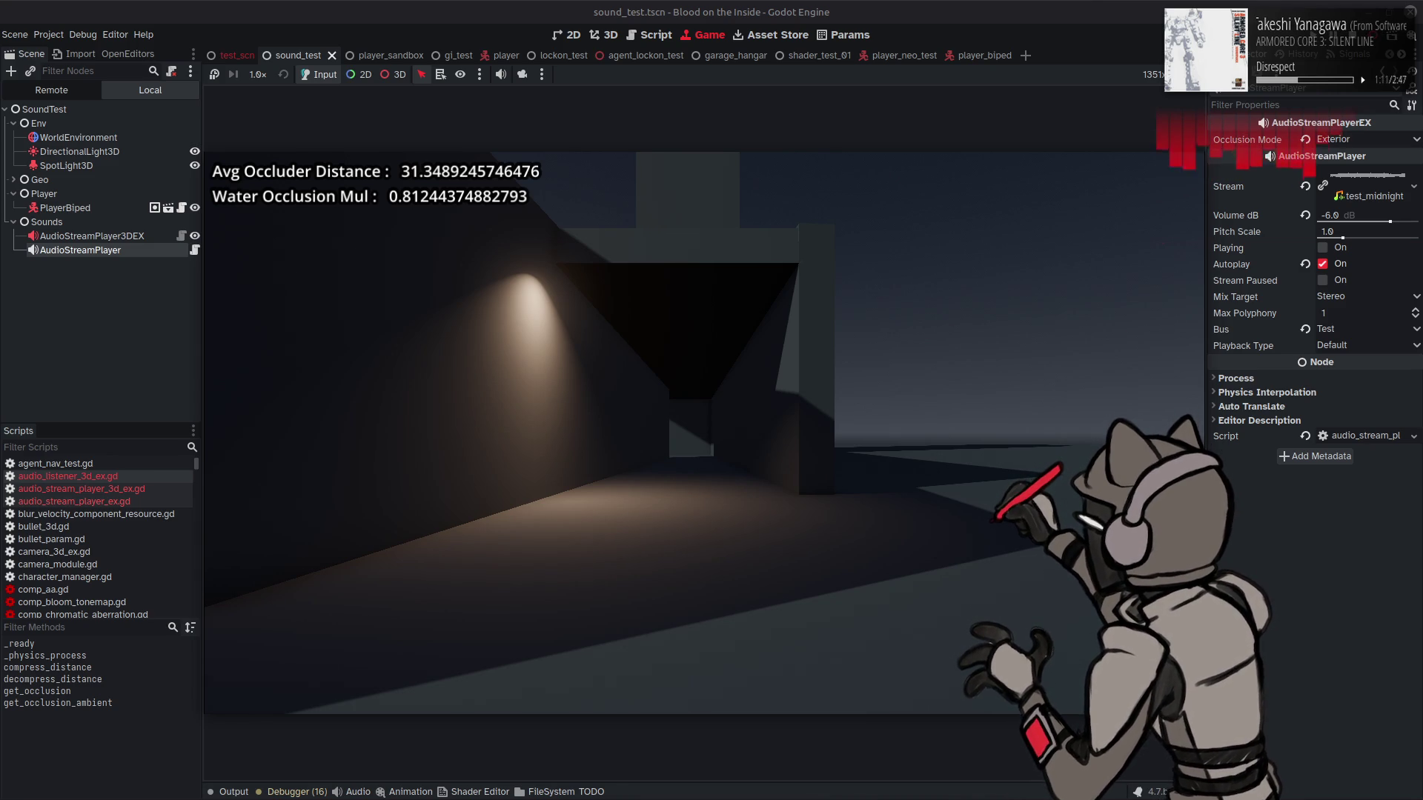
key("ctrl+F3")
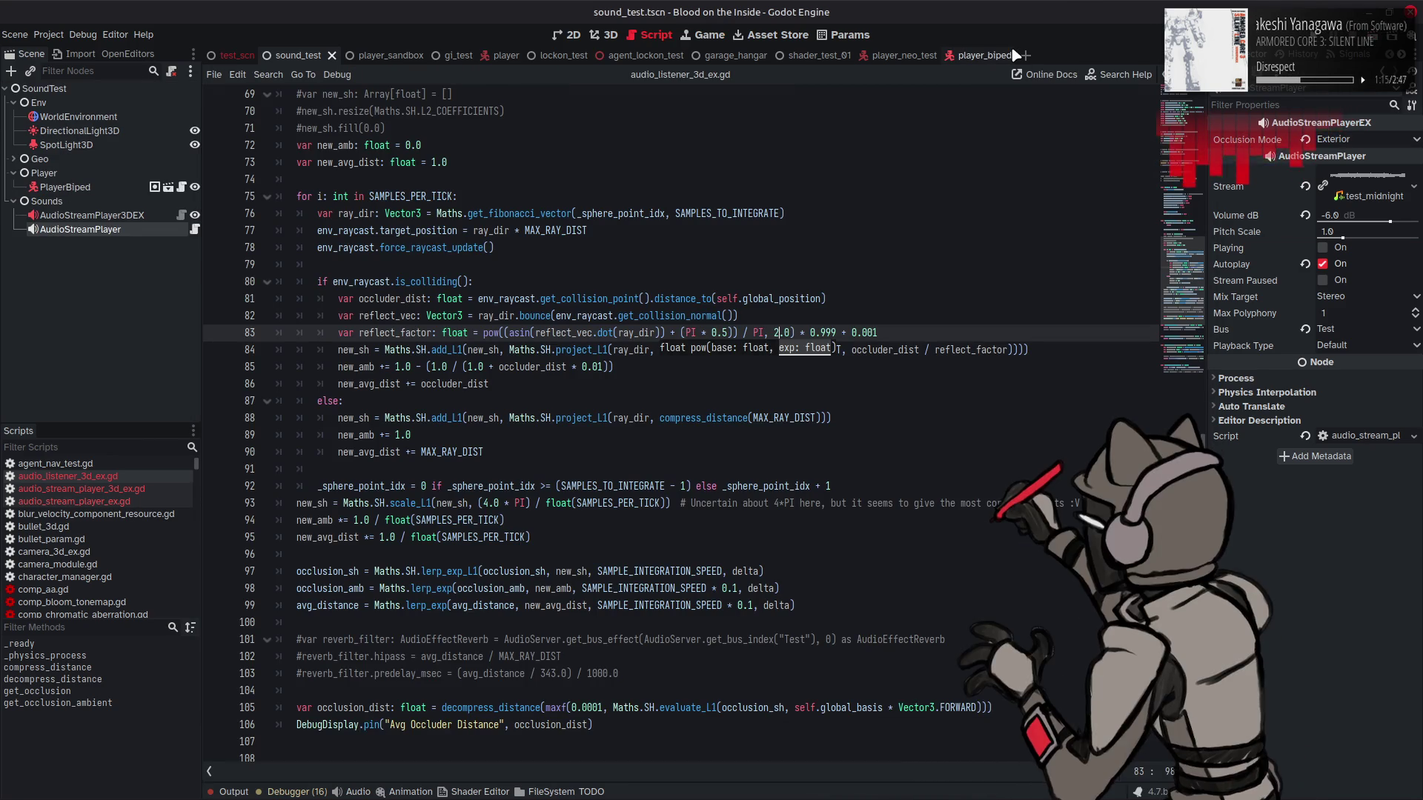
left_click(919, 230)
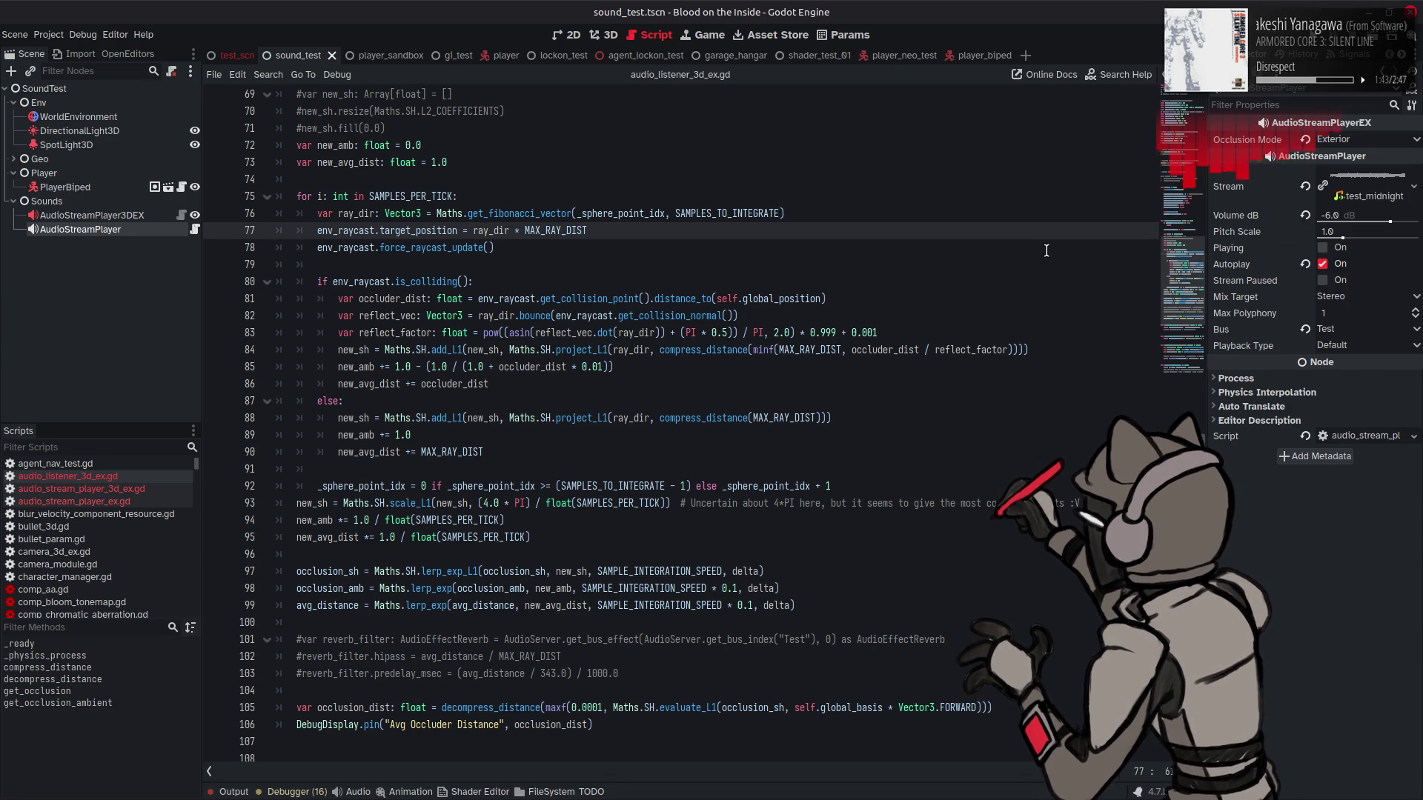
scroll(1049, 270, "up", 4)
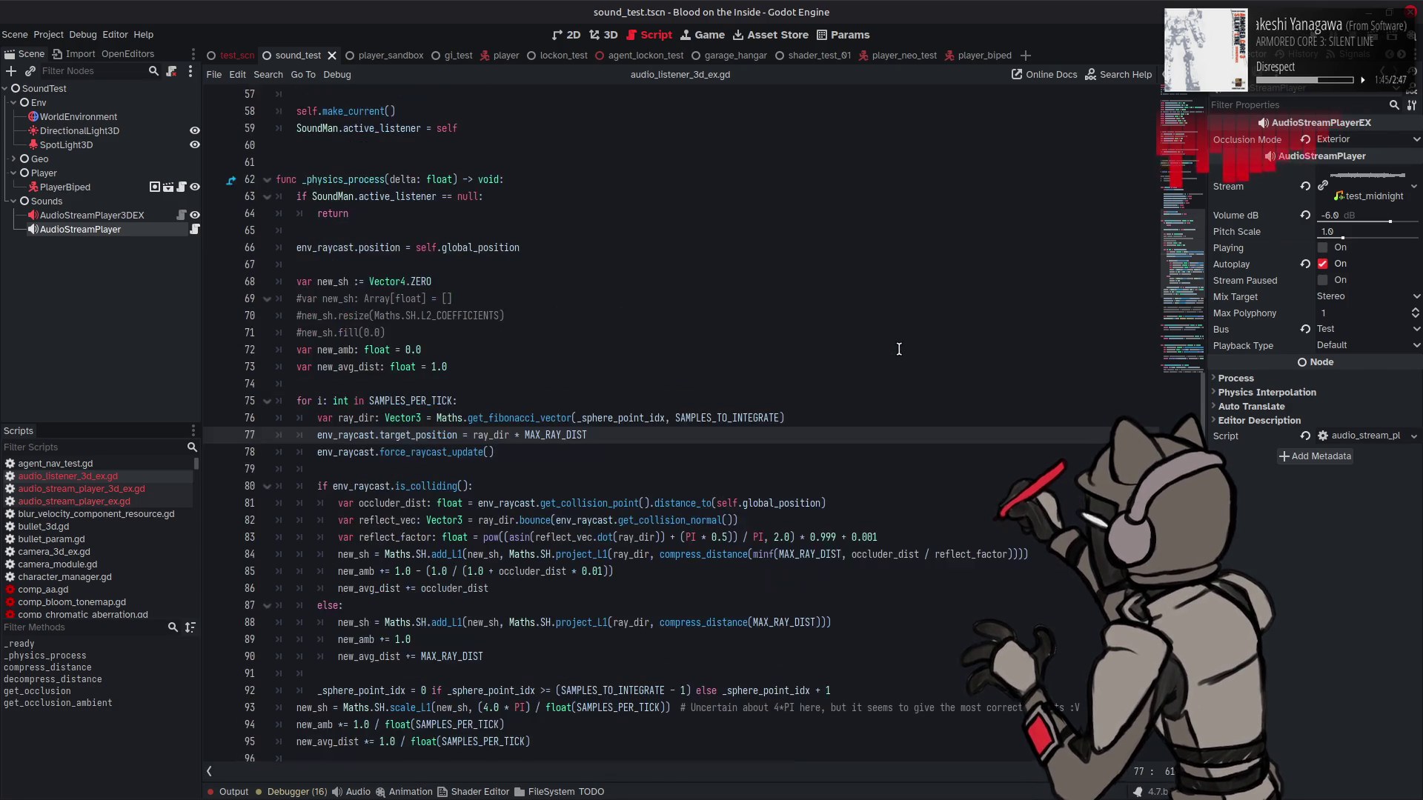
left_click(879, 348)
key("ctrl+s")
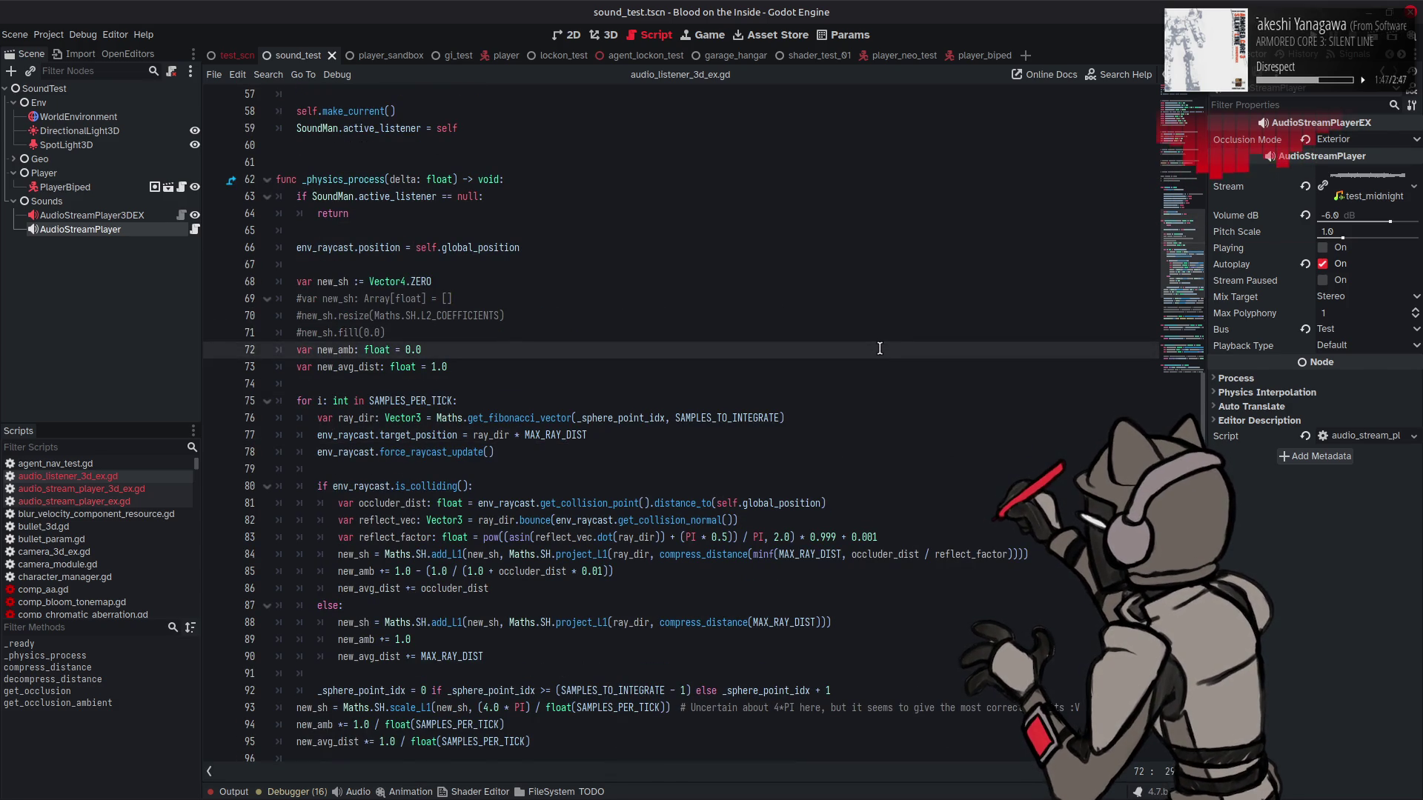
scroll(879, 349, "up", 11)
scroll(688, 346, "up", 7)
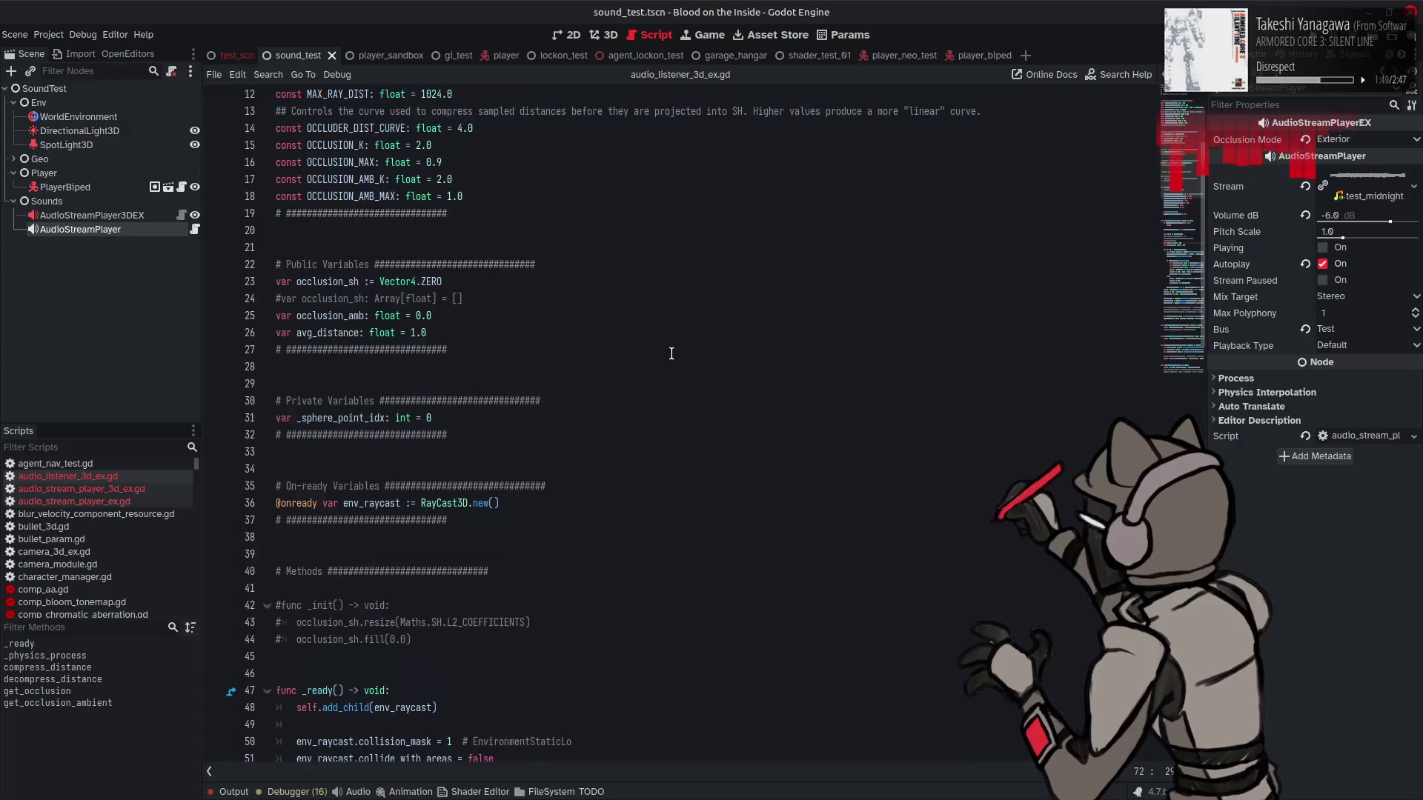
left_click(467, 437)
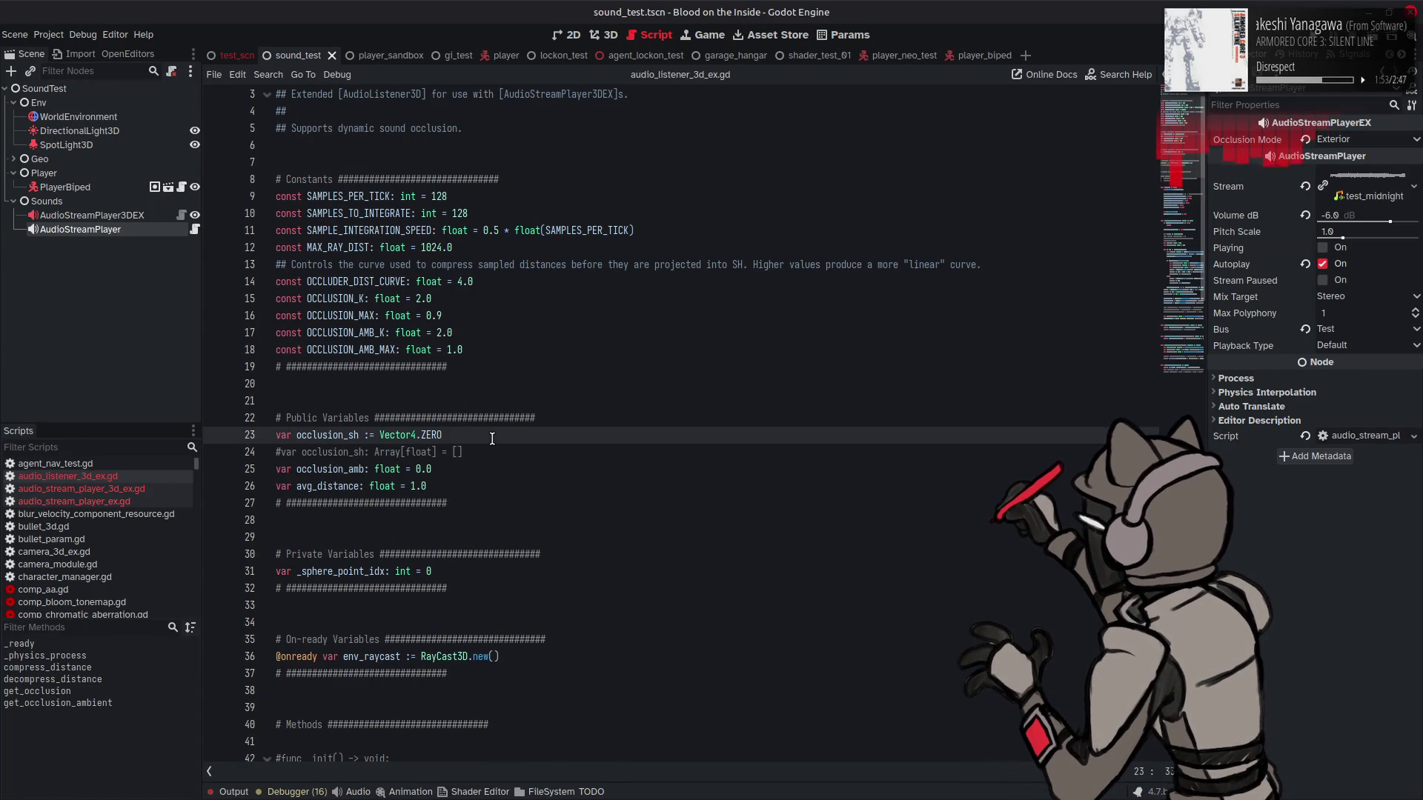
scroll(492, 439, "down", 1)
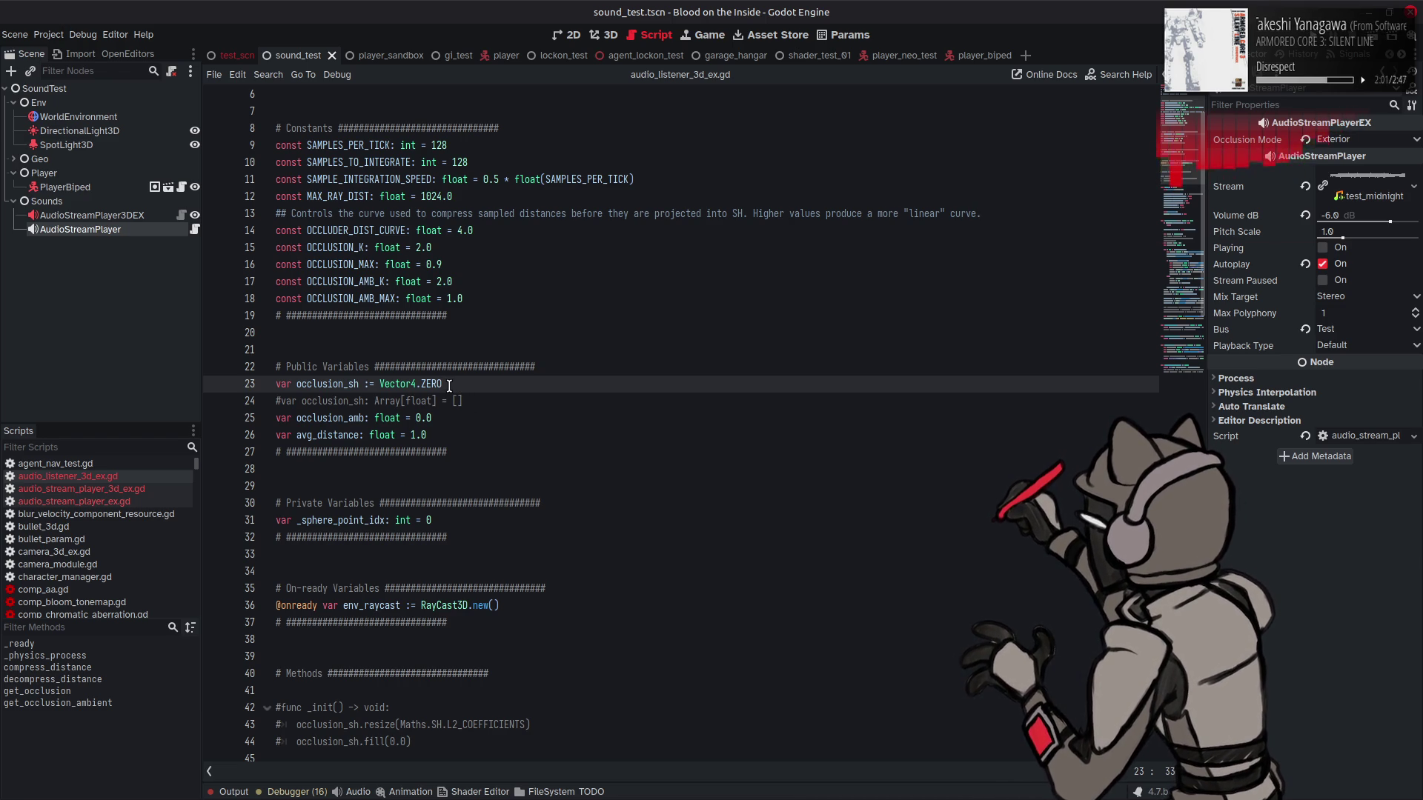
left_click_drag(380, 384, 274, 384)
Step: Paste the occlusion_sh declaration onto a new line 24 and rename it normal_sh
left_click(502, 384)
key("Return")
type("var occlusion_sh :=")
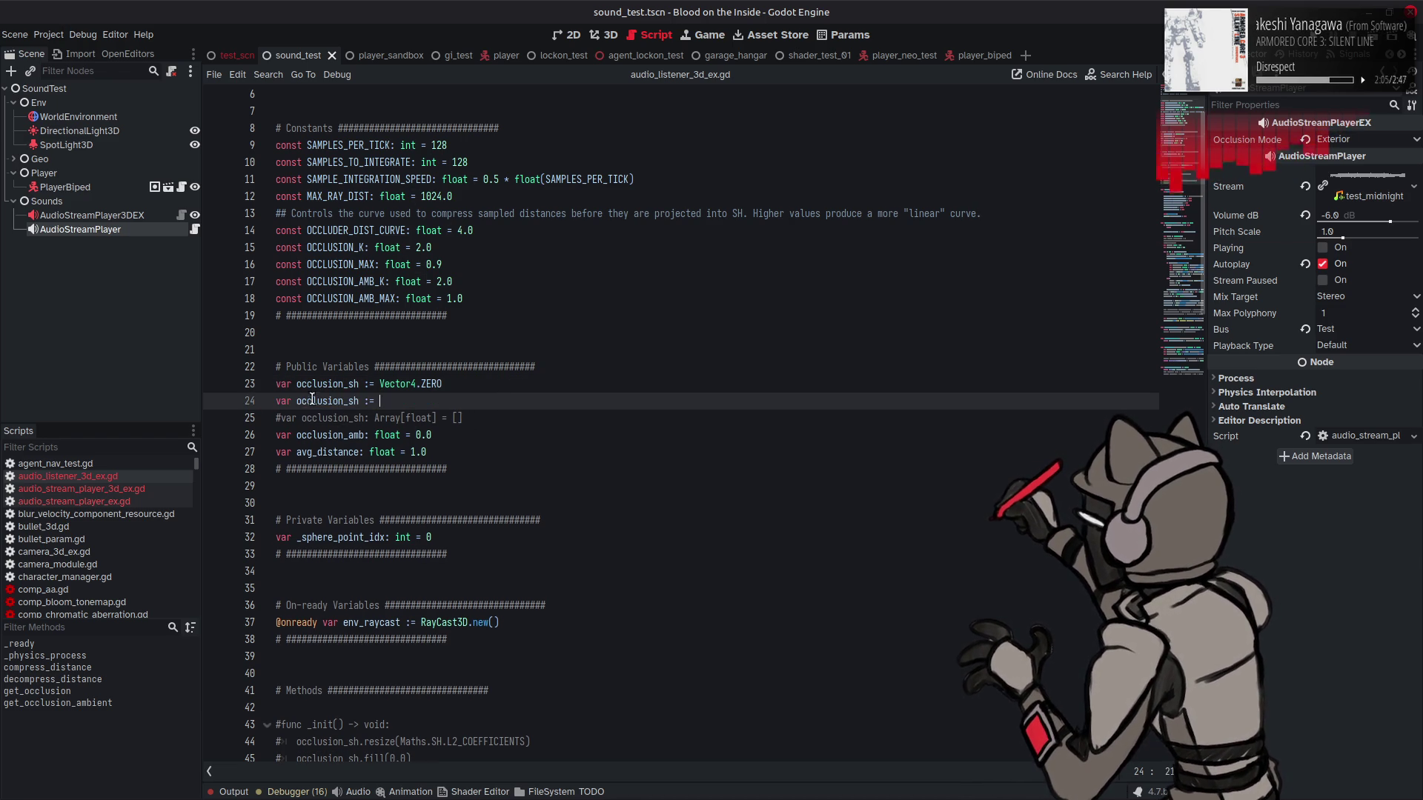
left_click_drag(296, 400, 344, 401)
type("normal")
Step: Leave normal_sh's value as an unfinished 'M' and bring up Search Help (F1)
key("Right")
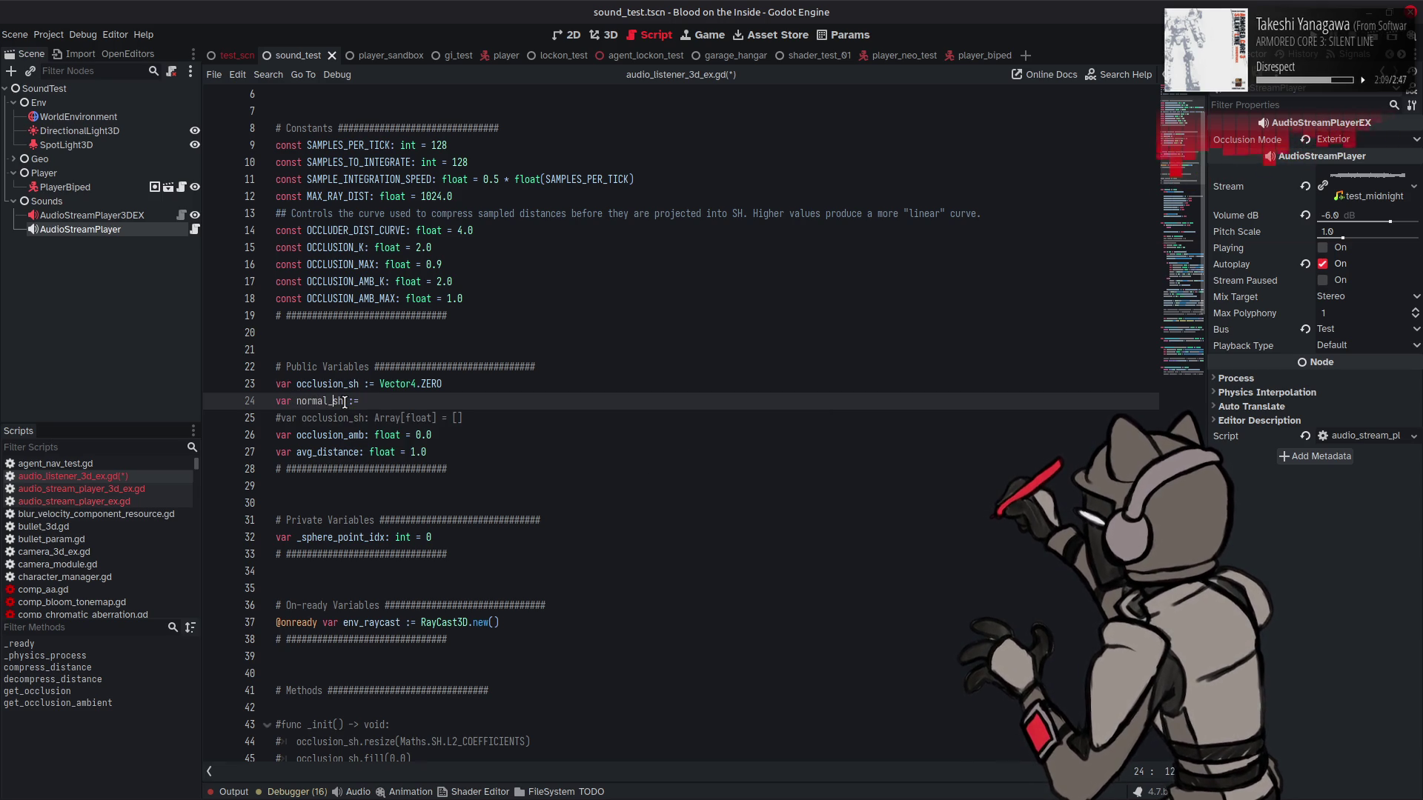
type("M")
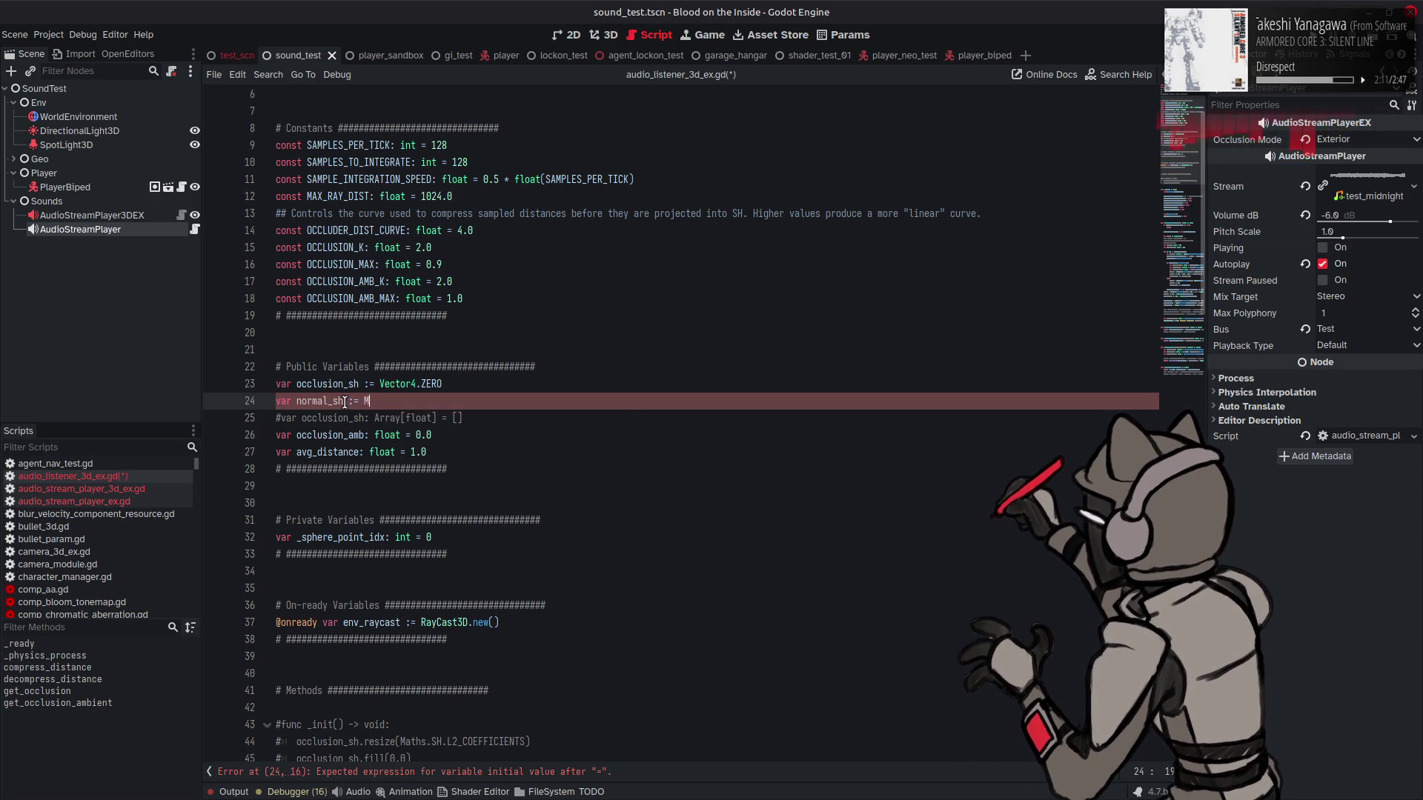
type("atr")
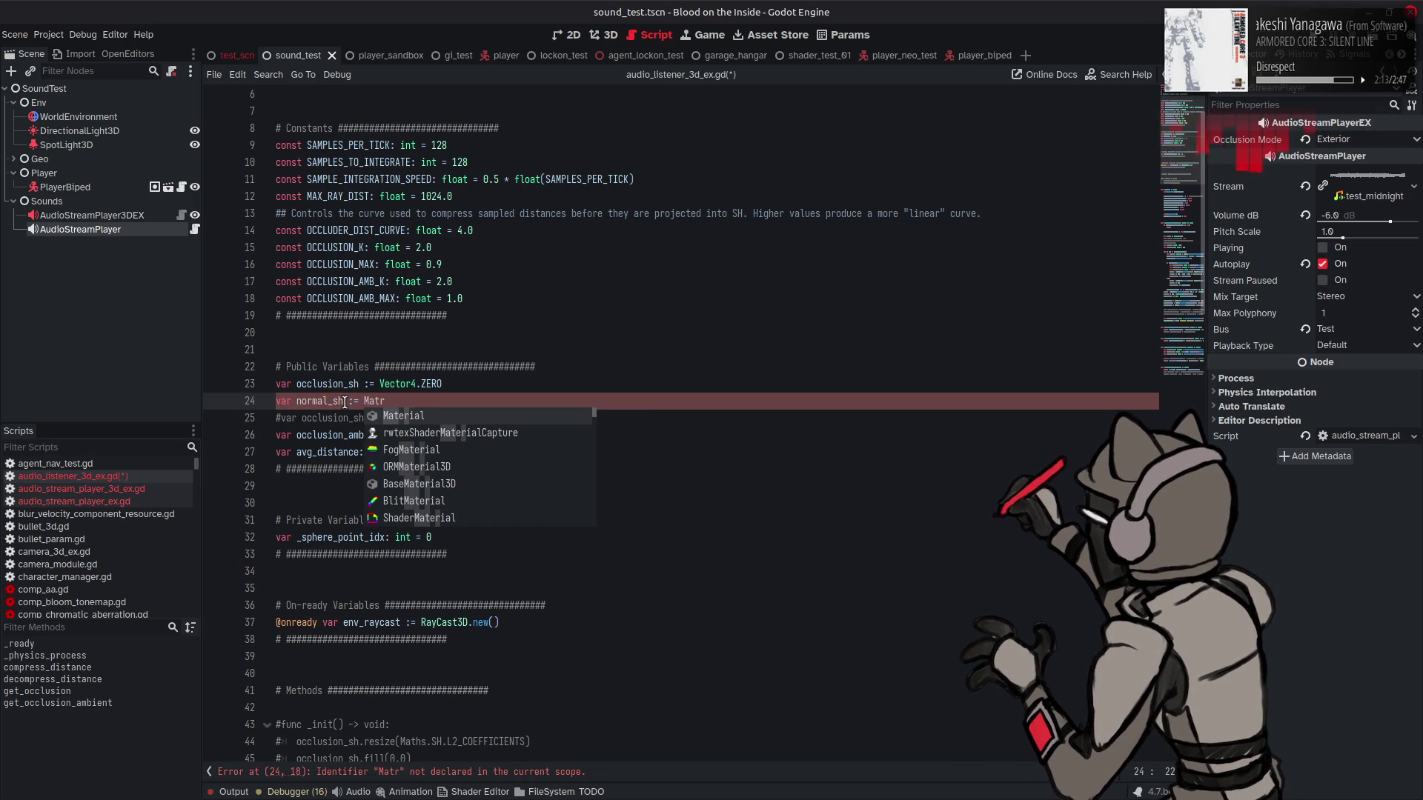
type("ix")
key("BackSpace")
key("BackSpace")
key("BackSpace")
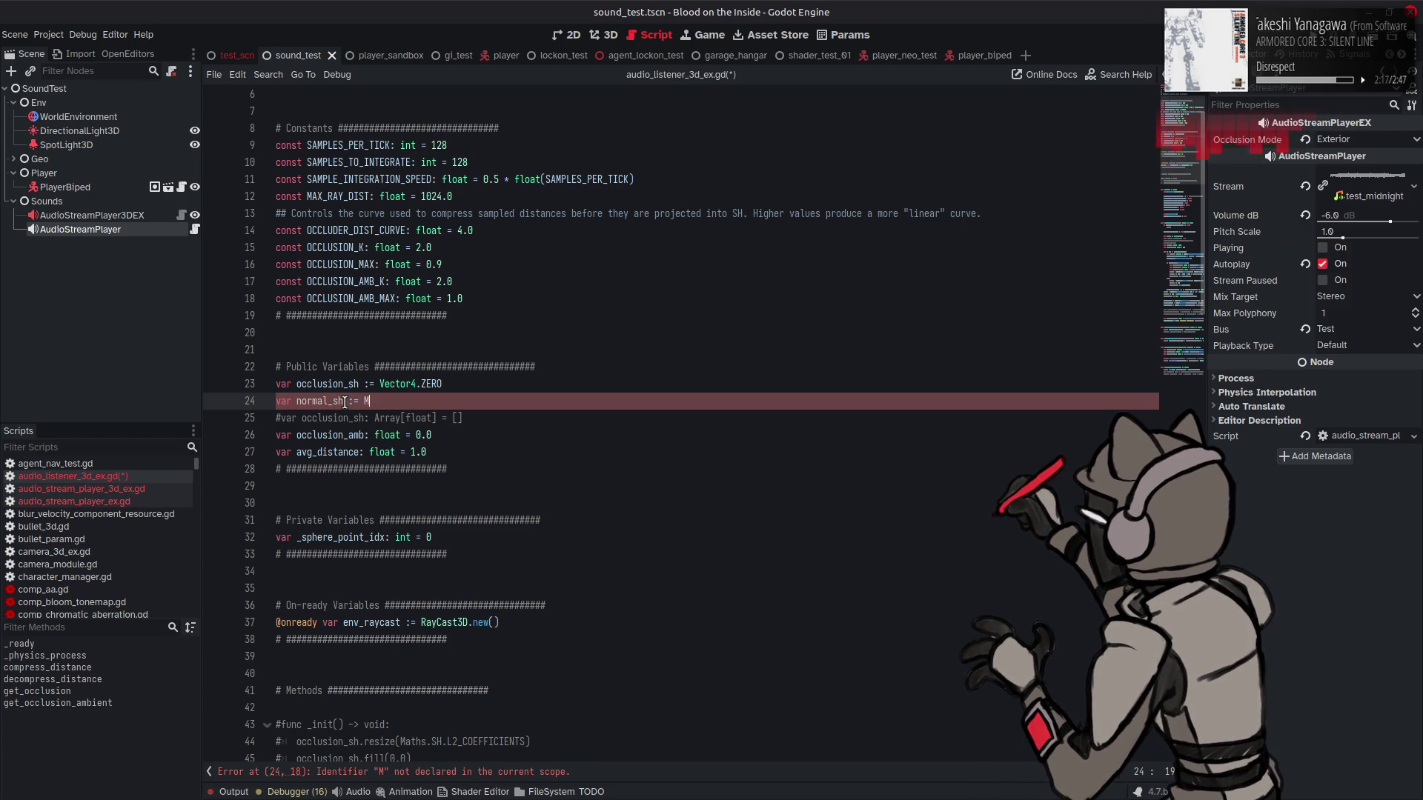
key("BackSpace")
key("F1")
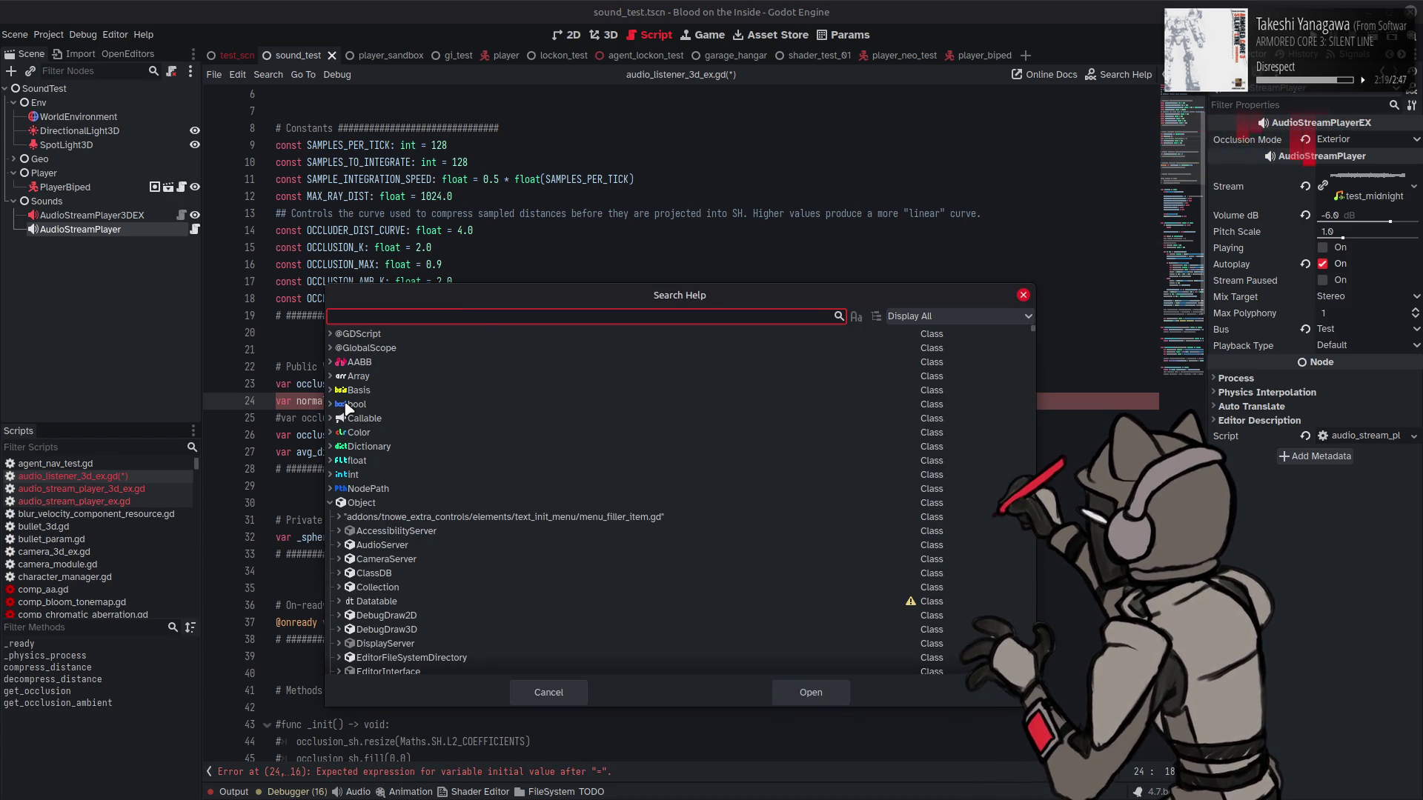
type("matrix")
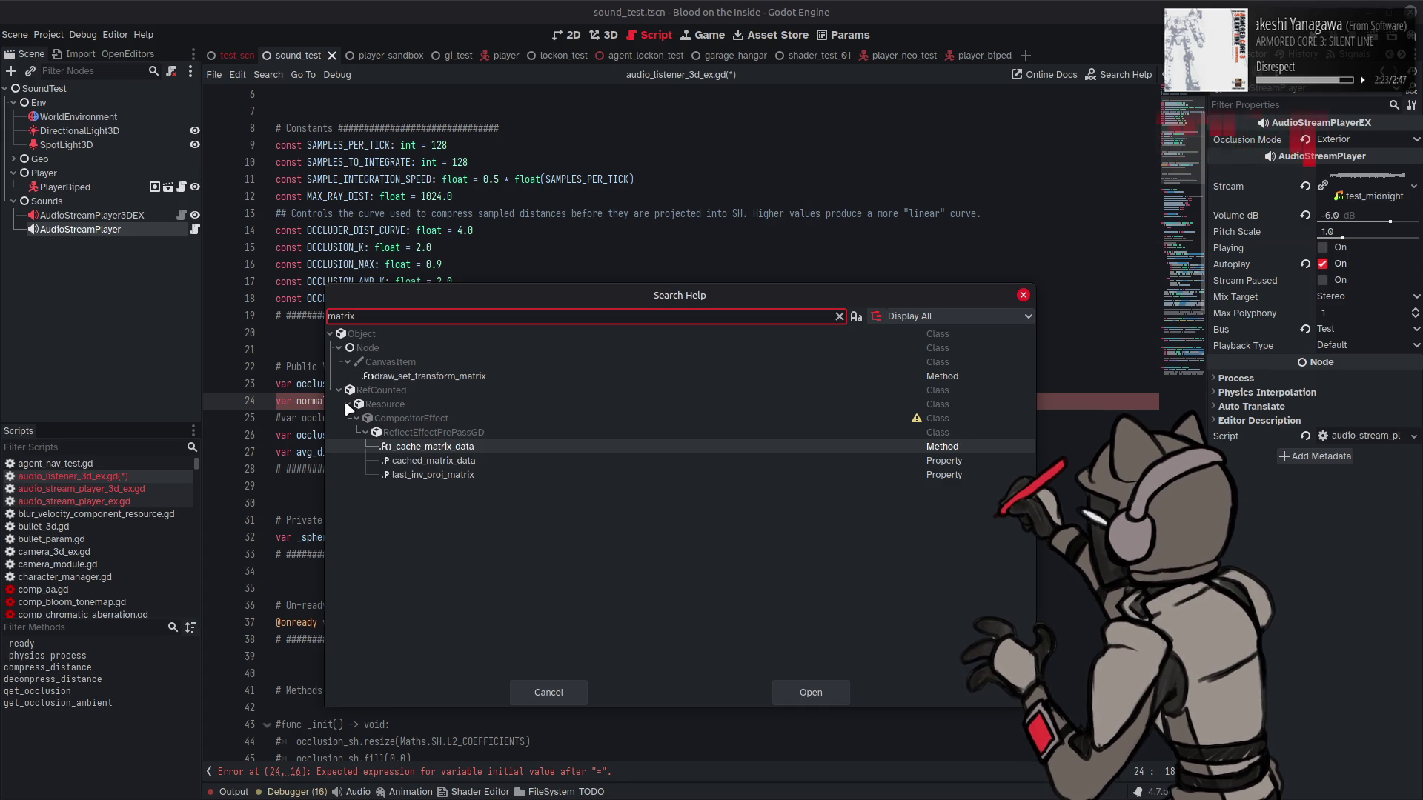
key("BackSpace")
key("BackSpace")
key("BackSpace")
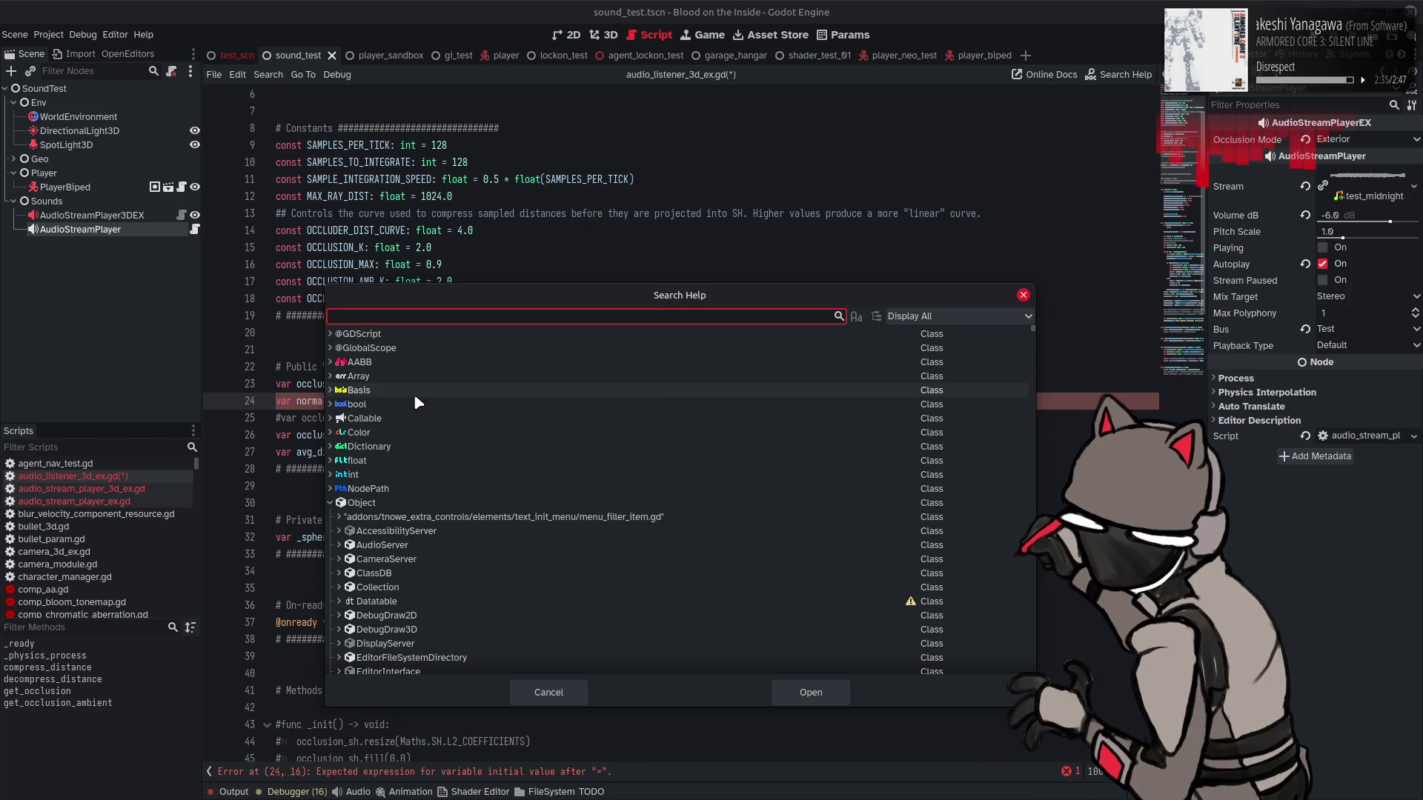
left_click(331, 503)
scroll(479, 504, "down", 3)
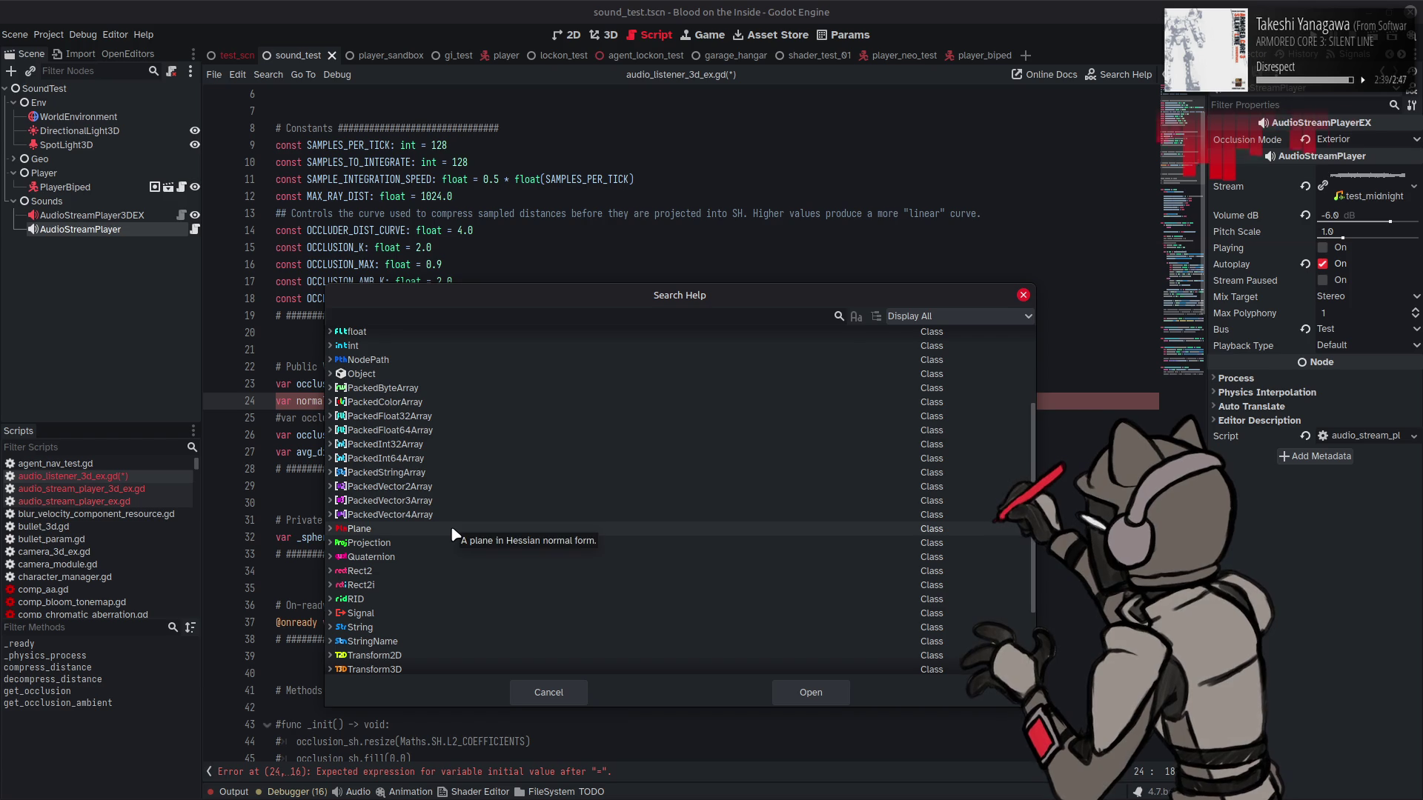
scroll(446, 536, "down", 3)
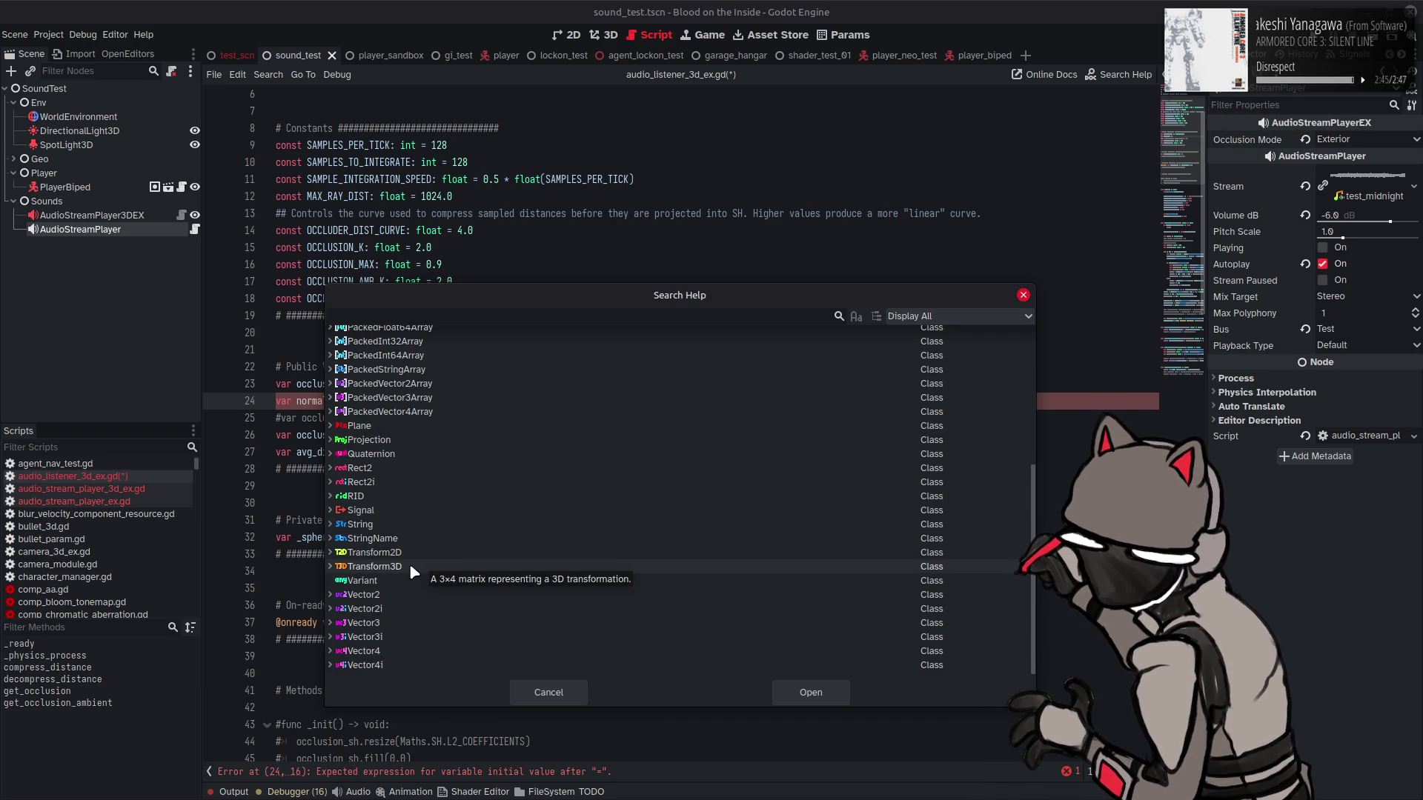
scroll(459, 574, "up", 4)
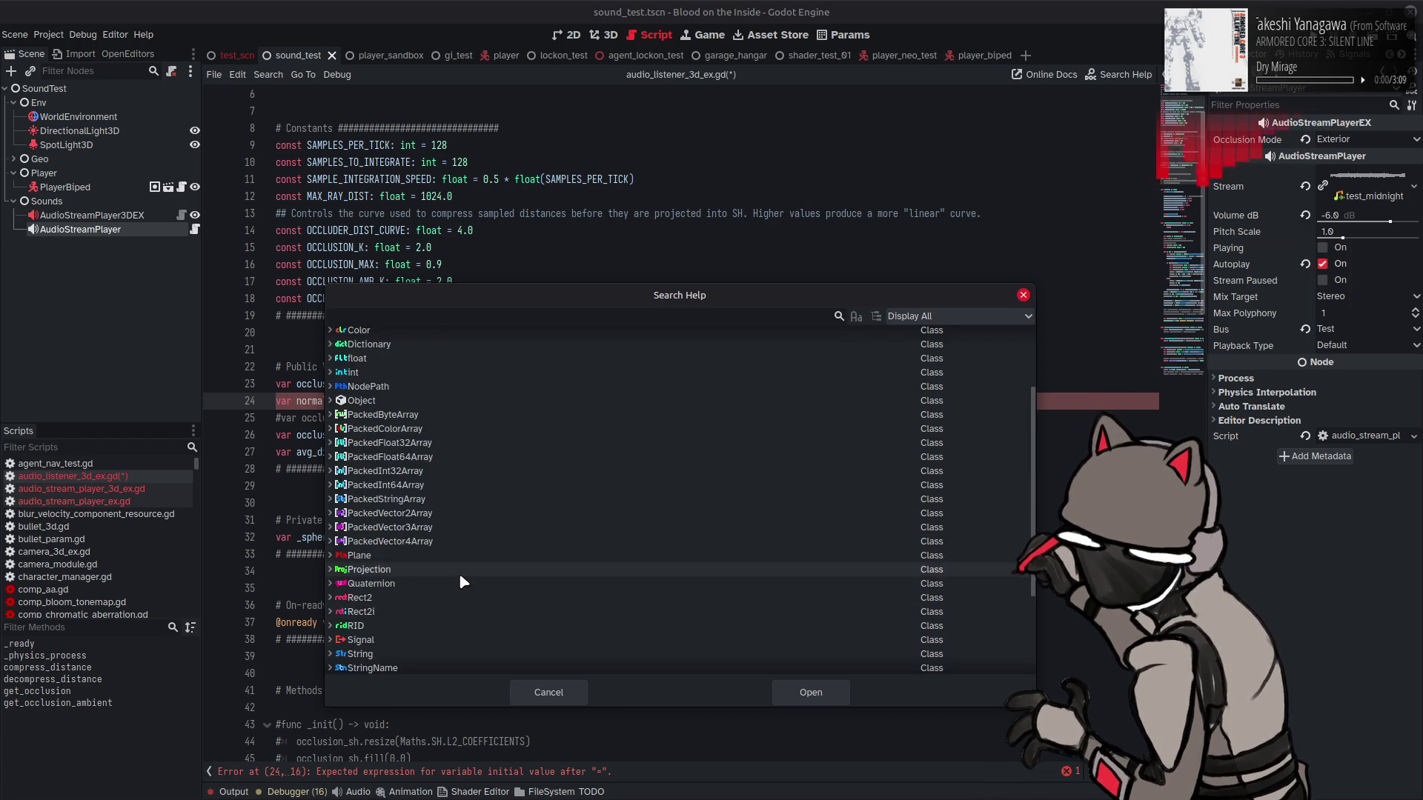
scroll(472, 511, "up", 3)
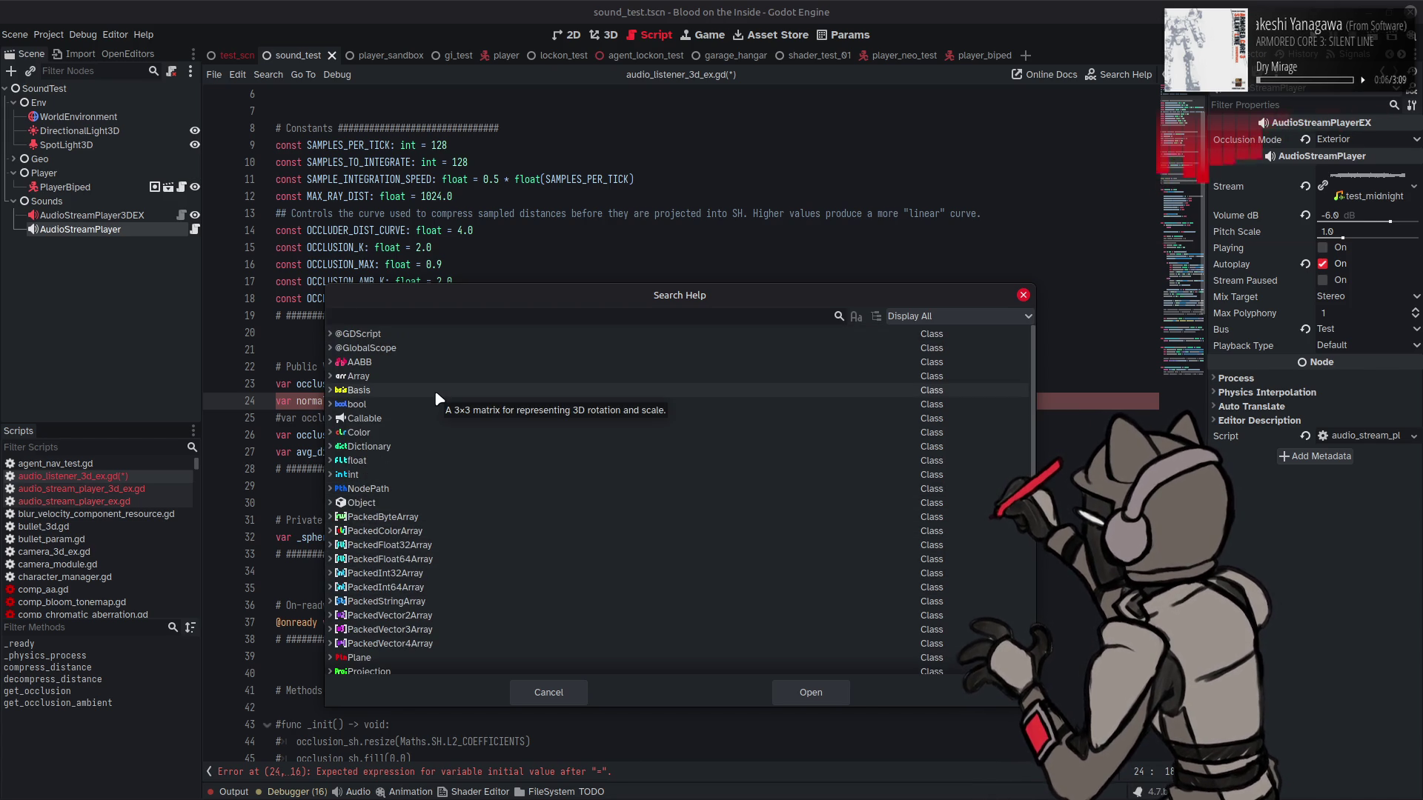
scroll(434, 390, "down", 6)
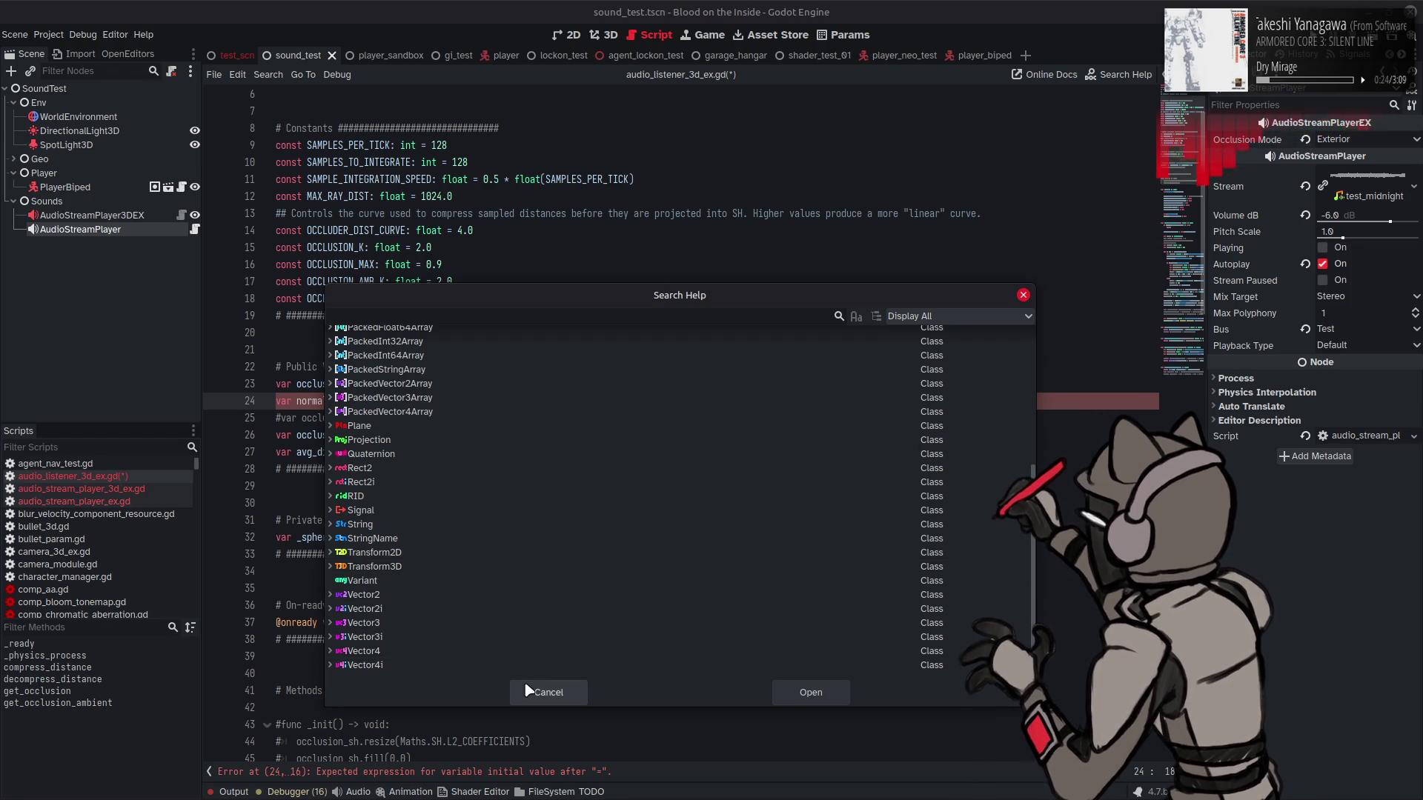
scroll(501, 571, "up", 5)
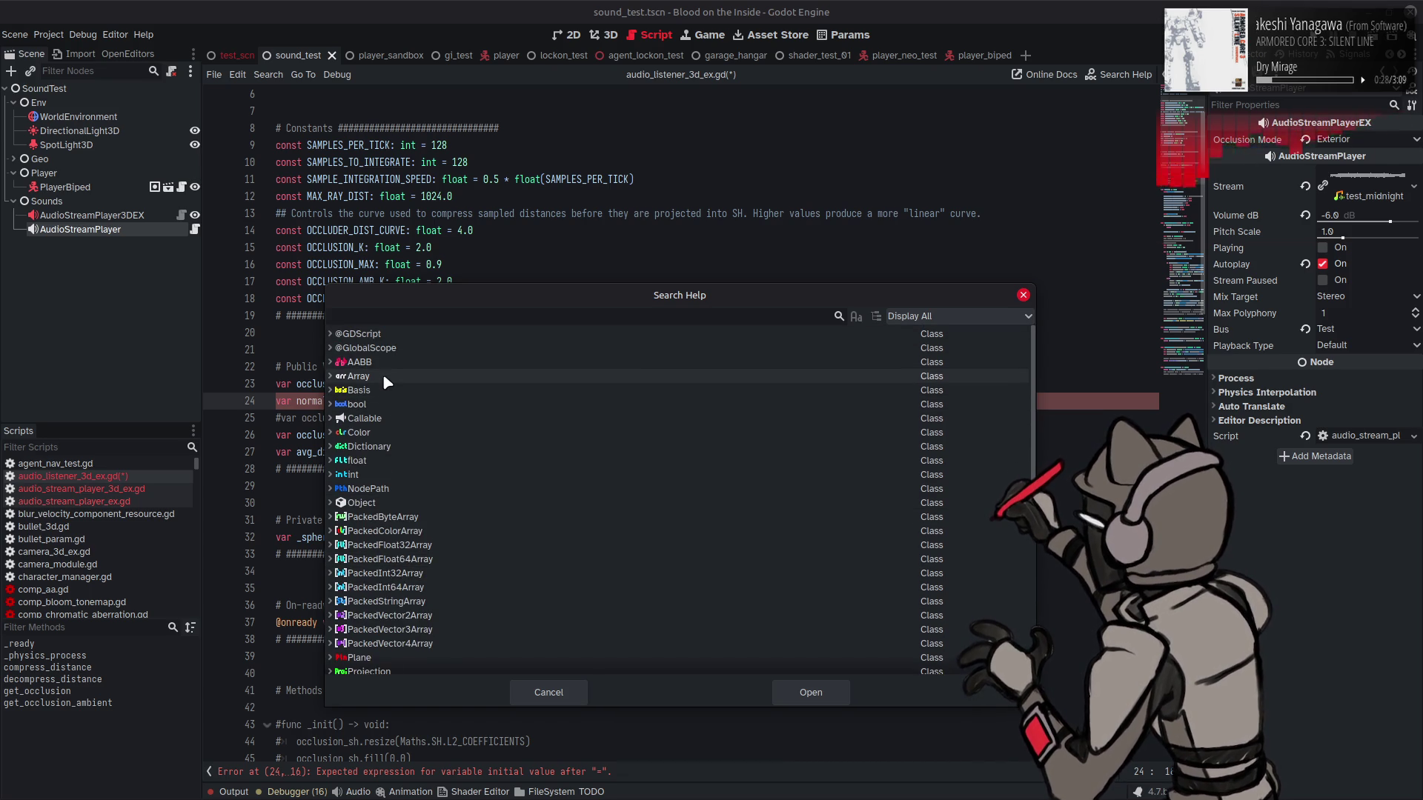
mouse_move(384, 378)
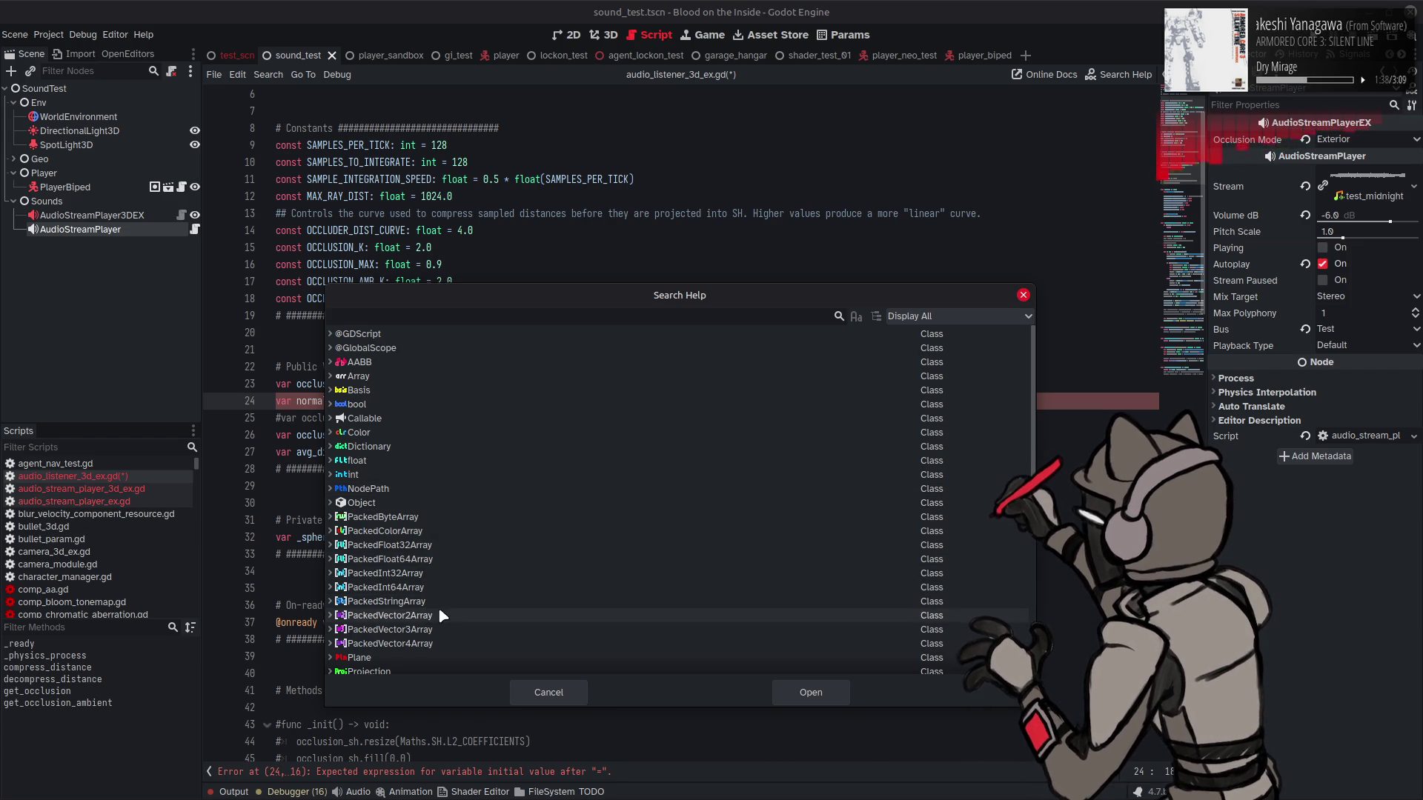
Step: Read the PackedVector4Array class reference, then go back to audio_listener_3d_ex.gd
double_click(441, 642)
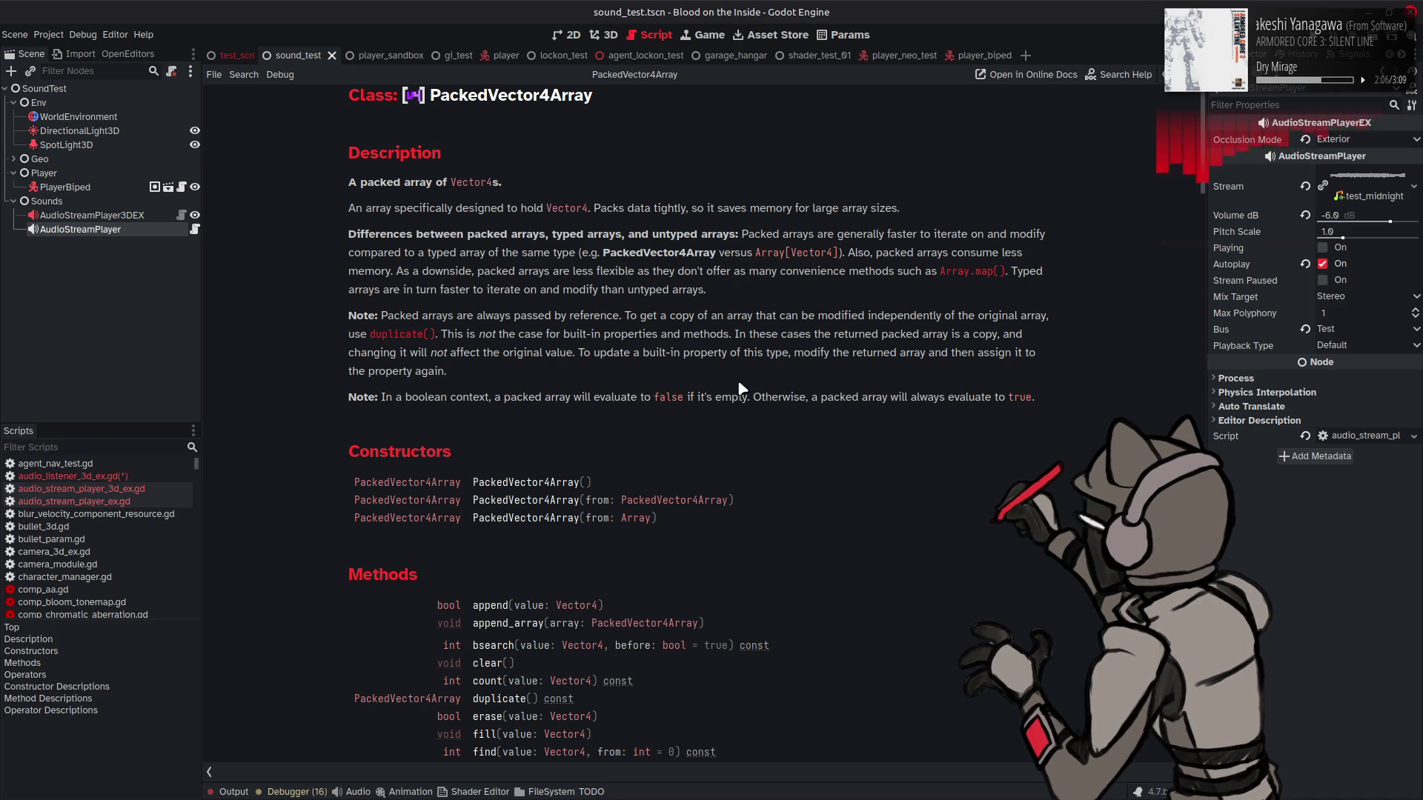
key("alt+Left")
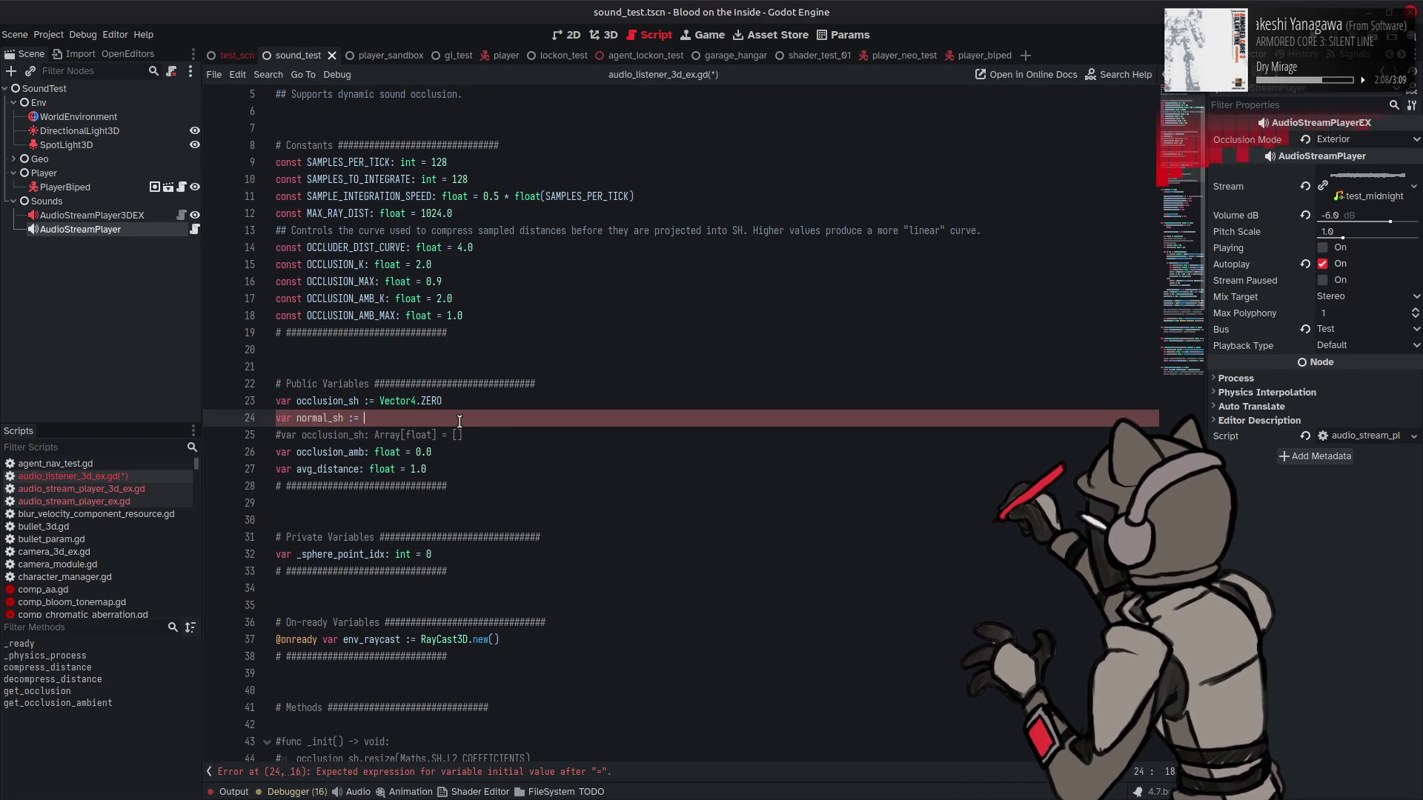
Step: Make line 24 read var normal_sh := PackedVector4Array() using the autocomplete suggestion
type("Packe")
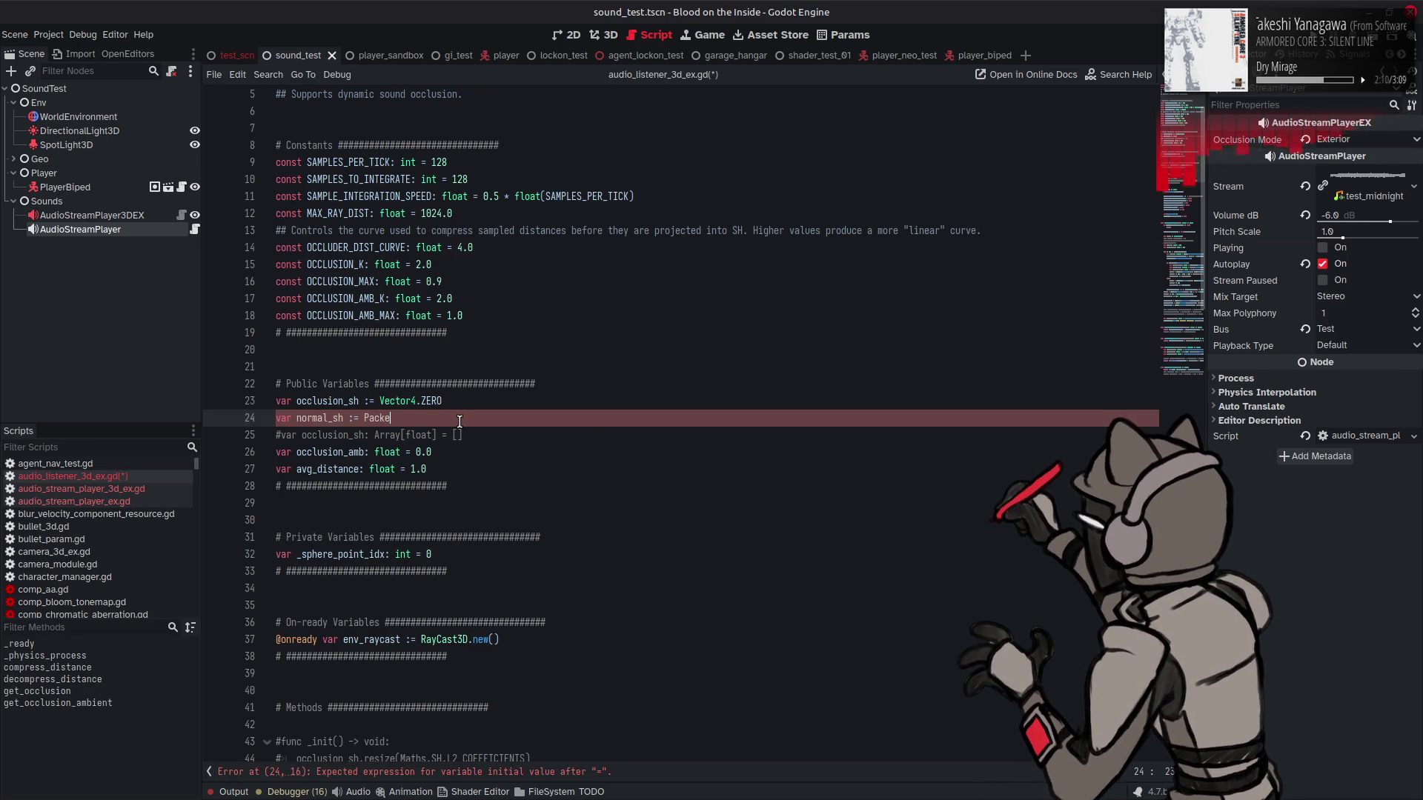
type("dV")
key("Down")
key("Down")
key("Return")
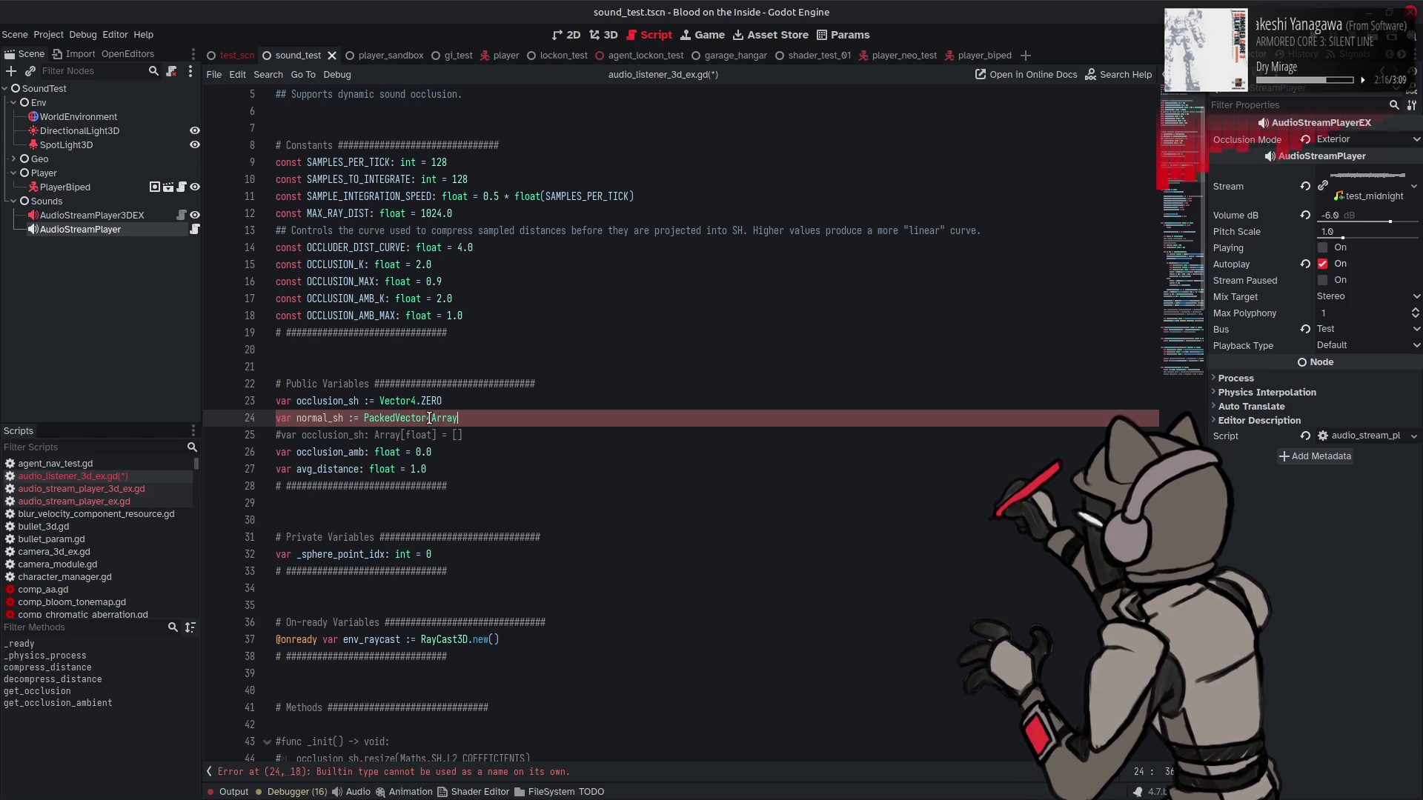
mouse_move(429, 419)
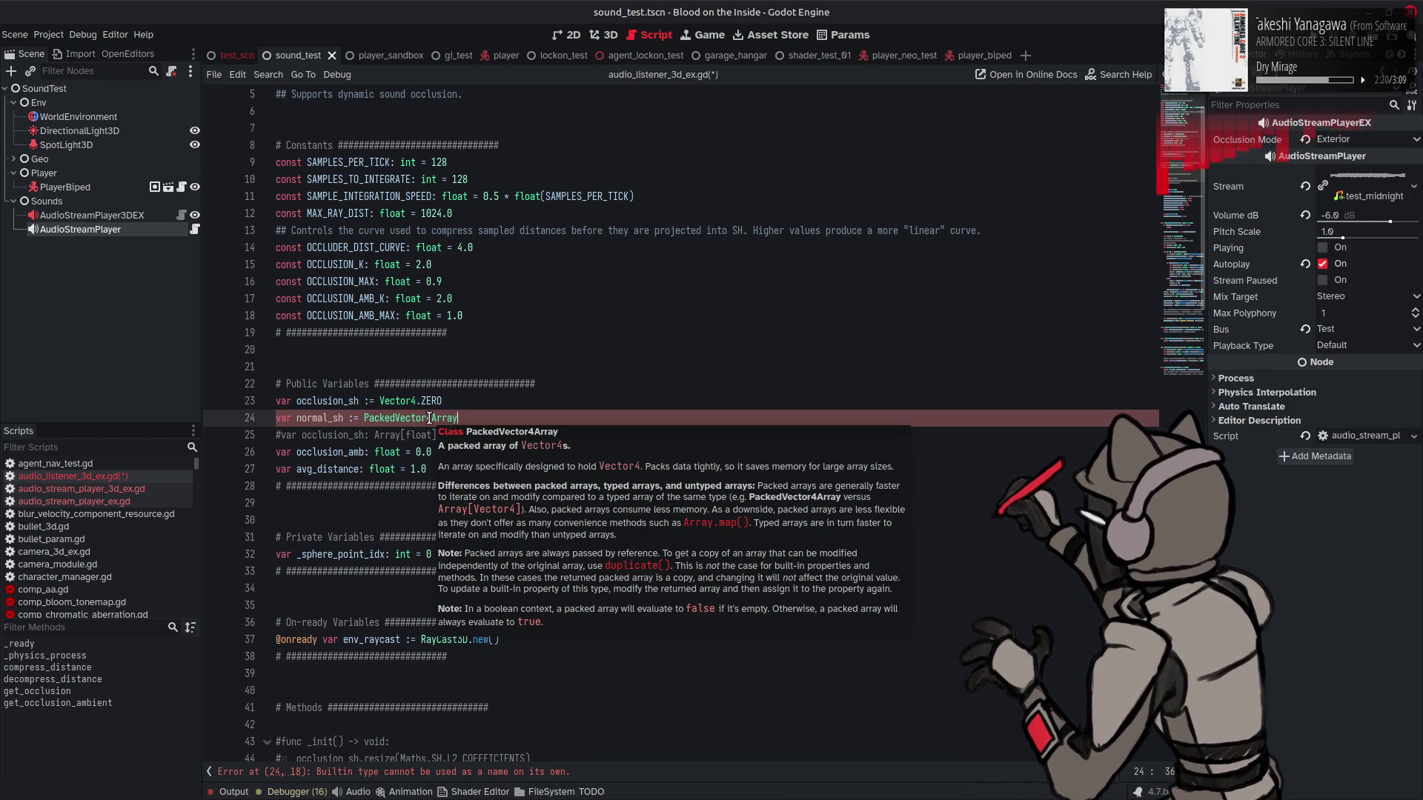
type("()")
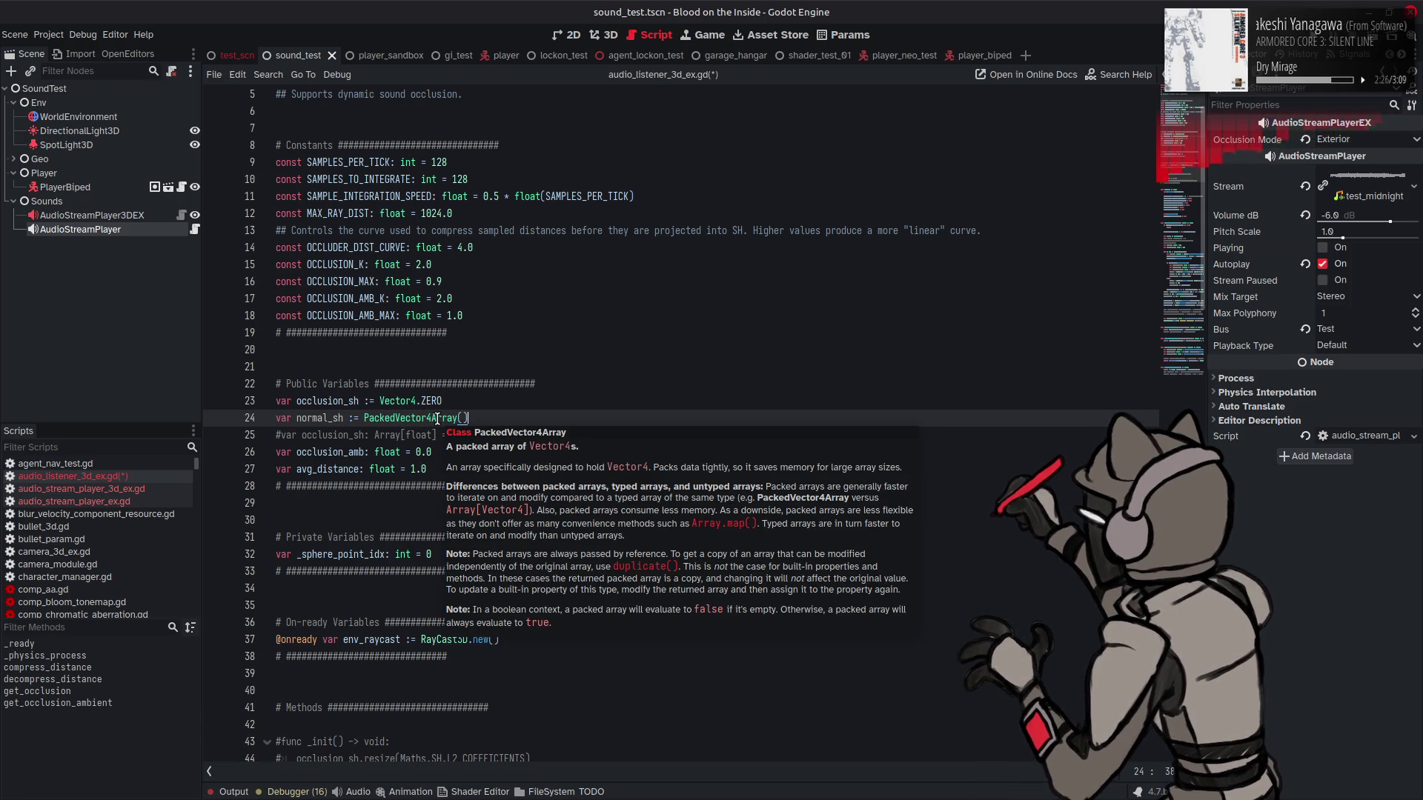
right_click(439, 420)
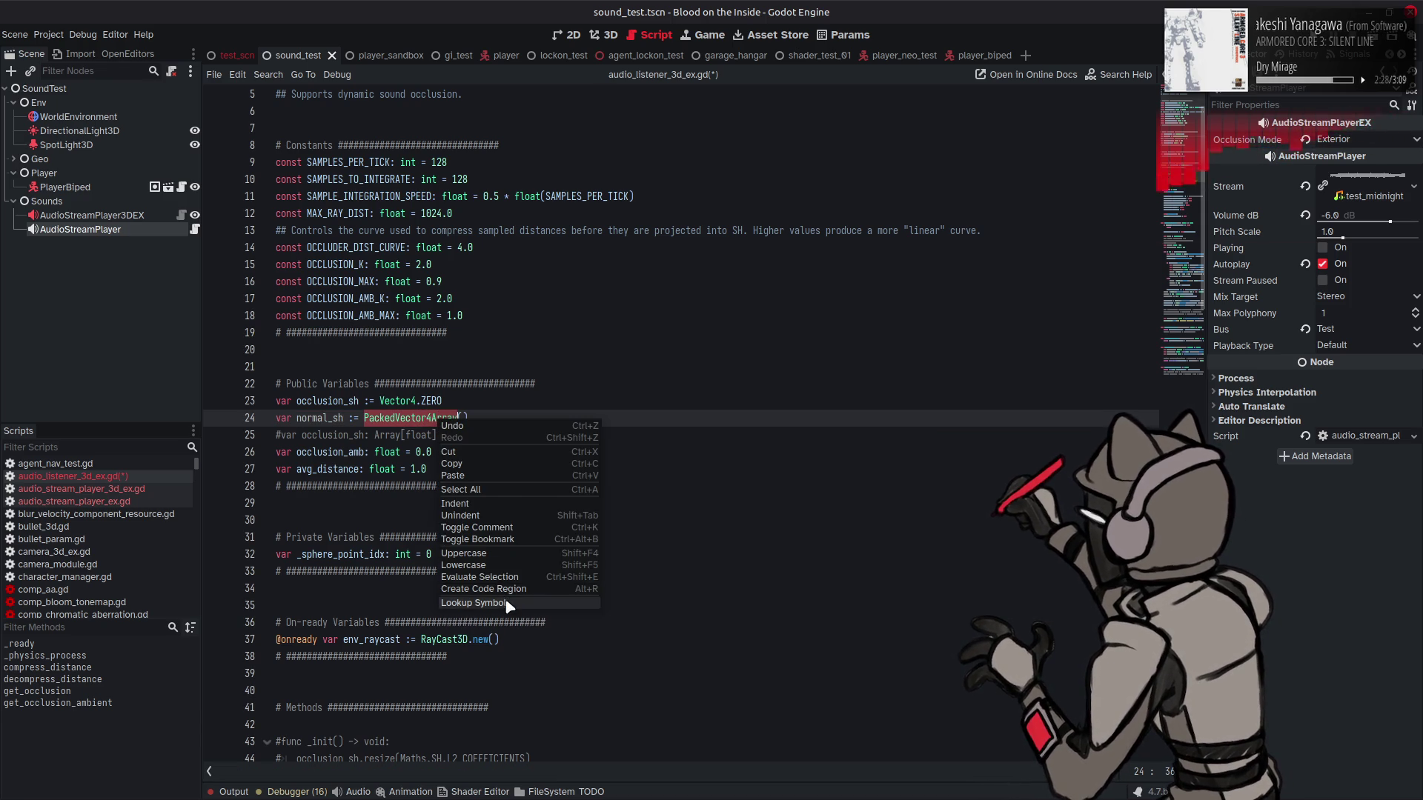
left_click(473, 603)
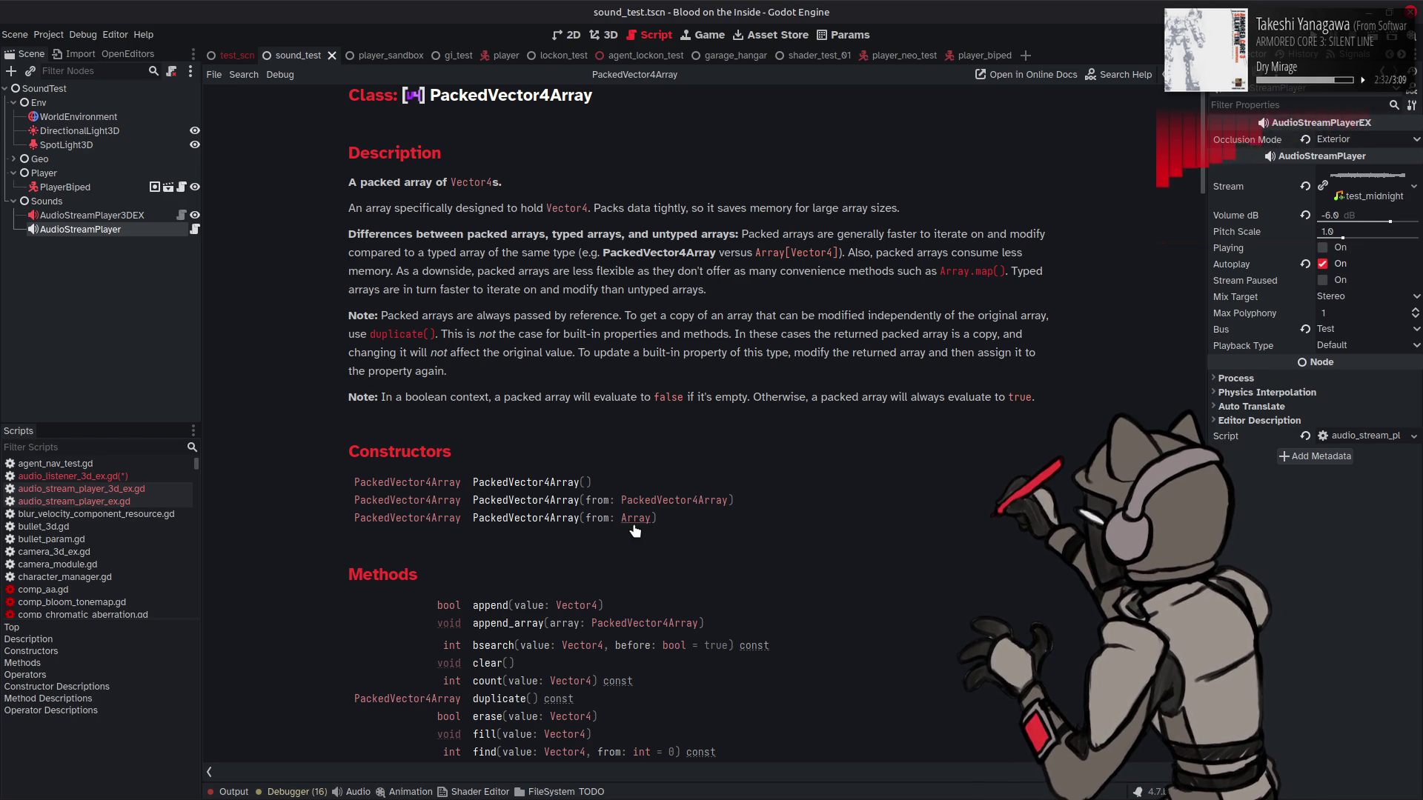
scroll(689, 350, "down", 2)
scroll(690, 349, "down", 2)
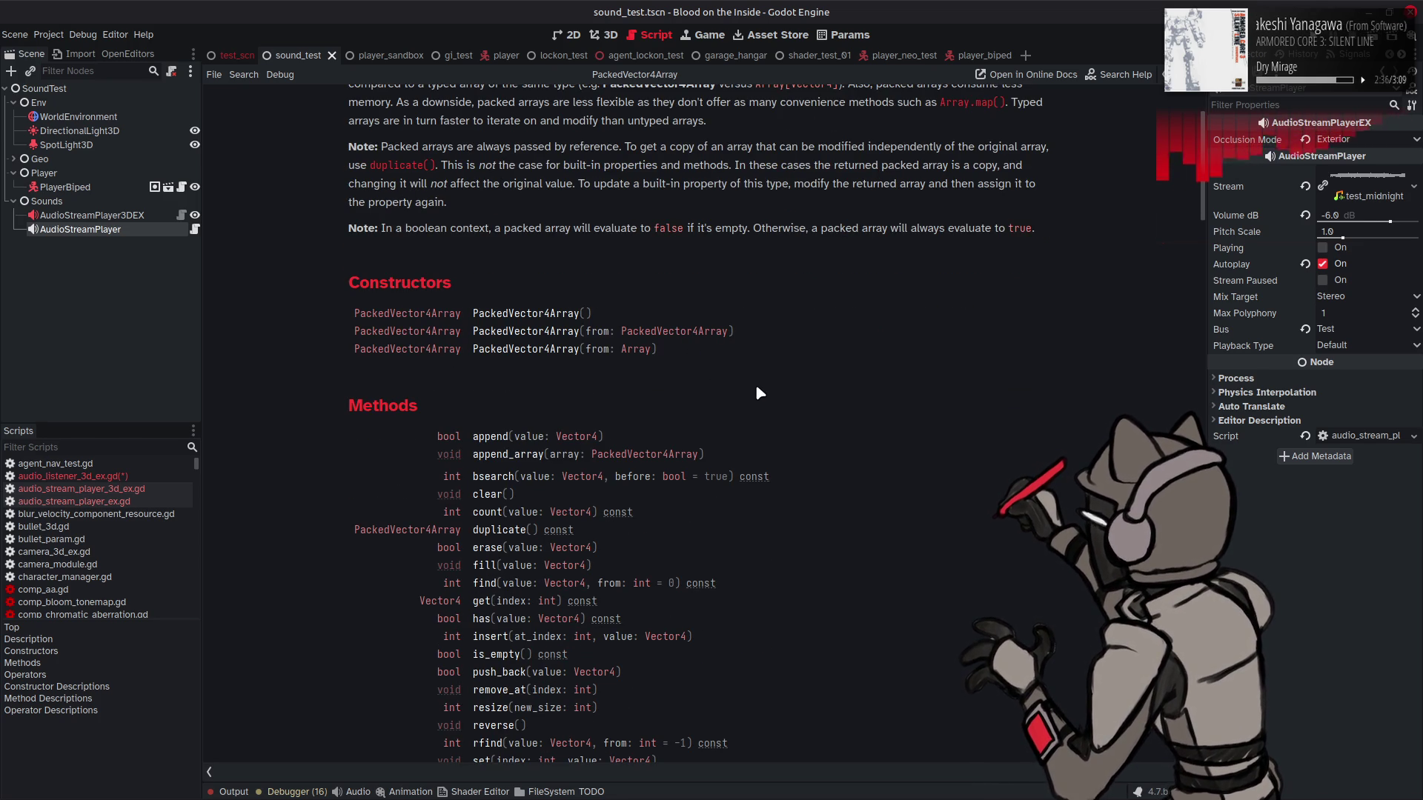
scroll(757, 387, "down", 4)
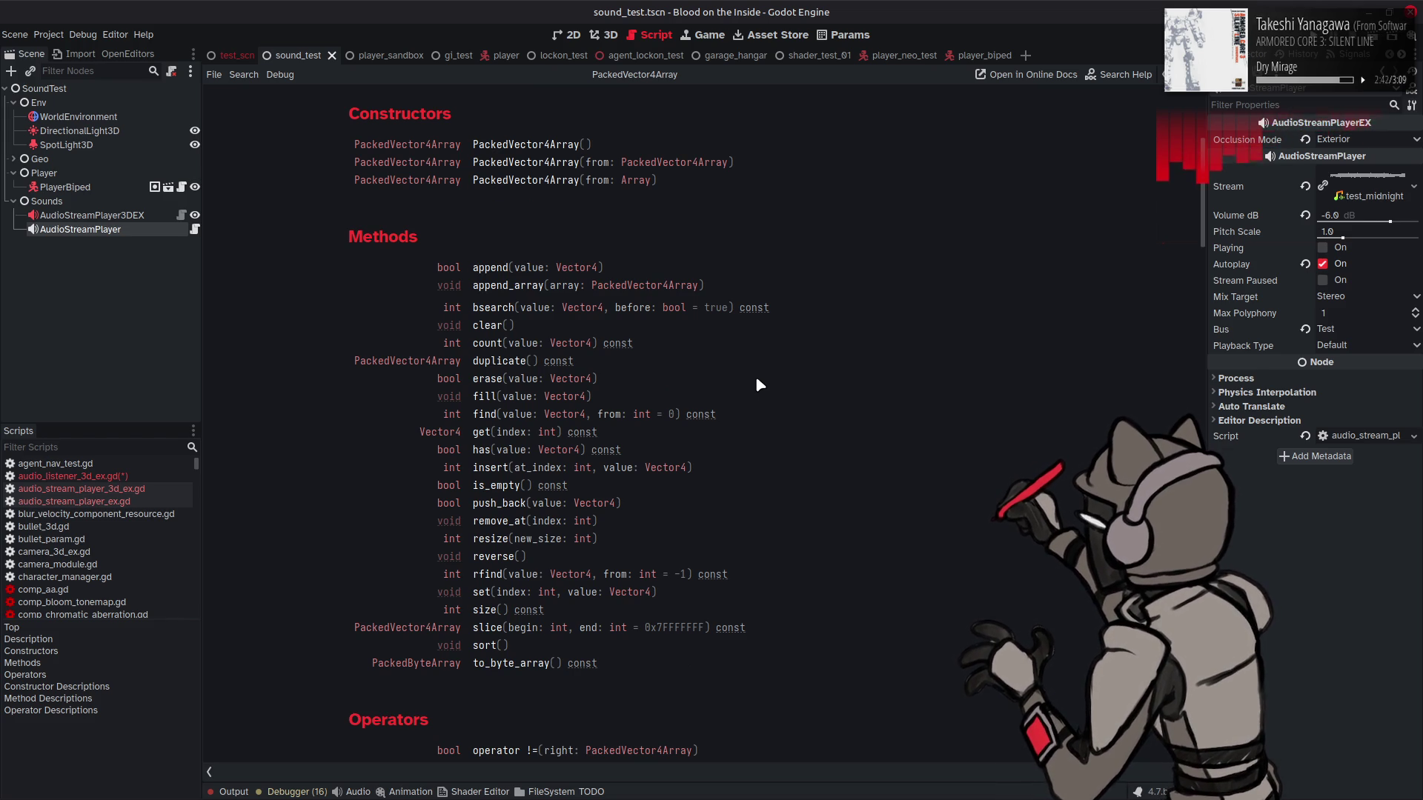
scroll(756, 380, "down", 4)
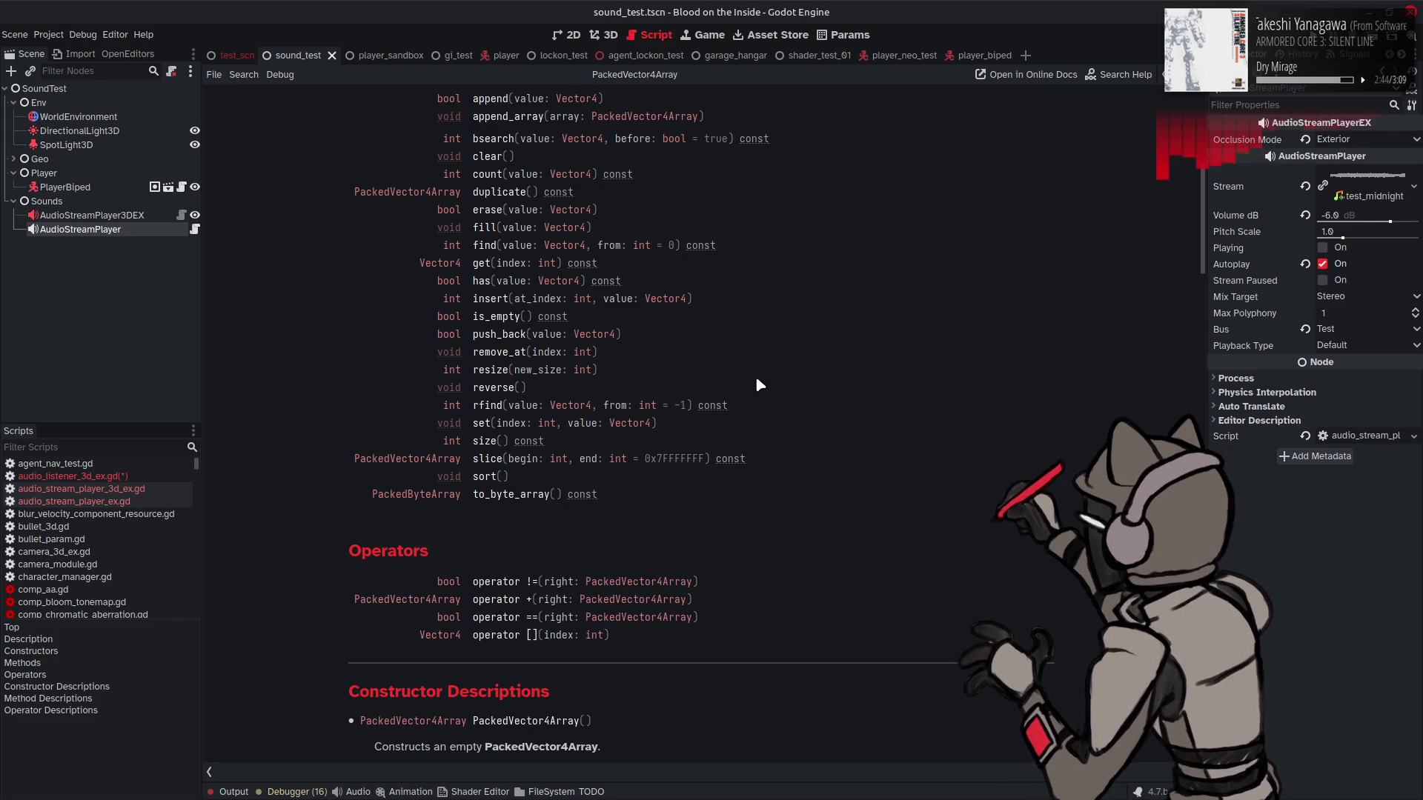
key("alt+Left")
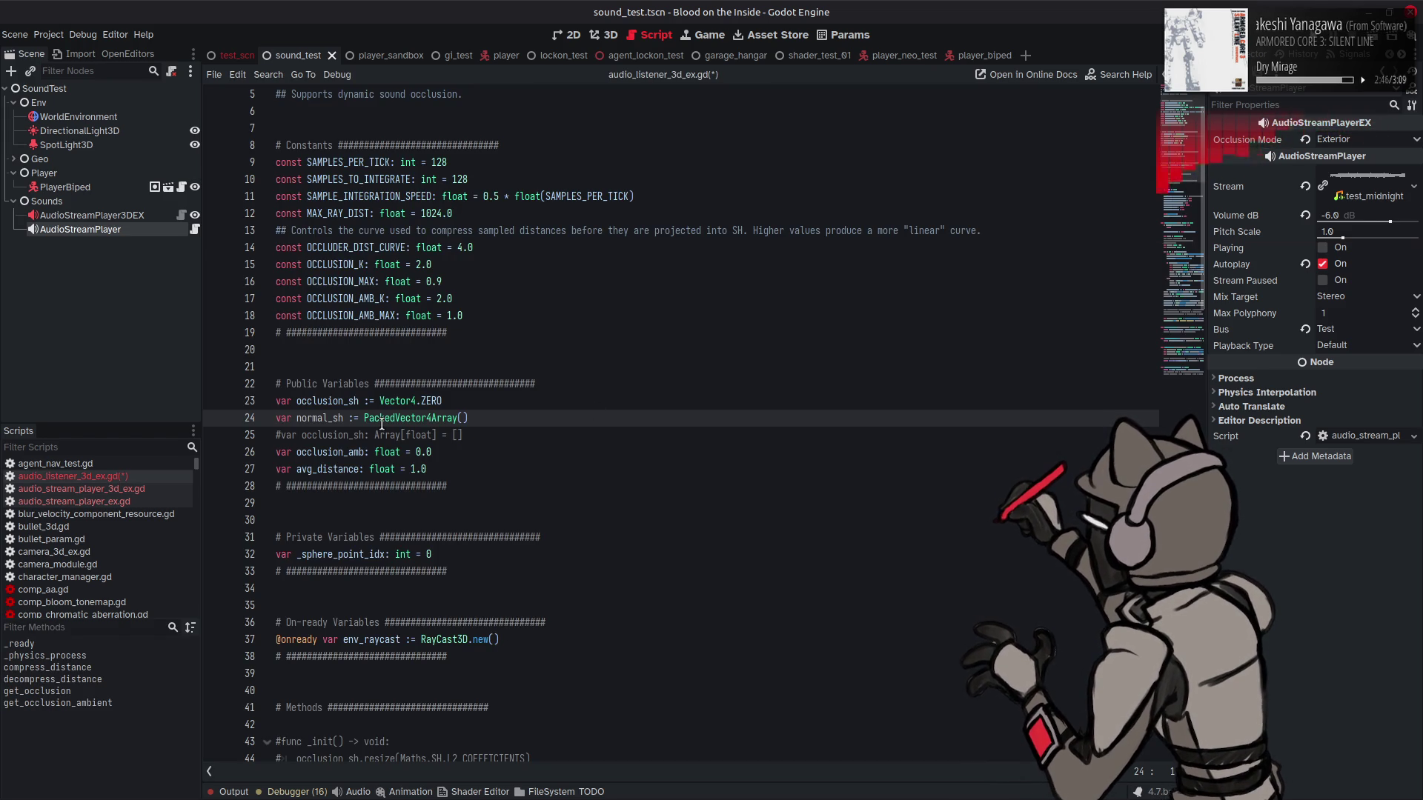
Step: Save the script with the normal_sh declaration and scroll down to the raycast loop
key("End")
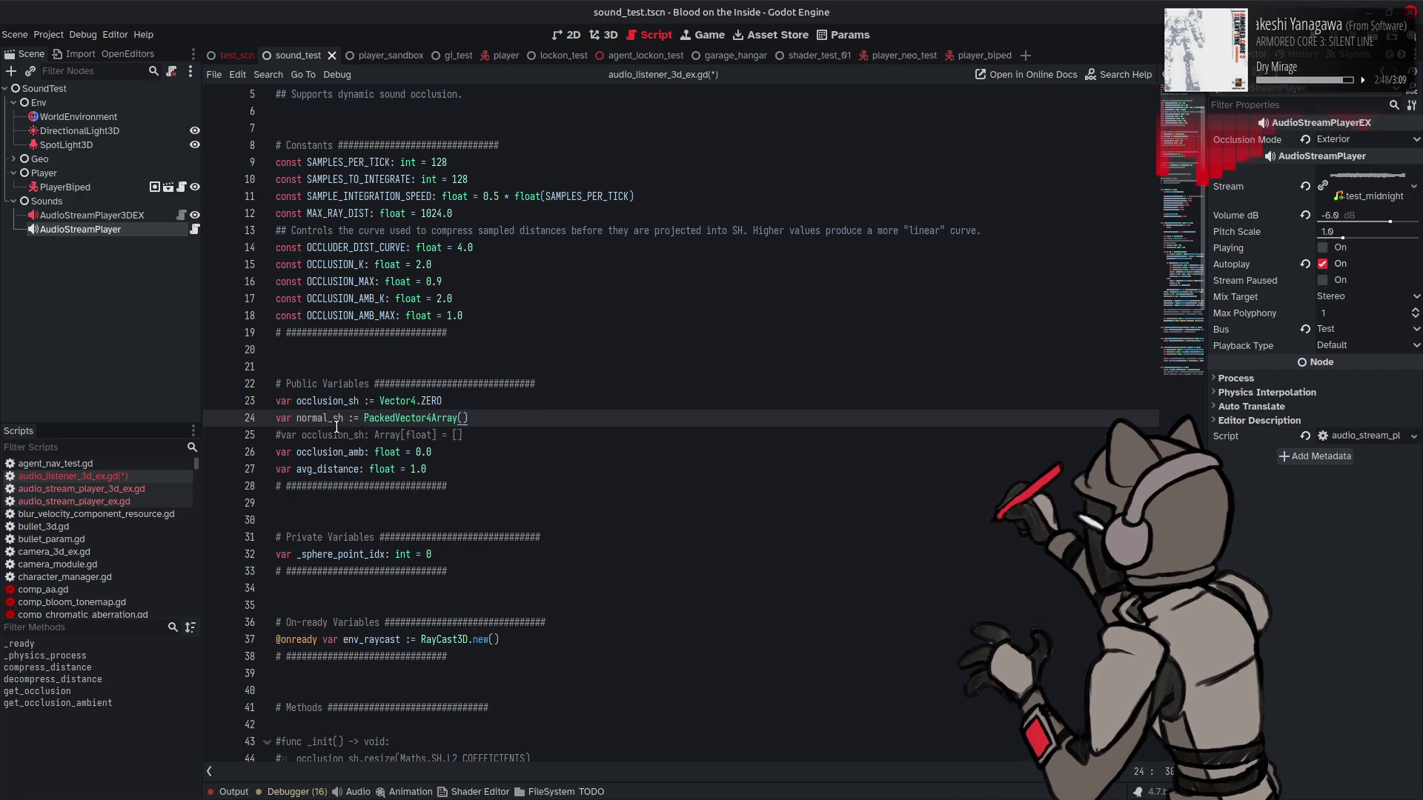
double_click(332, 420)
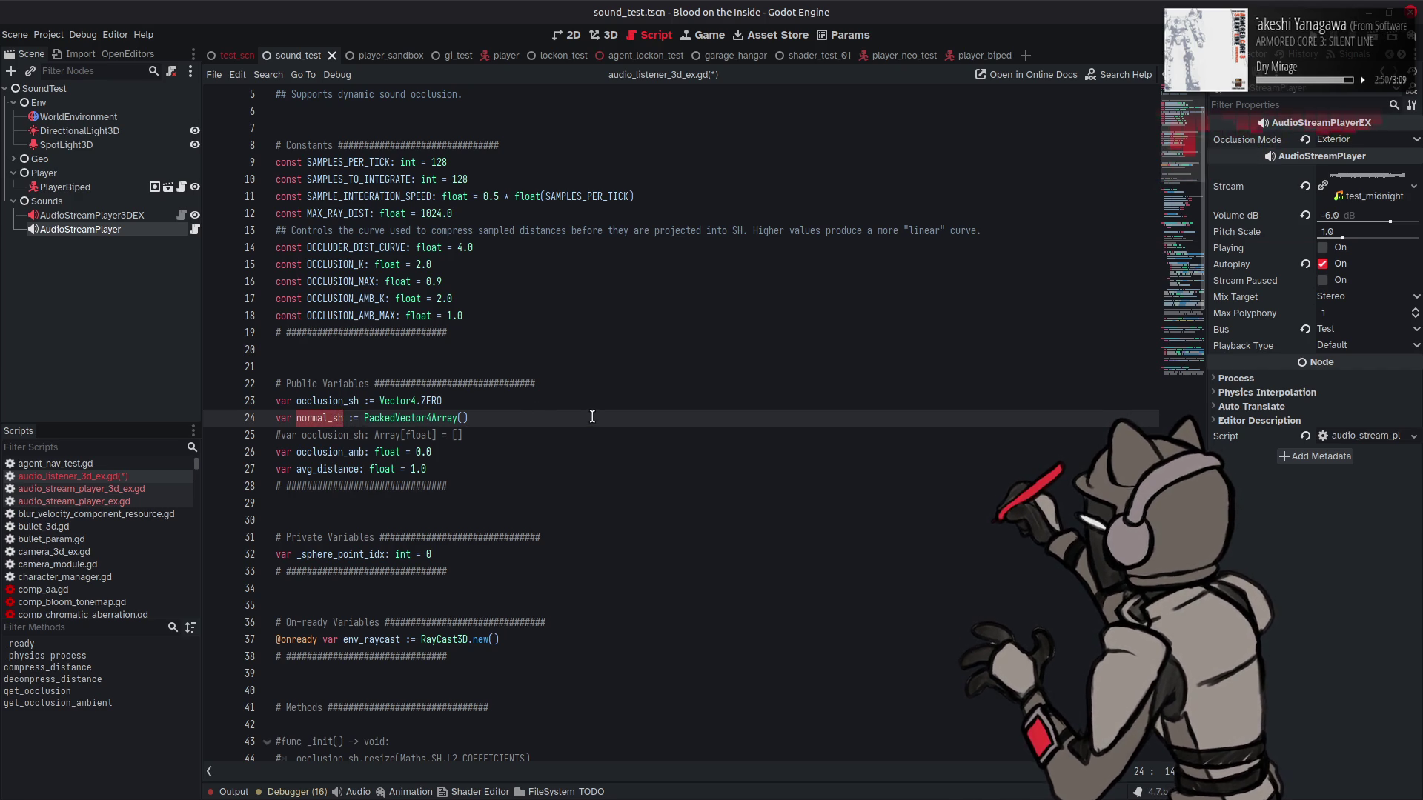
key("ctrl+s")
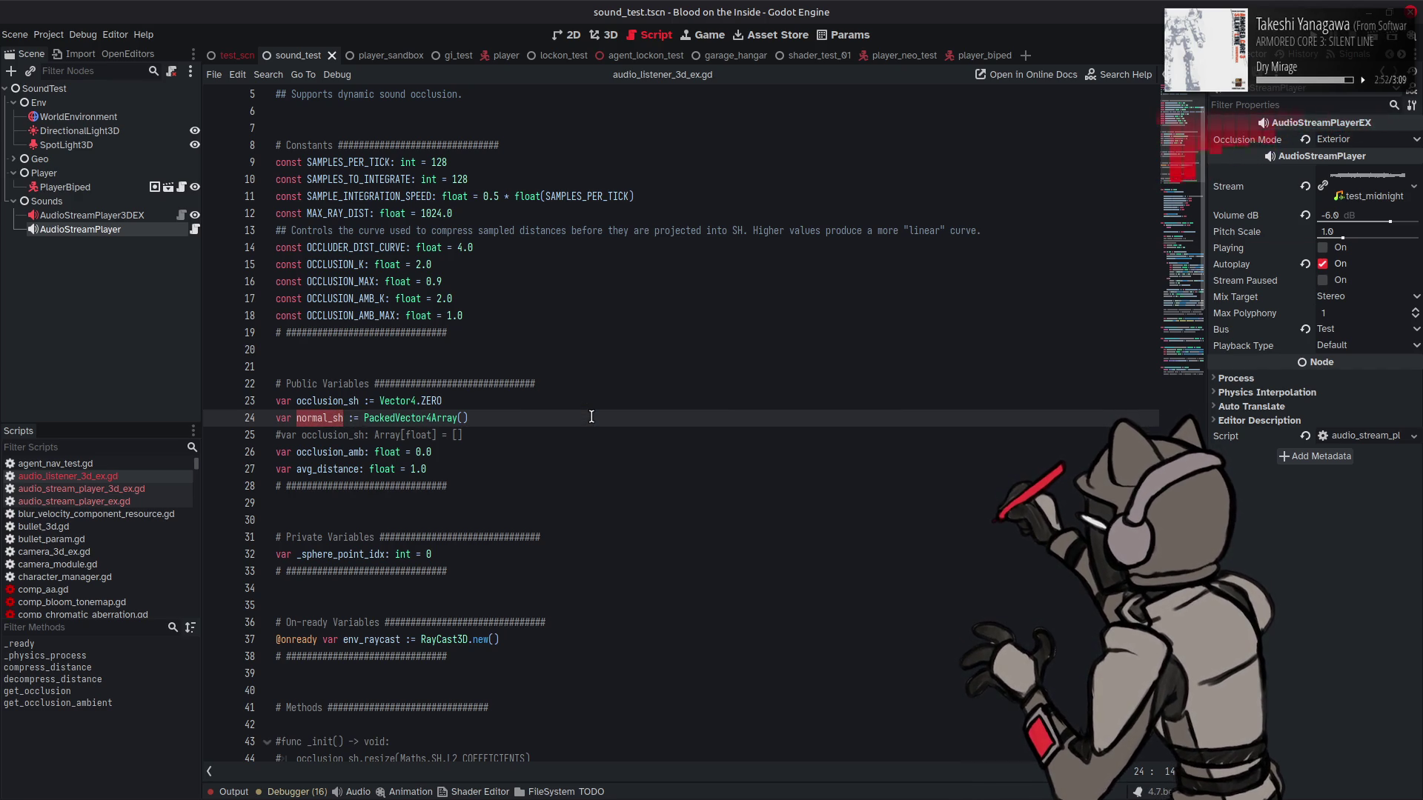
scroll(593, 418, "down", 15)
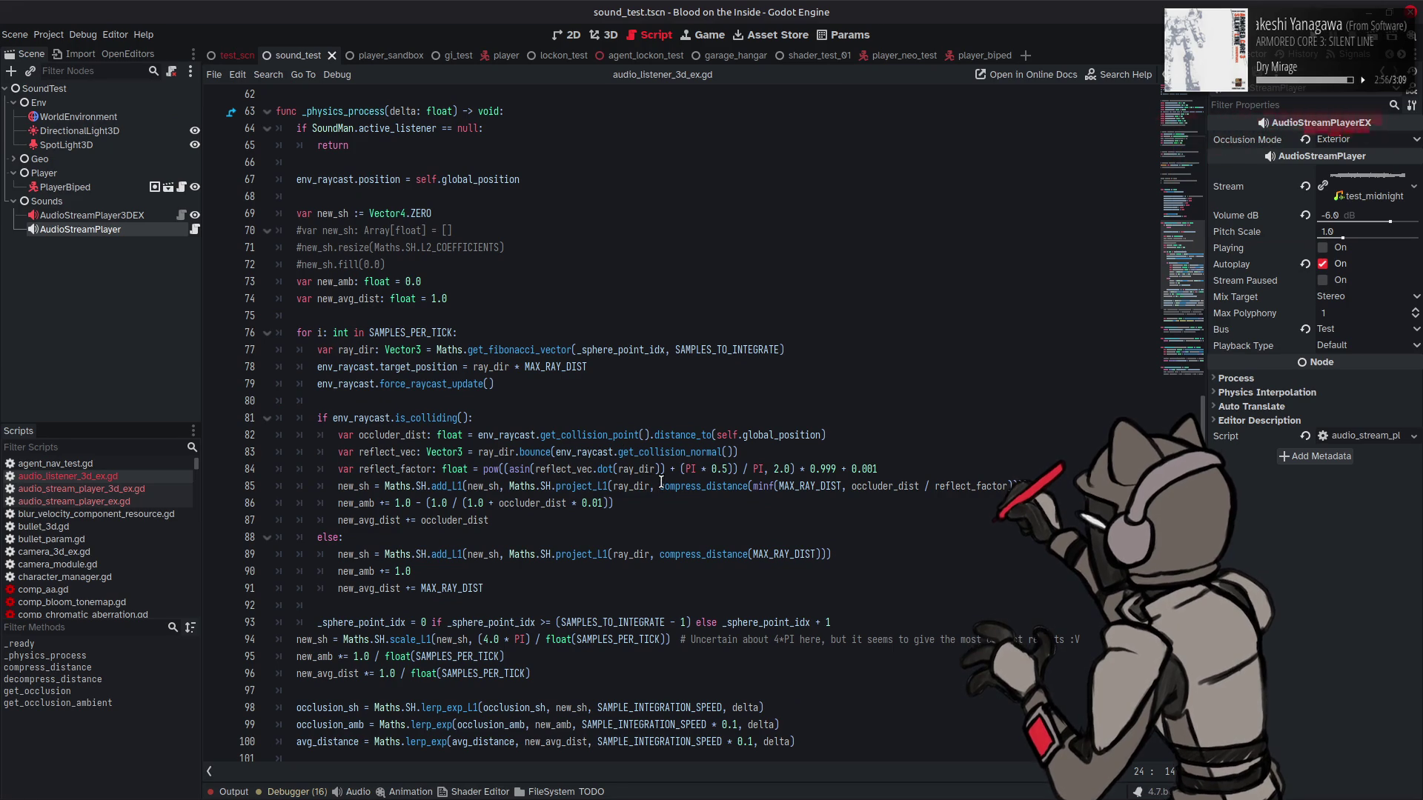
mouse_move(660, 482)
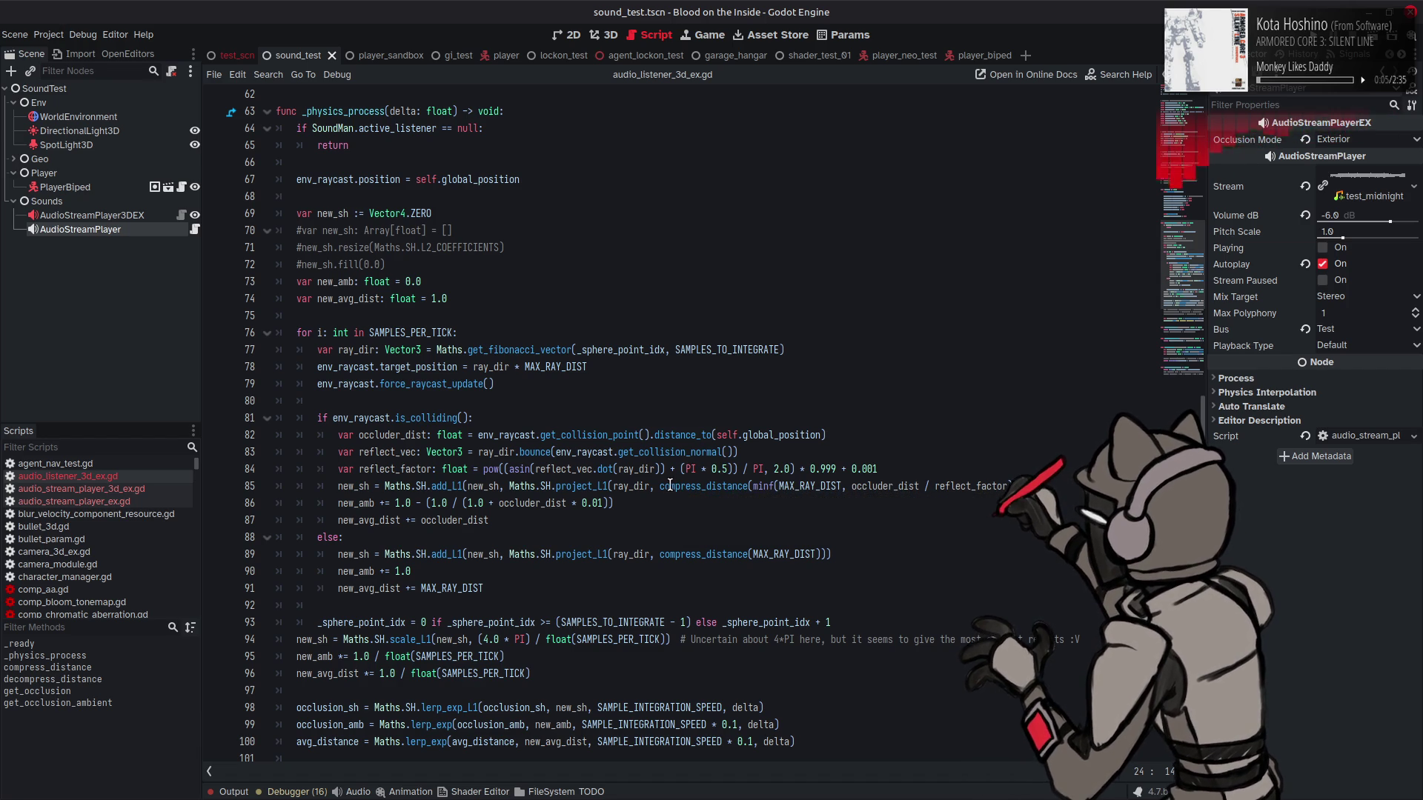
Step: Add line 83 var occluder_normal: Vector3 = get_collision_normal(), moved from line 84
left_click(851, 431)
key("Return")
type("var occluder_normal: Vector3")
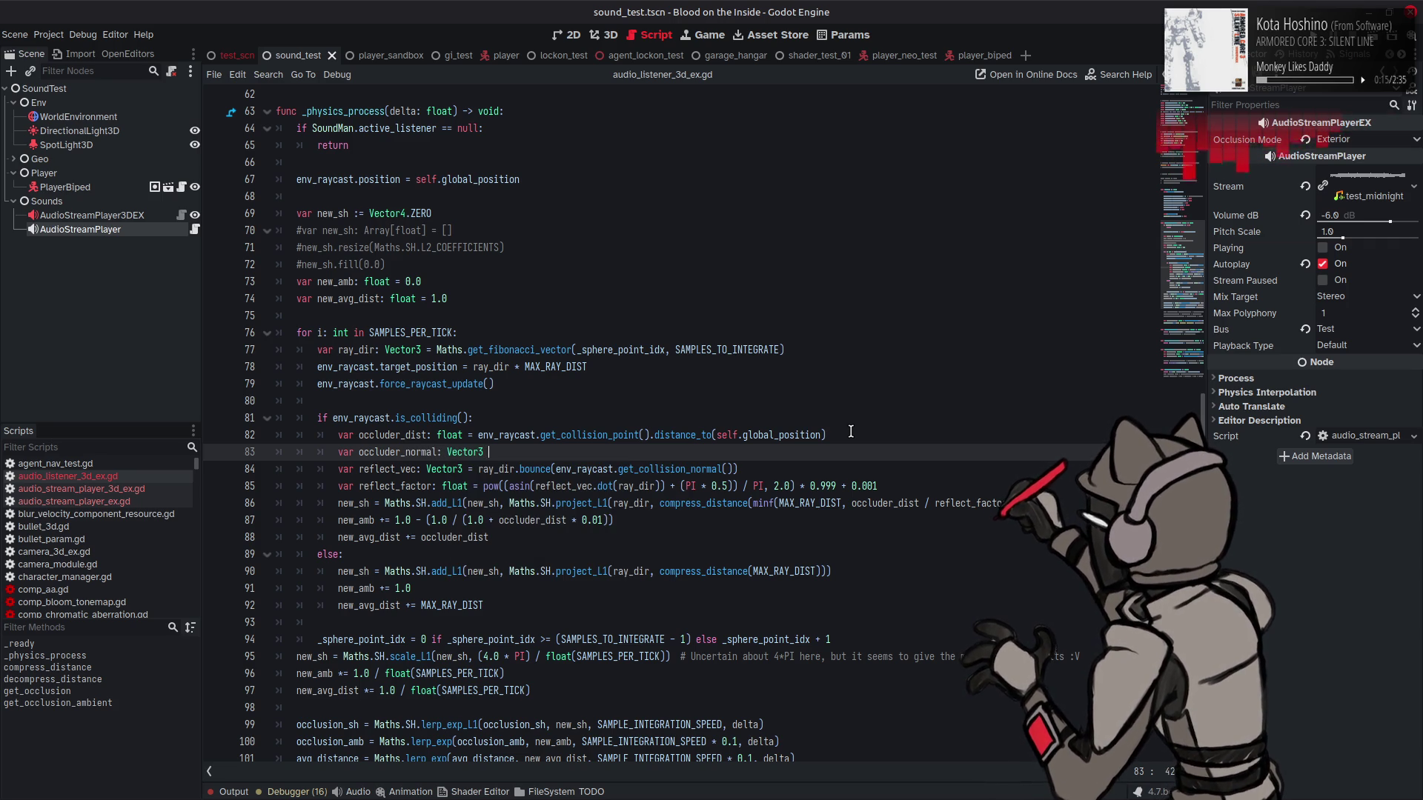
left_click(828, 425)
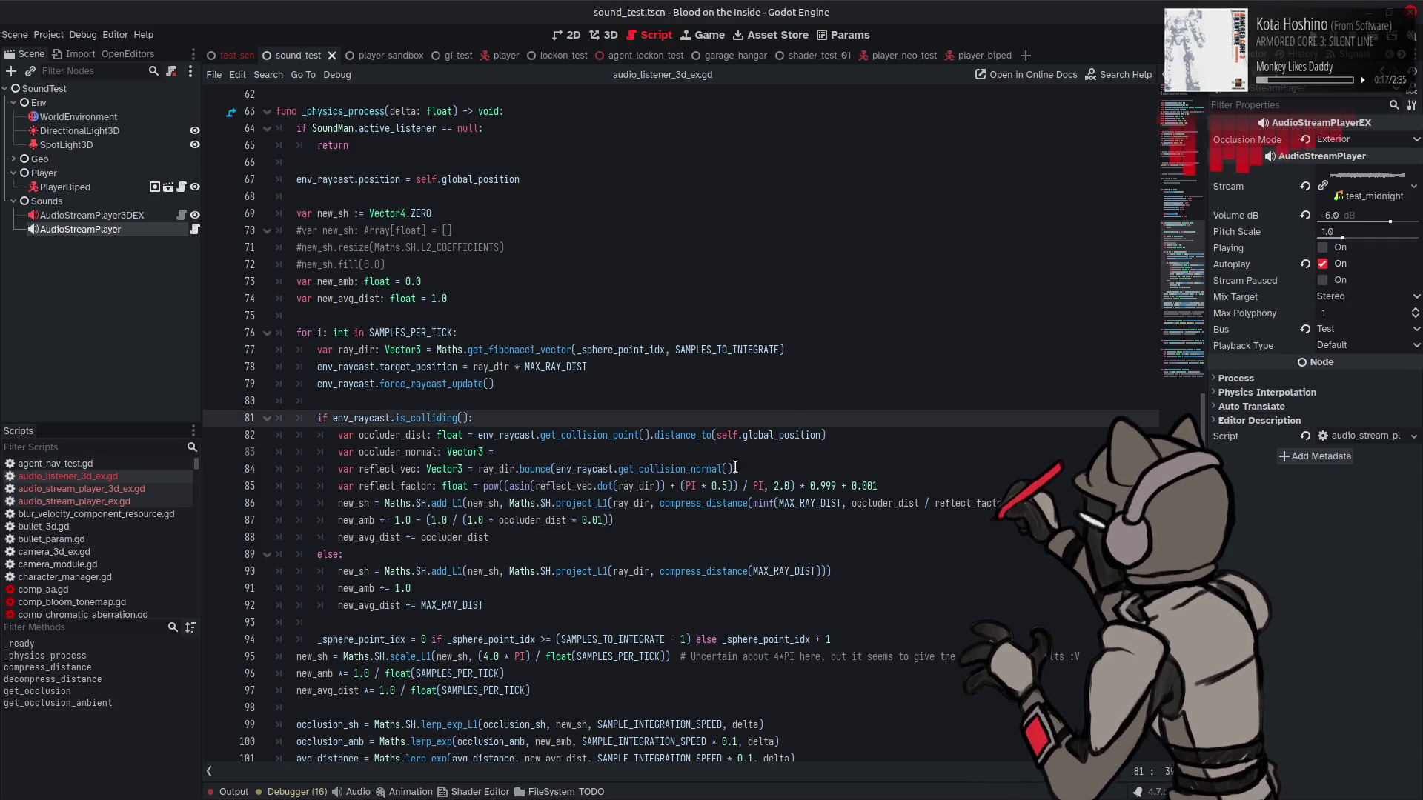
left_click(733, 469)
left_click_drag(734, 469, 555, 469)
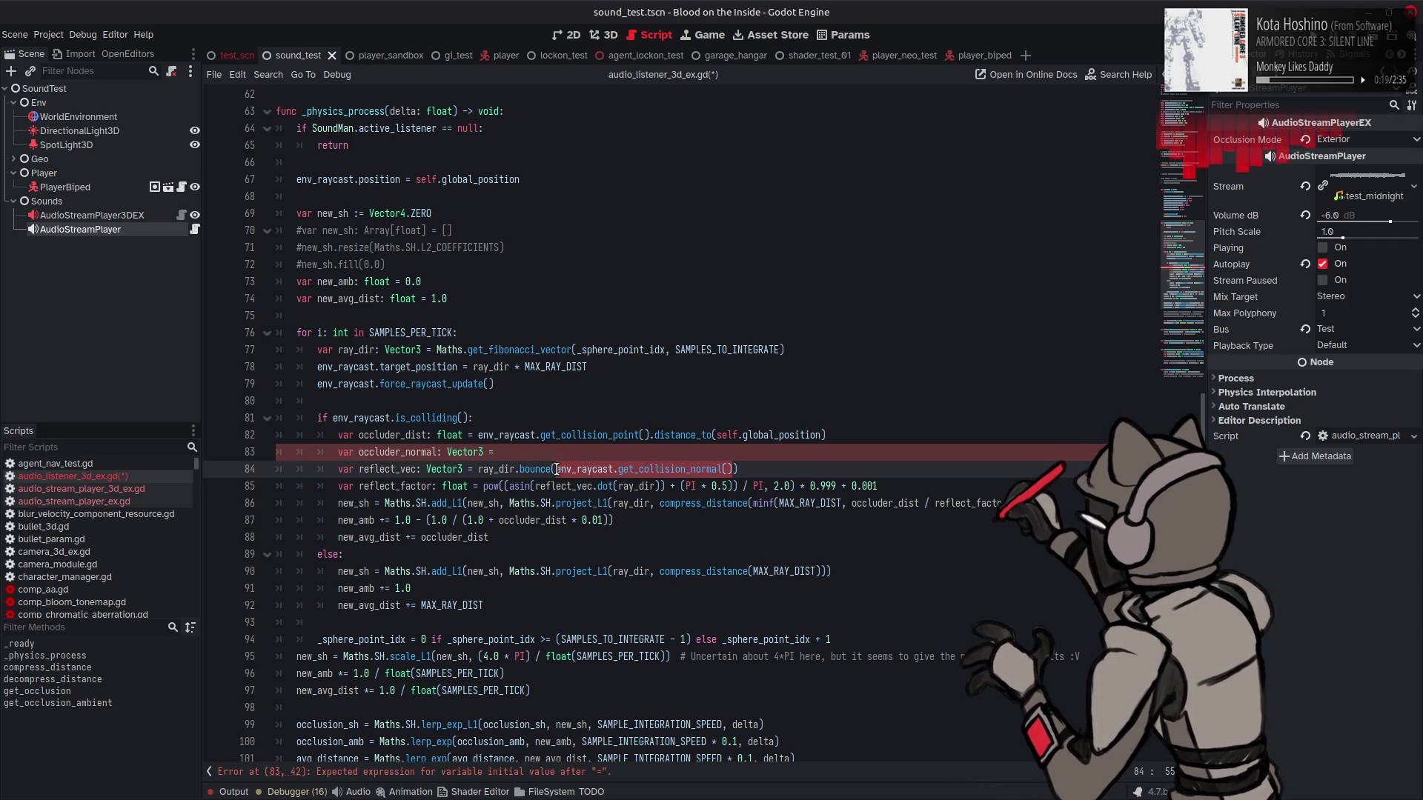
key("ctrl+x")
left_click(556, 452)
key("ctrl+v")
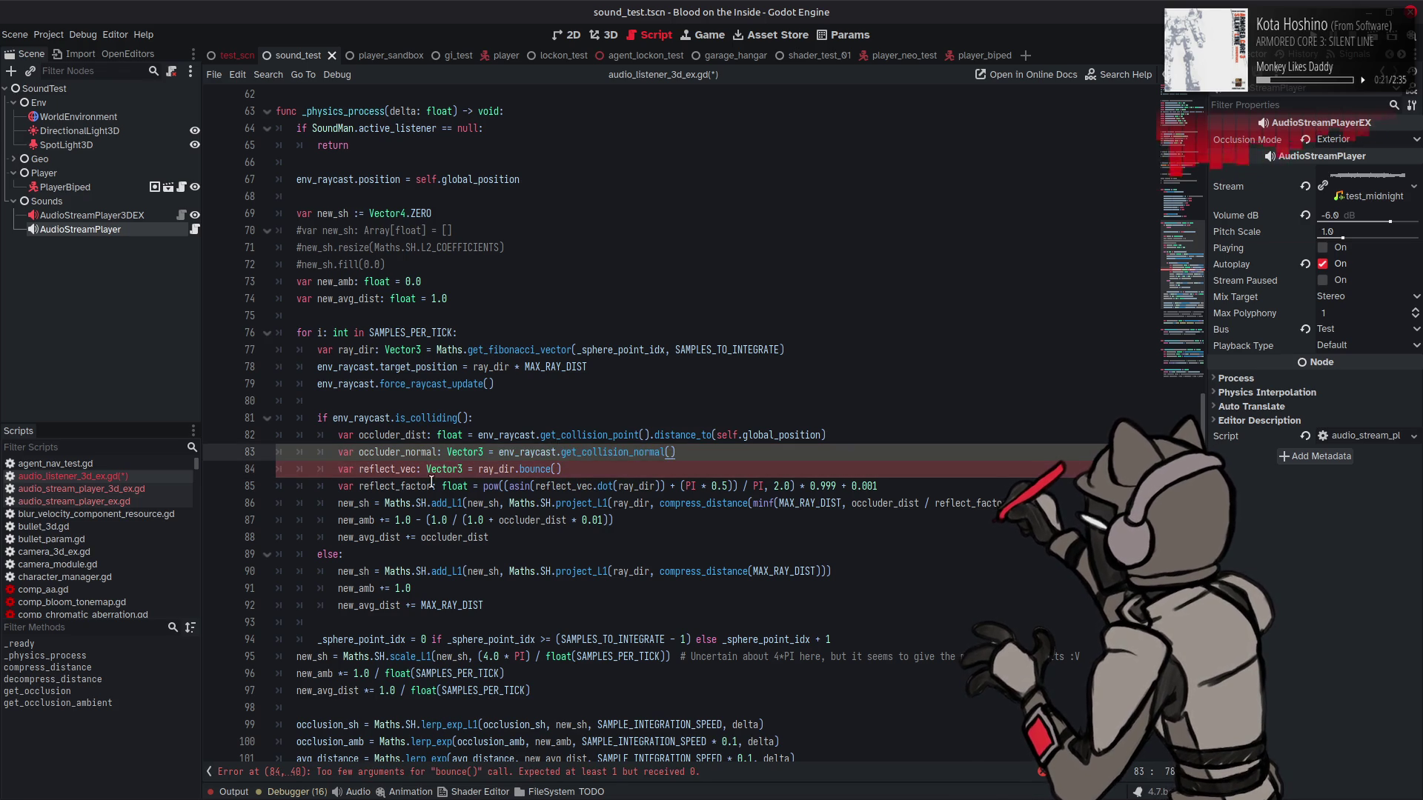
Step: Pass occluder_normal as the ray_dir.bounce() argument and save the script
double_click(416, 452)
key("ctrl+c")
left_click(556, 469)
key("ctrl+v")
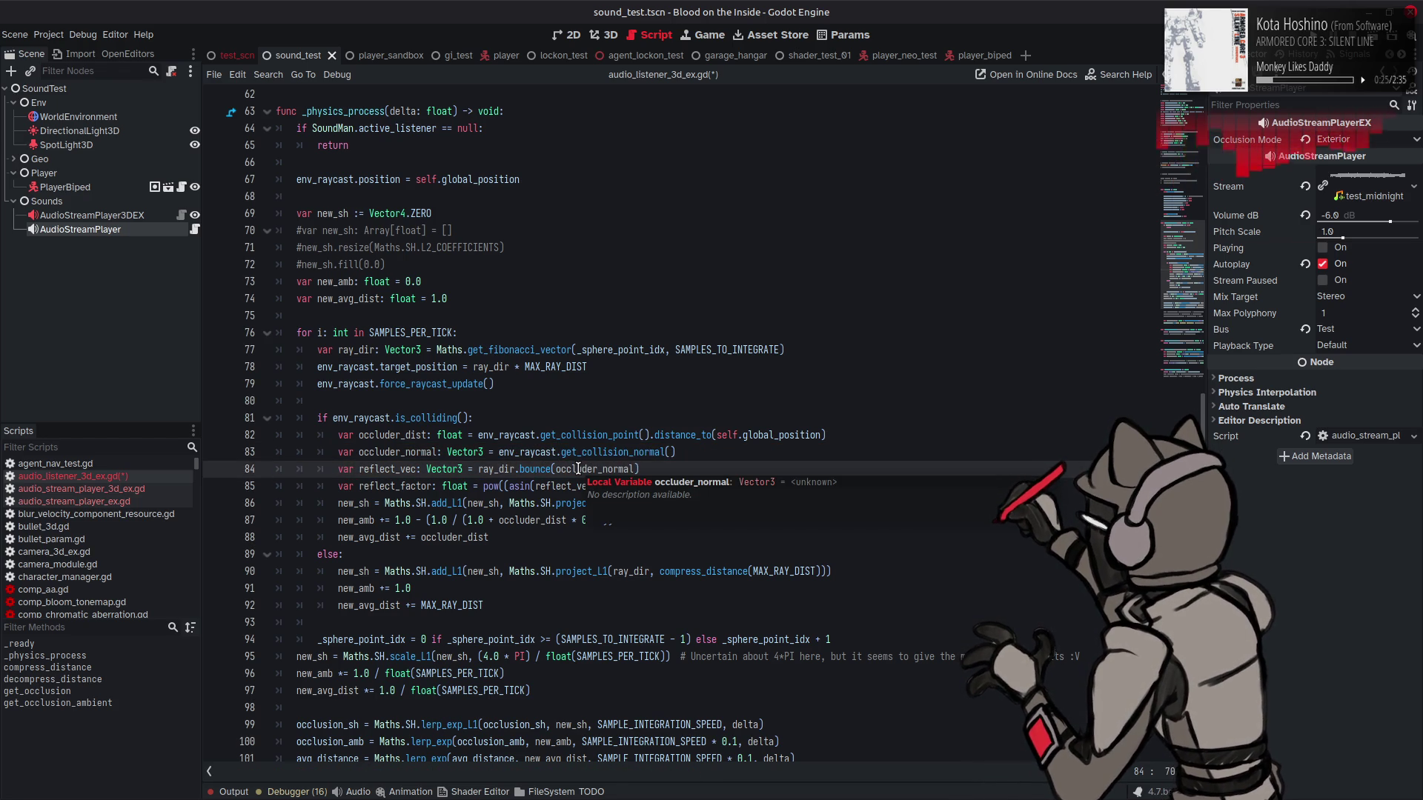
left_click(693, 452)
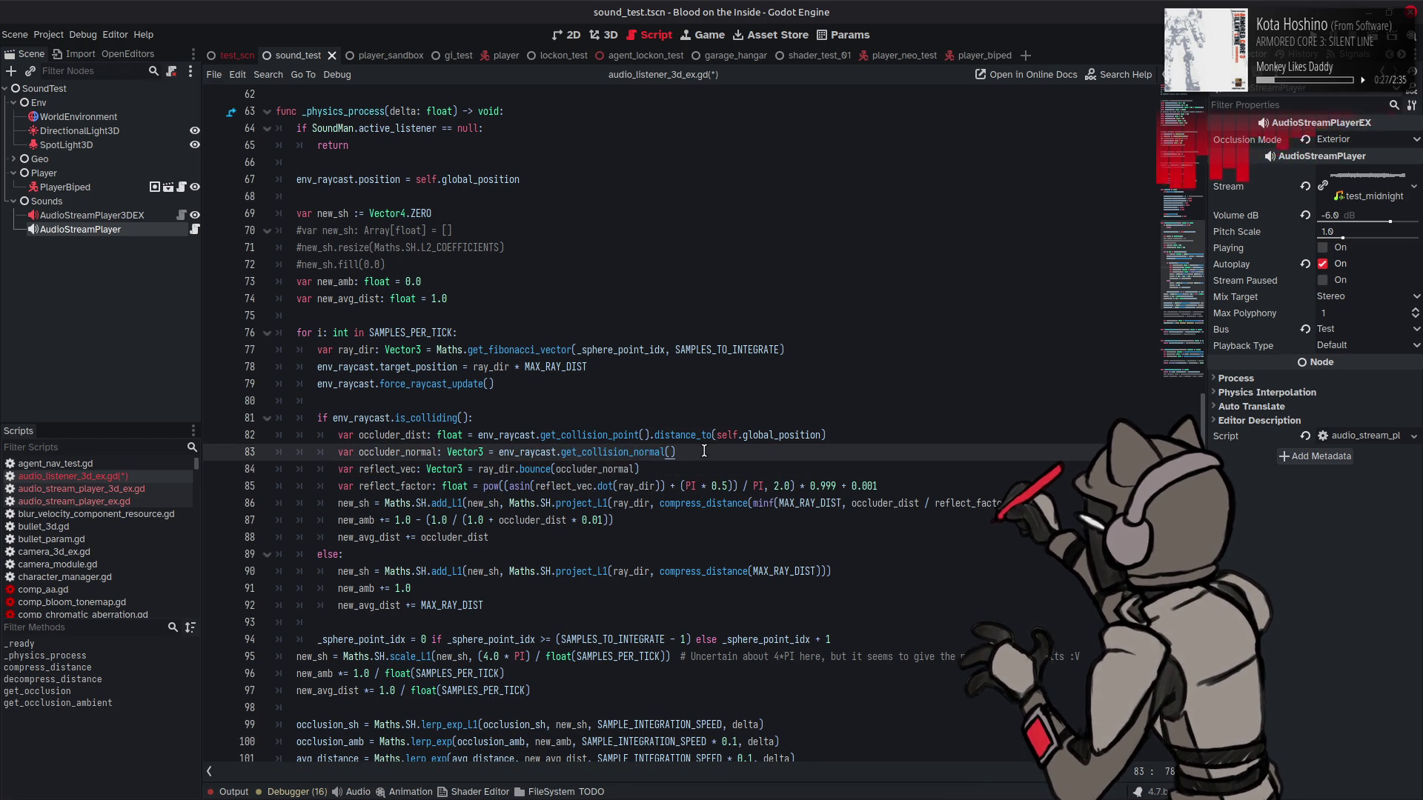
key("ctrl+s")
left_click(114, 37)
Step: Open Editor Settings and browse the Text Editor behaviour and completion settings
left_click(130, 47)
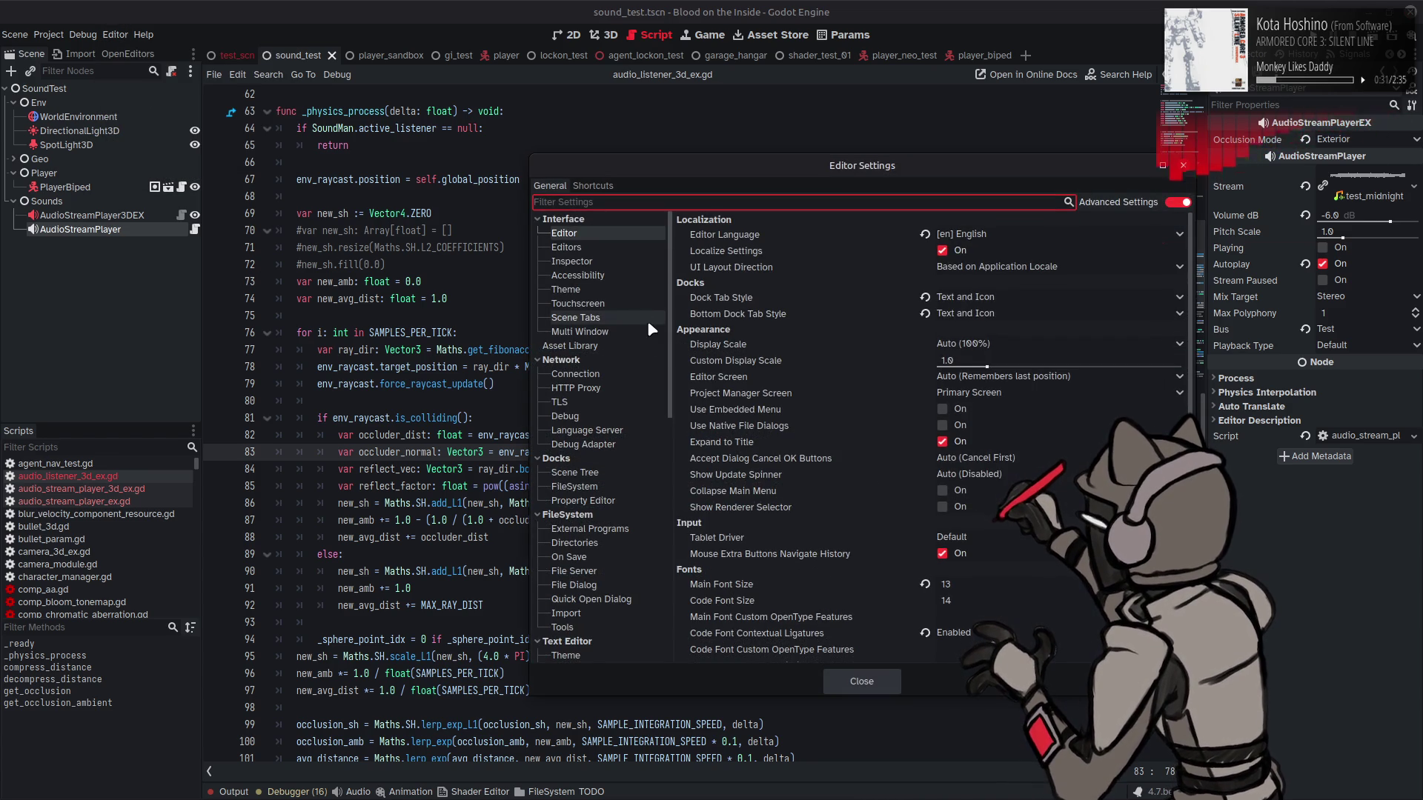
scroll(627, 331, "down", 5)
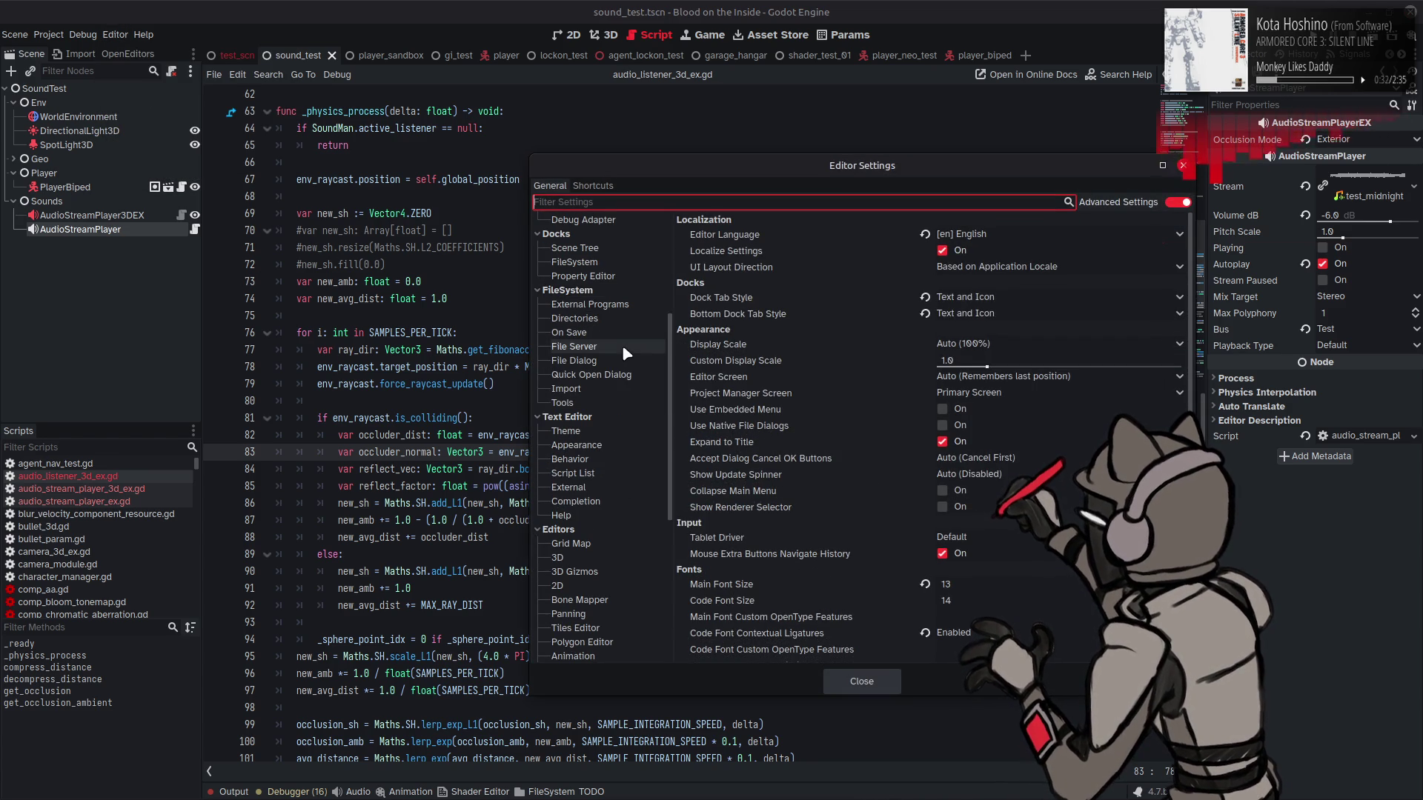
left_click(604, 458)
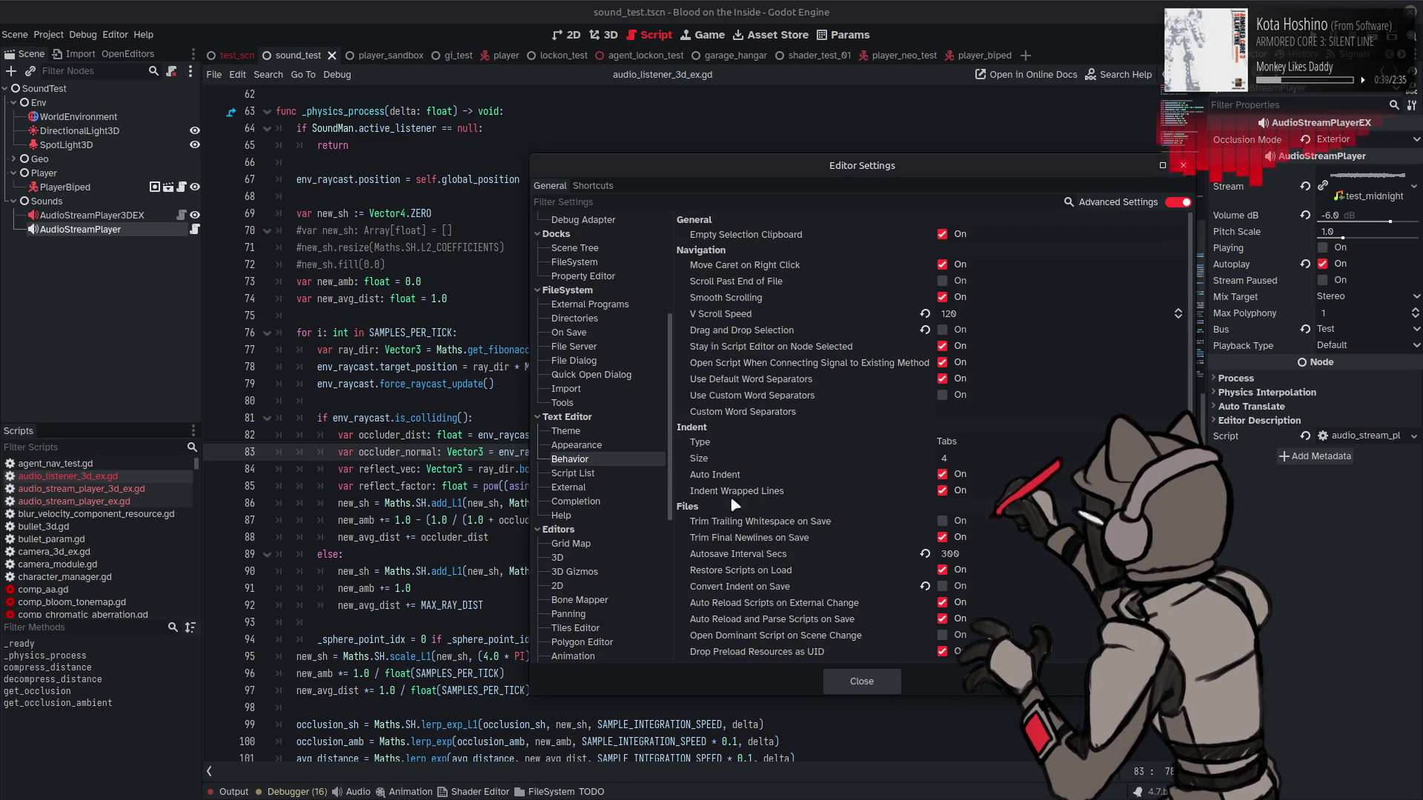
left_click(399, 468)
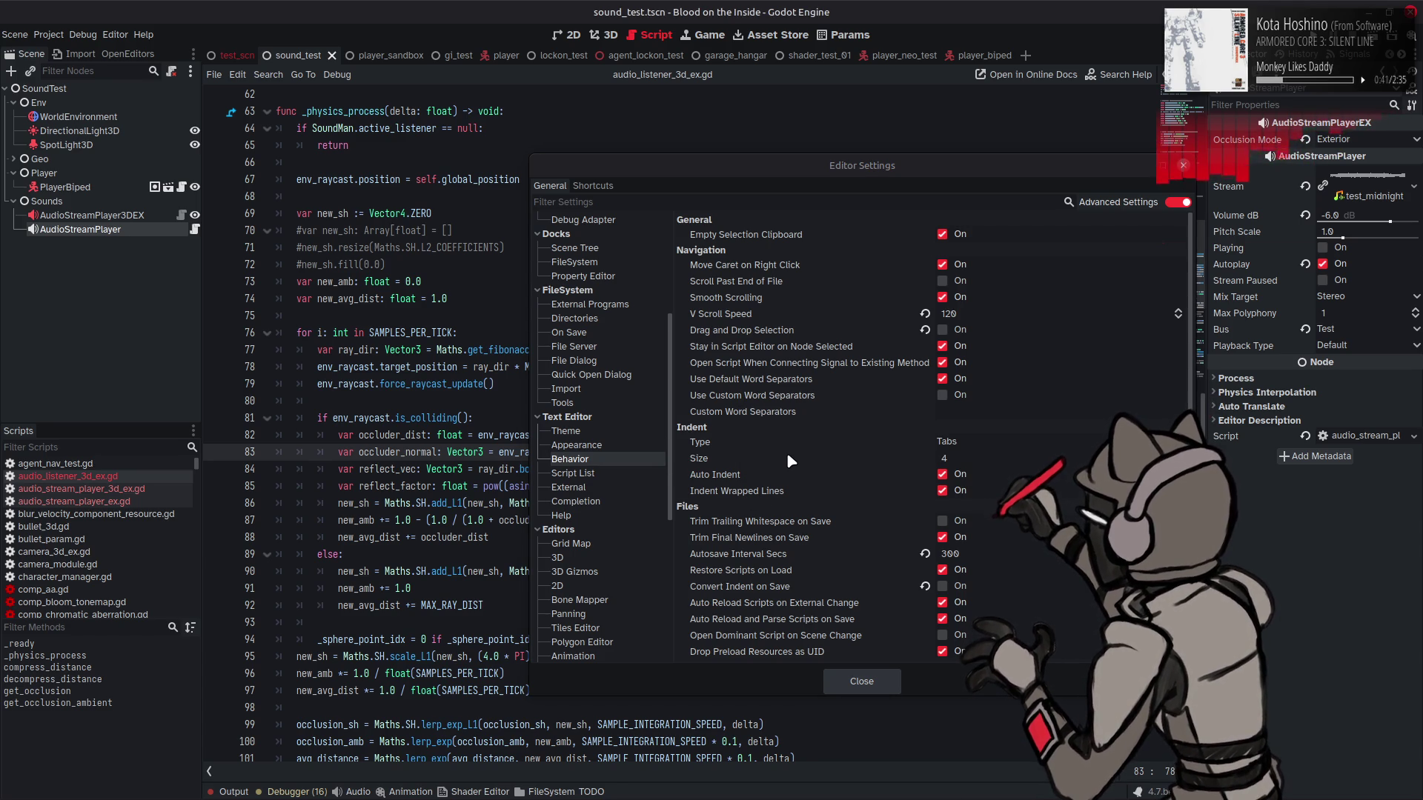
scroll(796, 539, "down", 1)
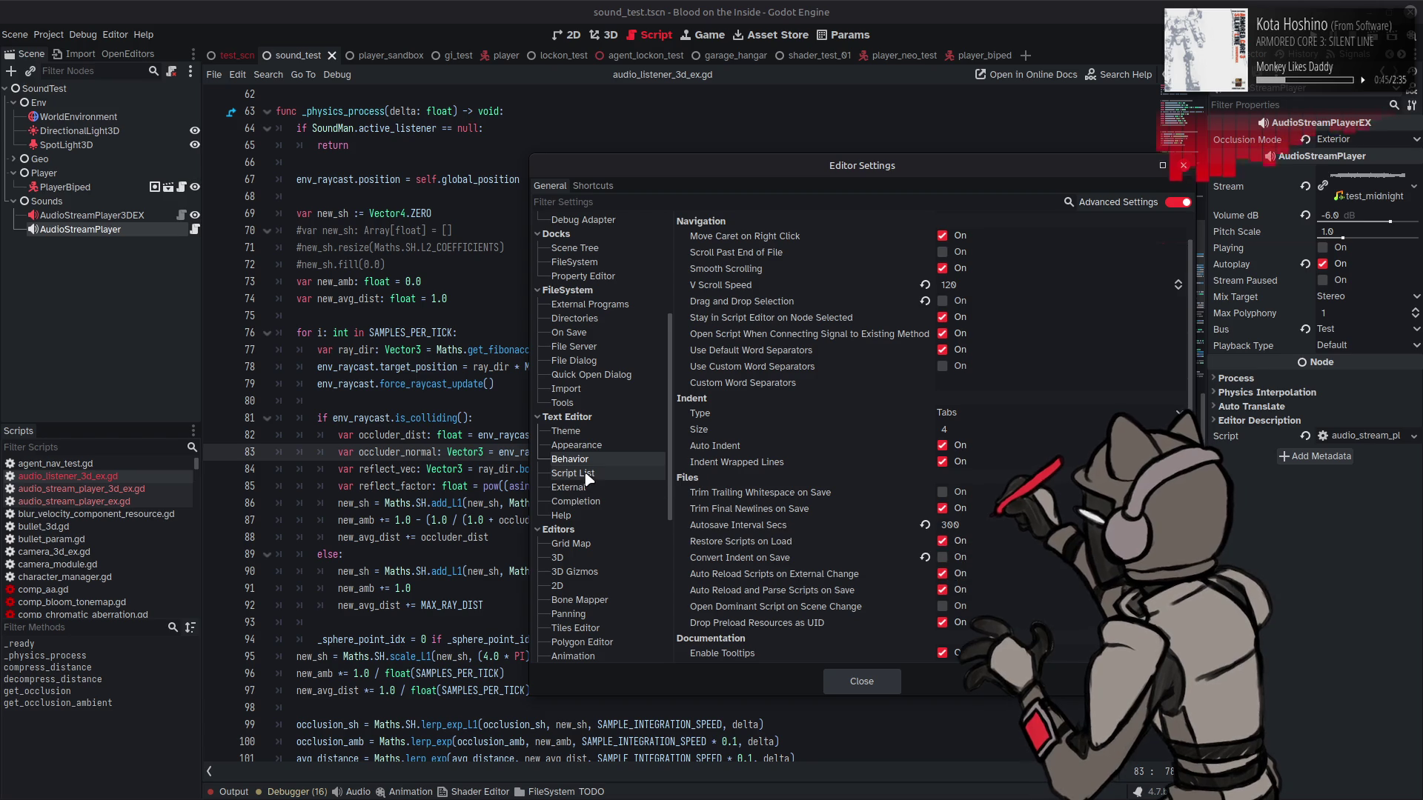
left_click(600, 503)
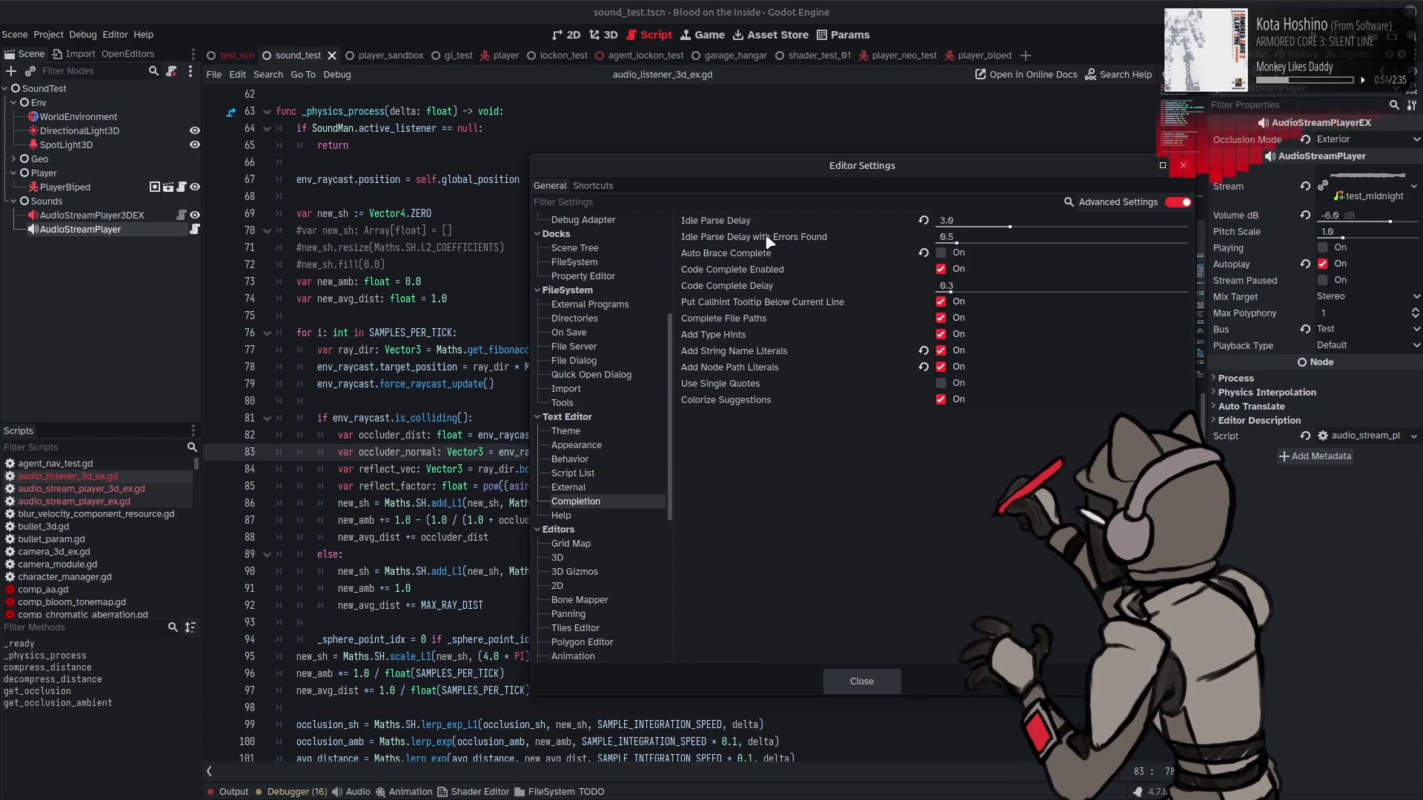
Step: Raise Idle Parse Delay with Errors Found to 1.0 and close Editor Settings
mouse_move(769, 245)
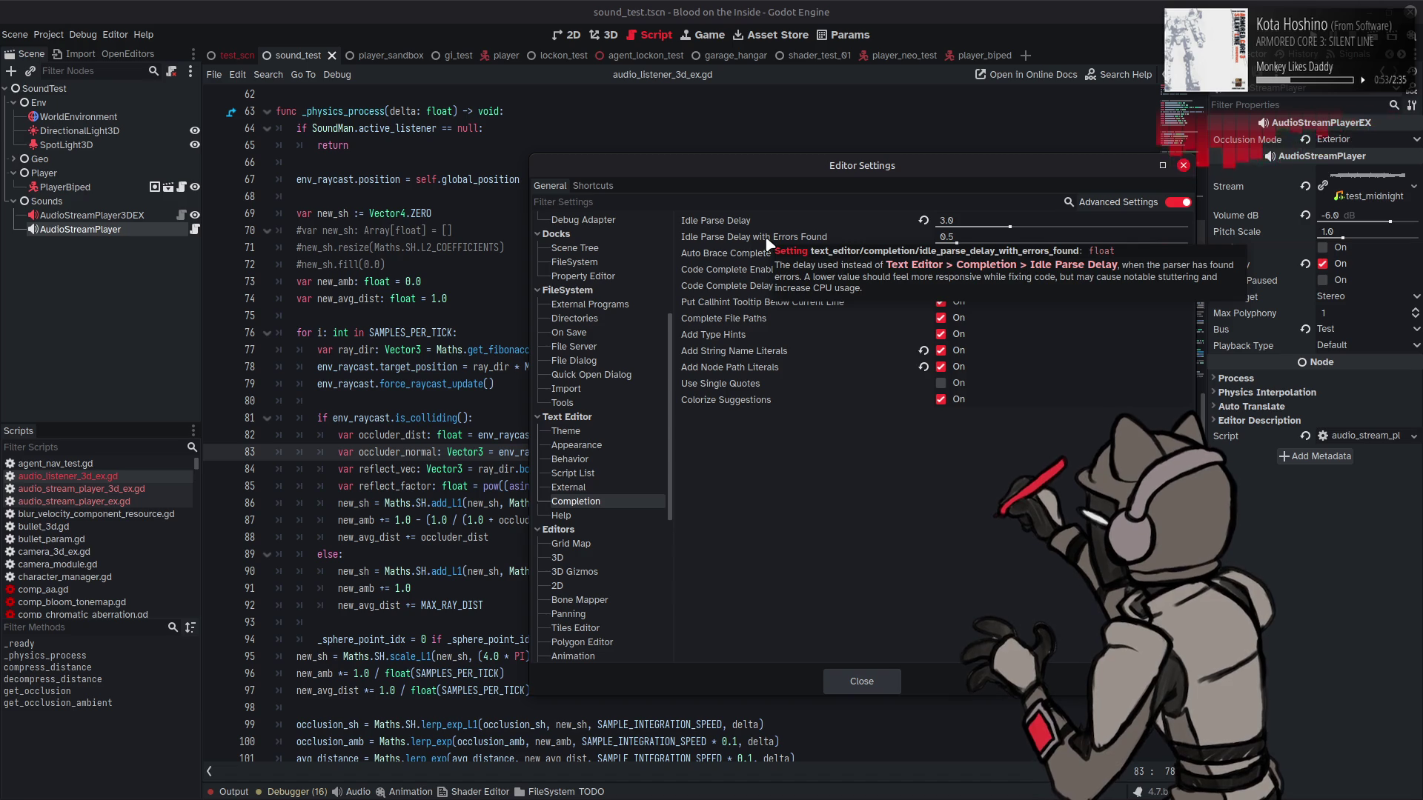
left_click(982, 235)
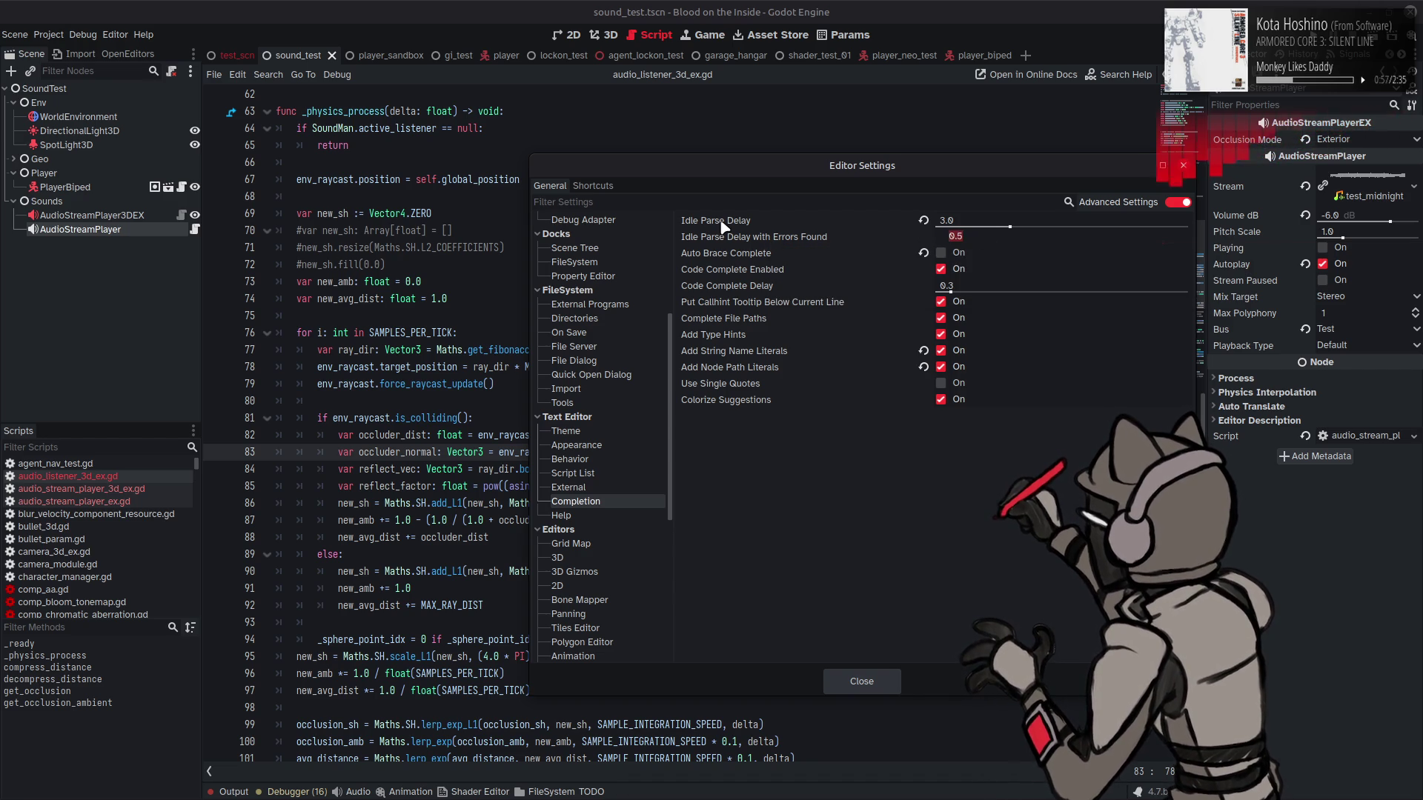
mouse_move(723, 227)
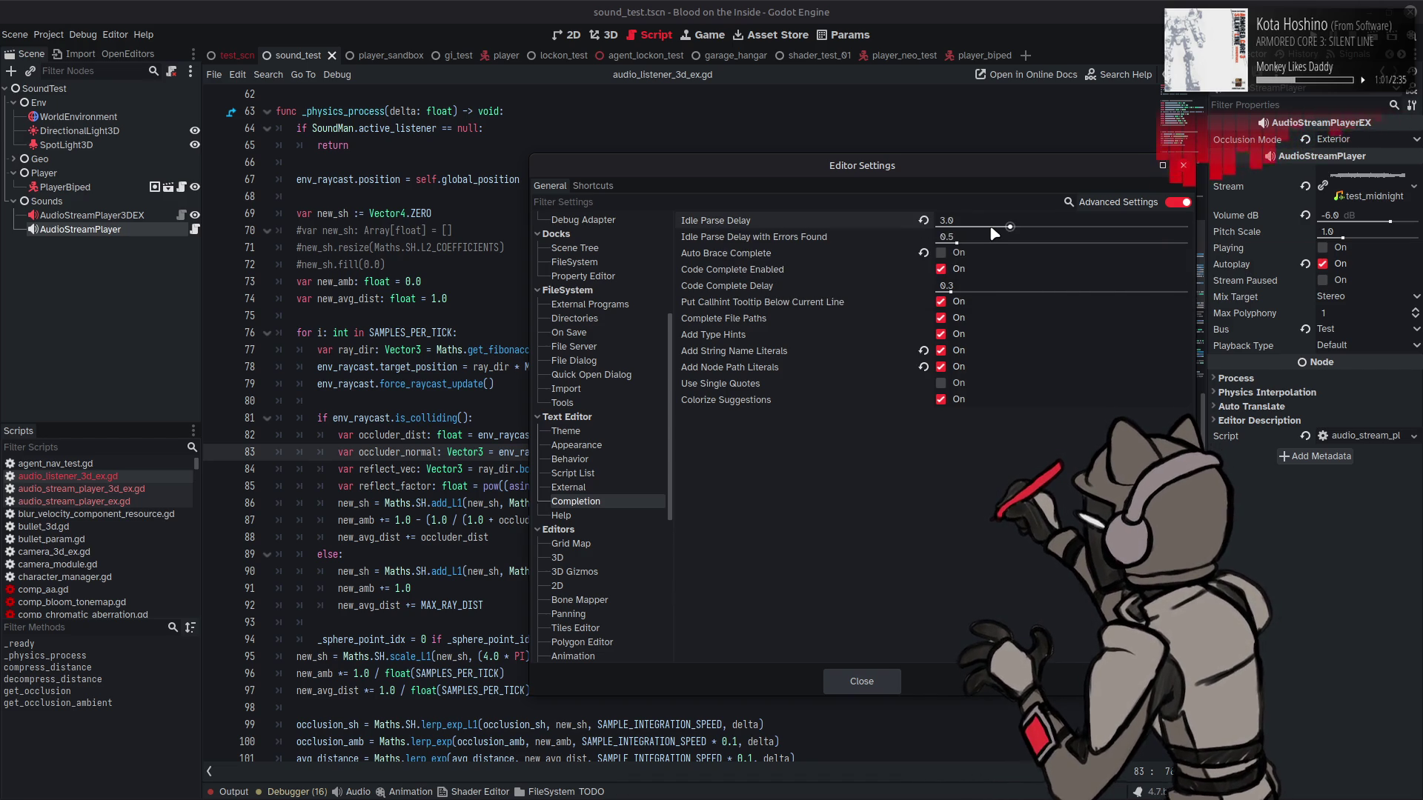
left_click(984, 236)
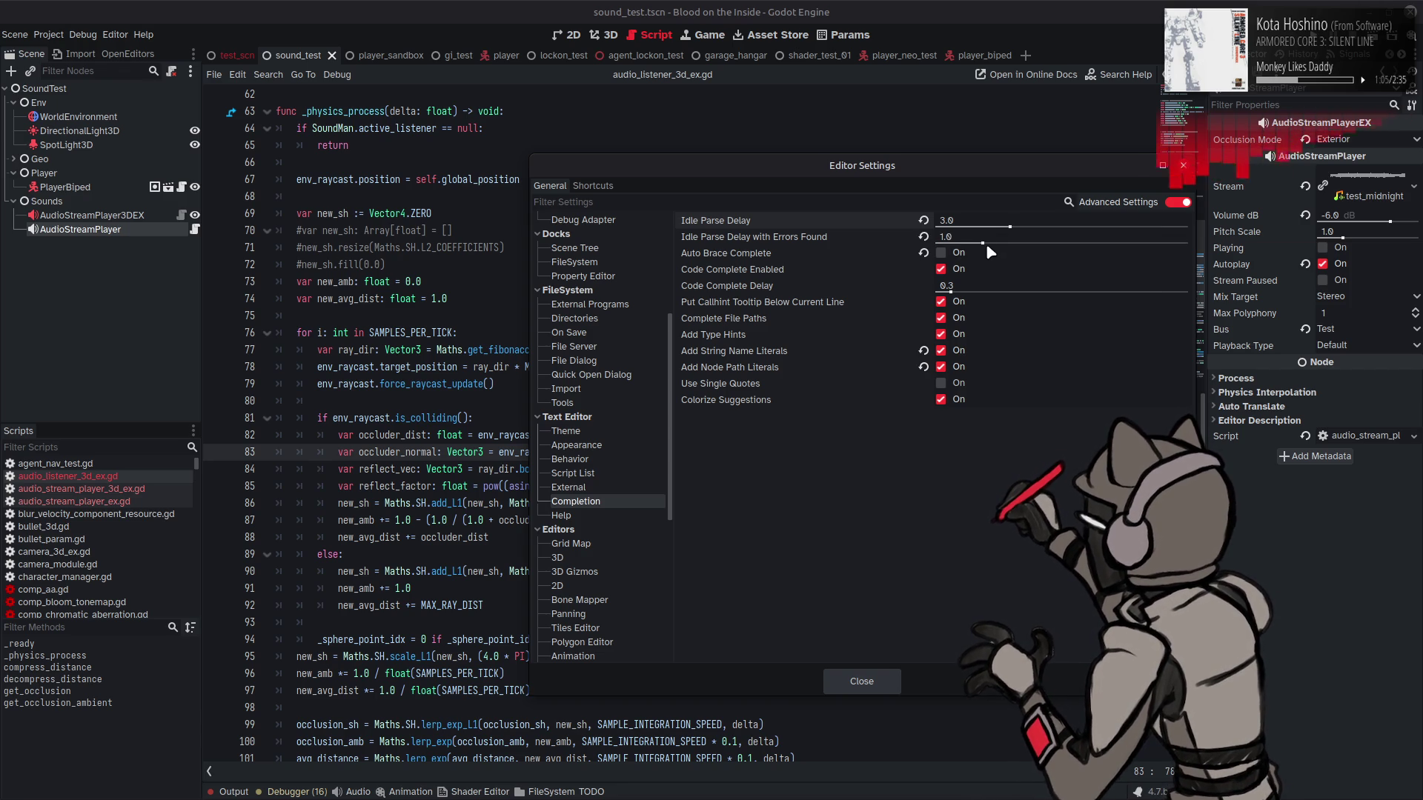
mouse_move(782, 254)
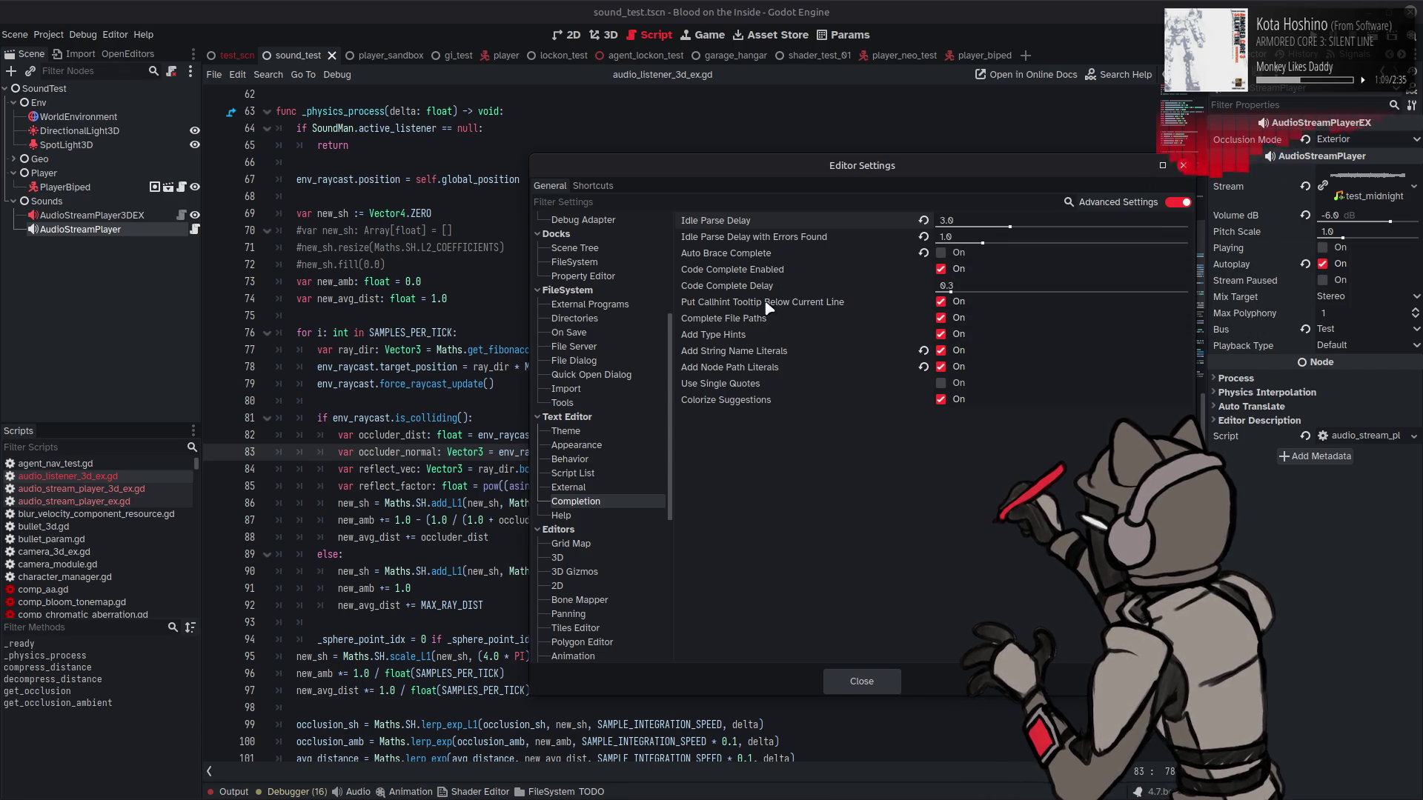
mouse_move(744, 295)
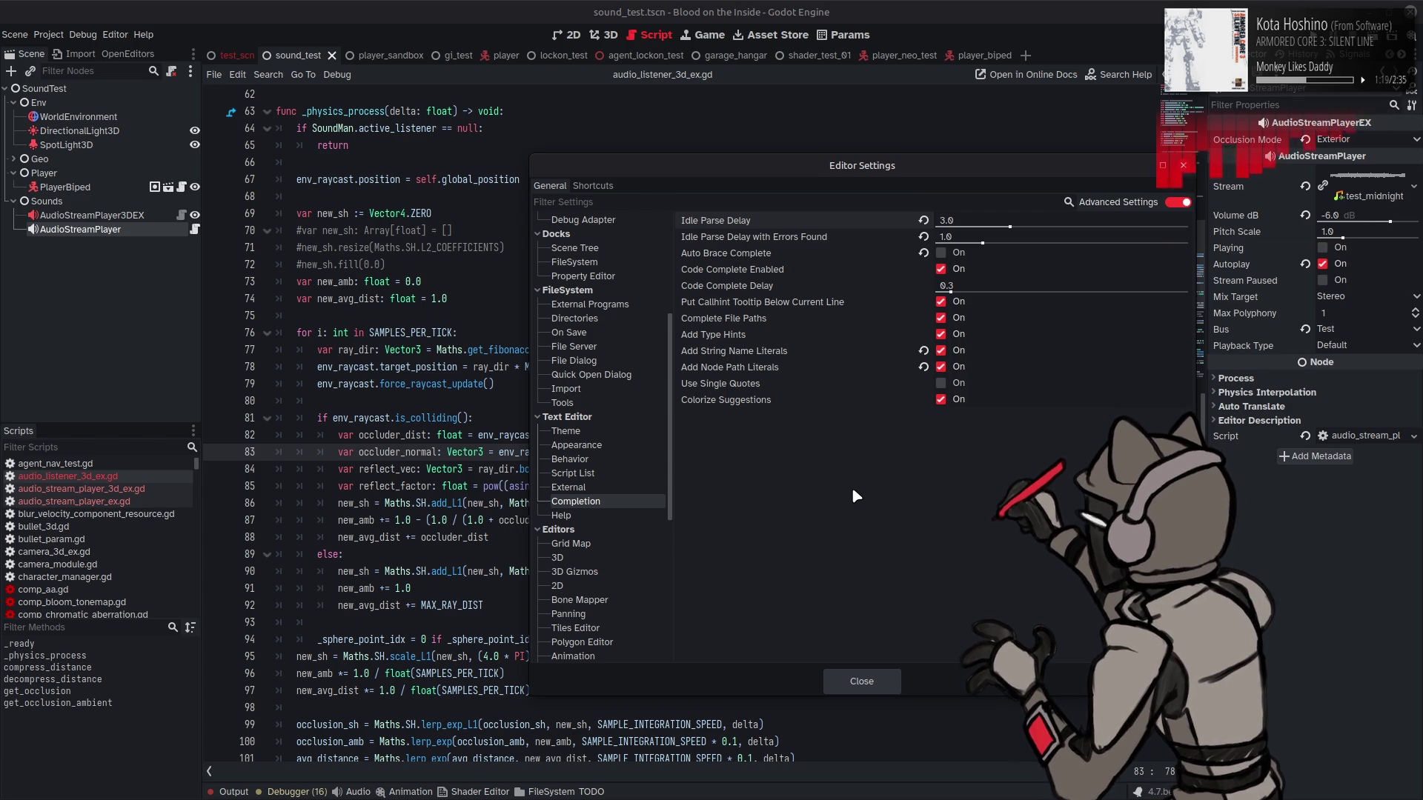
left_click(884, 681)
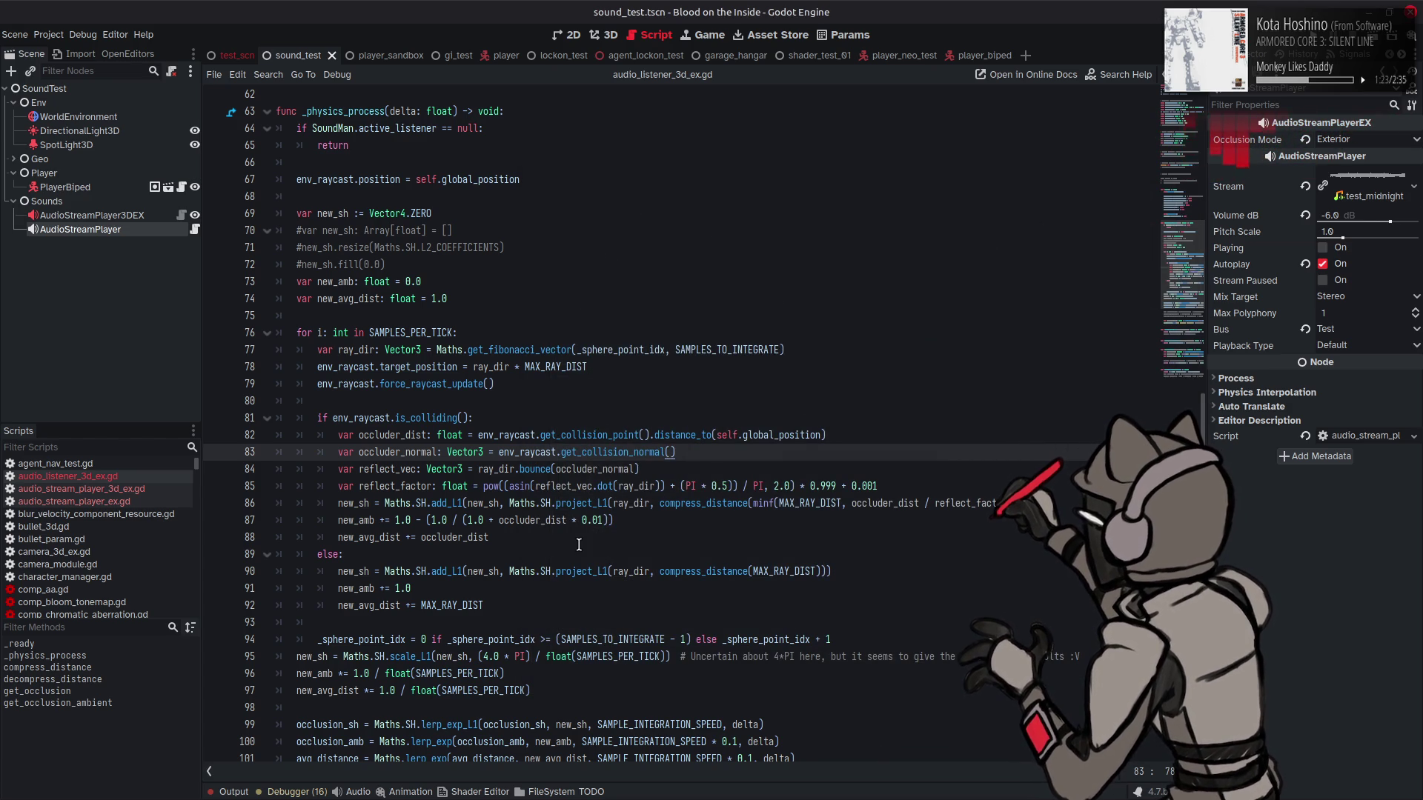
double_click(406, 452)
left_click(719, 420)
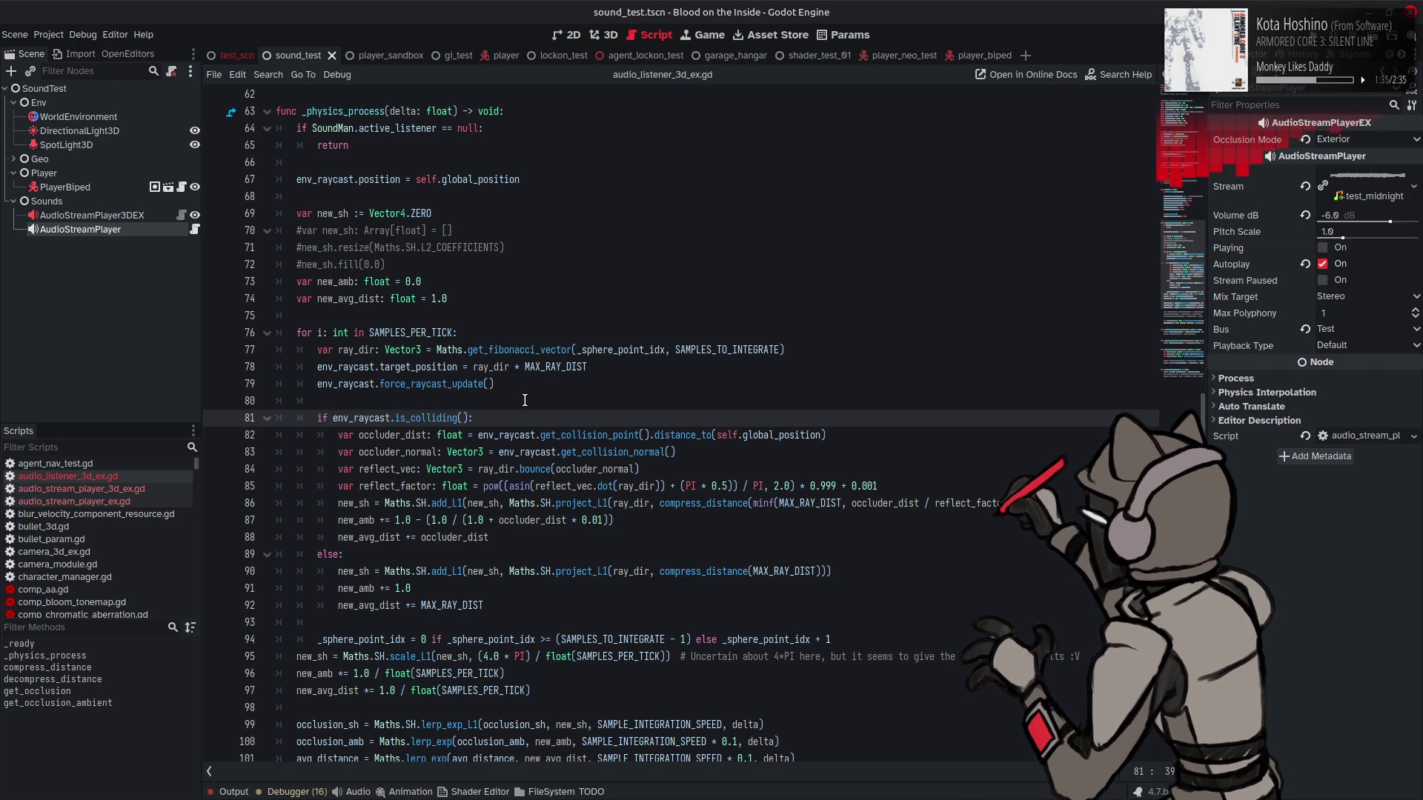
scroll(524, 400, "up", 2)
scroll(524, 400, "up", 3)
scroll(525, 400, "up", 5)
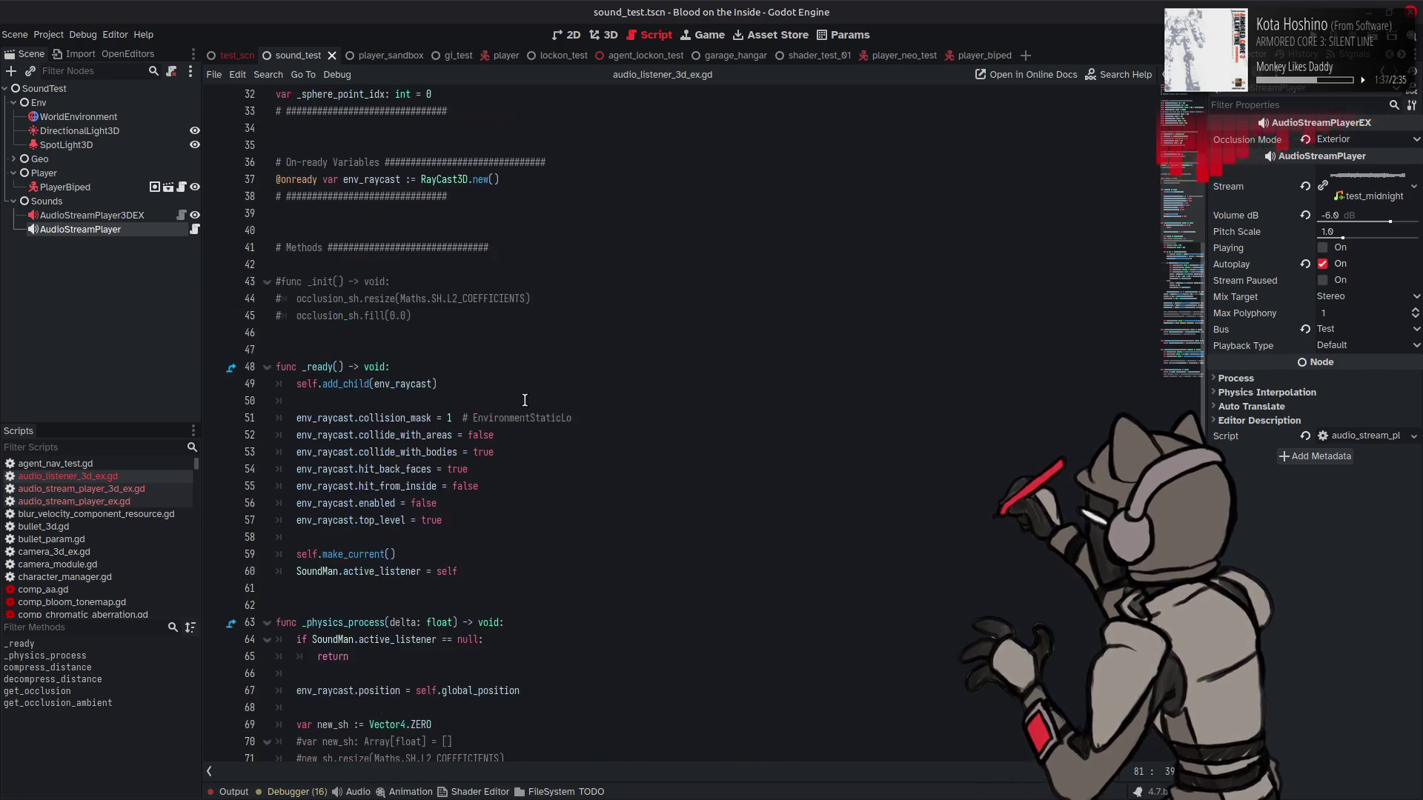
scroll(525, 400, "up", 5)
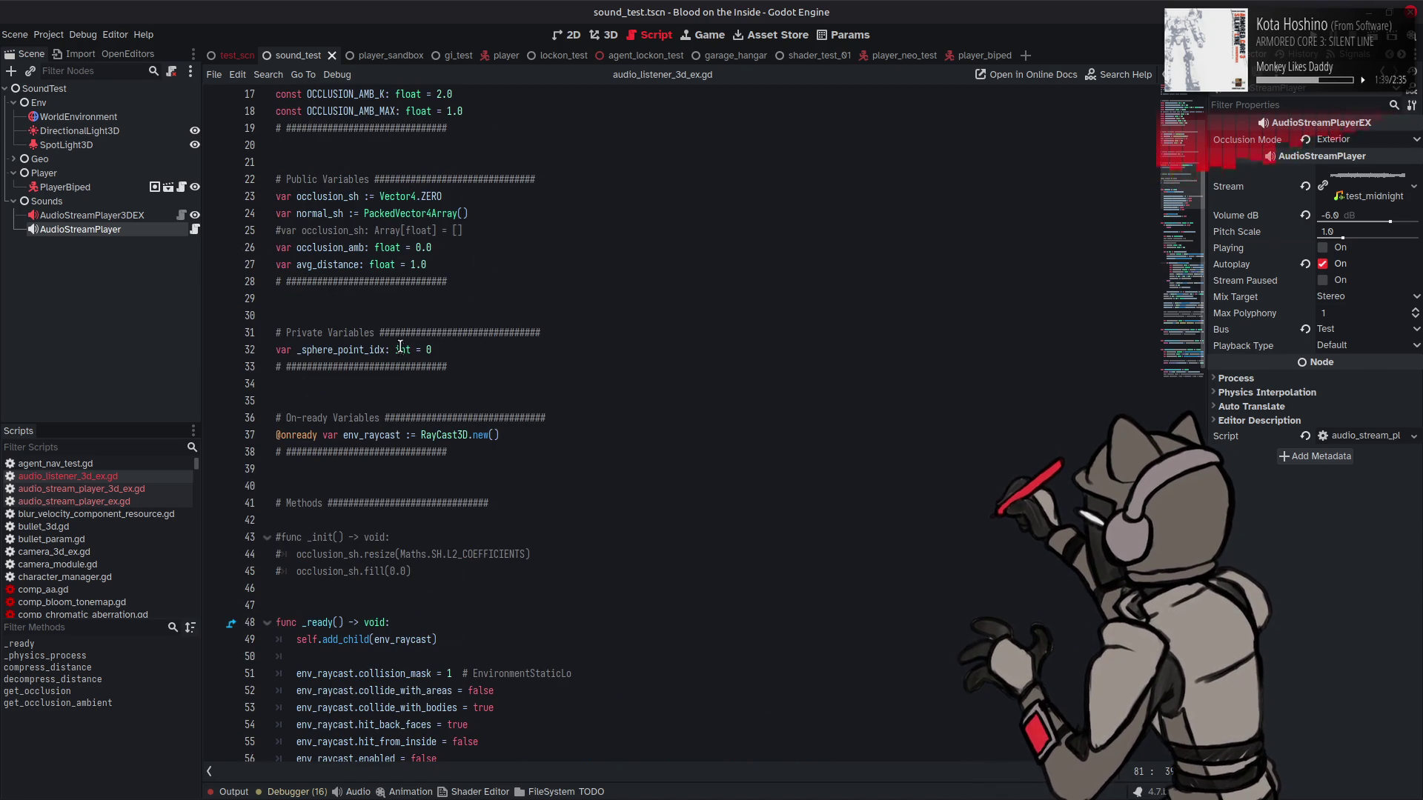
double_click(317, 214)
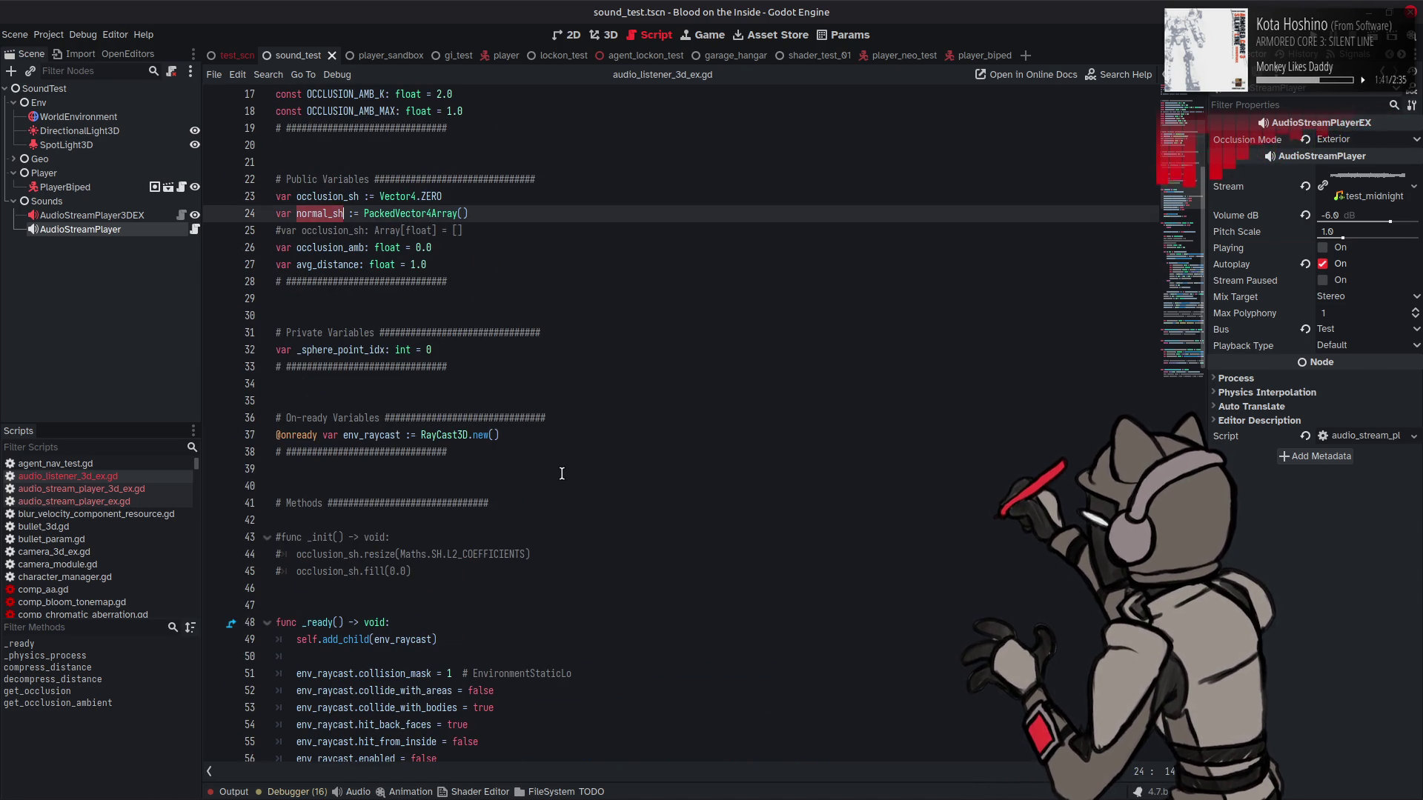
scroll(562, 474, "down", 4)
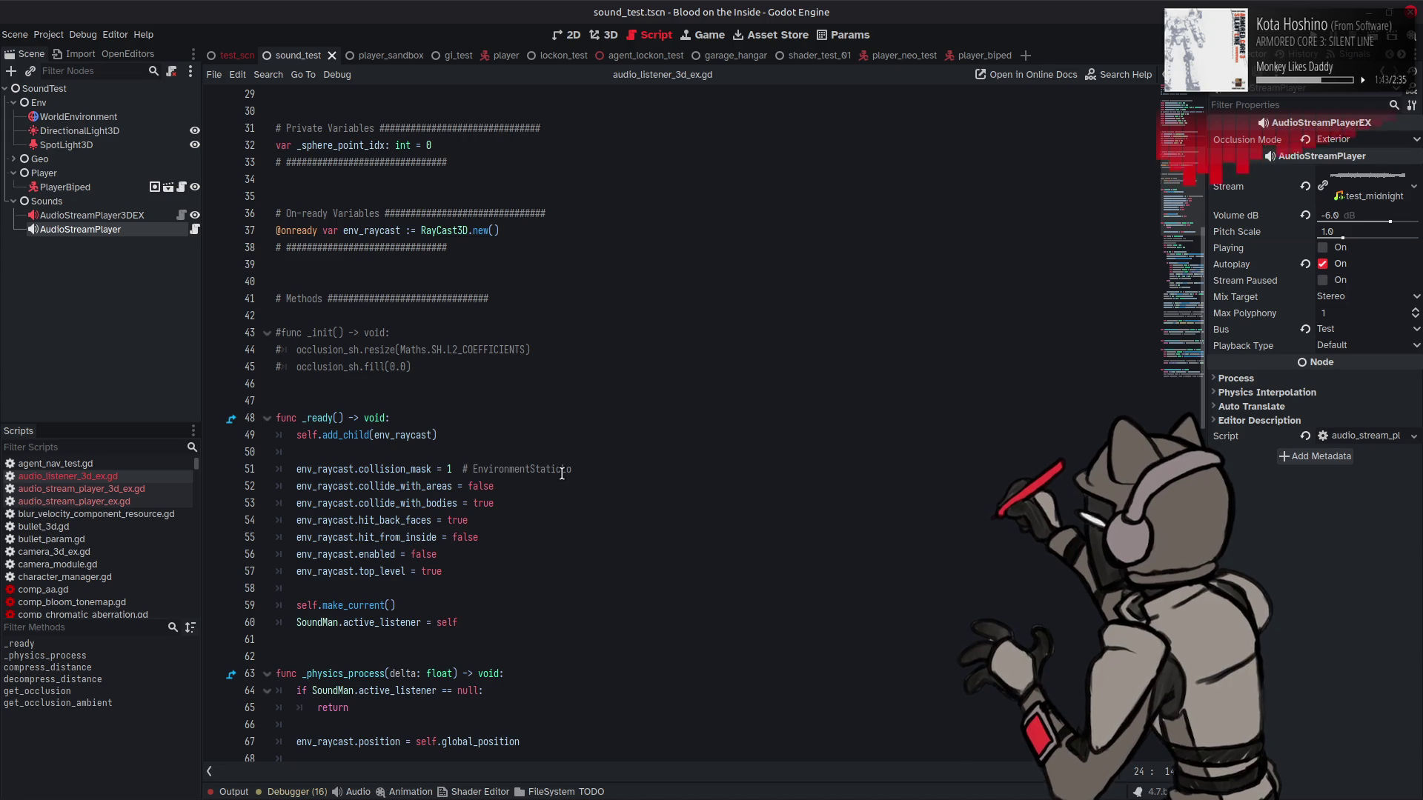
scroll(562, 473, "down", 1)
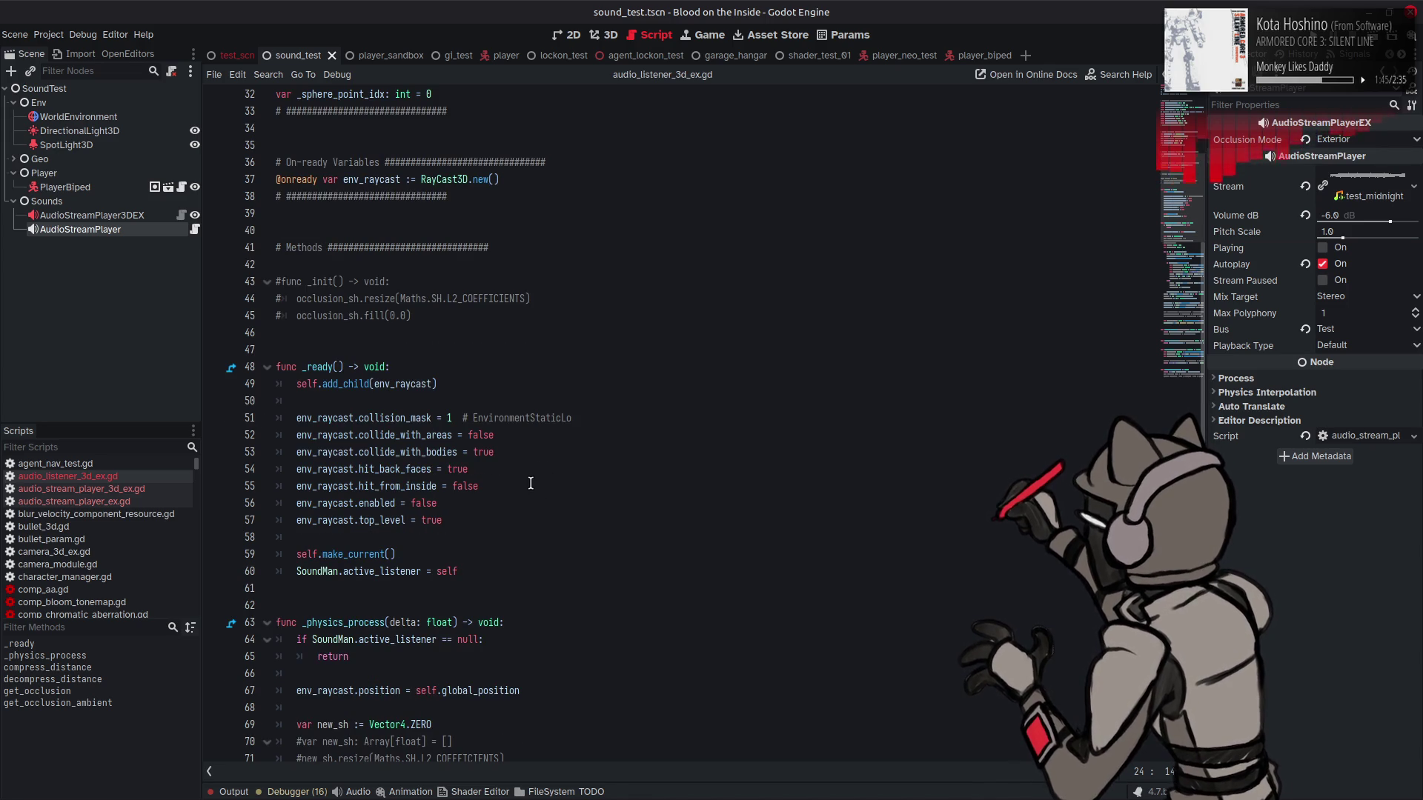
scroll(531, 482, "down", 2)
left_click(487, 471)
Step: Add normal_sh.resize(3) as line 62 at the end of _ready, picking resize from autocomplete
key("Return")
key("Return")
type("normal_sh")
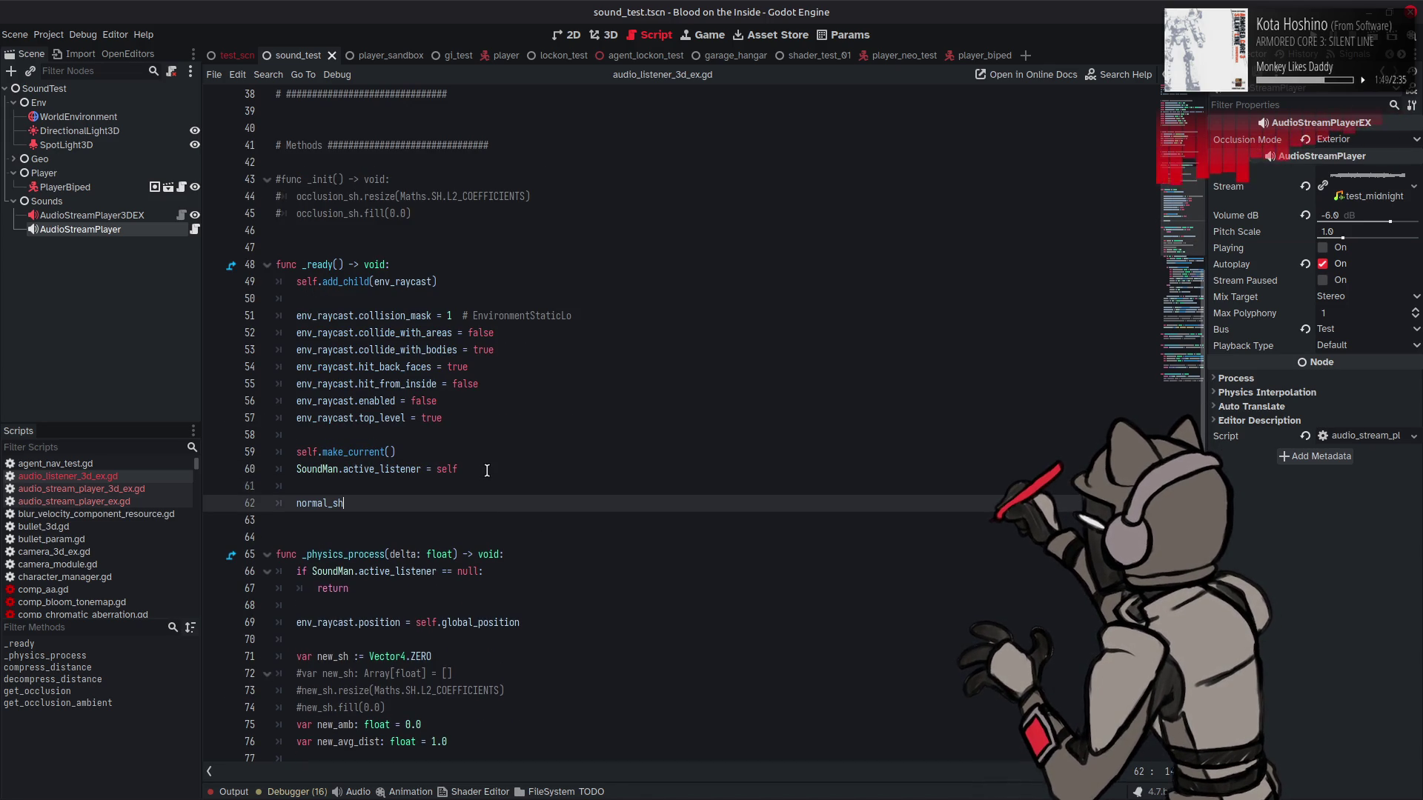
type(".")
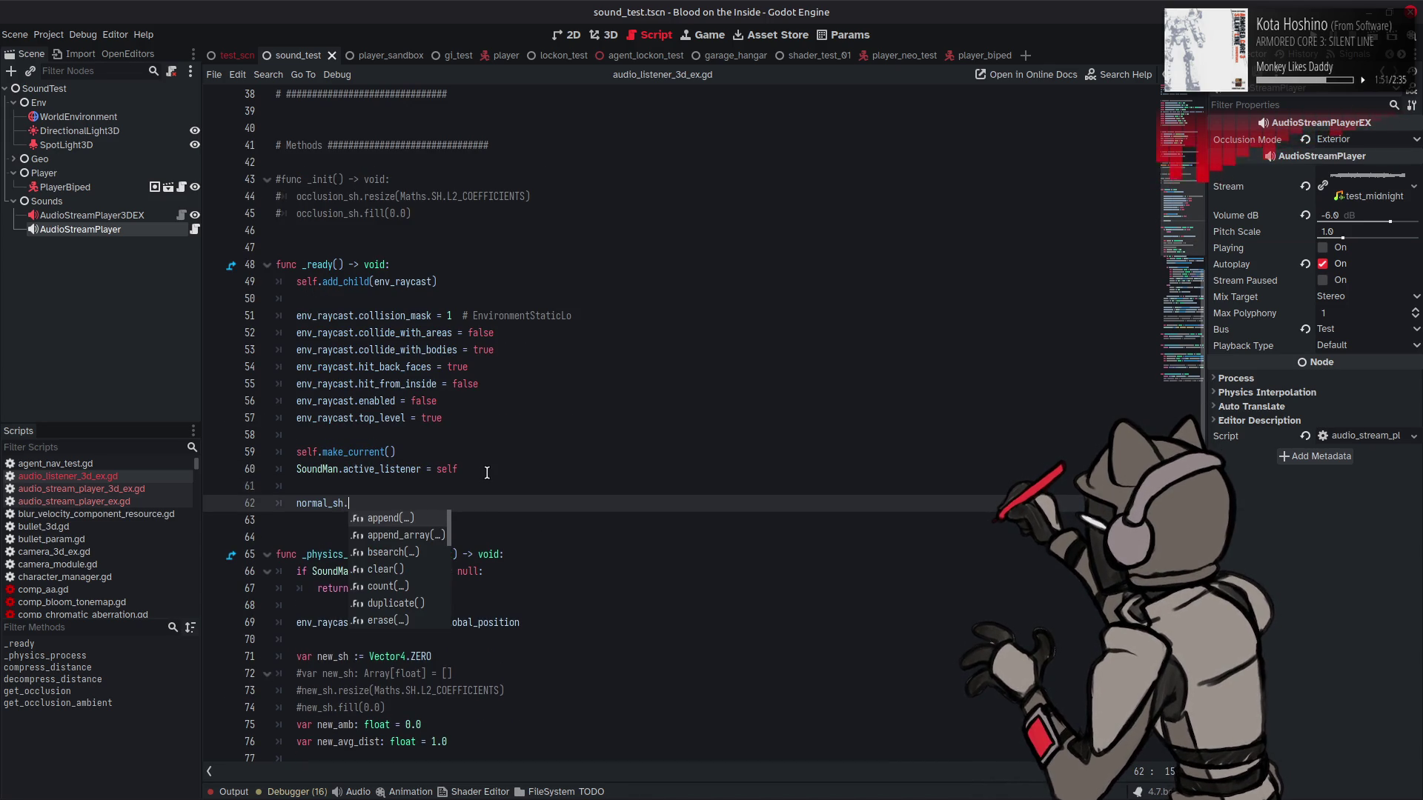
scroll(415, 548, "down", 3)
scroll(415, 552, "down", 4)
double_click(390, 605)
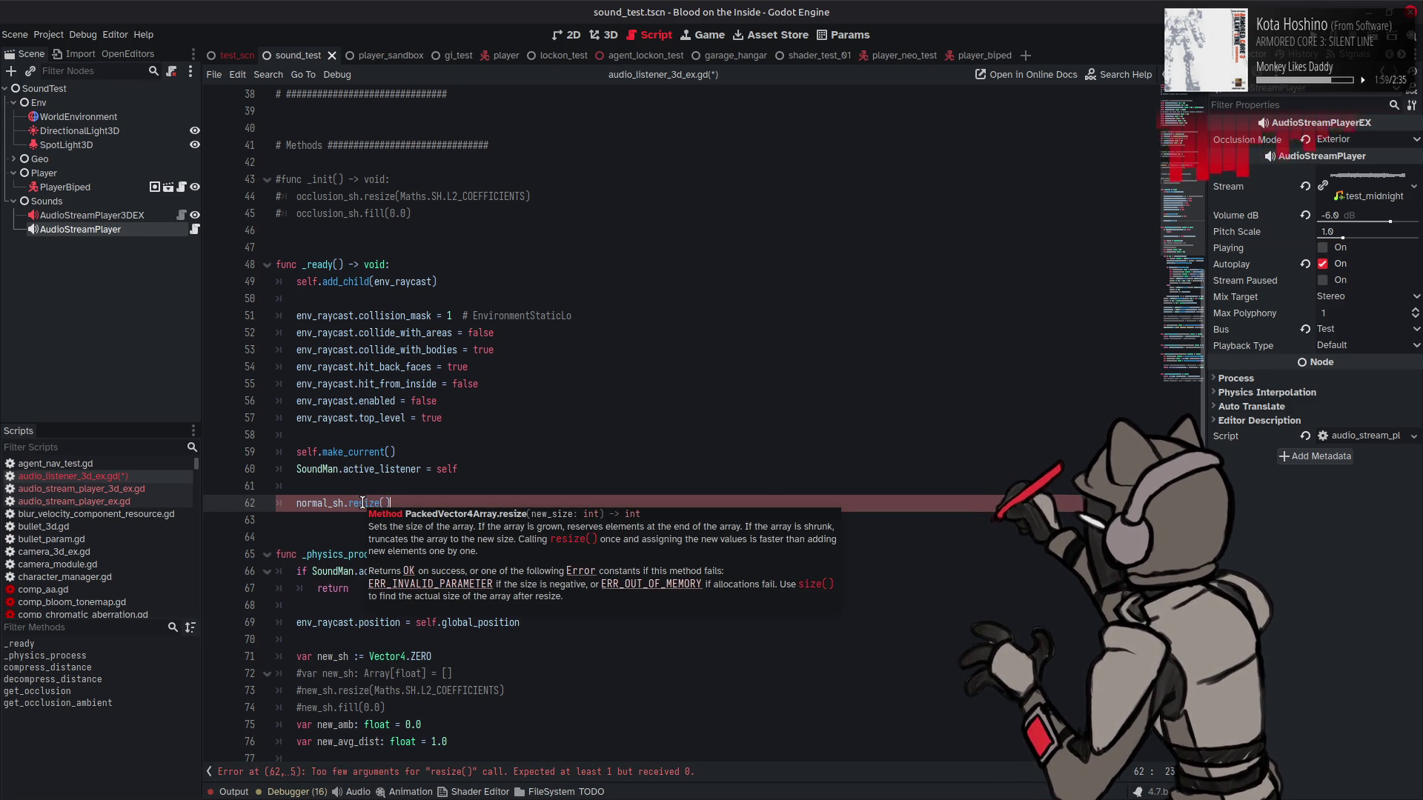
left_click(385, 503)
type("3")
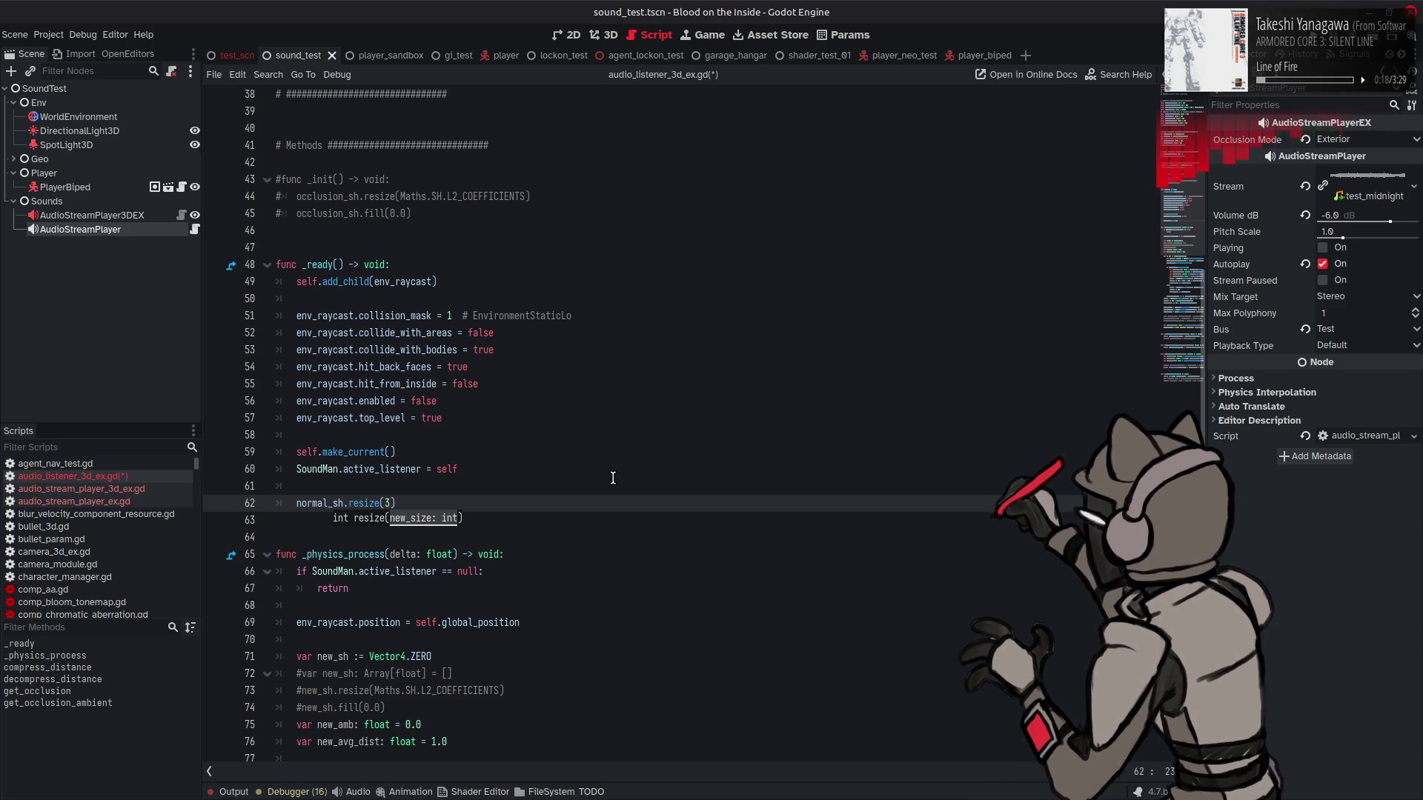
type(")")
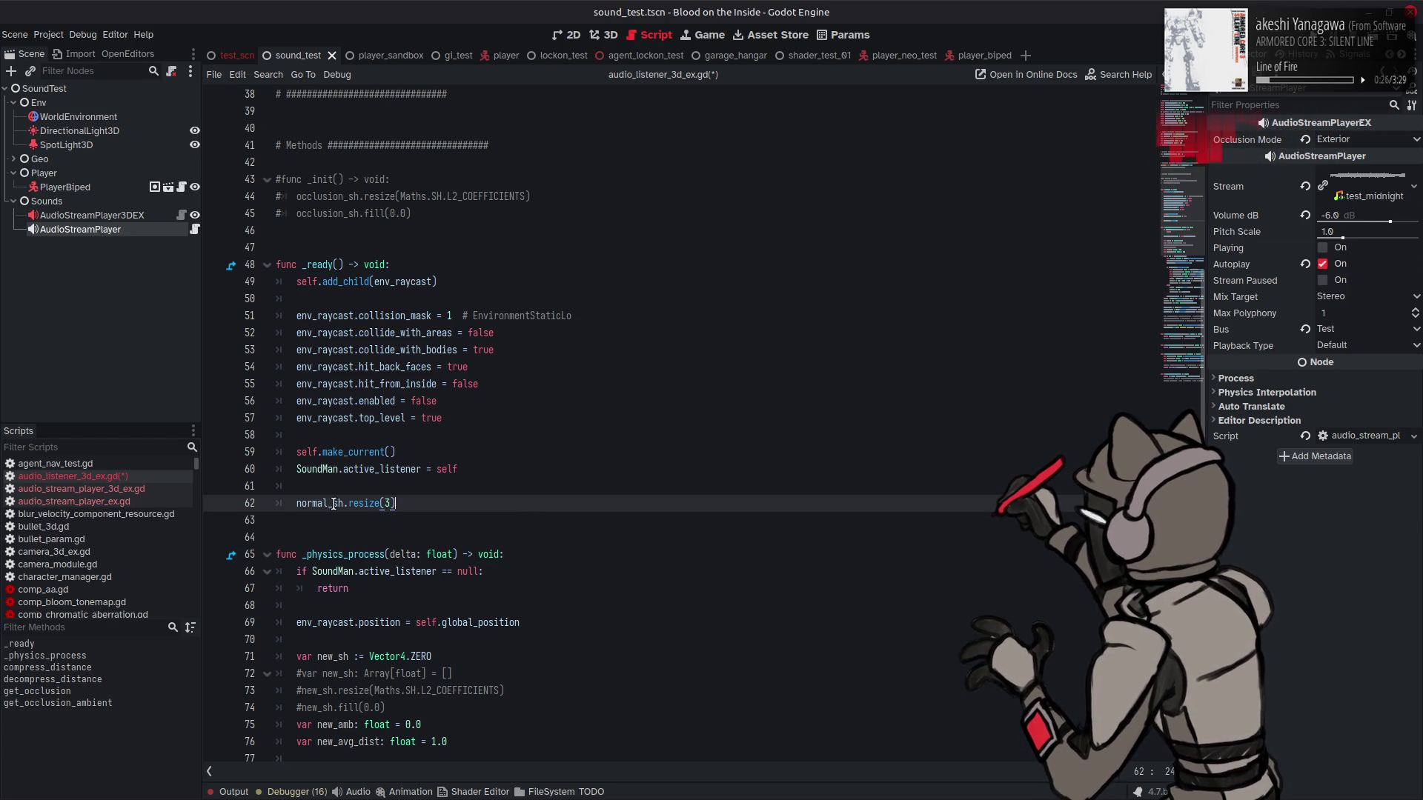
mouse_move(361, 506)
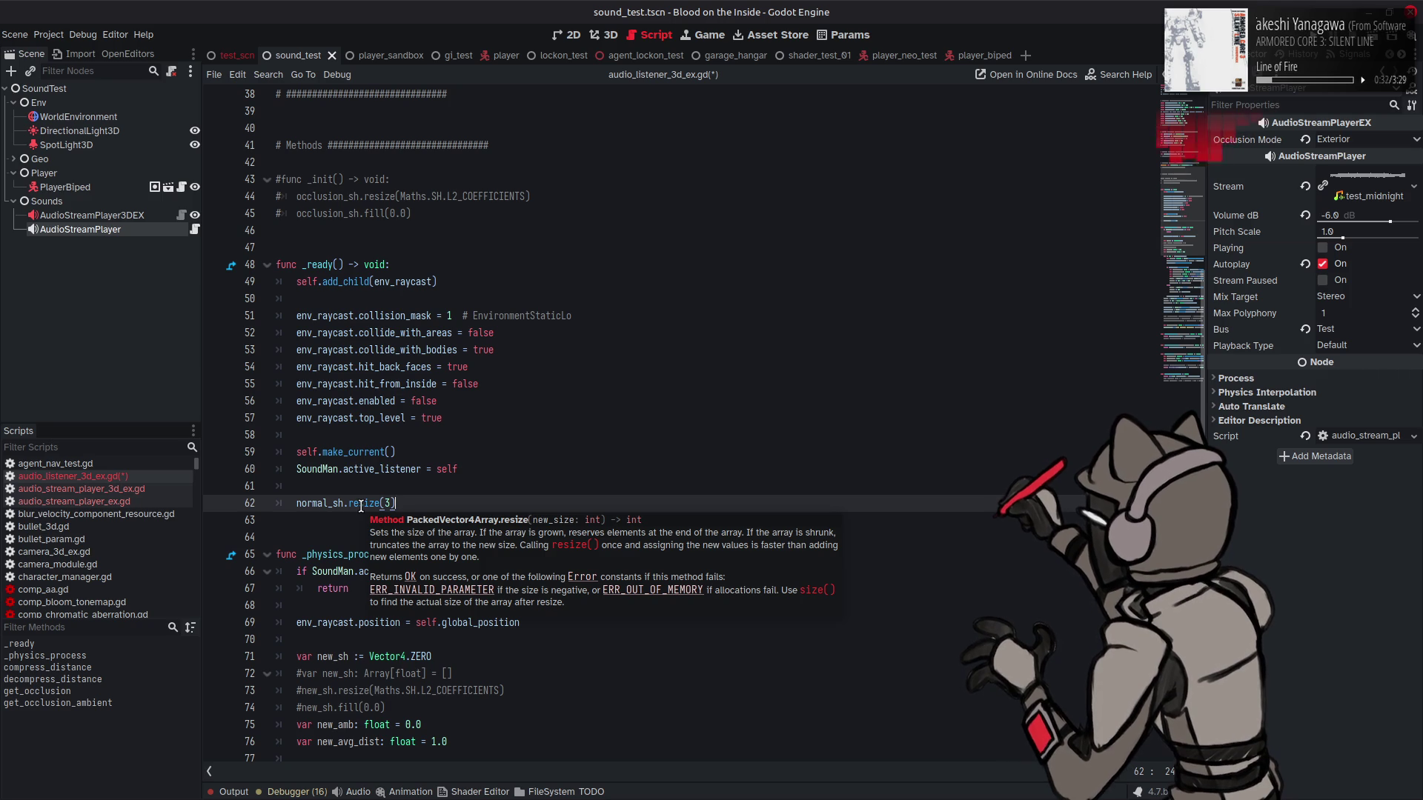
double_click(333, 503)
Step: Add normal_sh.fill(Vector4.ZERO) below the resize(3) line in _ready and save the script
left_click(414, 506)
key("Return")
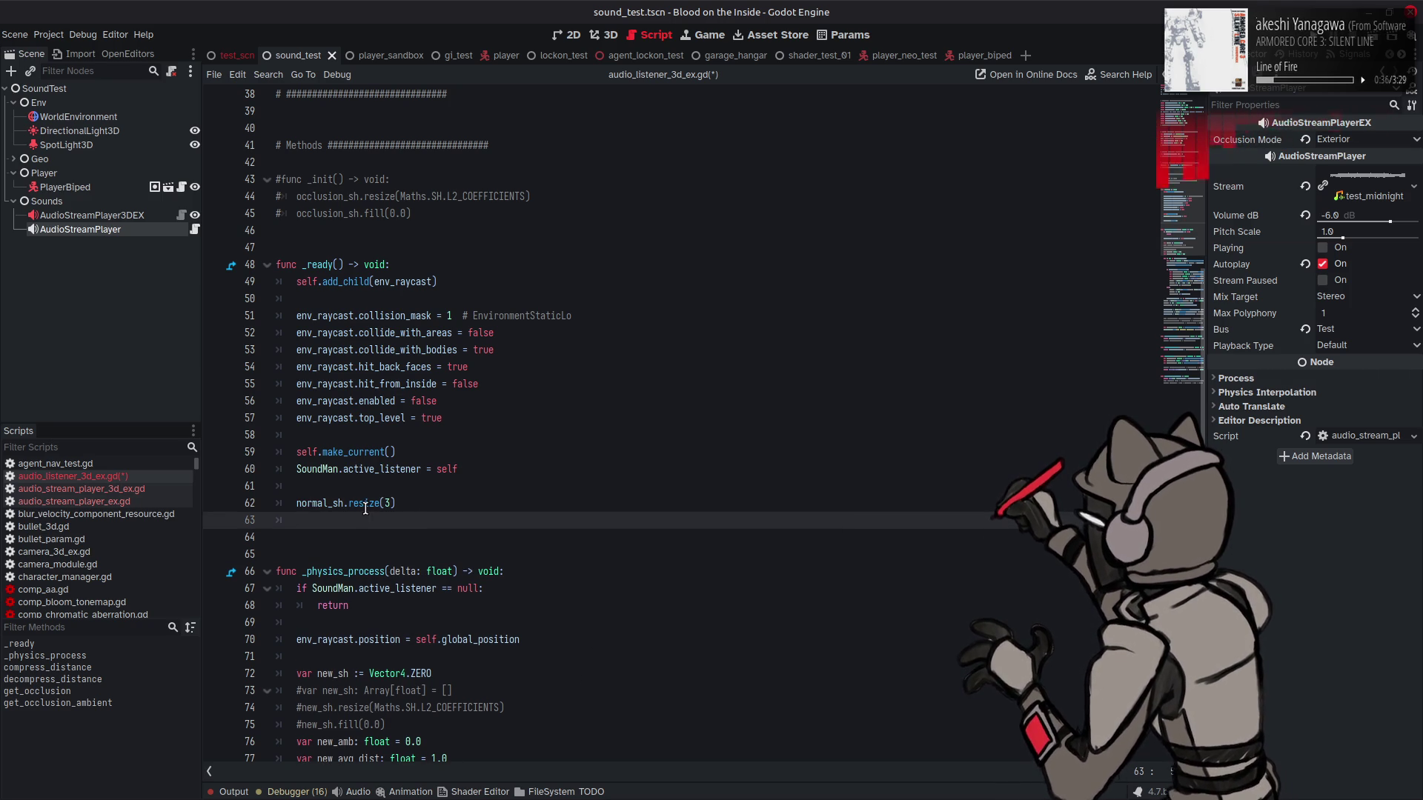
mouse_move(367, 504)
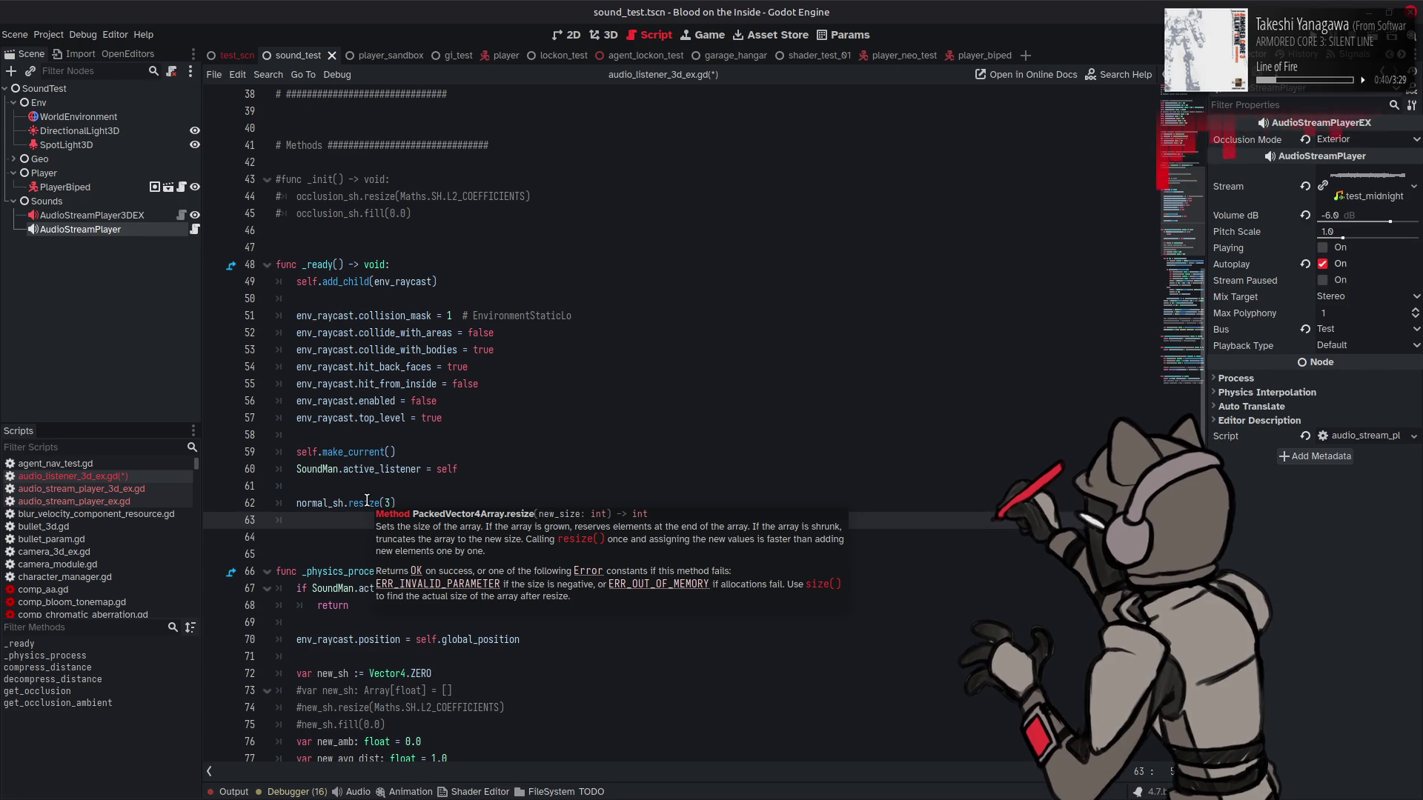
type("normal_sh")
type(".fu")
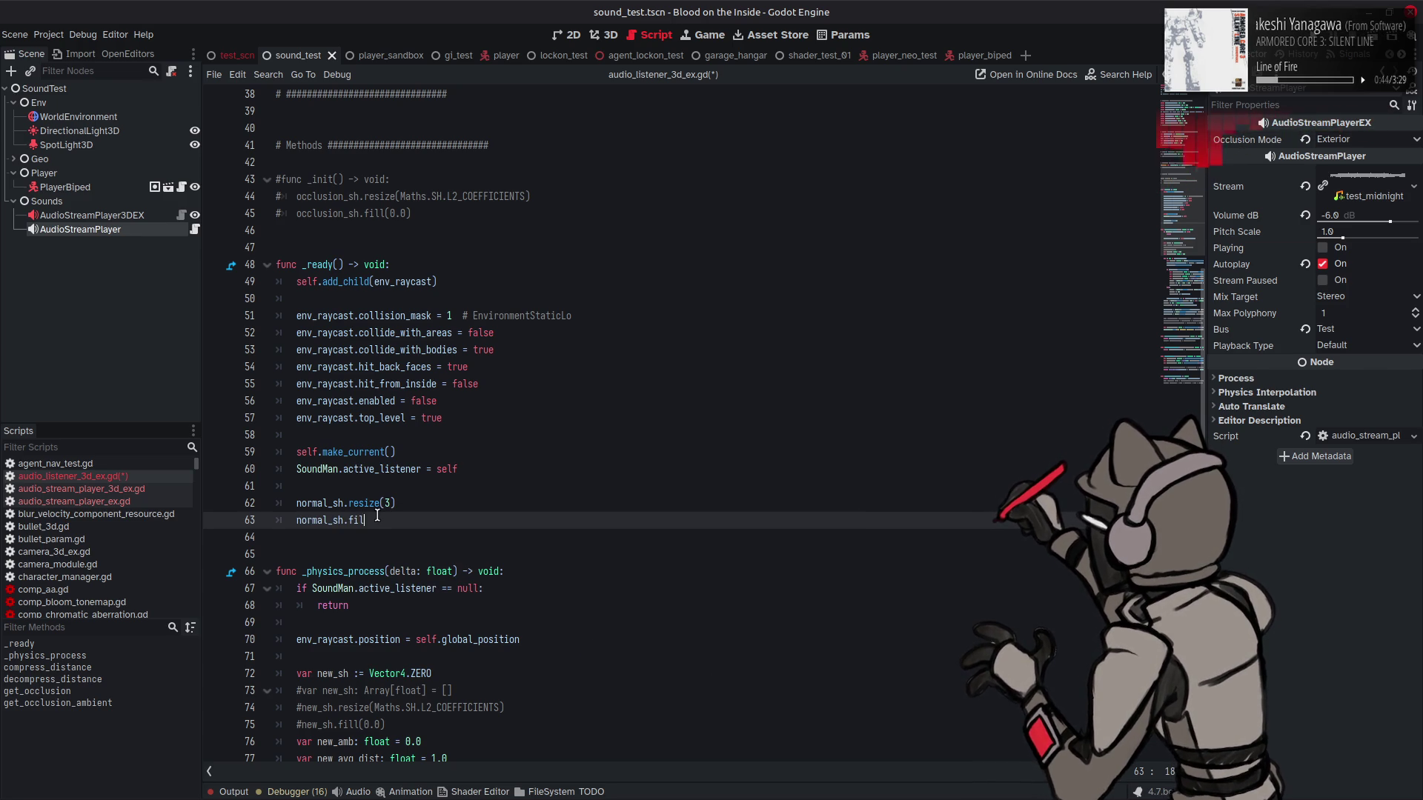
type("ll")
key("Return")
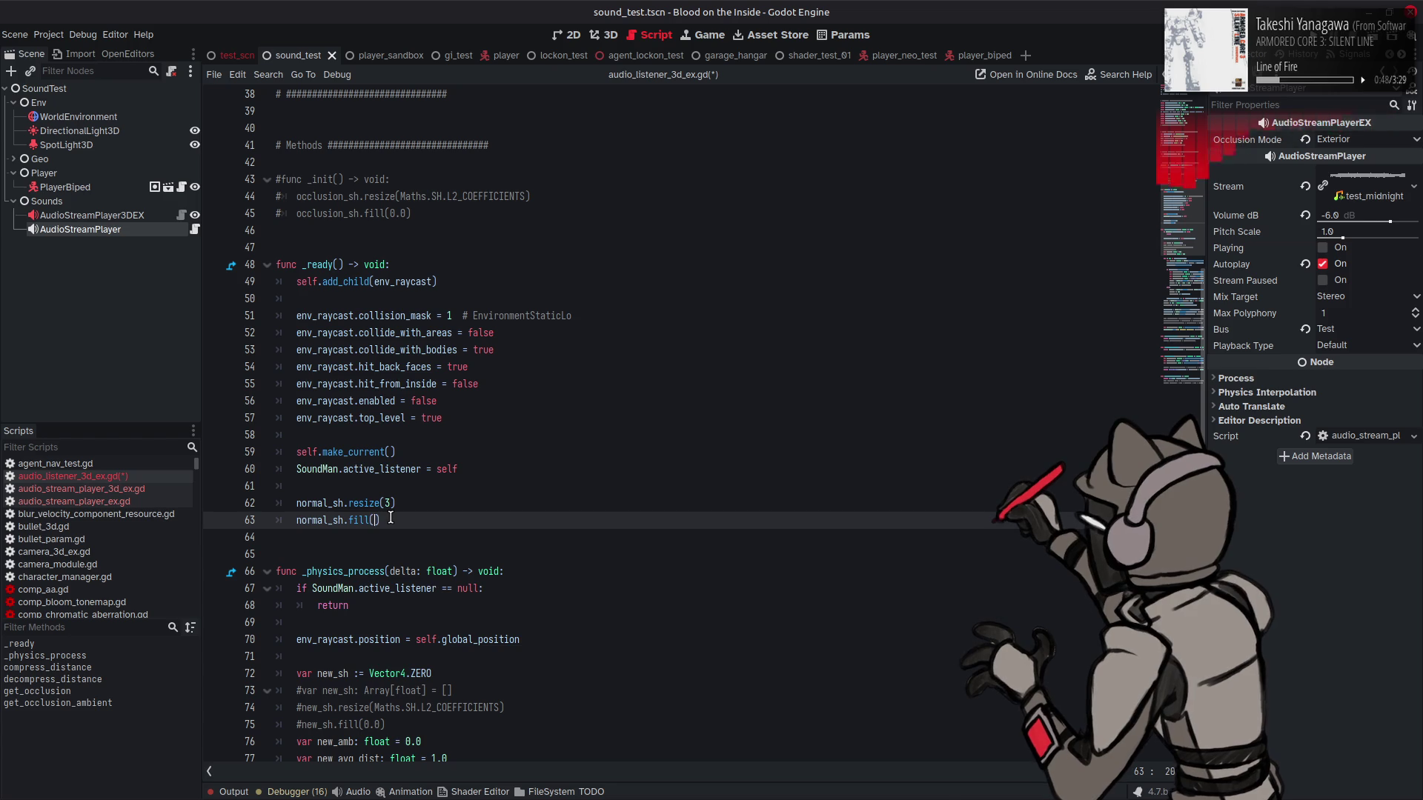
type("Vec")
type("tor4.Z")
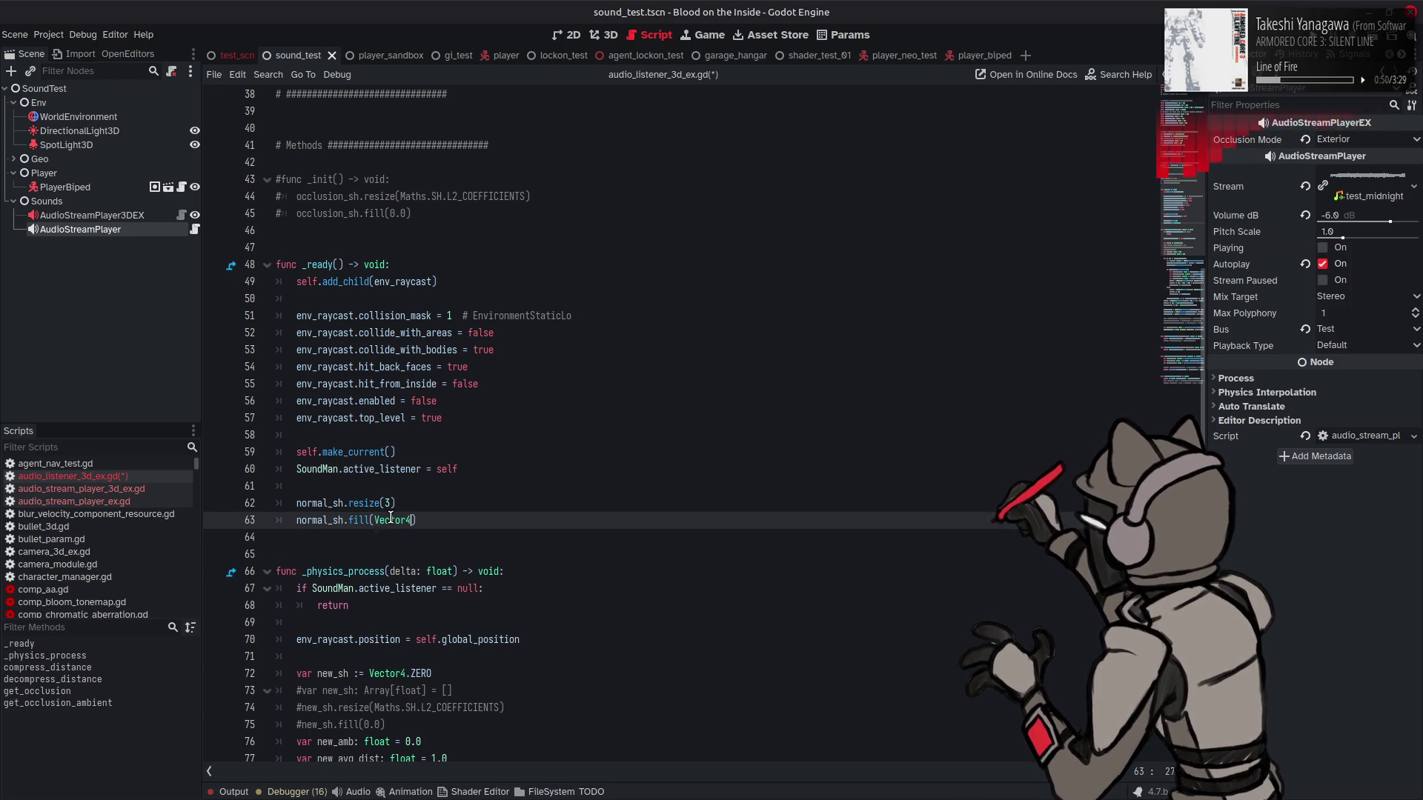
key("Return")
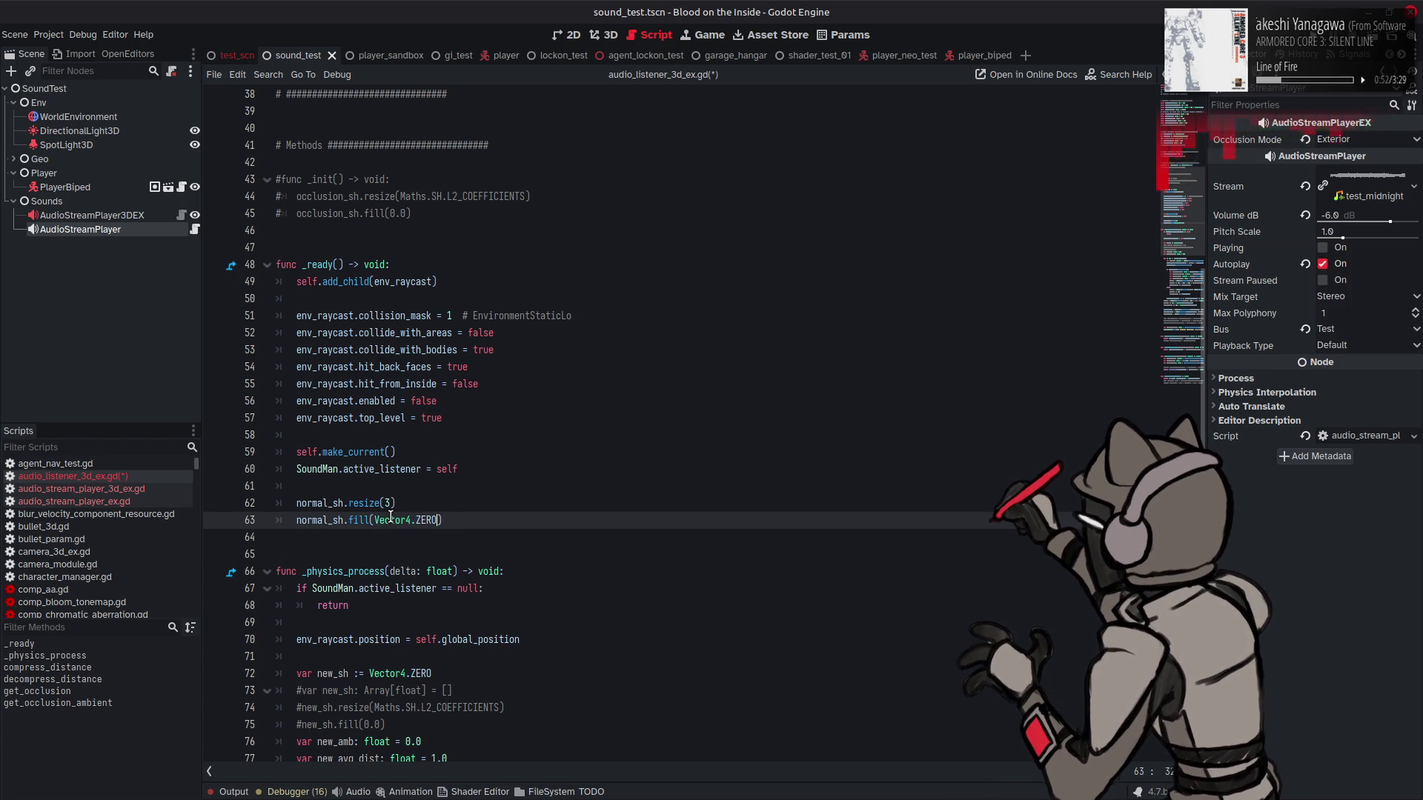
key("ctrl+s")
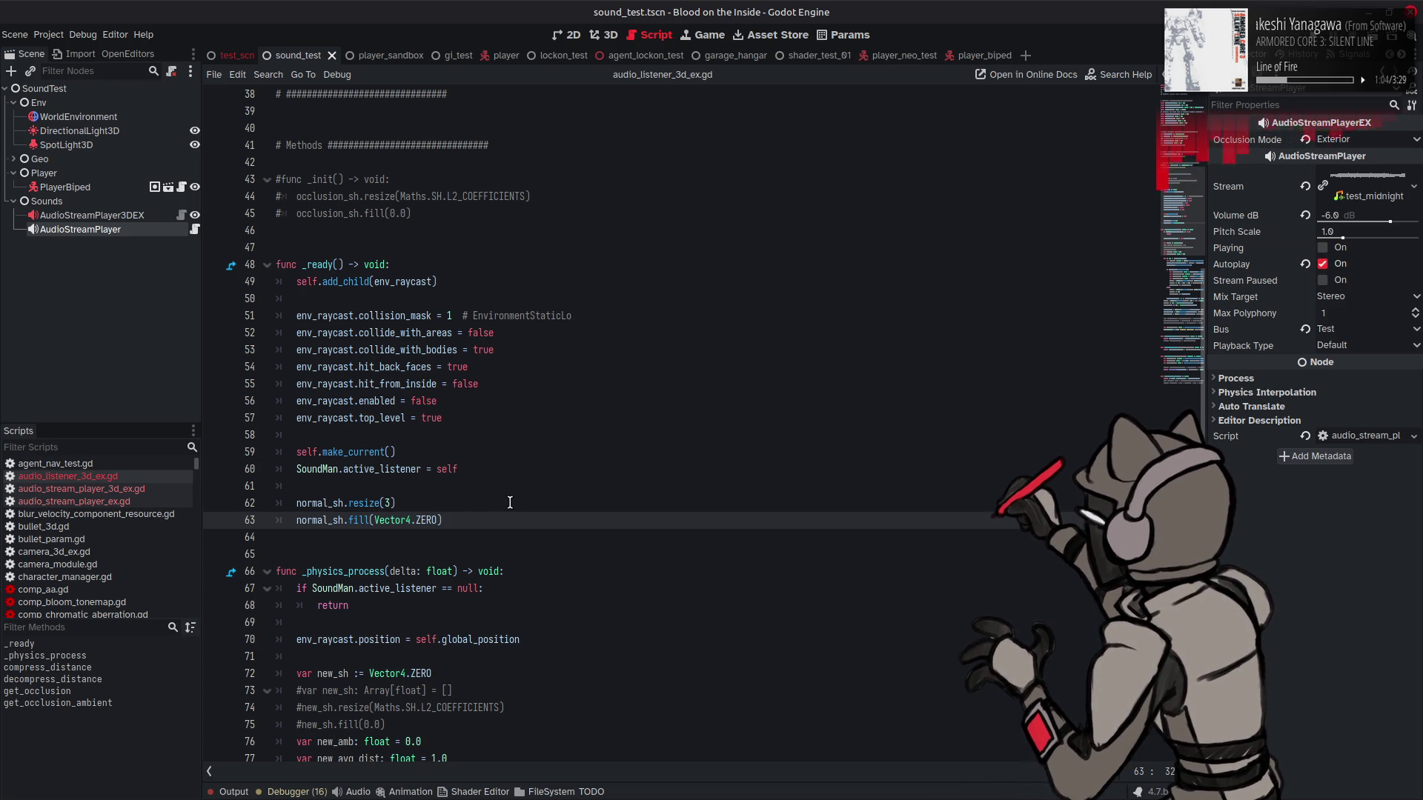
scroll(514, 500, "down", 9)
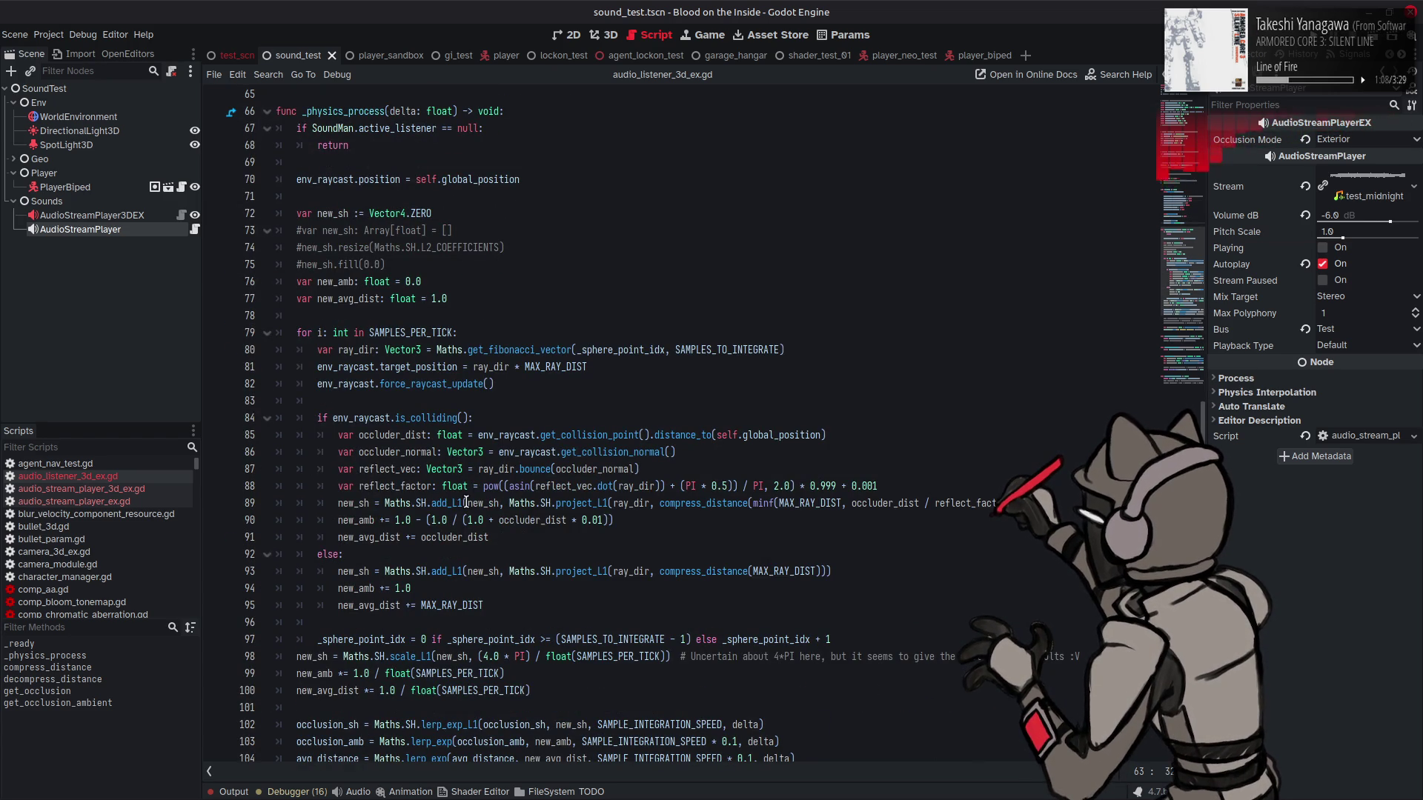
Step: Open blank lines in the collision branch and start line 88 with 'normal_sh[0] ='
scroll(311, 311, "up", 5)
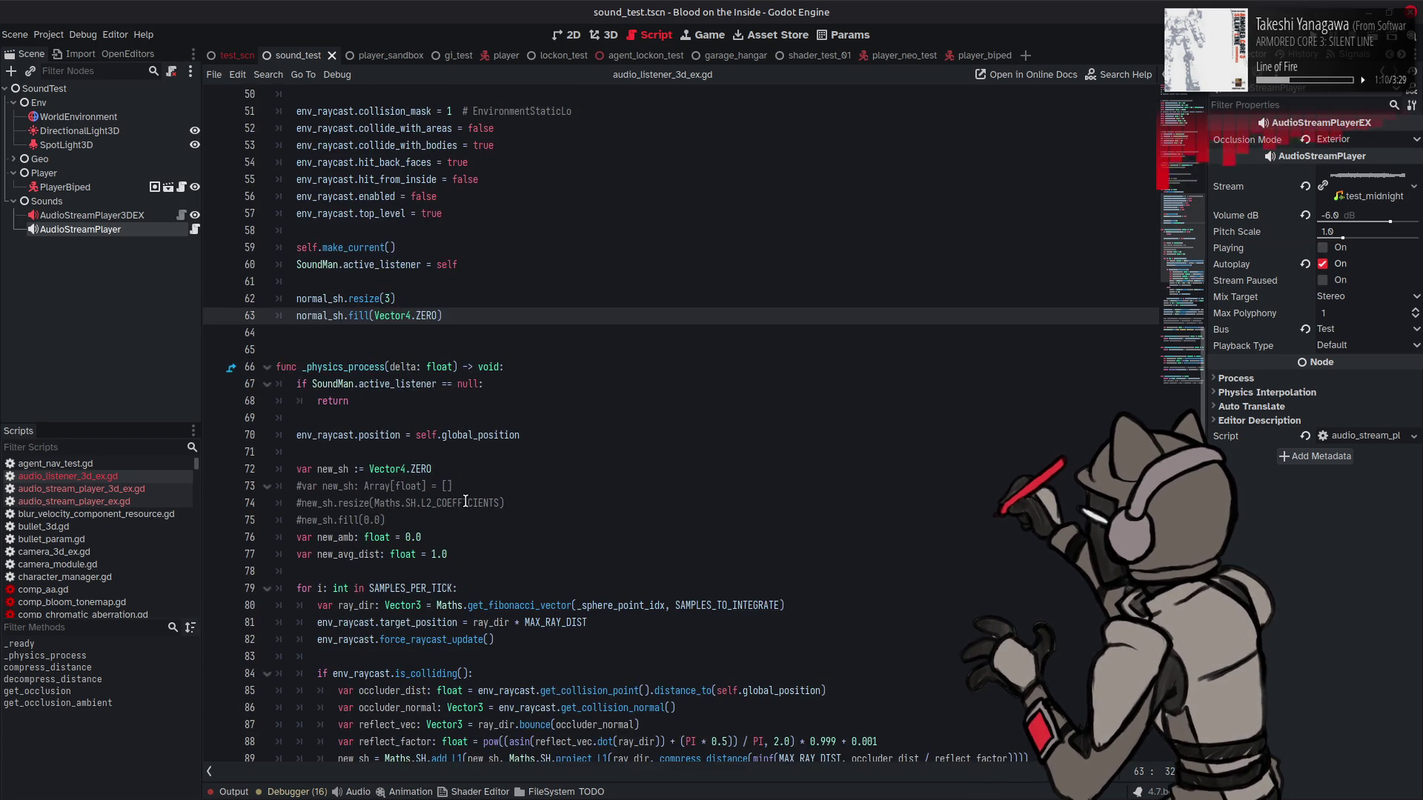
double_click(320, 315)
scroll(519, 478, "down", 7)
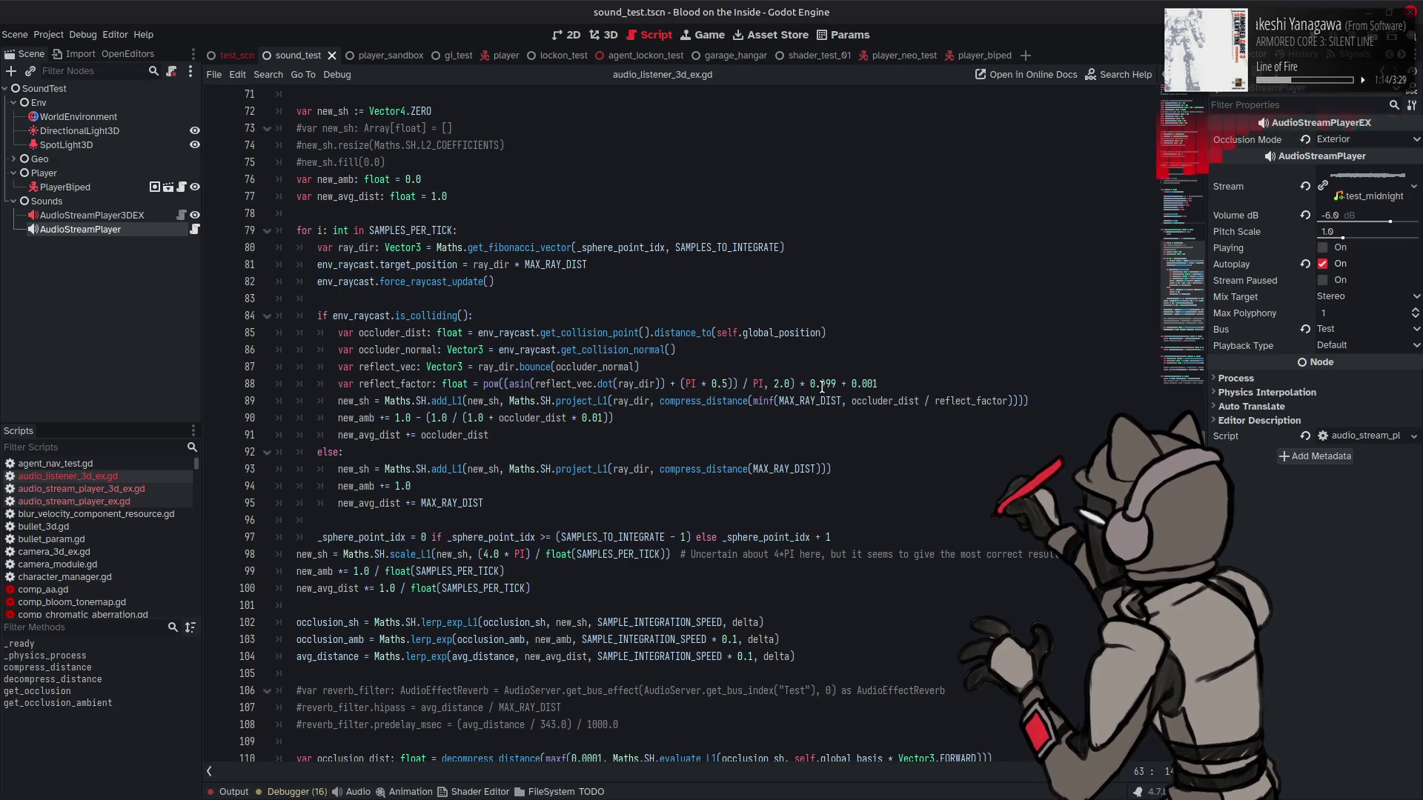
left_click(897, 378)
left_click(722, 352)
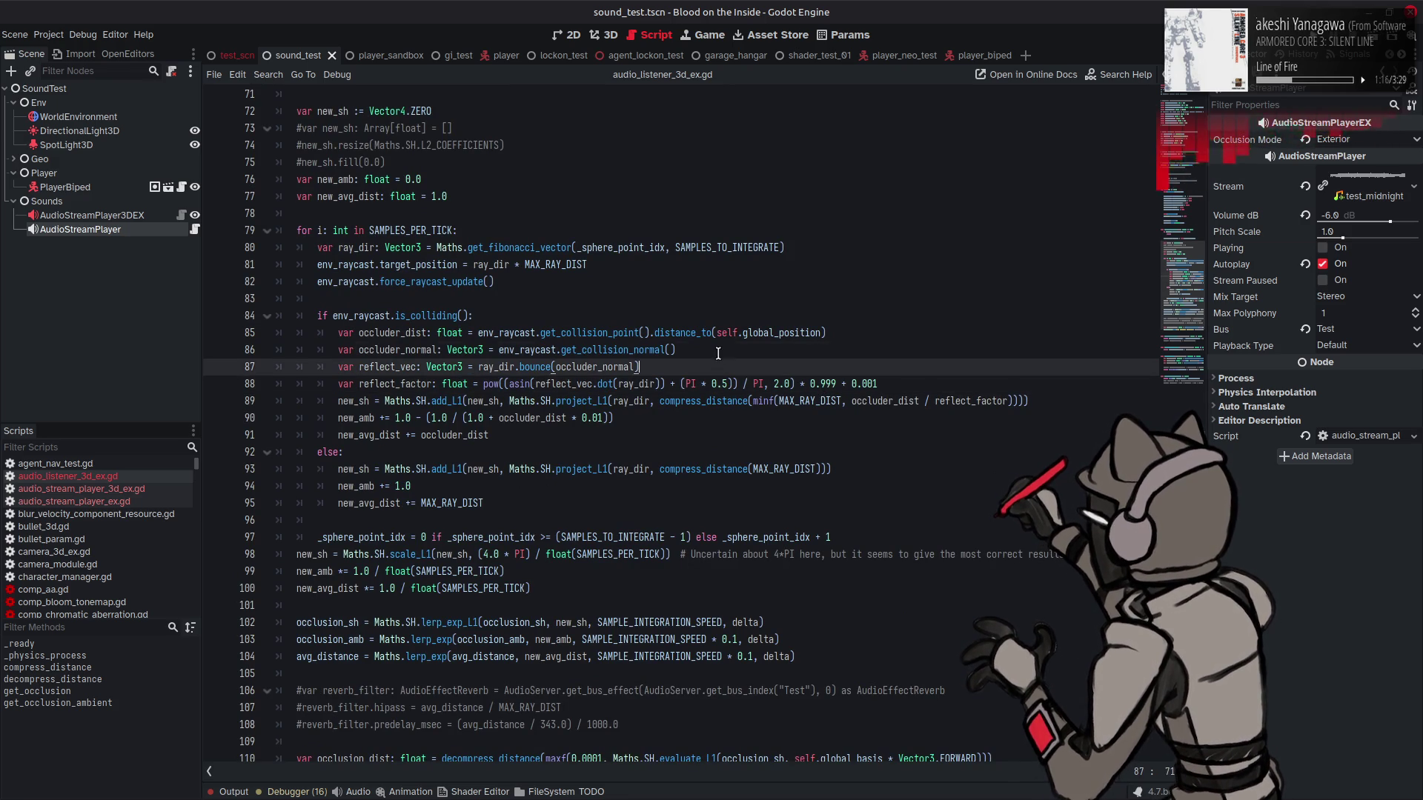
key("Return")
left_click(1038, 418)
key("Return")
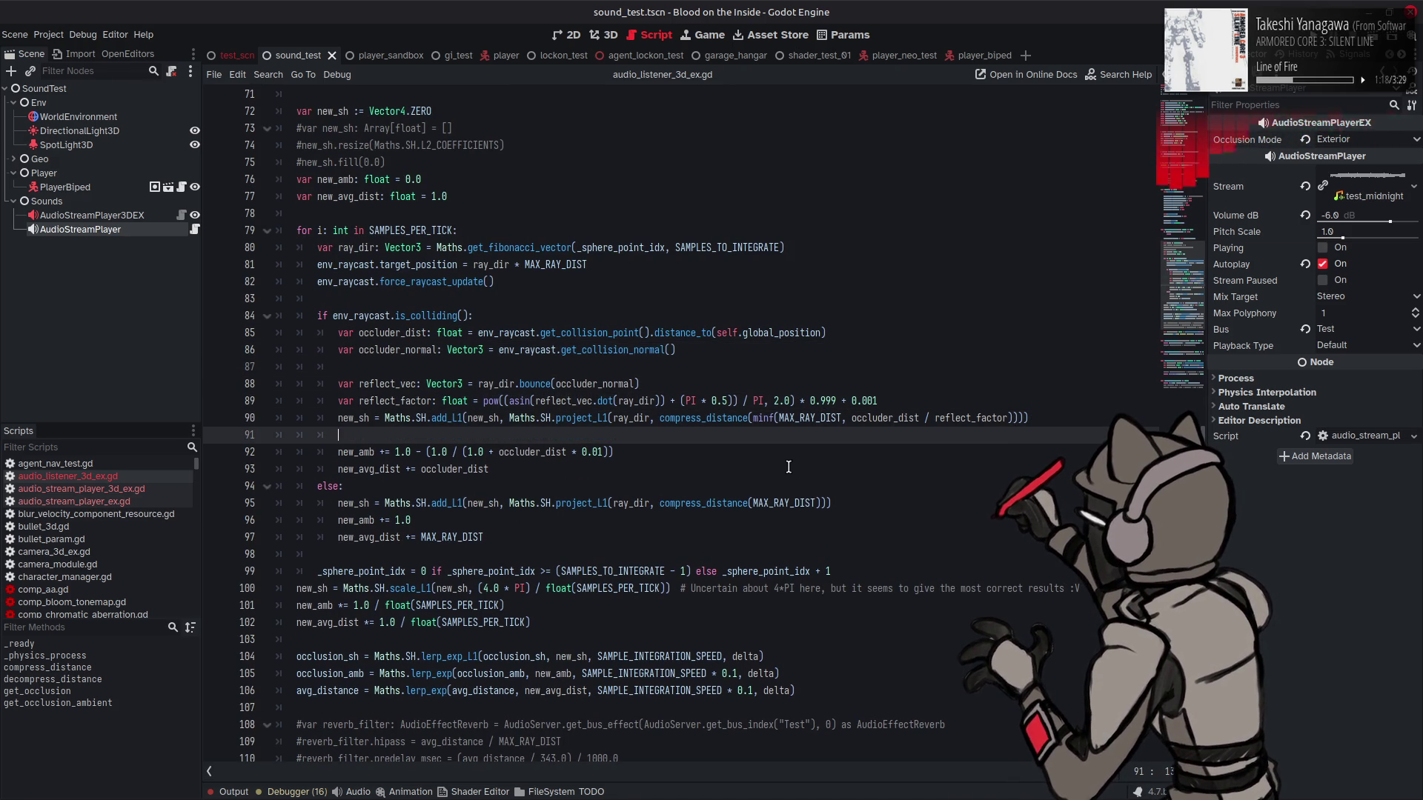
left_click(695, 350)
key("Return")
key("Return")
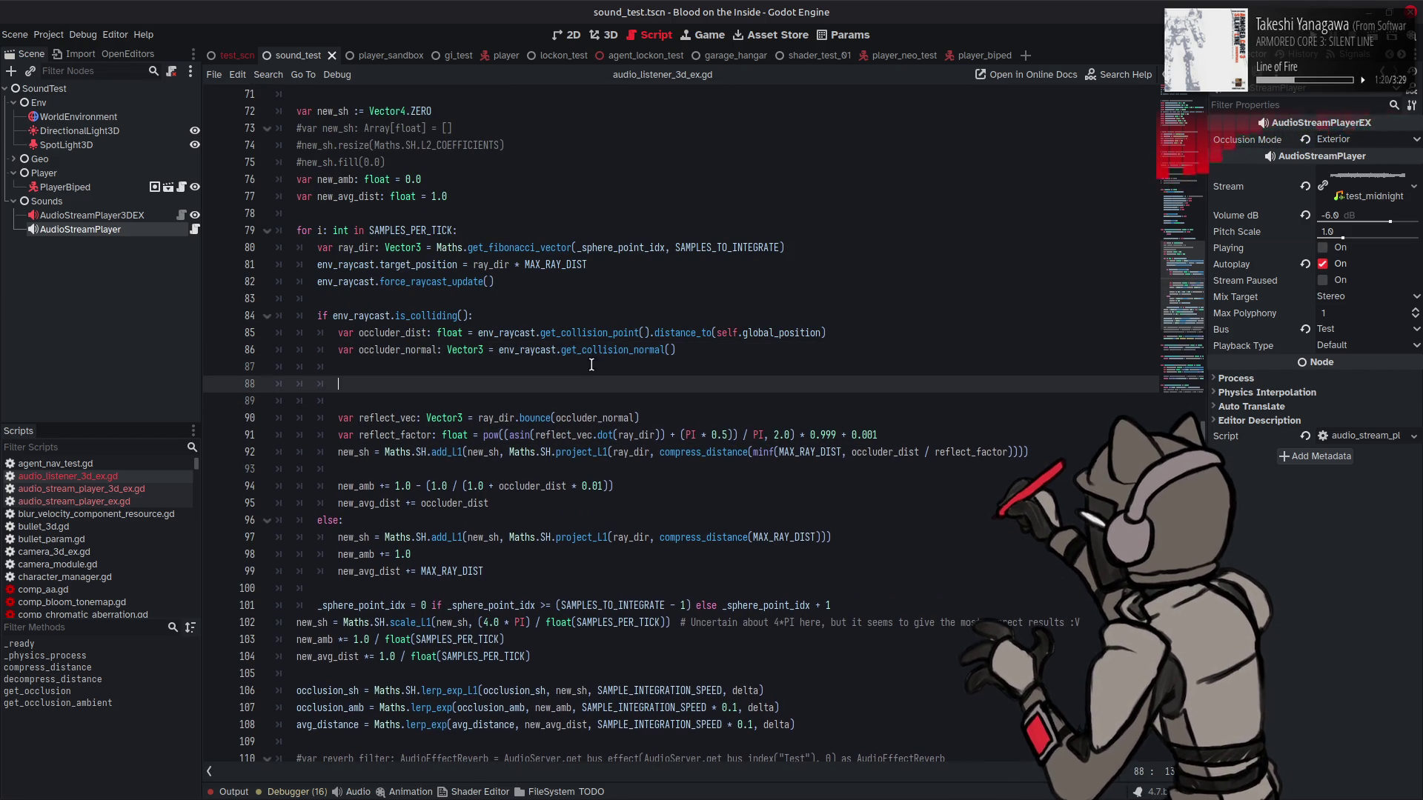
type("normal_sh[0")
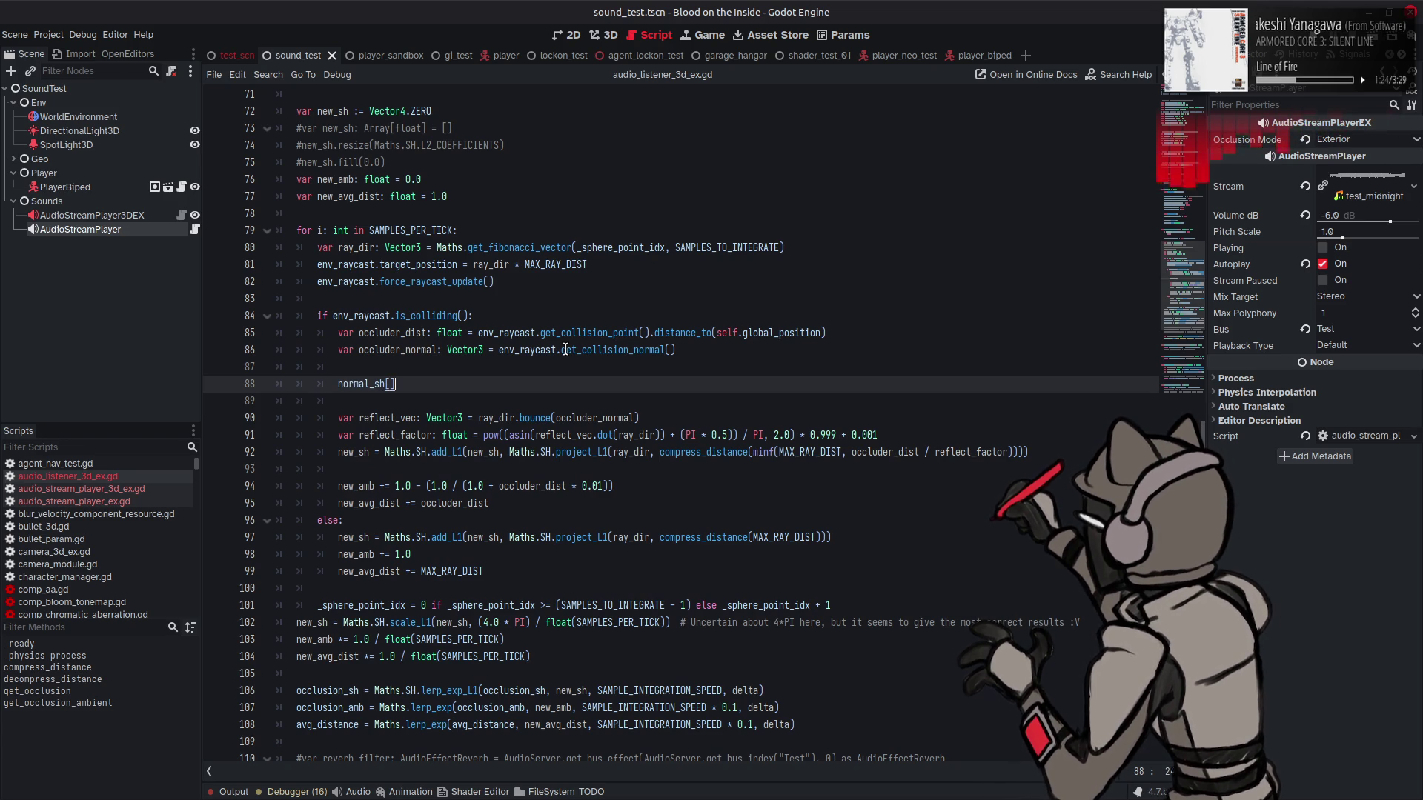
type("] ")
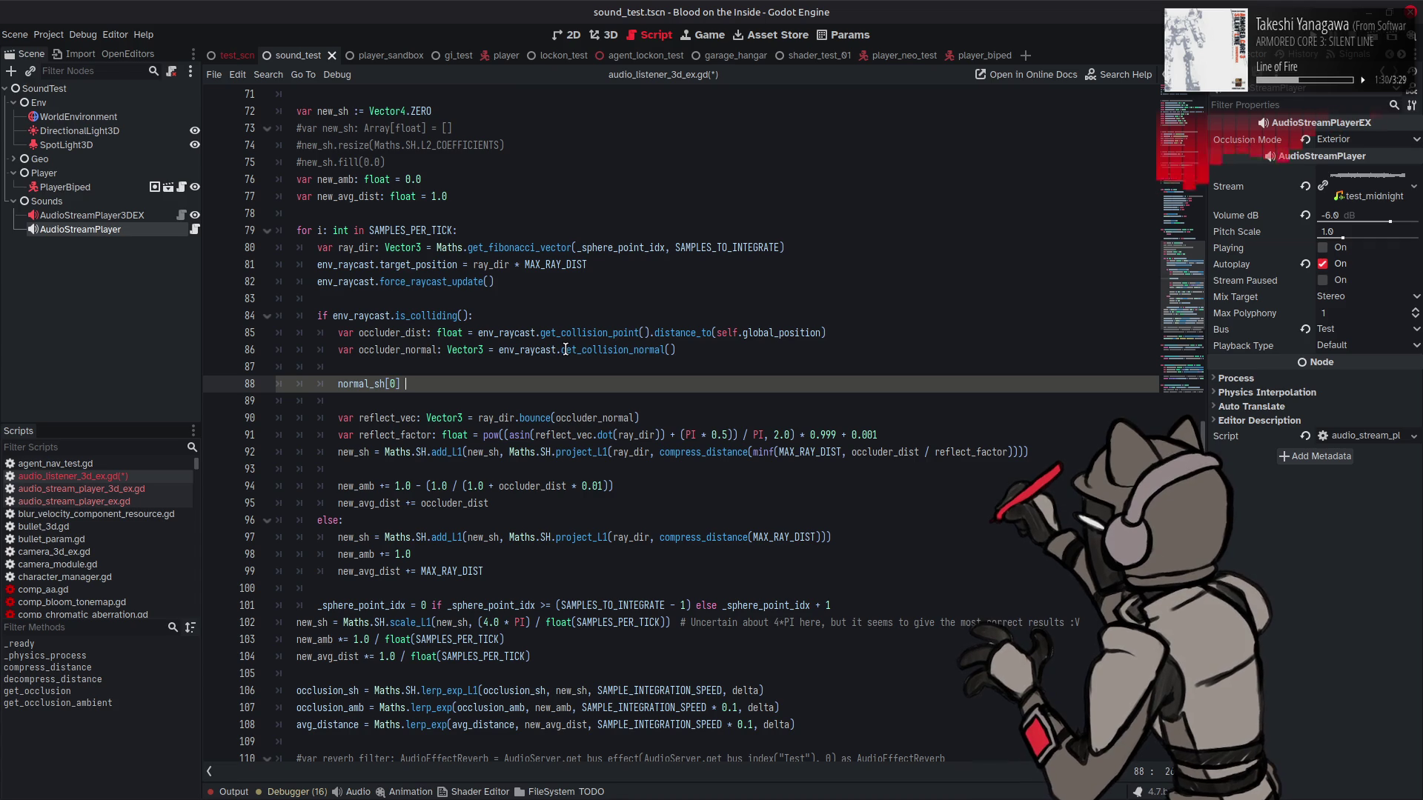
type("=")
Step: Copy the add_L1 expression from line 92 onto line 88, swapping new_sh for normal_sh[0] and dropping reflect_factor
left_click(556, 349)
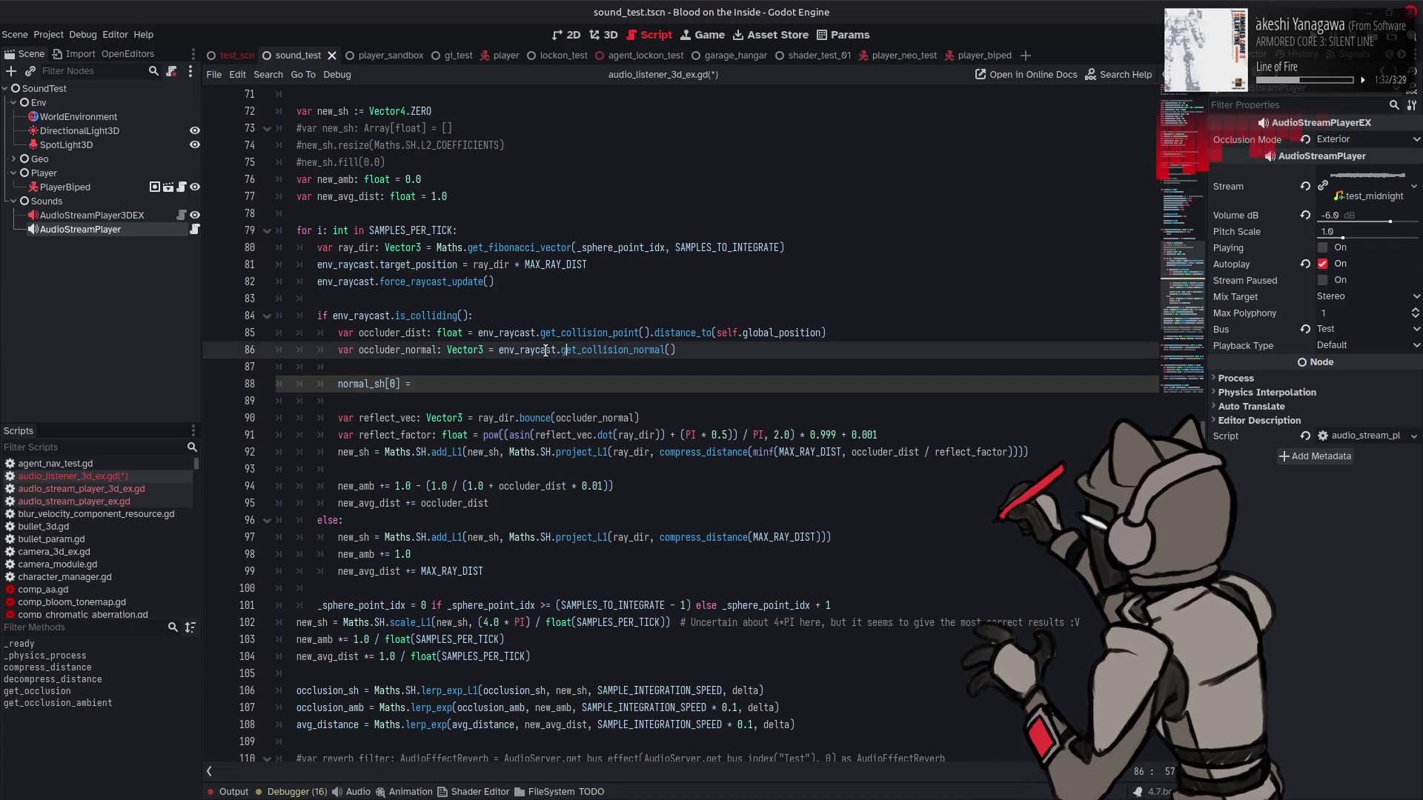
left_click_drag(384, 452, 1049, 452)
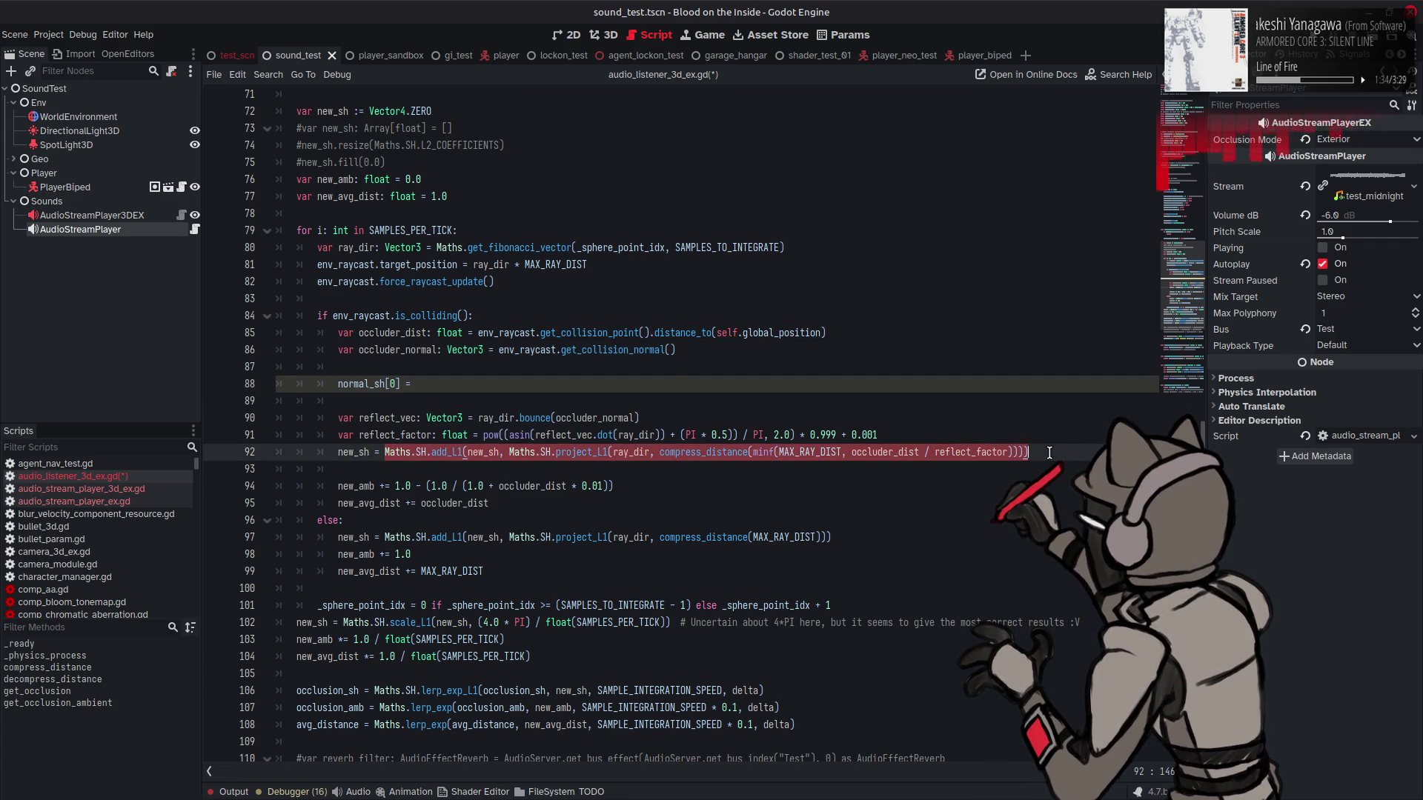
key("ctrl+c")
left_click(489, 383)
key("ctrl+v")
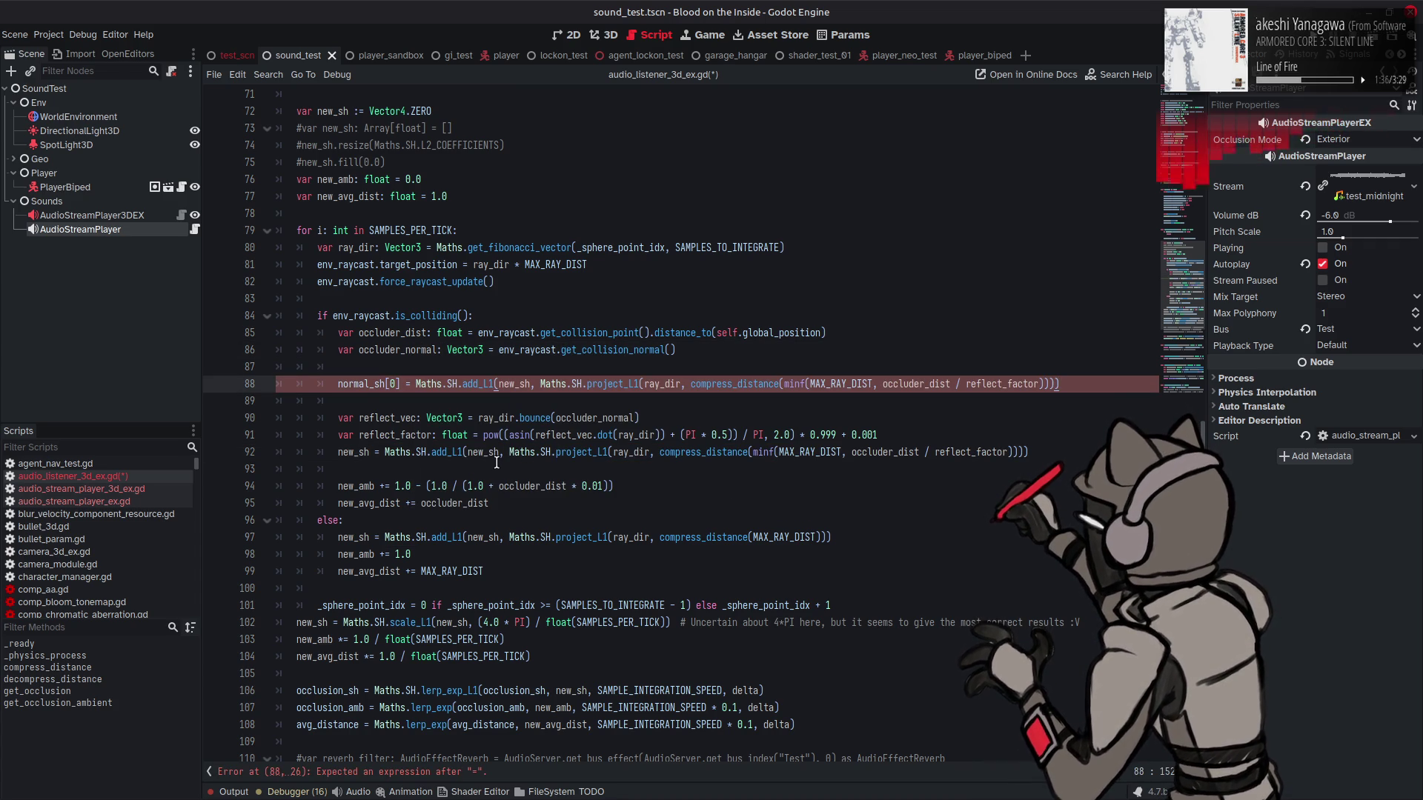
left_click(338, 384)
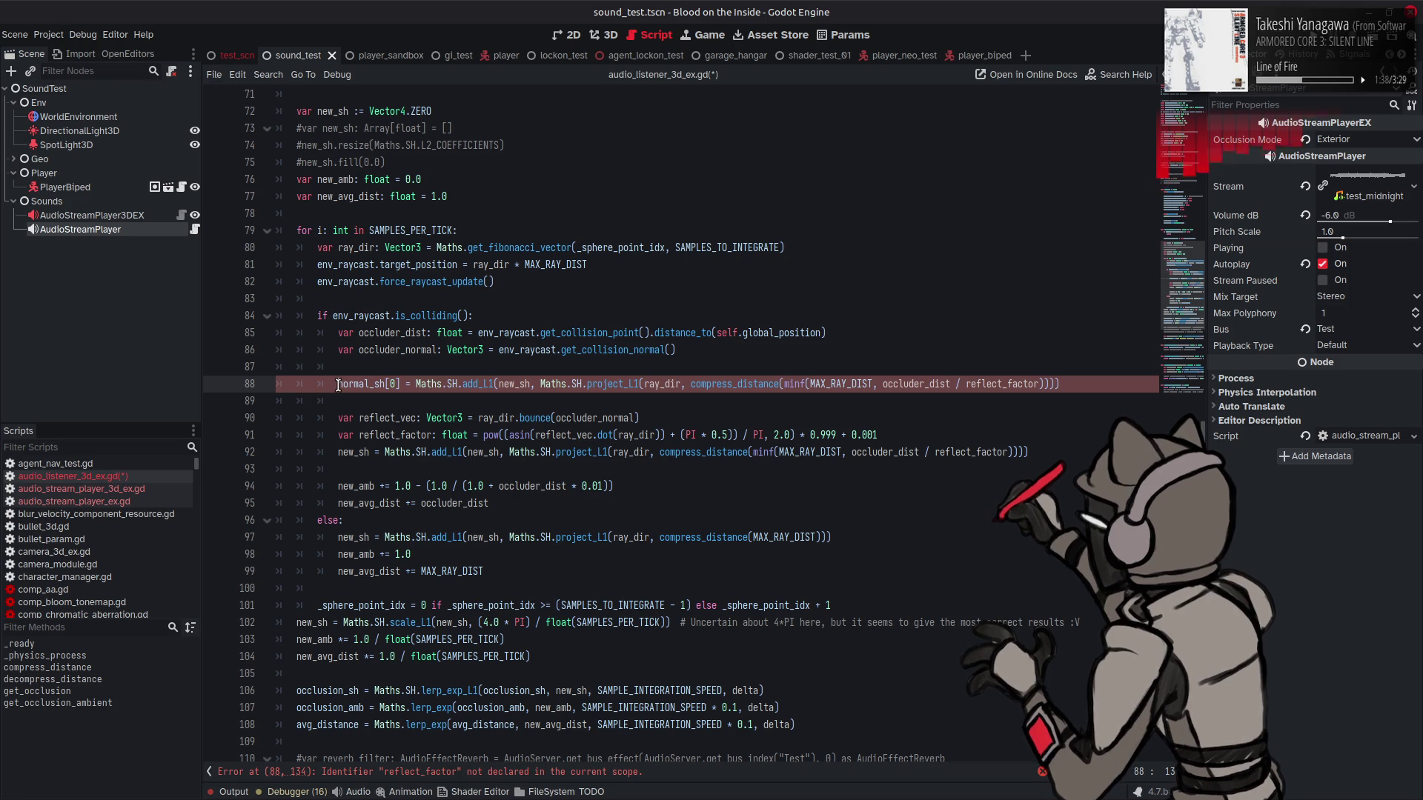
left_click_drag(338, 385, 398, 381)
key("ctrl+c")
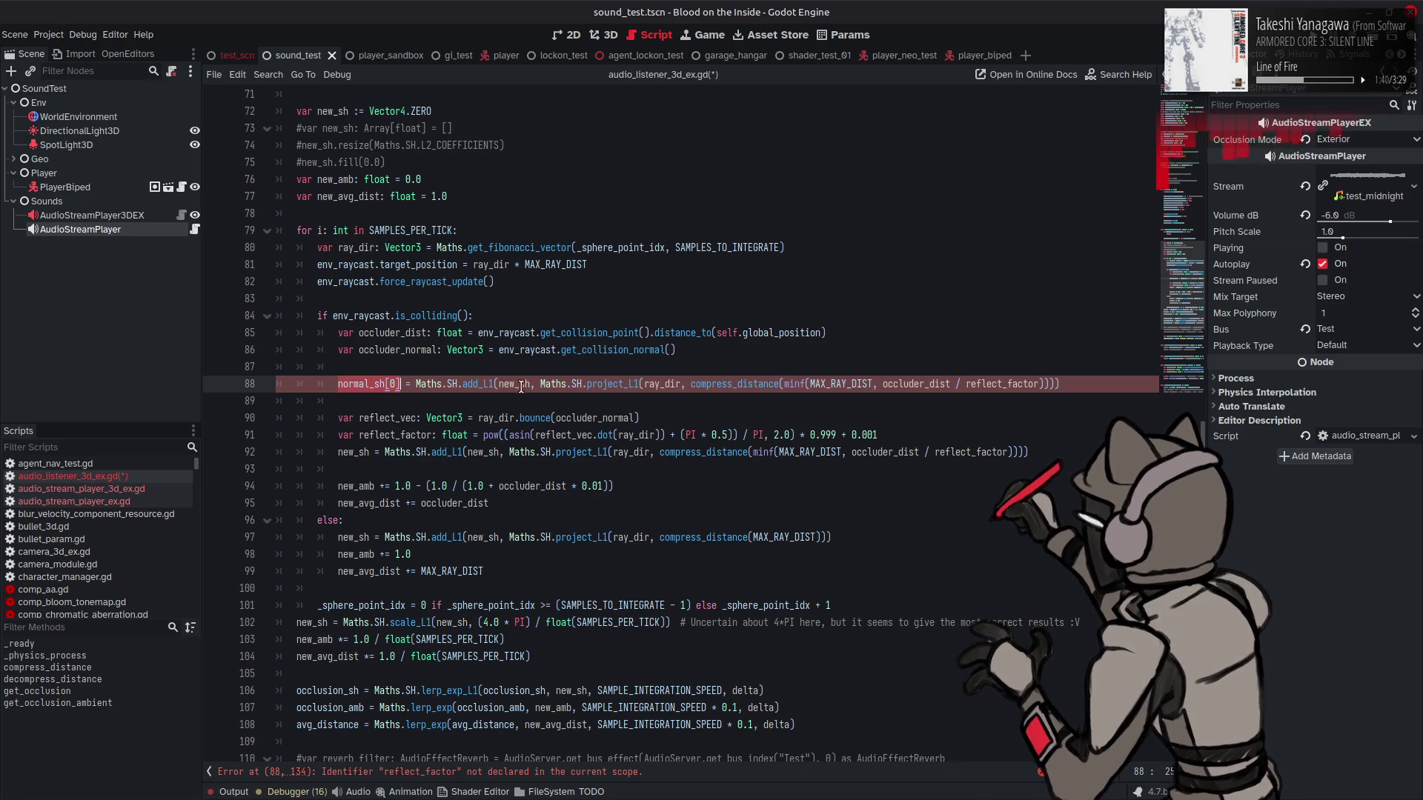
double_click(513, 384)
key("ctrl+v")
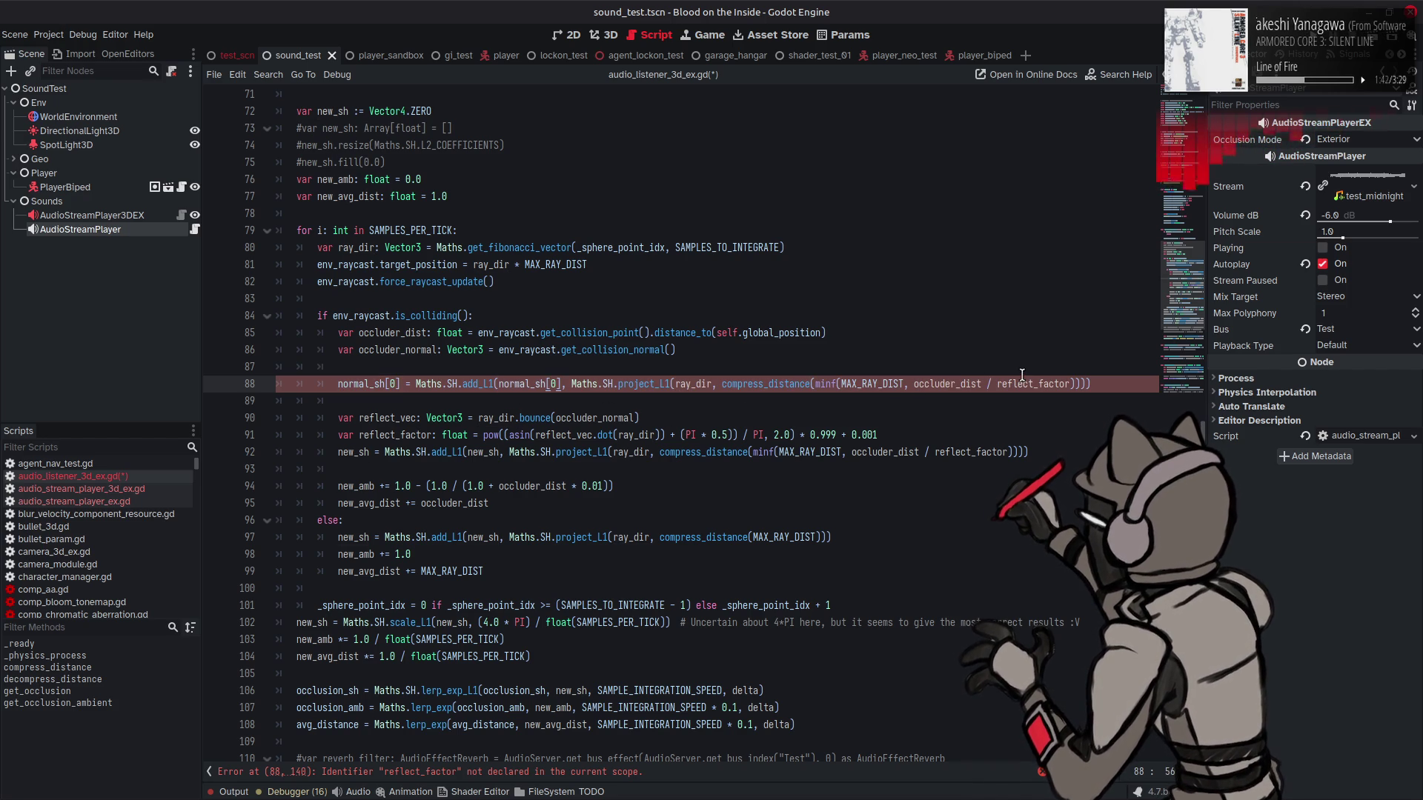
double_click(1022, 381)
key("BackSpace")
key("BackSpace")
key("BackSpace")
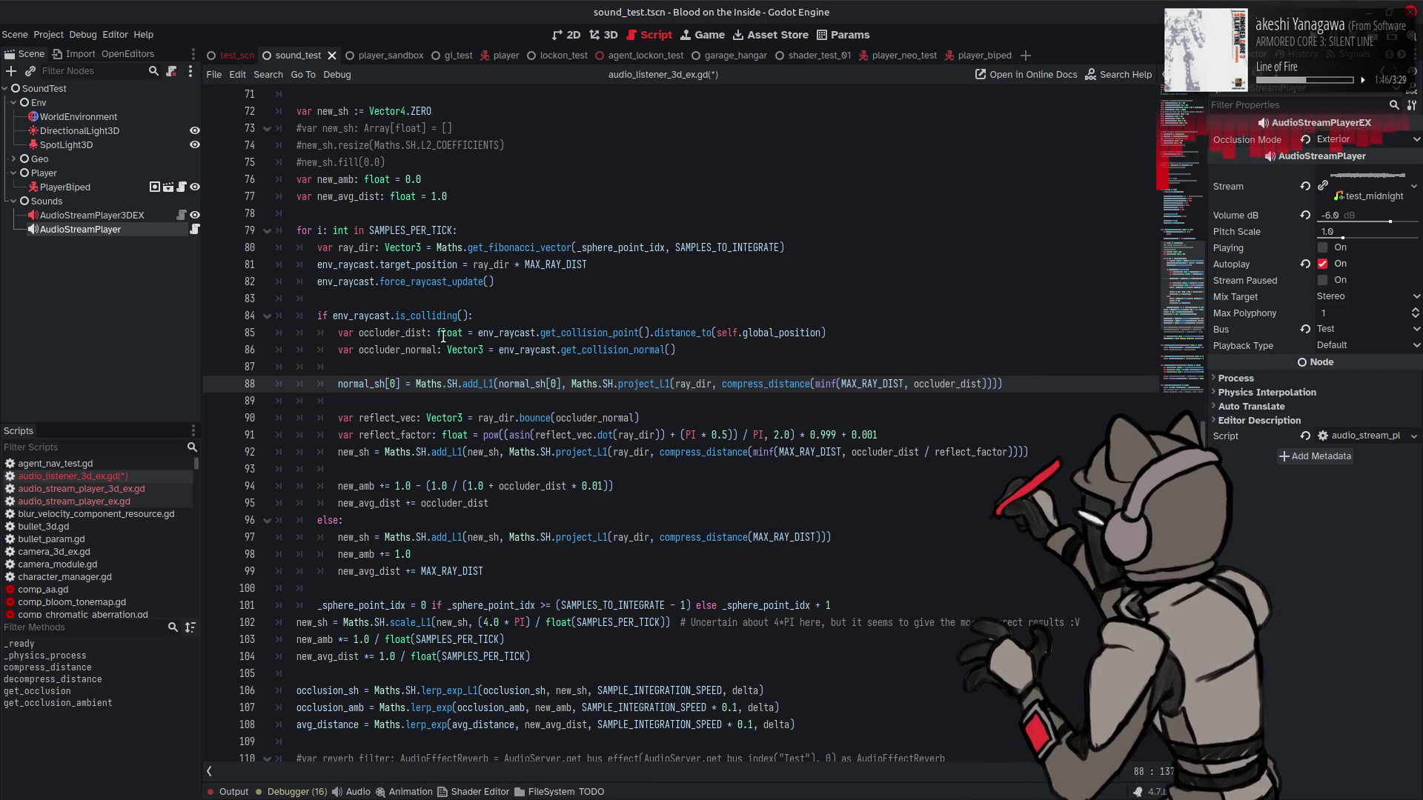
Step: Replace the compress_distance argument with occluder_normal.x * 0.5 + 0.5 on line 88
left_click(406, 344)
double_click(406, 344)
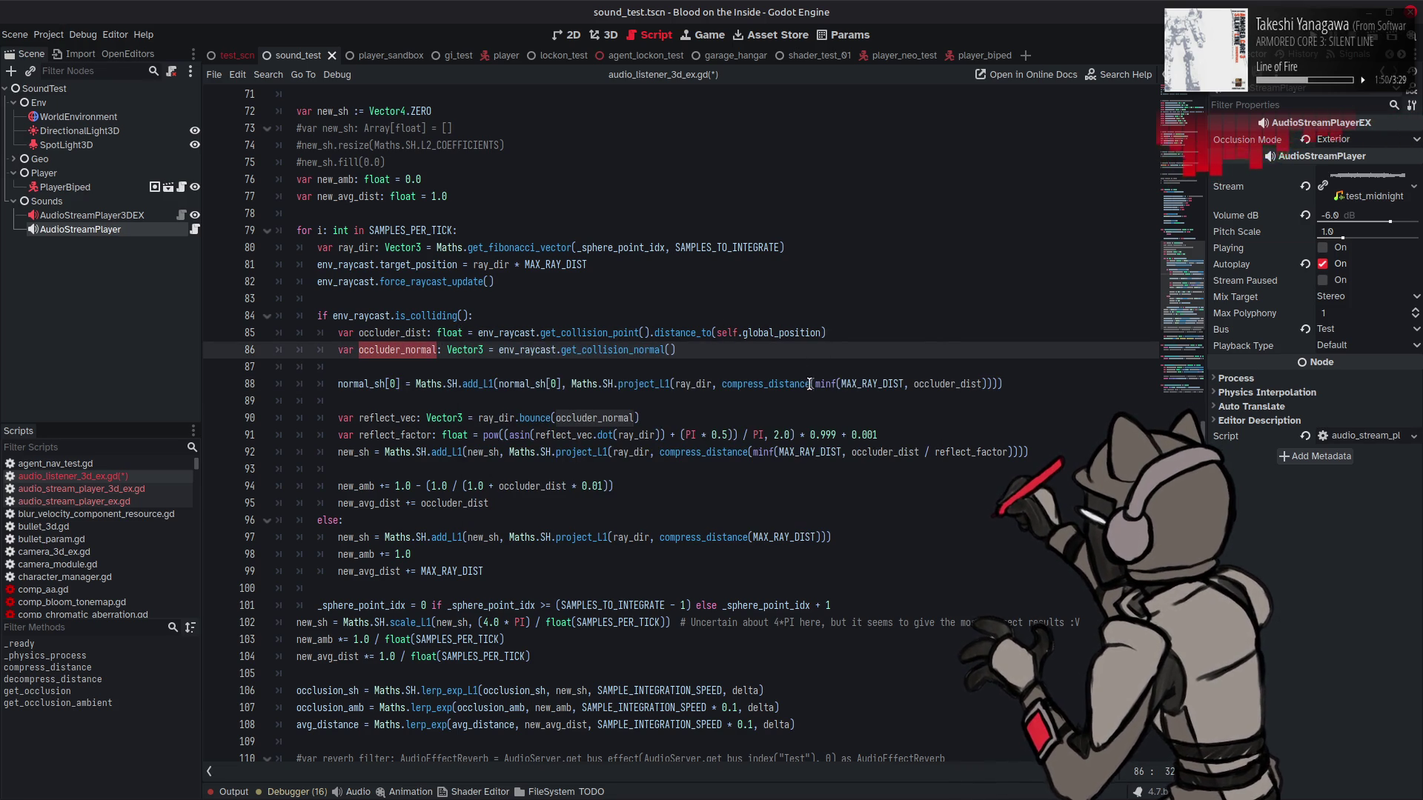
left_click(811, 383)
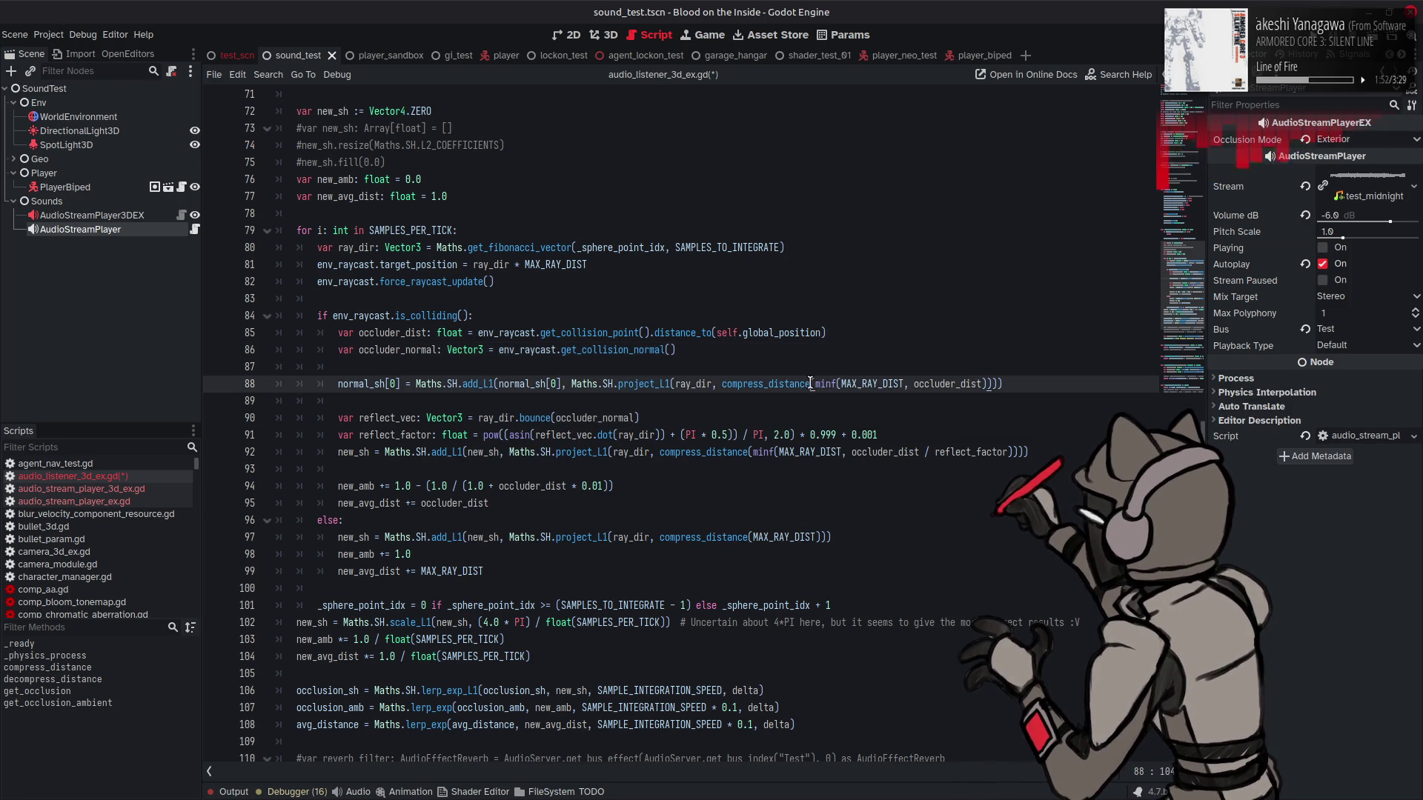
left_click_drag(993, 383, 722, 384)
key("ctrl+v")
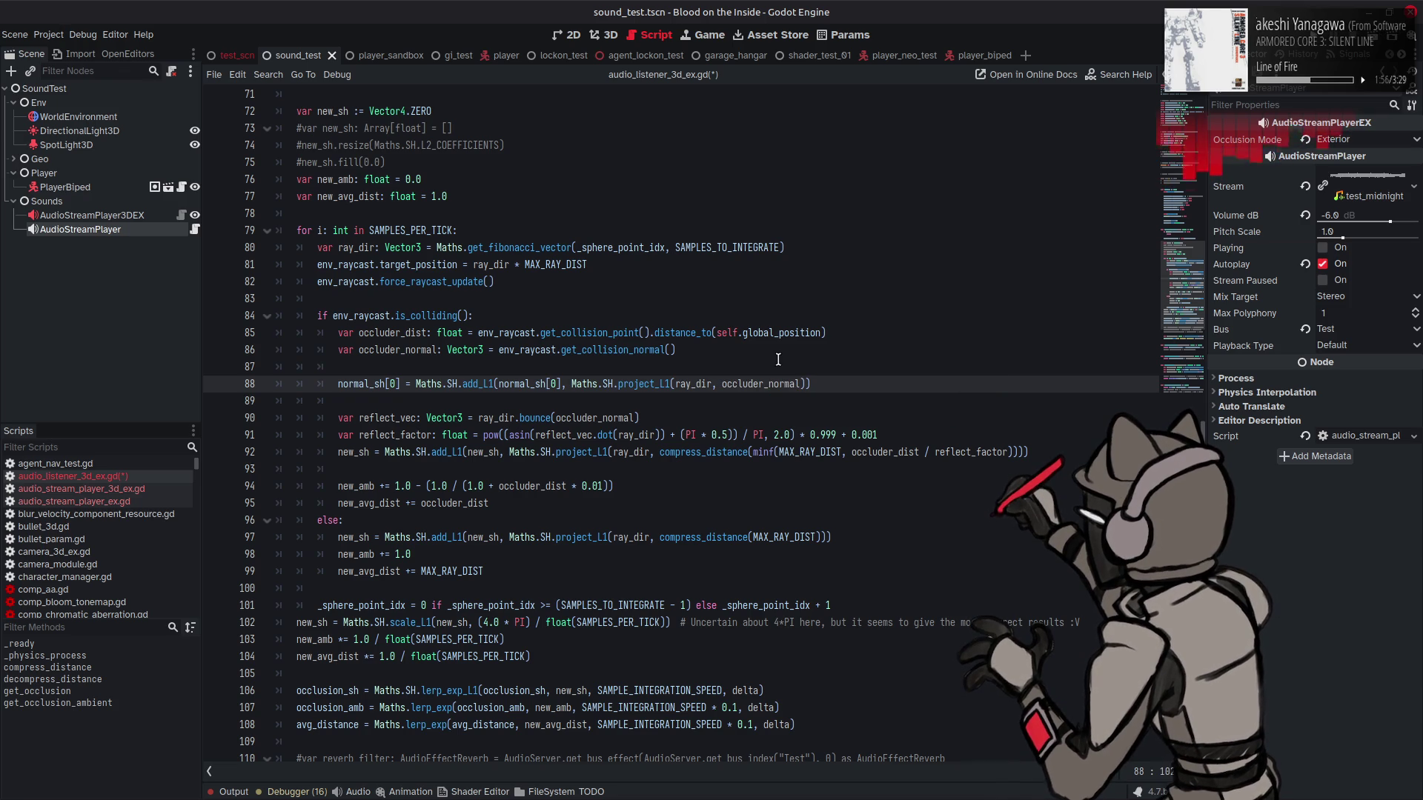
type(".x")
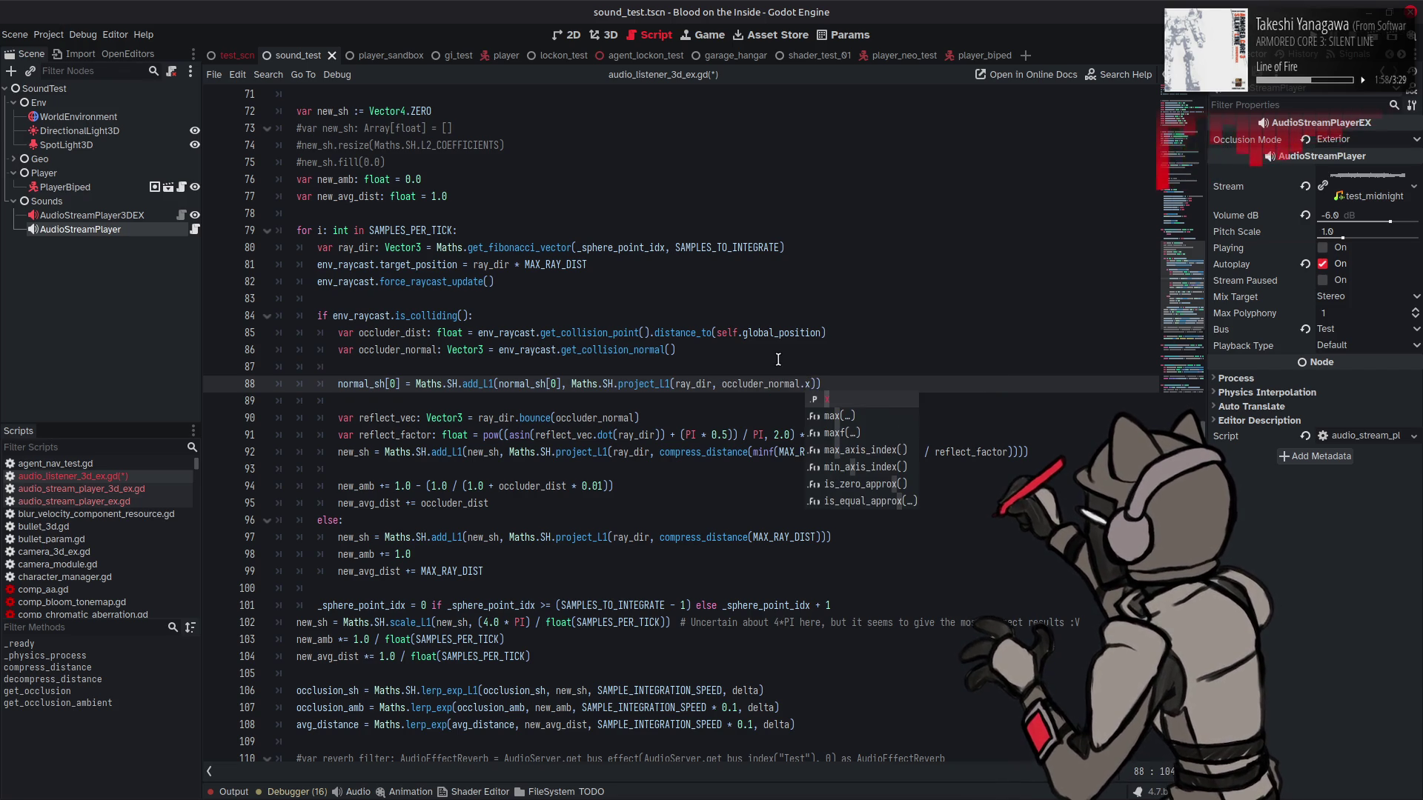
left_click(778, 360)
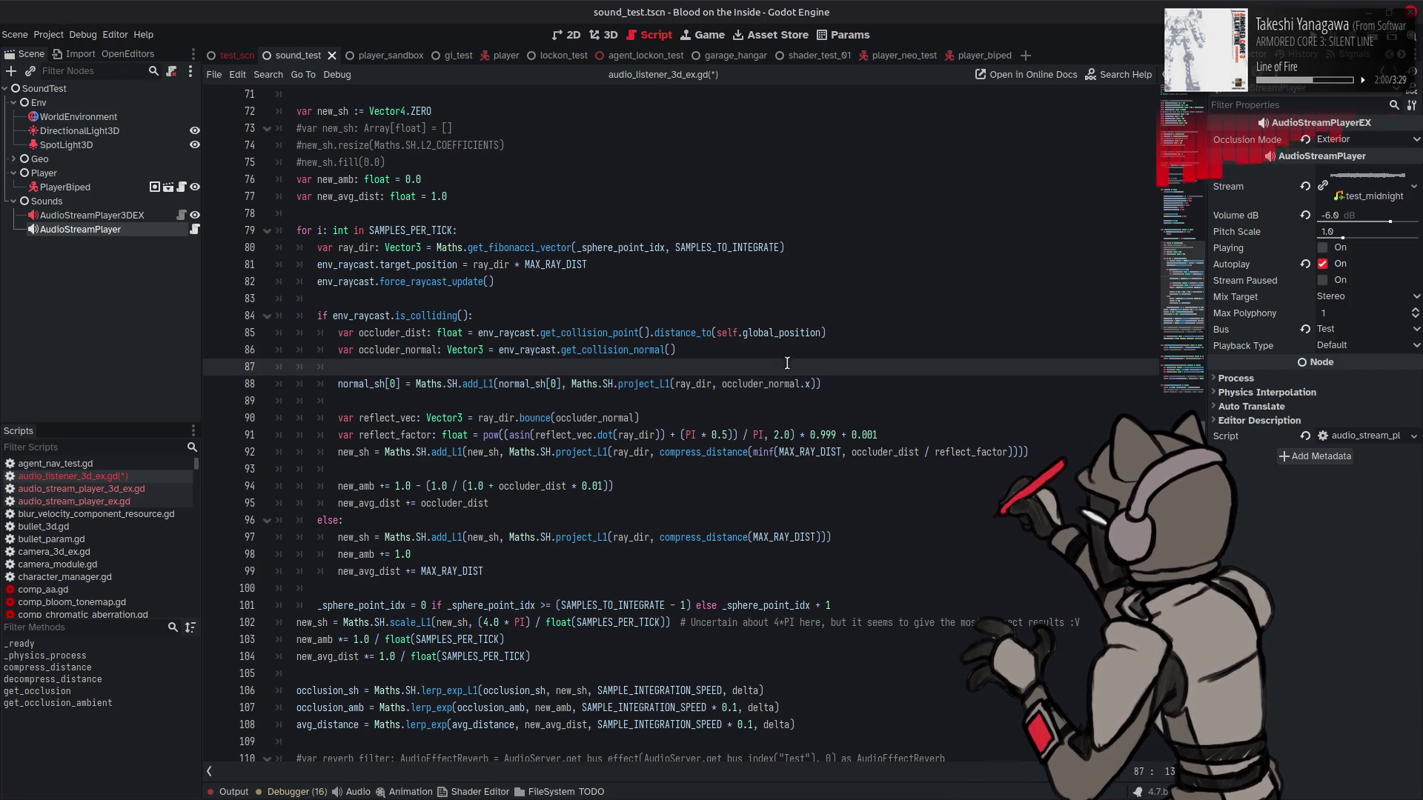
left_click(813, 383)
type("* 0.5 + 0.5")
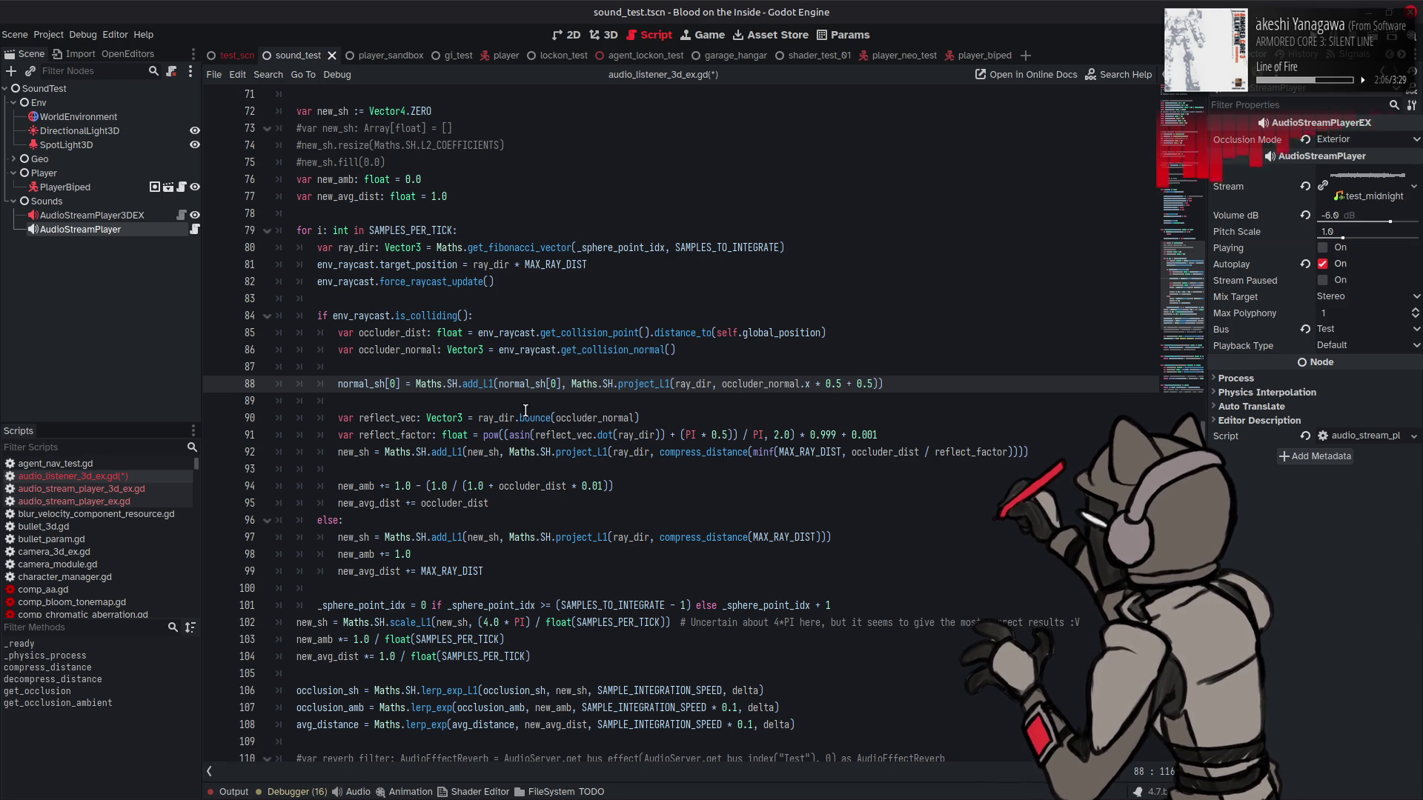
mouse_move(527, 383)
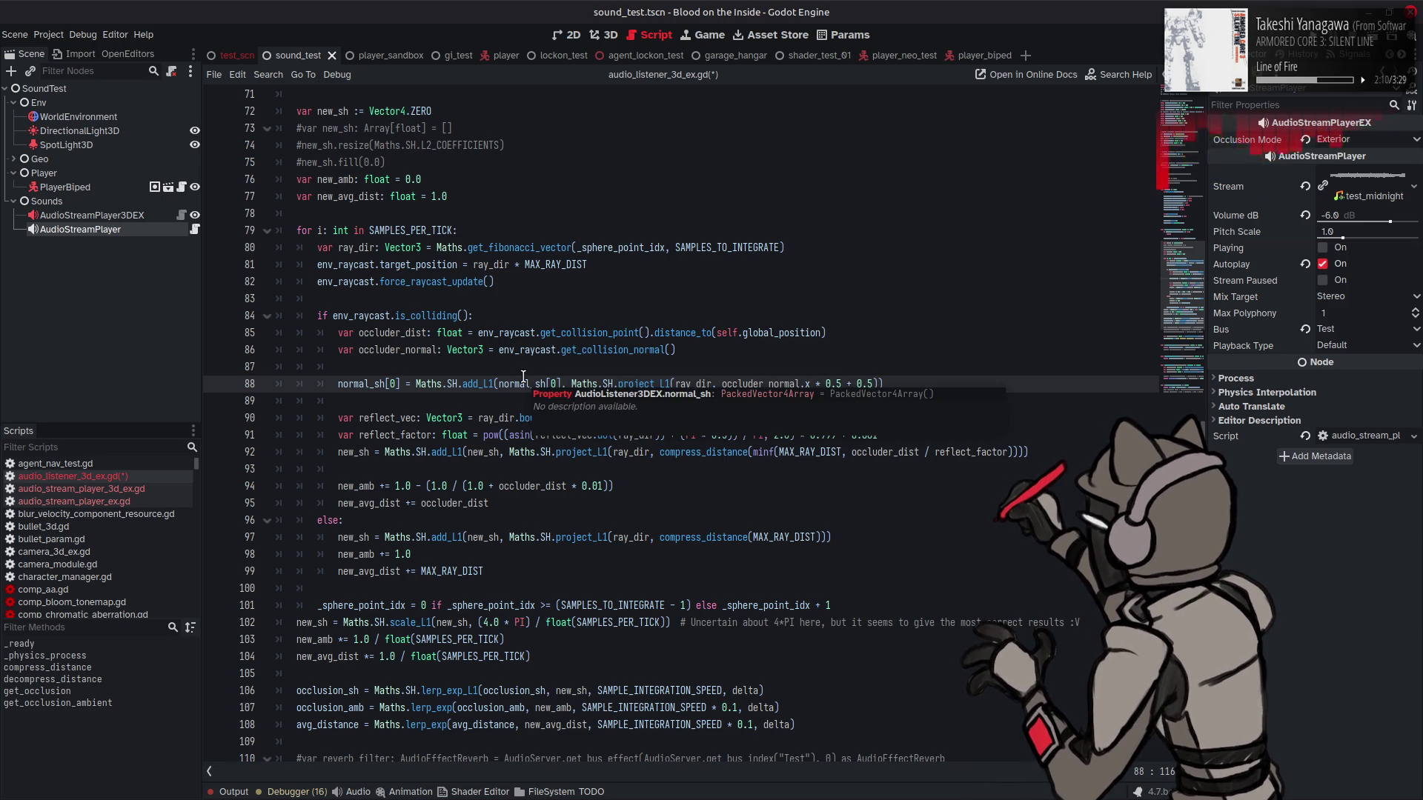
double_click(478, 383)
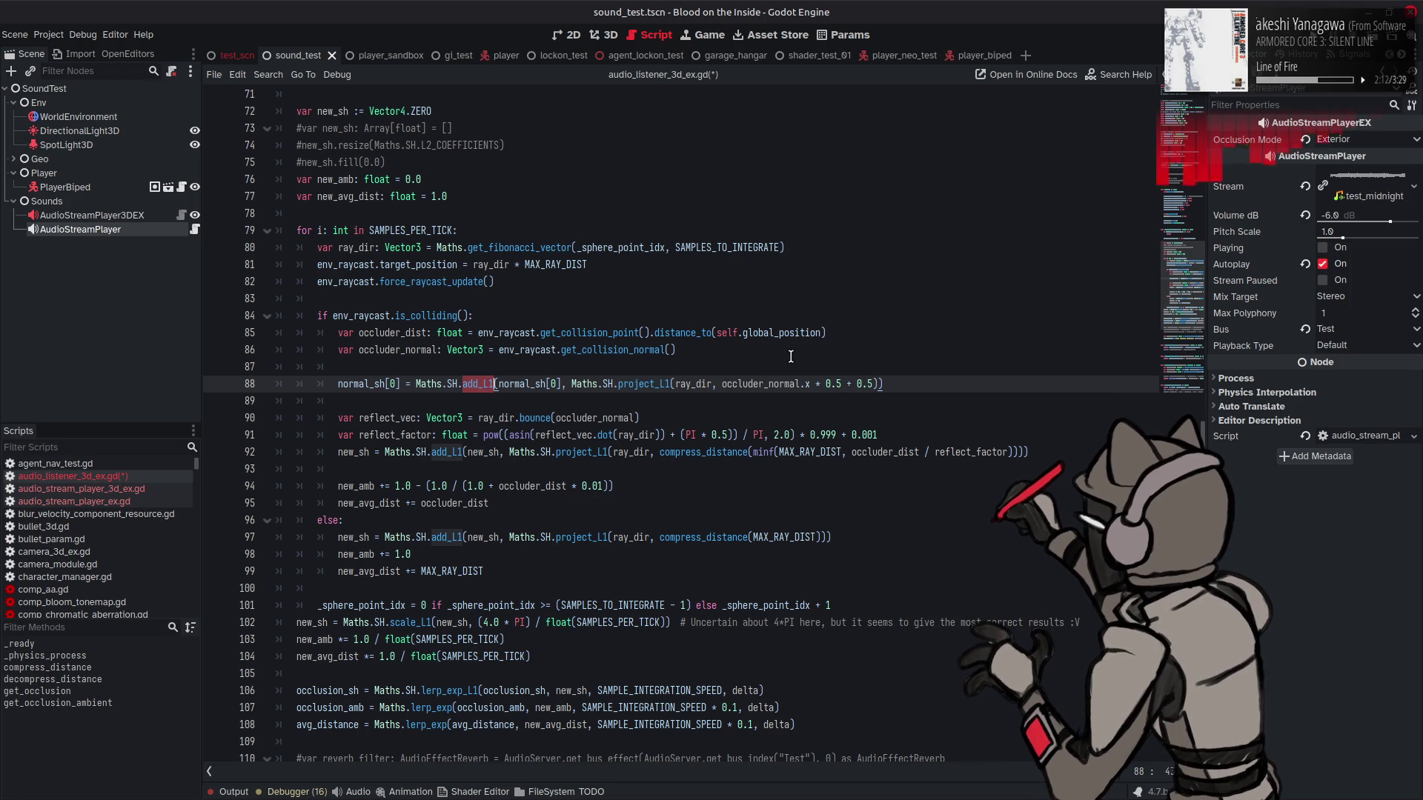
right_click(478, 386)
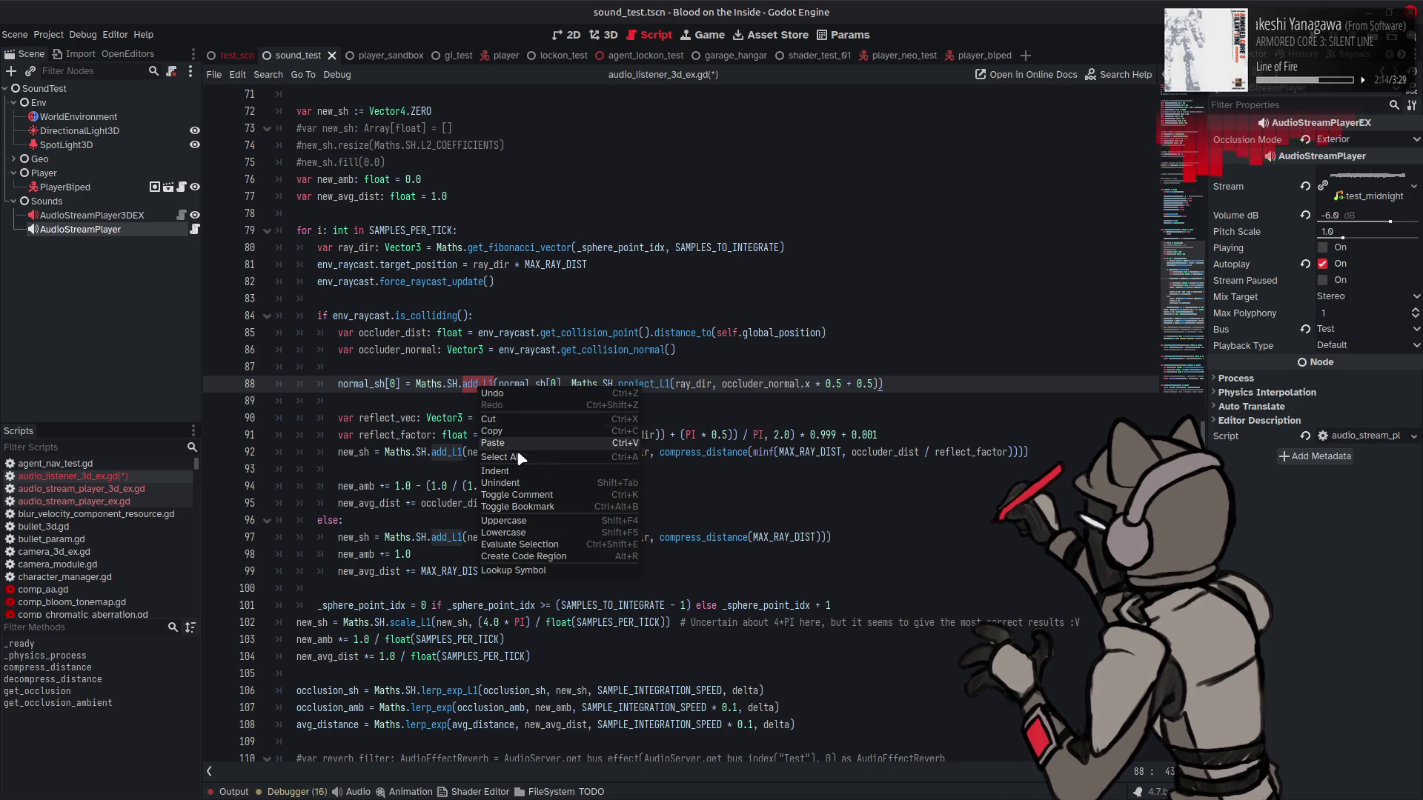
Step: Look up the add_L1 definition, then duplicate the normal_sh[0] line twice below line 88
left_click(511, 571)
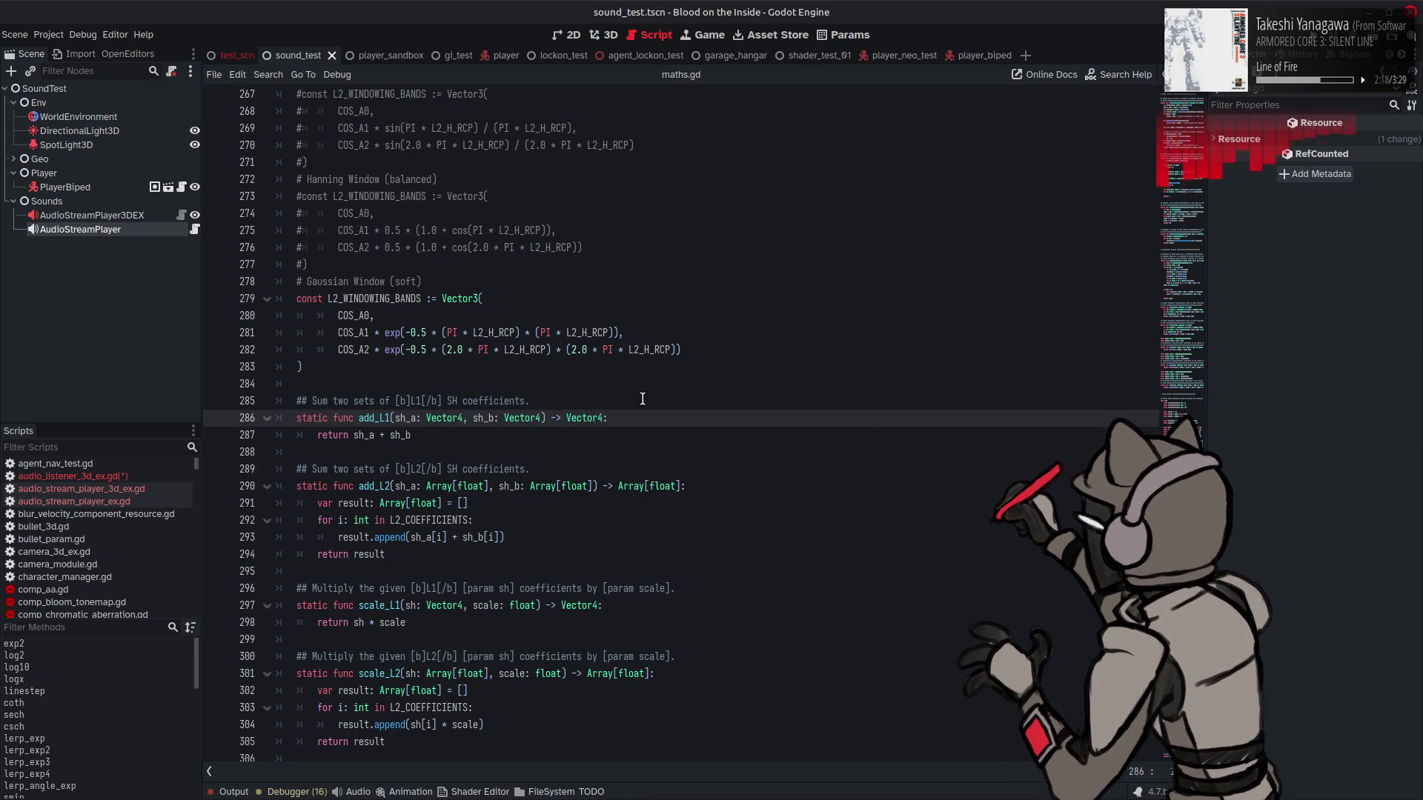
key("alt+Left")
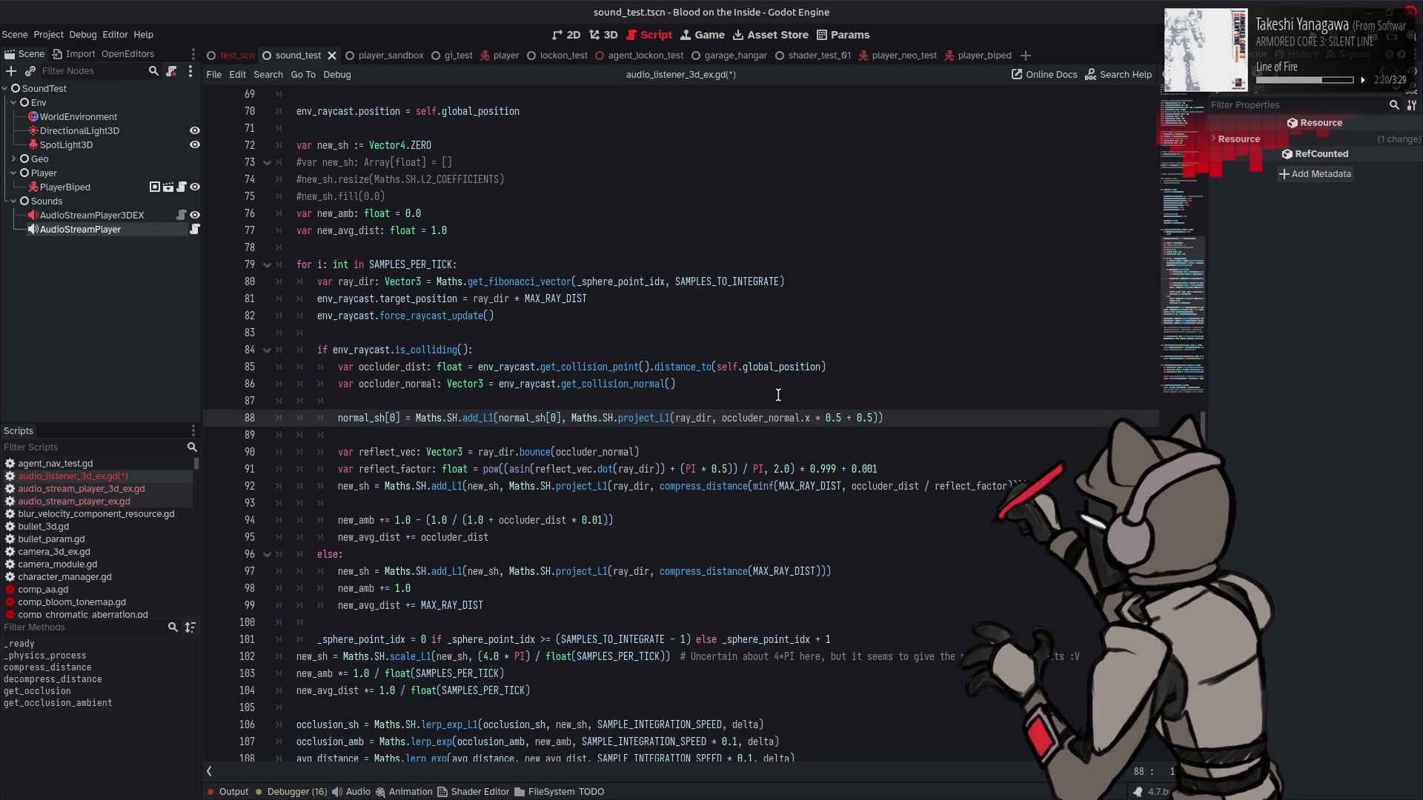
key("End")
key("shift+Down")
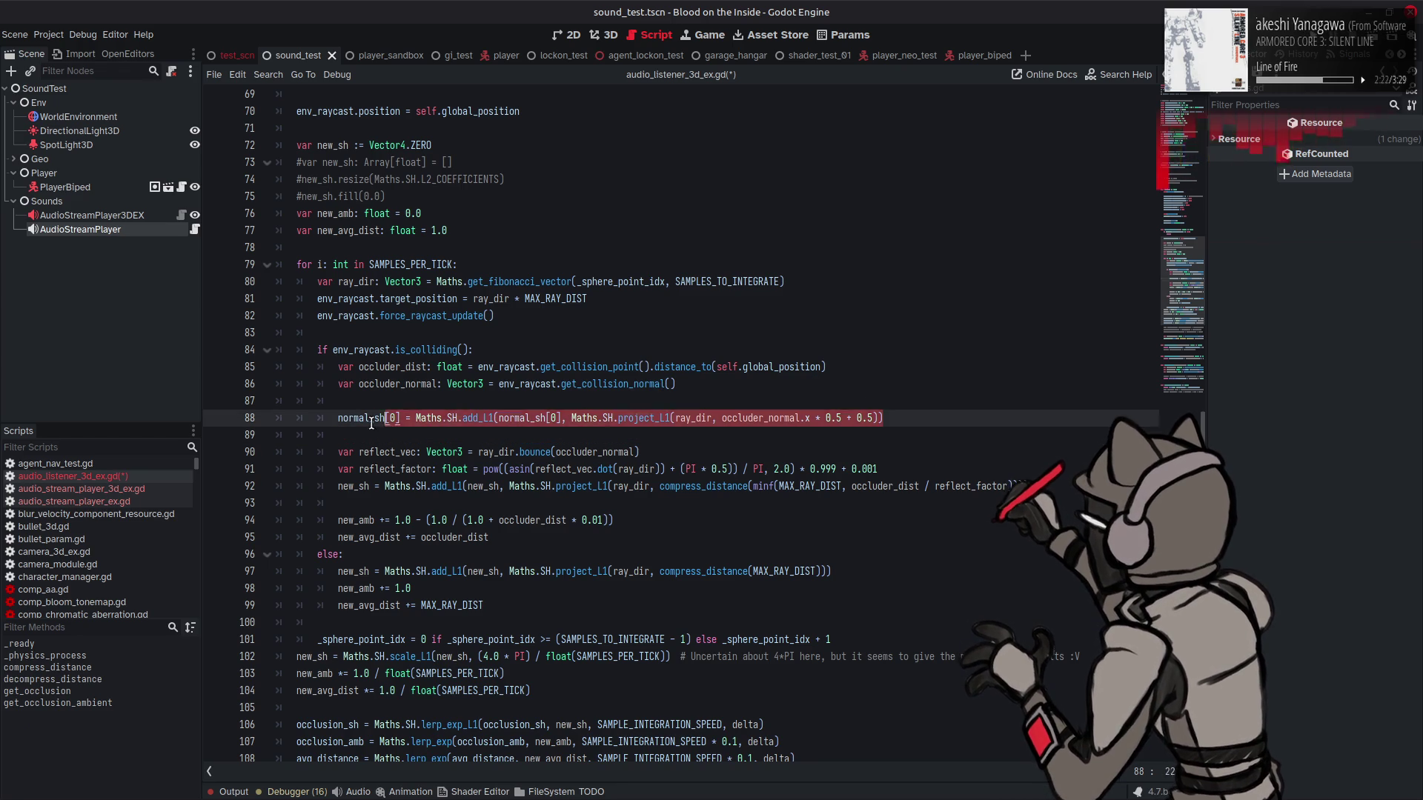
left_click(923, 415)
key("Return")
type("normal_sh[0] = Maths.SH.add_L1(normal_sh[0], Maths.SH.project_L1(ray_dir, occluder_normal.x * 0.5 + 0.5))")
key("Return")
type("normal_sh[0] = Maths.SH.add_L1(normal_sh[0], Maths.SH.project_L1(ray_dir, occluder_normal.x * 0.5 + 0.5))")
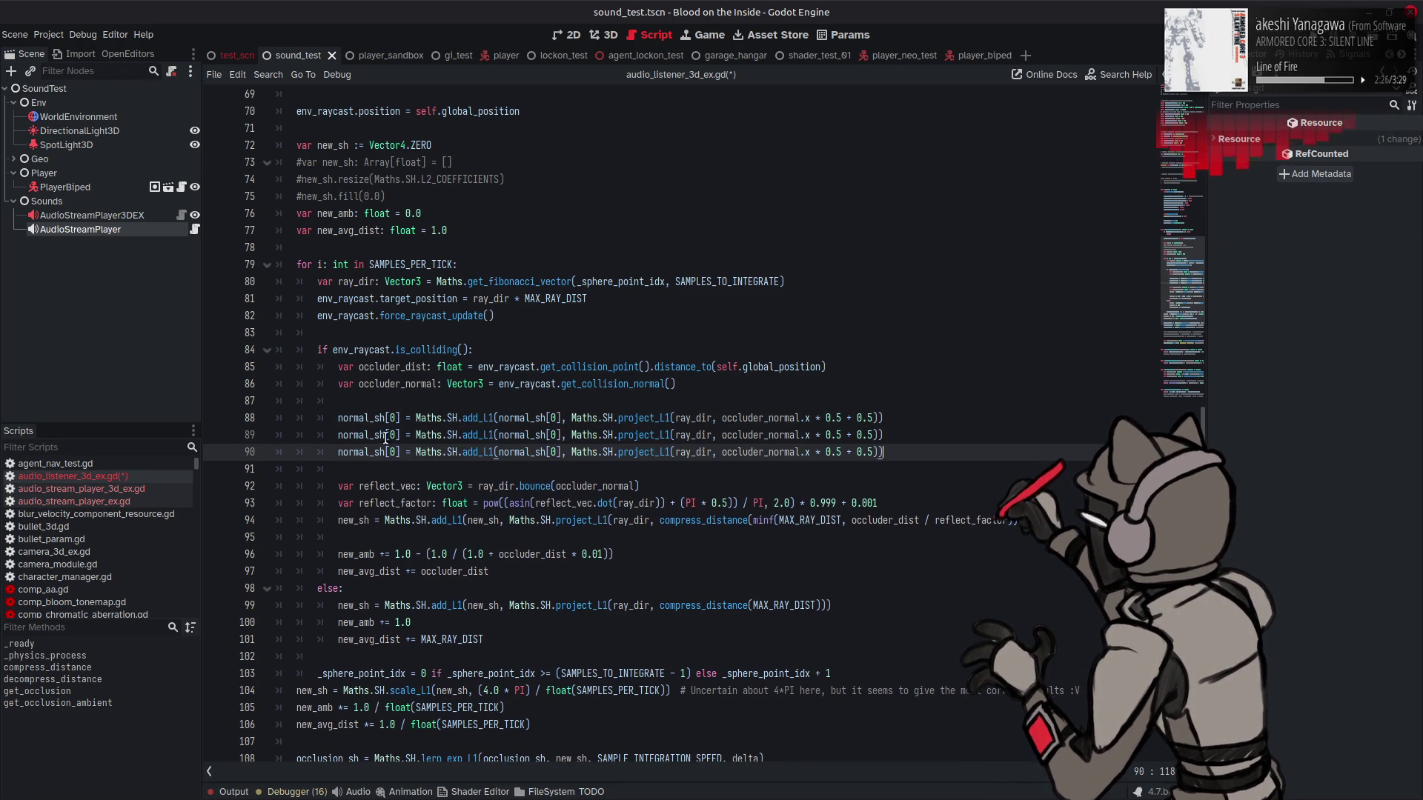
Step: Change both normal_sh indices on the duplicated lines to 1 and 2
double_click(392, 436)
type("1")
double_click(393, 452)
type("2")
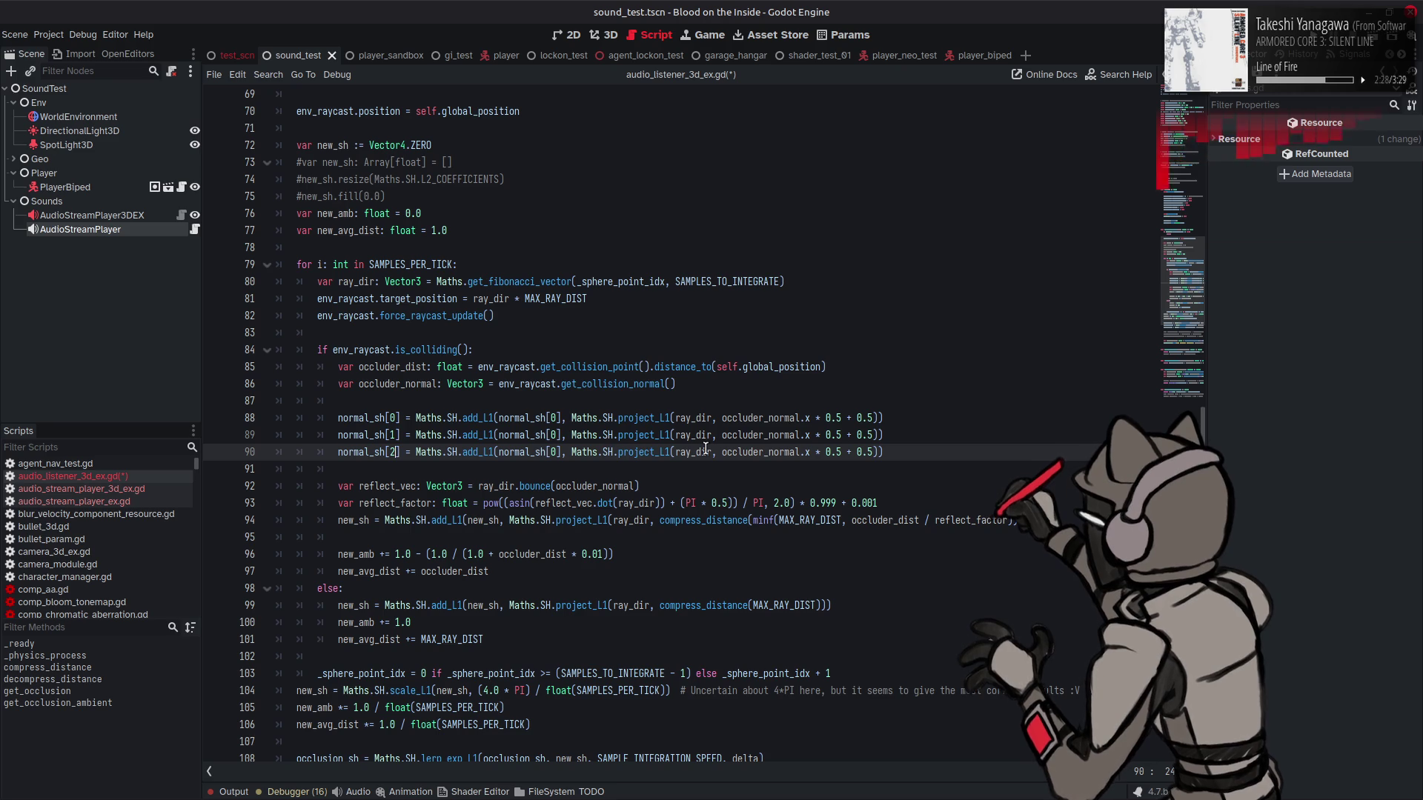
double_click(552, 435)
type("1")
double_click(552, 452)
type("2")
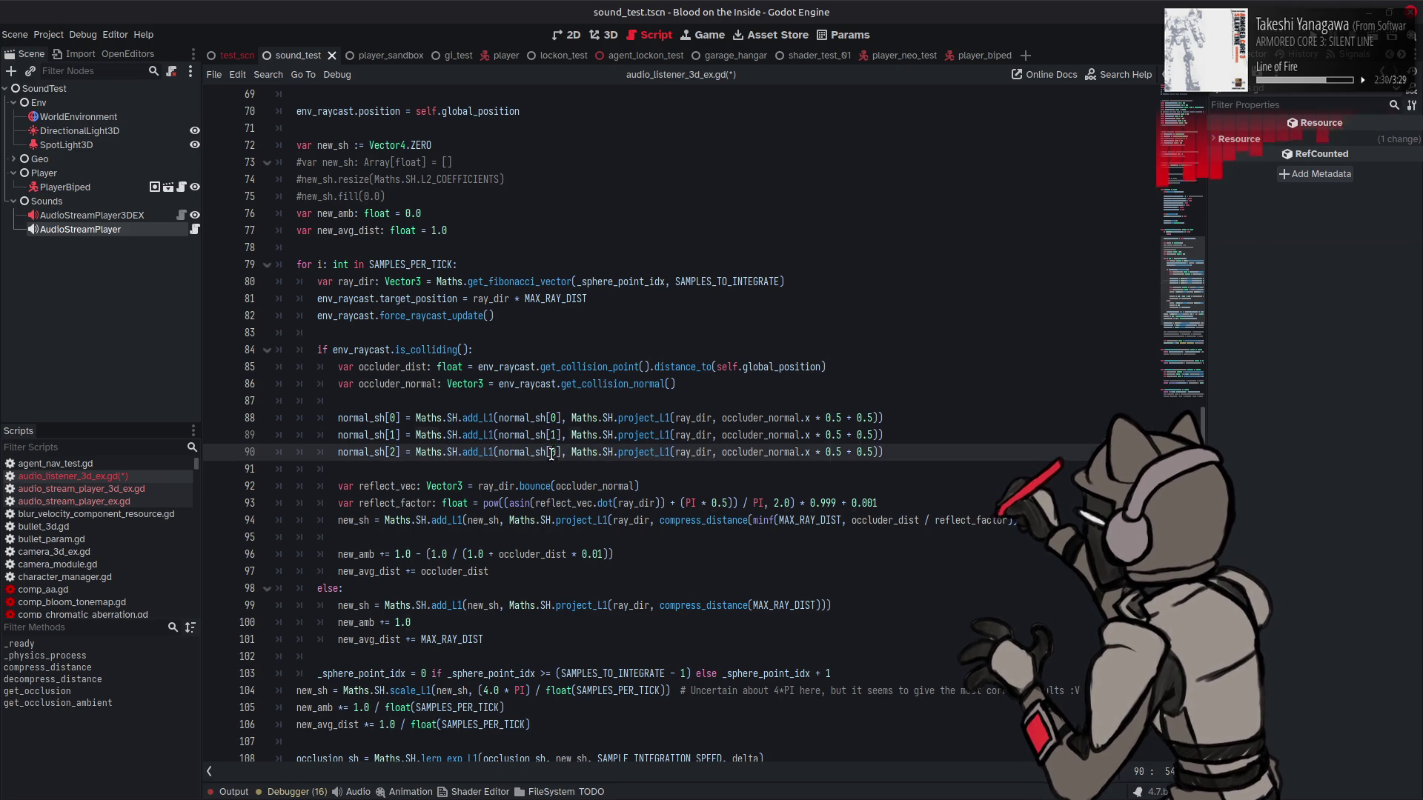
Step: Switch the duplicated lines to occluder_normal.y and occluder_normal.z, then save the script
left_click(806, 436)
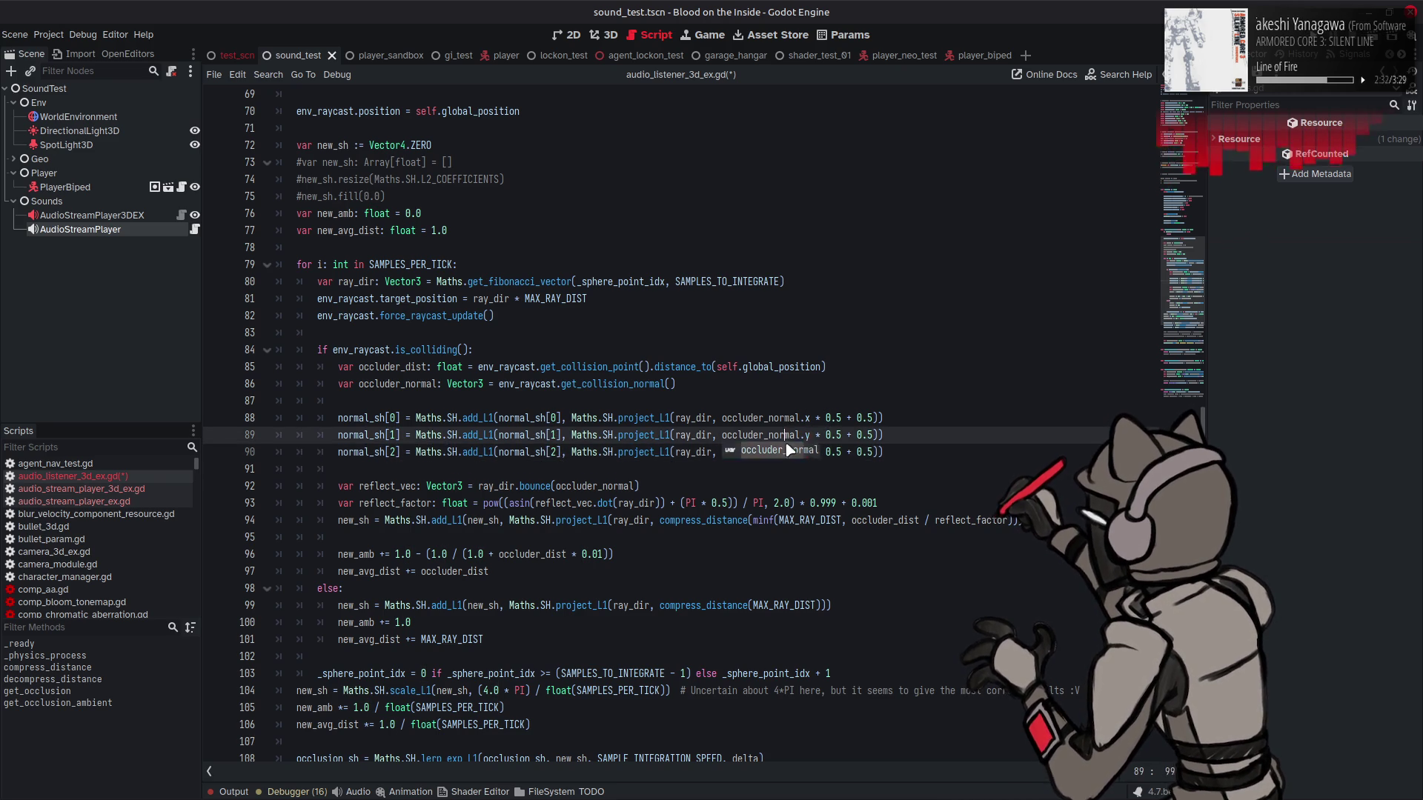
key("BackSpace")
type("y")
left_click(808, 452)
key("BackSpace")
type("z")
left_click(917, 430)
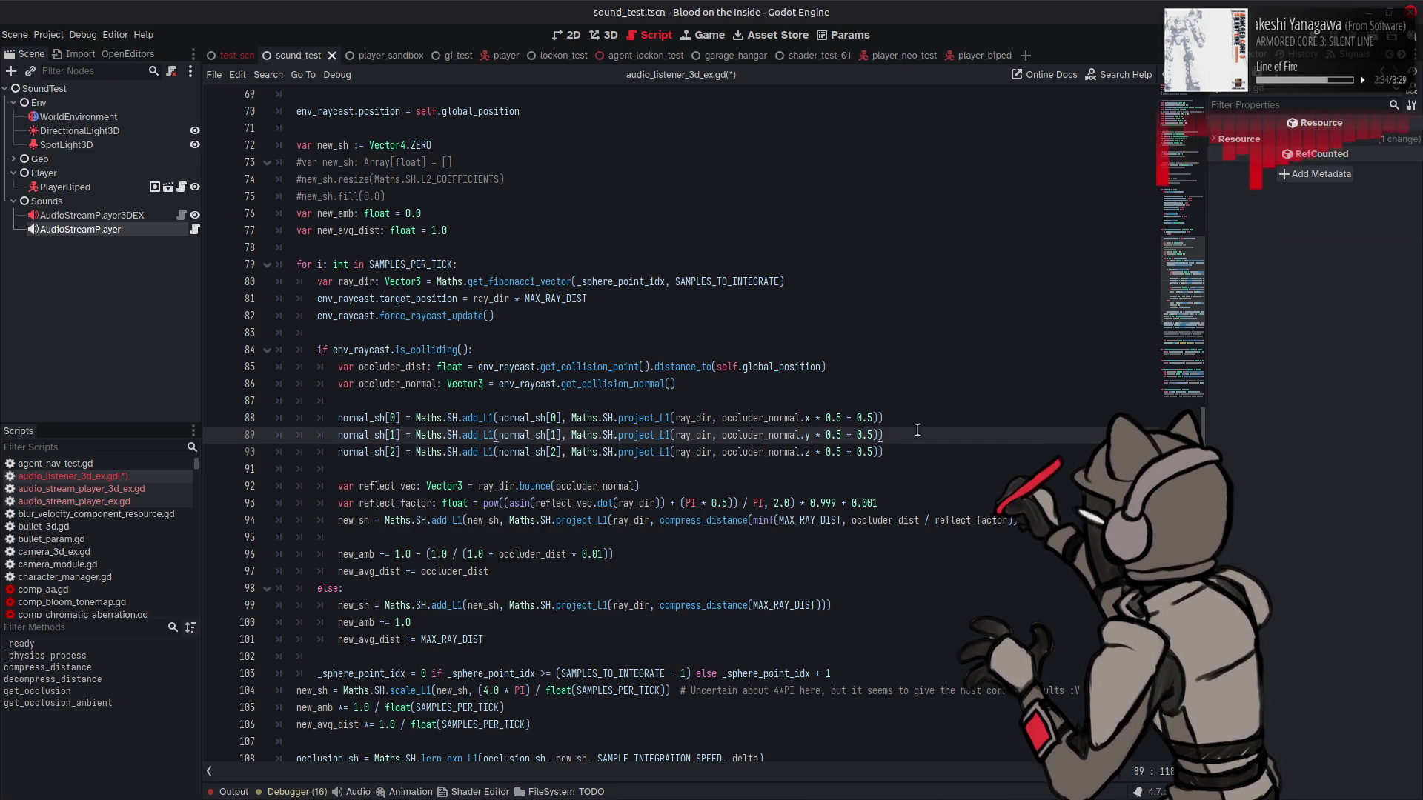
key("ctrl+s")
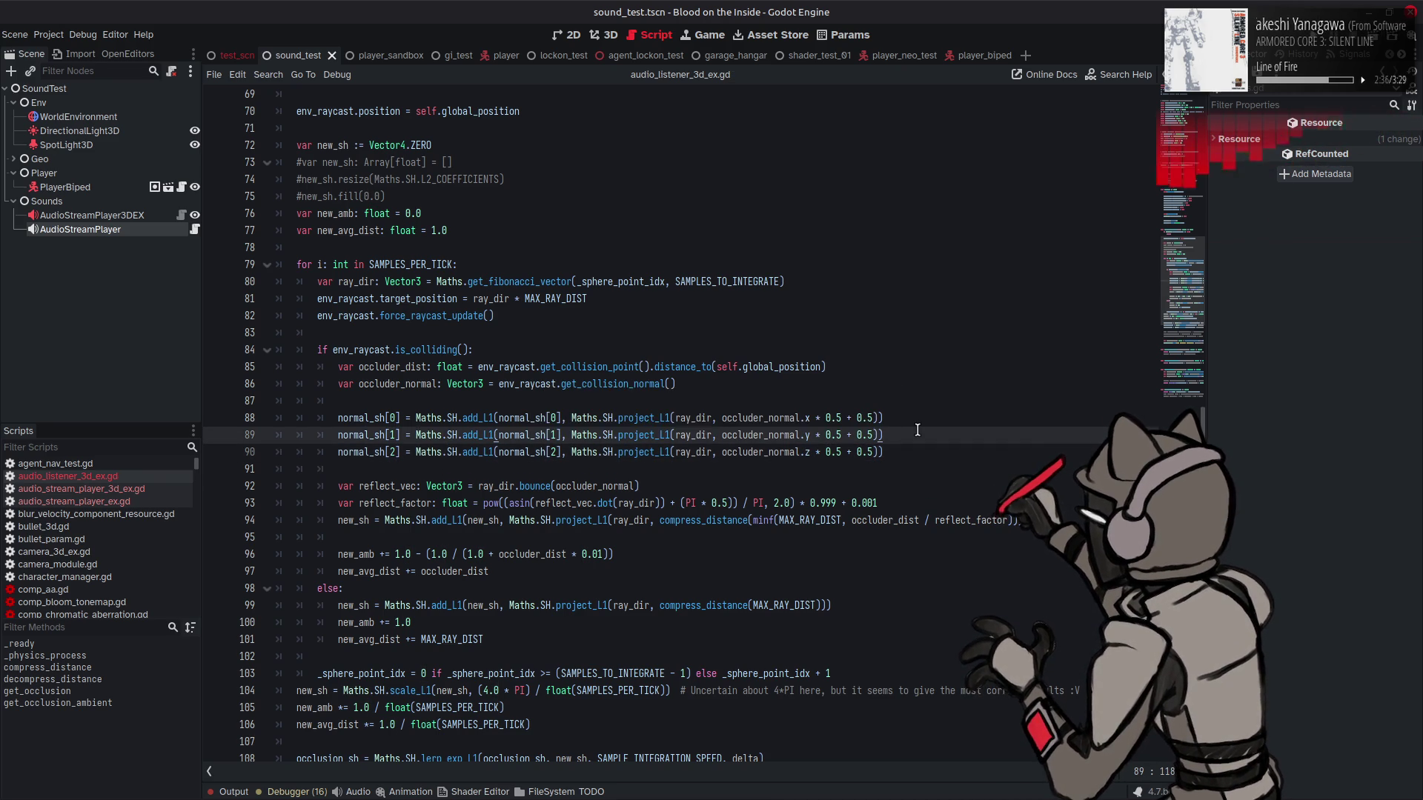
Step: Scroll down the listener script to the get_occlusion function
scroll(918, 429, "down", 2)
scroll(917, 430, "down", 4)
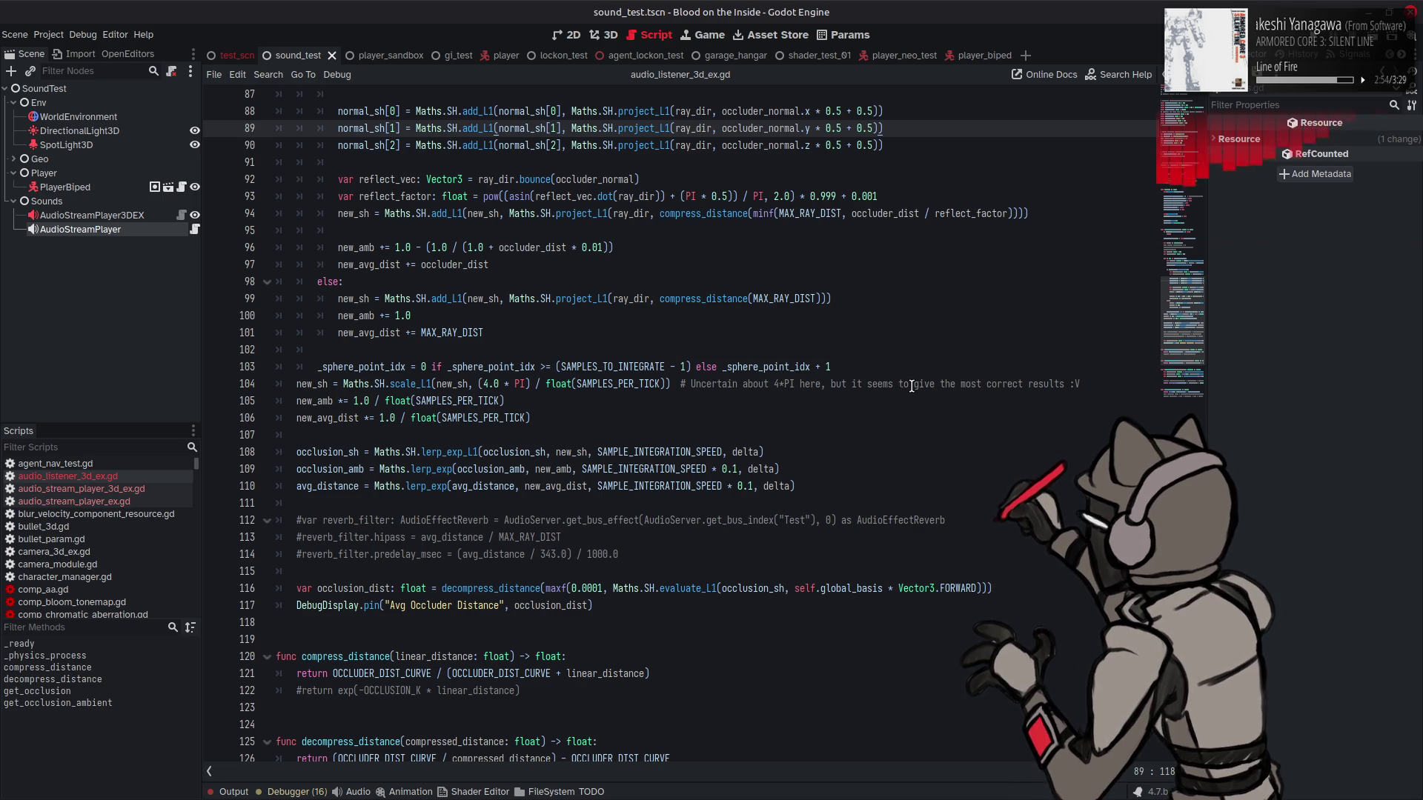
scroll(907, 381, "down", 2)
scroll(905, 376, "down", 3)
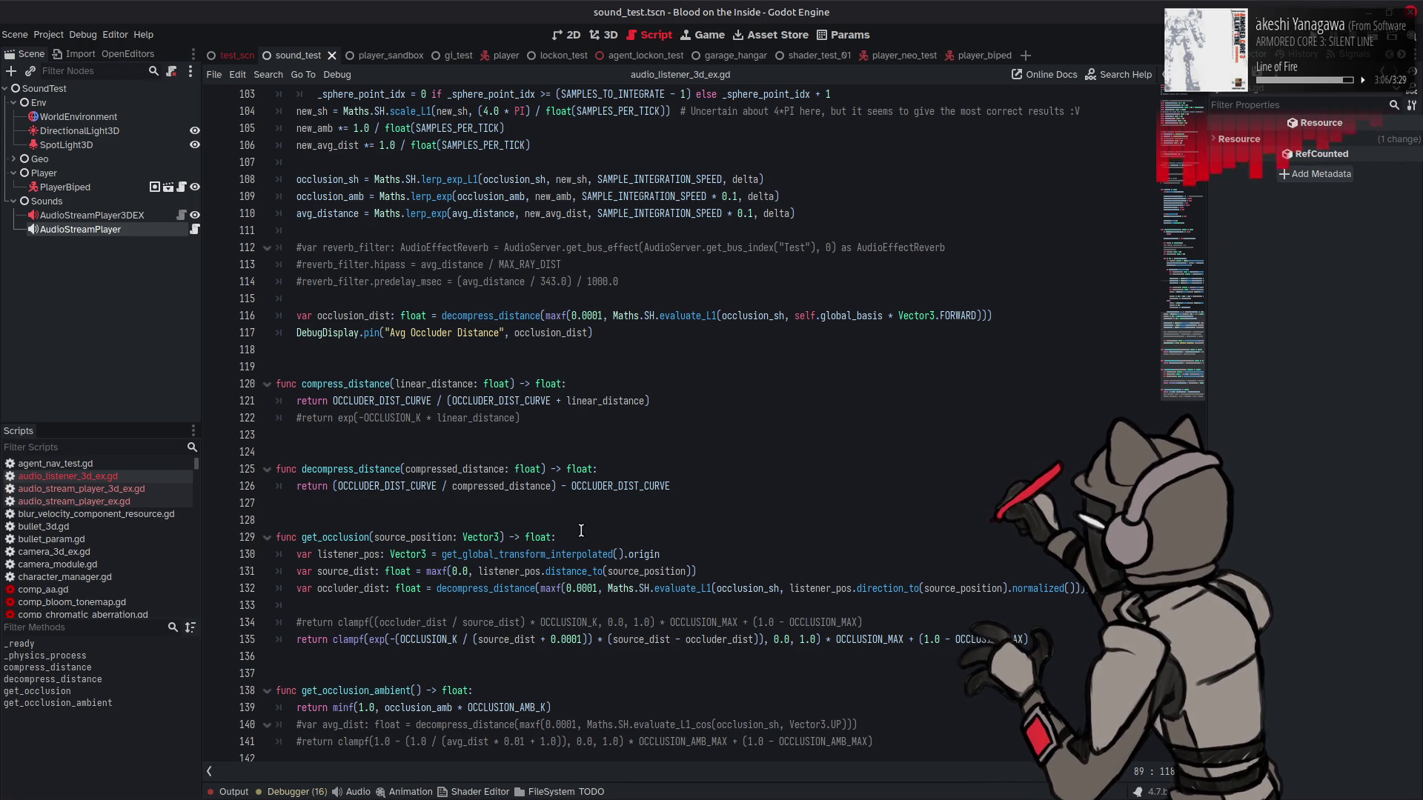
Step: Below the occluder_dist line, start 'var occluder_nrm: Vector3 = Vector3(' with an indented line inside
left_click(1087, 588)
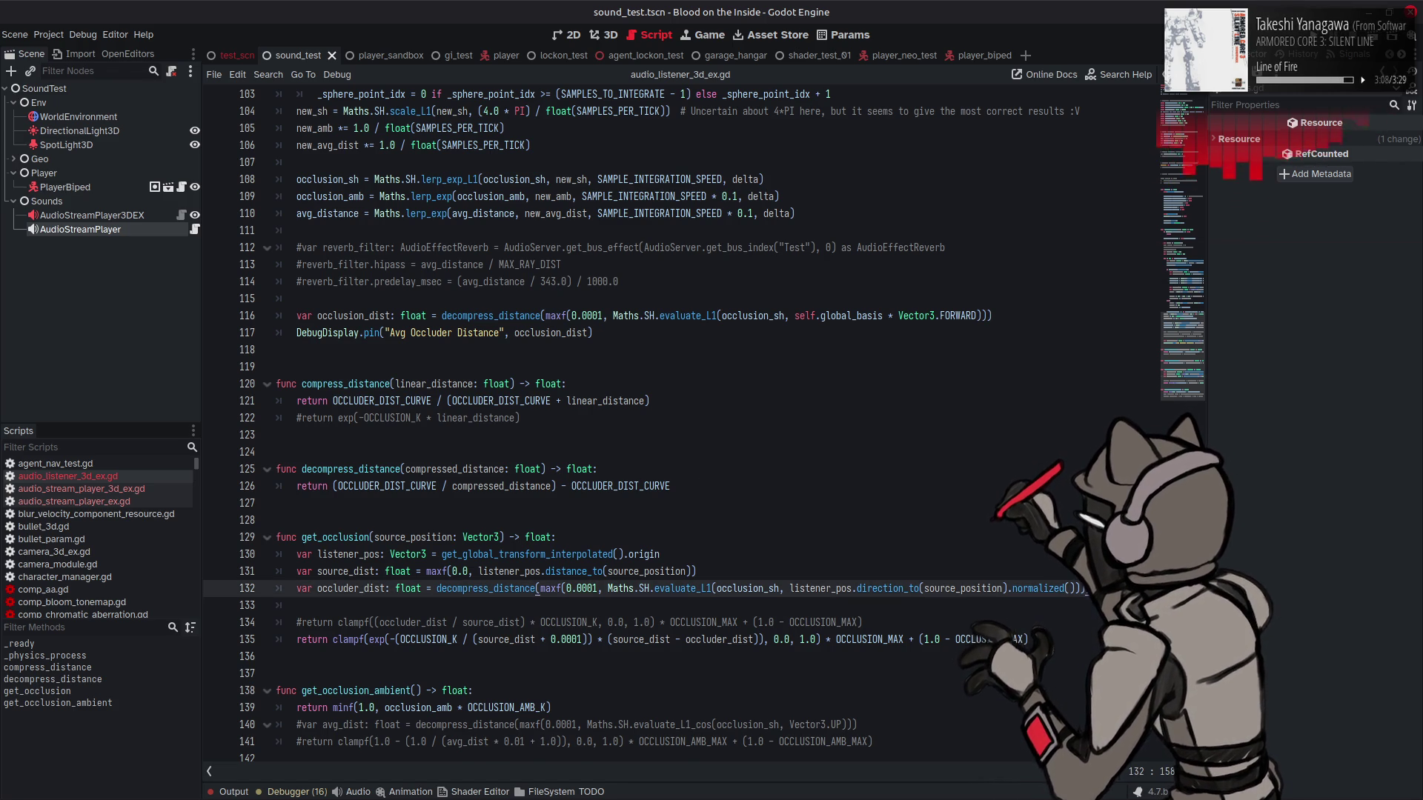
key("Return")
type("var occluder_nrm: V")
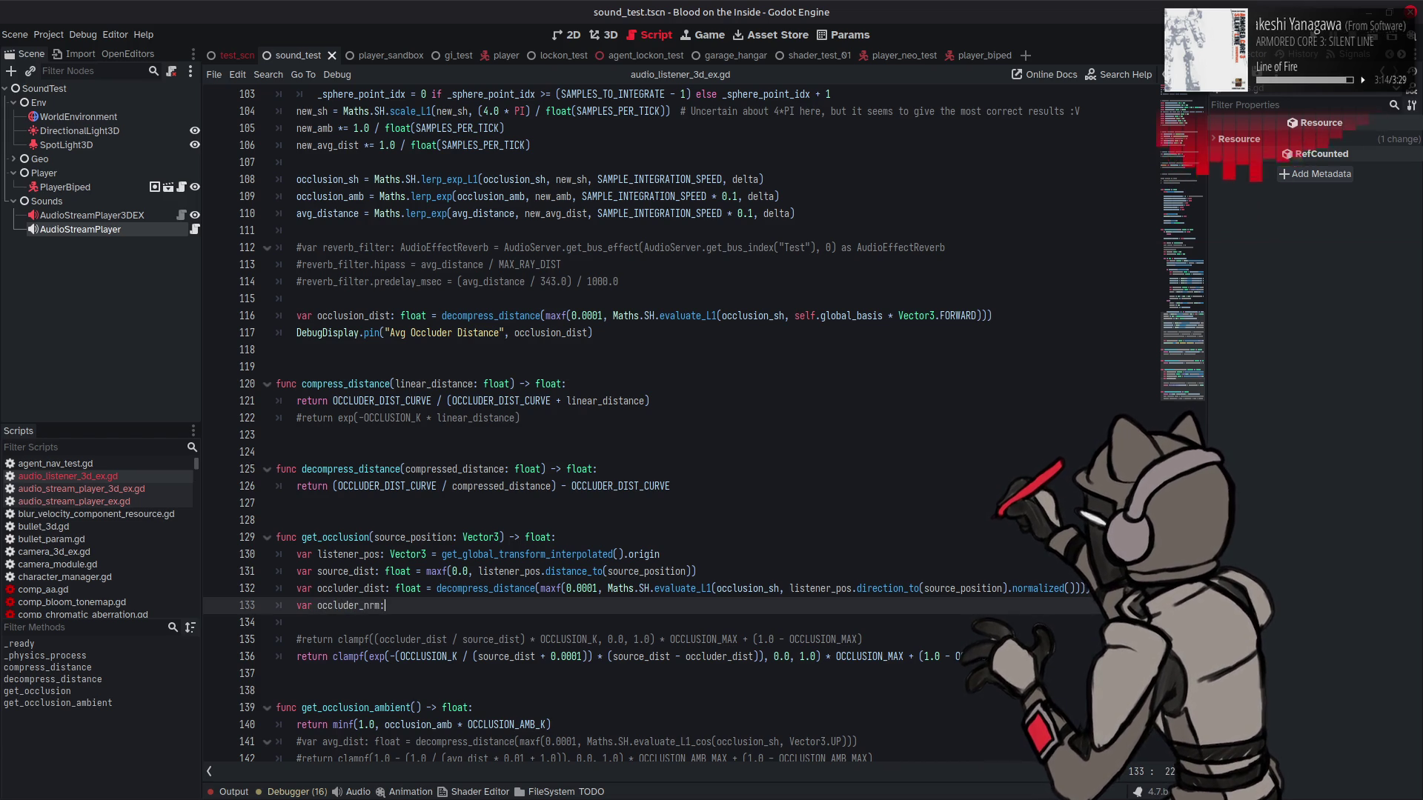
type("e")
key("Down")
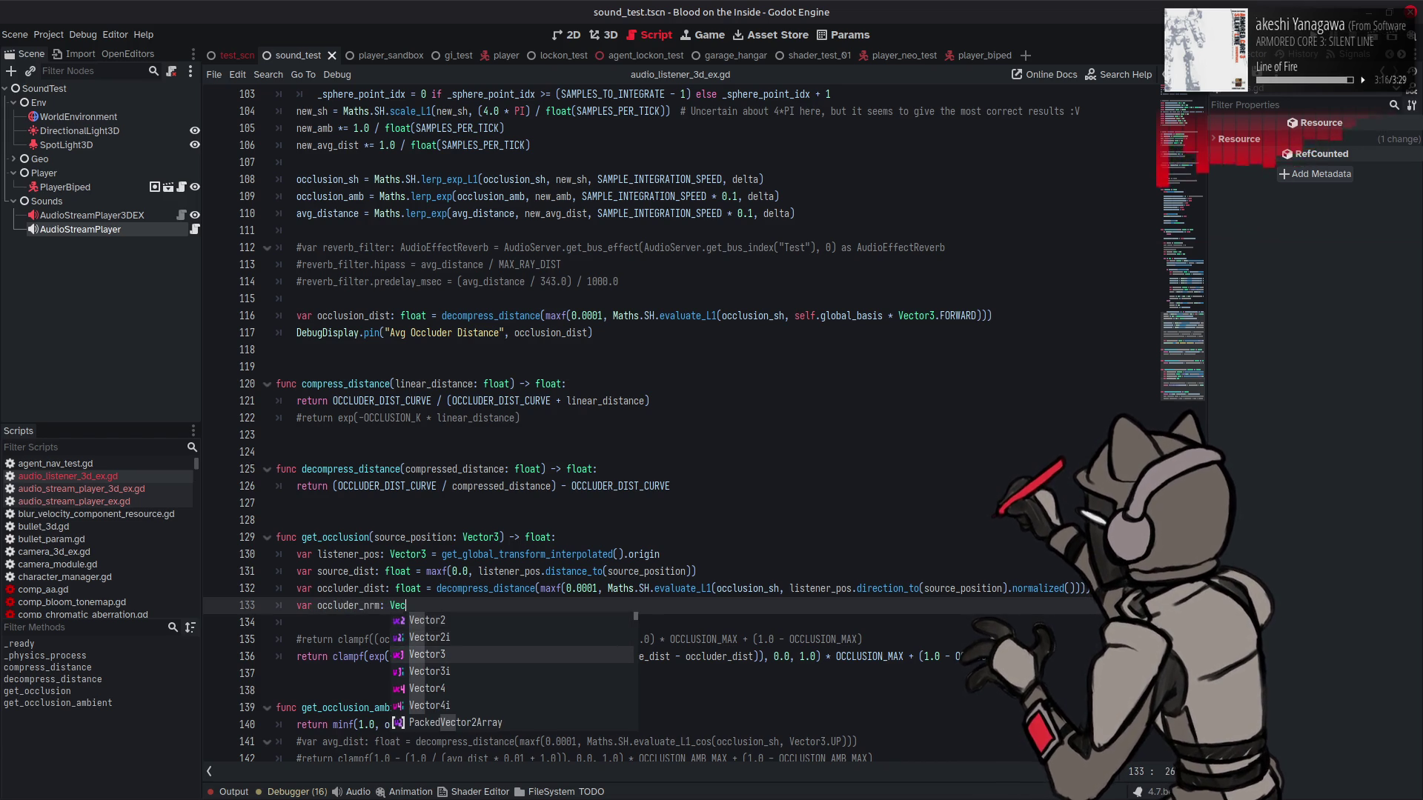
key("Return")
left_click(382, 606)
type("=")
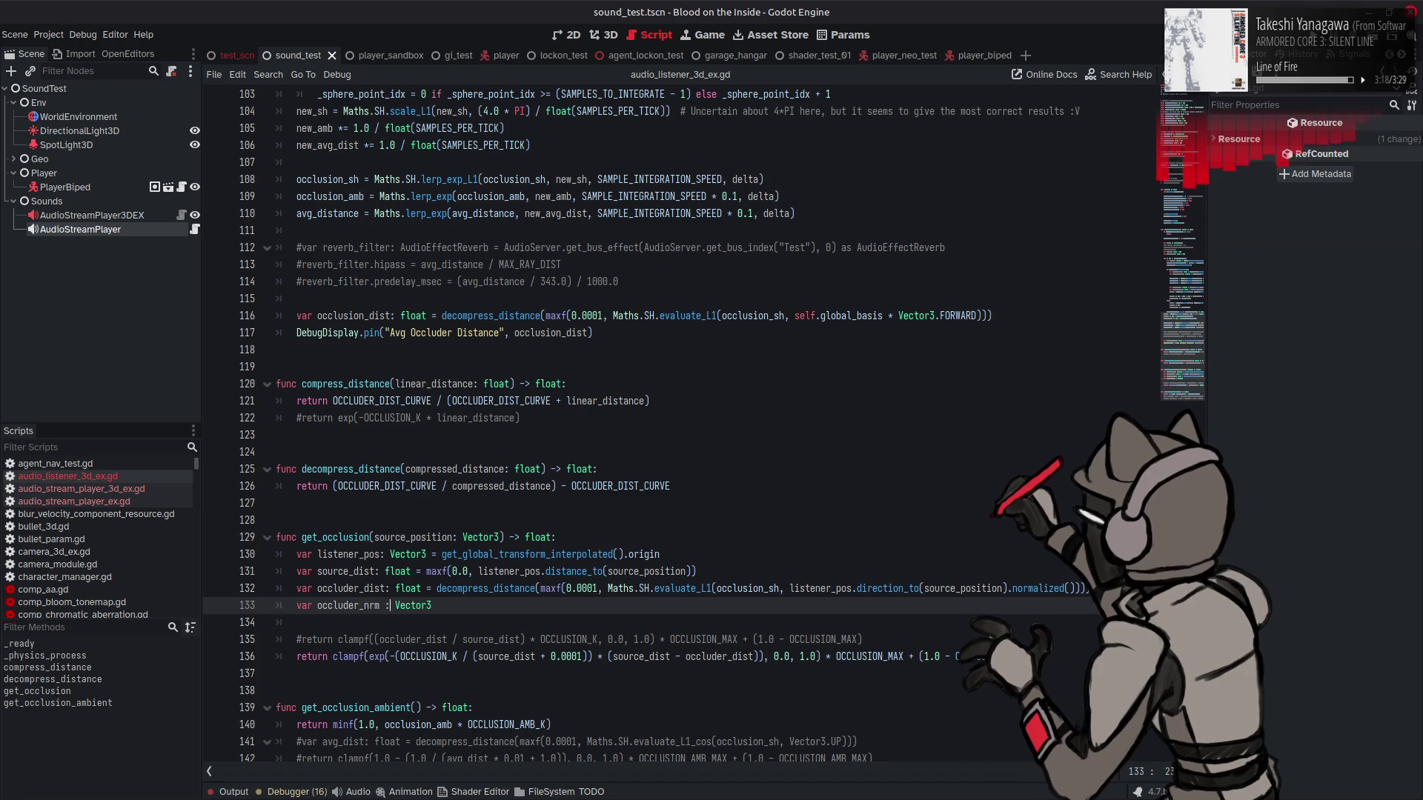
type("=")
key("End")
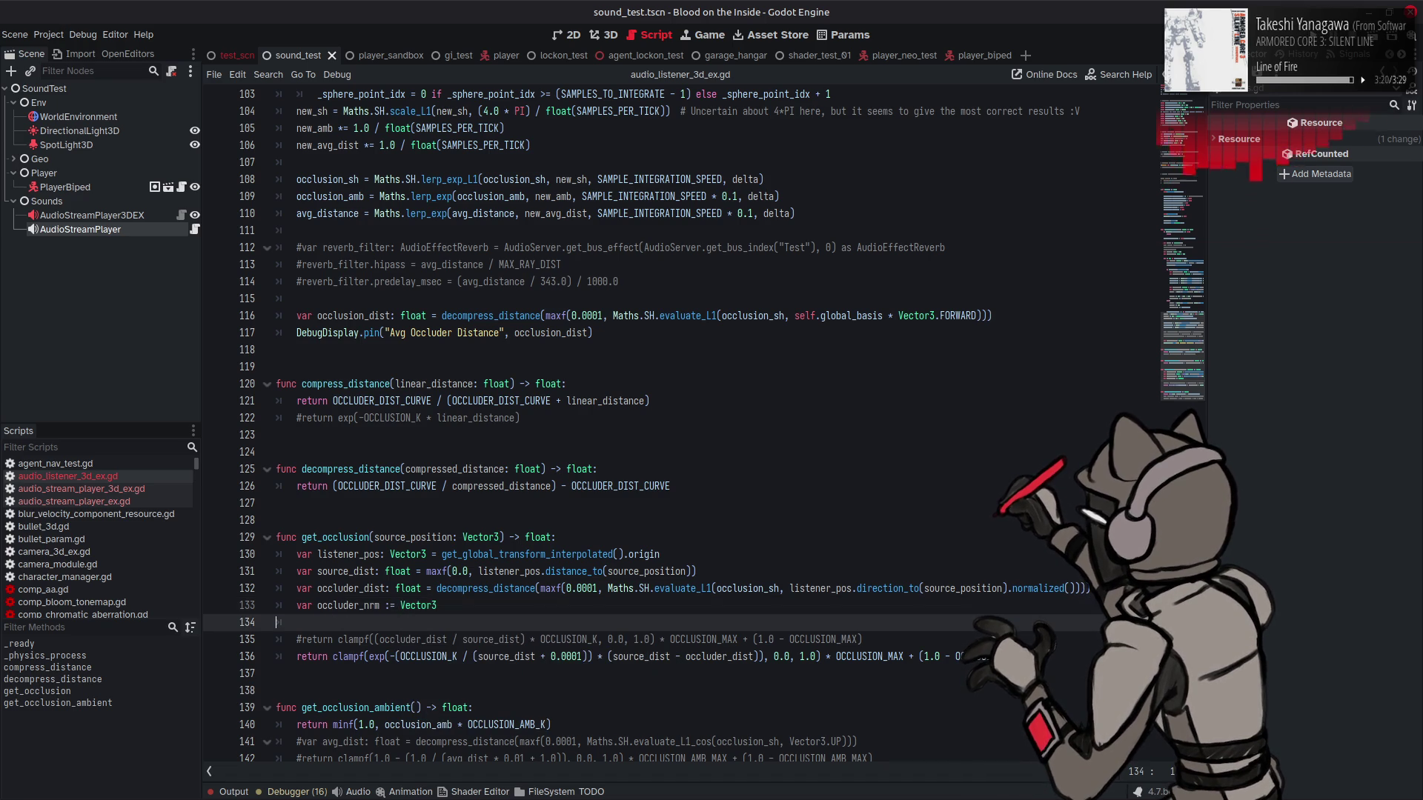
type("(")
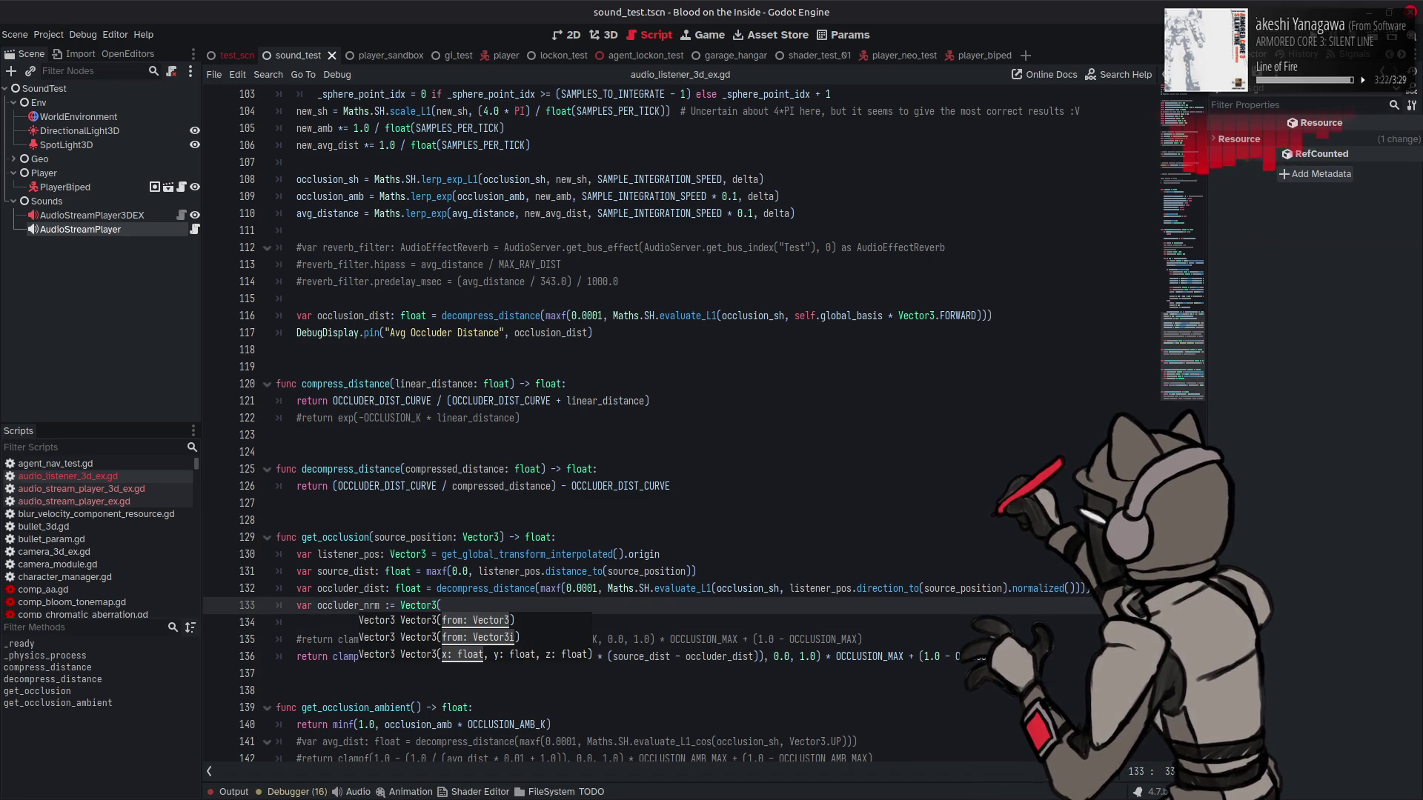
key("Return")
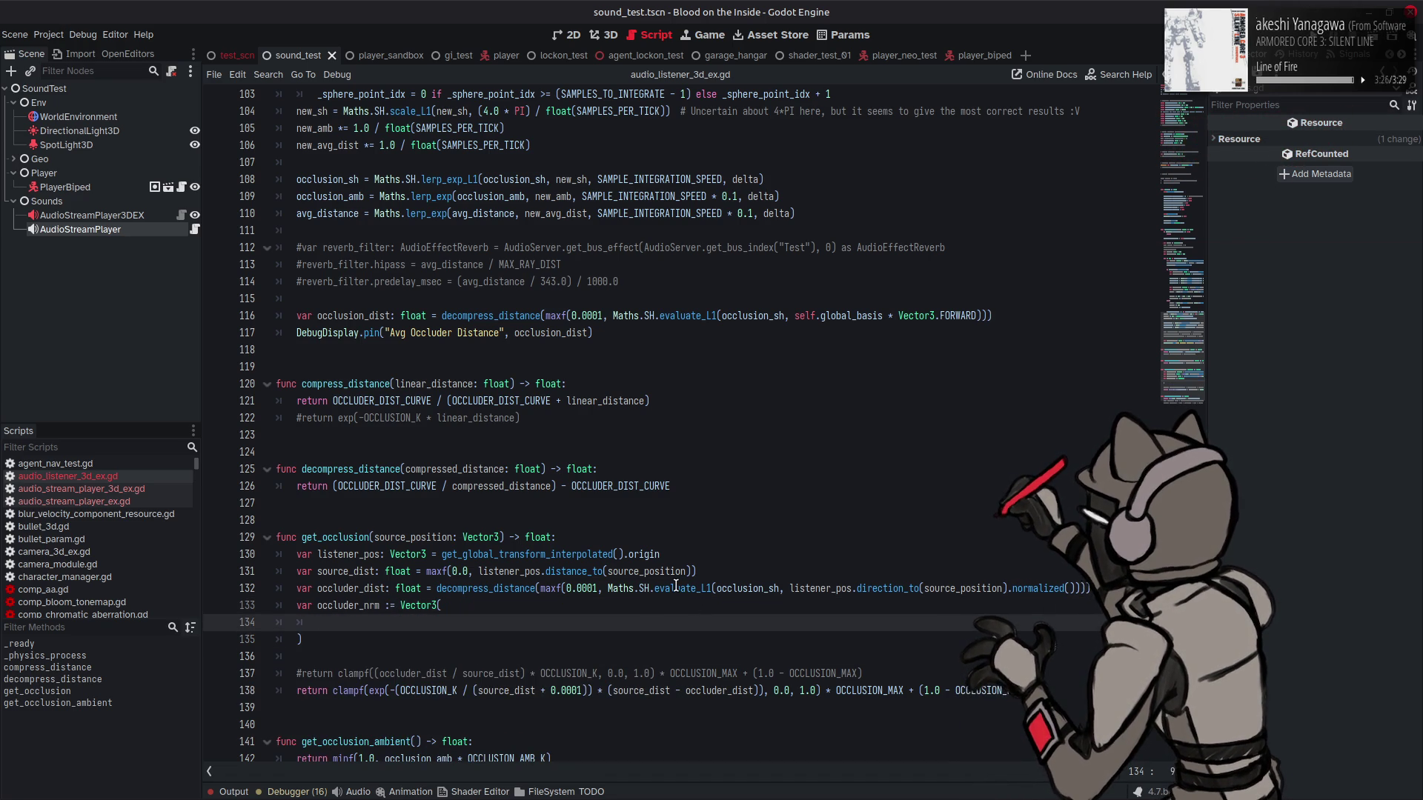
Step: Copy the evaluate_L1 call from line 132 into the occluder_nrm Vector3 parentheses
key("ctrl+z")
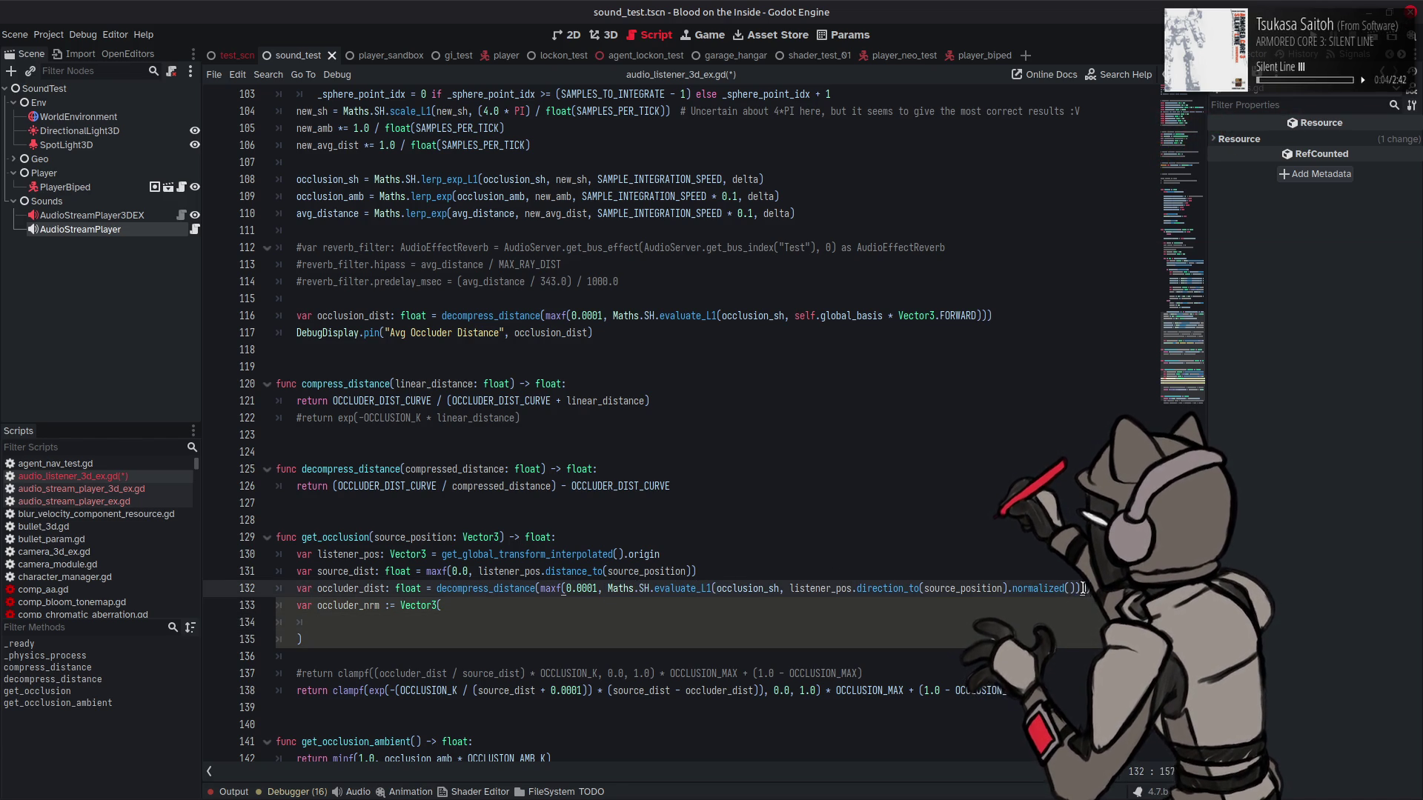
left_click_drag(1082, 588, 607, 588)
key("ctrl+s")
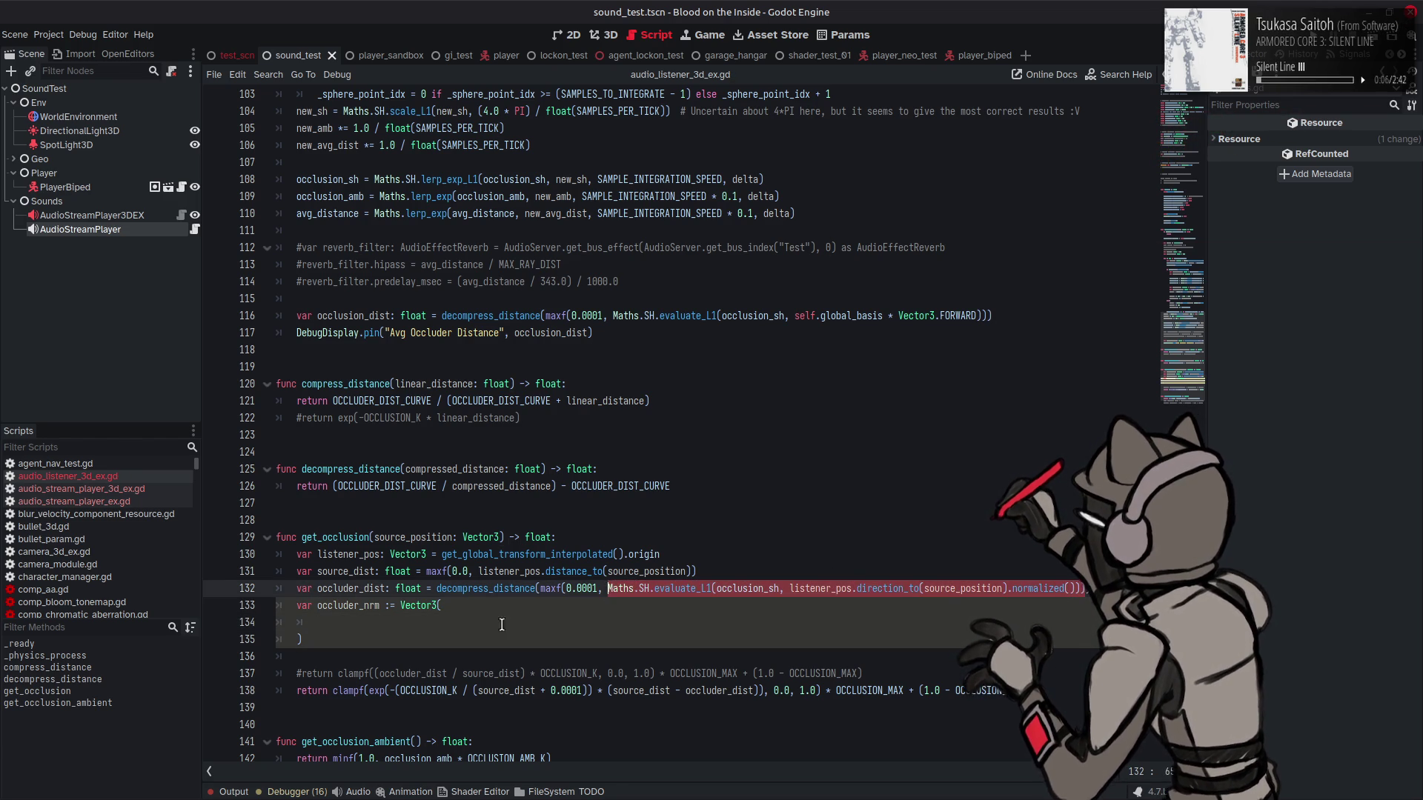
key("ctrl+c")
left_click(513, 622)
key("ctrl+v")
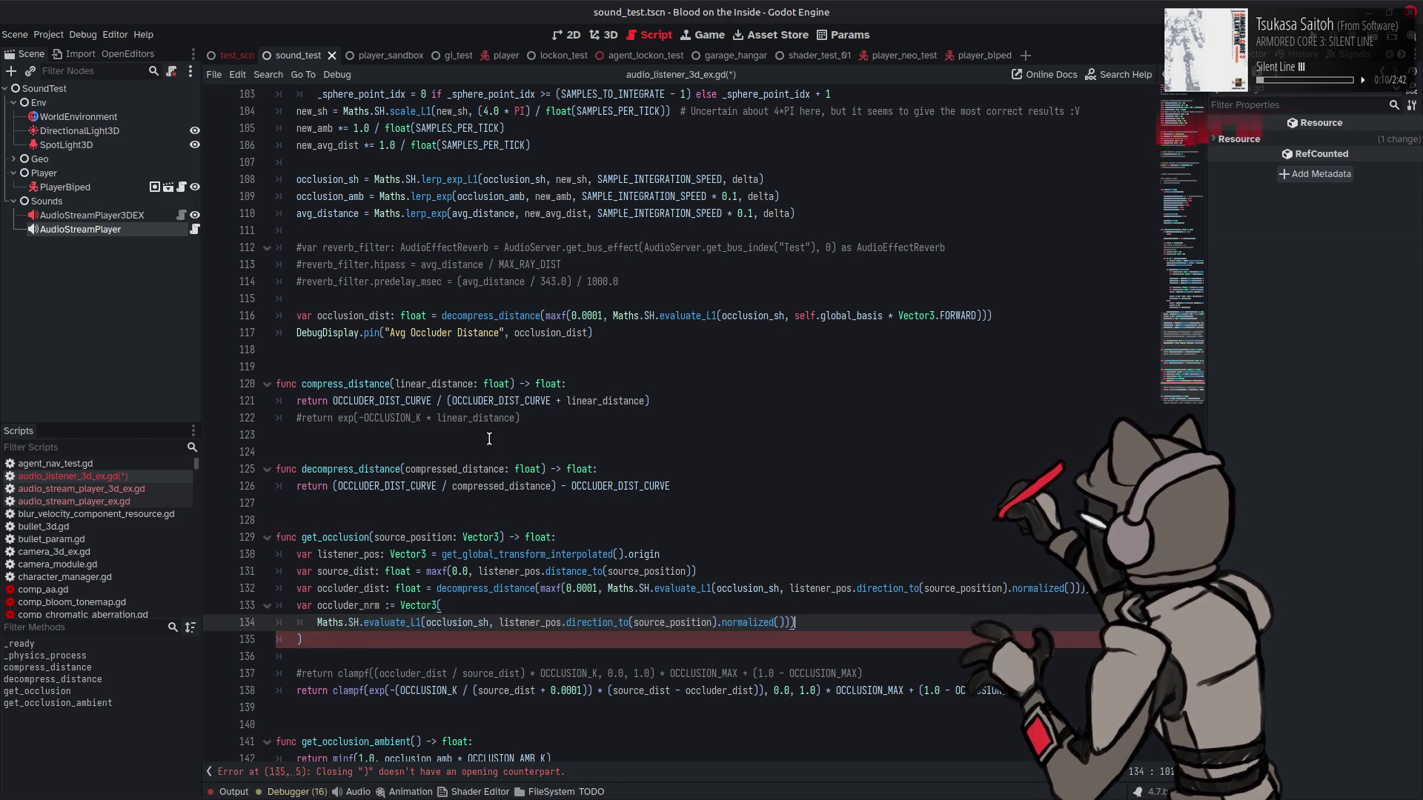
Step: Make the occluder_nrm evaluate_L1 call sample normal_sh[0] instead of occlusion_sh
scroll(489, 439, "up", 10)
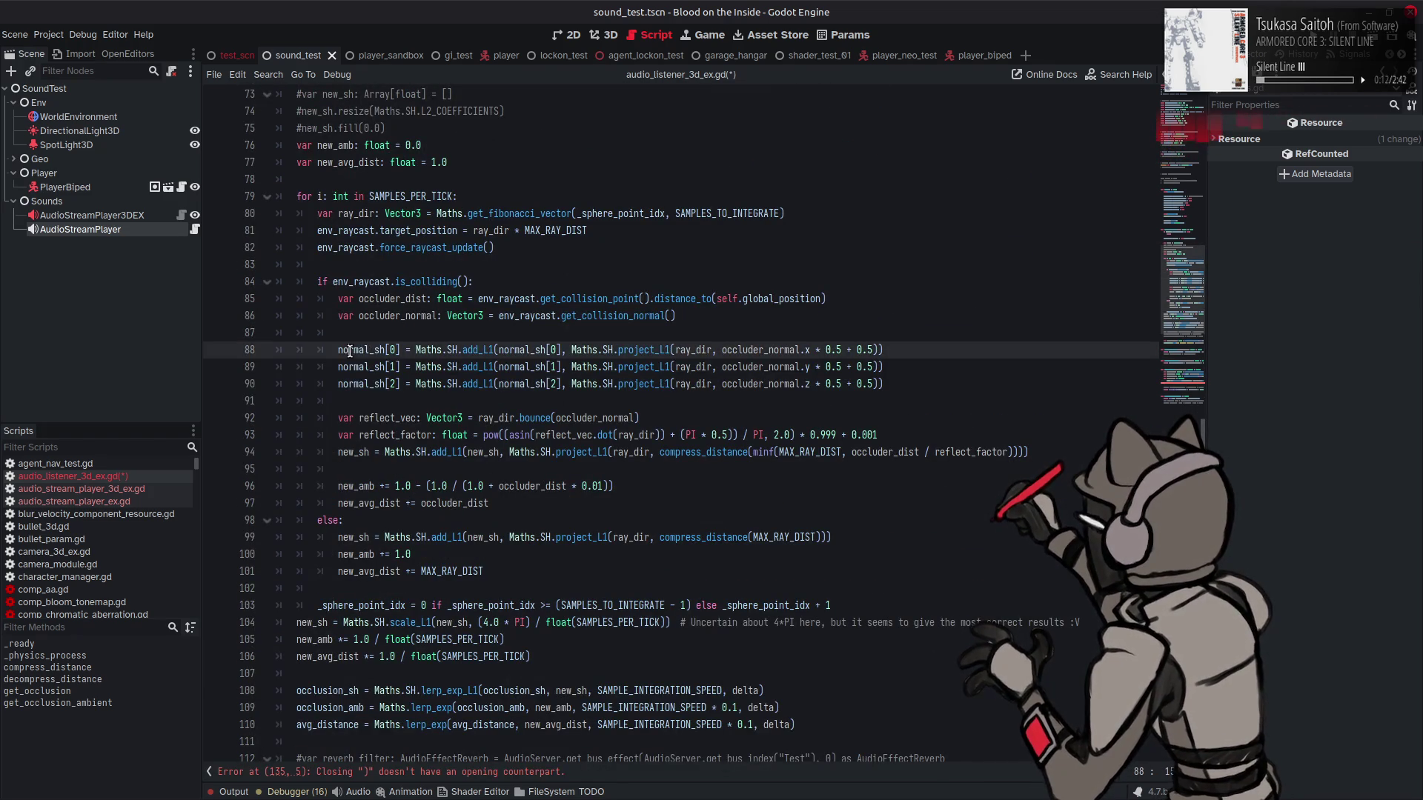
left_click(349, 351)
scroll(643, 569, "down", 11)
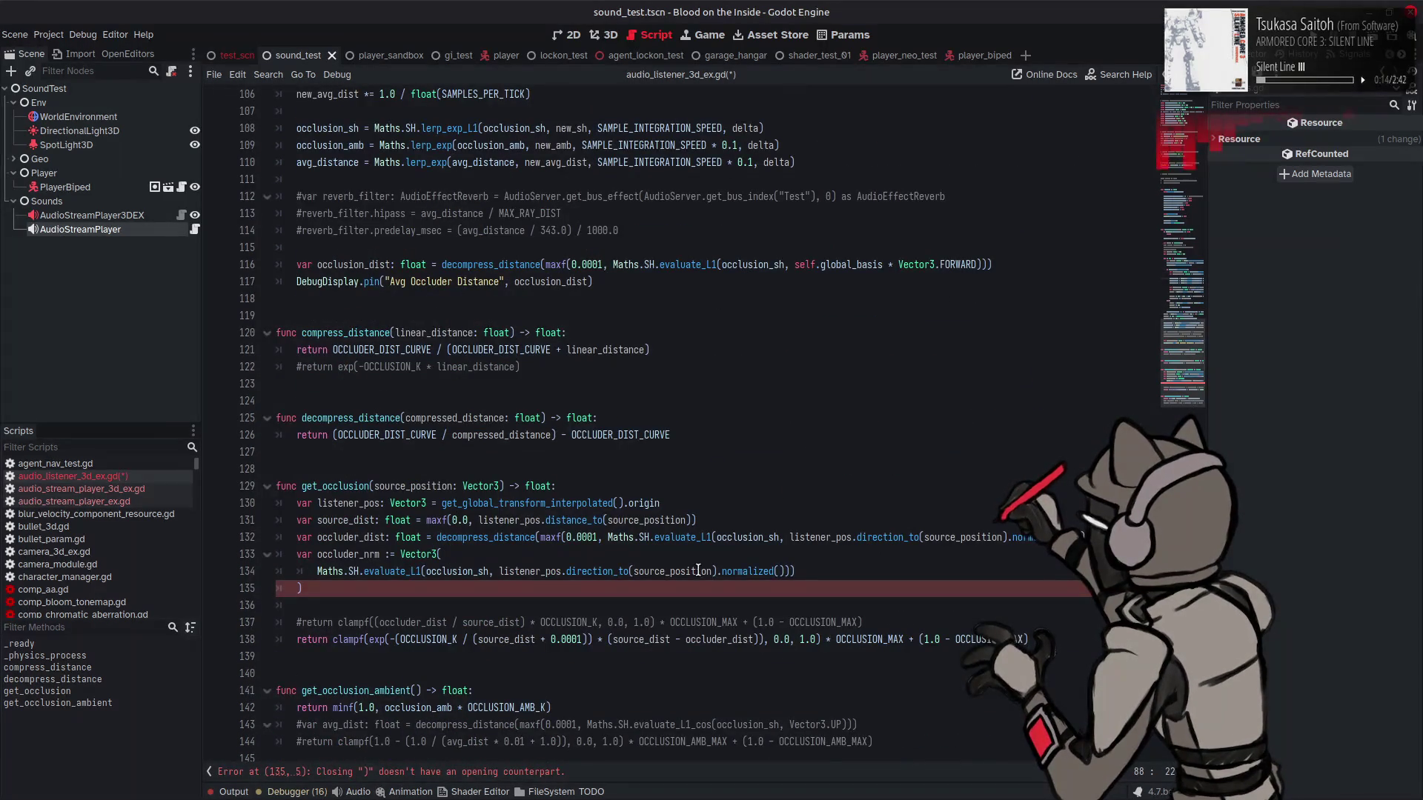
left_click(821, 571)
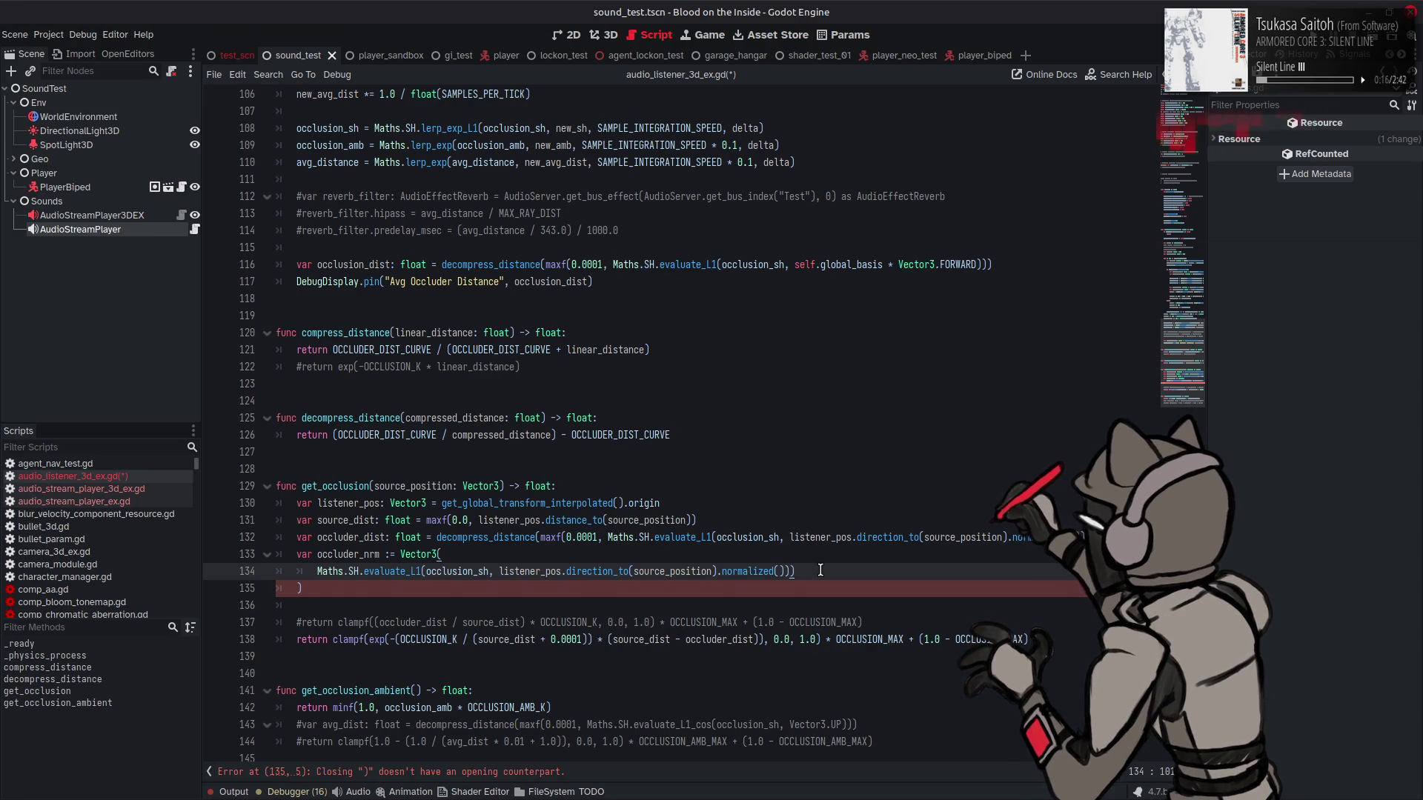
double_click(448, 571)
type("normal_sh")
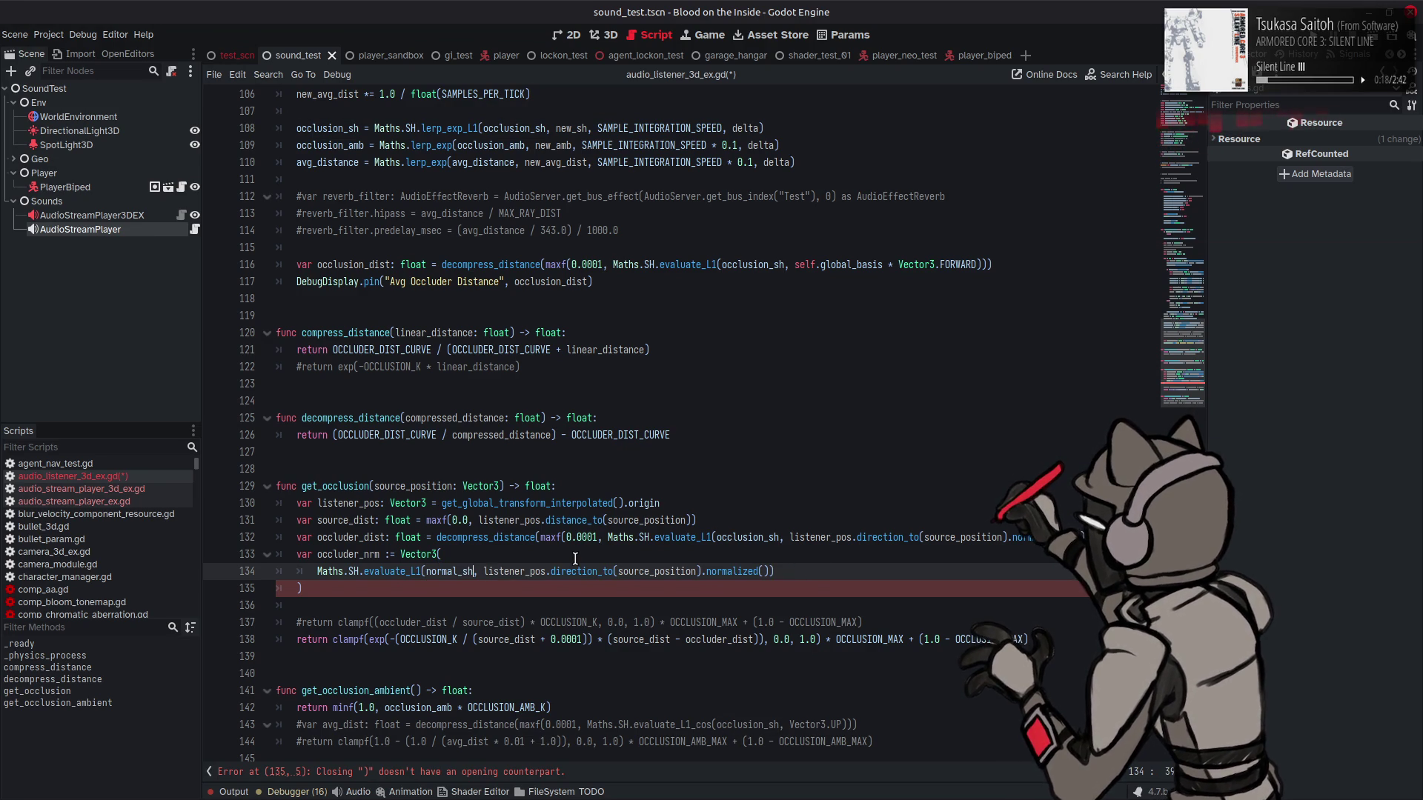
type("[0")
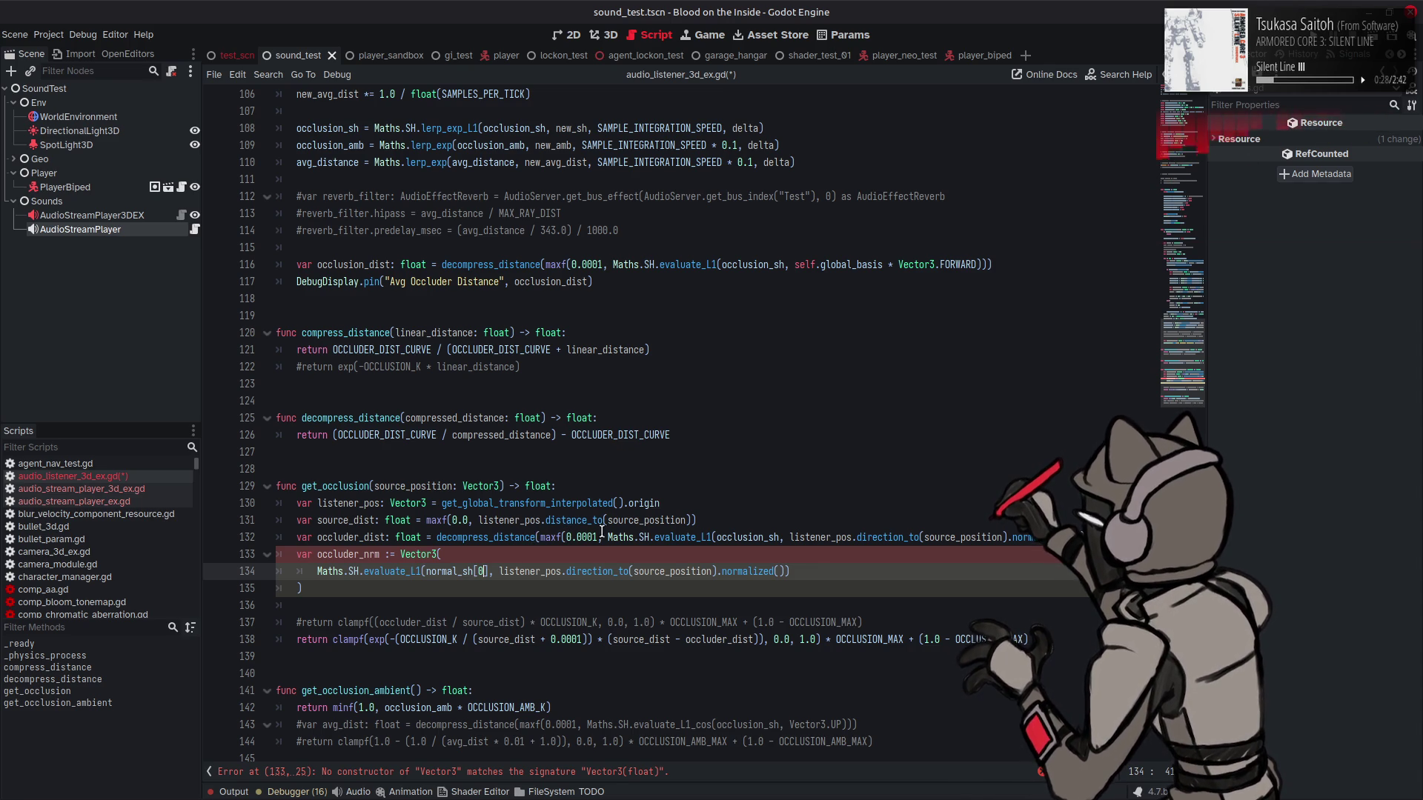
Step: Declare 'var source_dir: Vector3 =' below the source_dist line
left_click(672, 486)
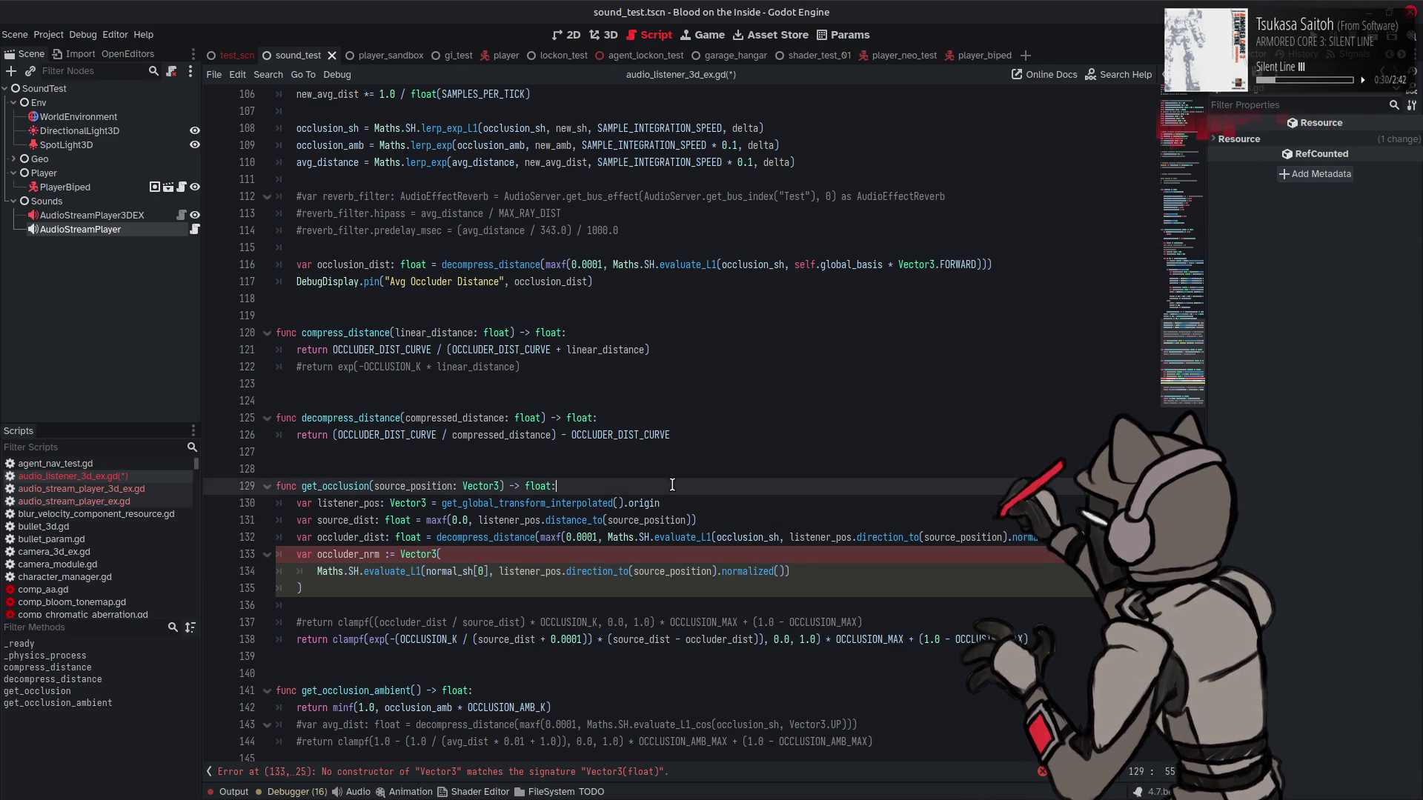
double_click(549, 520)
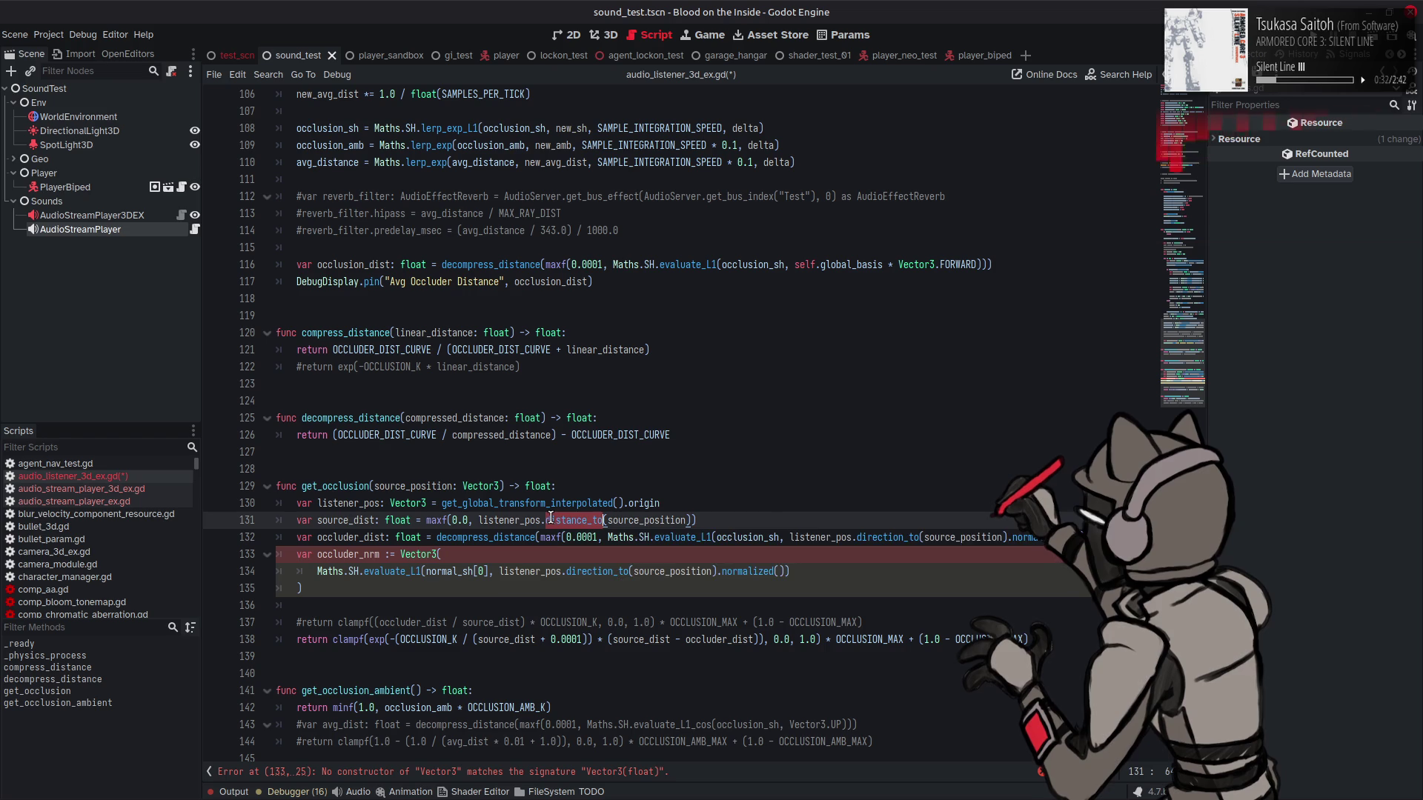
left_click(713, 436)
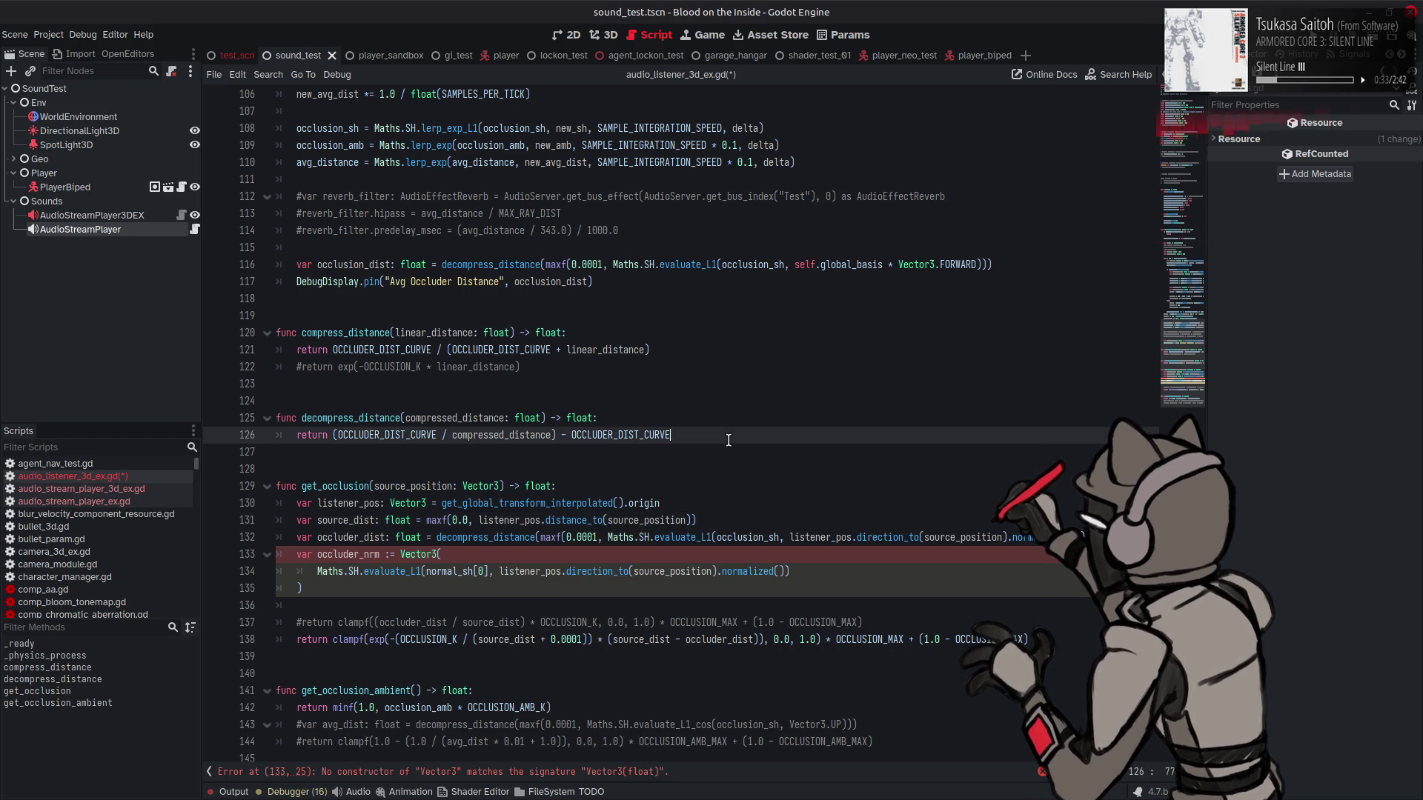
left_click(737, 517)
key("Return")
type("var source_dir:")
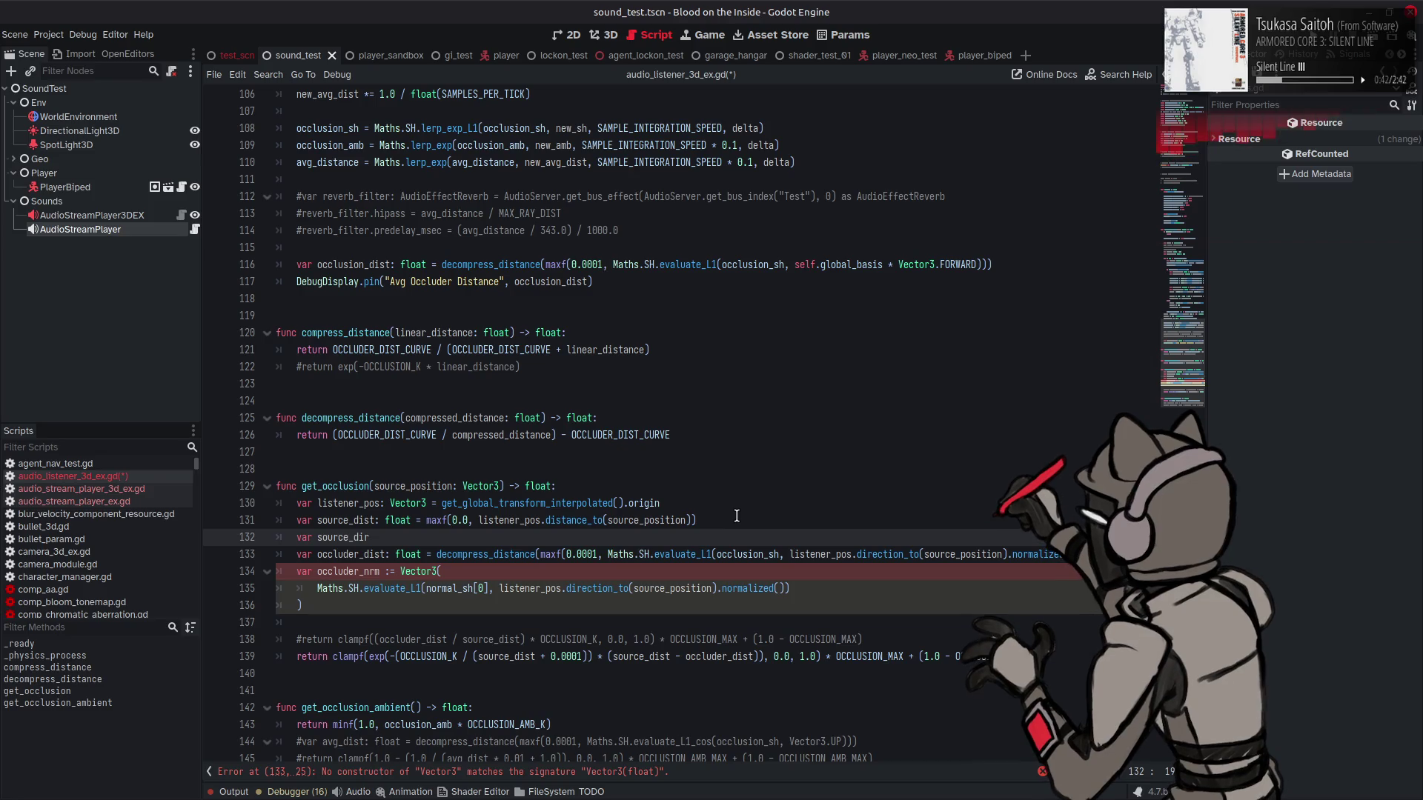
type(" Vect")
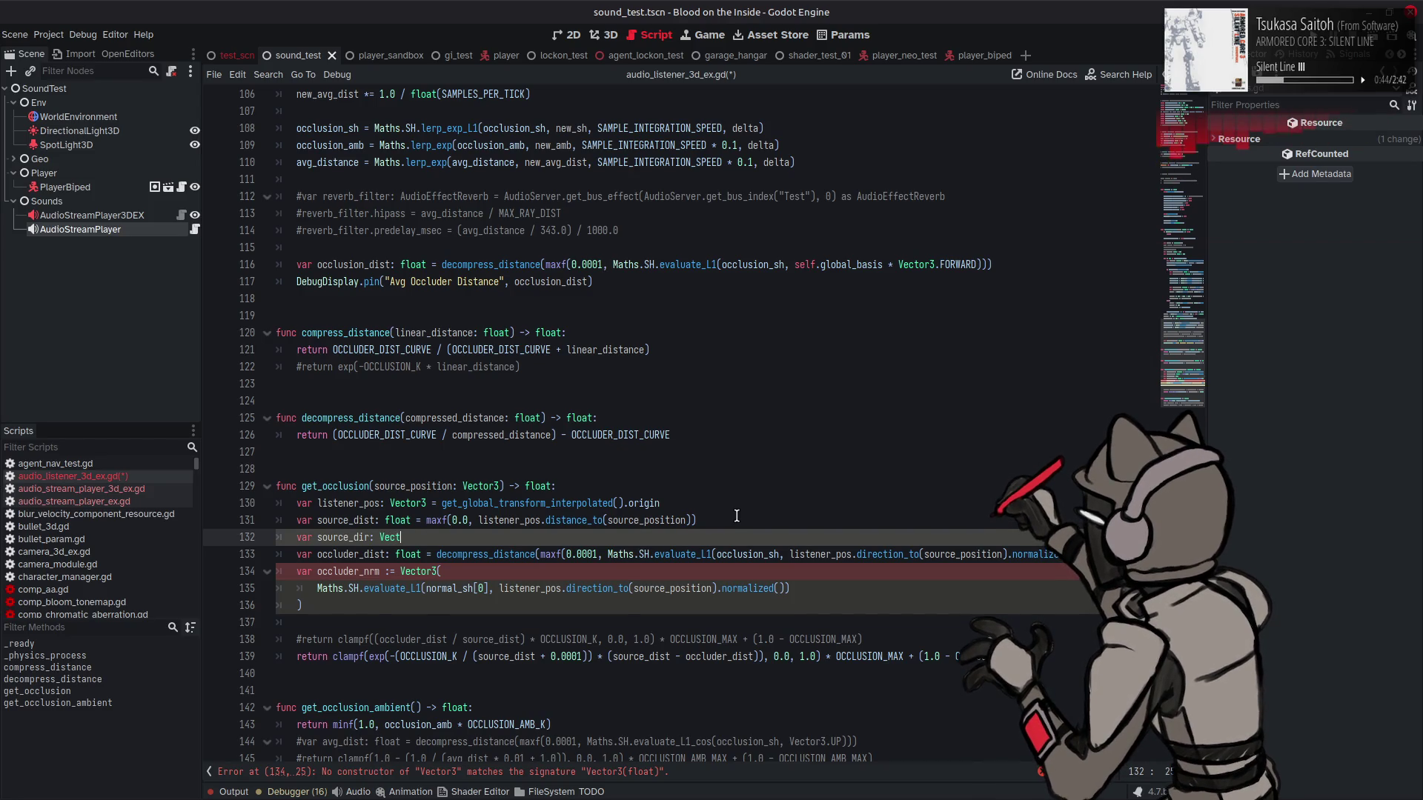
key("Return")
type("=")
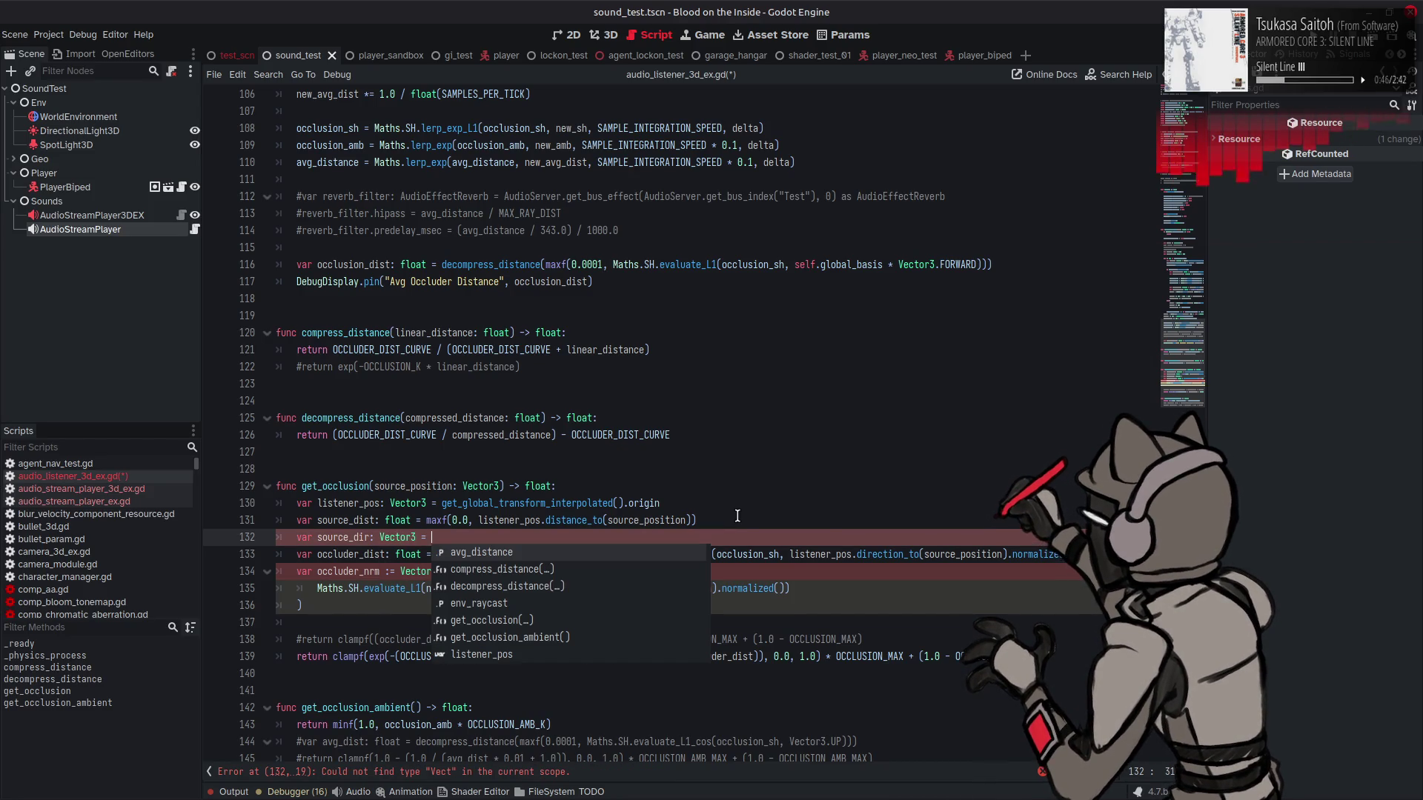
Step: Move listener_pos.direction_to(source_position), without .normalized(), into source_dir's initialiser
left_click(920, 554)
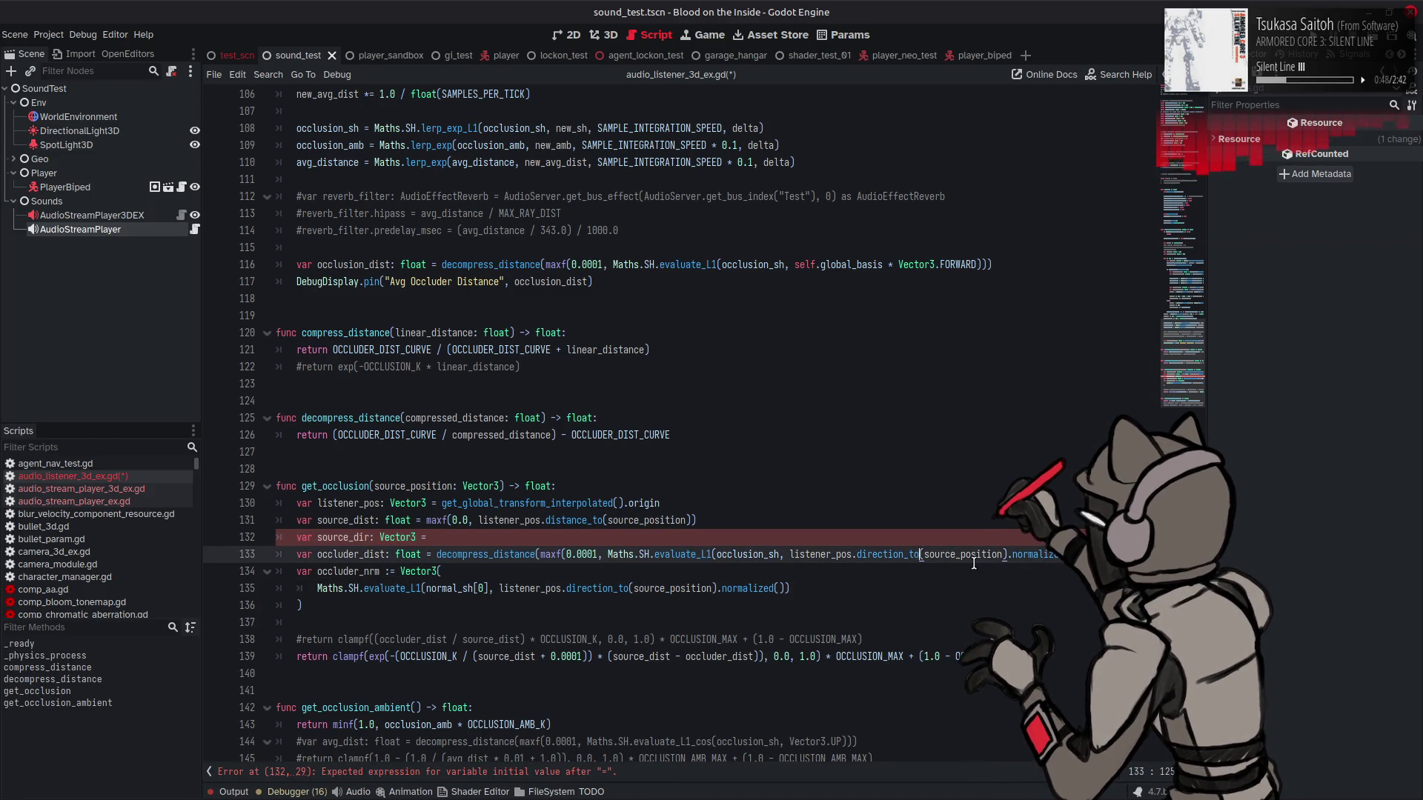
mouse_move(902, 554)
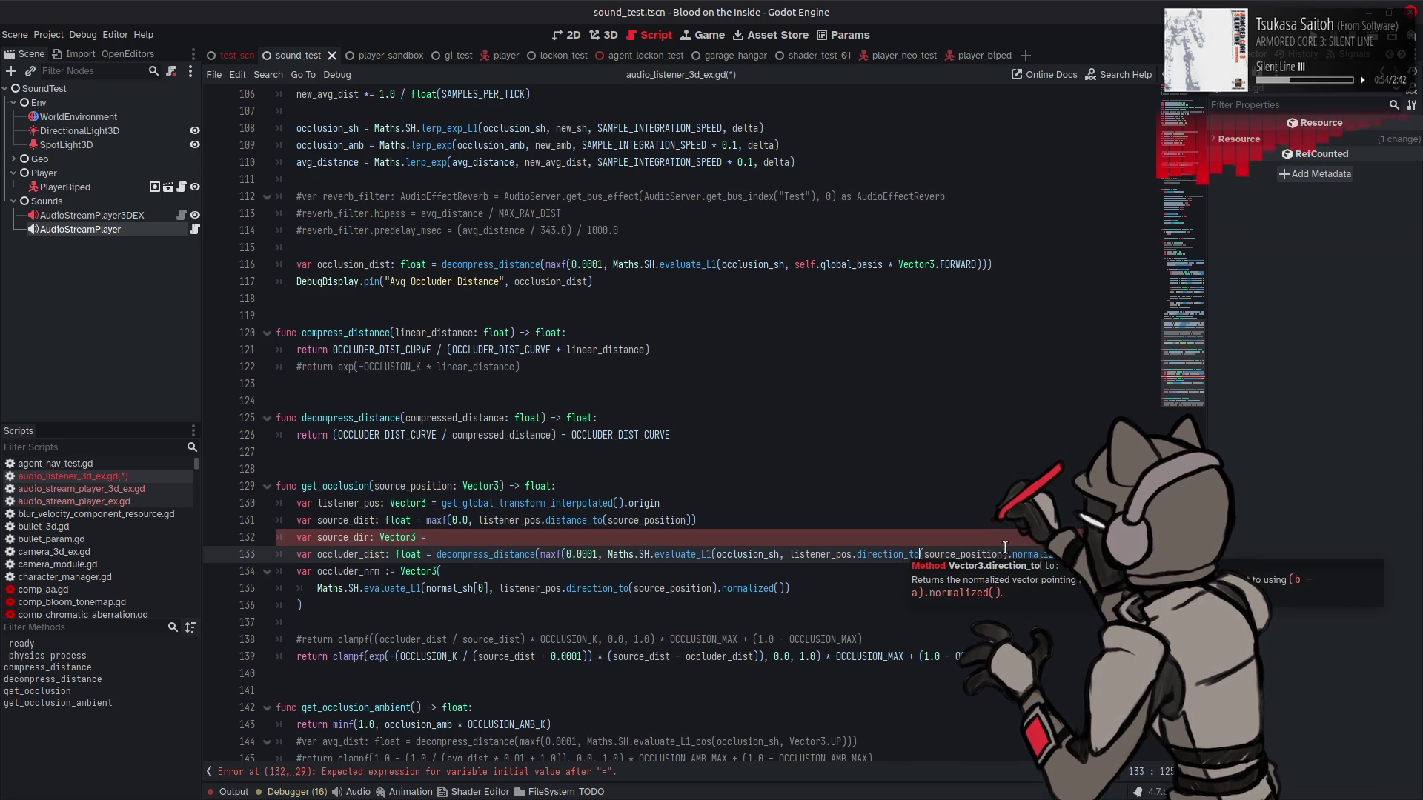
double_click(1029, 554)
key("BackSpace")
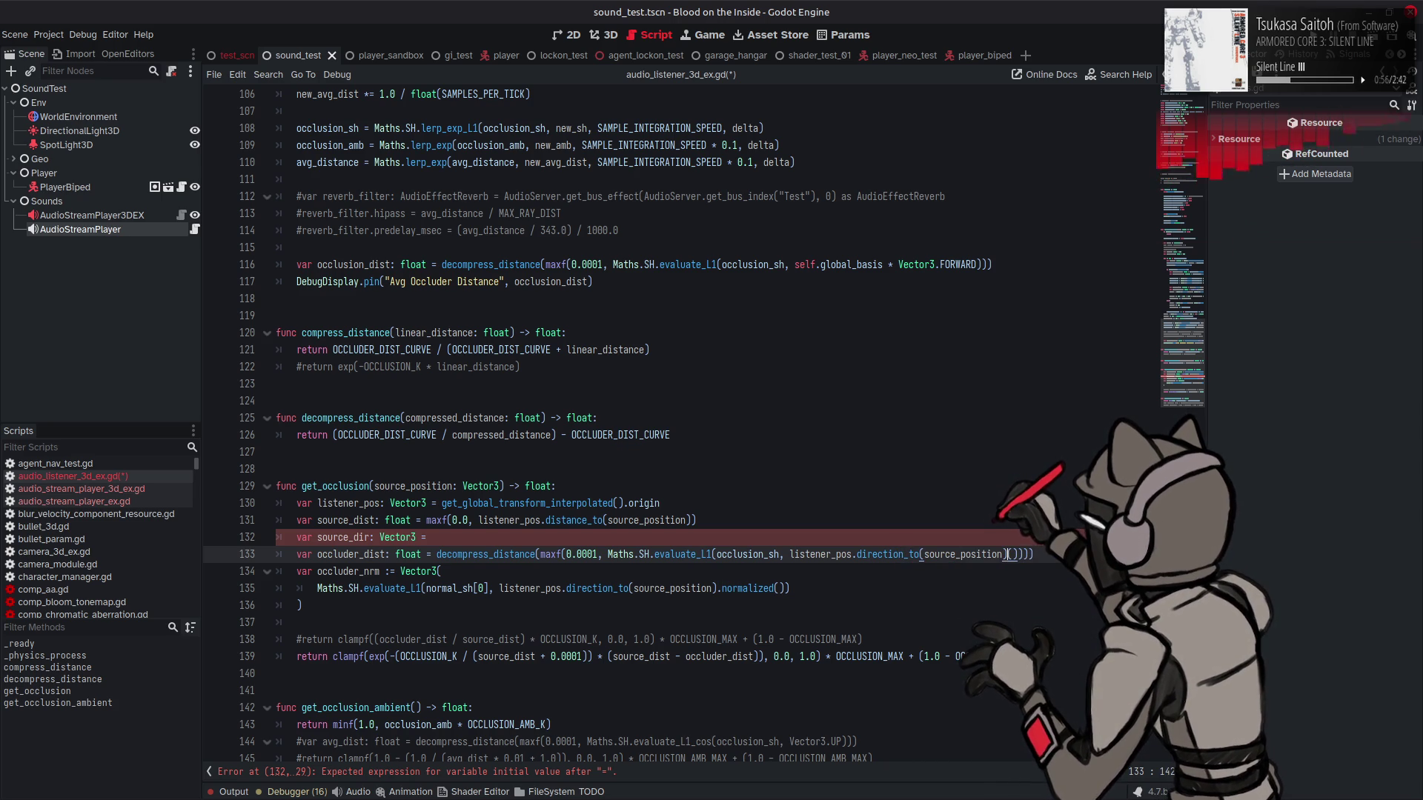
key("BackSpace")
key("BackSpace")
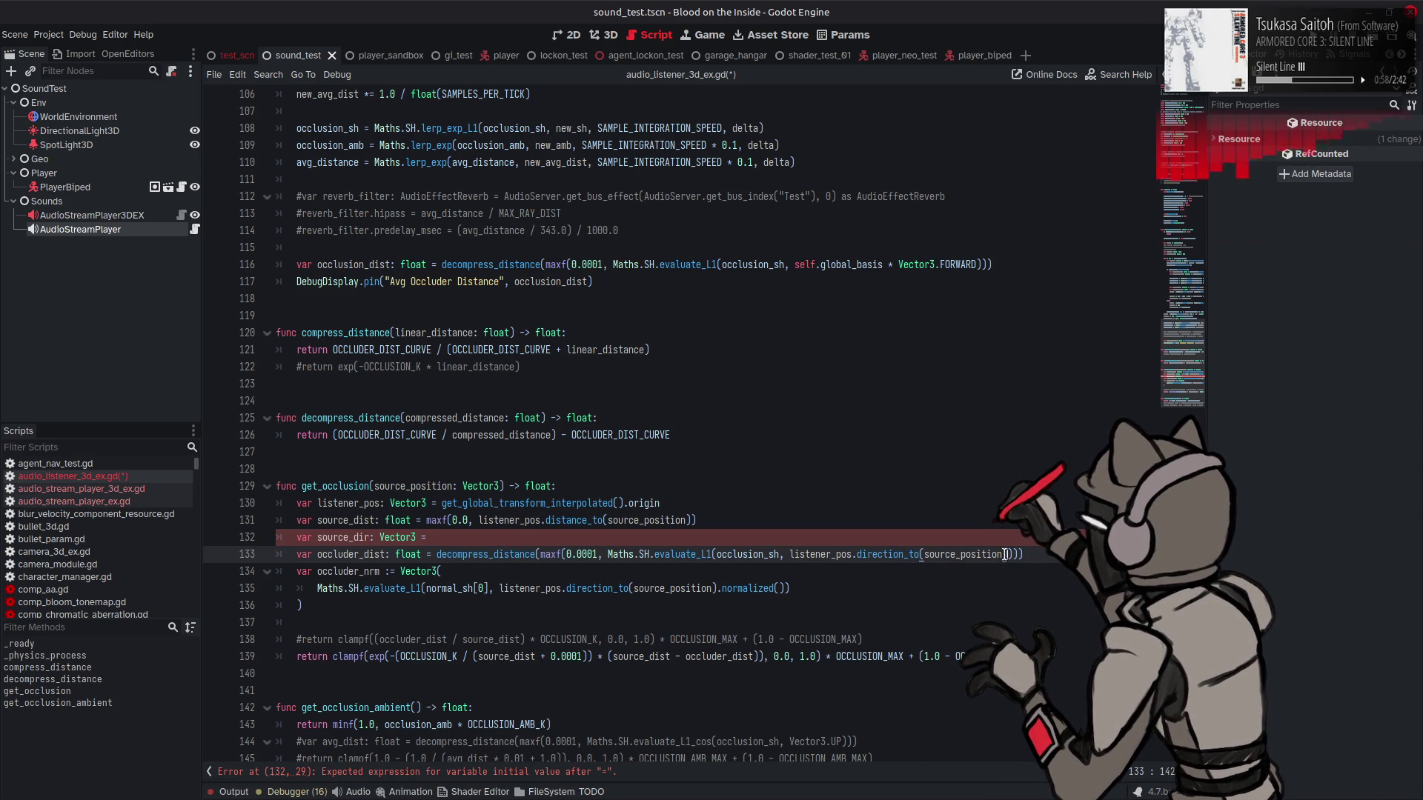
left_click_drag(1010, 554, 790, 555)
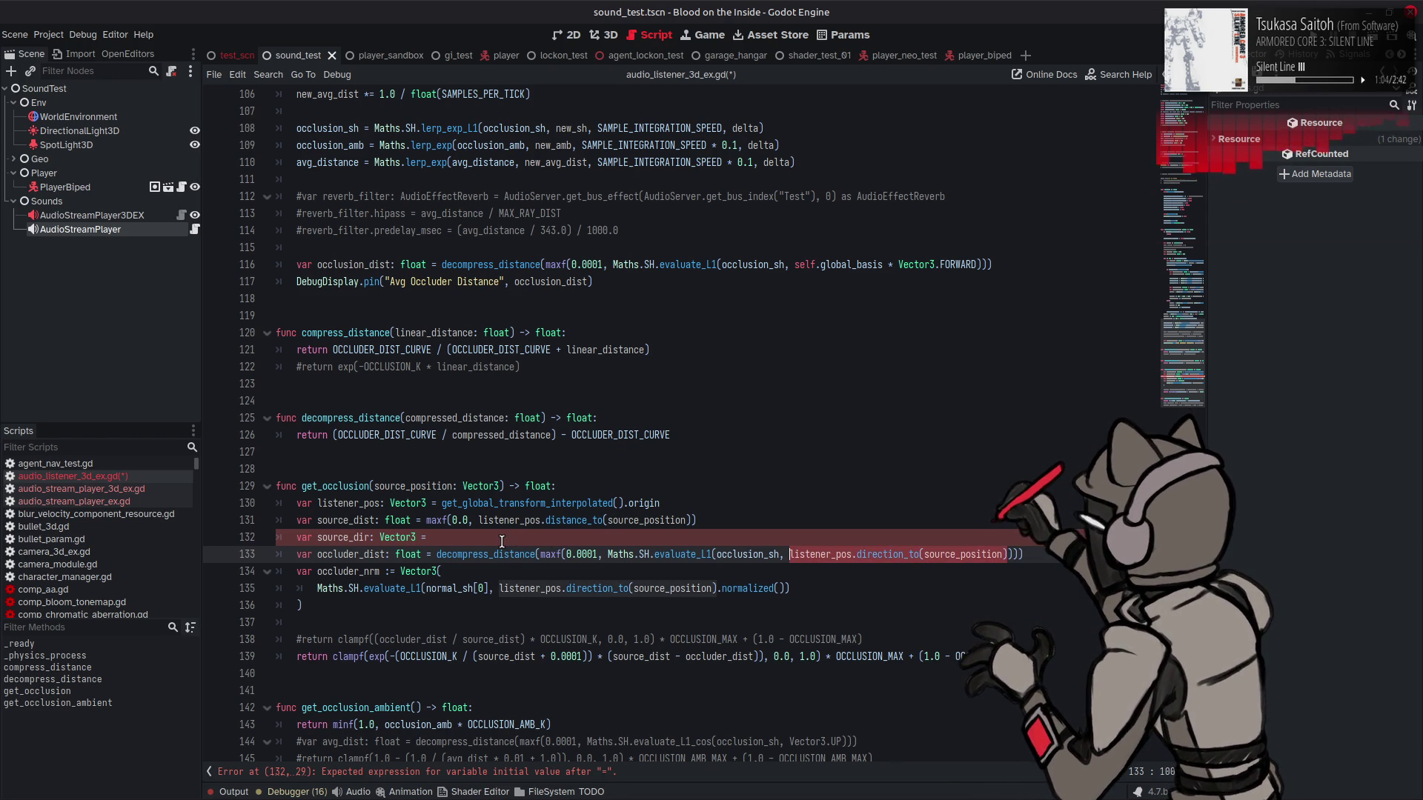
left_click_drag(502, 541, 498, 539)
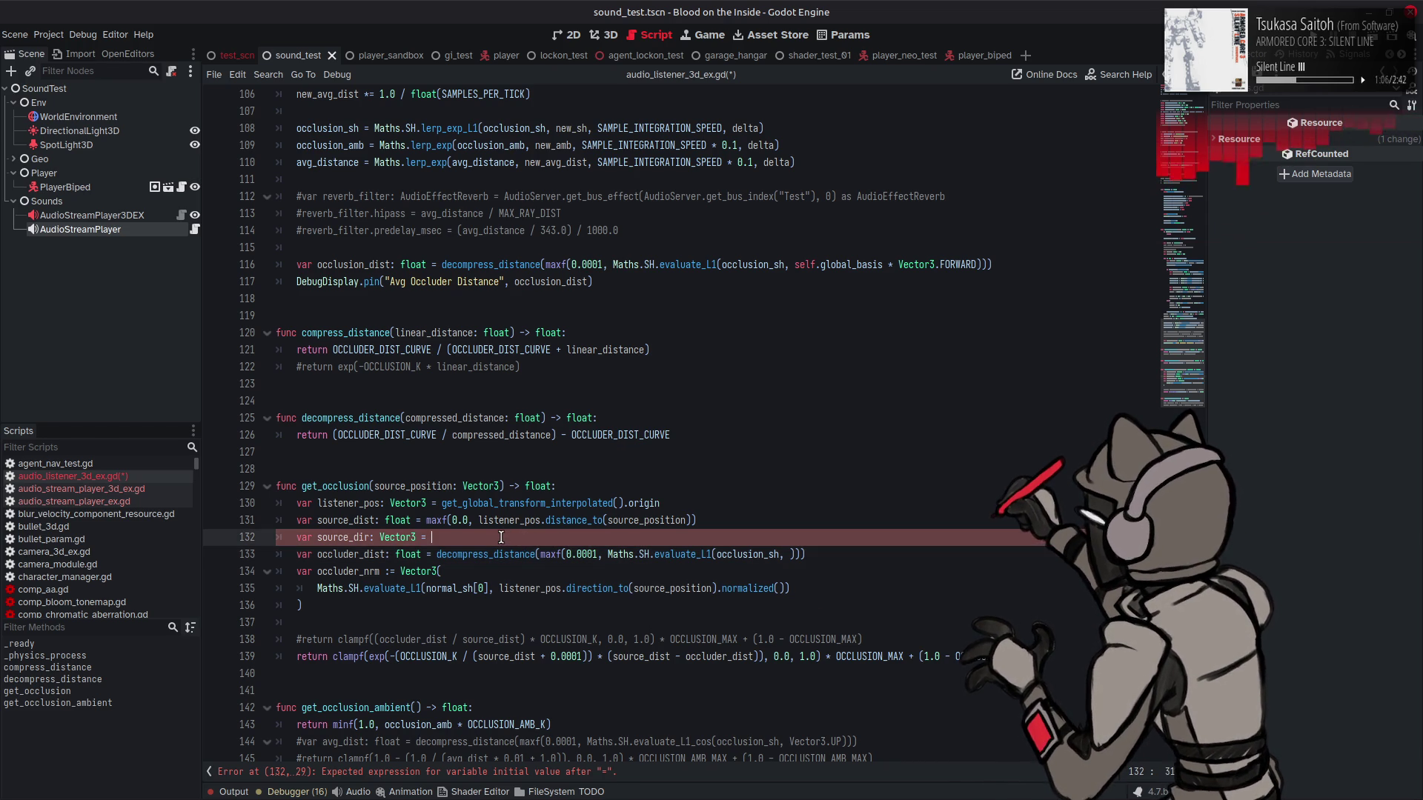
Step: Use source_dir as the direction in both the occluder_dist and normal_sh[0] evaluate_L1 calls
double_click(343, 537)
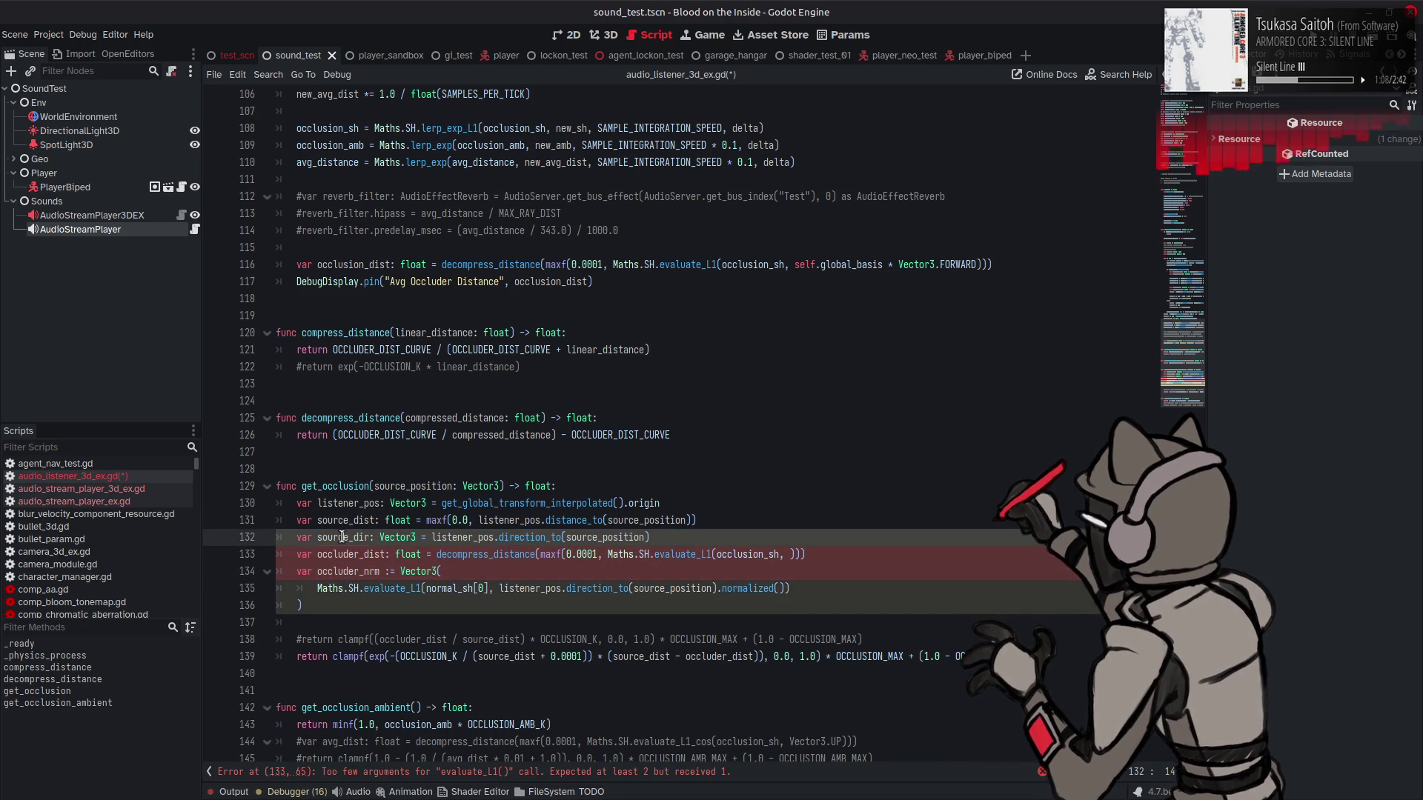
left_click(791, 554)
type("source_dir")
left_click_drag(787, 587, 312, 591)
type("source_dir")
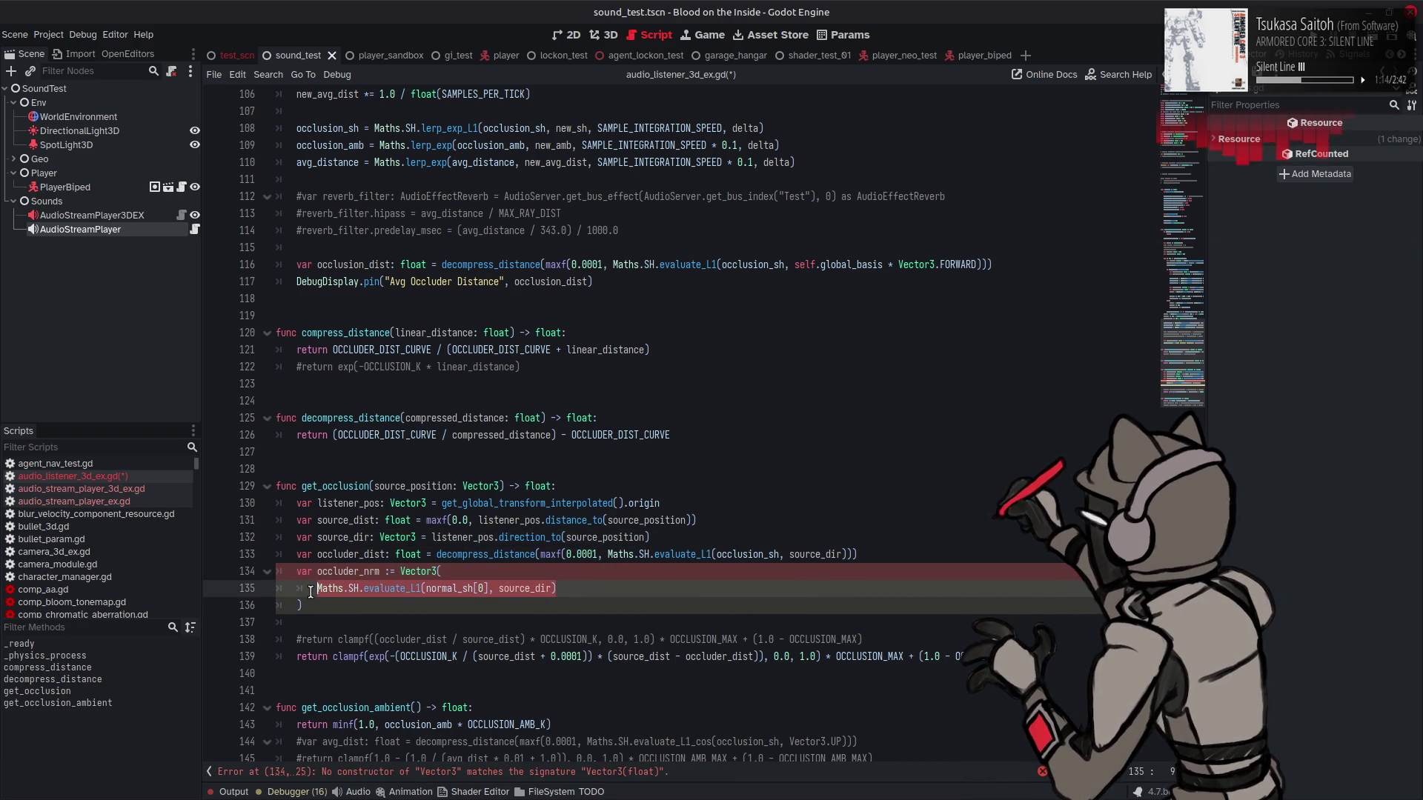
left_click(570, 588)
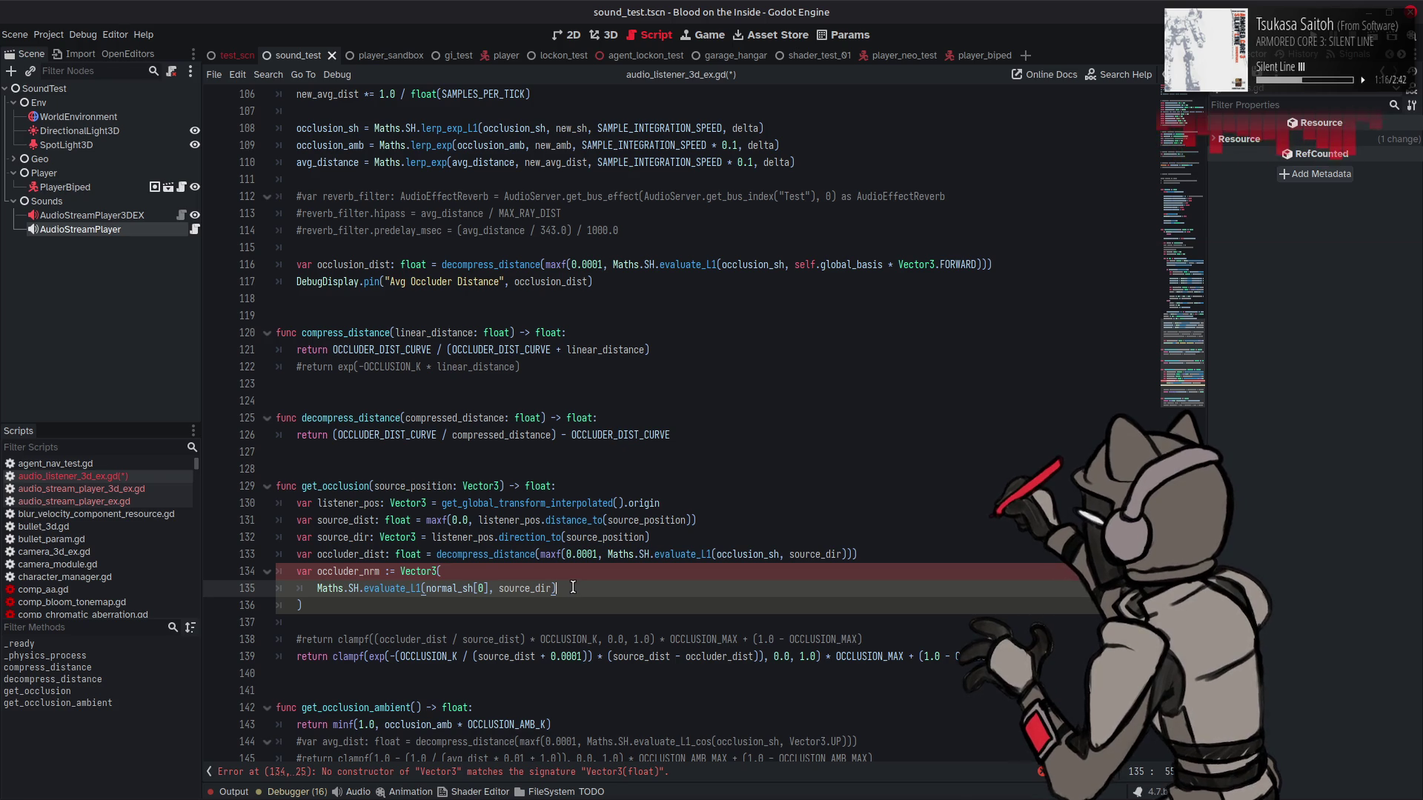
Step: Finish the first component with * 2.0 - 1.0 and duplicate it for normal_sh[1] and normal_sh[2]
type("2.0 - 1.0")
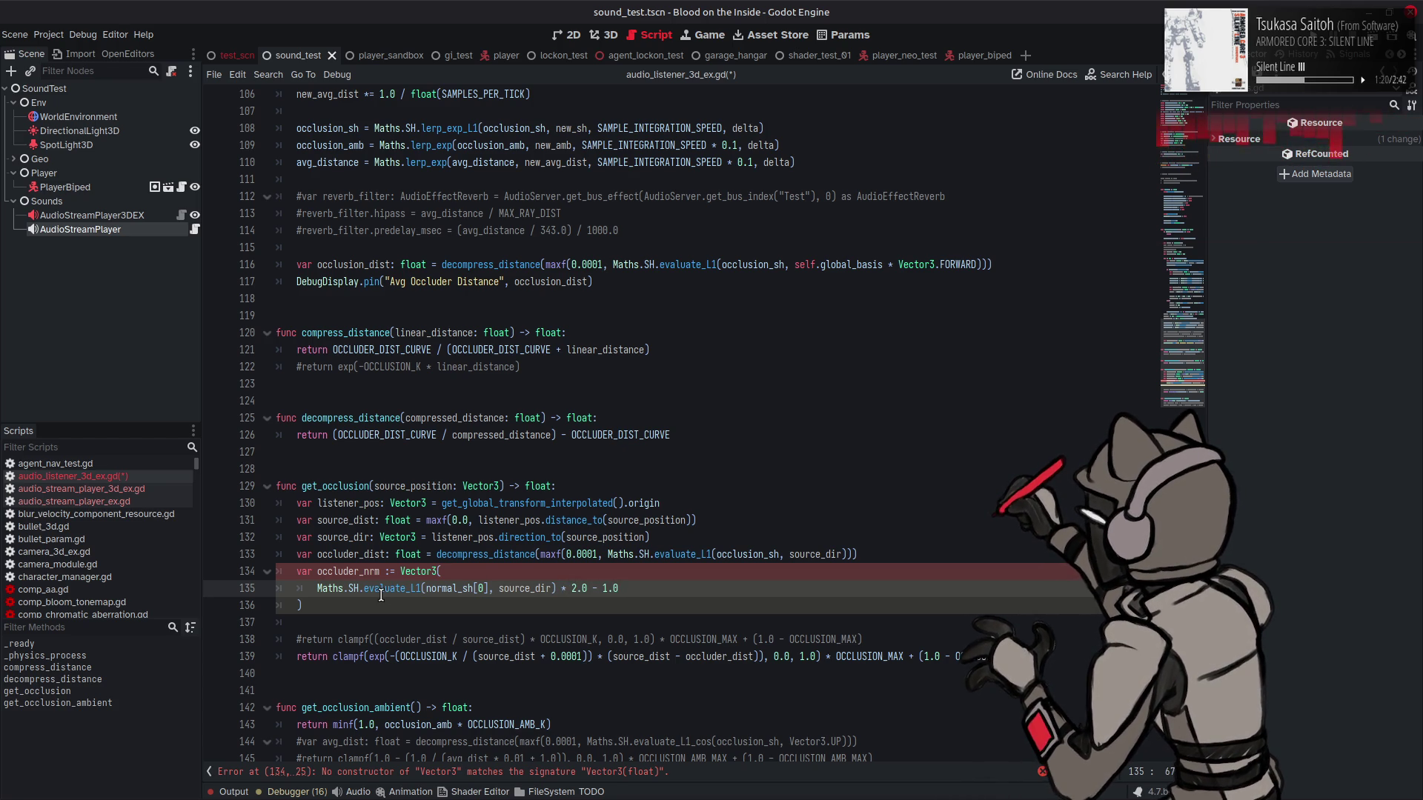
type(",")
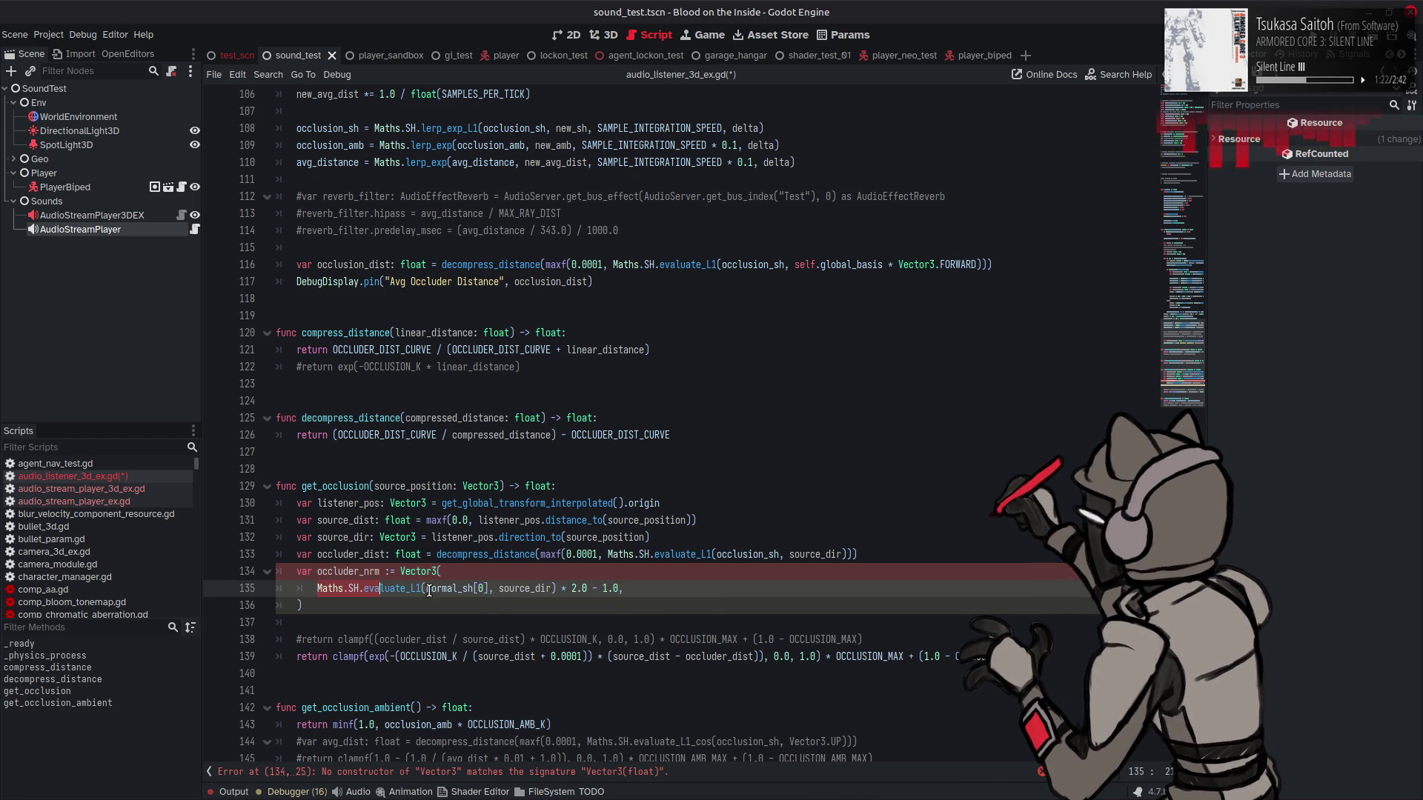
key("Return")
key("ctrl+v")
key("Return")
key("ctrl+v")
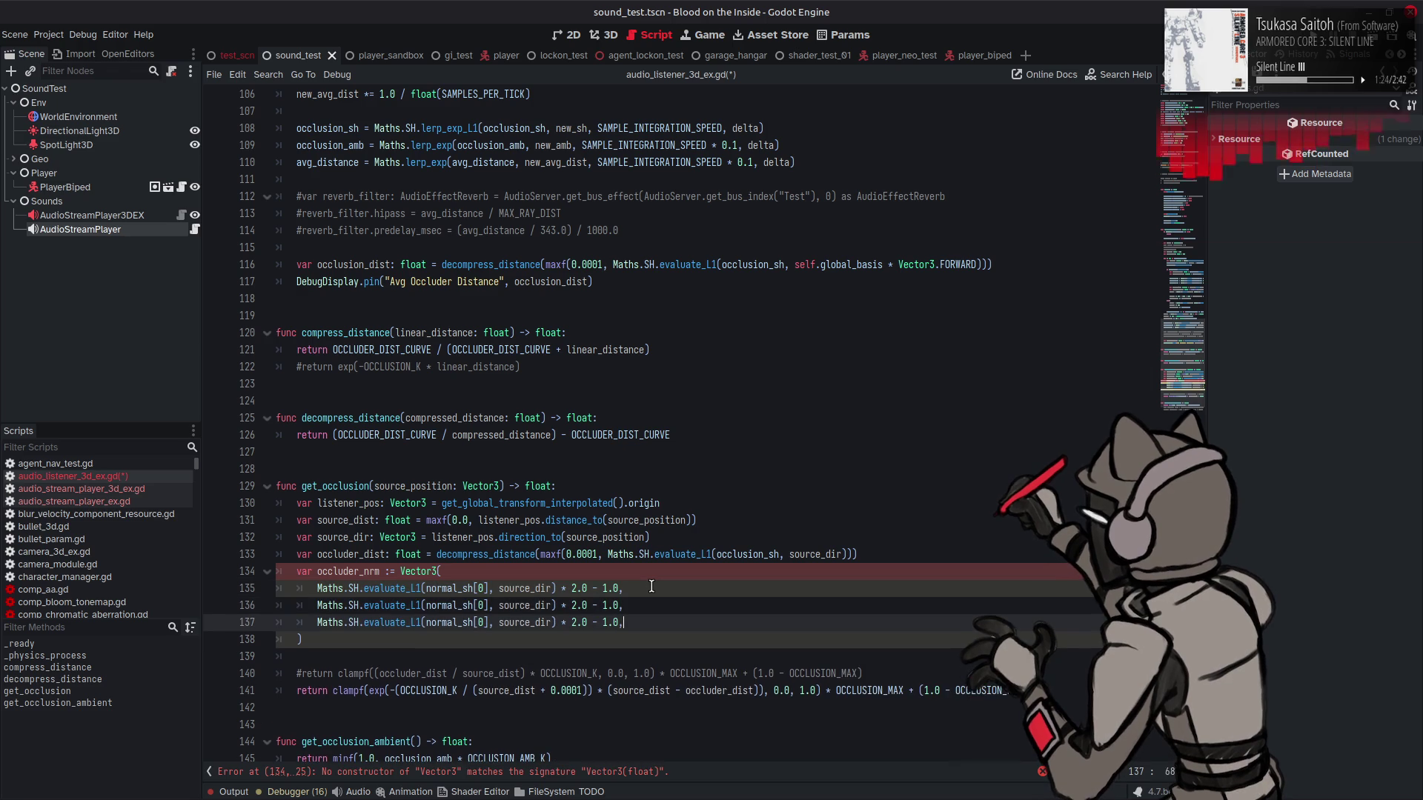
key("BackSpace")
double_click(479, 605)
type("1")
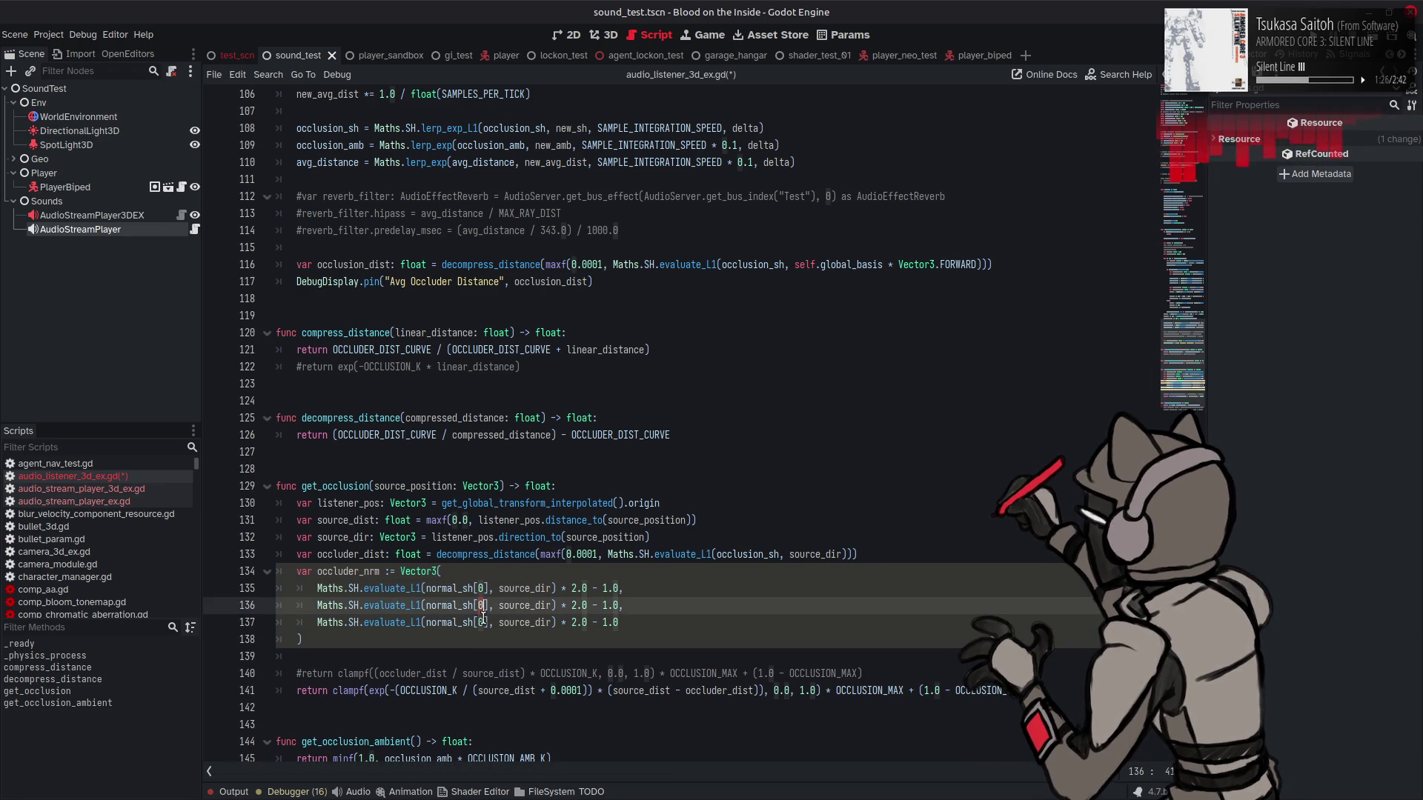
double_click(480, 622)
type("2")
Step: Append .normalized() to the occluder_nrm Vector3 and save the script
left_click(395, 637)
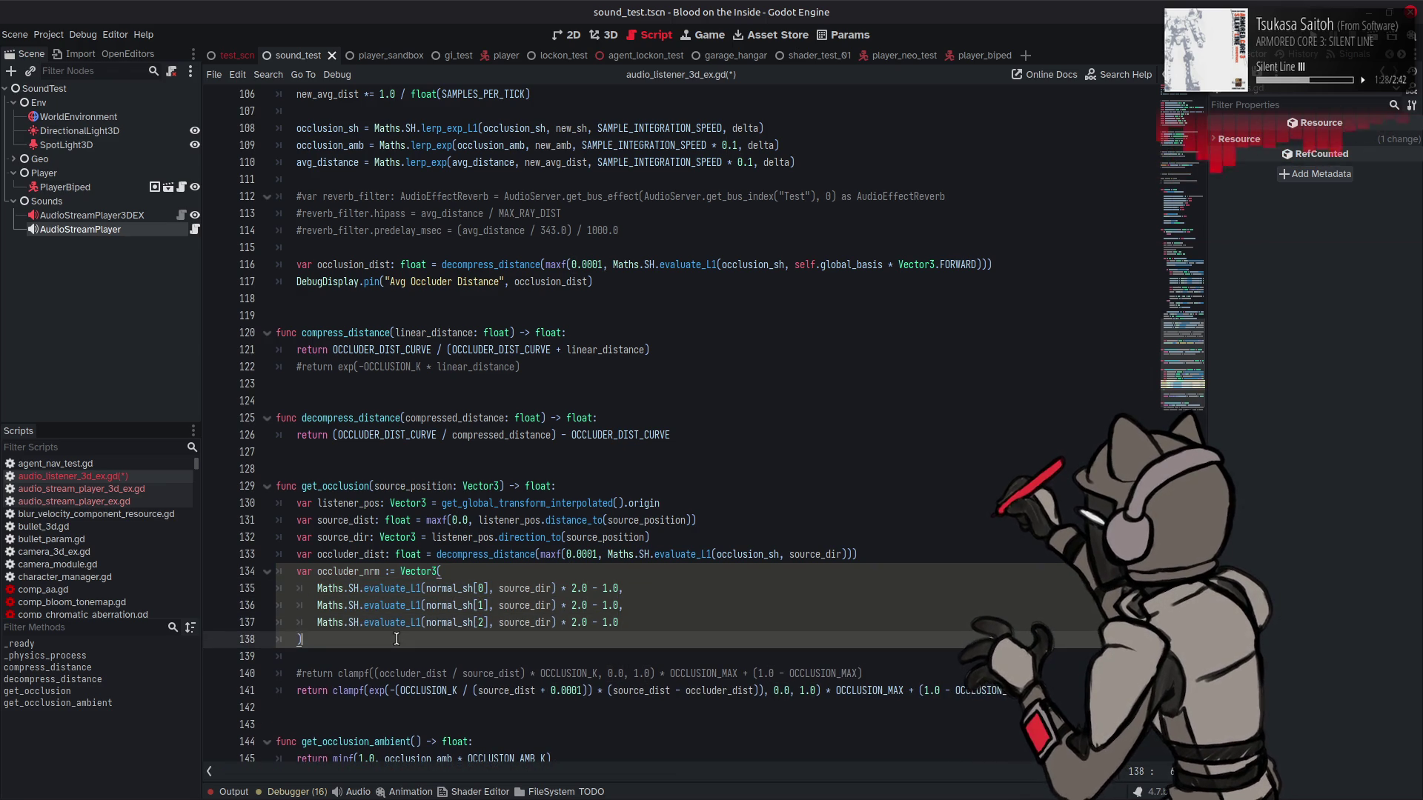
type(".norm")
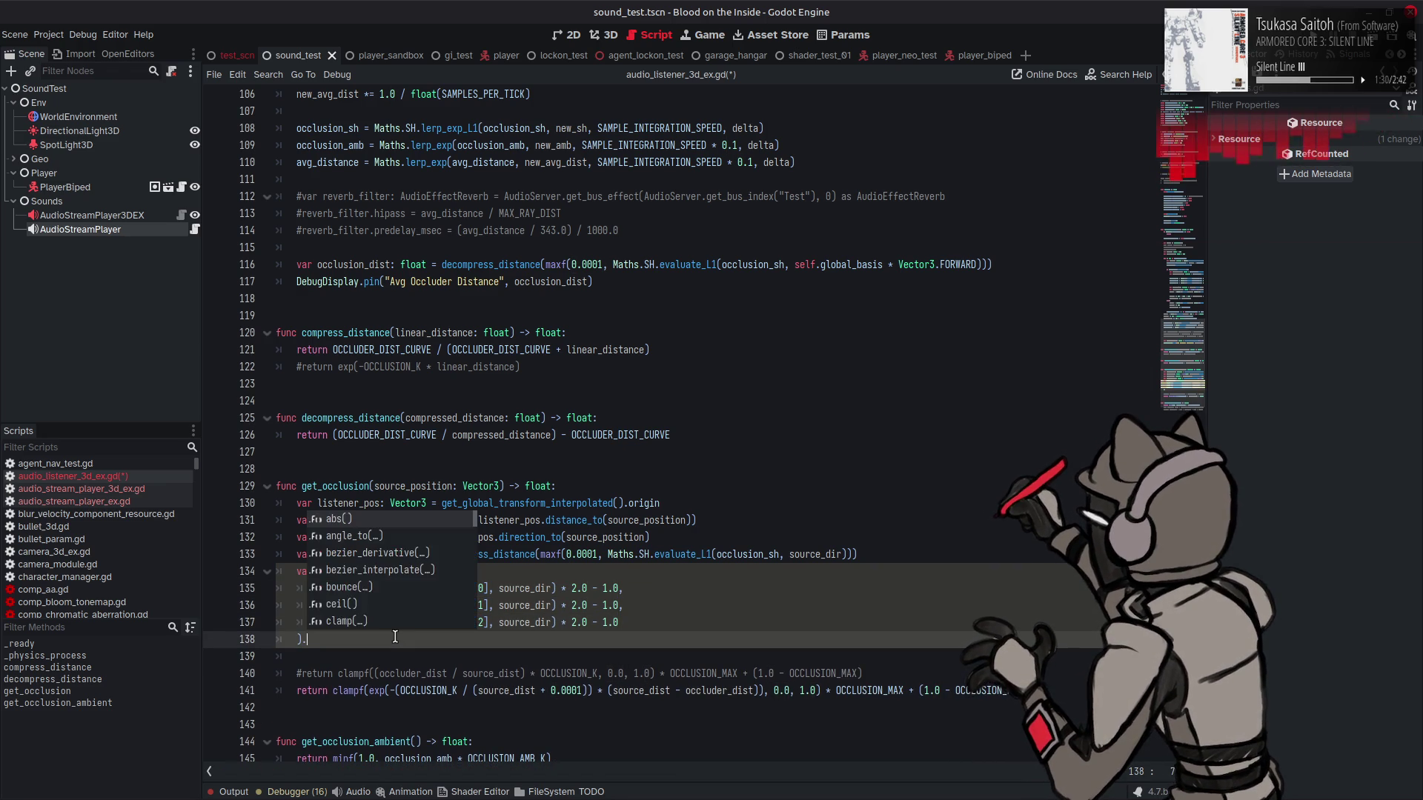
key("Return")
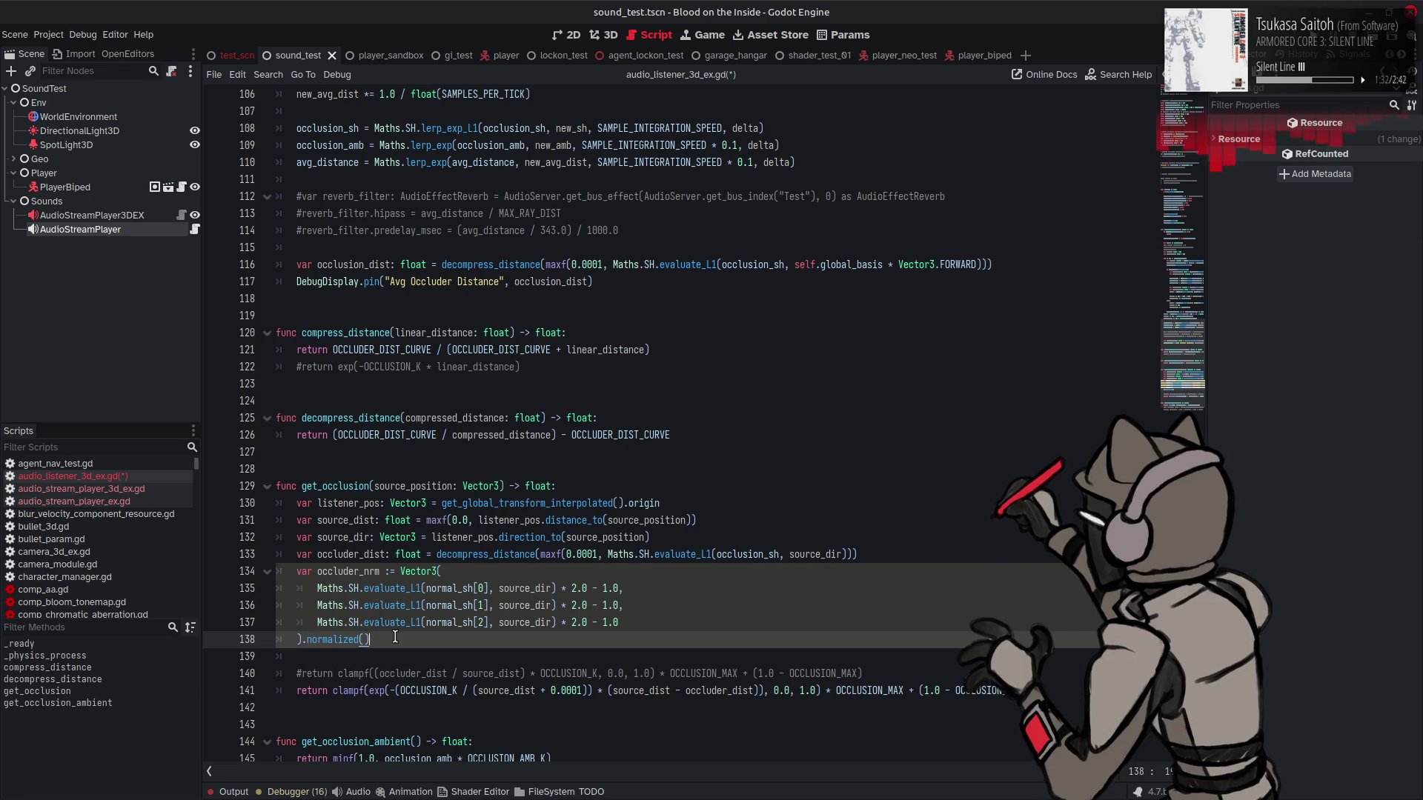
left_click(709, 465)
key("ctrl+s")
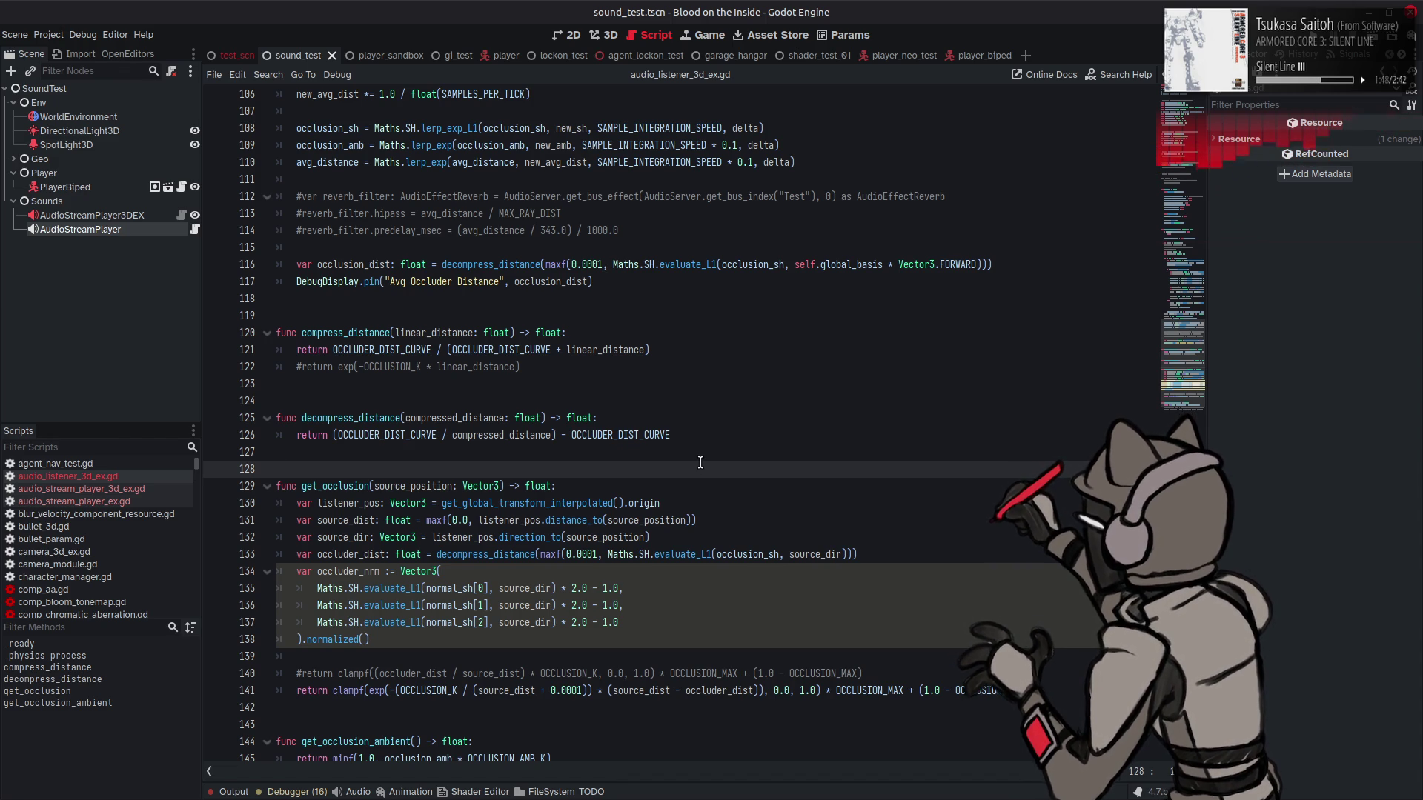
left_click(669, 535)
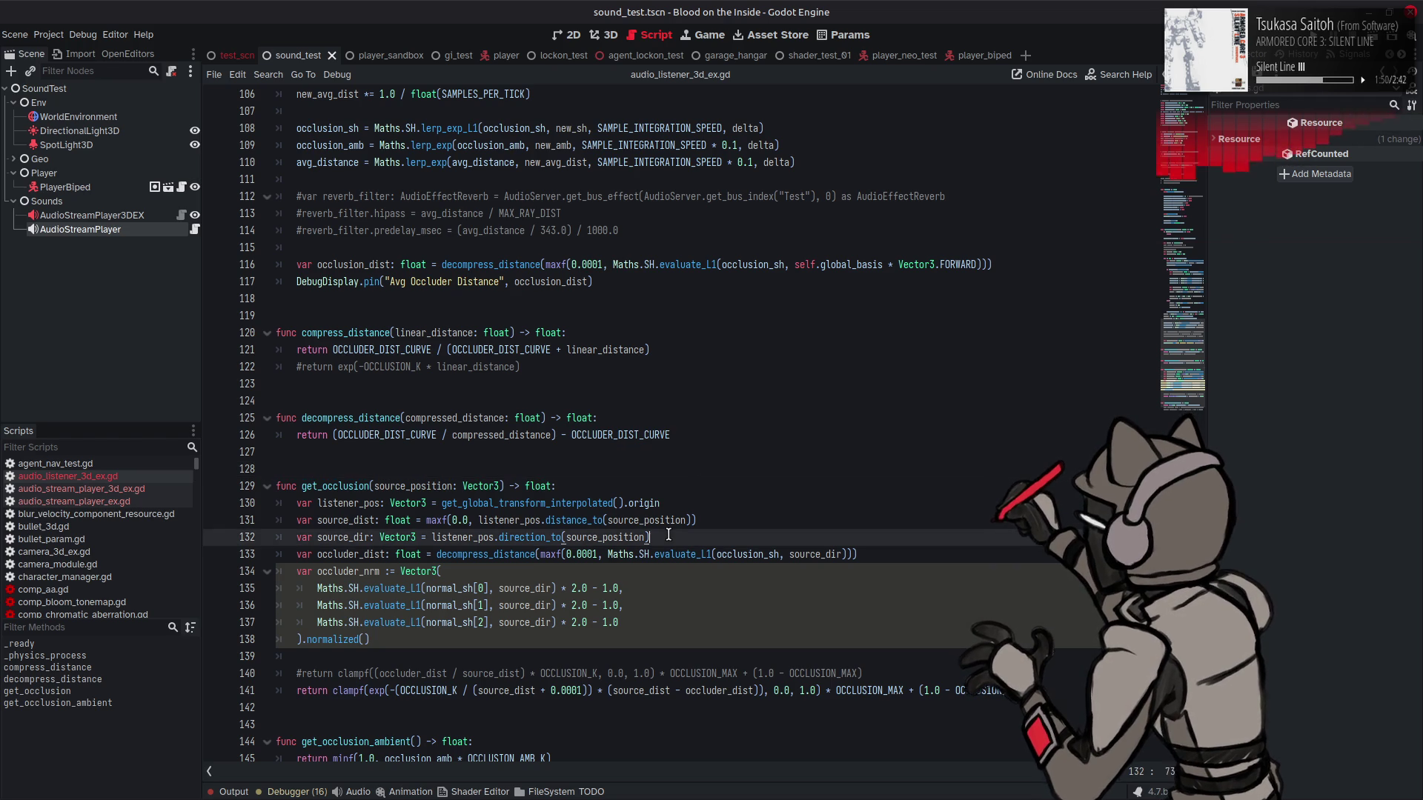
Step: Insert a blank line after source_dir, then check the constants at the file top and return
key("Return")
scroll(669, 534, "down", 2)
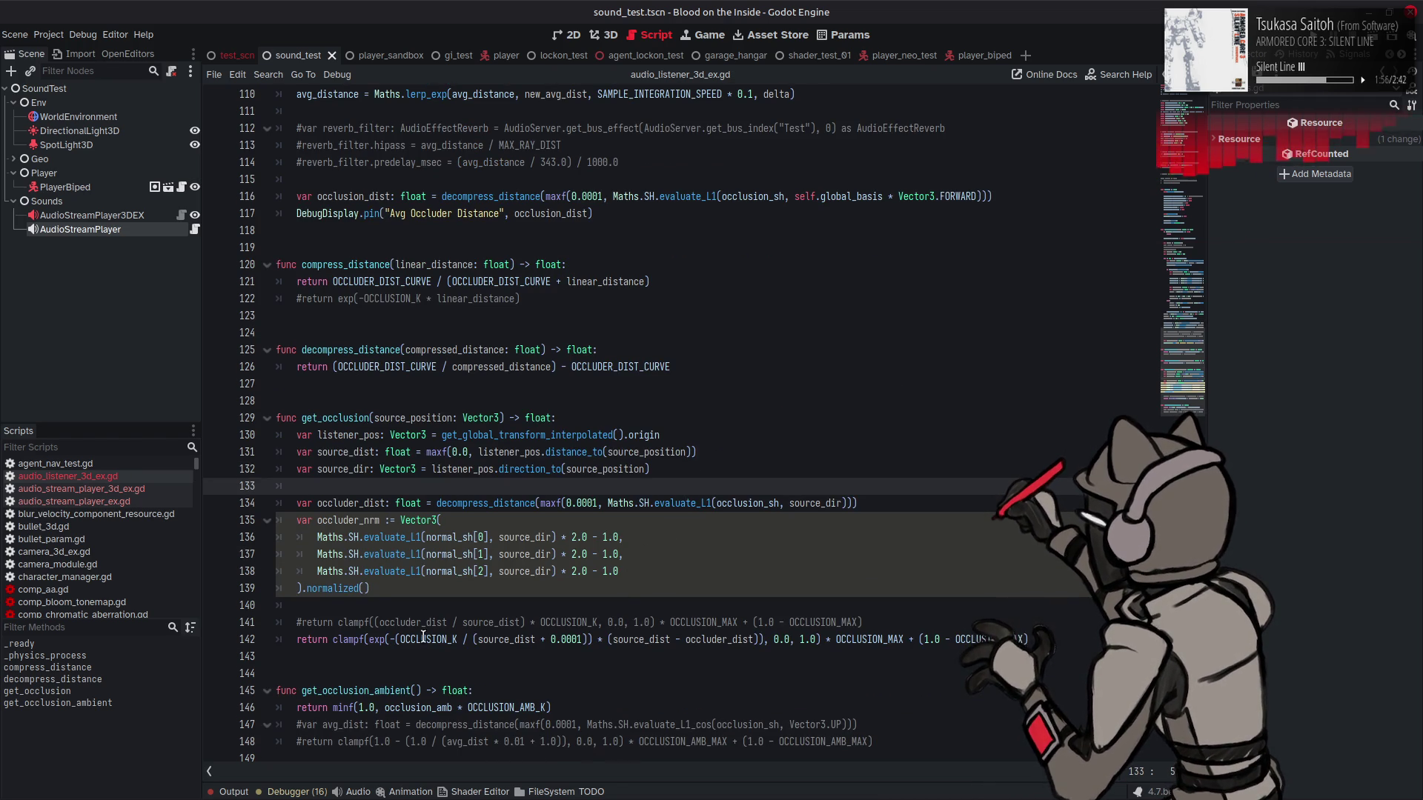
left_click(362, 638)
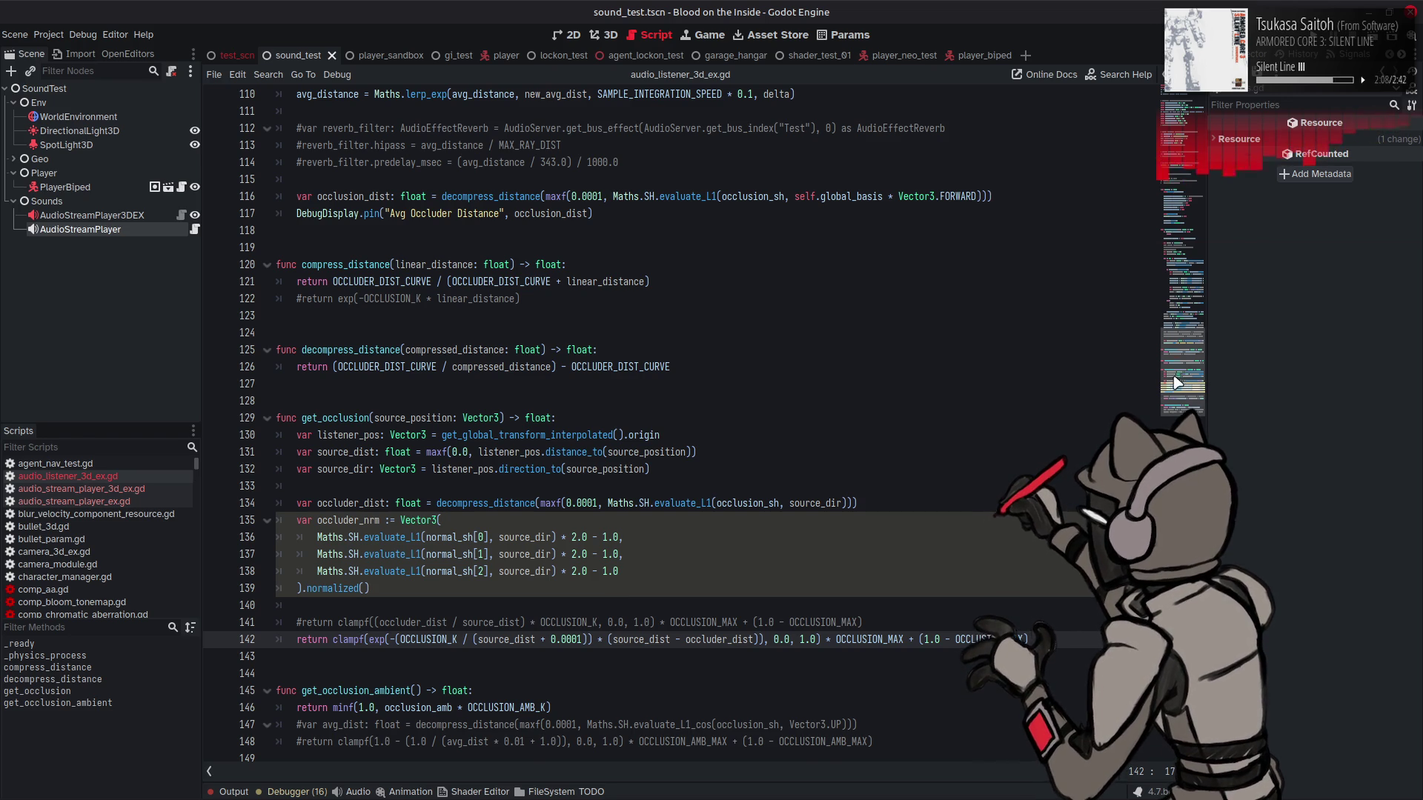
left_click(1168, 111)
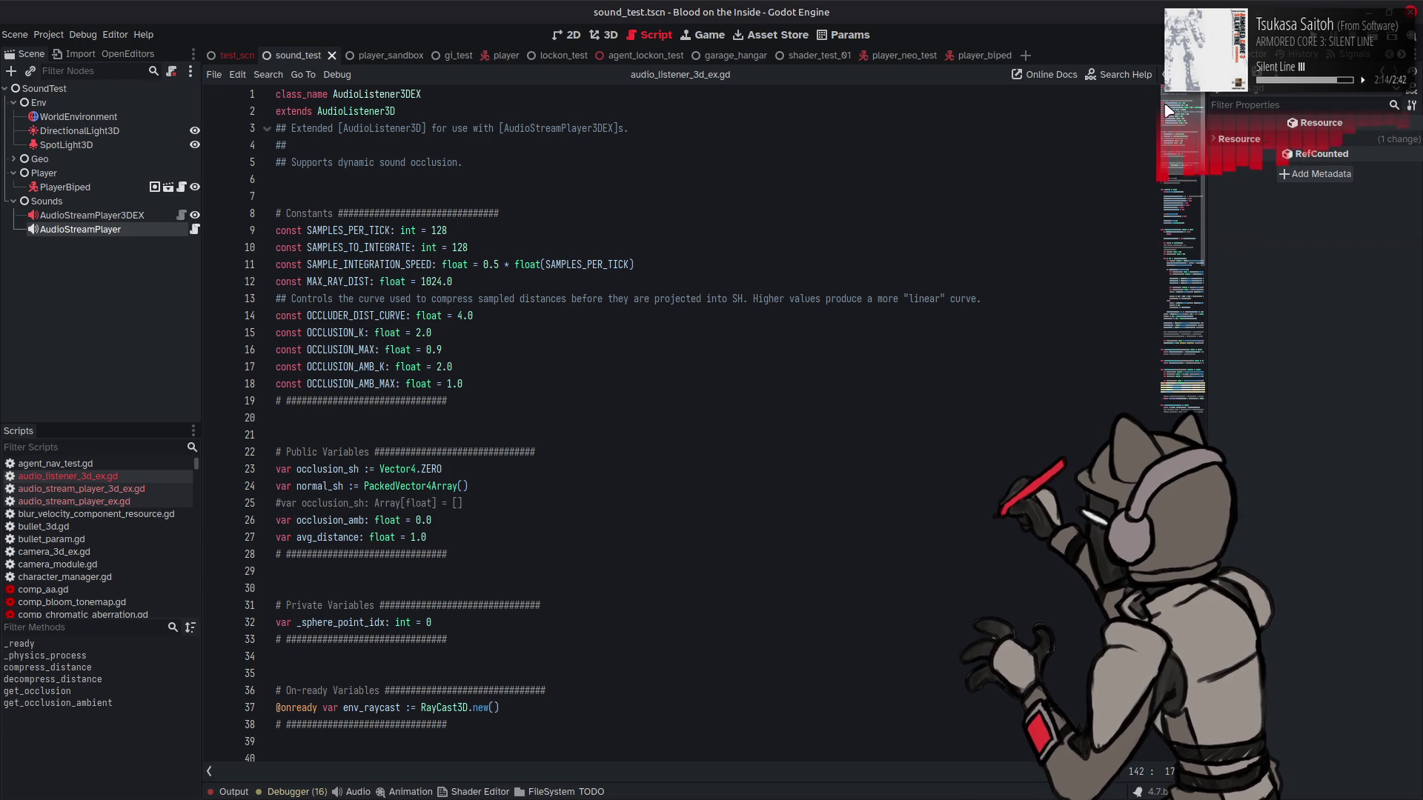
key("Right")
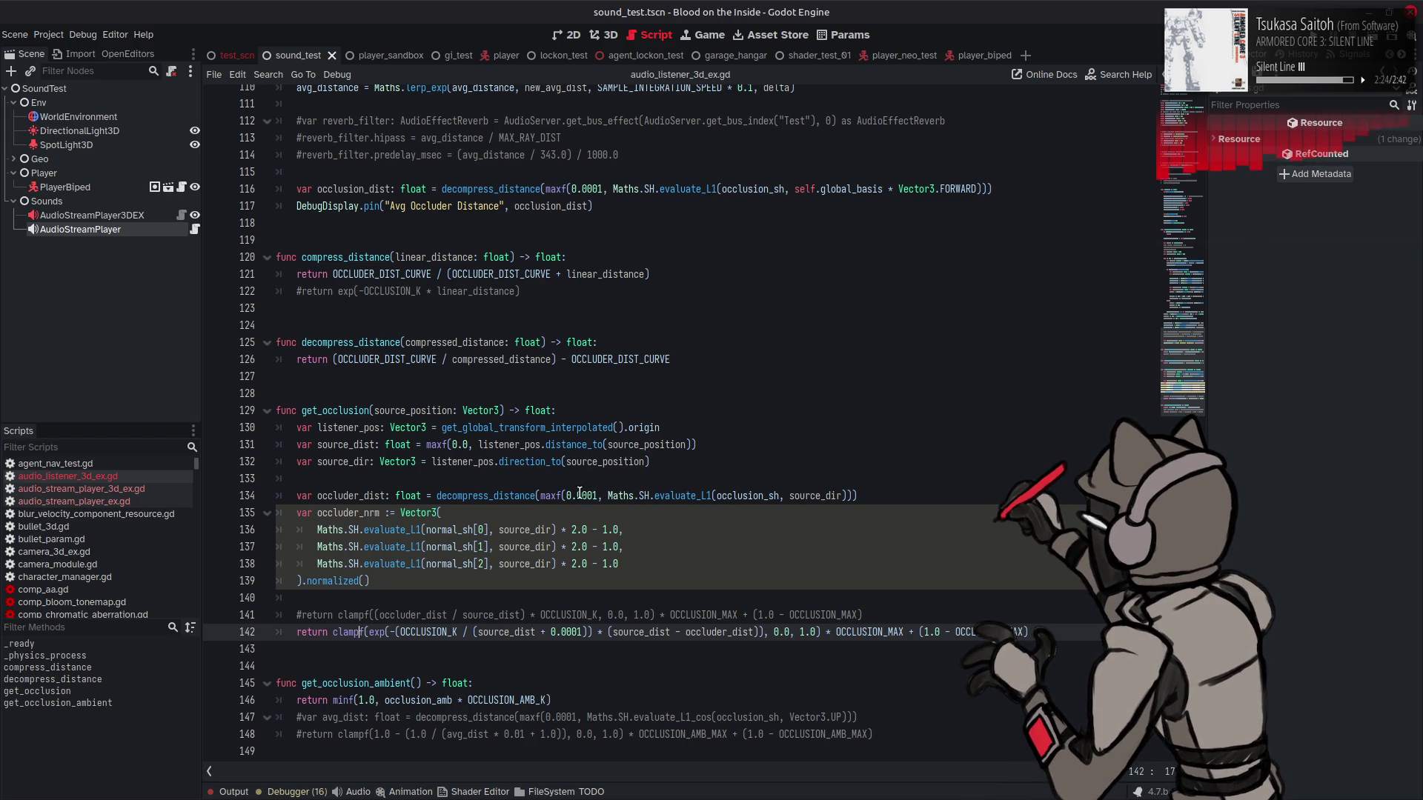
mouse_move(532, 539)
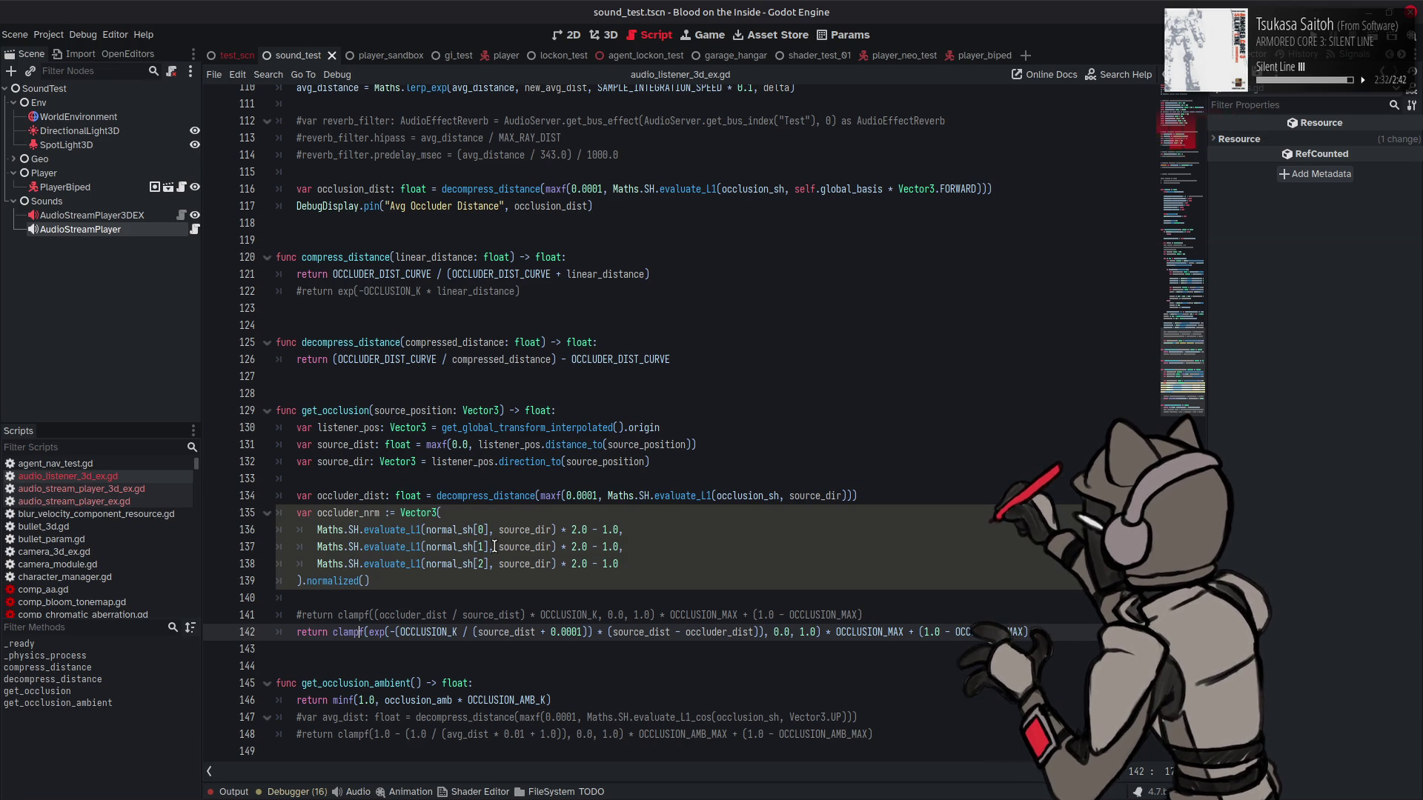
left_click(425, 581)
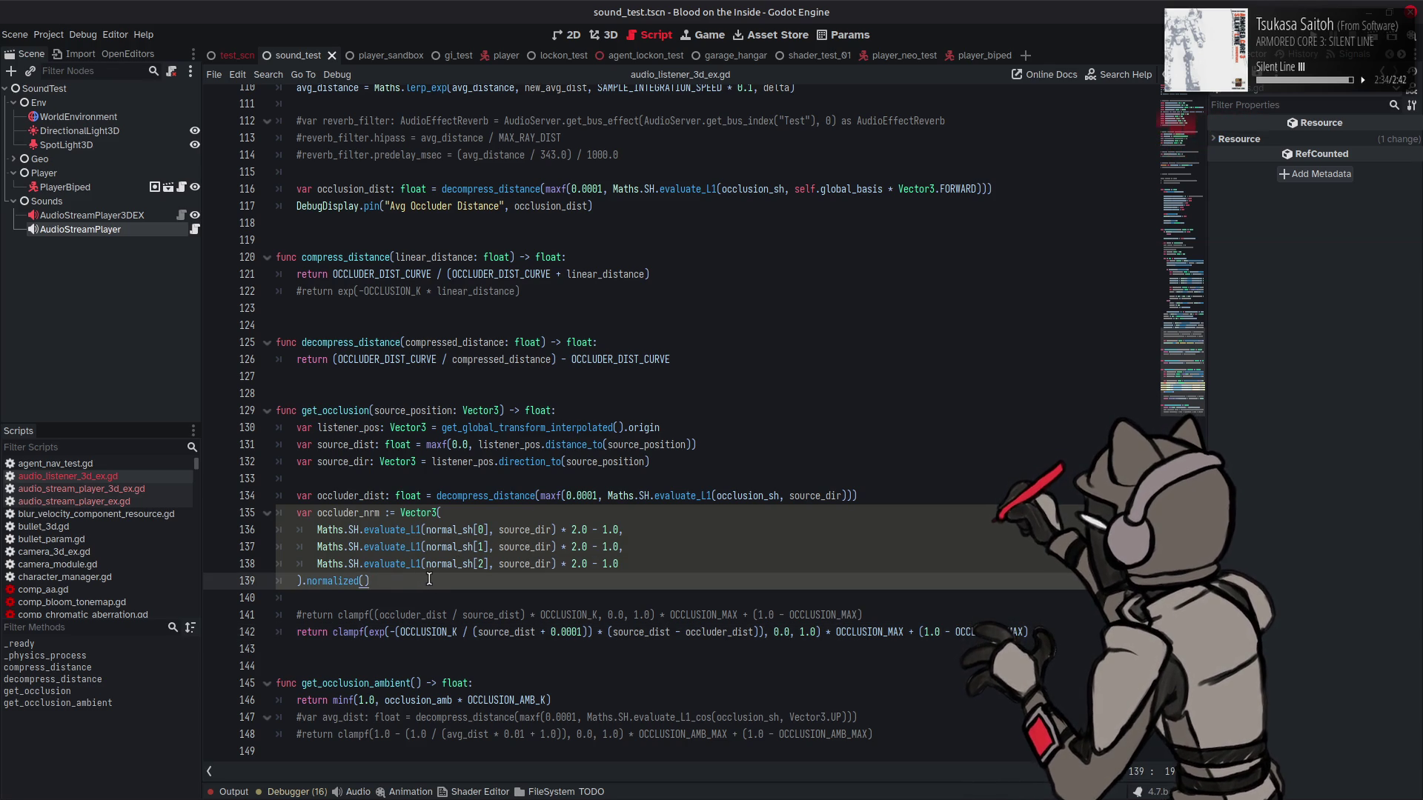
Step: Add a new line declaring var occlusion_factor: float initialized to OCCLUSION_MAX
key("Return")
key("Return")
type("var occl")
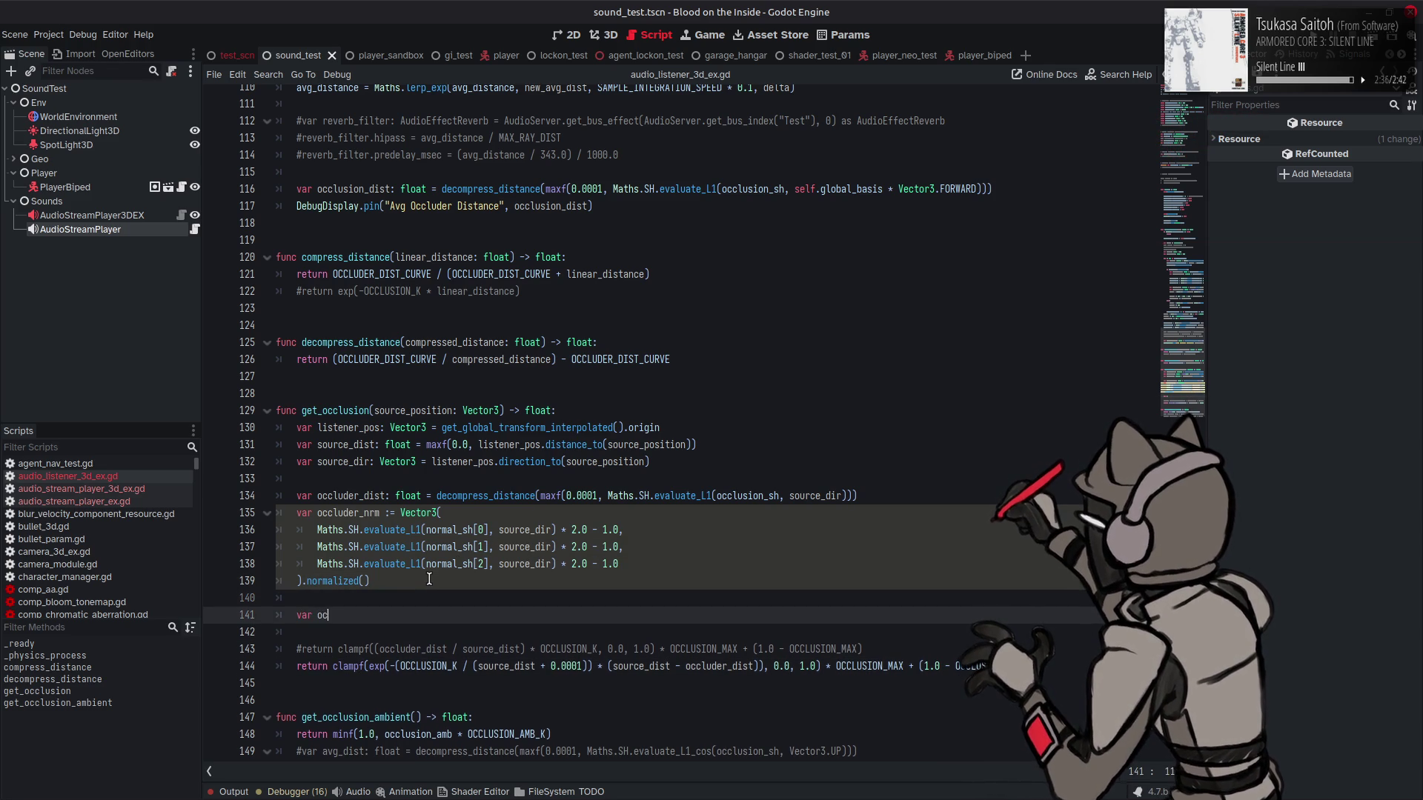
type("usion")
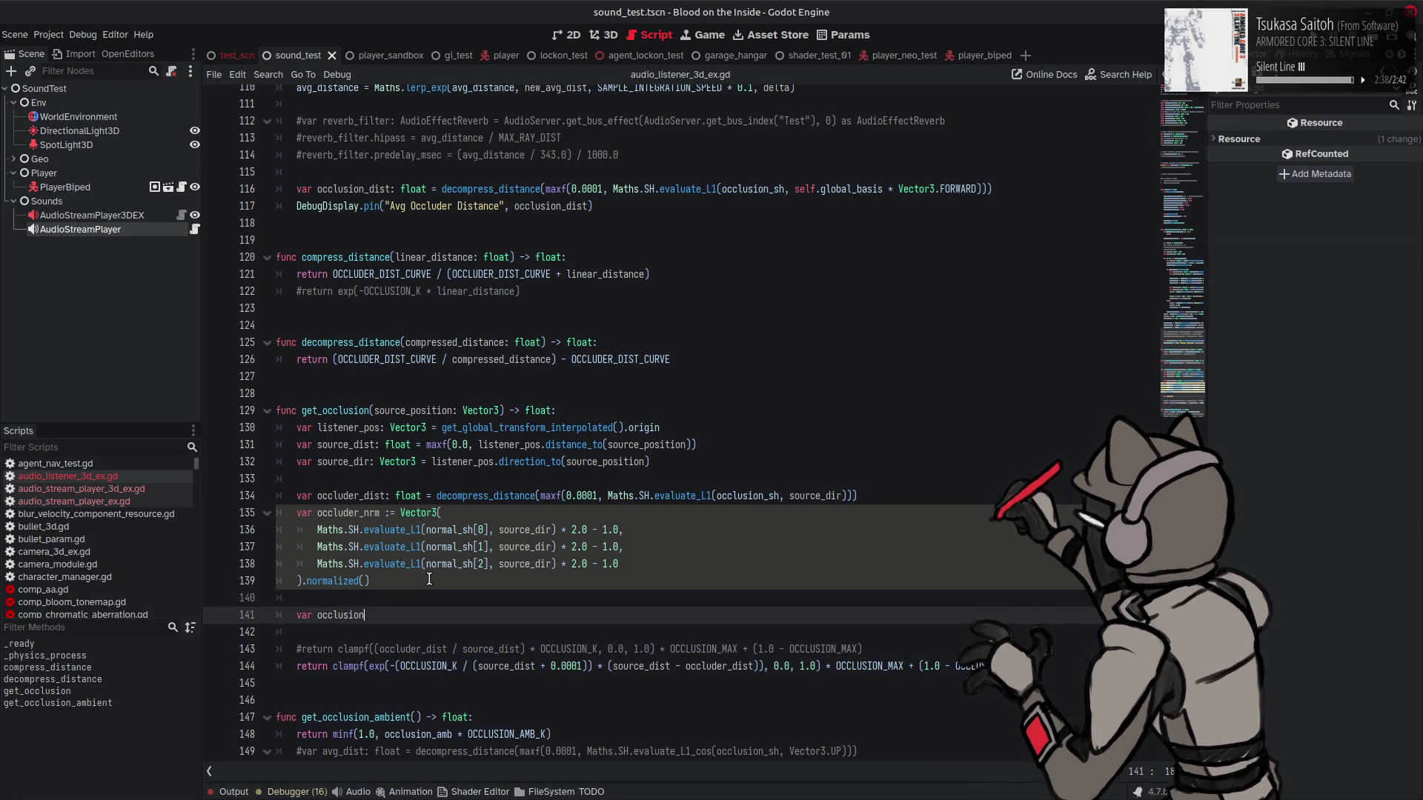
type("_factor: float =")
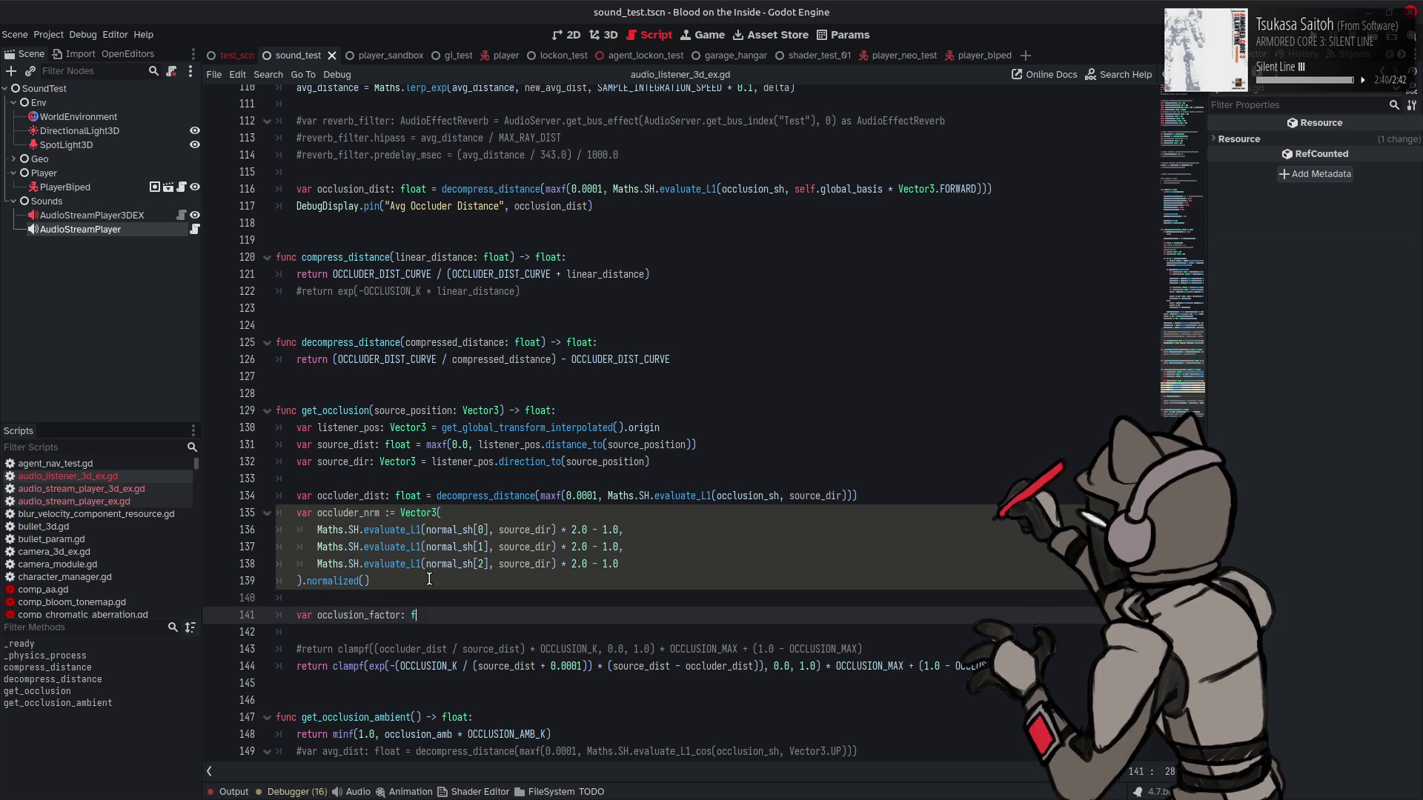
double_click(870, 665)
key("ctrl+c")
left_click(601, 615)
key("ctrl+v")
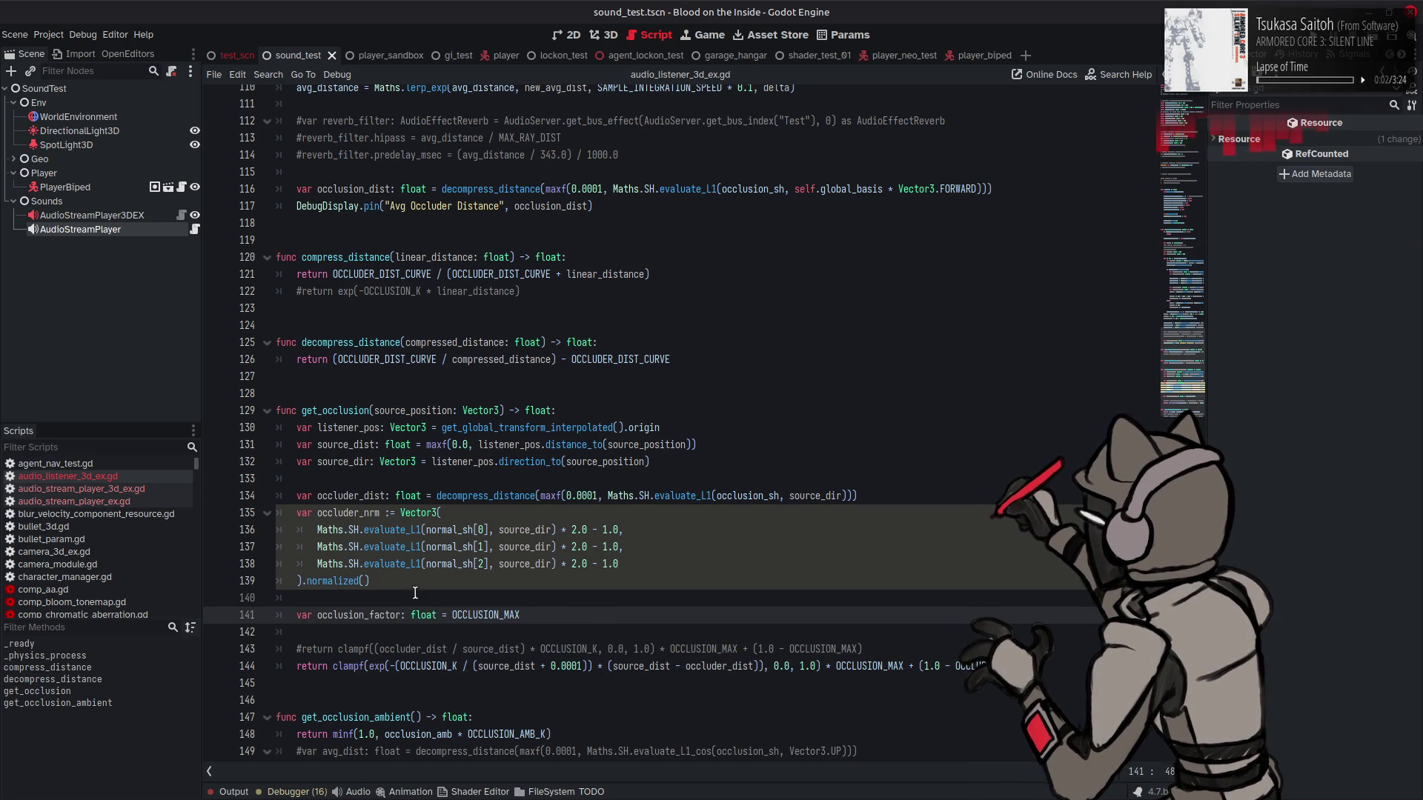
Step: Replace OCCLUSION_MAX in the clampf return with occlusion_factor
double_click(361, 615)
key("ctrl+c")
double_click(858, 665)
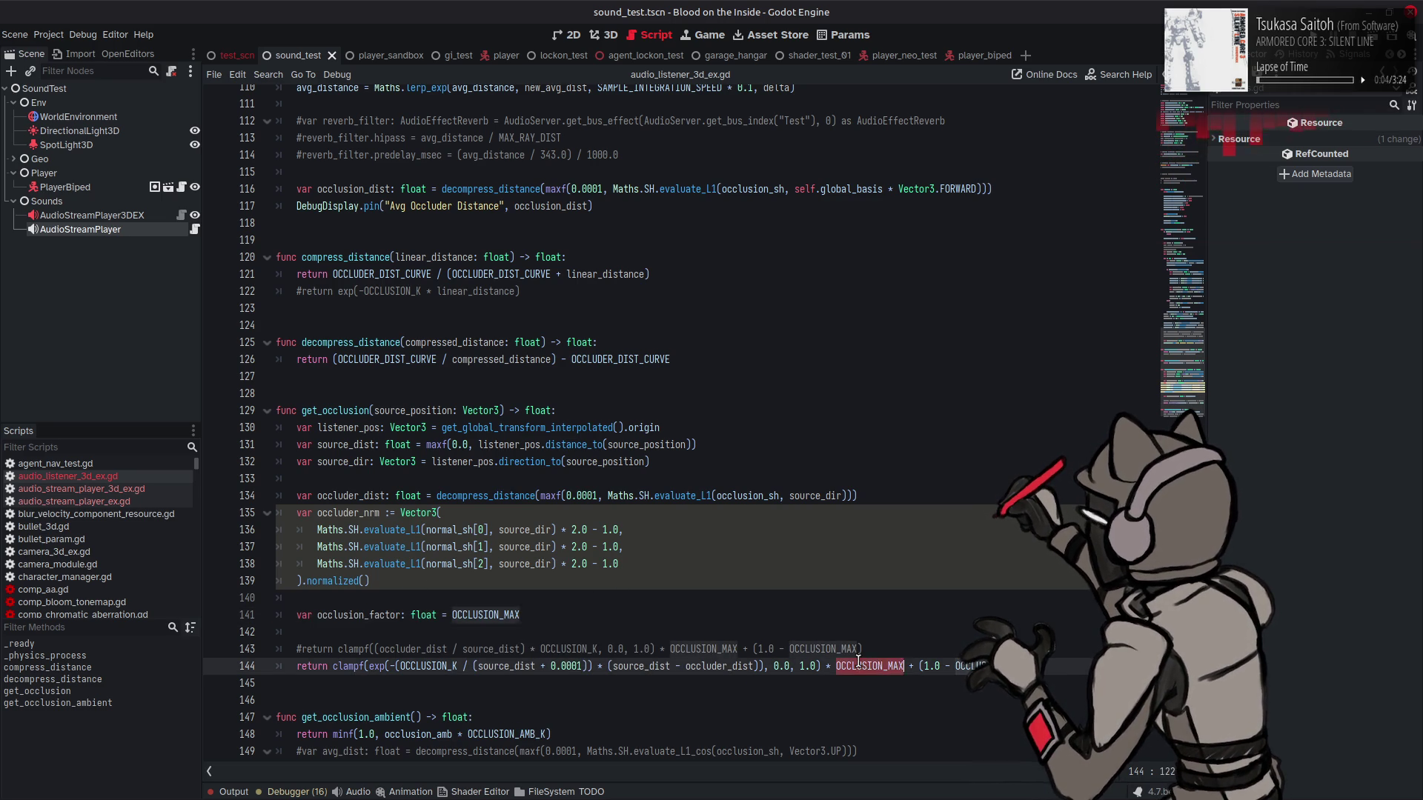
key("ctrl+v")
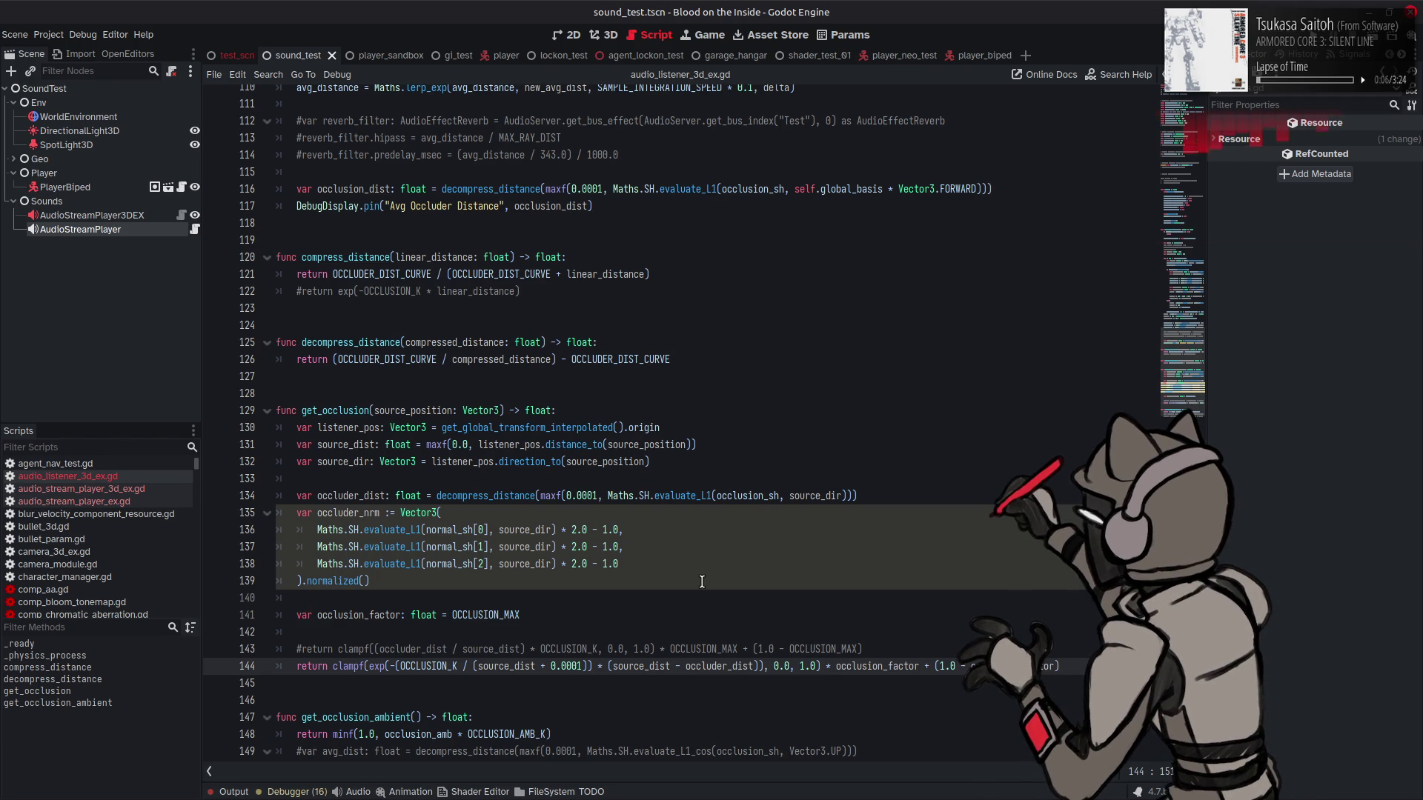
Step: Multiply occlusion_factor by occluder_nrm.dot(source_dir)
left_click(564, 615)
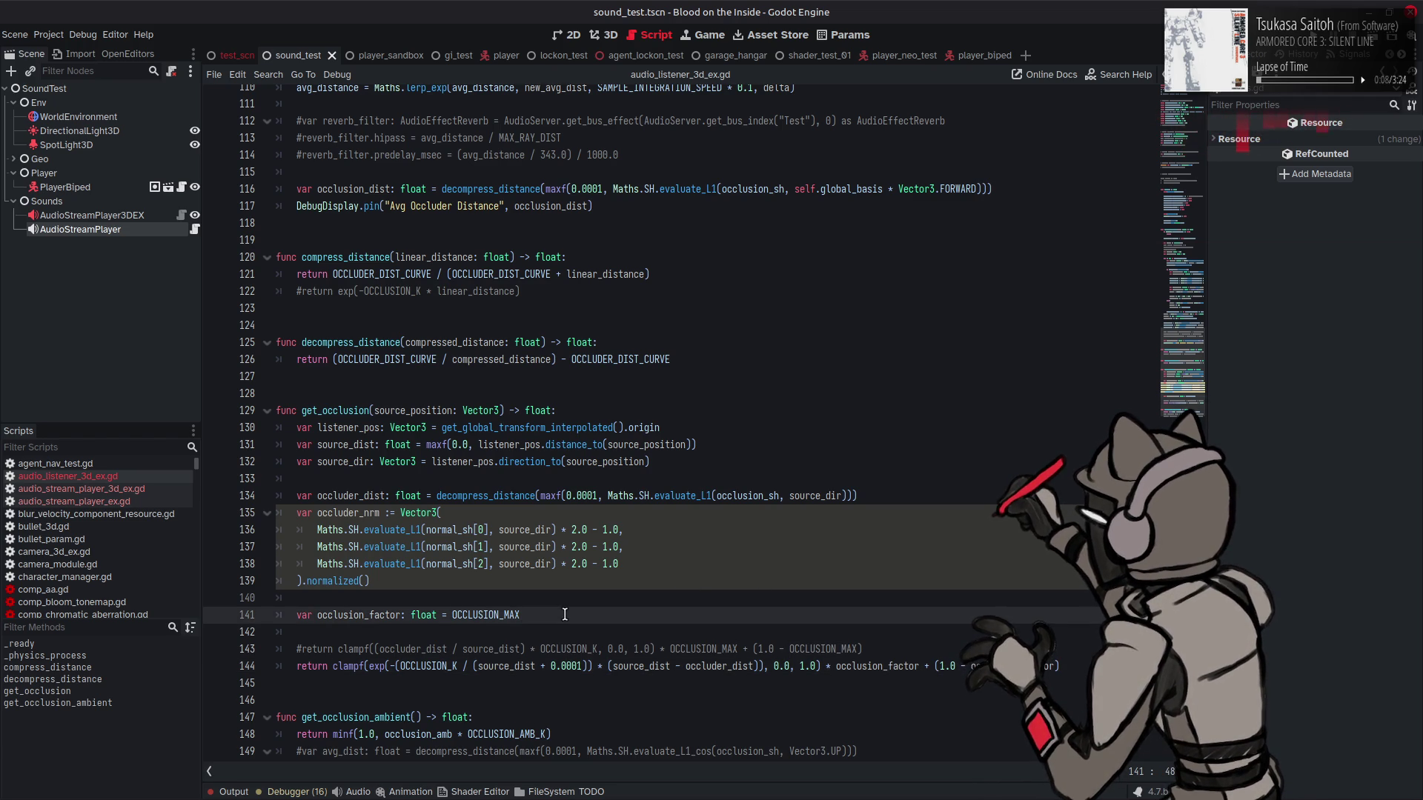
type("*")
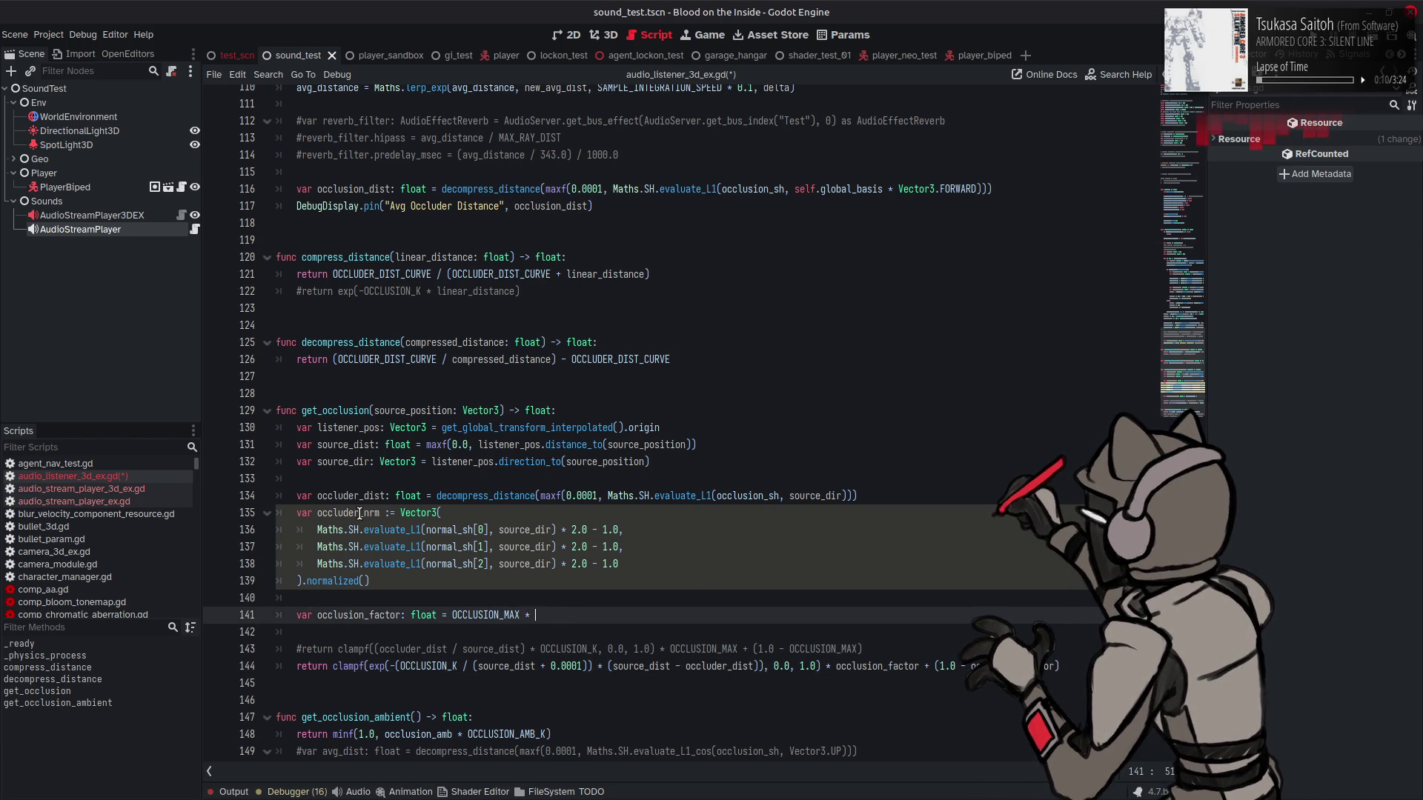
double_click(358, 512)
key("ctrl+c")
left_click(577, 618)
key("ctrl+v")
type(".d")
left_click(653, 681)
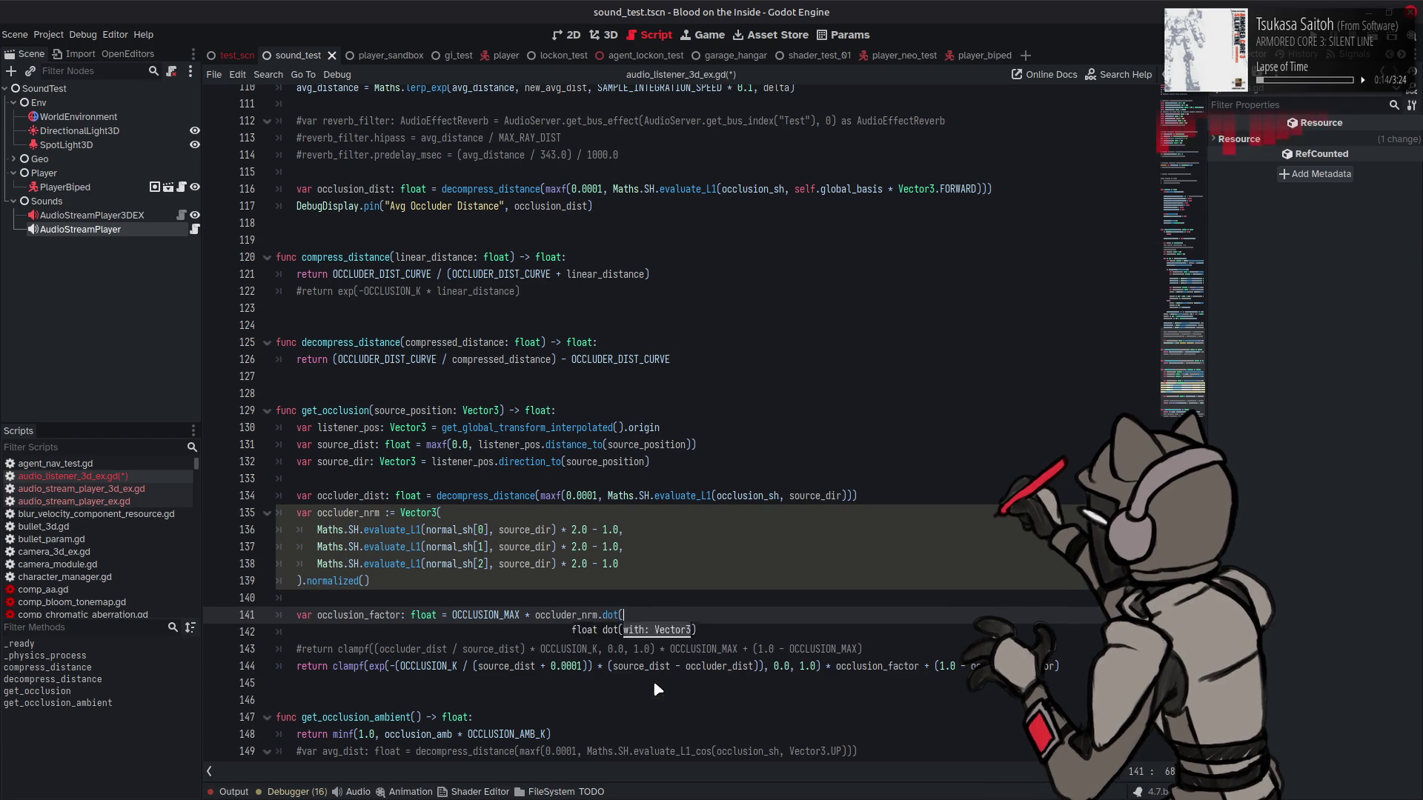
type(")")
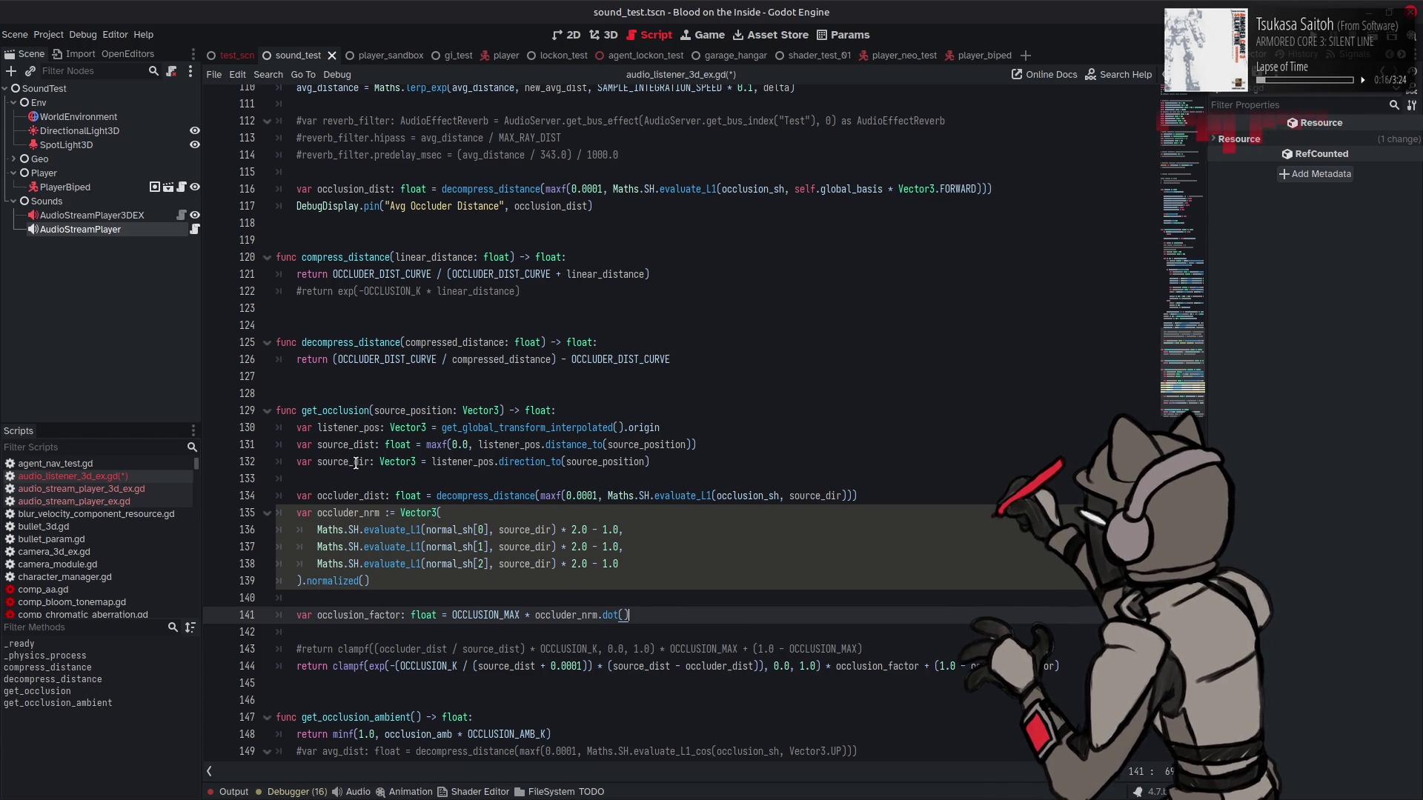
double_click(352, 461)
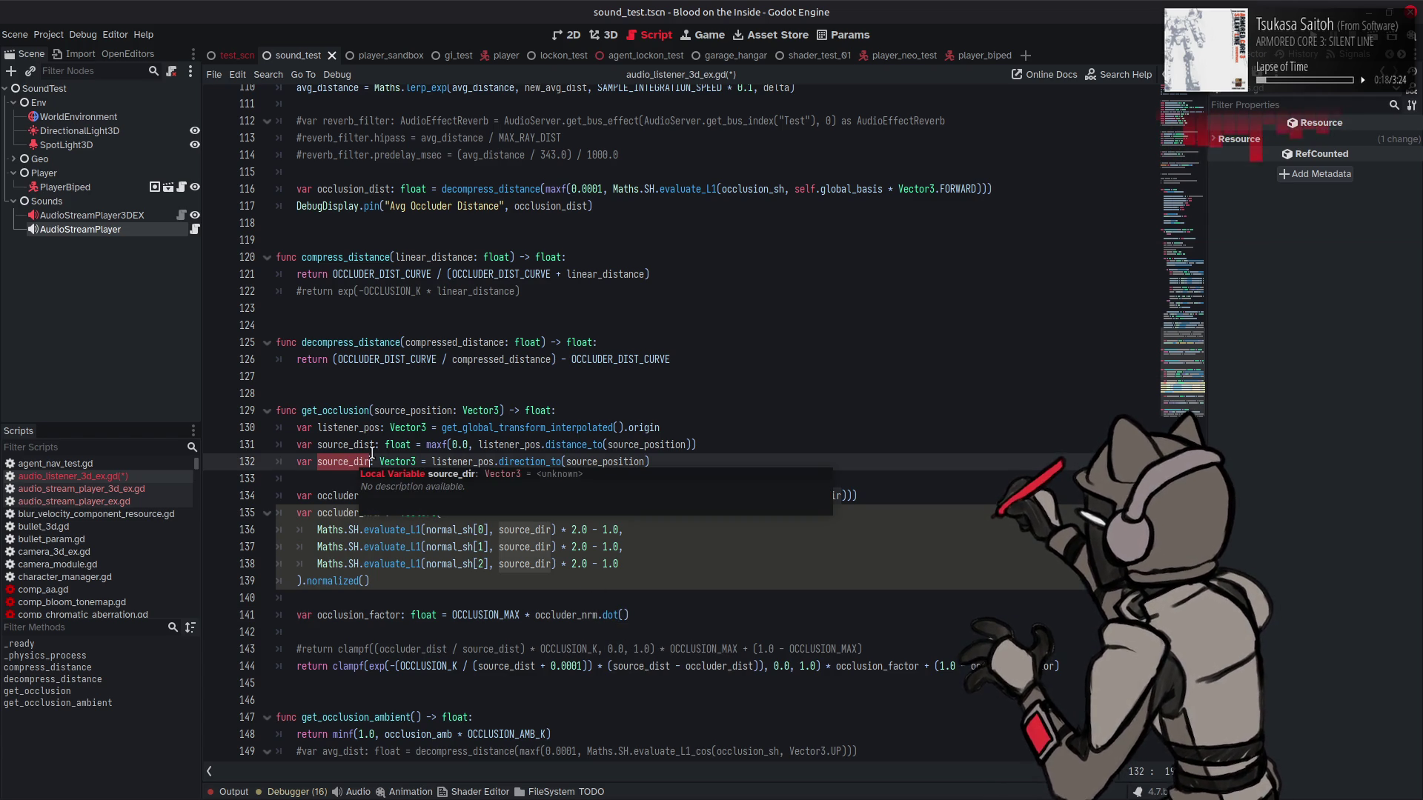
middle_click(618, 620)
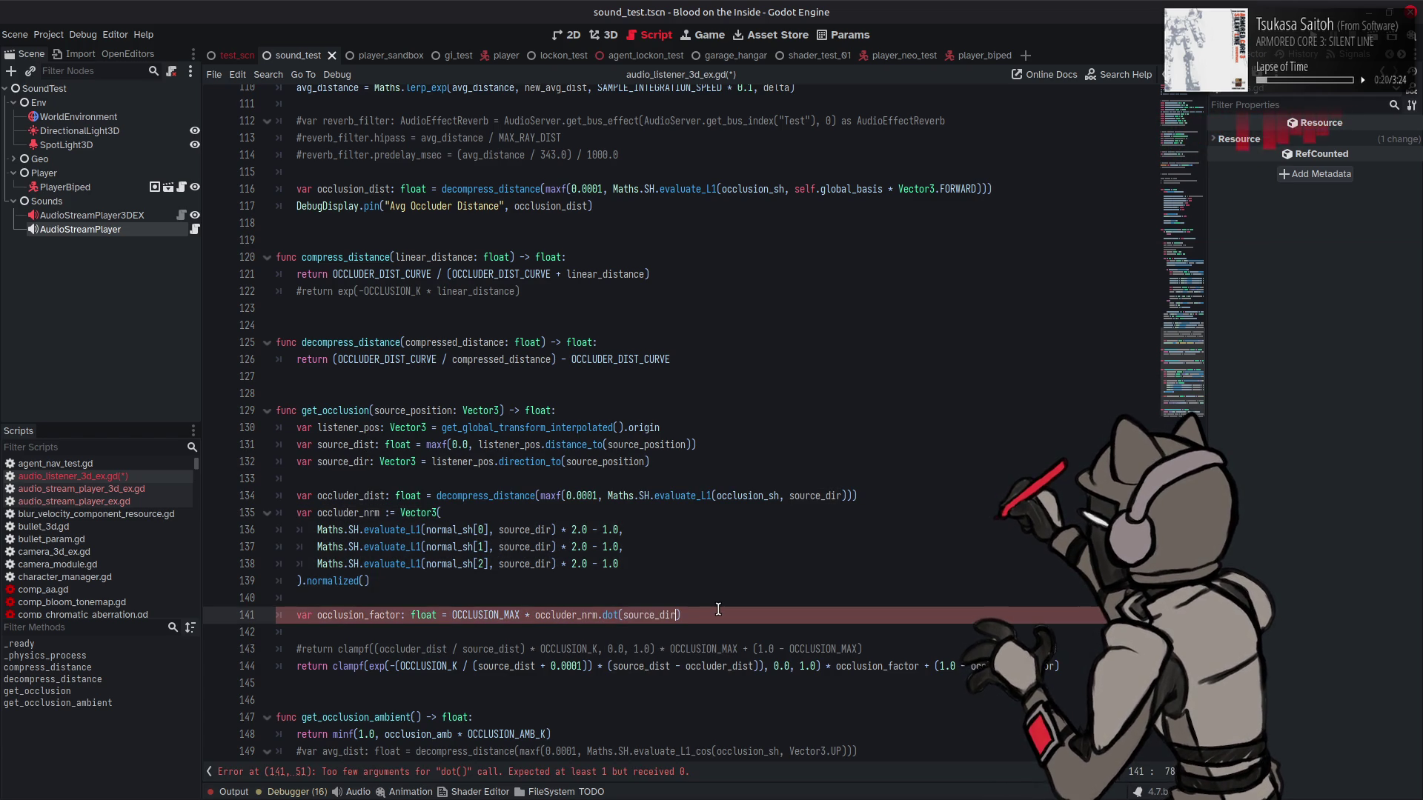
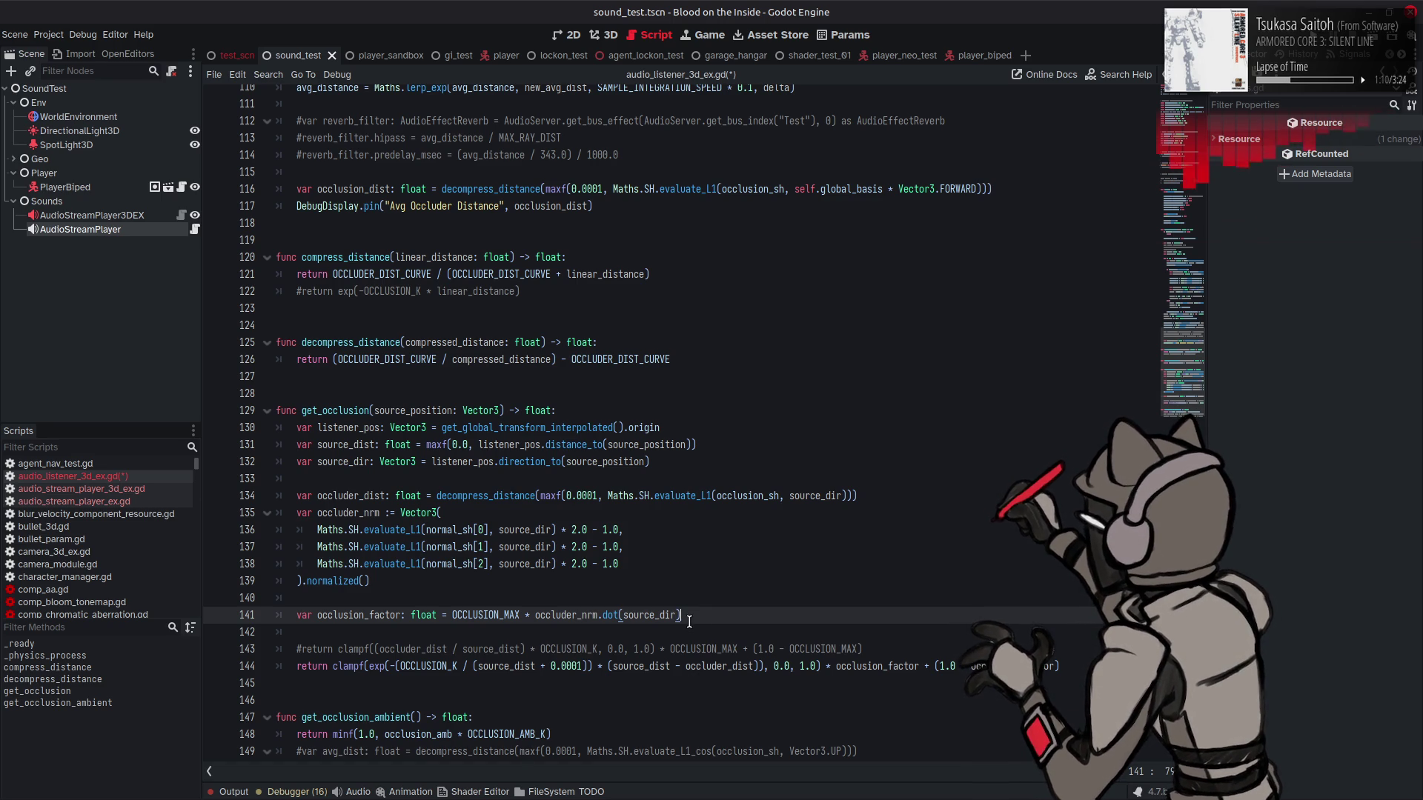
Step: Wrap occluder_nrm.dot(source_dir) on line 141 in clampf(..., 0.0, 1.0)
key("Left")
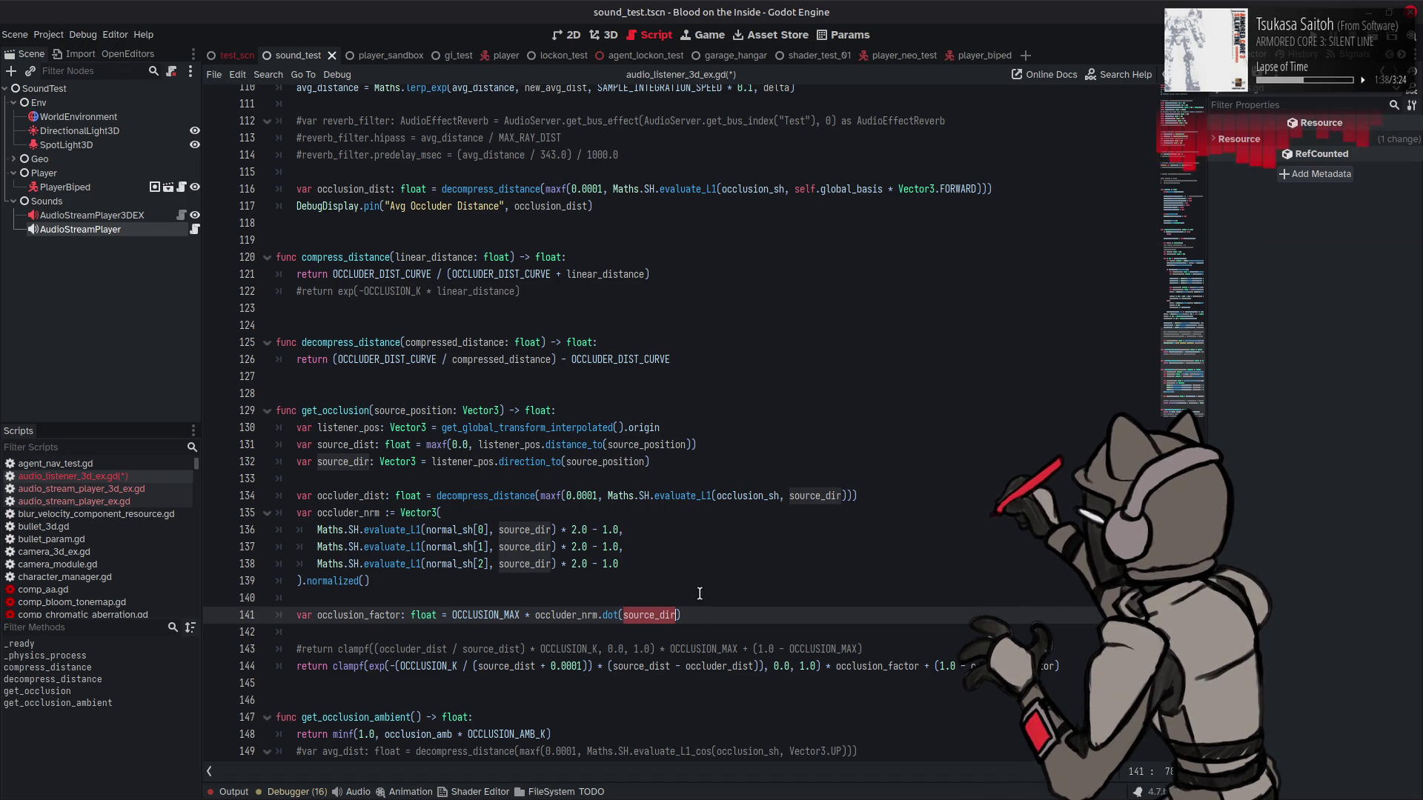
left_click(698, 617)
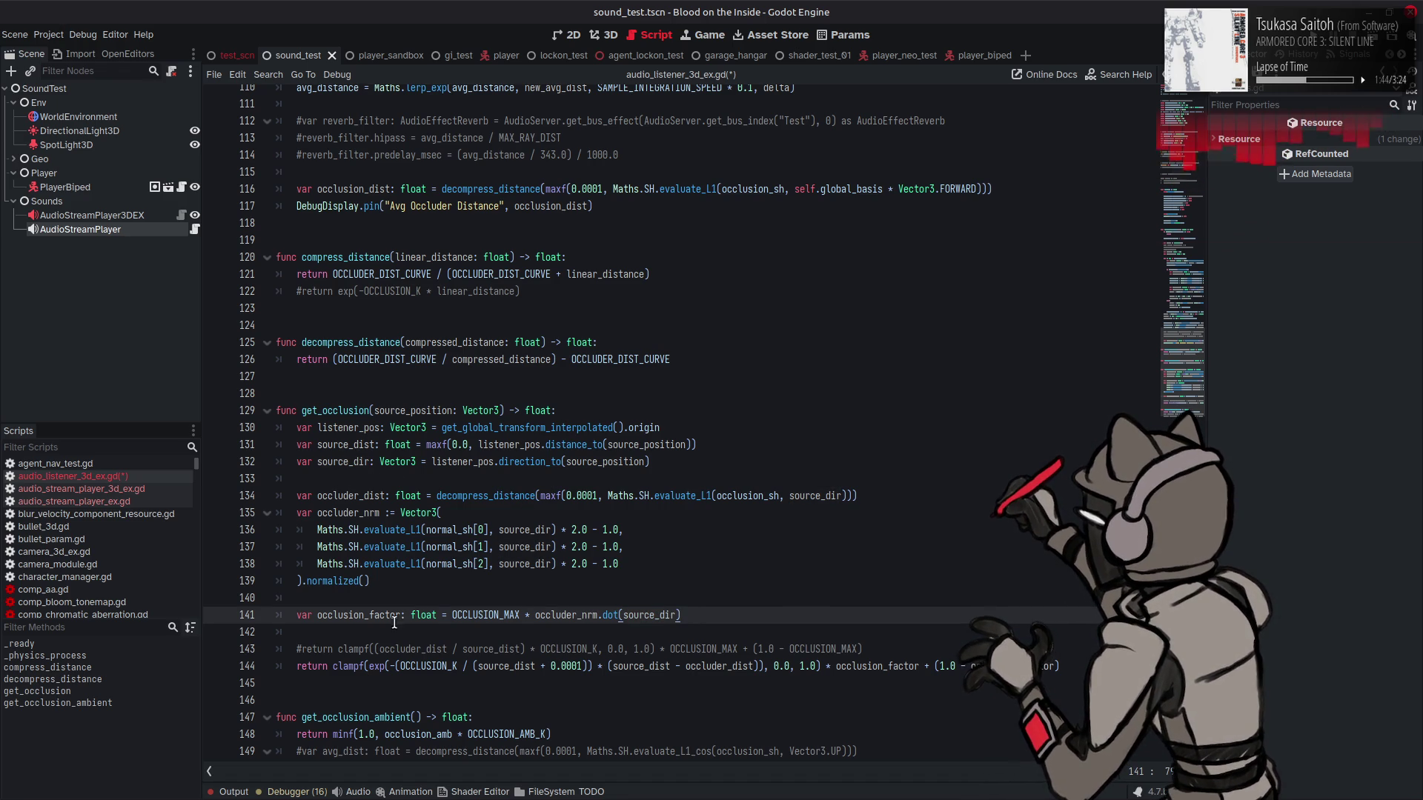
double_click(350, 665)
key("ctrl+c")
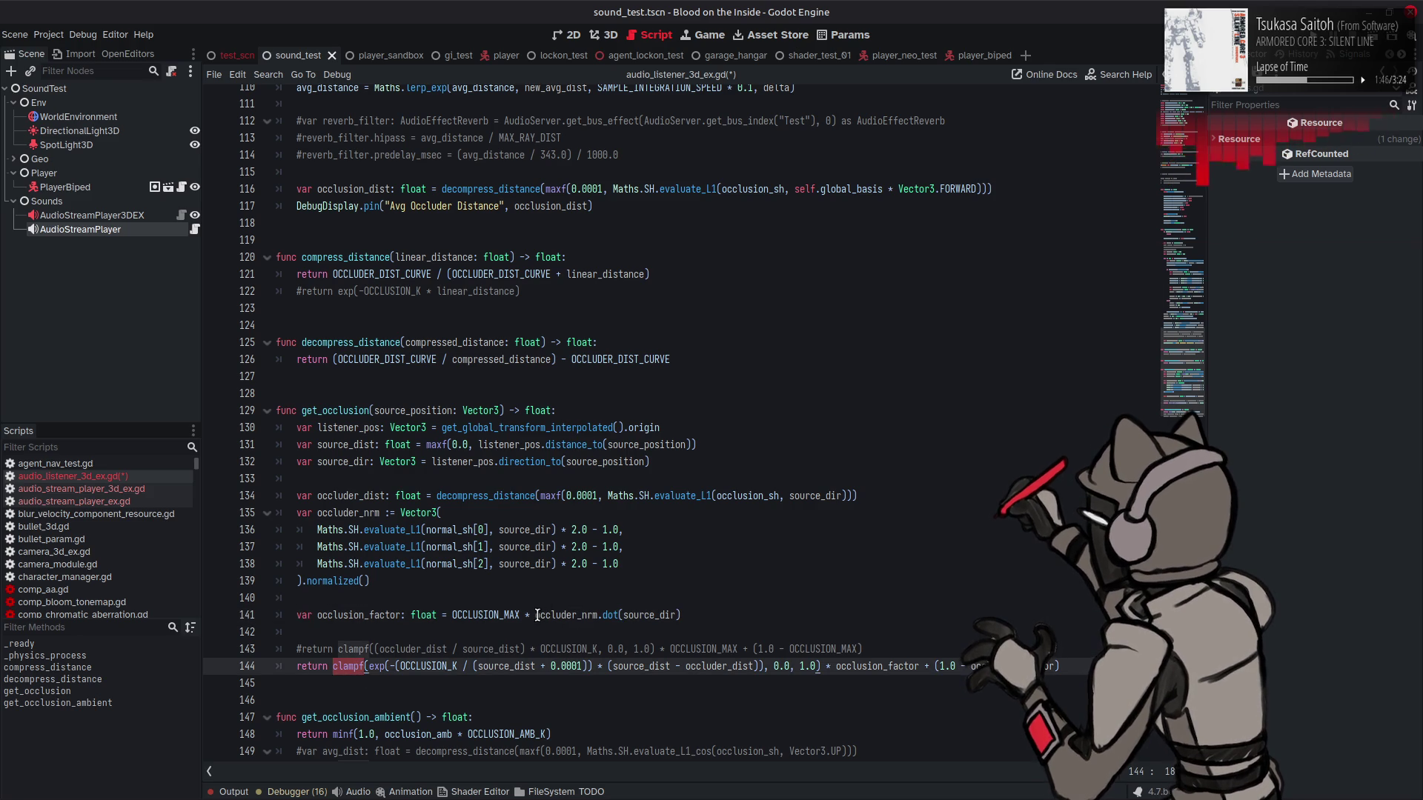
left_click(535, 615)
key("ctrl+v")
type("(")
left_click(719, 615)
type(")")
key("Left")
type(", 0.0, 1.0")
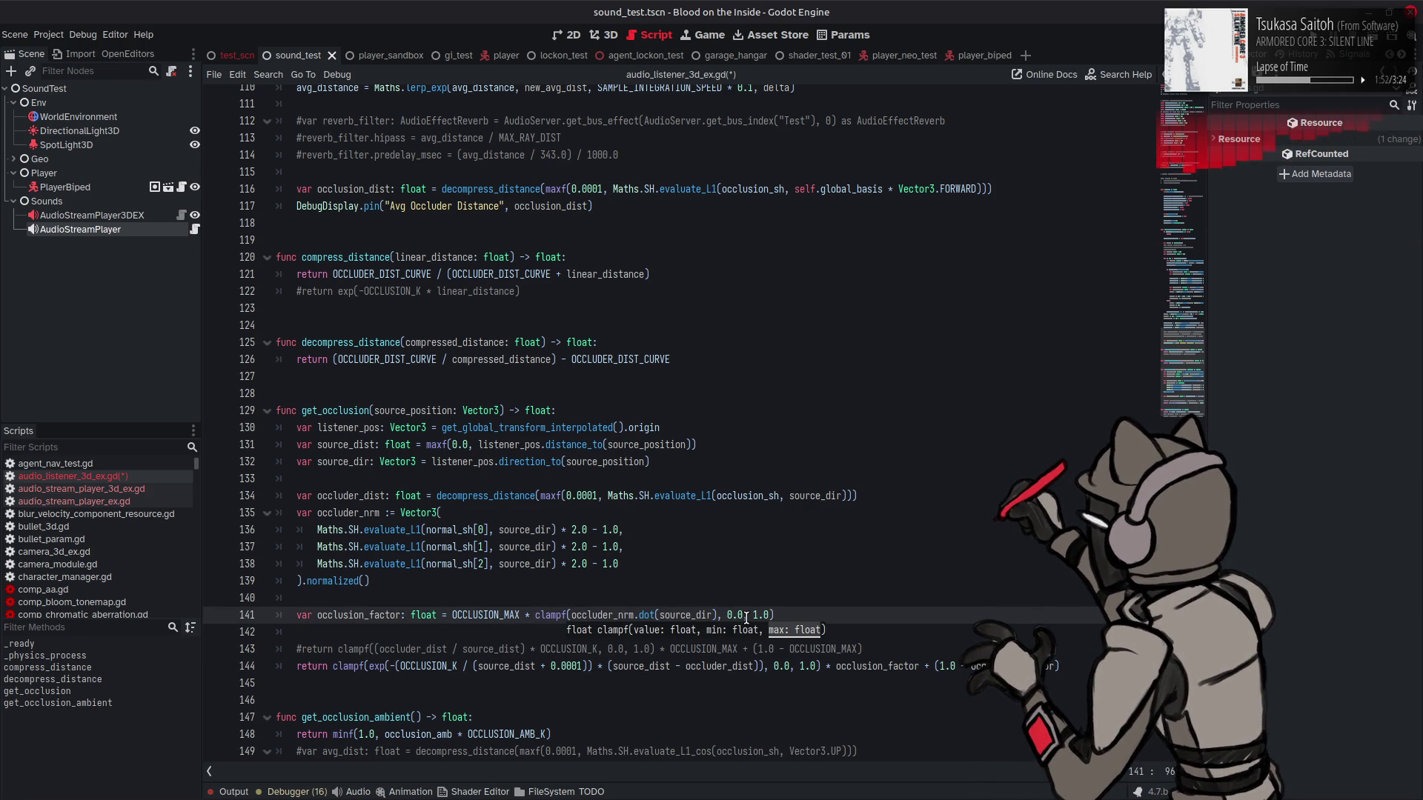
left_click(750, 574)
Step: Save the script, then run the scene briefly and stop it
key("ctrl+s")
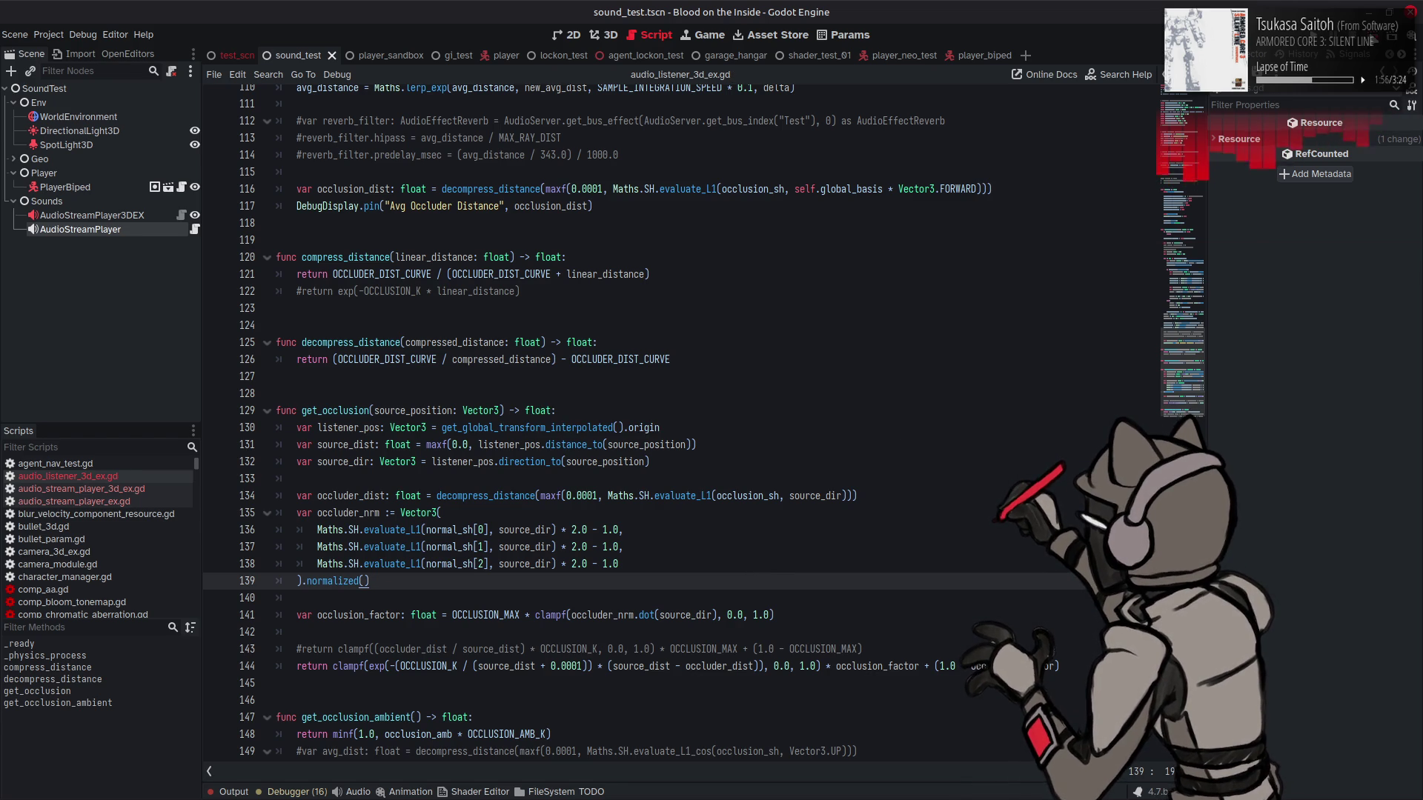
key("F6")
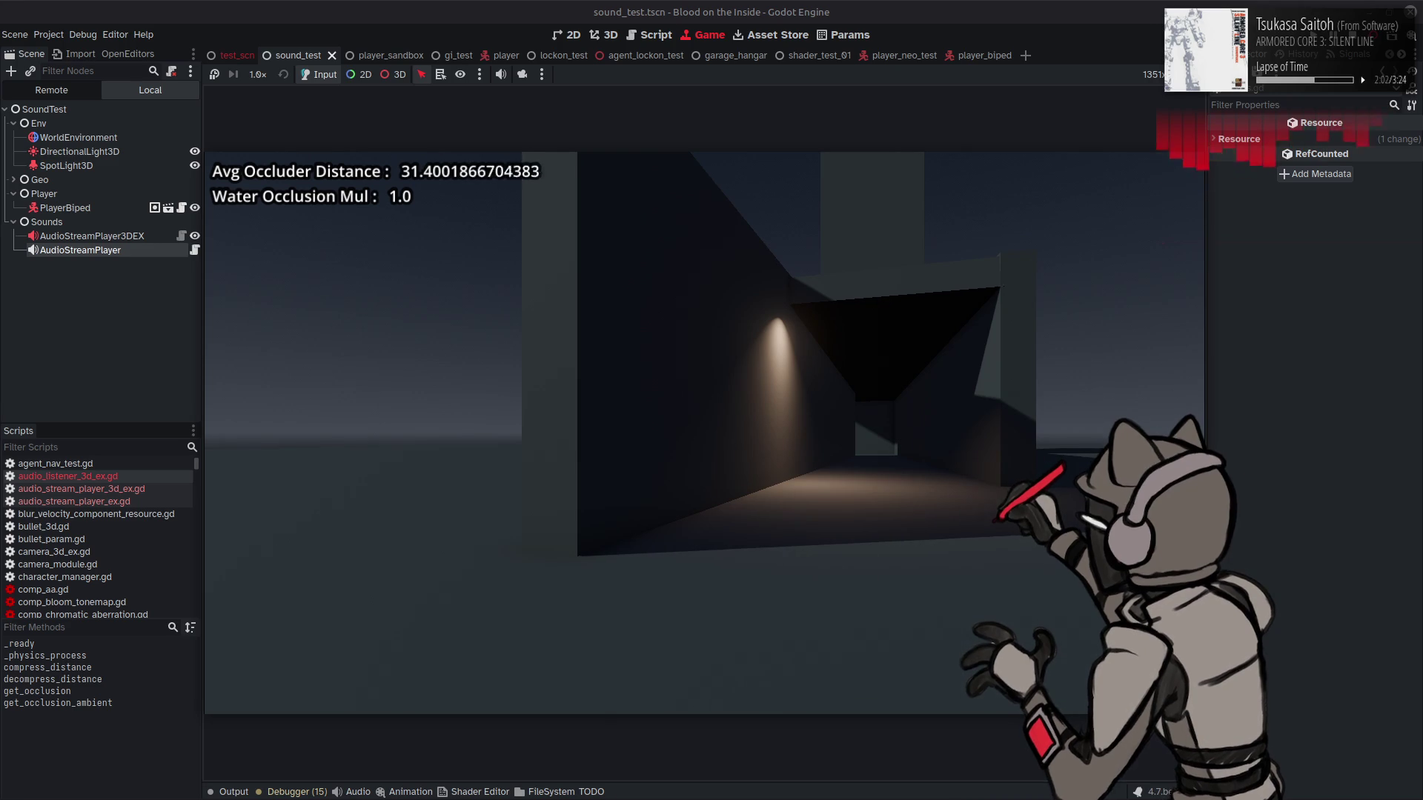
key("F8")
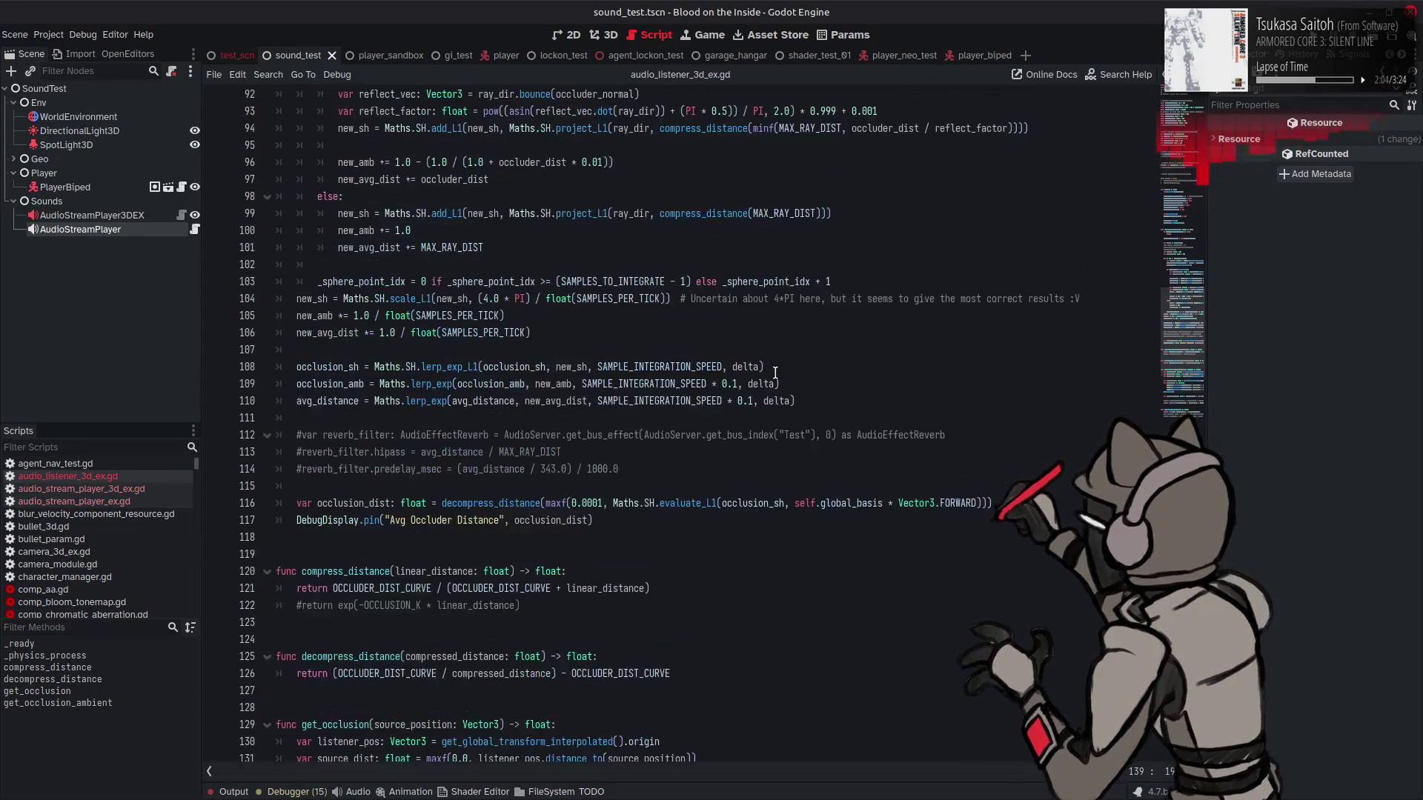
Step: Delete the ' / reflect_factor' division from occluder_dist on line 94
scroll(774, 370, "up", 5)
double_click(971, 384)
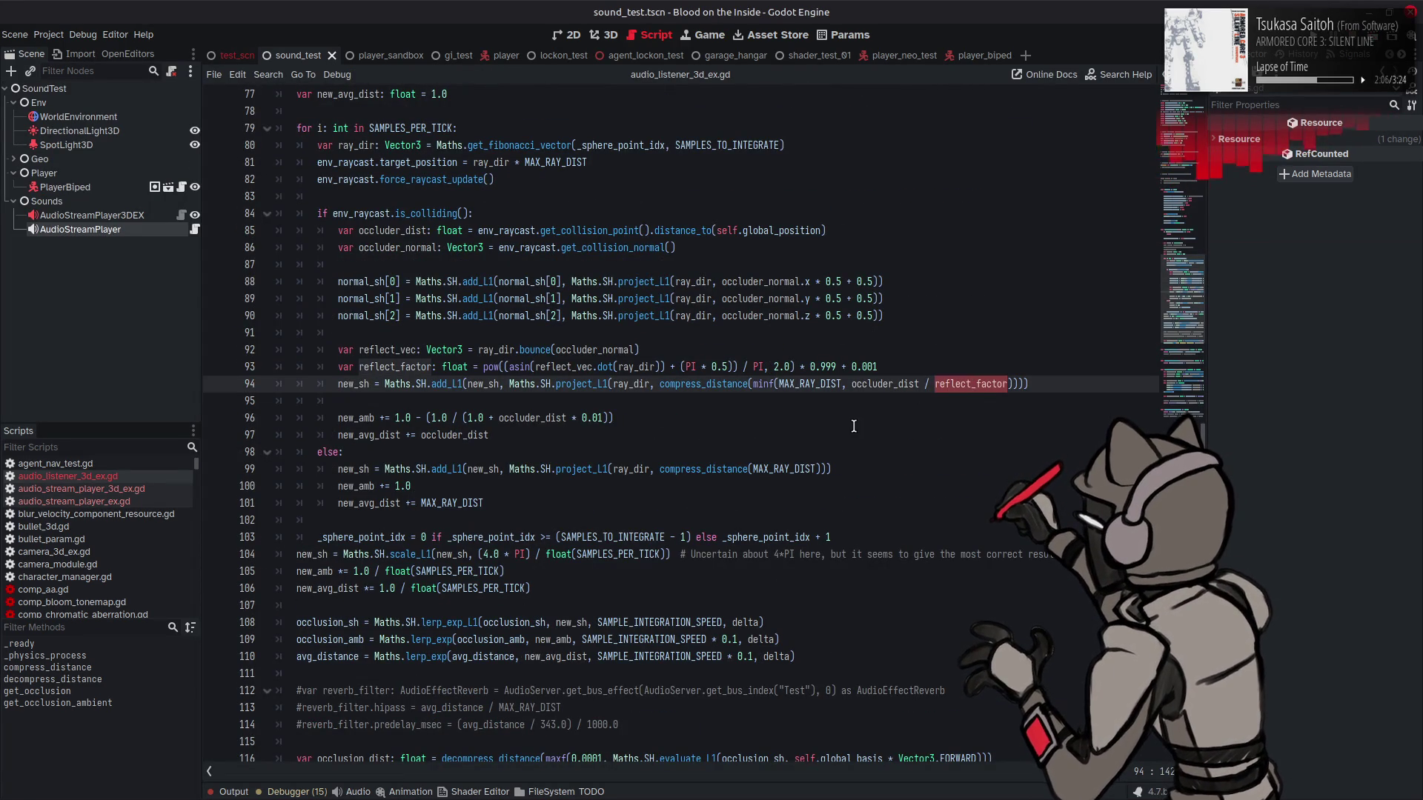
key("BackSpace")
key("BackSpace")
key("BackSpace")
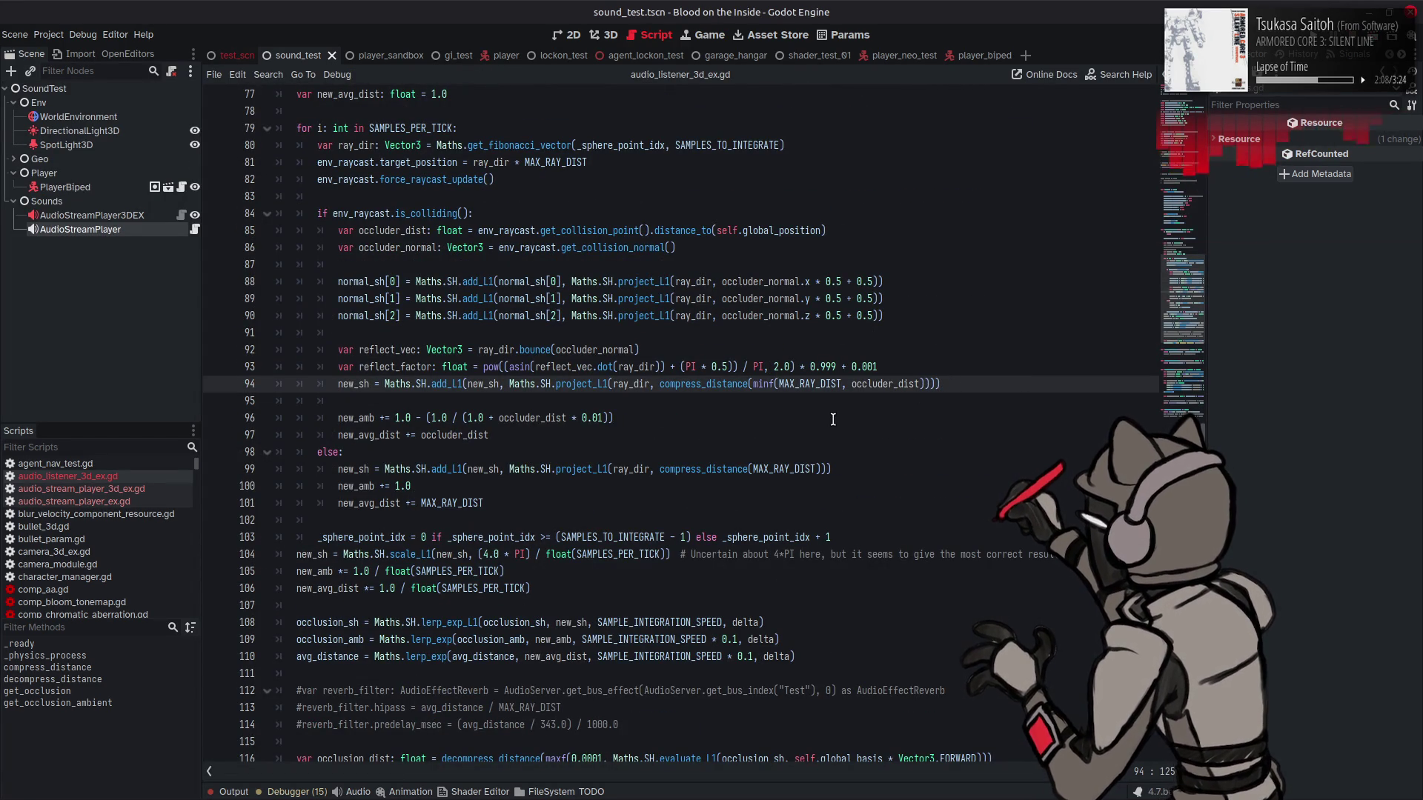
left_click(825, 418)
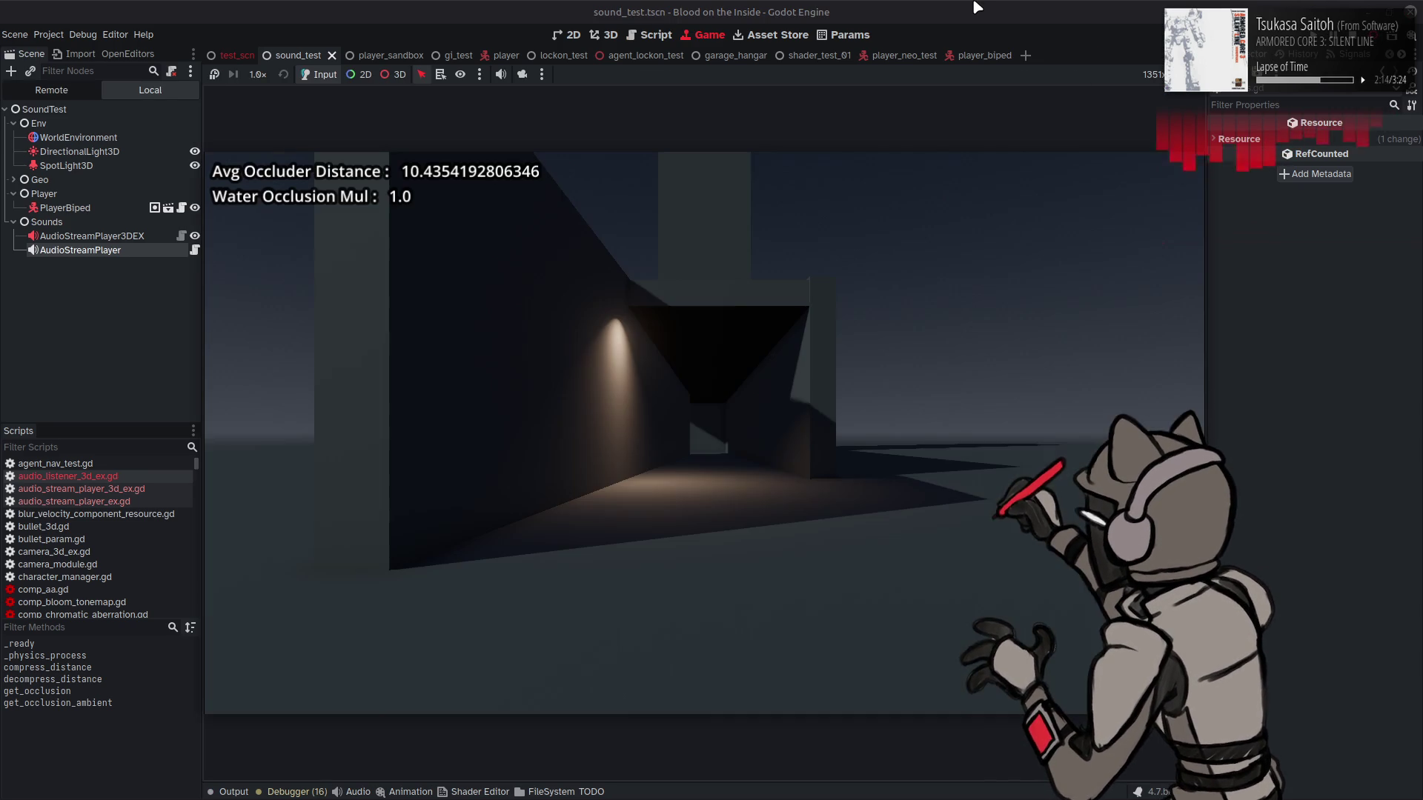
key("a")
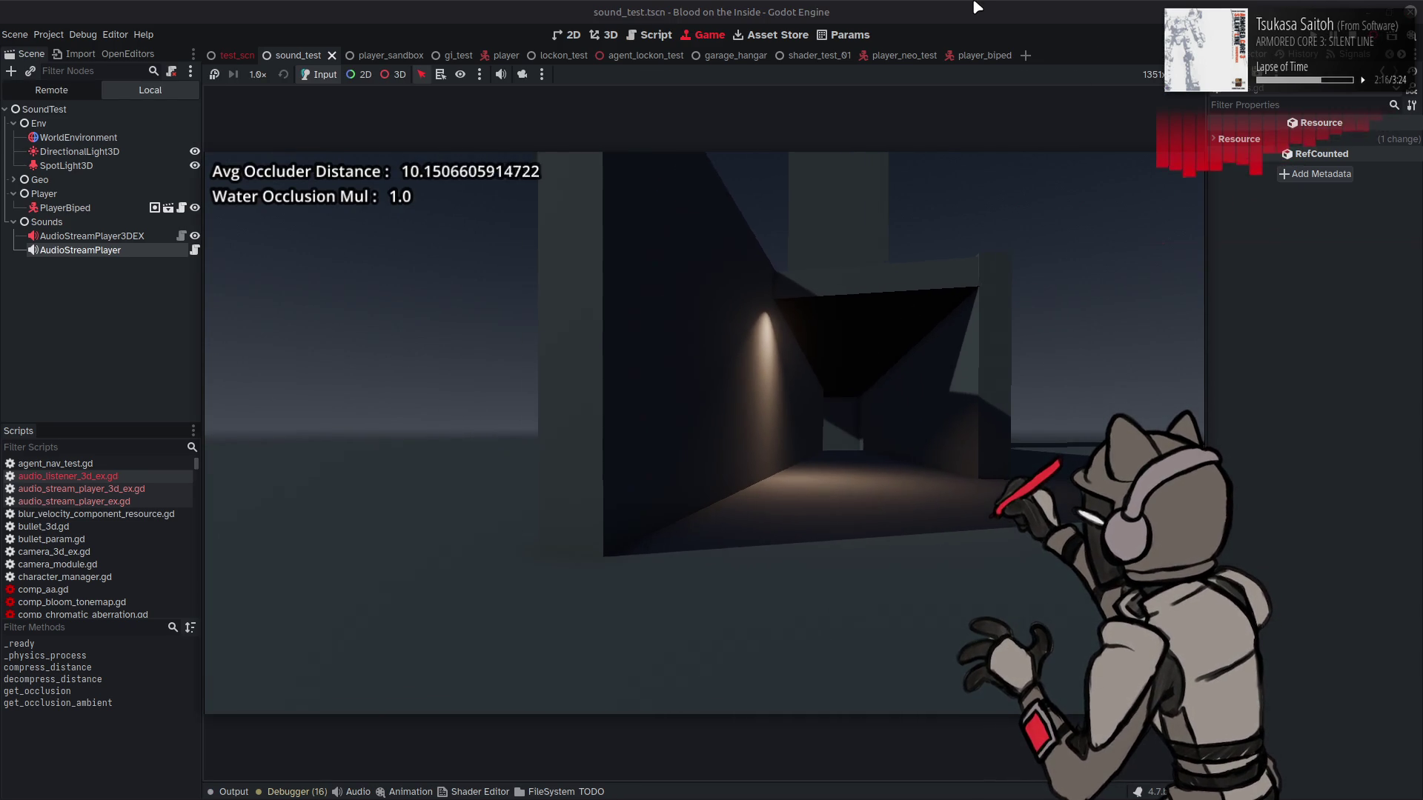
key("a")
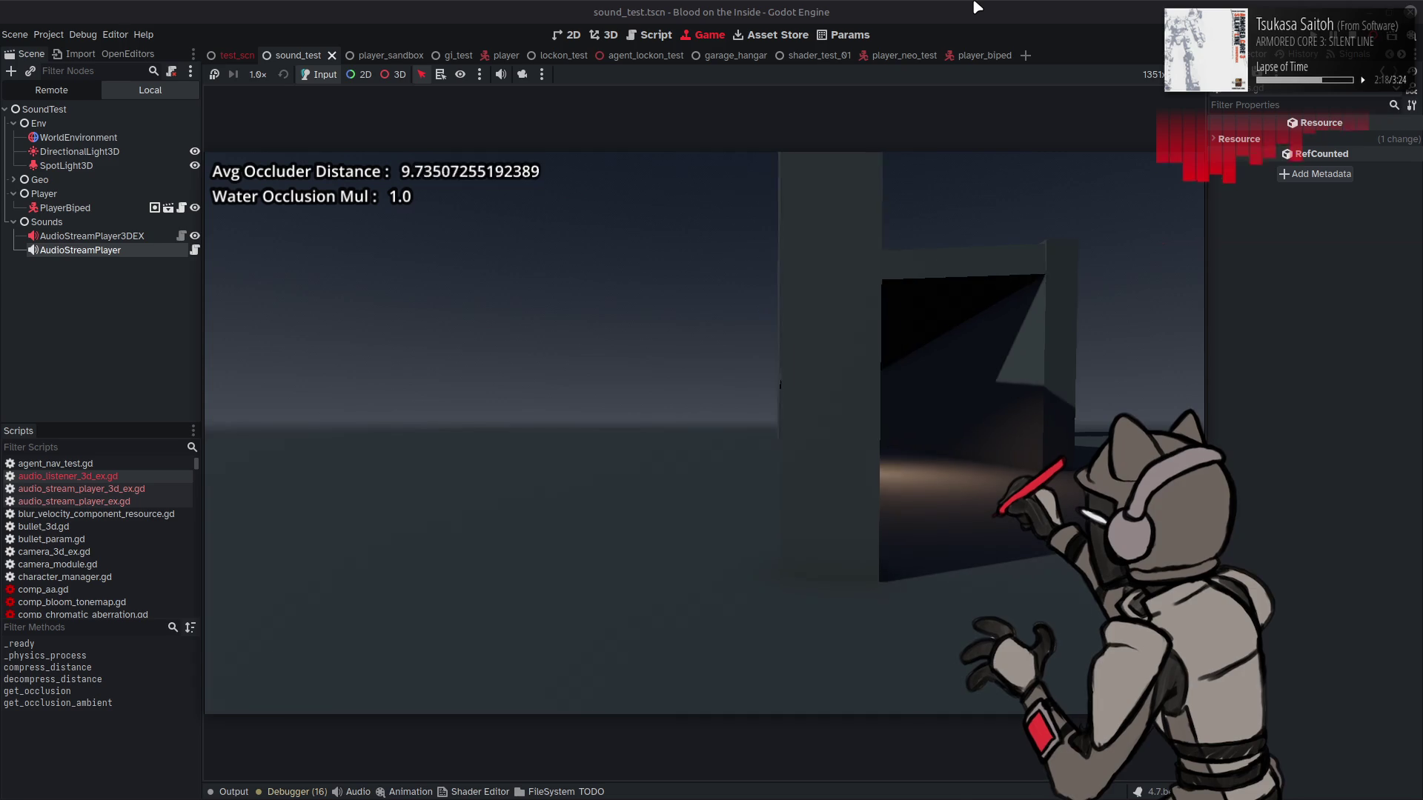
key("a")
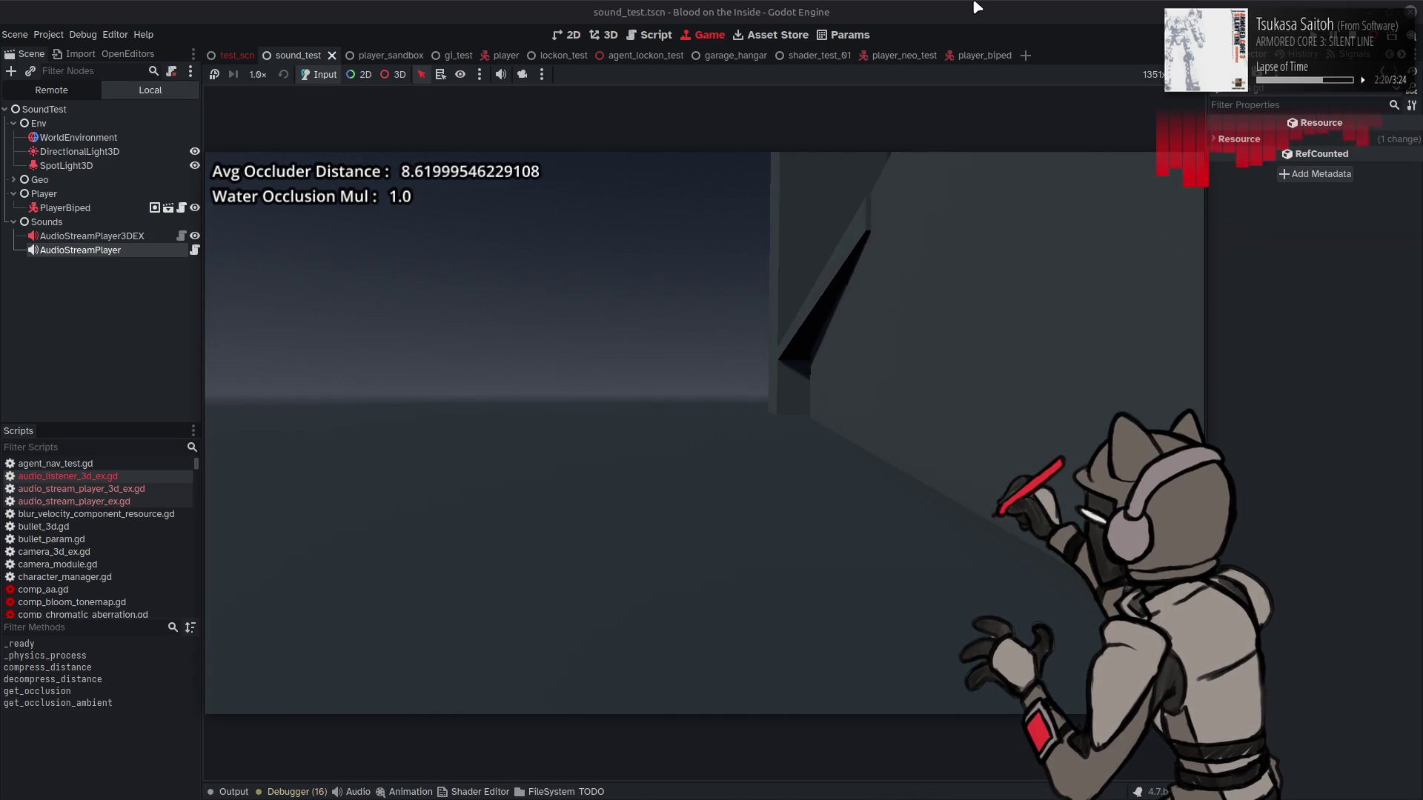
key("w")
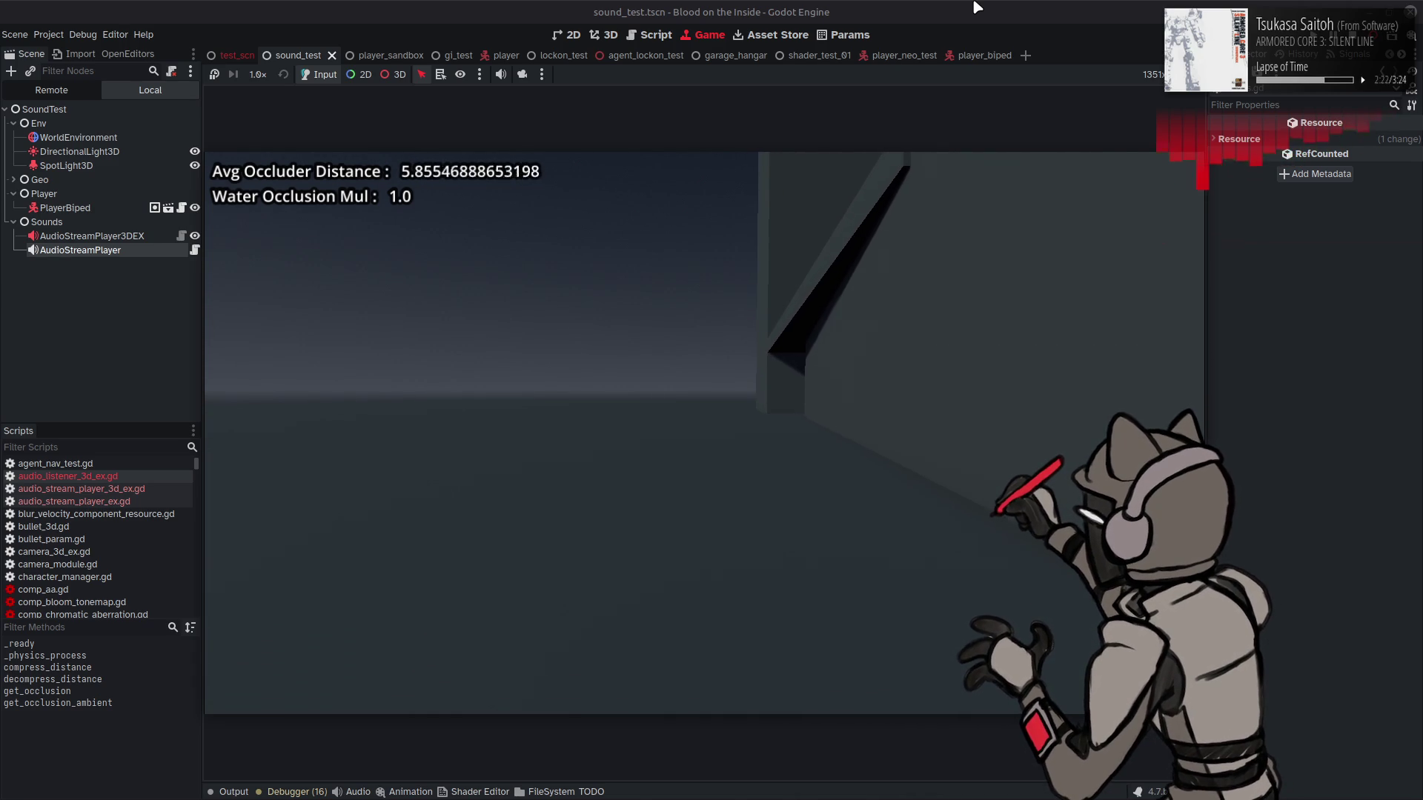
key("w")
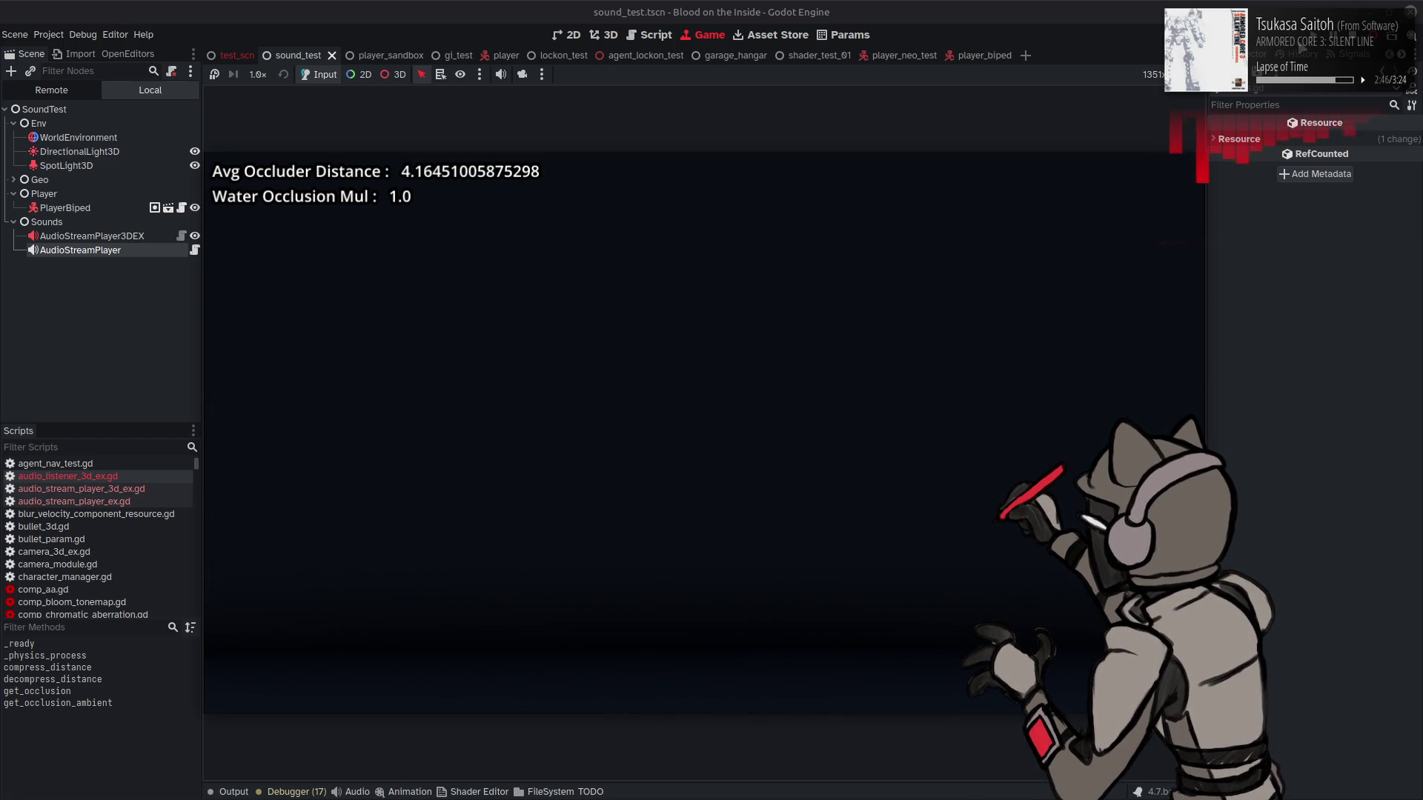
key("F8")
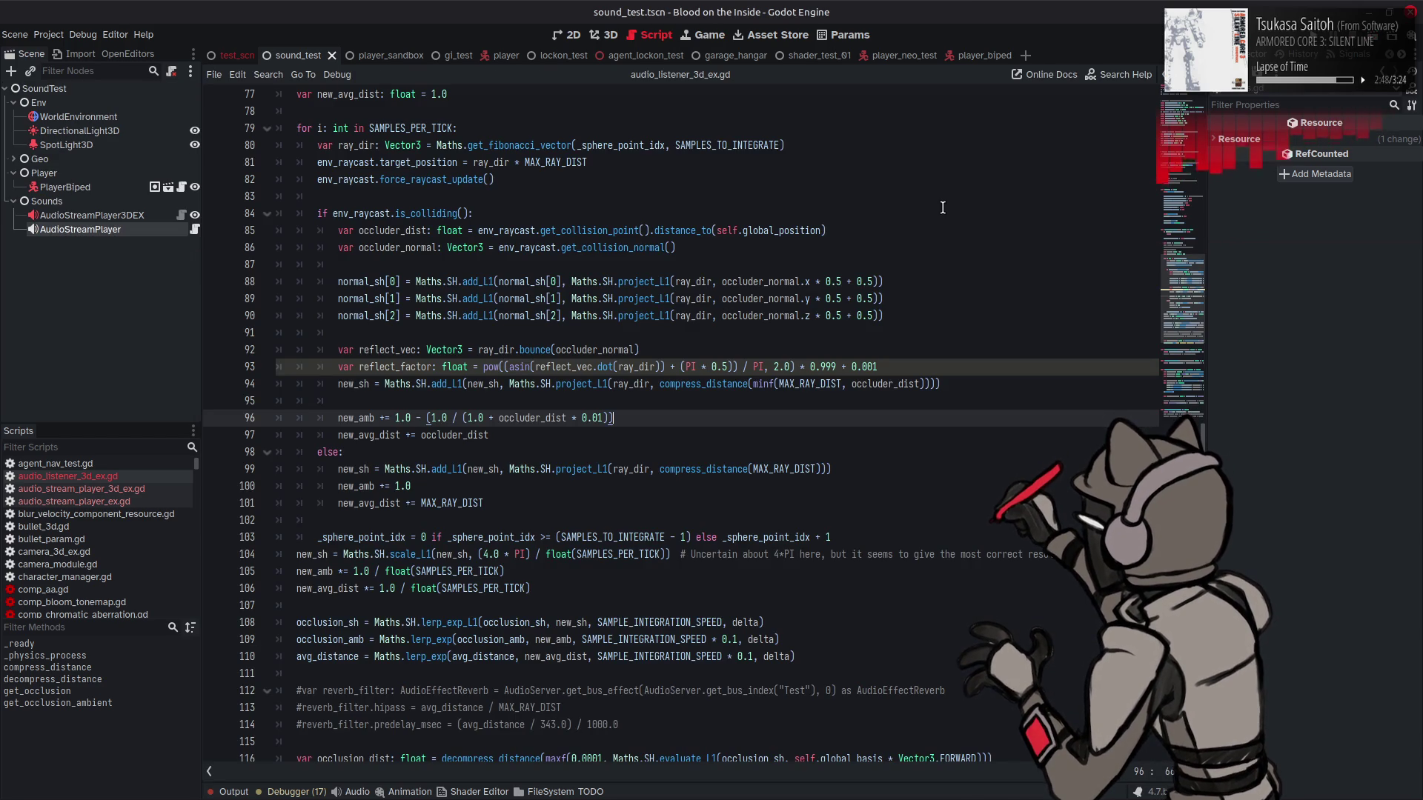
Step: Insert '* 0.5 + 0.5' after dot(source_dir) inside clampf on line 141 and run the scene
scroll(815, 355, "down", 10)
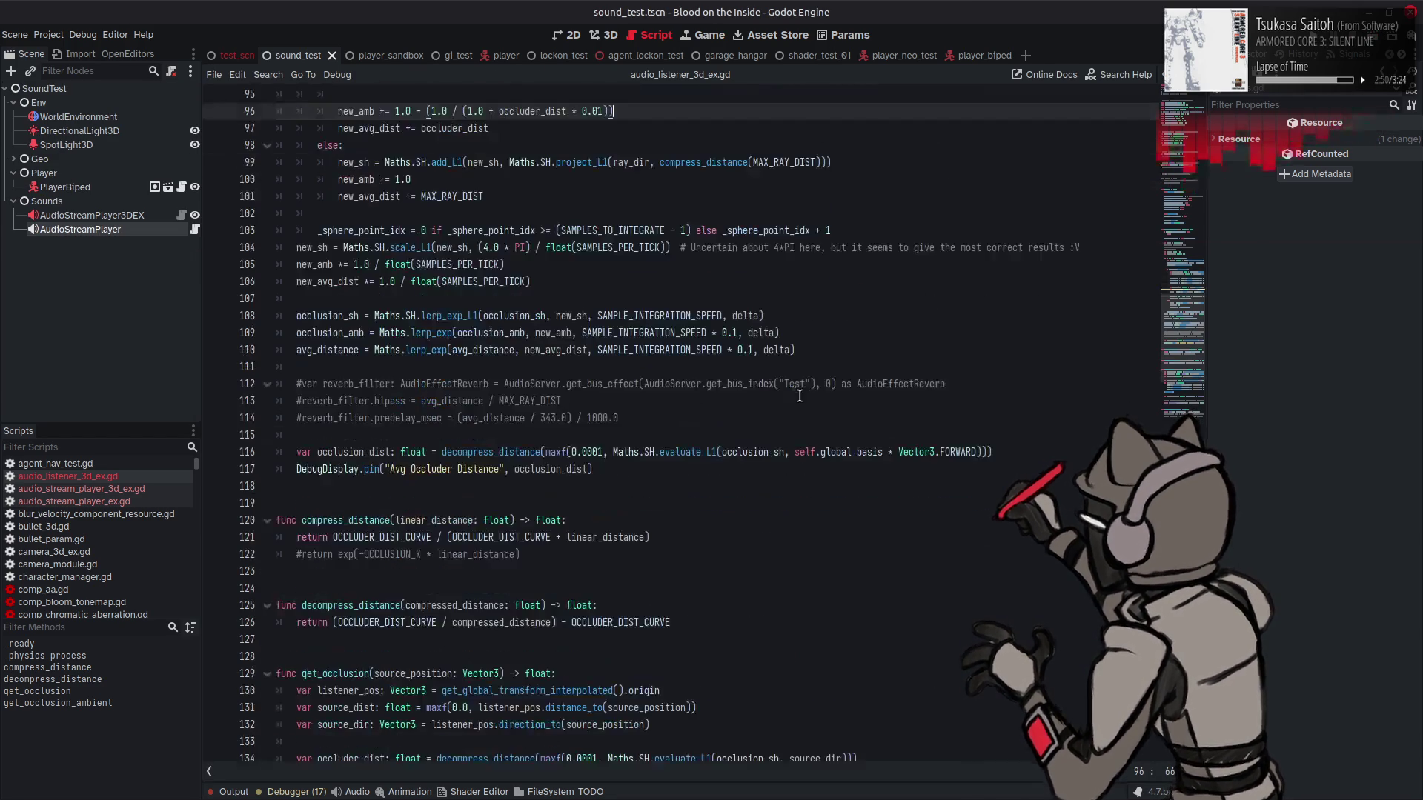
scroll(786, 395, "down", 1)
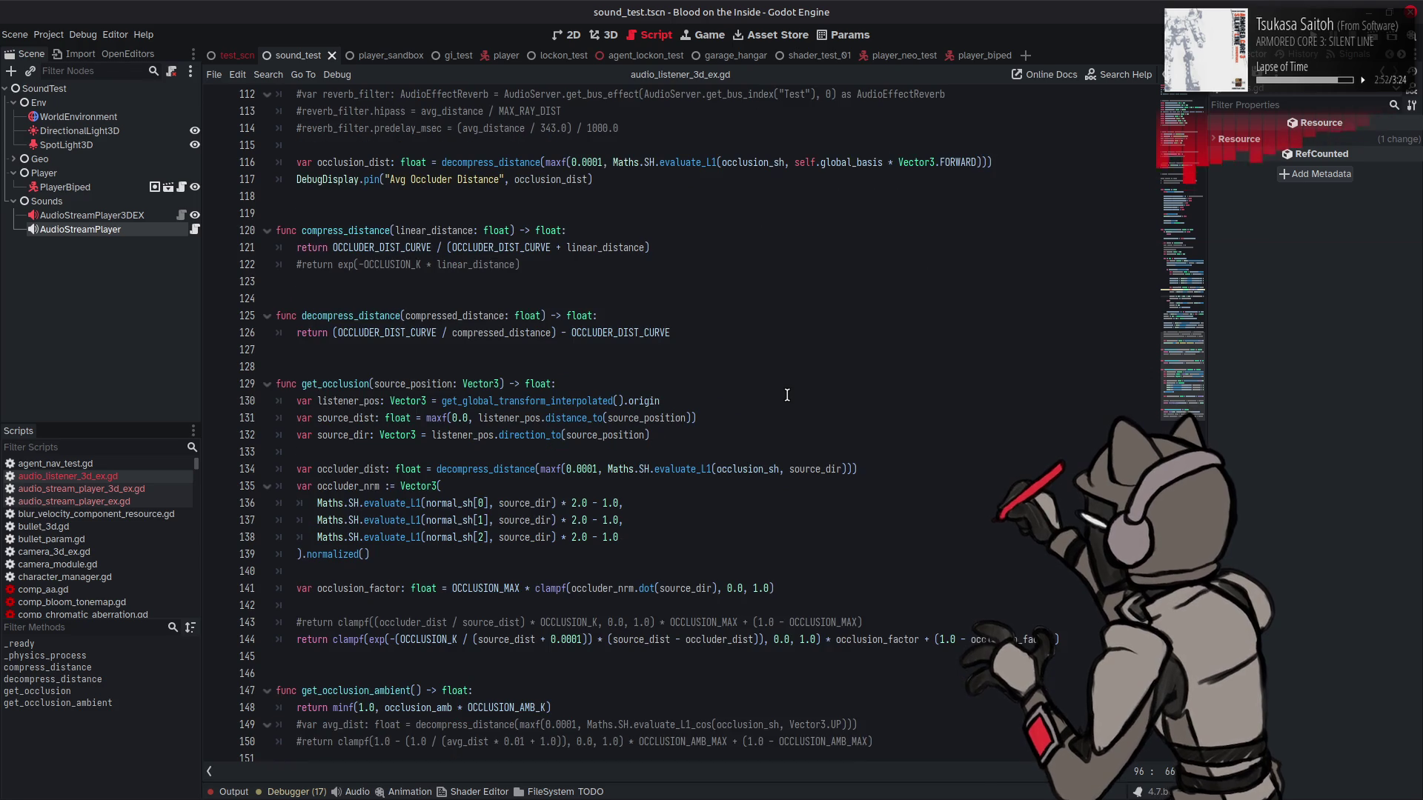
double_click(378, 589)
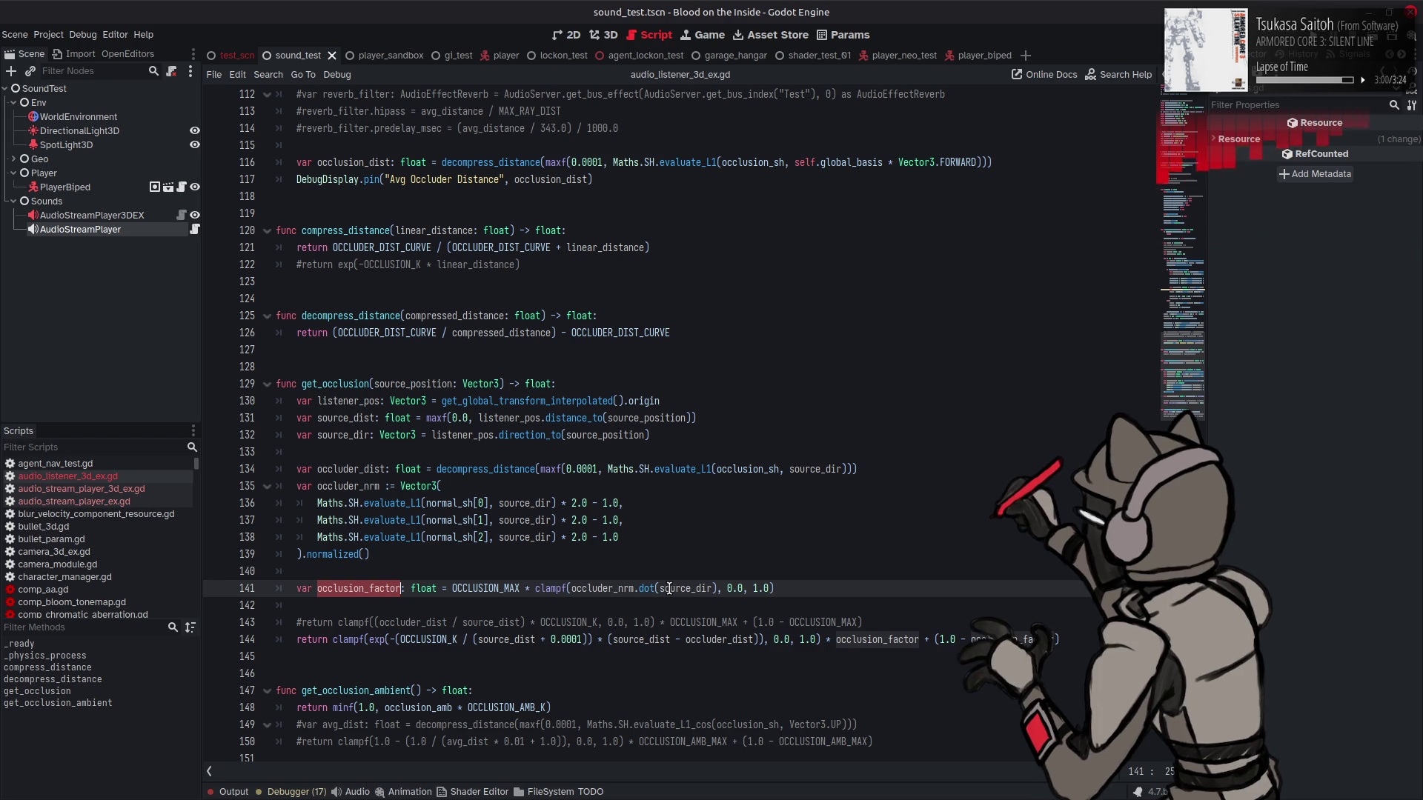
left_click(570, 589)
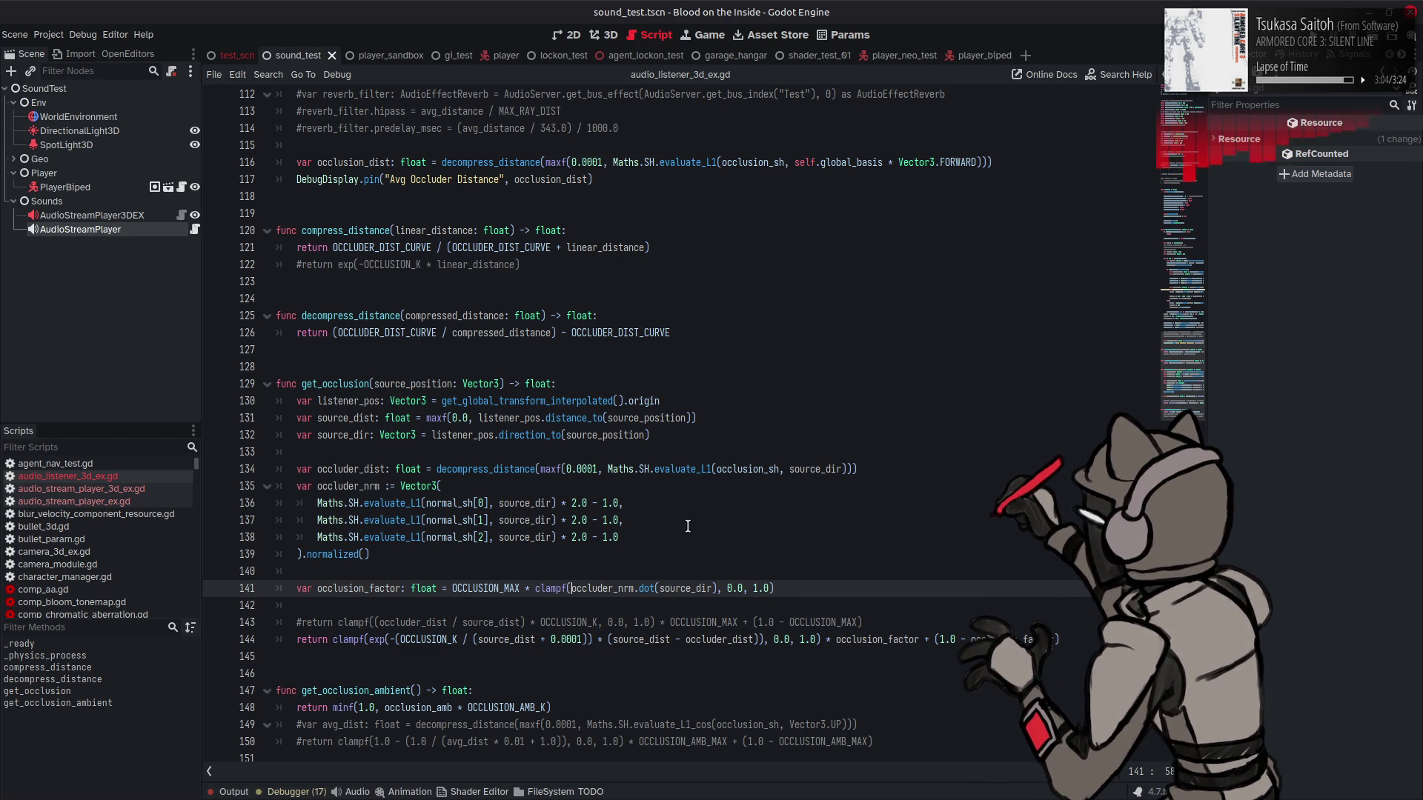
left_click(718, 587)
type("* 0.5 + 0.5")
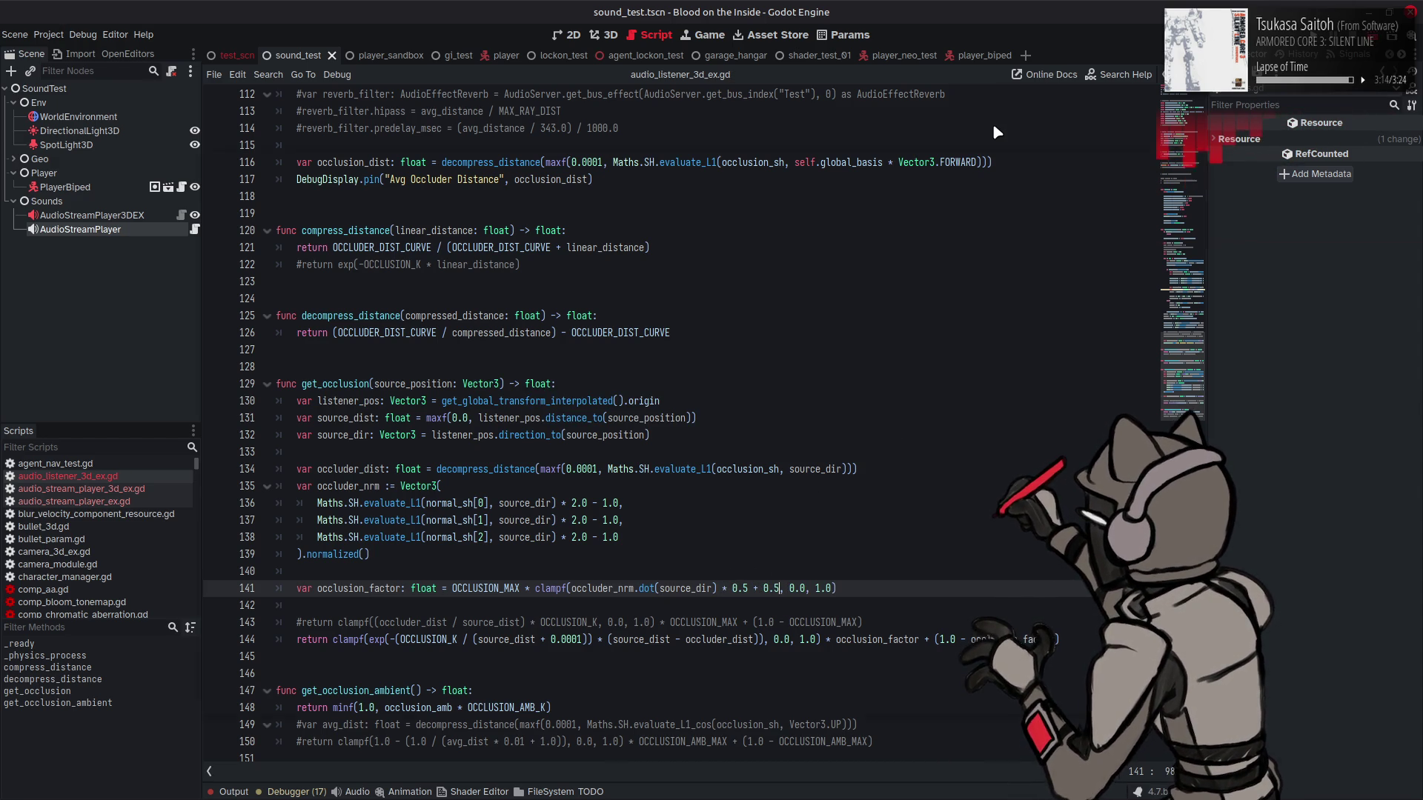
key("F6")
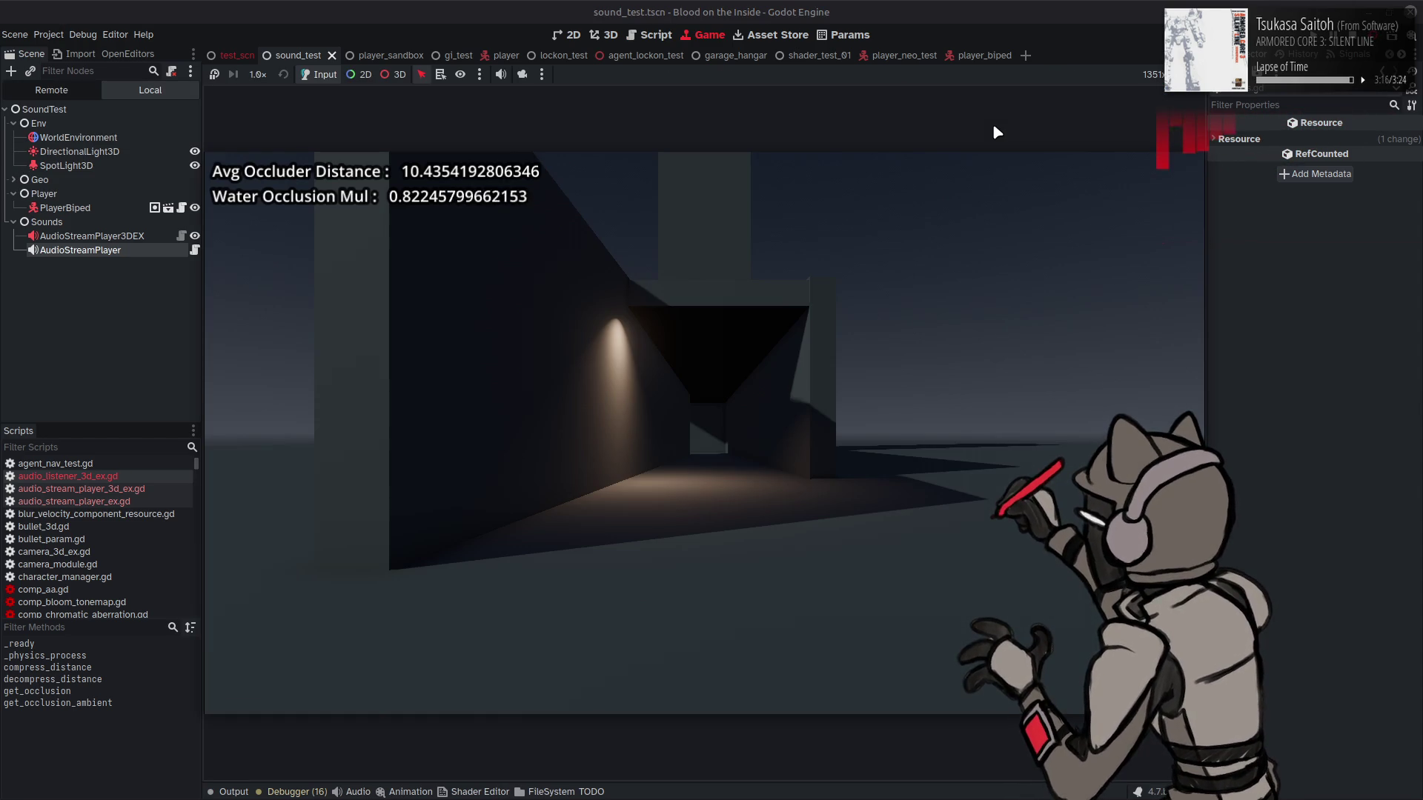
Step: Walk the player around the corridor and pillar, watching Water Occlusion Mul read about 0.83
key("w")
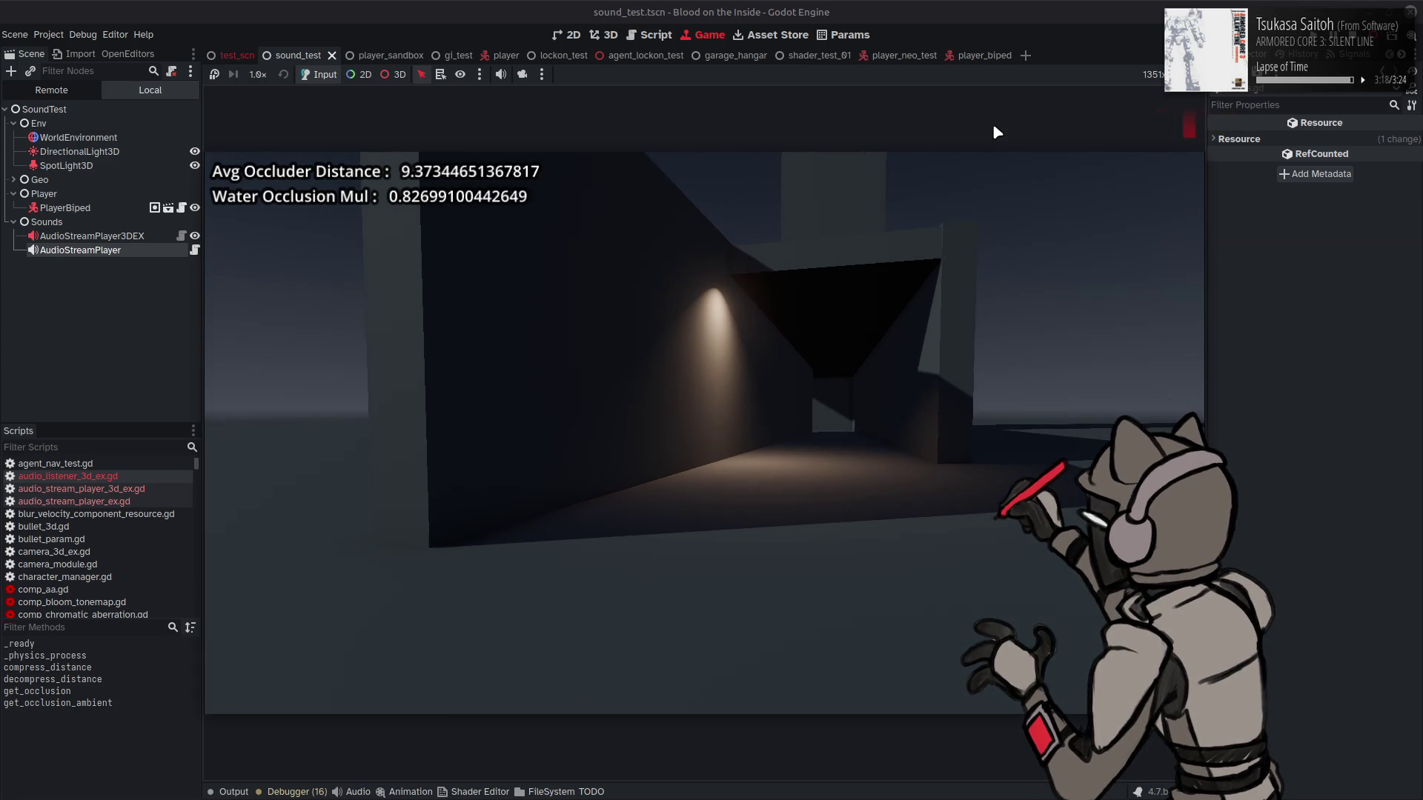
key("a")
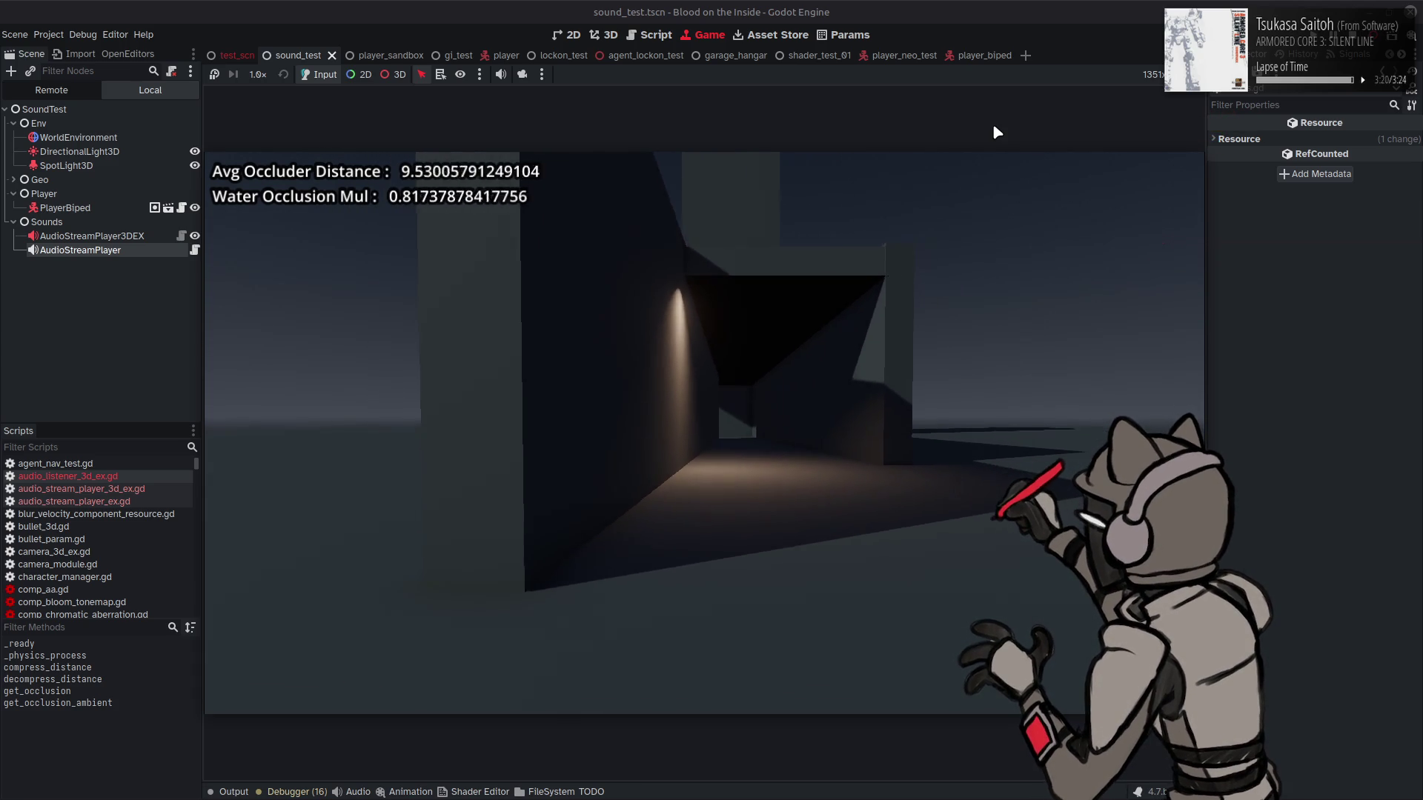
key("w")
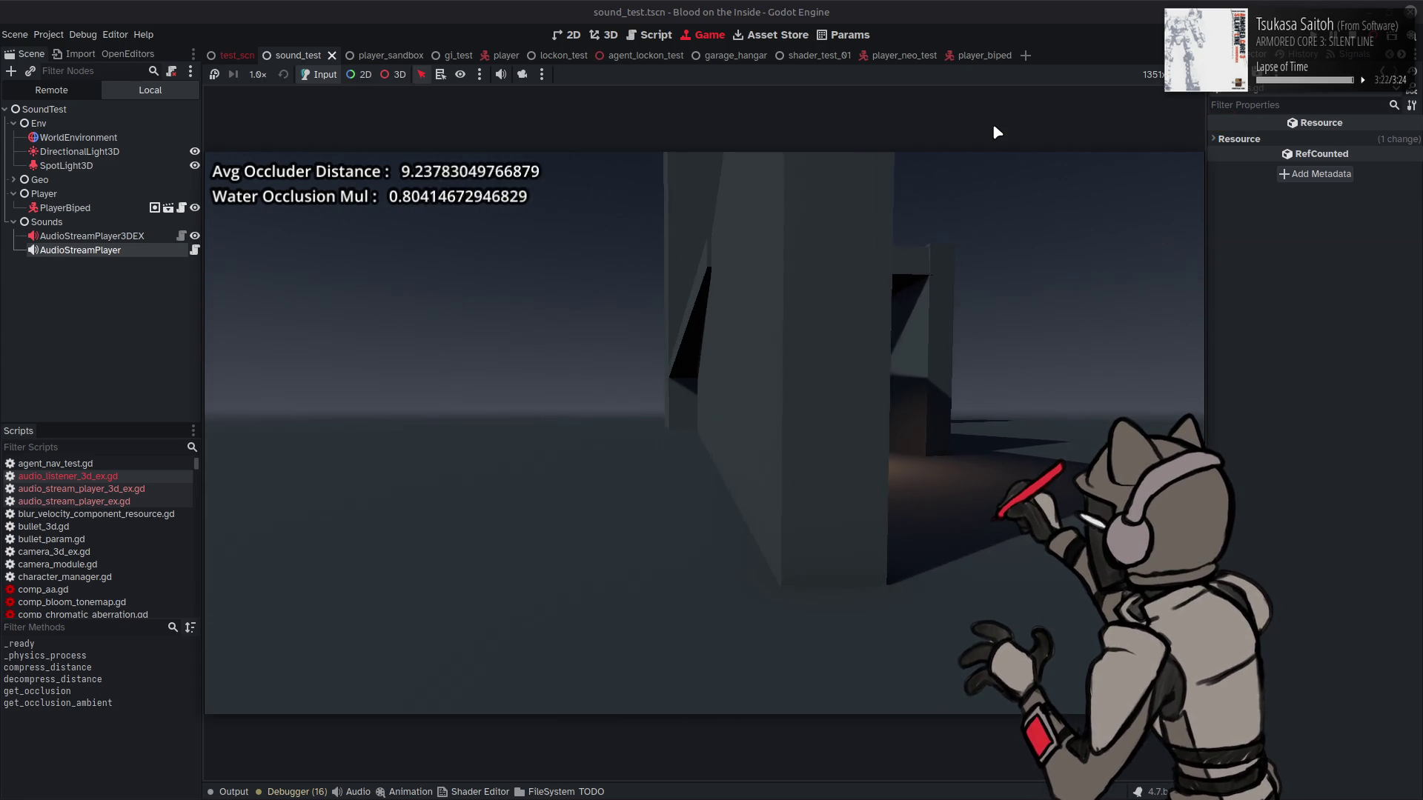
key("w")
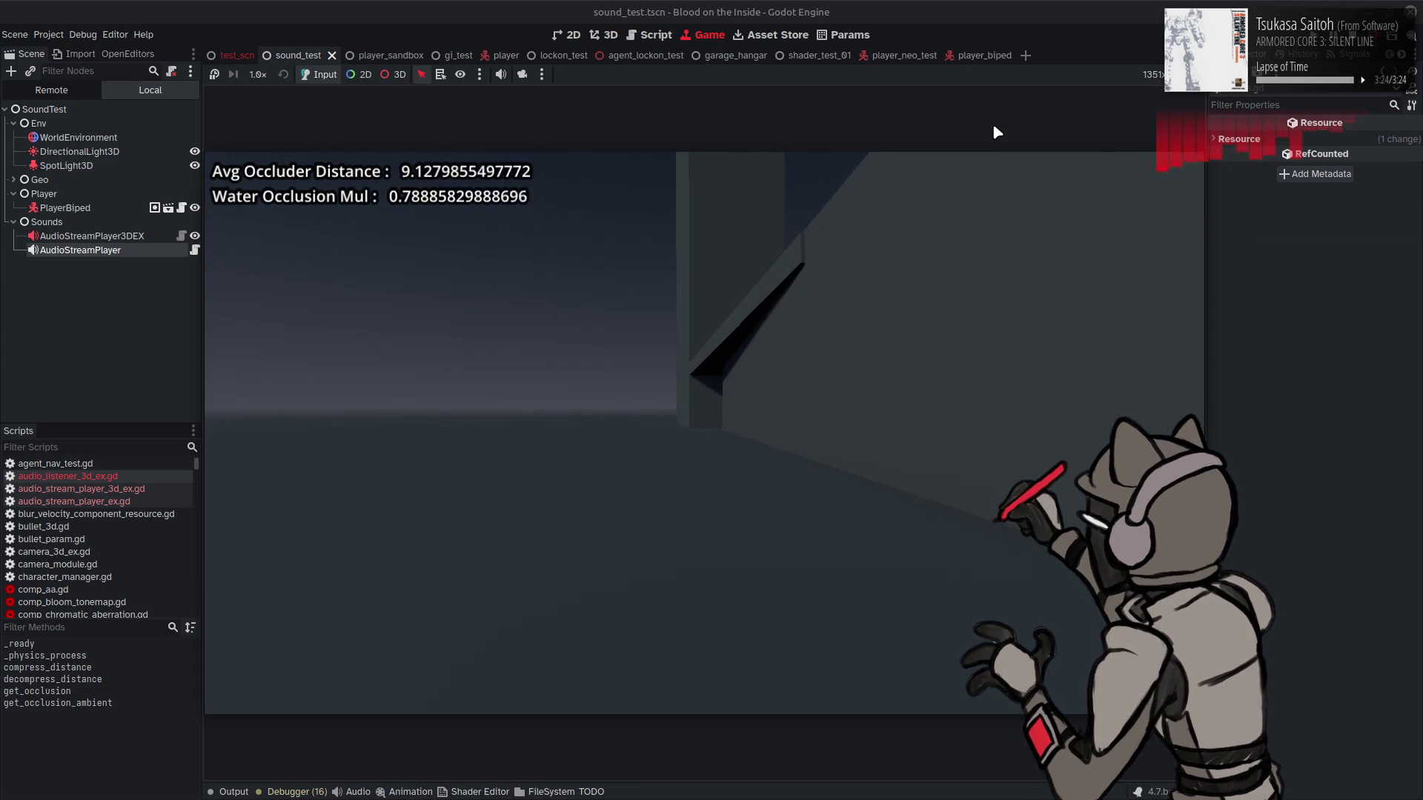
key("a")
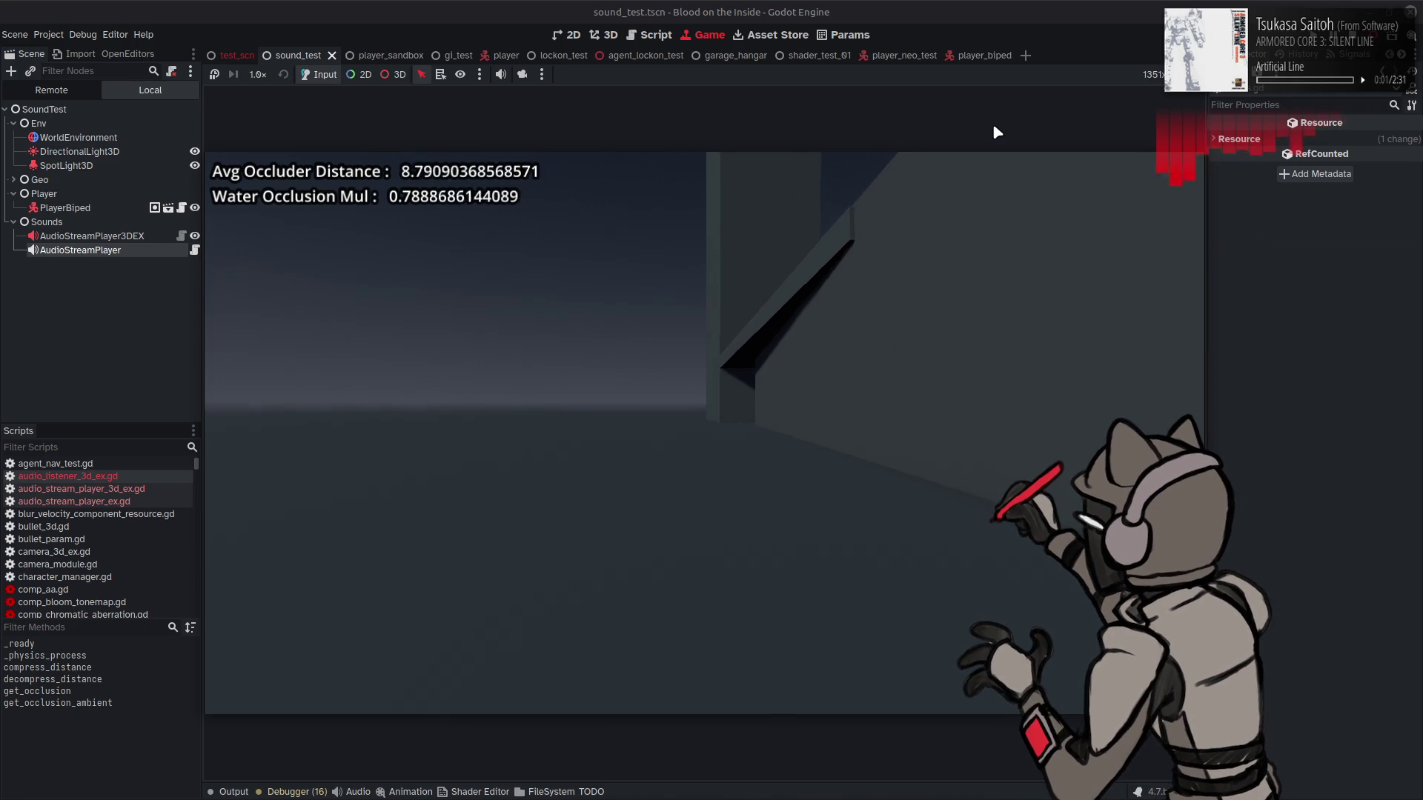
key("d")
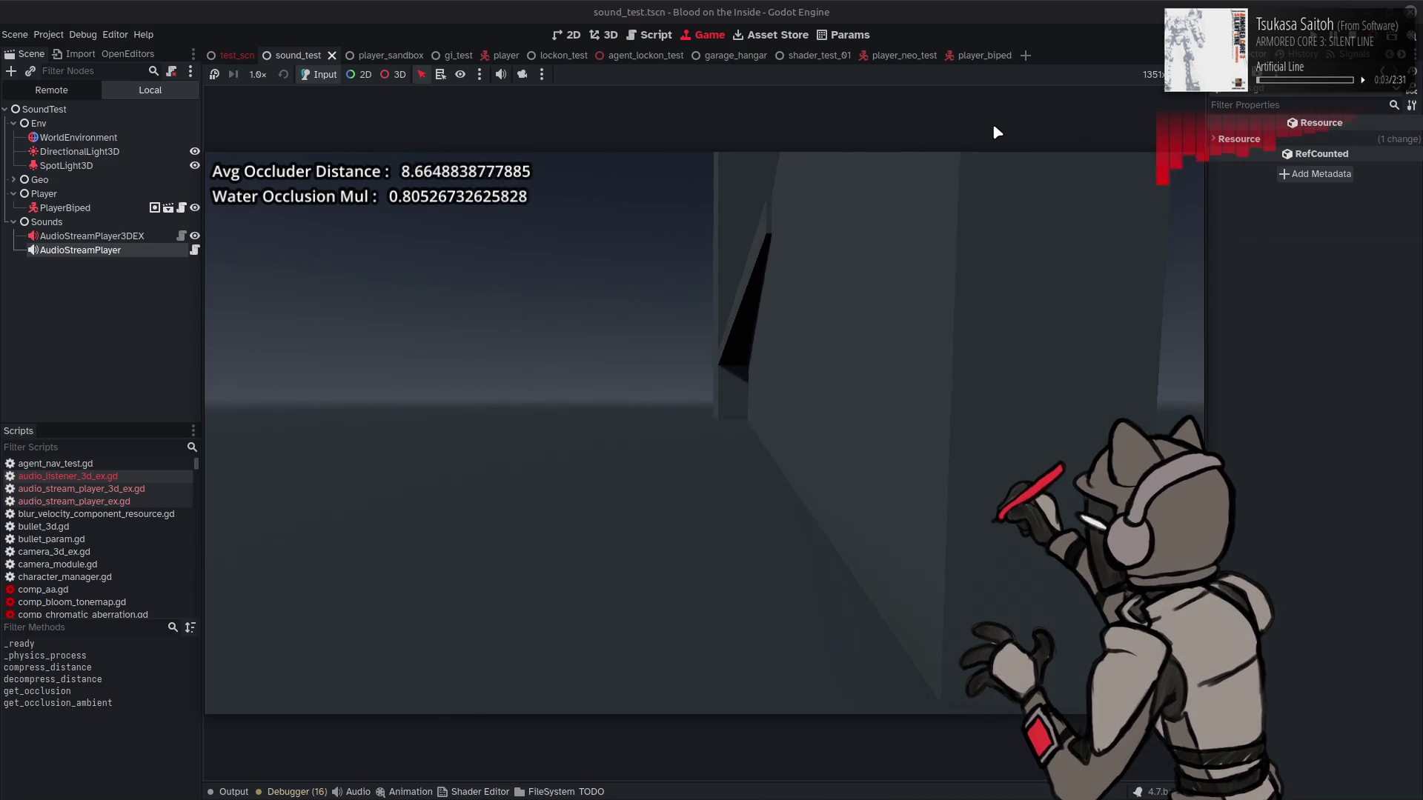
key("d")
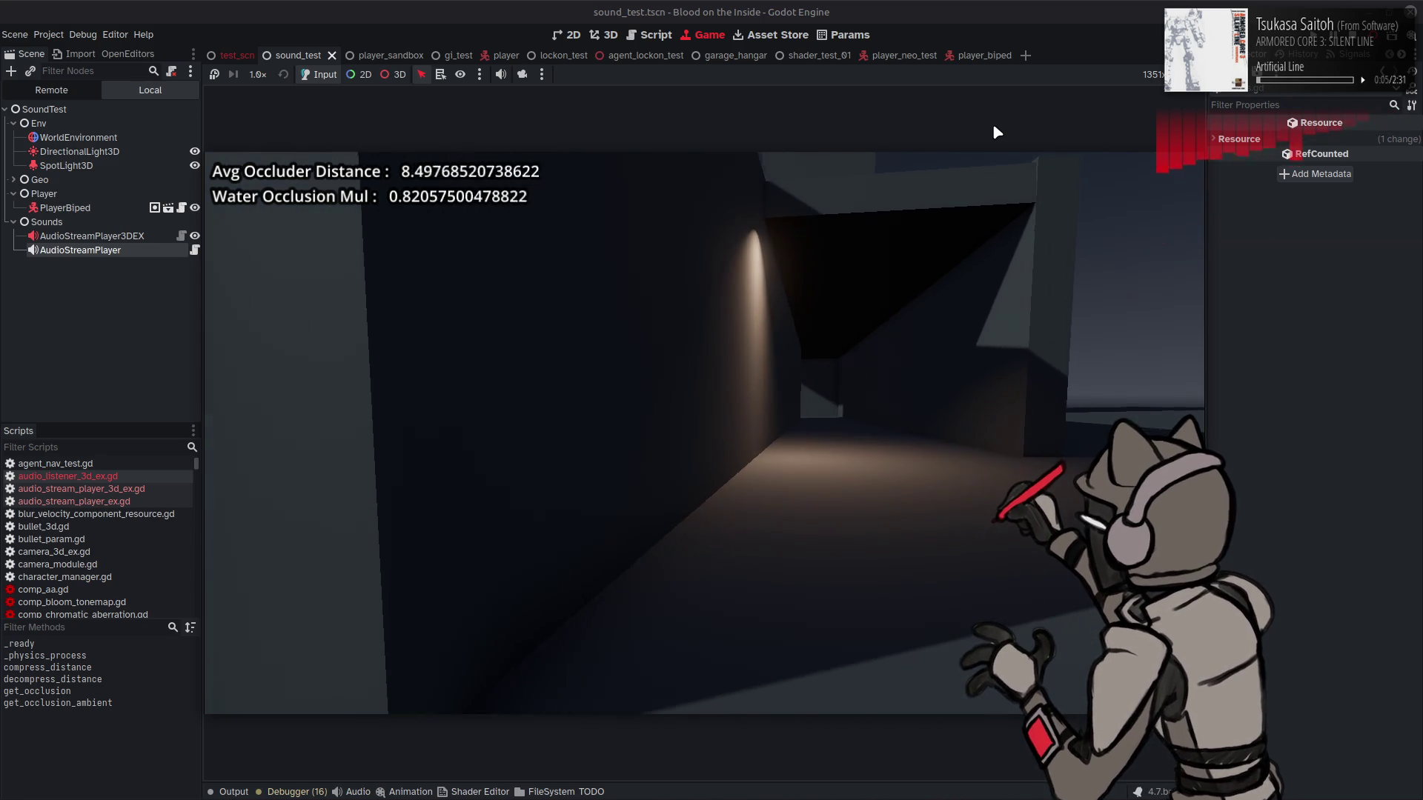
key("w")
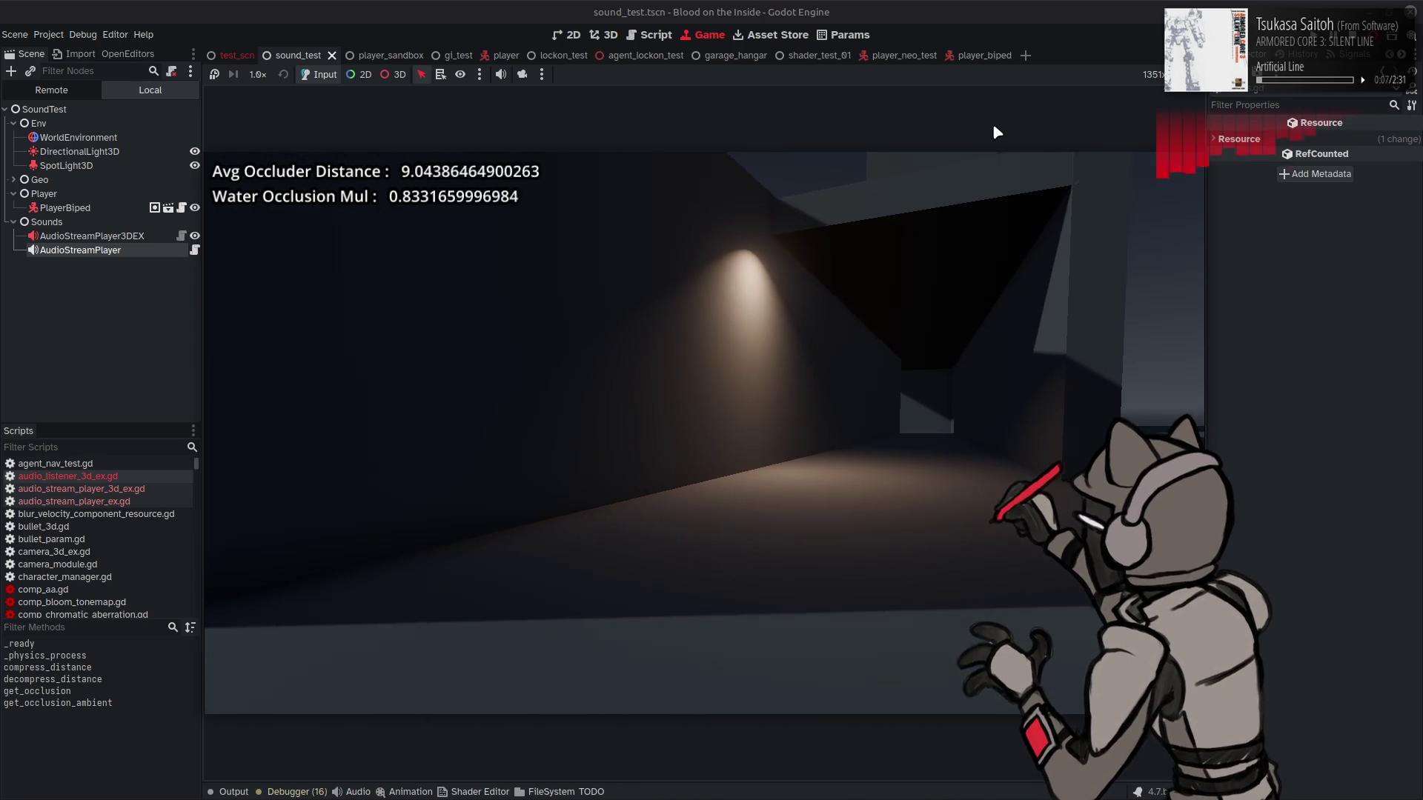
left_click(1353, 45)
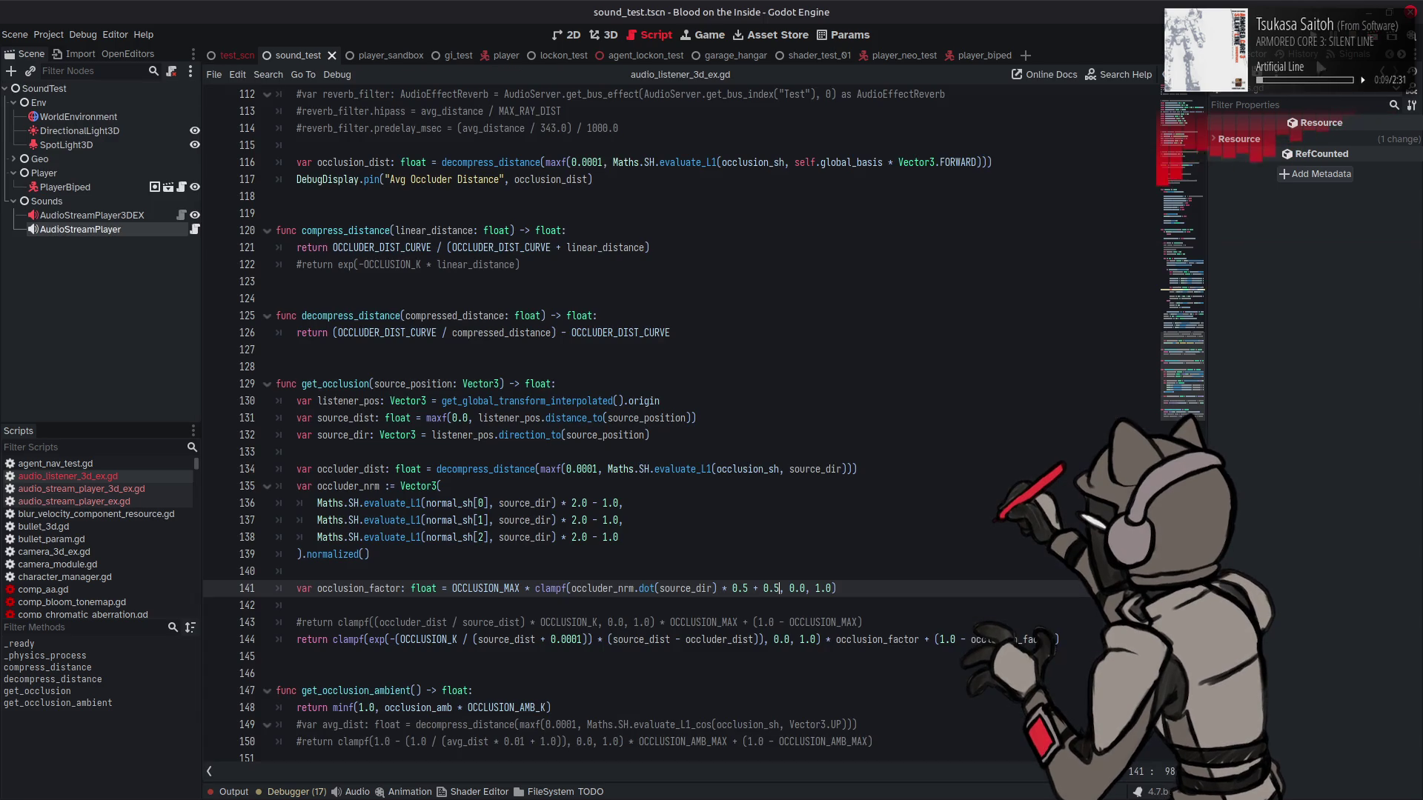
Step: Change line 141's dot-product scale to -0.5 and rerun the scene
left_click(731, 587)
type("-")
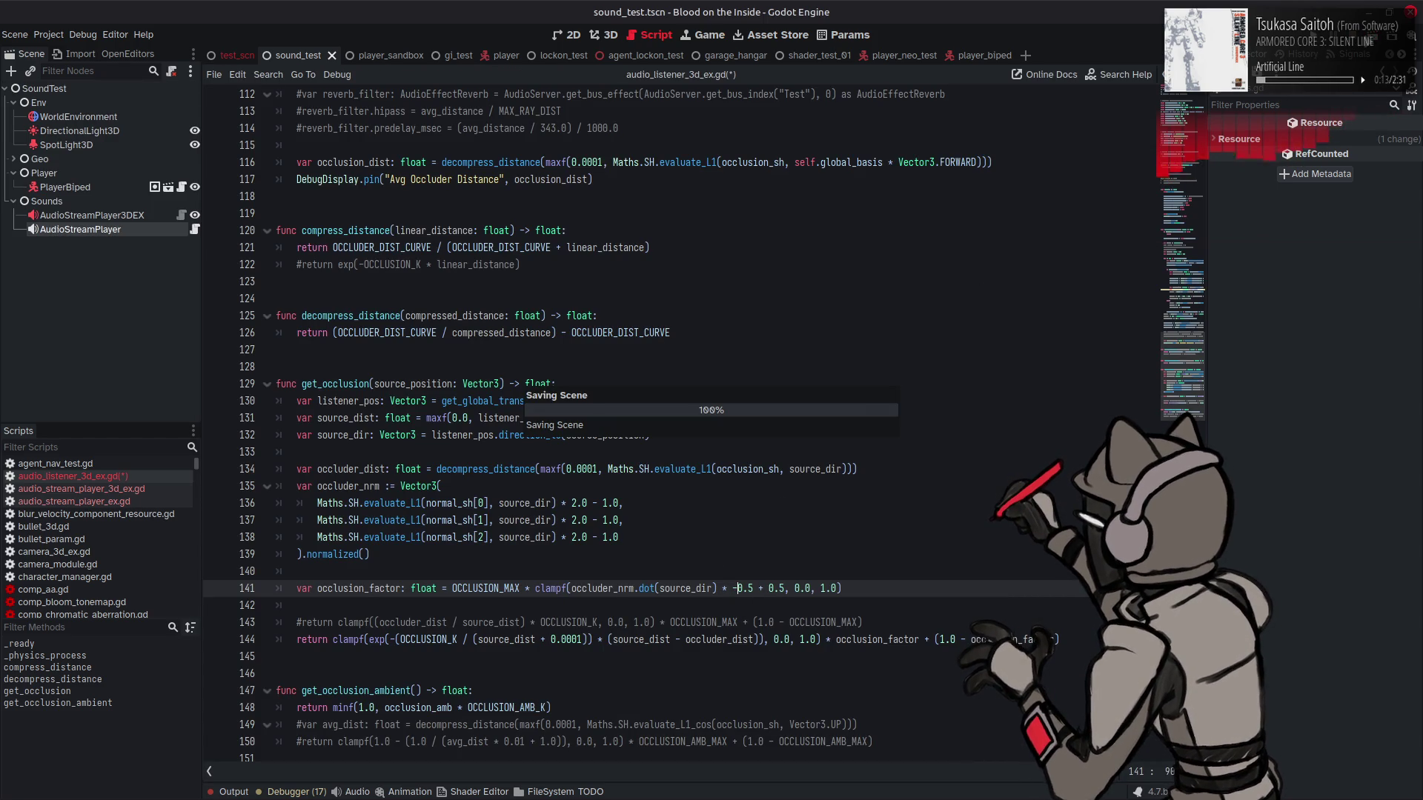
key("F6")
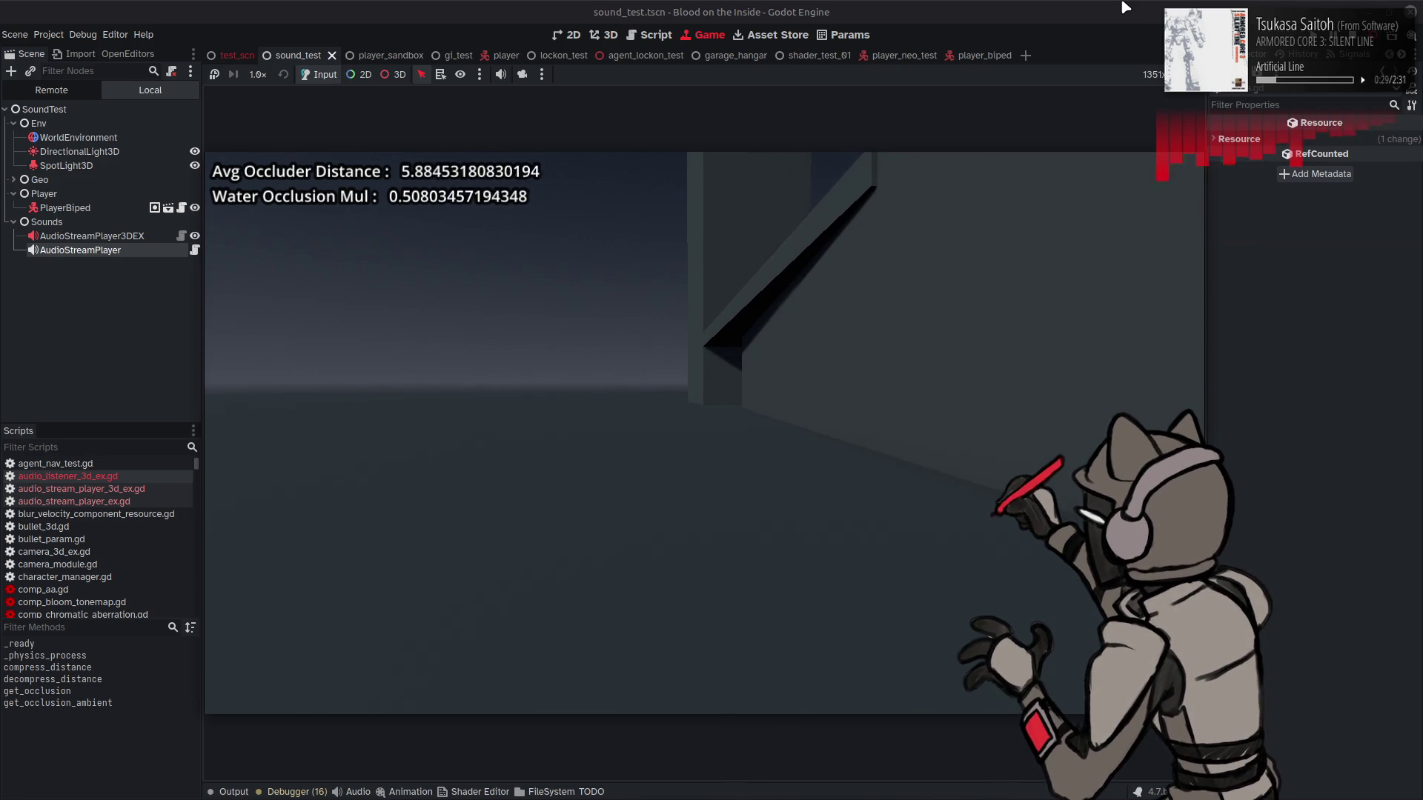
Step: Return from the running game to the audio_listener_3d_ex.gd script with Ctrl+F3
key("ctrl+F3")
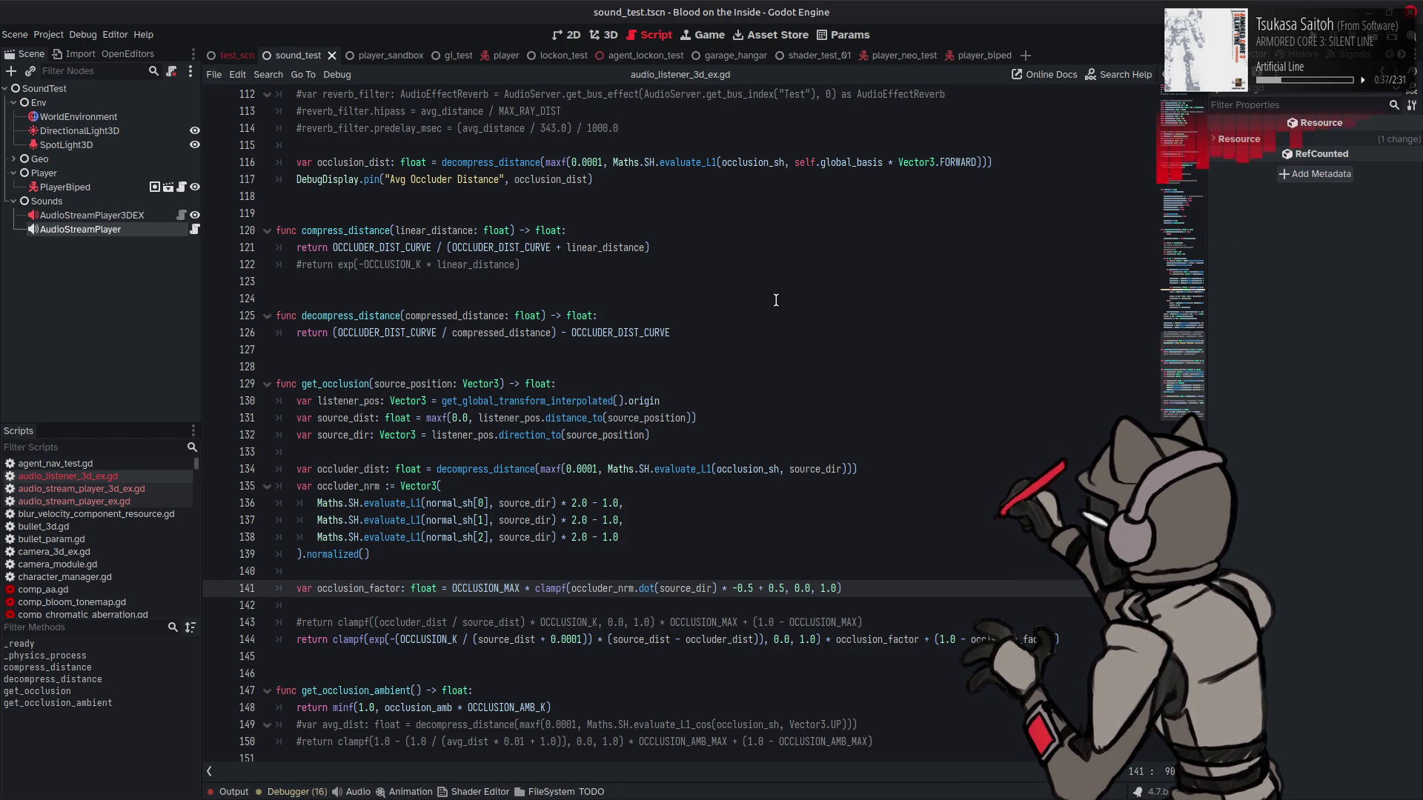
Step: Review the normal_sh accumulation lines and new_sh in the no-hit branch
scroll(763, 305, "up", 9)
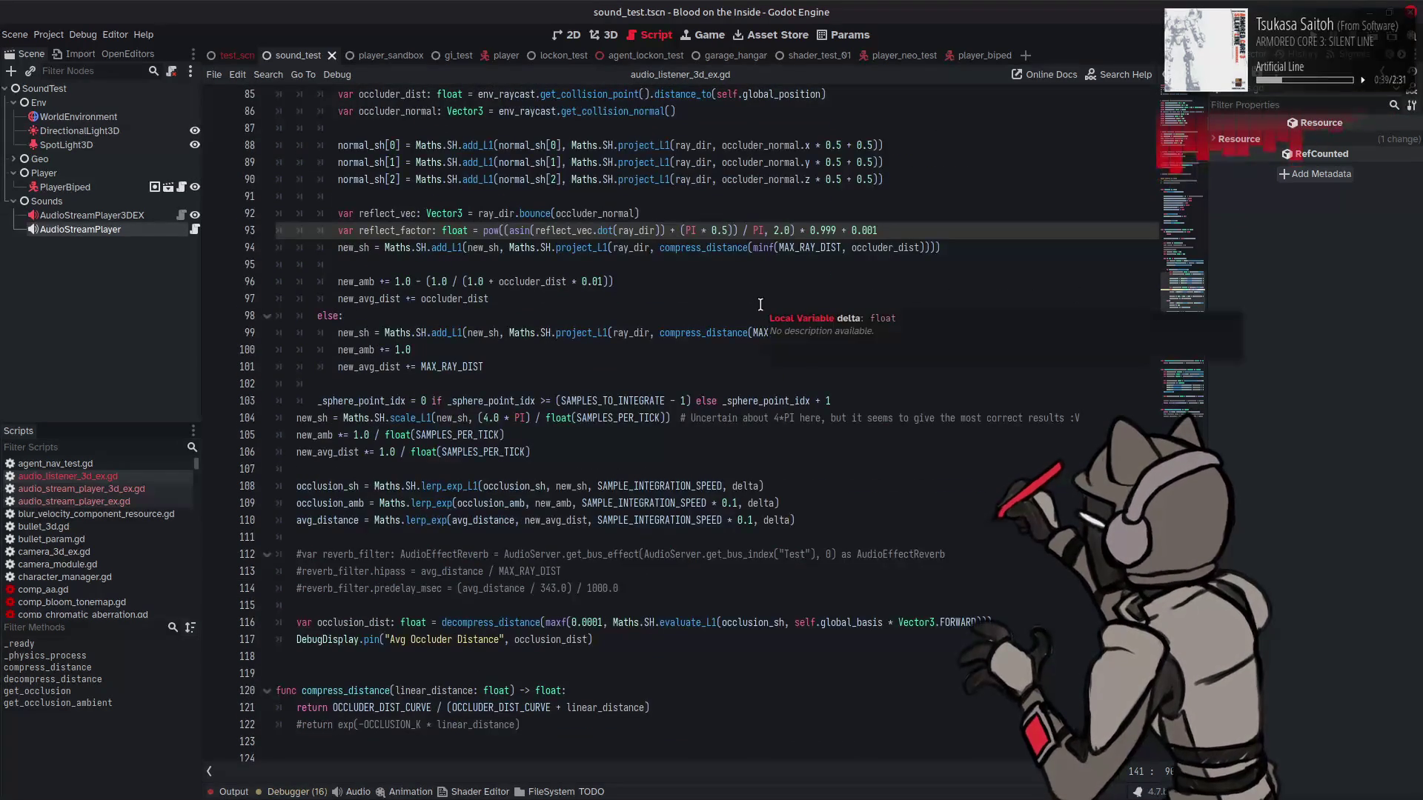
scroll(616, 287, "up", 2)
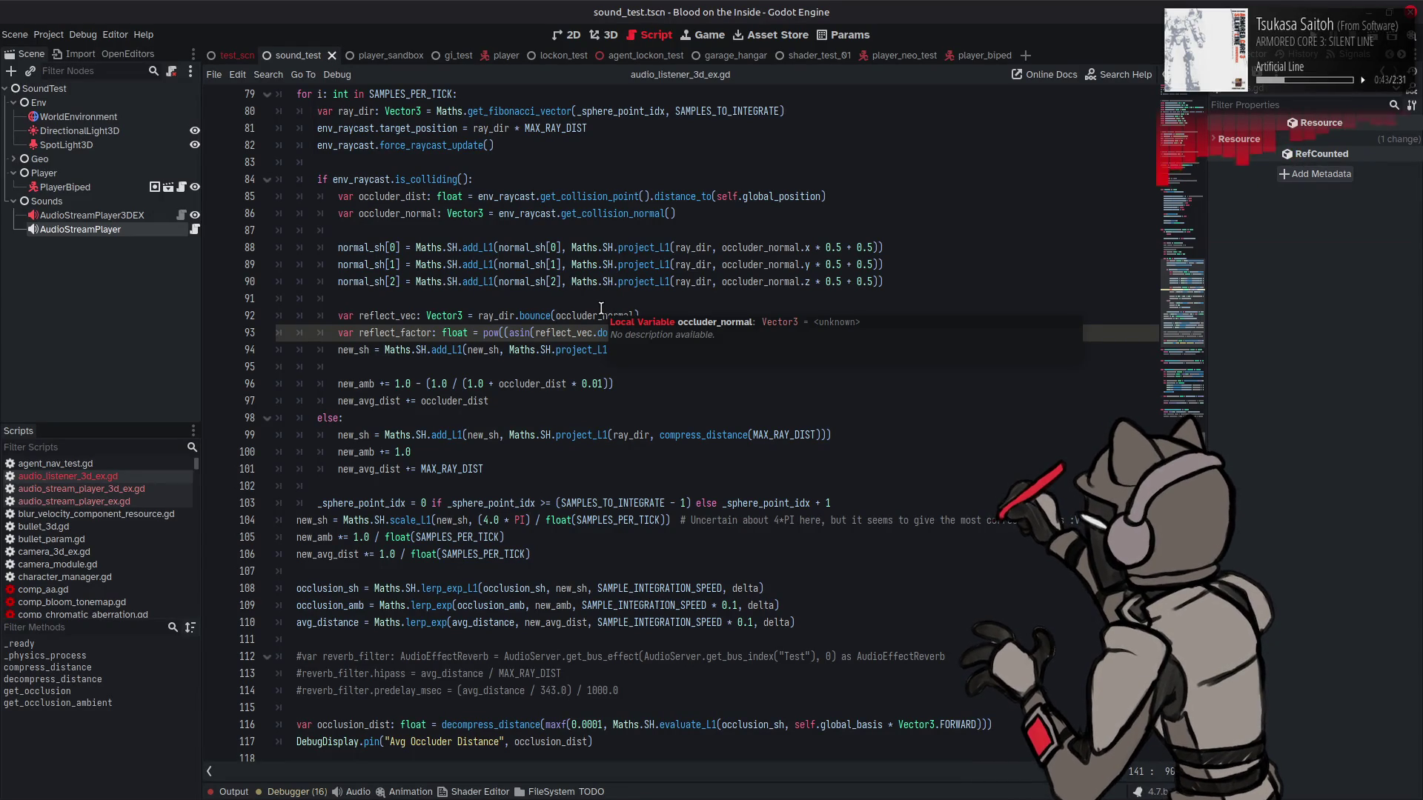
mouse_move(880, 283)
left_mouse_down()
mouse_move(563, 283)
mouse_move(338, 248)
left_mouse_up()
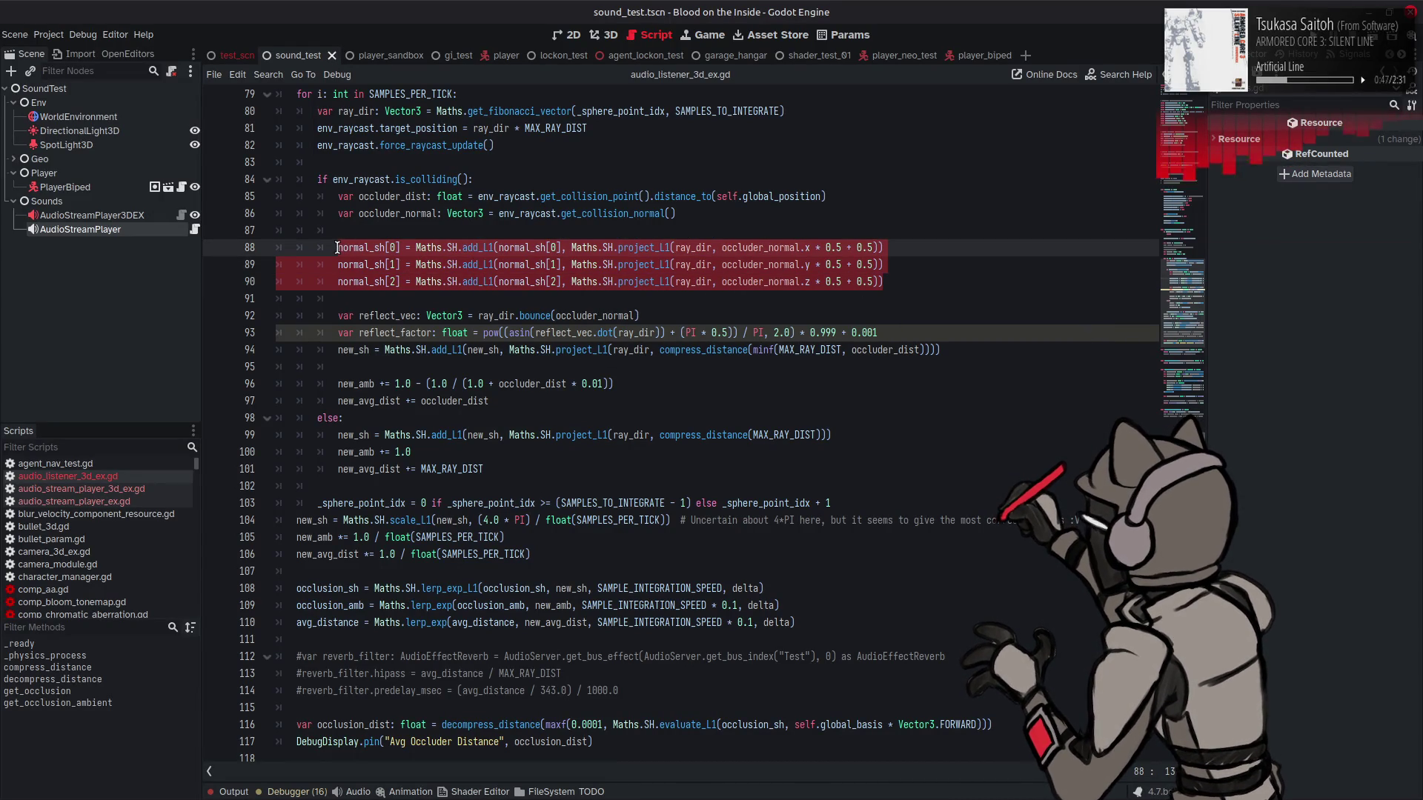
left_click(353, 436)
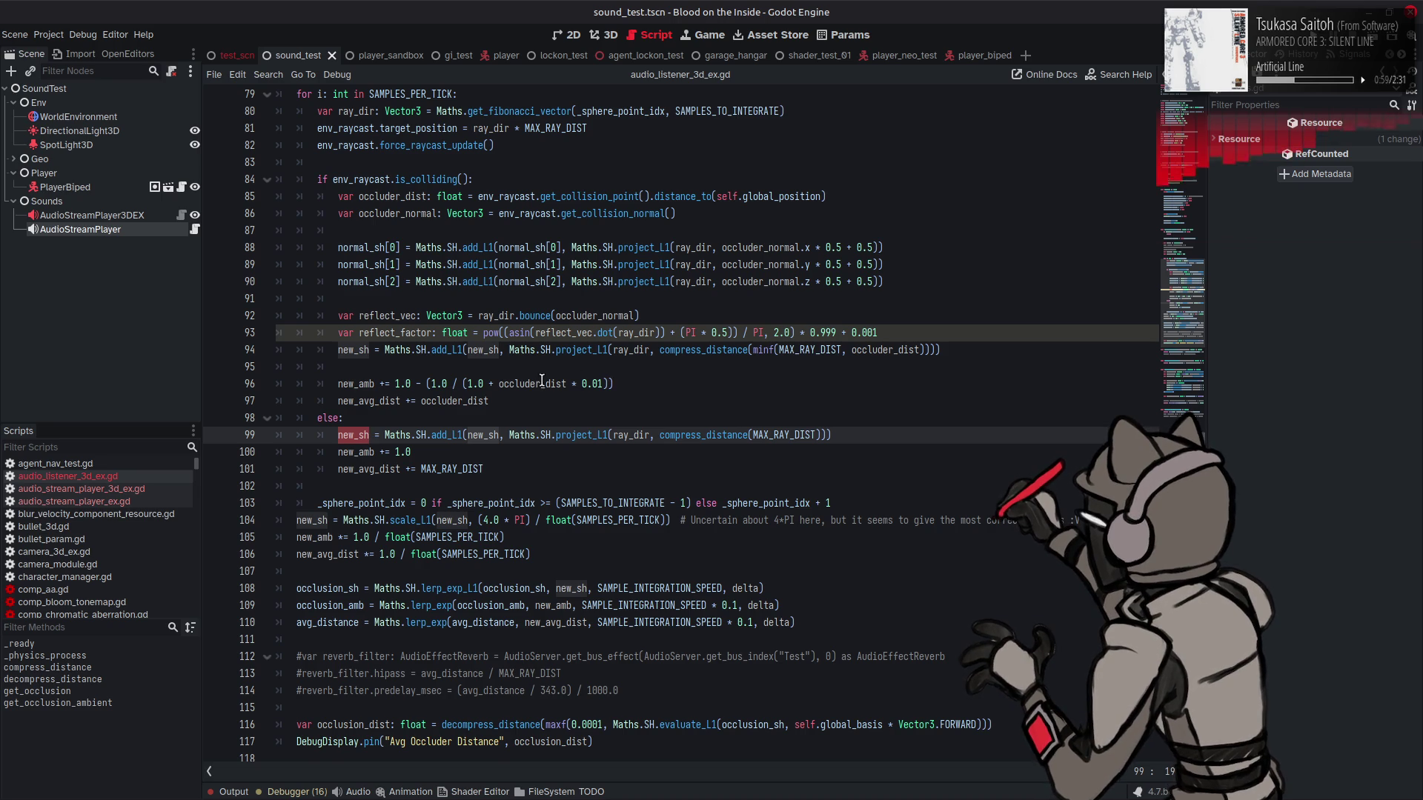
Step: Copy the normal_sh resize and fill lines from _ready for reuse after line 77
scroll(549, 378, "up", 4)
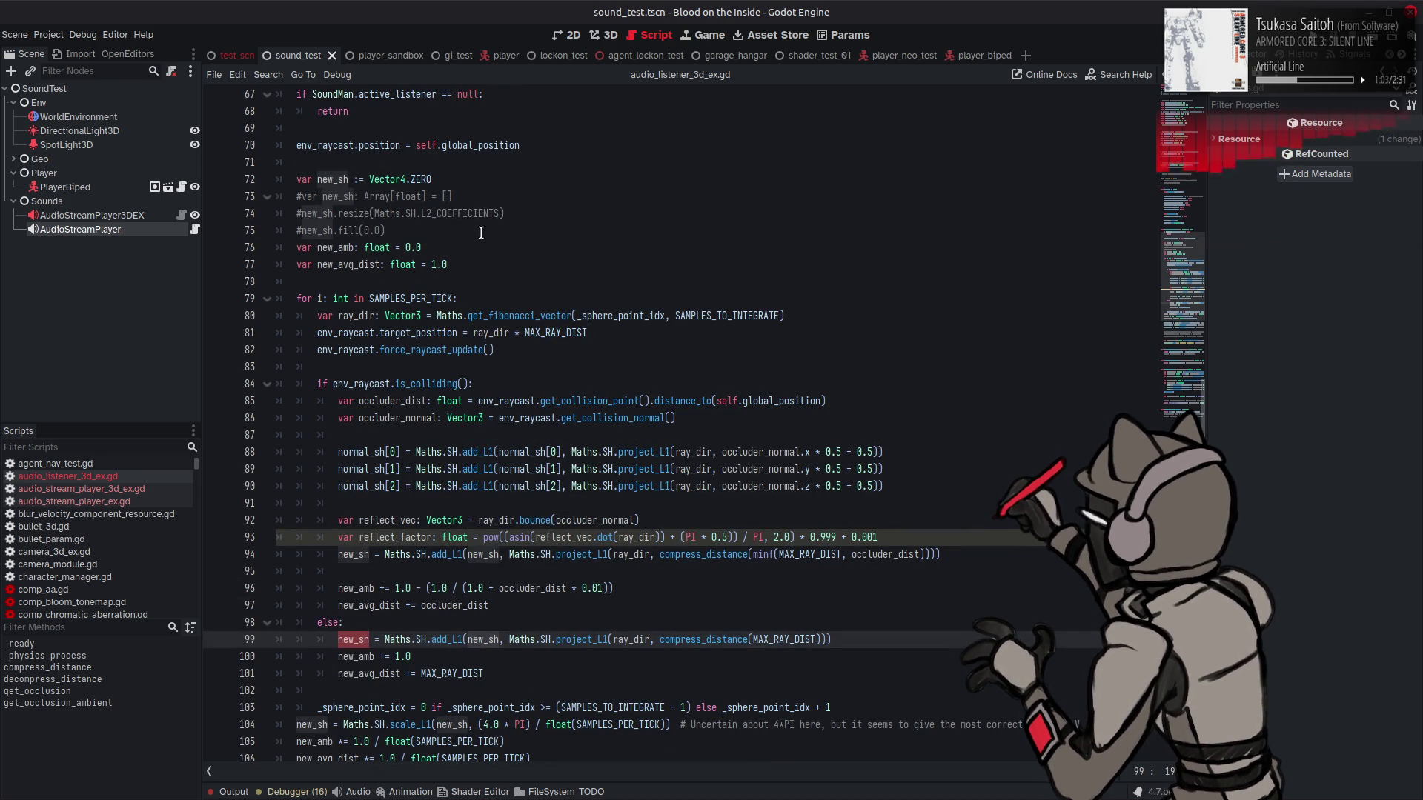
scroll(471, 259, "up", 7)
scroll(471, 259, "up", 15)
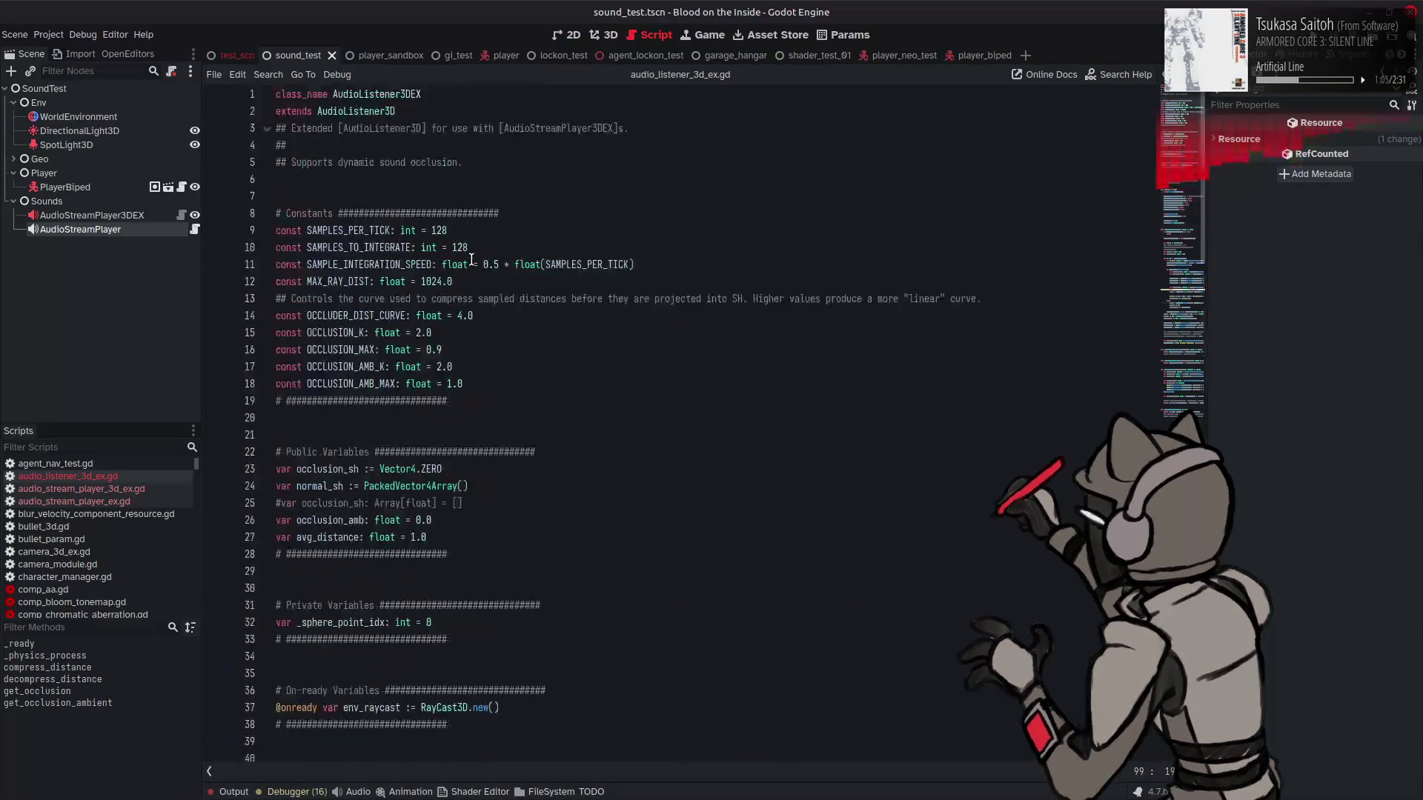
scroll(471, 260, "down", 6)
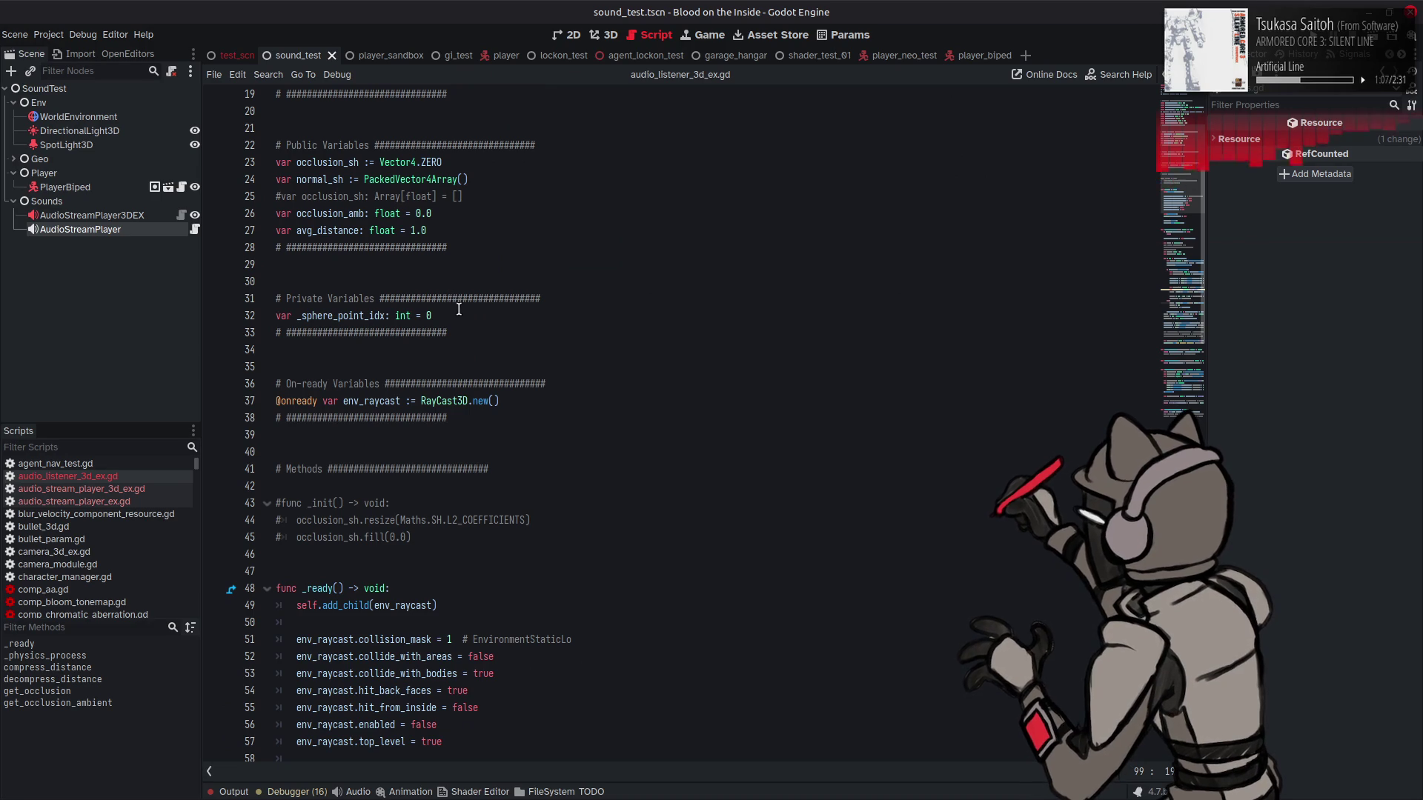
scroll(458, 304, "down", 4)
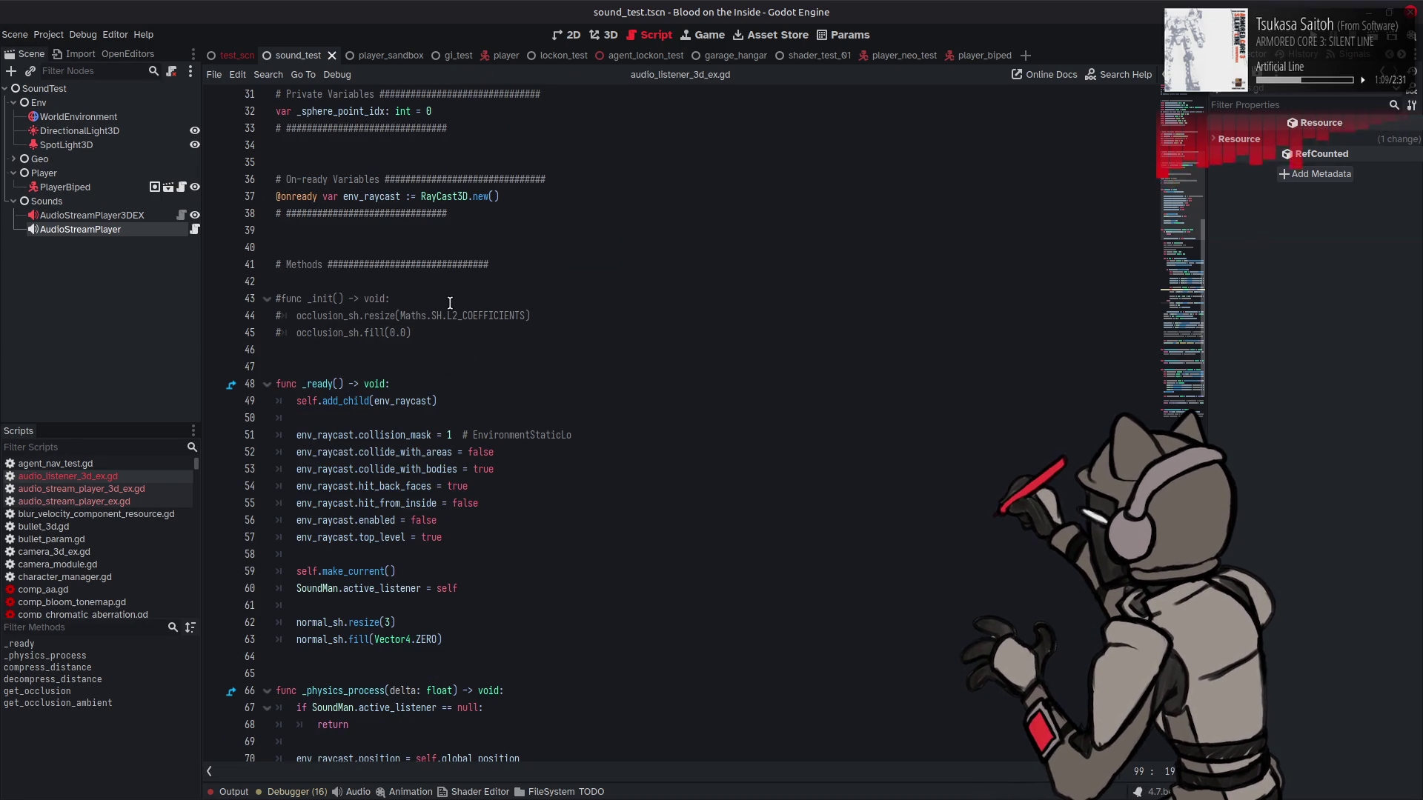
scroll(450, 303, "down", 2)
left_click_drag(481, 538, 297, 521)
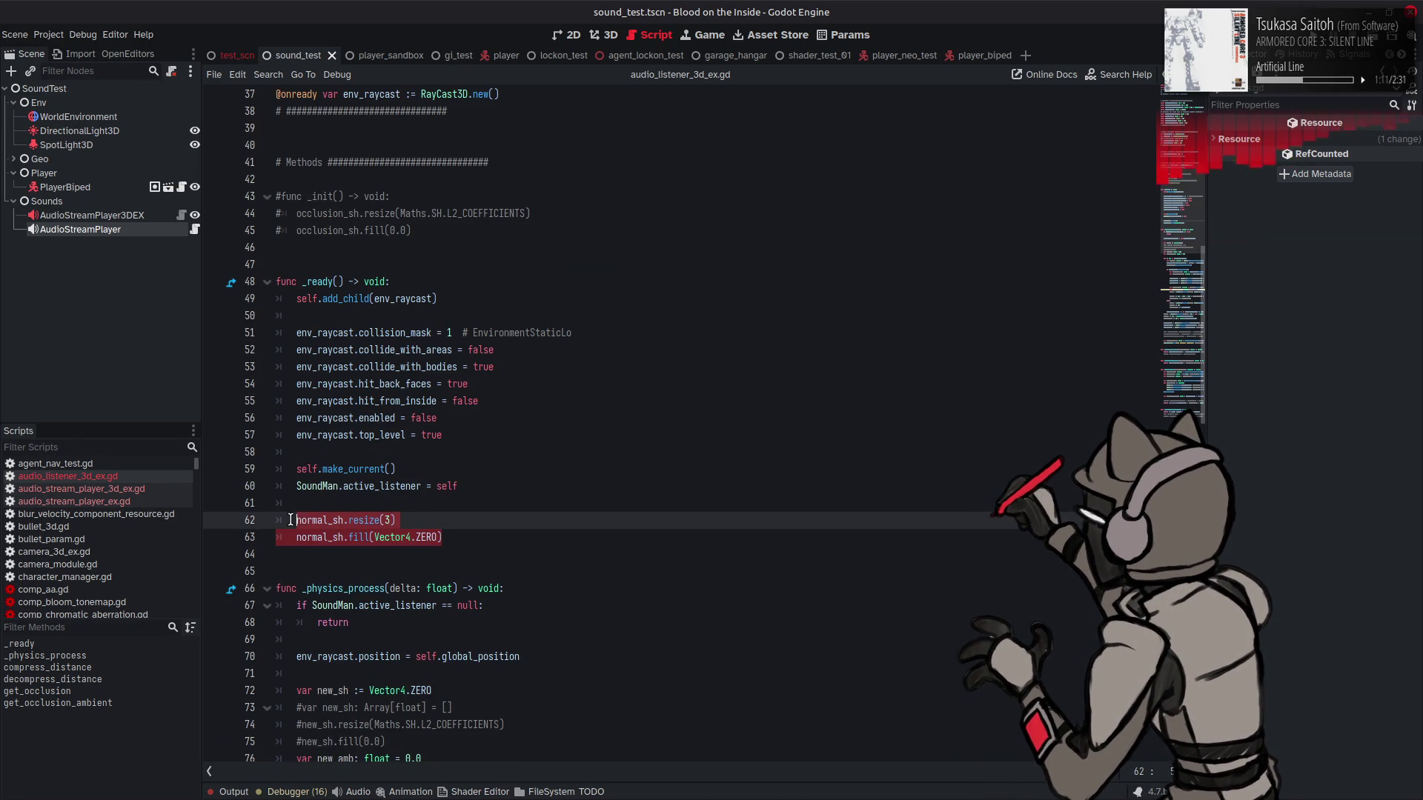
scroll(449, 478, "down", 8)
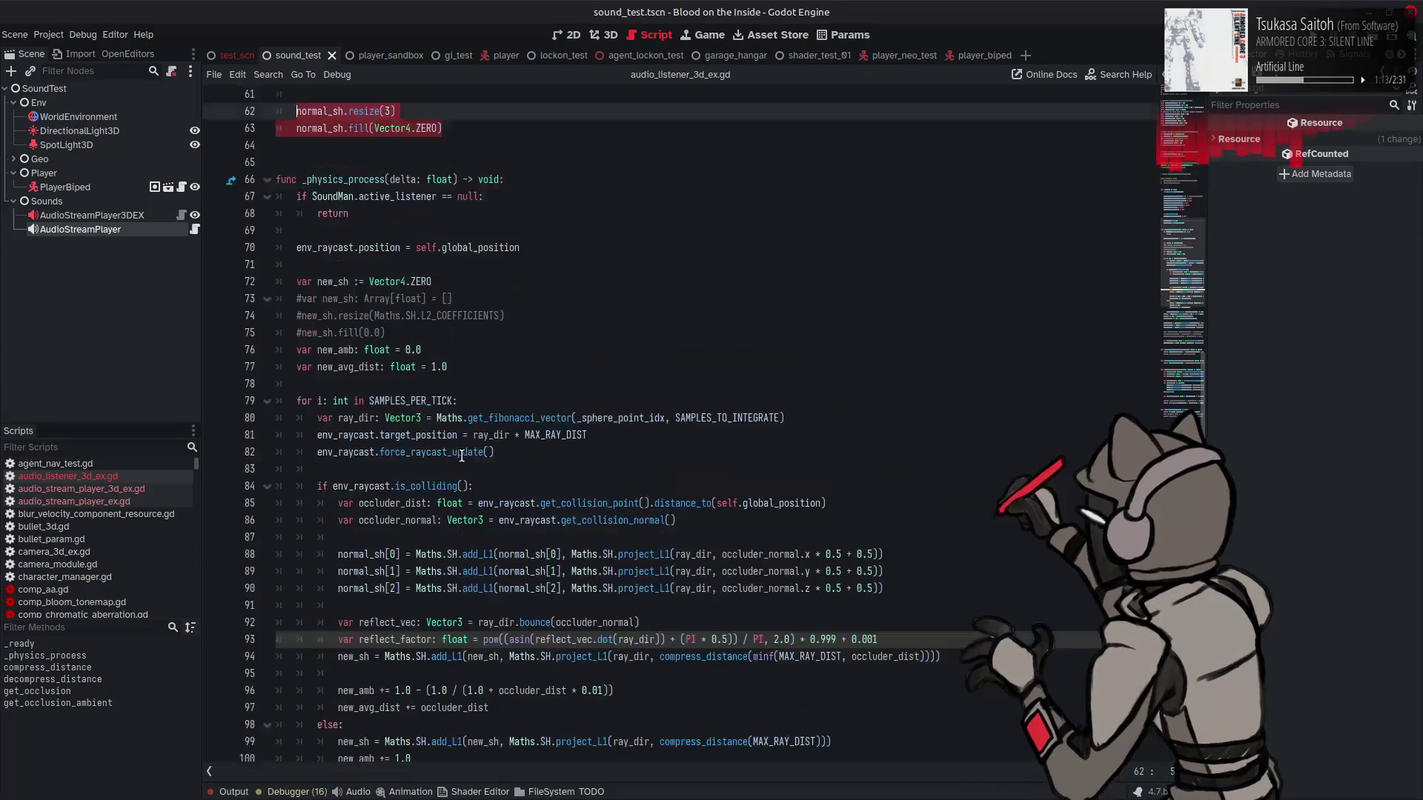
key("ctrl+c")
left_click(460, 390)
Step: Paste the resize/fill lines and declare 'var new_normal_sh: PackedVector4Array()' above them
key("Return")
key("ctrl+v")
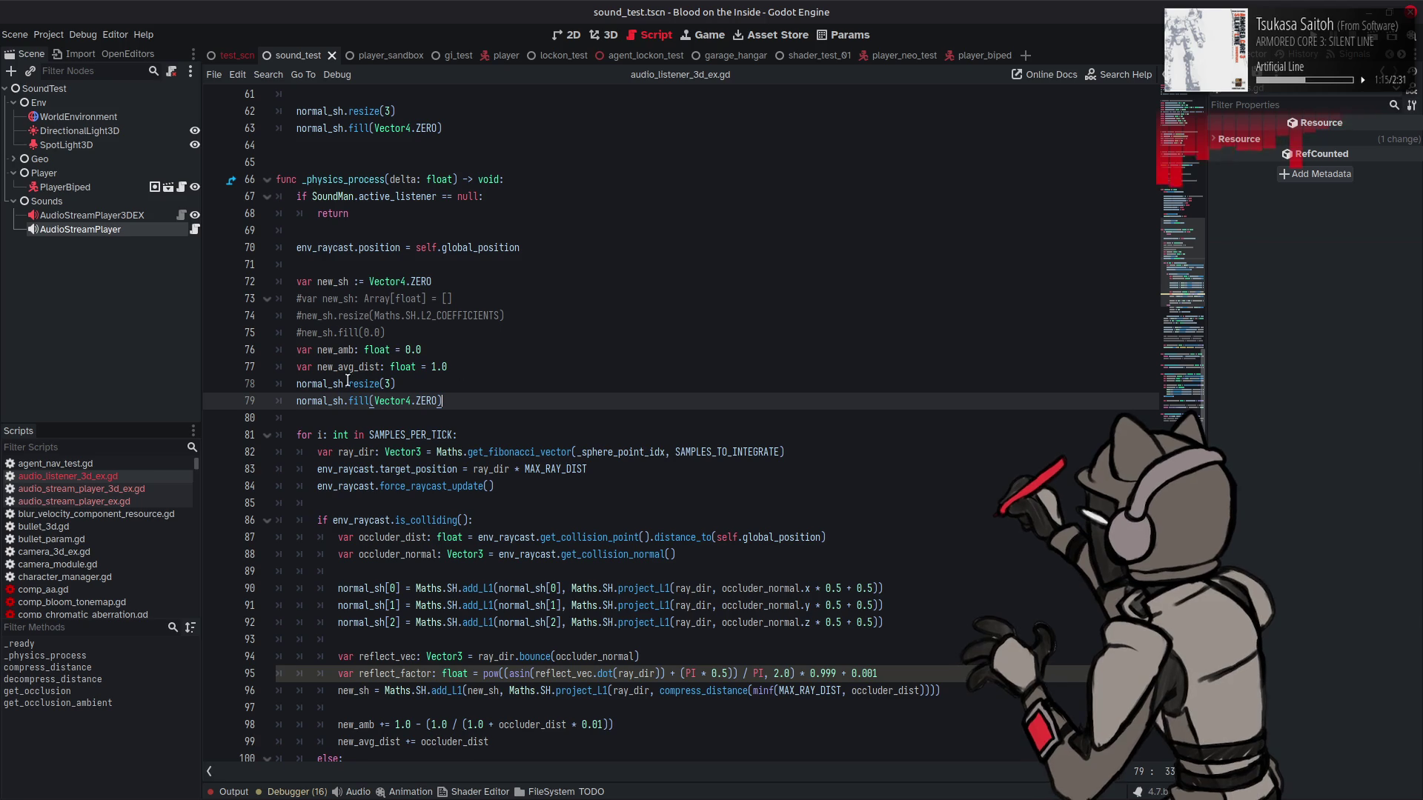
left_click(471, 361)
key("Return")
type("va")
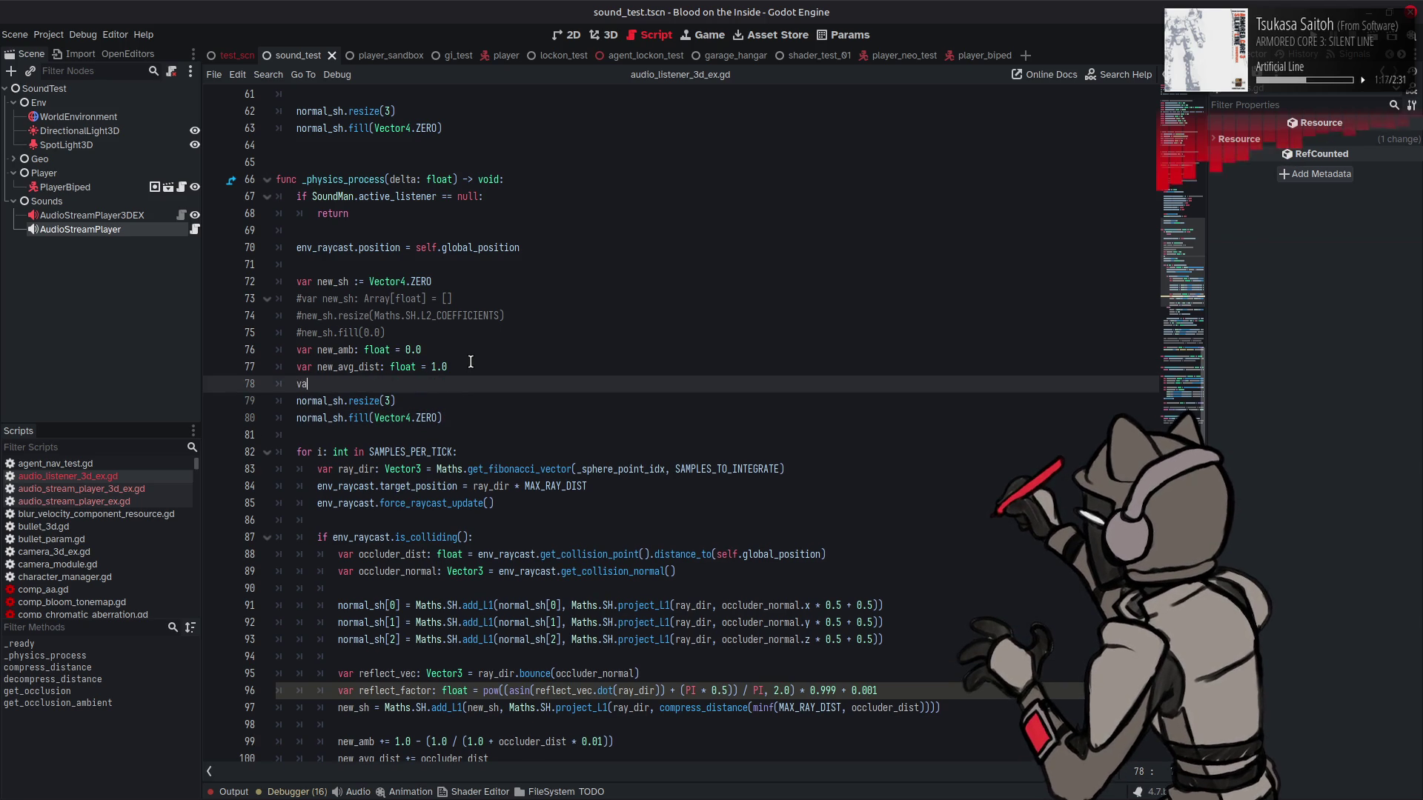
type("r new_normal_sh: ")
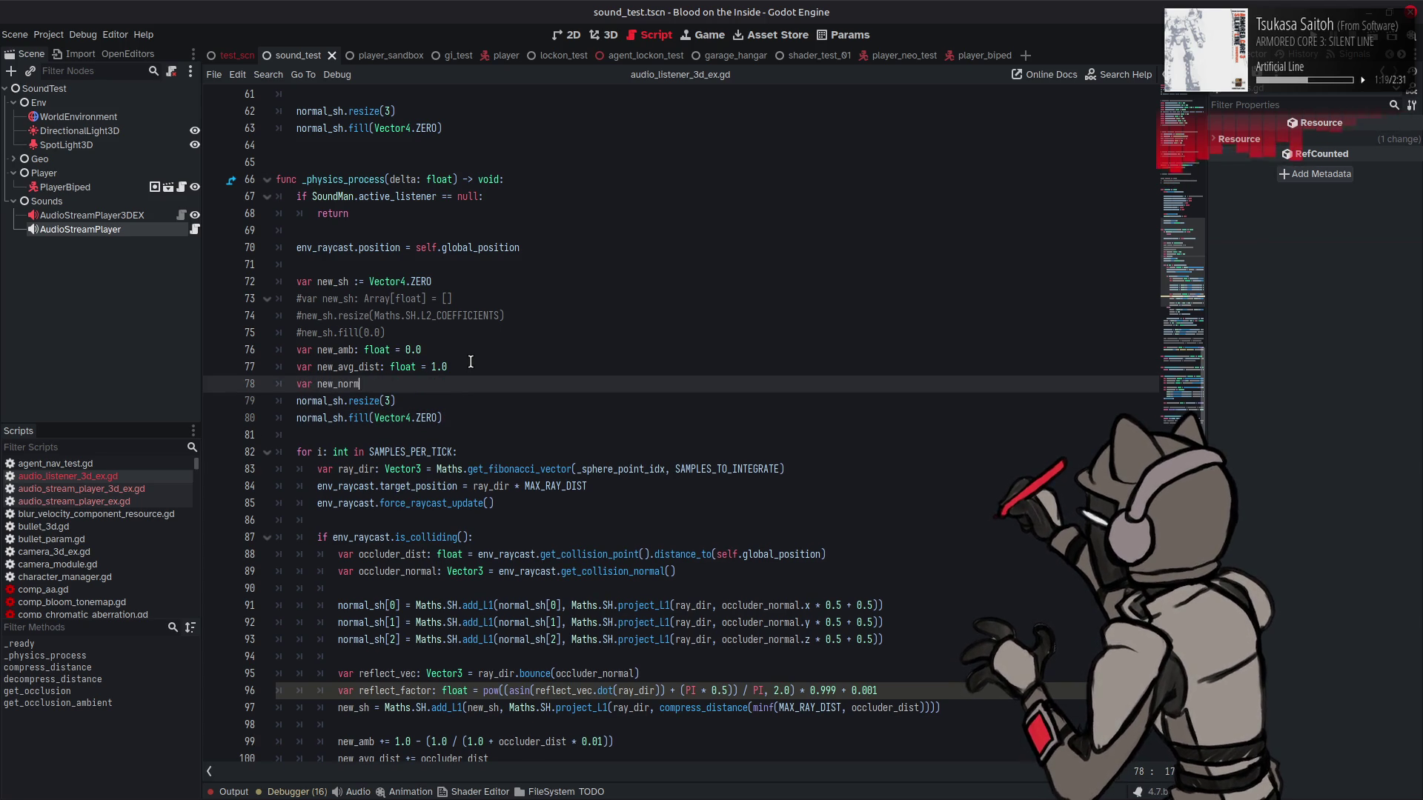
type("Packe")
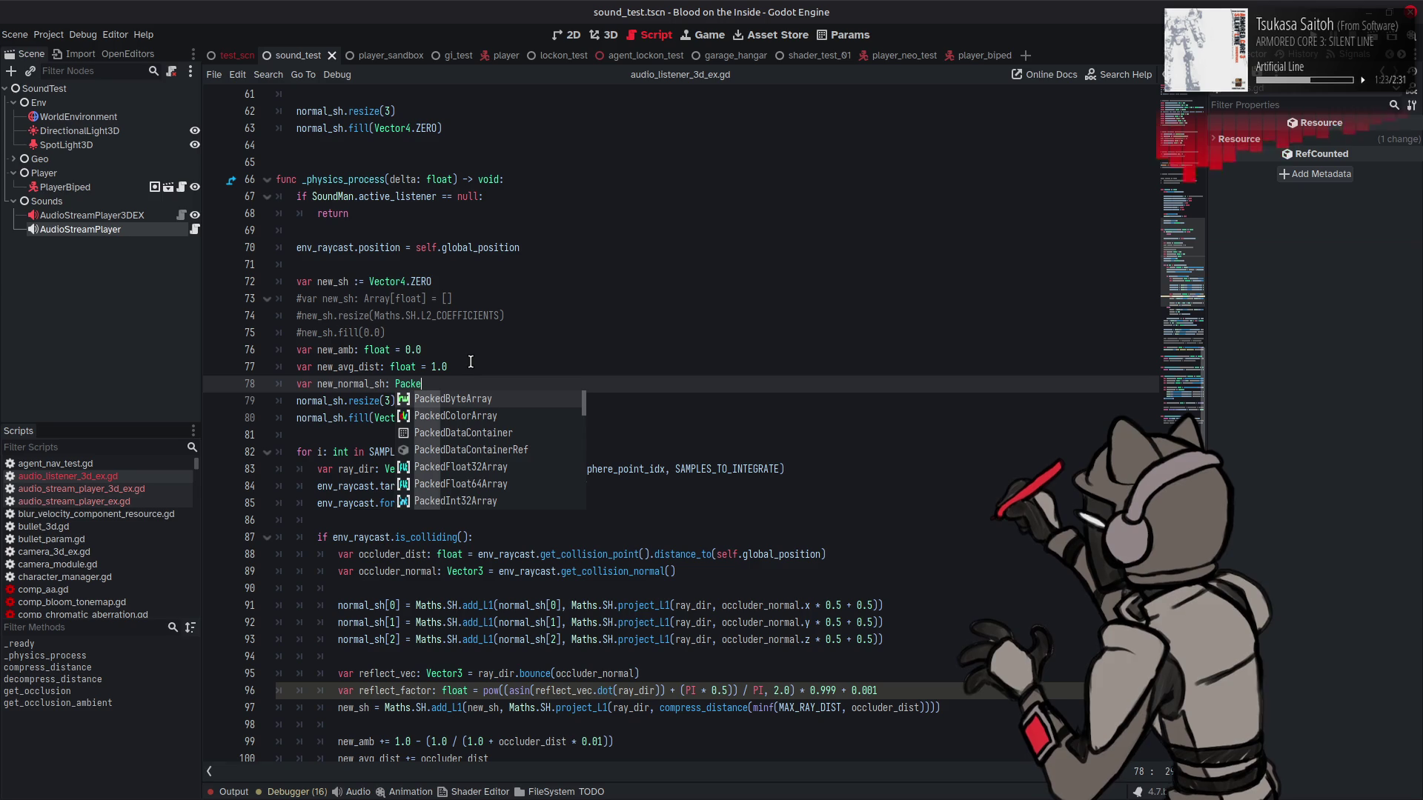
type("dVec")
key("Return")
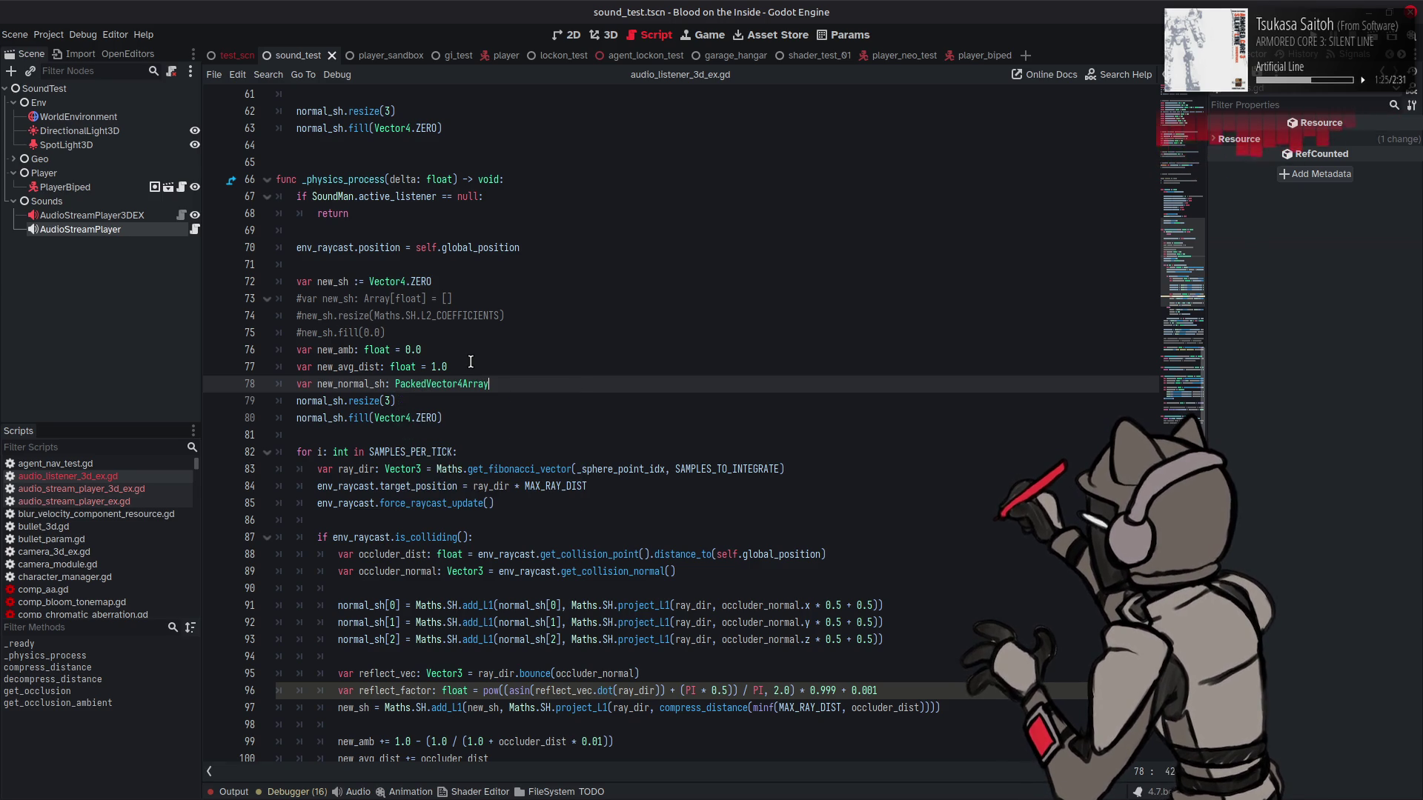
type("()")
Step: Rename normal_sh to new_normal_sh in the pasted resize and fill lines
double_click(319, 400)
type("new_normal_sh")
double_click(316, 417)
type("new_normal_sh")
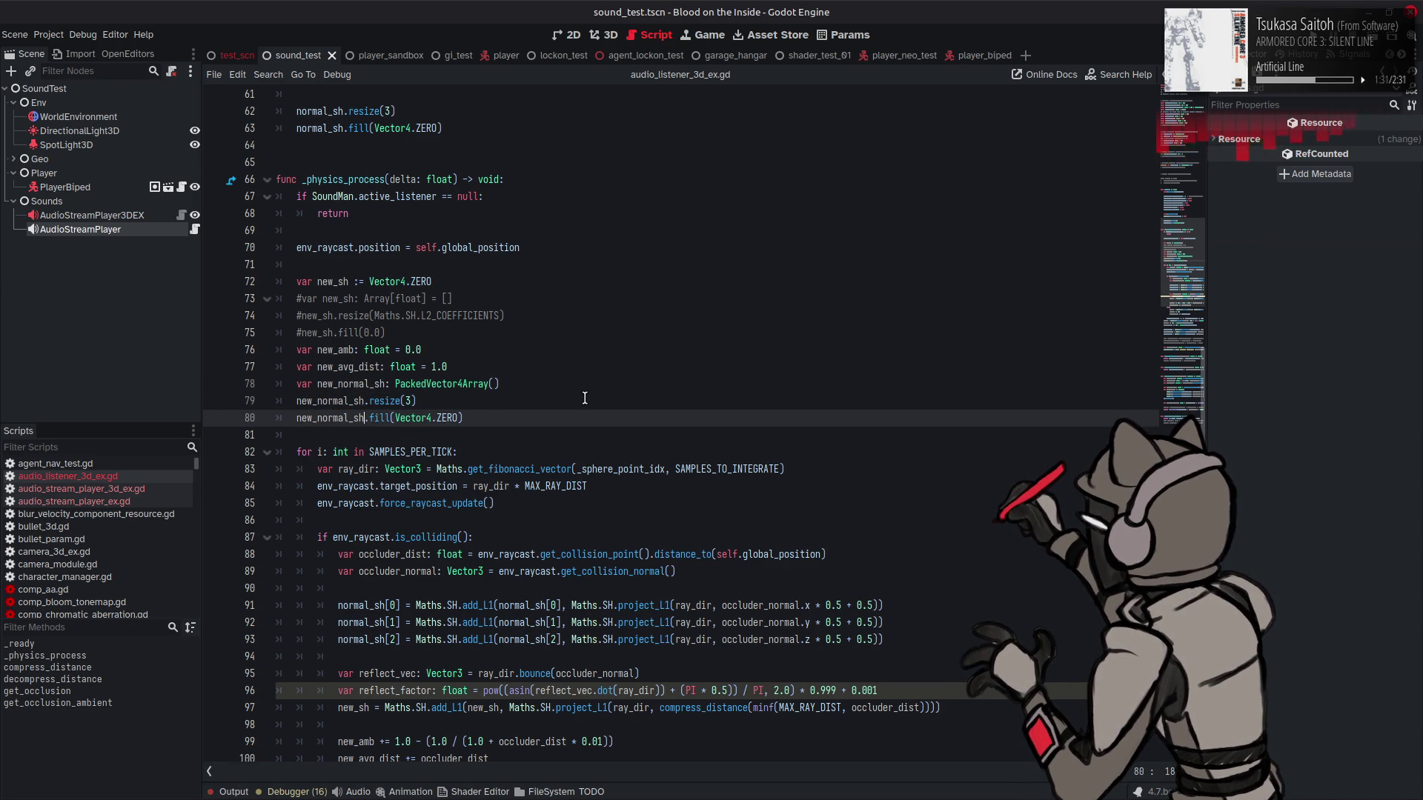
scroll(585, 398, "down", 3)
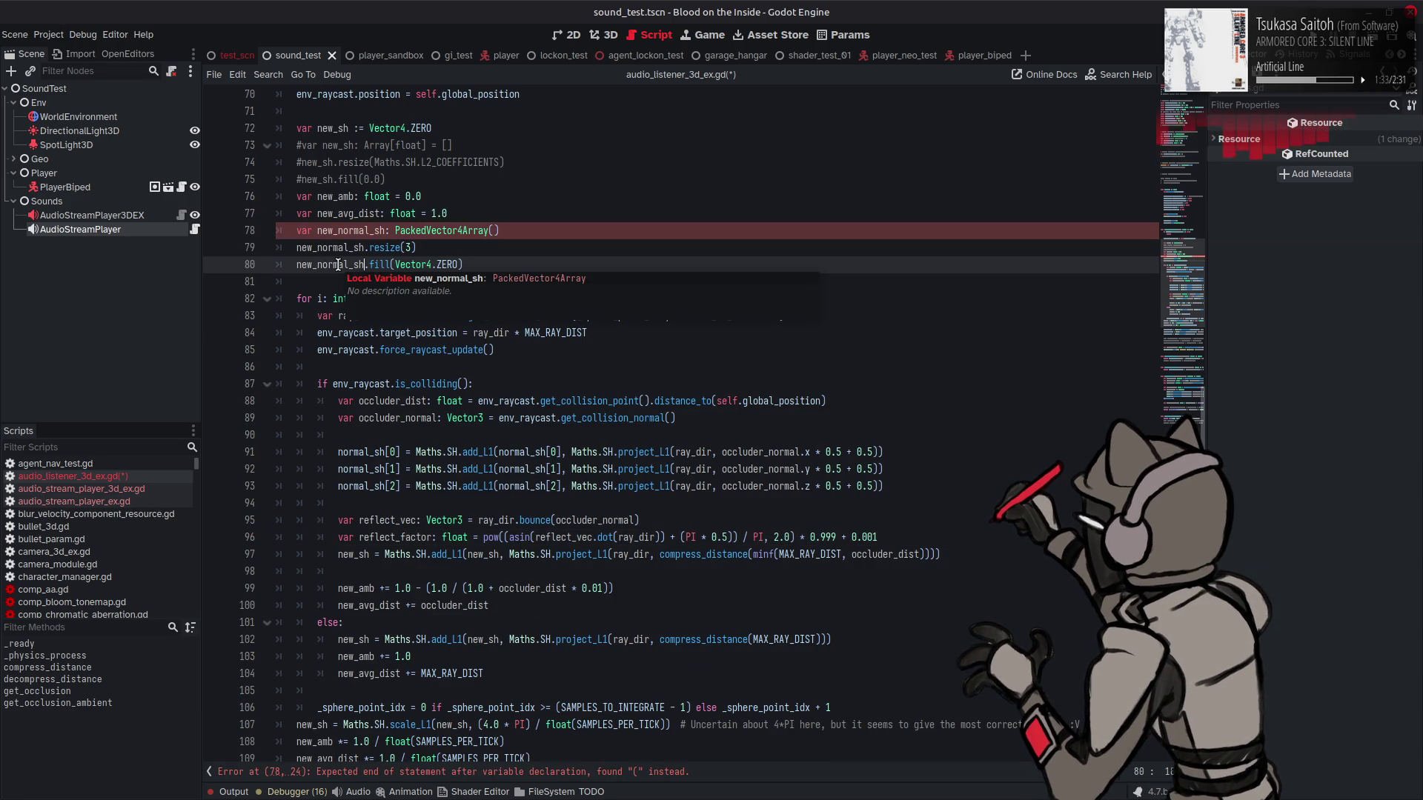
left_click(386, 231)
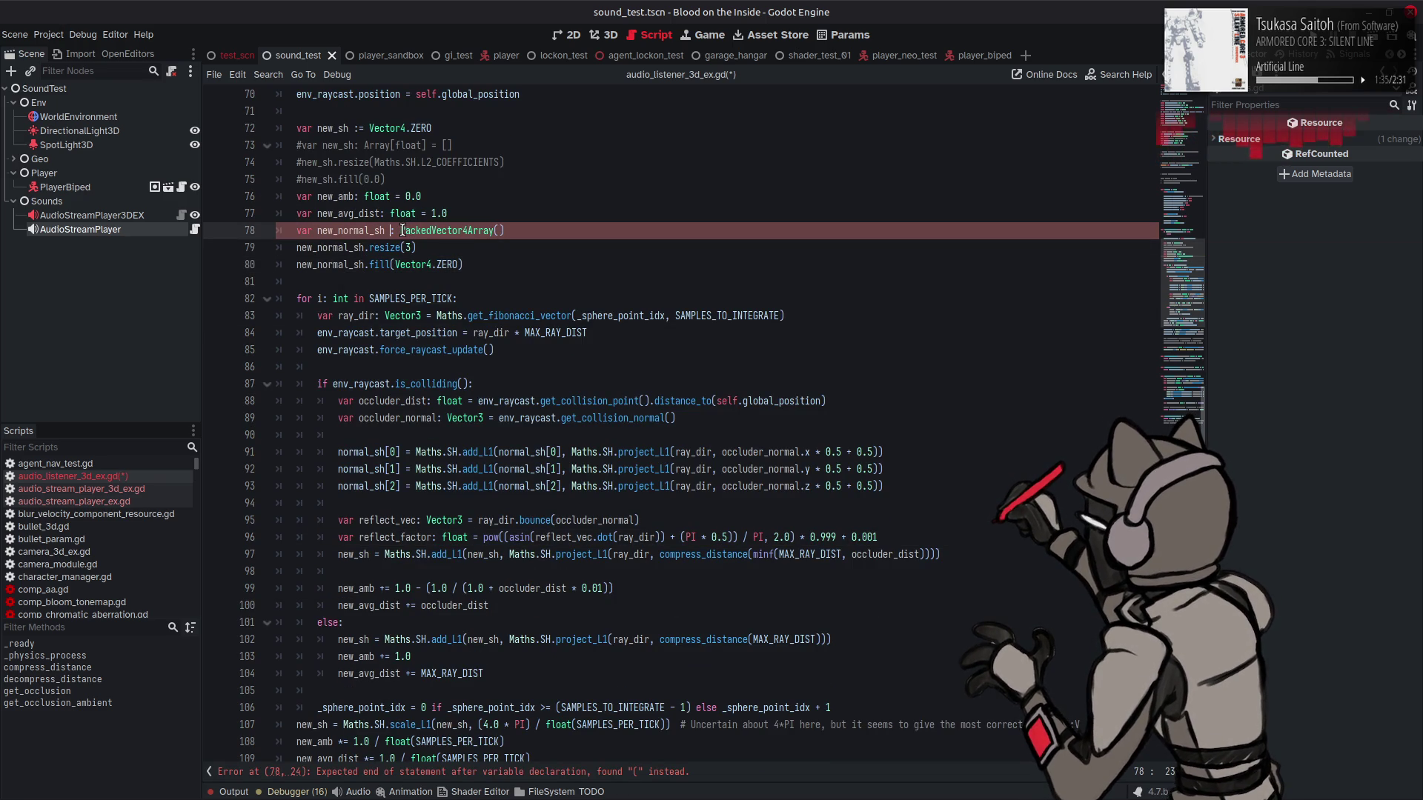
Step: Fix the declaration to 'new_normal_sh := PackedVector4Array()' and switch add_L1's normal_sh arguments to new_normal_sh
type("=")
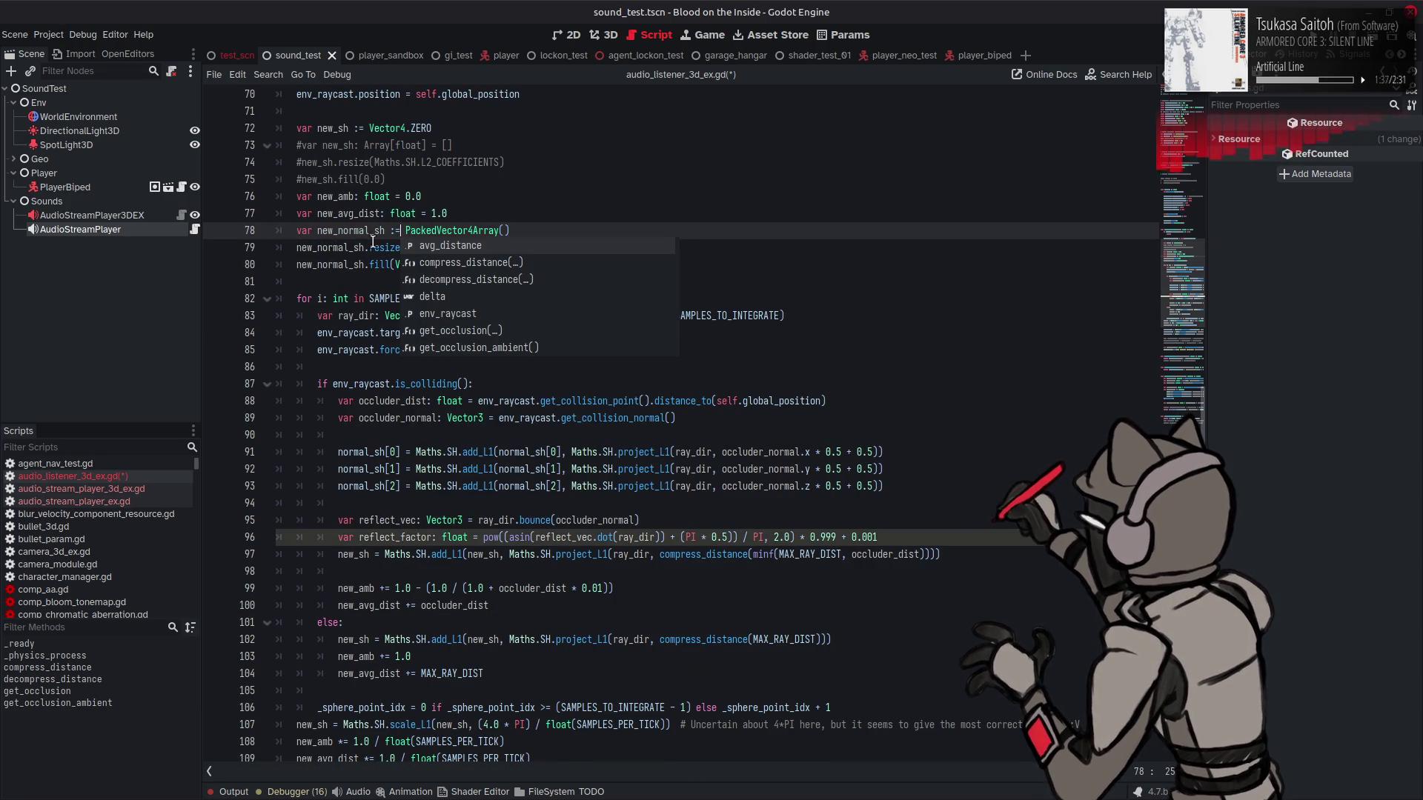
double_click(348, 229)
key("ctrl+c")
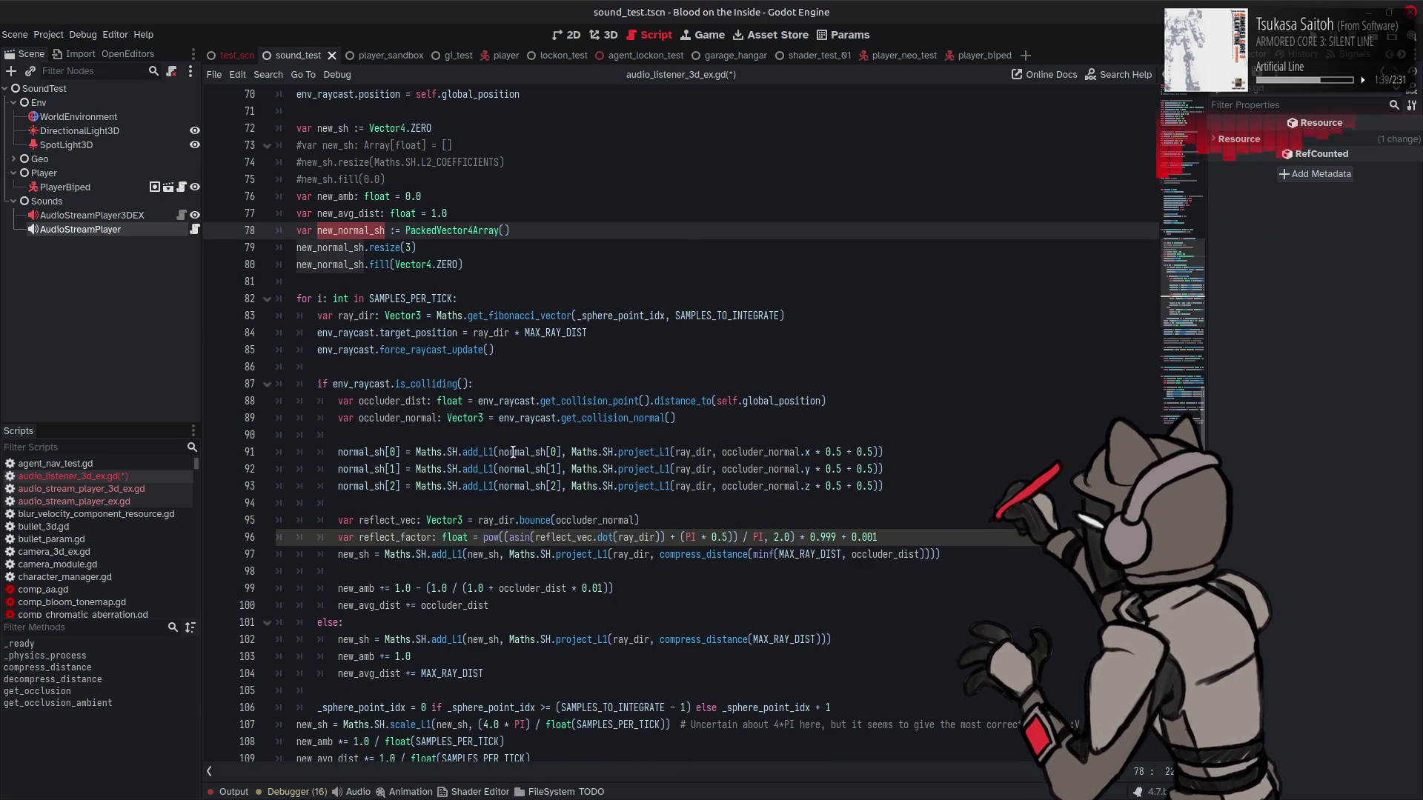
double_click(519, 453)
key("ctrl+v")
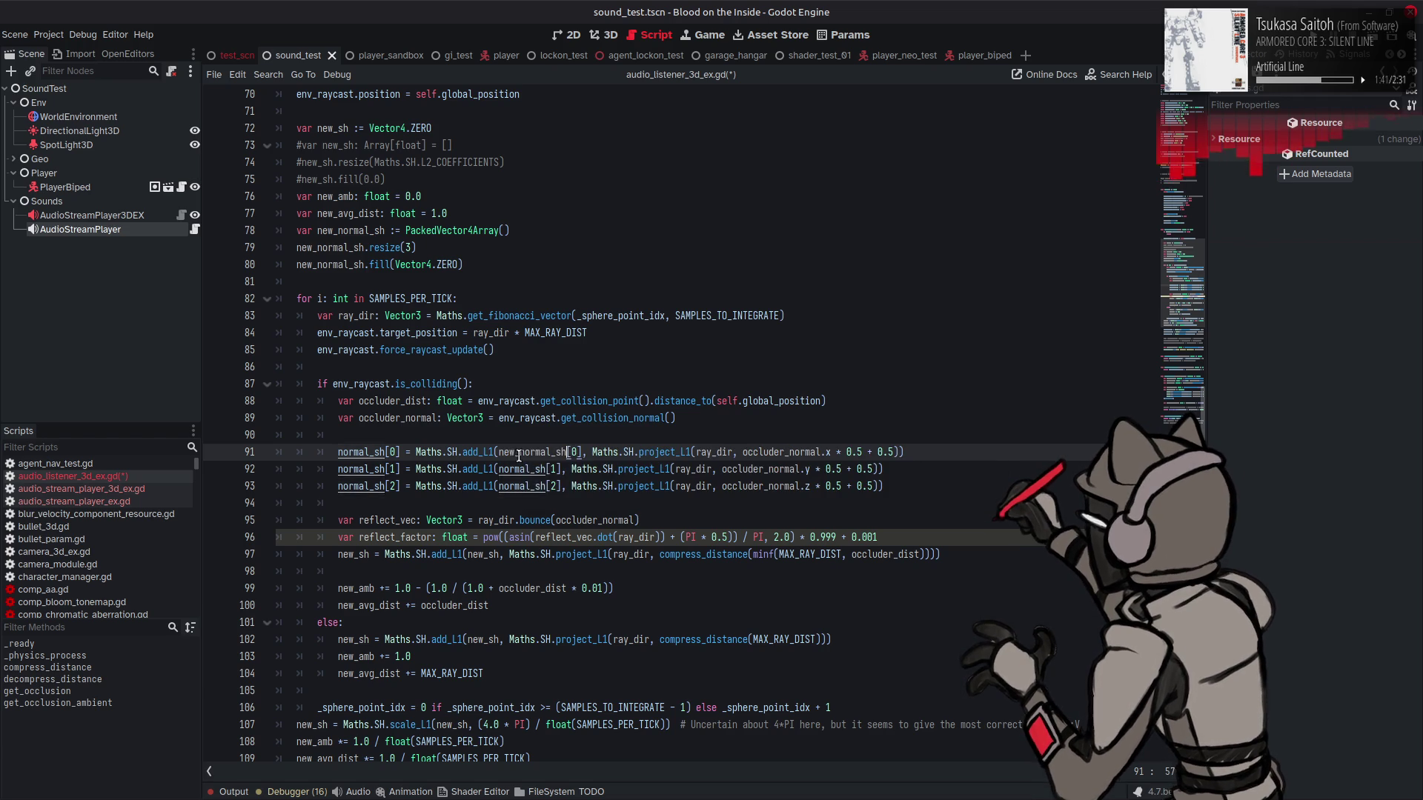
double_click(518, 469)
key("ctrl+v")
double_click(501, 487)
key("ctrl+v")
Step: Replace the leading normal_sh targets on lines 91–93 with new_normal_sh and save the script
double_click(356, 452)
key("ctrl+v")
double_click(354, 469)
key("ctrl+v")
double_click(351, 486)
key("ctrl+v")
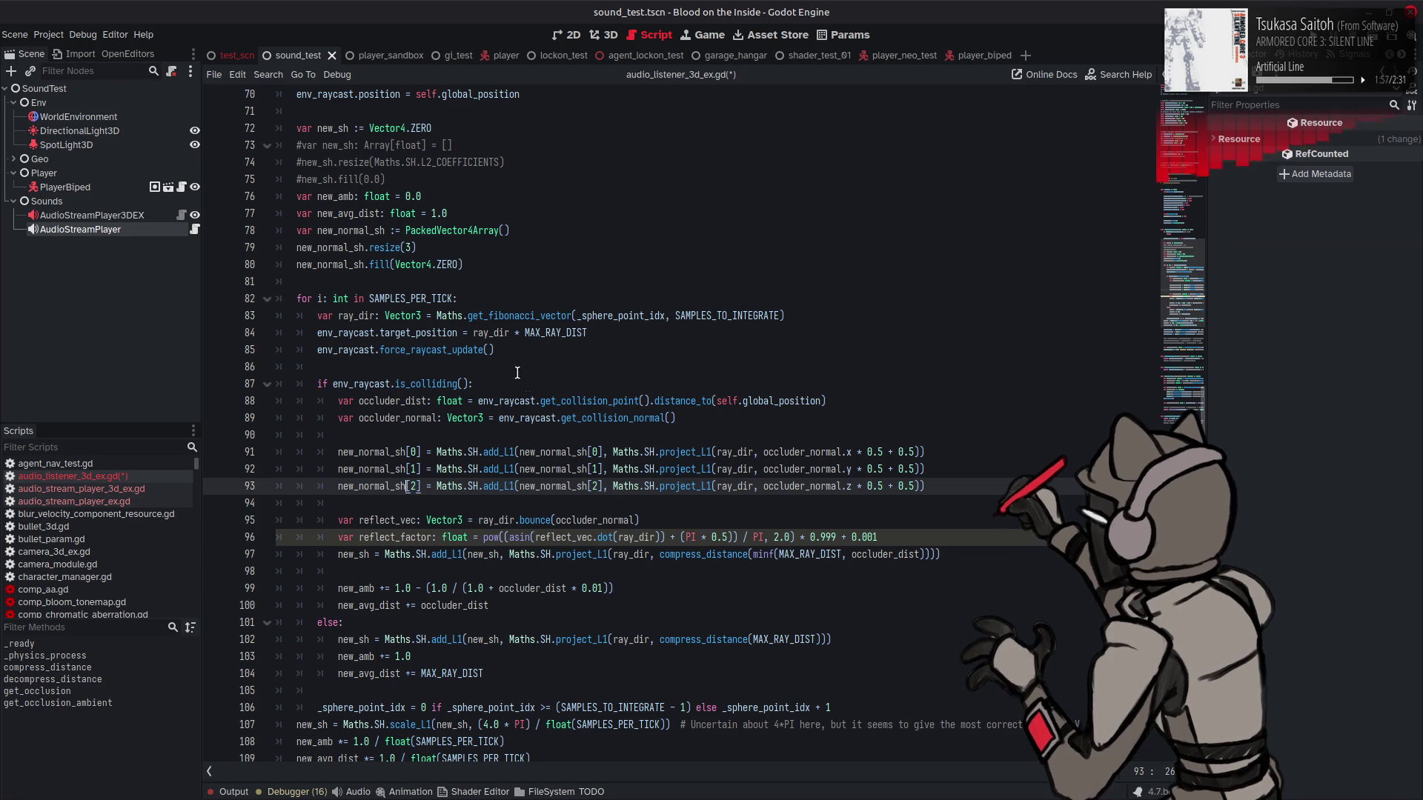
double_click(326, 264)
scroll(348, 282, "down", 1)
key("ctrl+s")
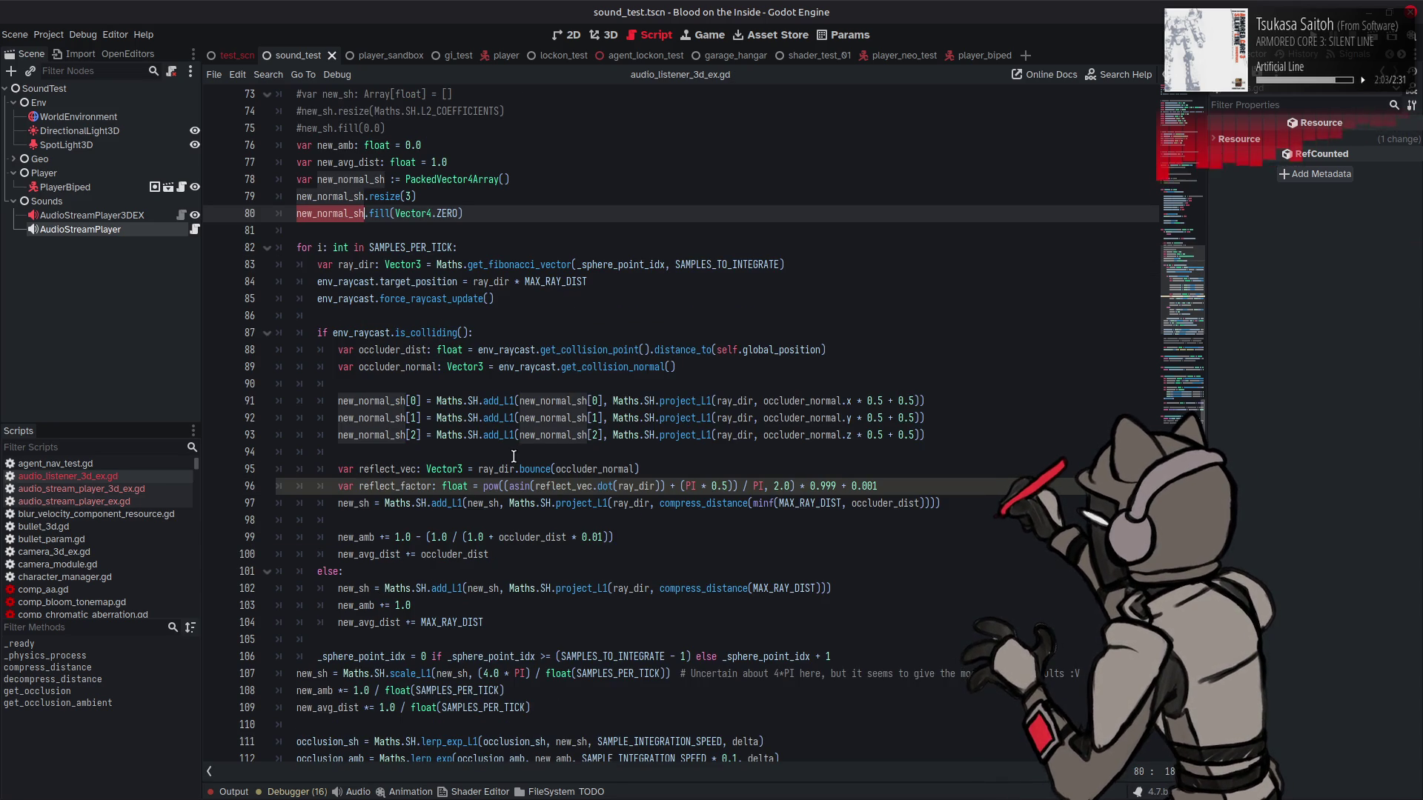
left_click(392, 483)
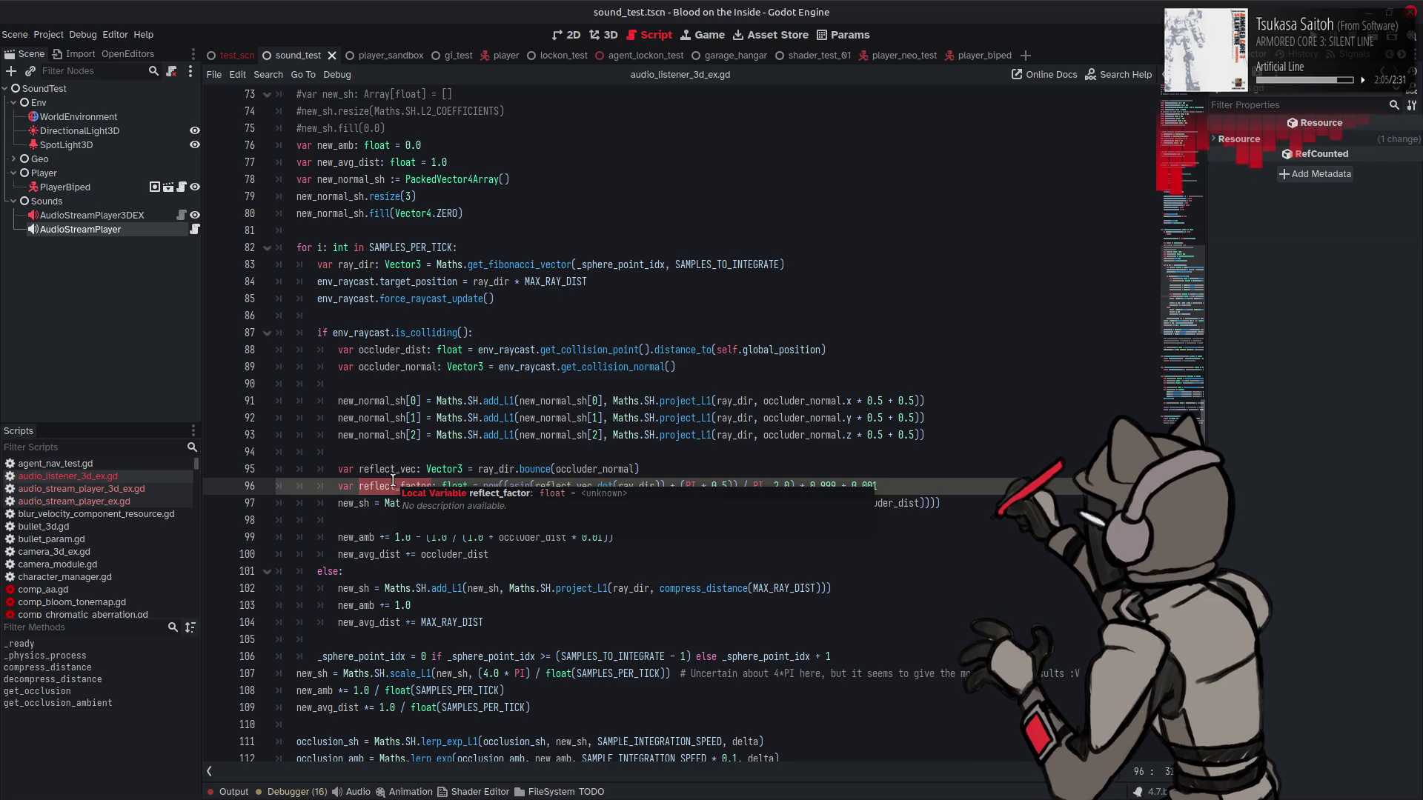
scroll(395, 483, "down", 2)
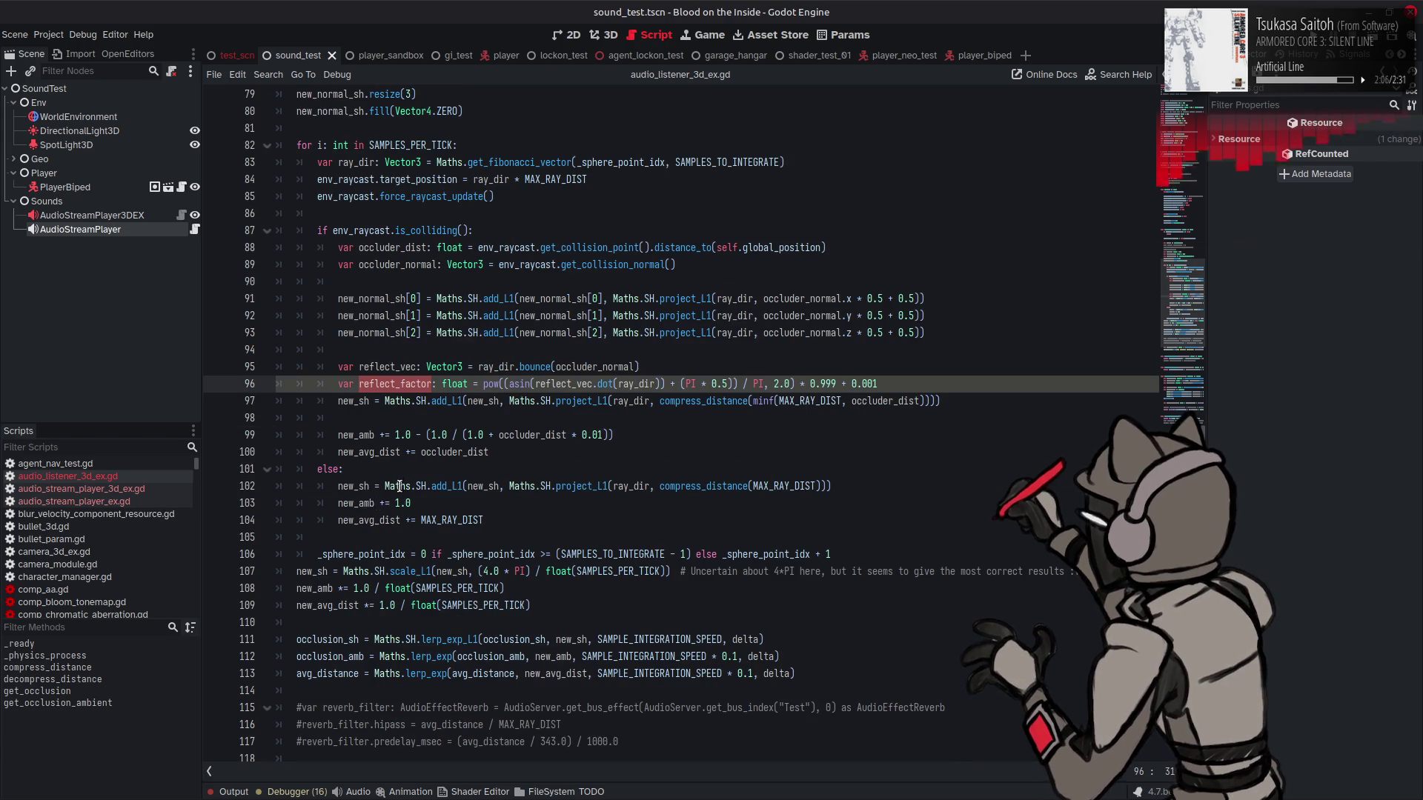
left_click(366, 567)
left_click(418, 531)
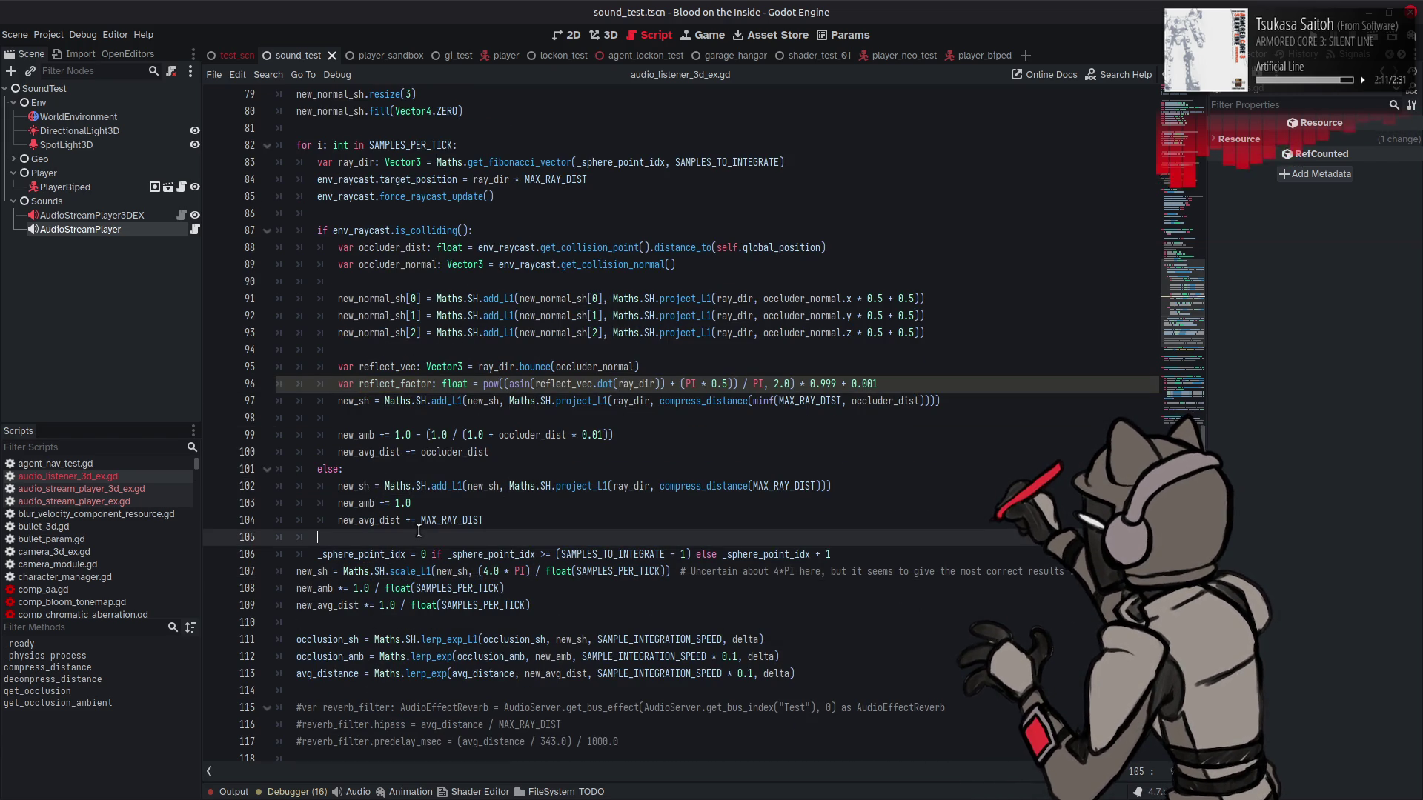
scroll(418, 530, "down", 1)
double_click(308, 520)
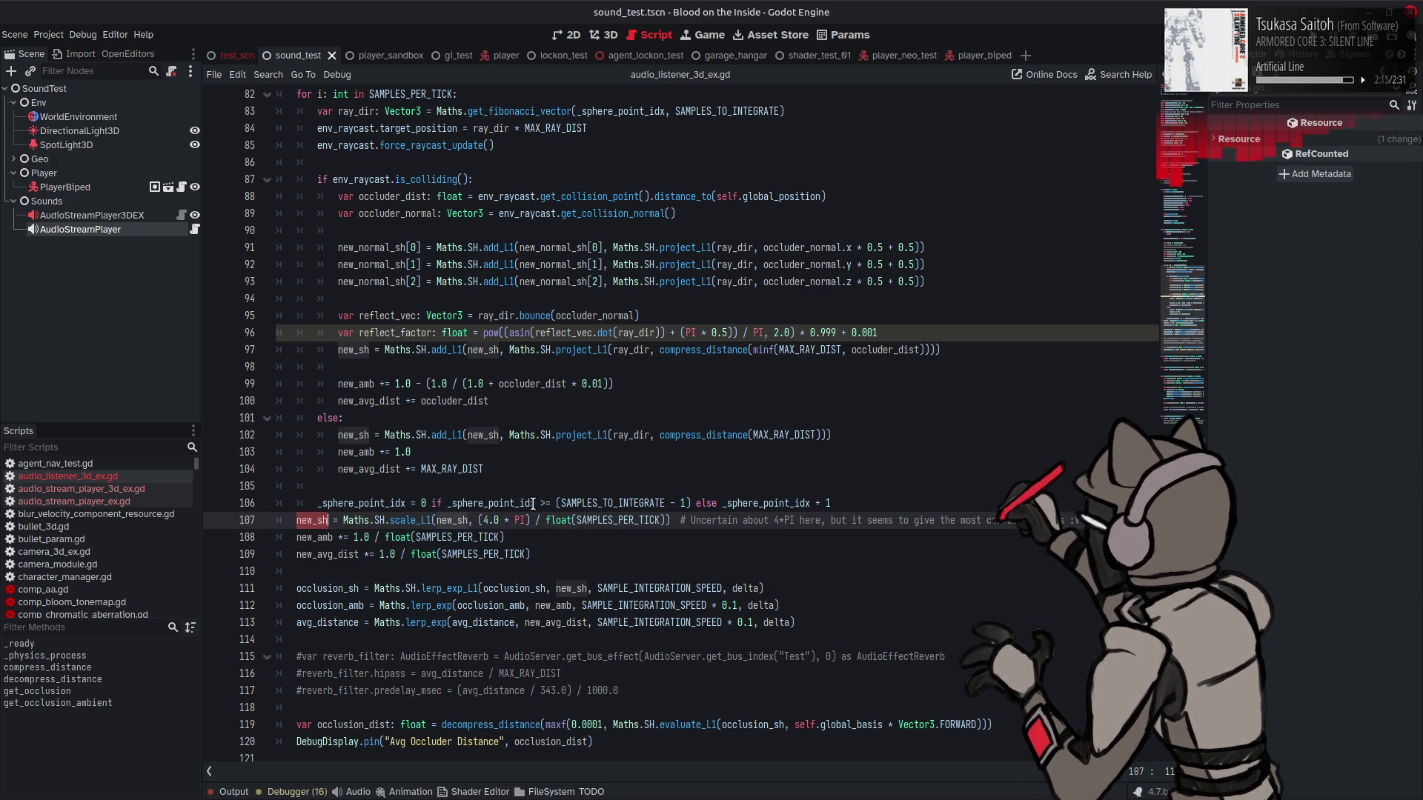
mouse_move(533, 503)
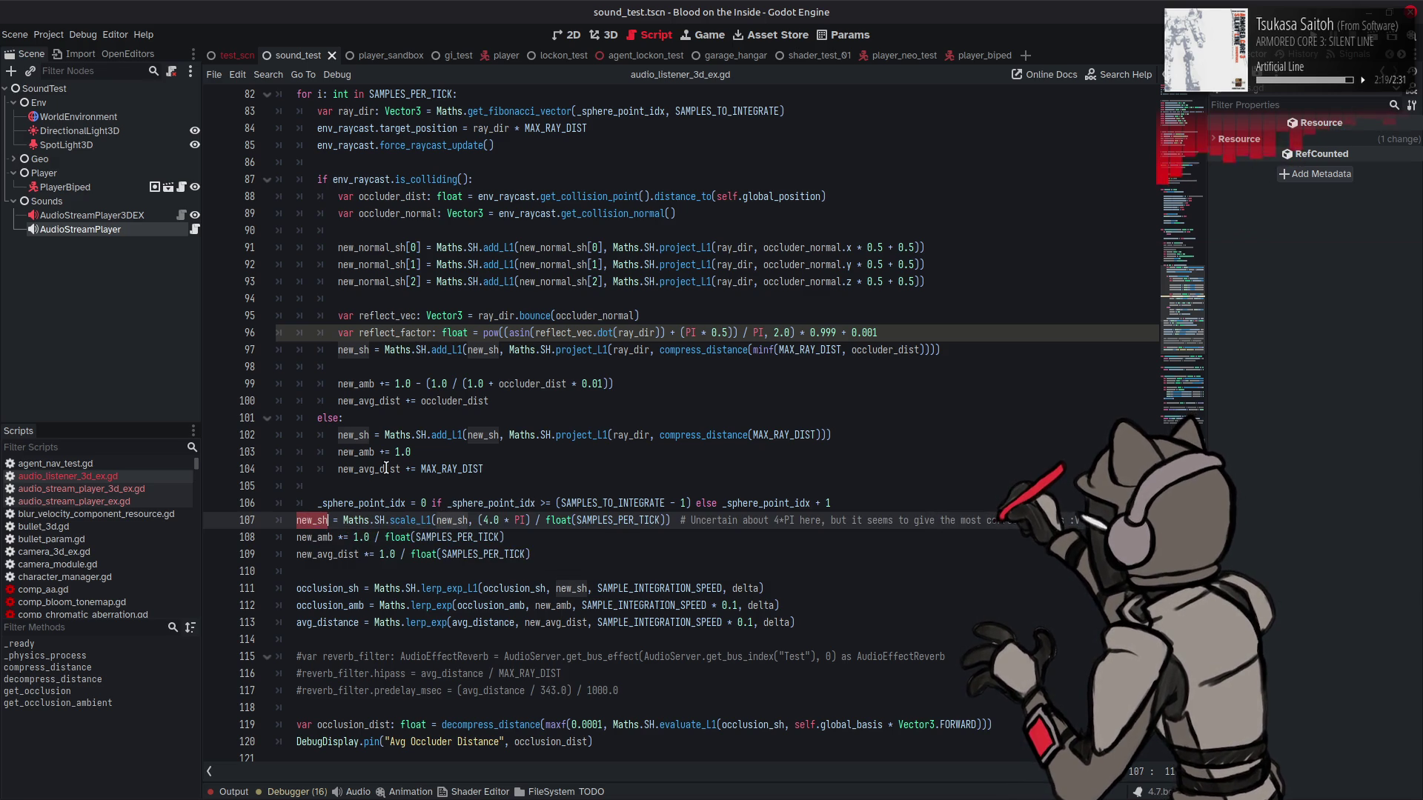
mouse_move(378, 462)
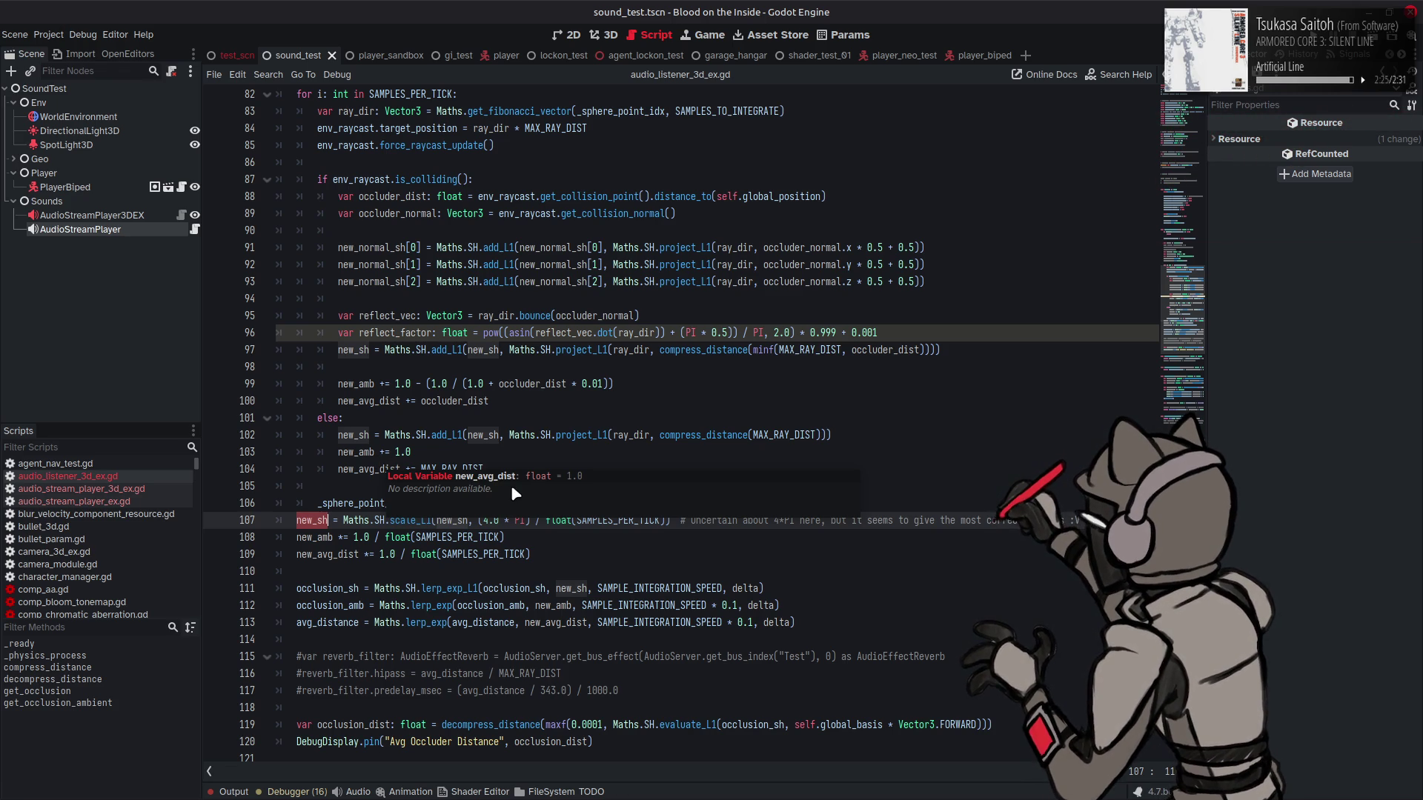
scroll(660, 531, "down", 4)
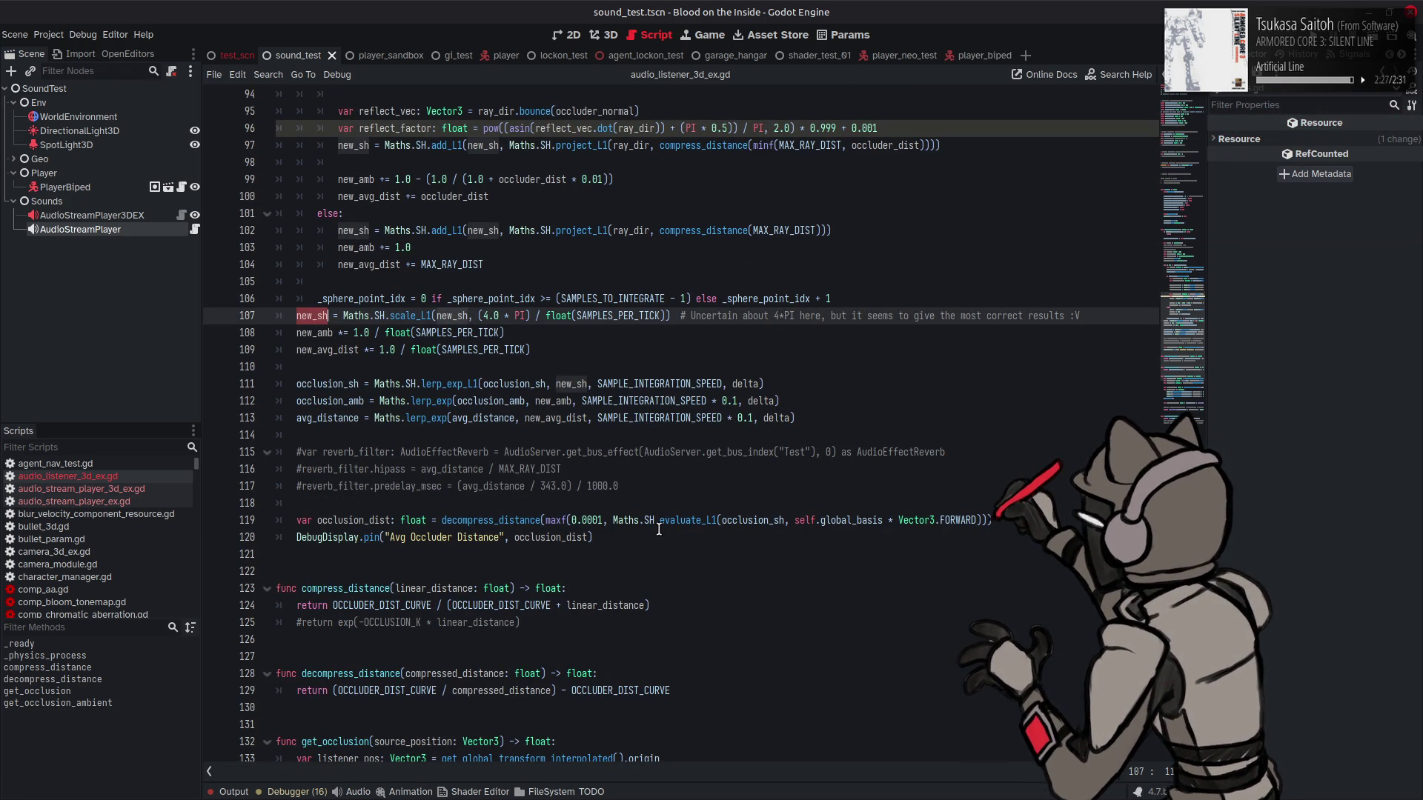
scroll(659, 529, "up", 4)
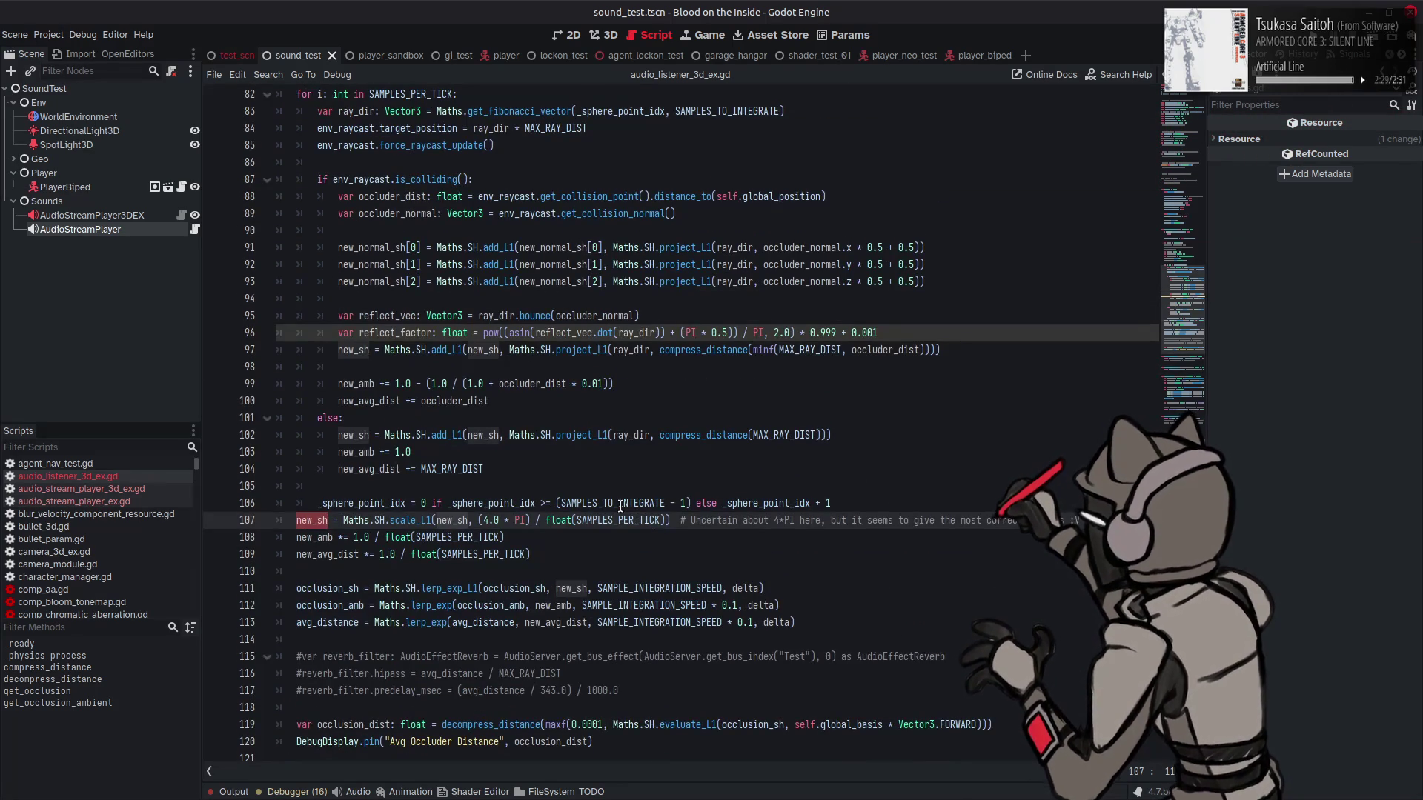
mouse_move(621, 506)
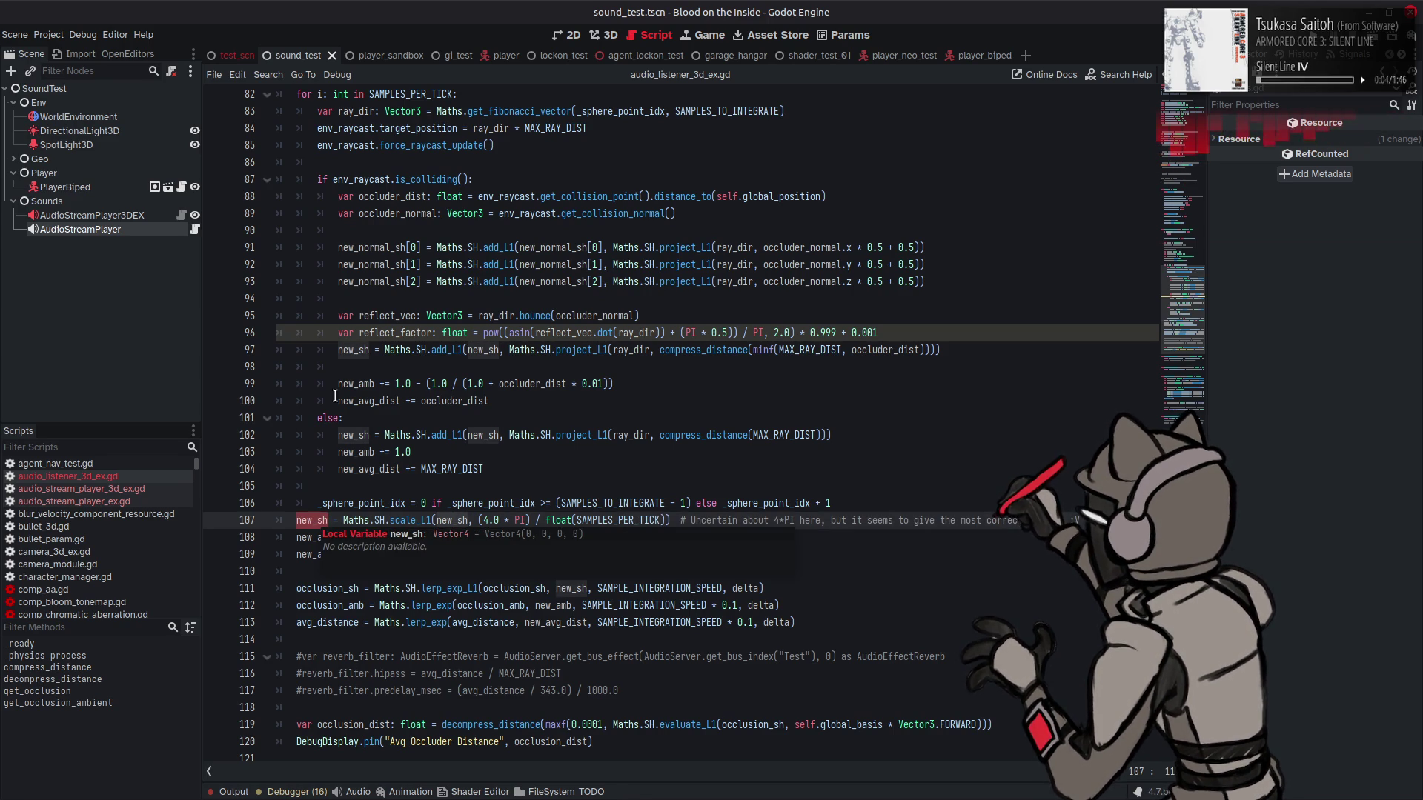
double_click(344, 249)
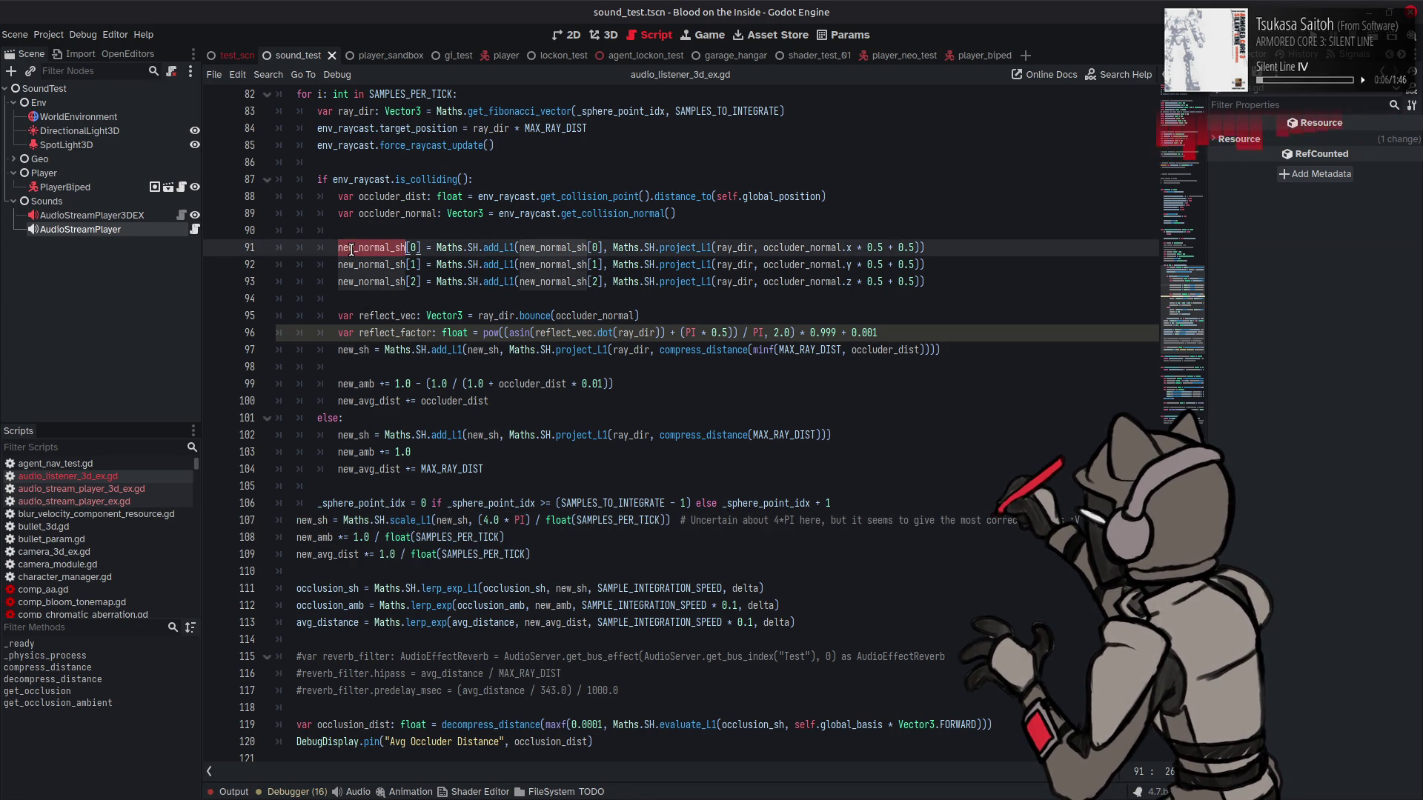
mouse_move(459, 284)
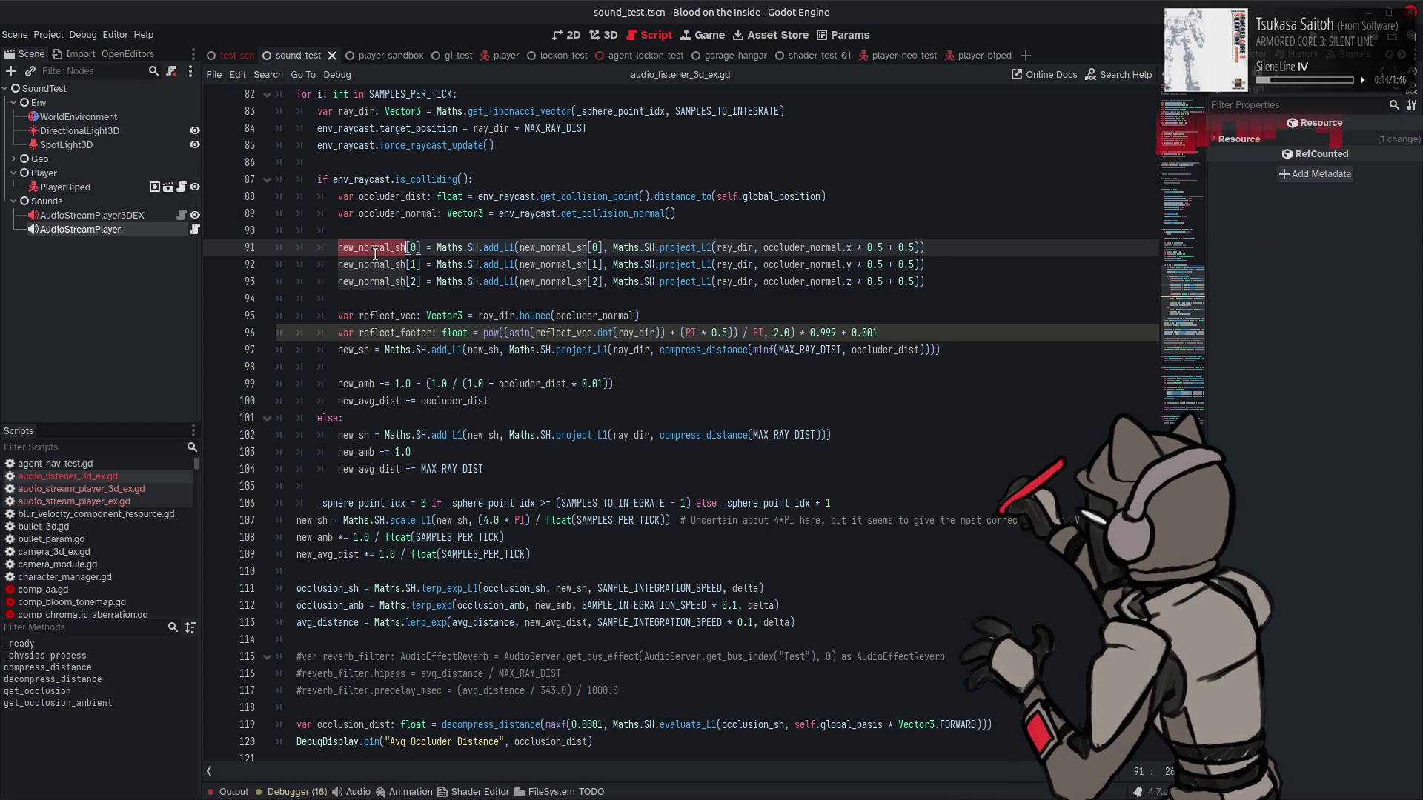
mouse_move(376, 255)
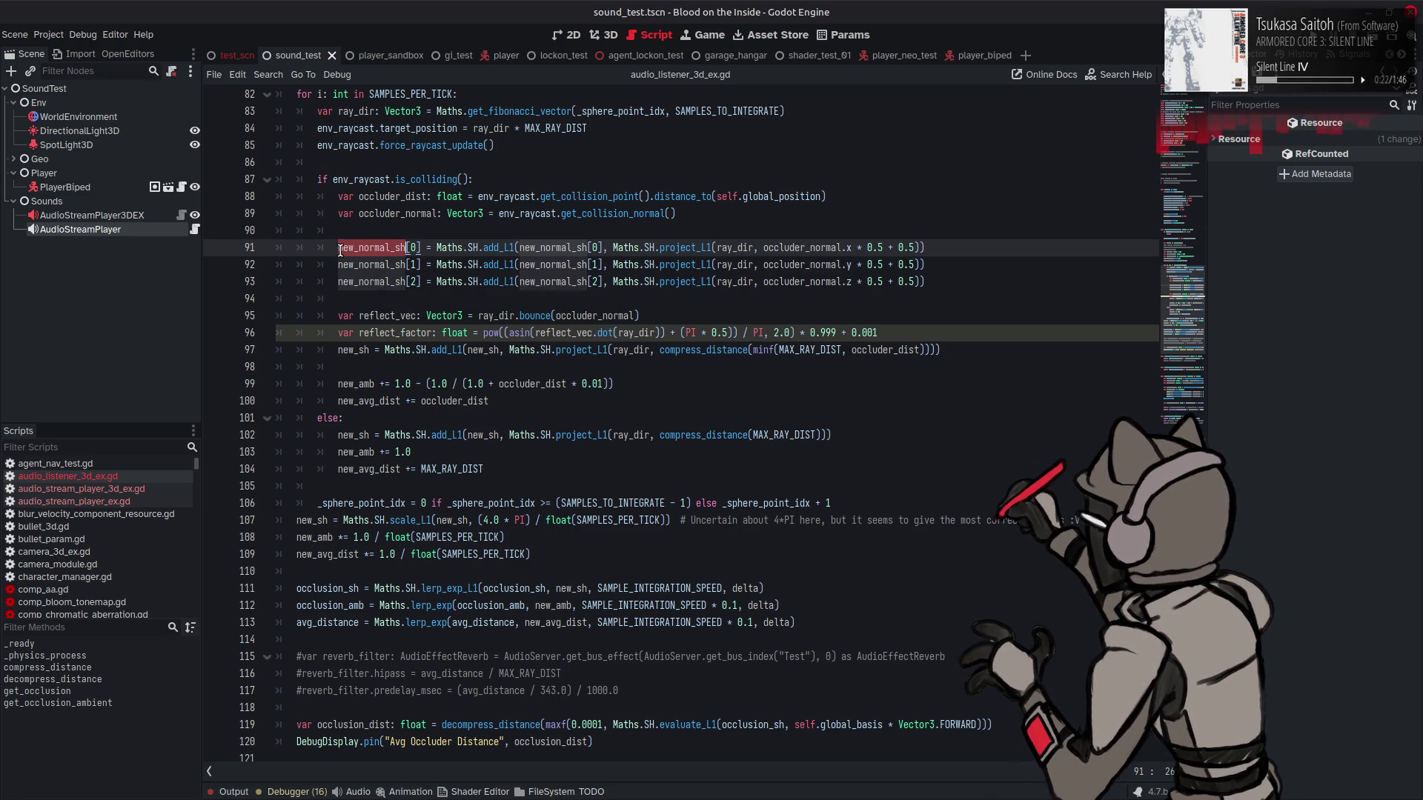
left_click_drag(338, 248, 422, 246)
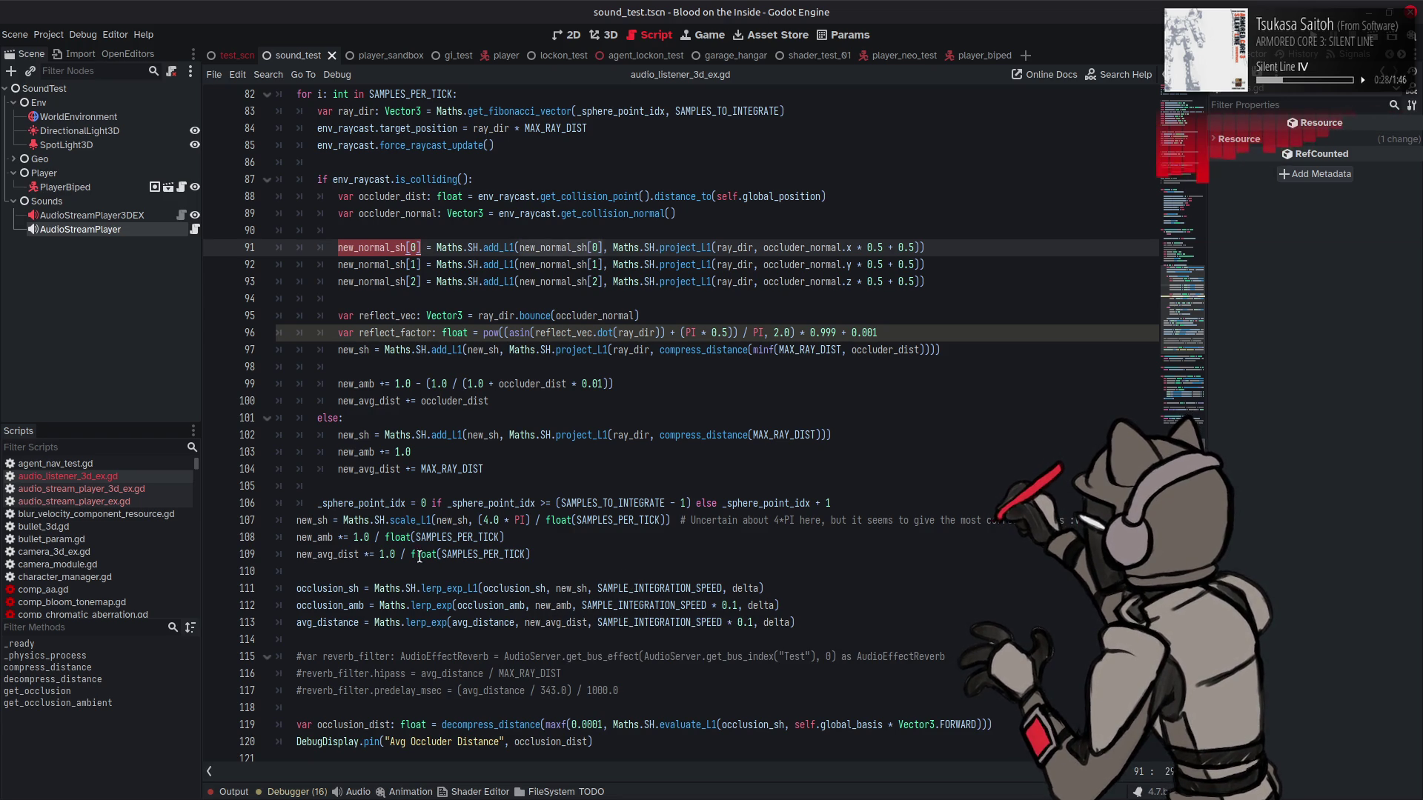
left_click(1083, 520)
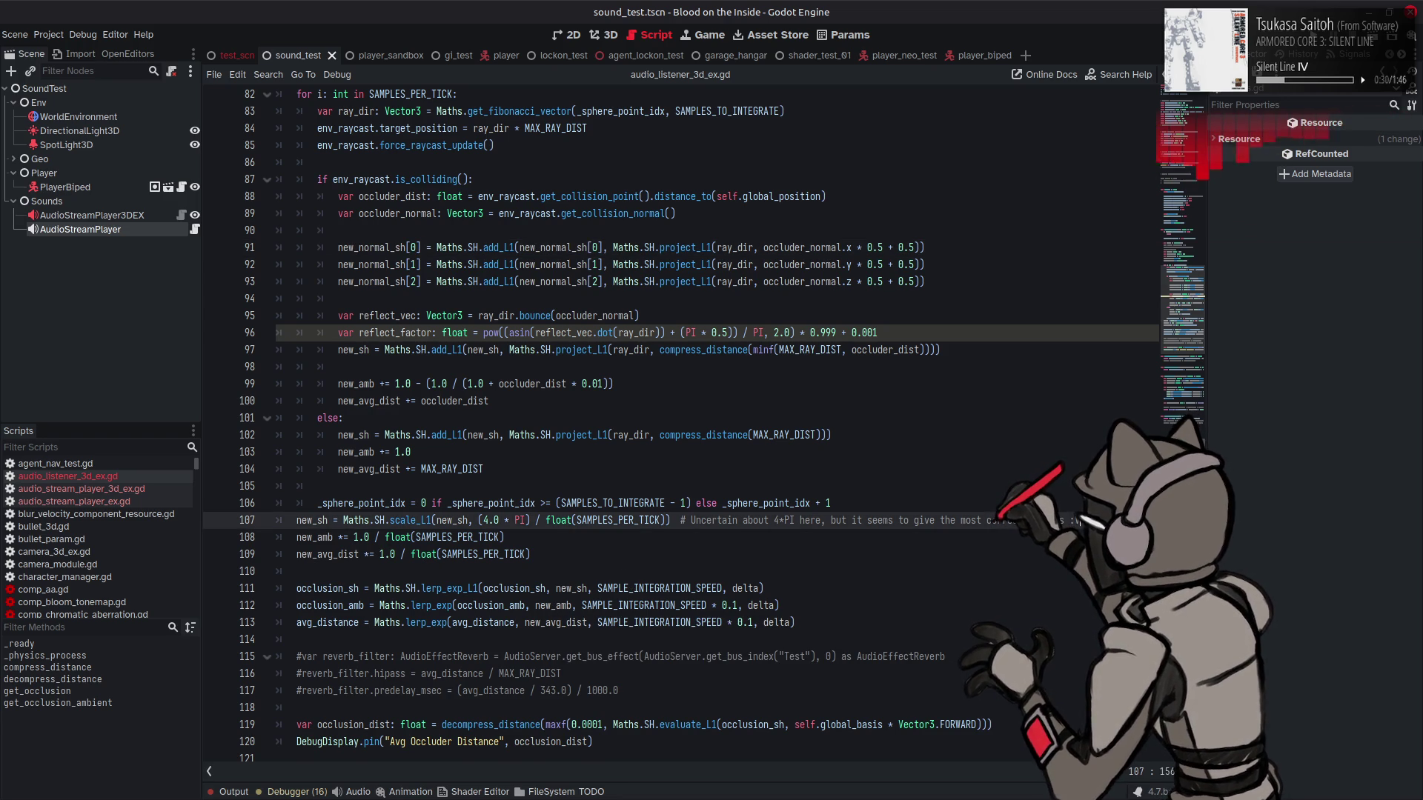
Step: Start line 108 as 'new_normal_sh[0] =' followed by line 107's scale_L1 expression
key("Return")
type("new_normal_sh[0]")
type("=")
left_click(342, 520)
left_click_drag(342, 521, 670, 520)
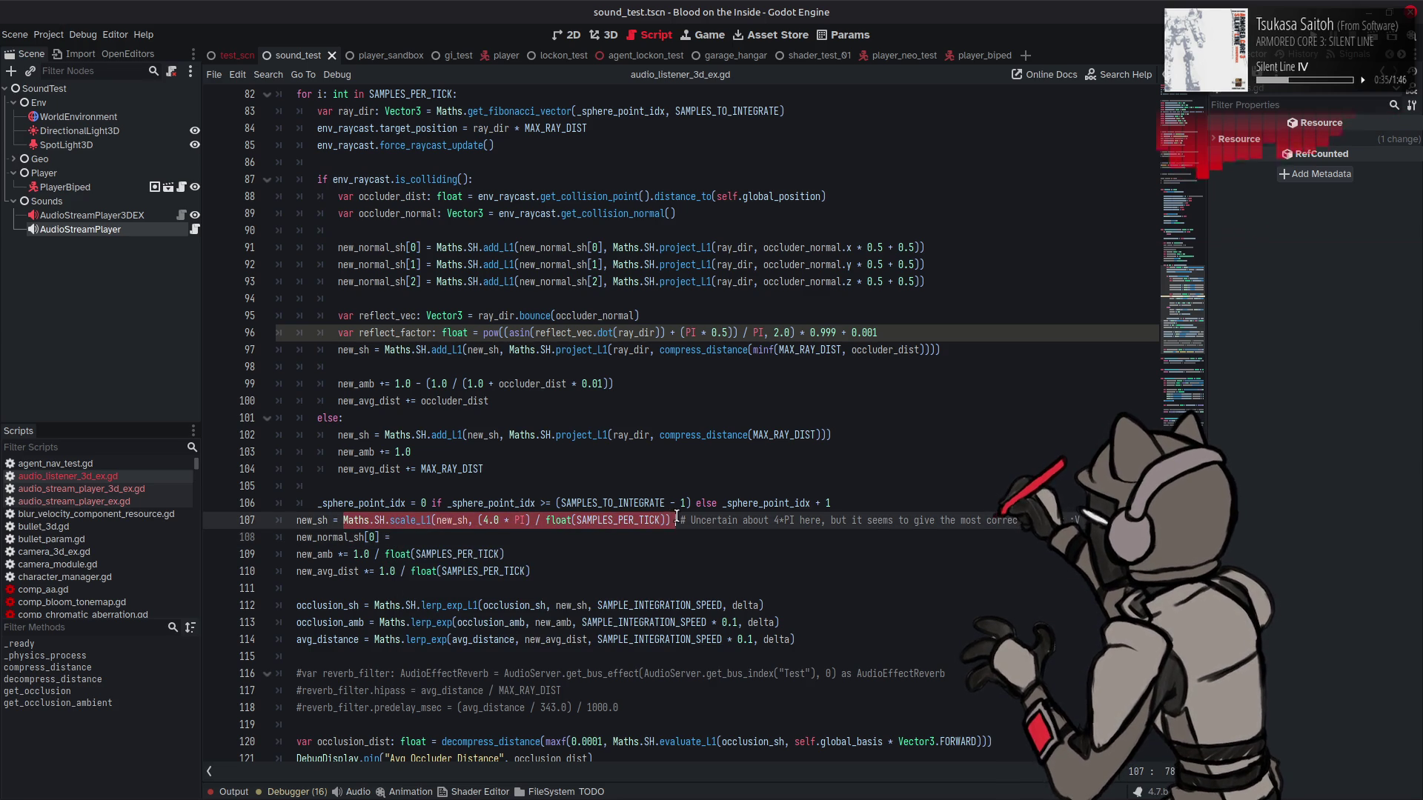
key("ctrl+c")
left_click(447, 541)
key("ctrl+v")
Step: Make line 108 scale new_normal_sh[0] by 1.0 / float(SAMPLES_PER_TICK)
double_click(302, 537)
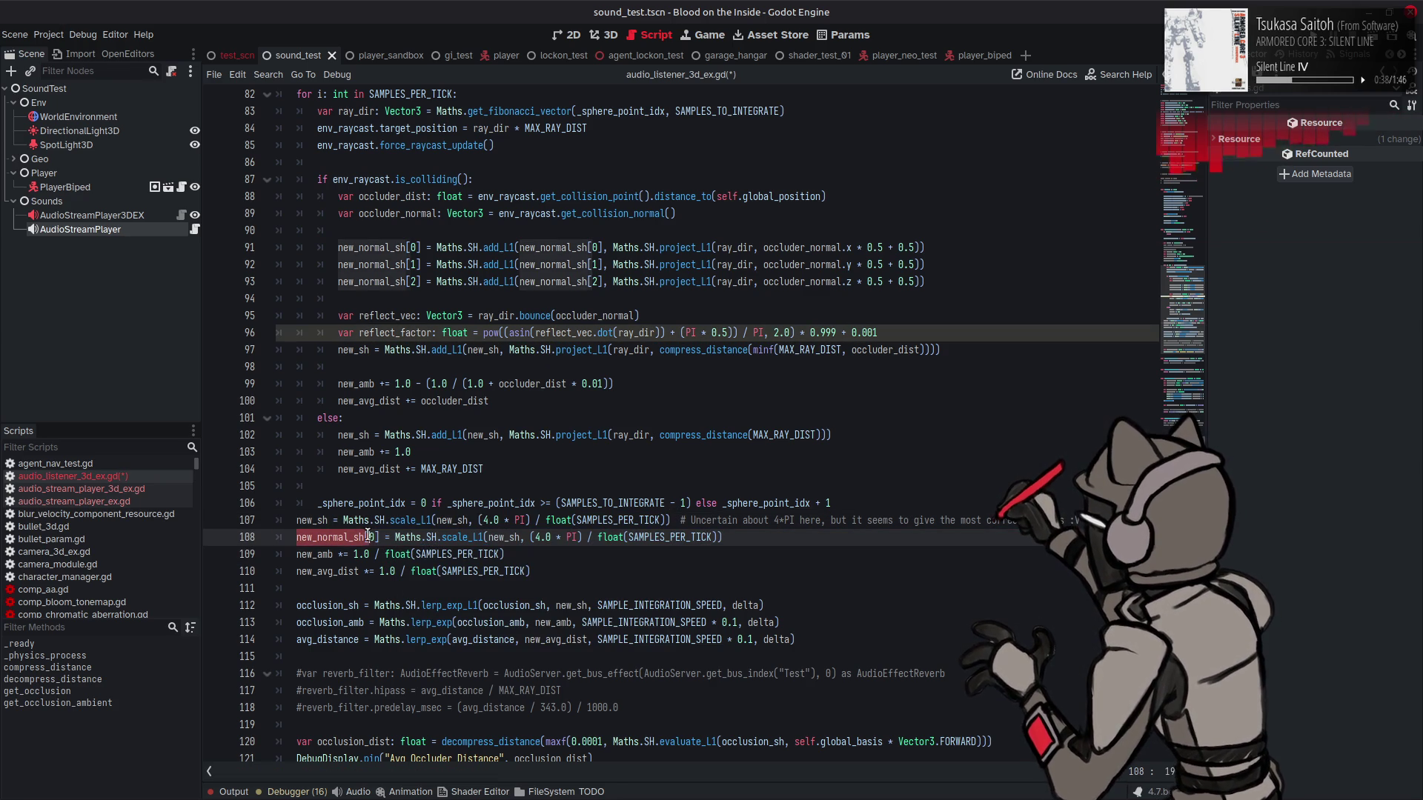
double_click(504, 538)
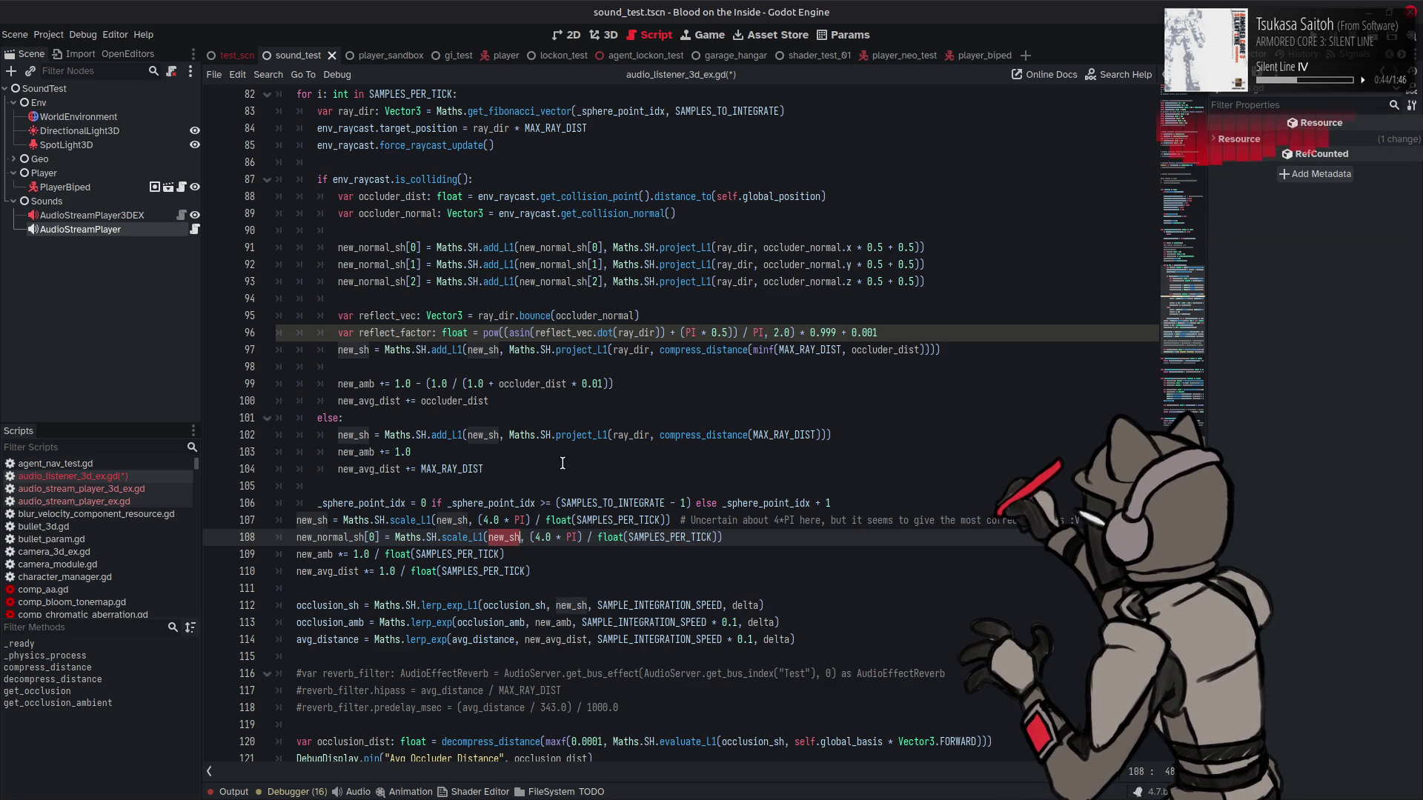
key("ctrl+v")
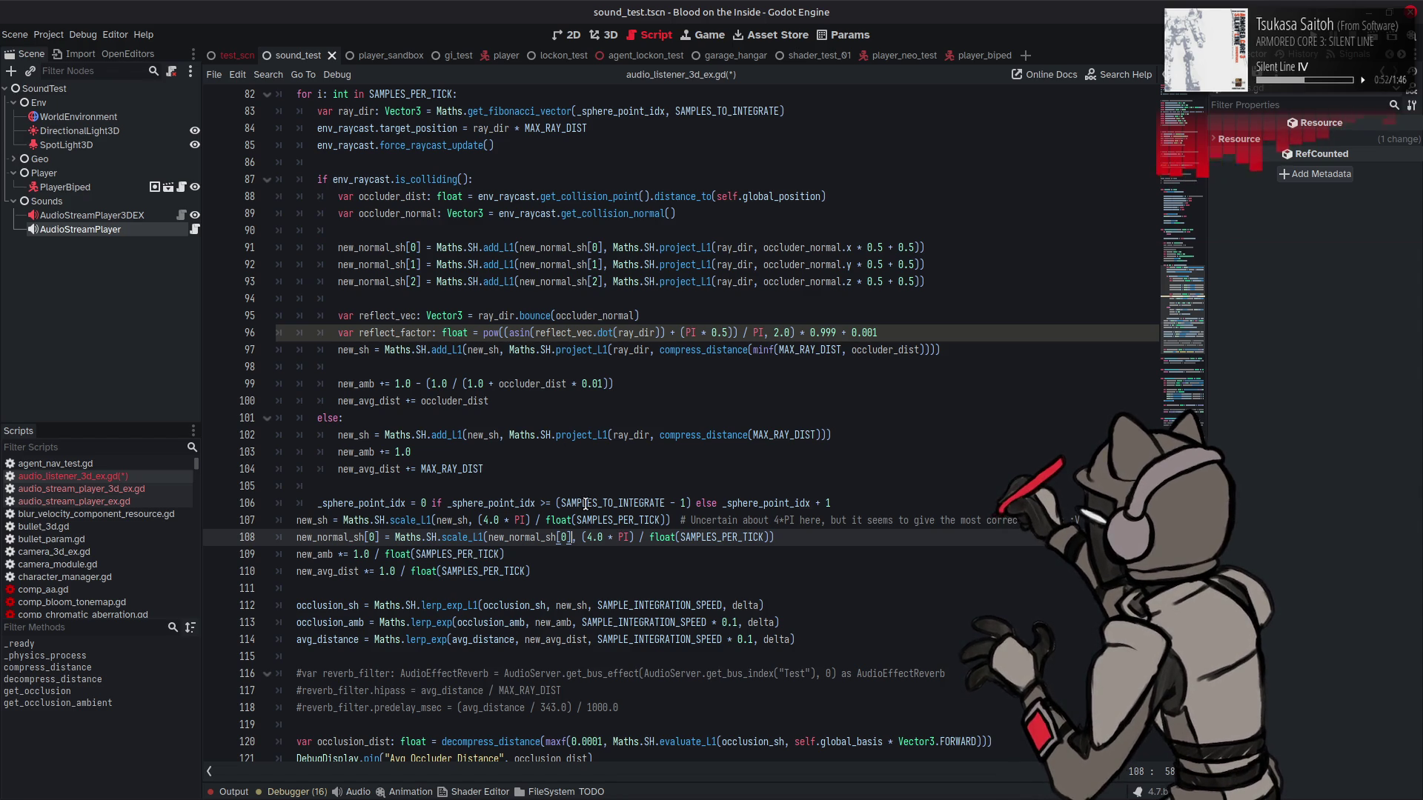
left_click_drag(635, 536, 578, 538)
type("1.0")
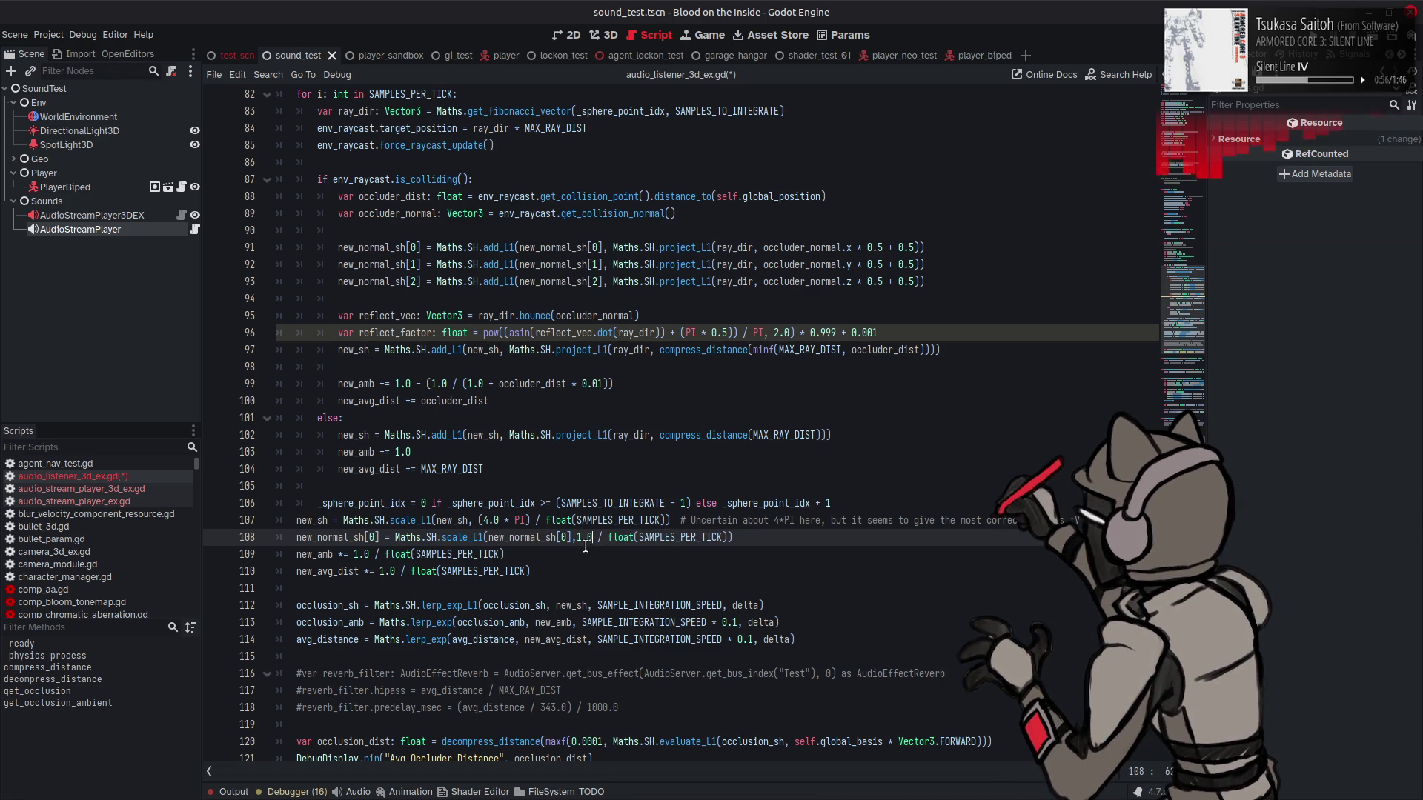
left_click(757, 537)
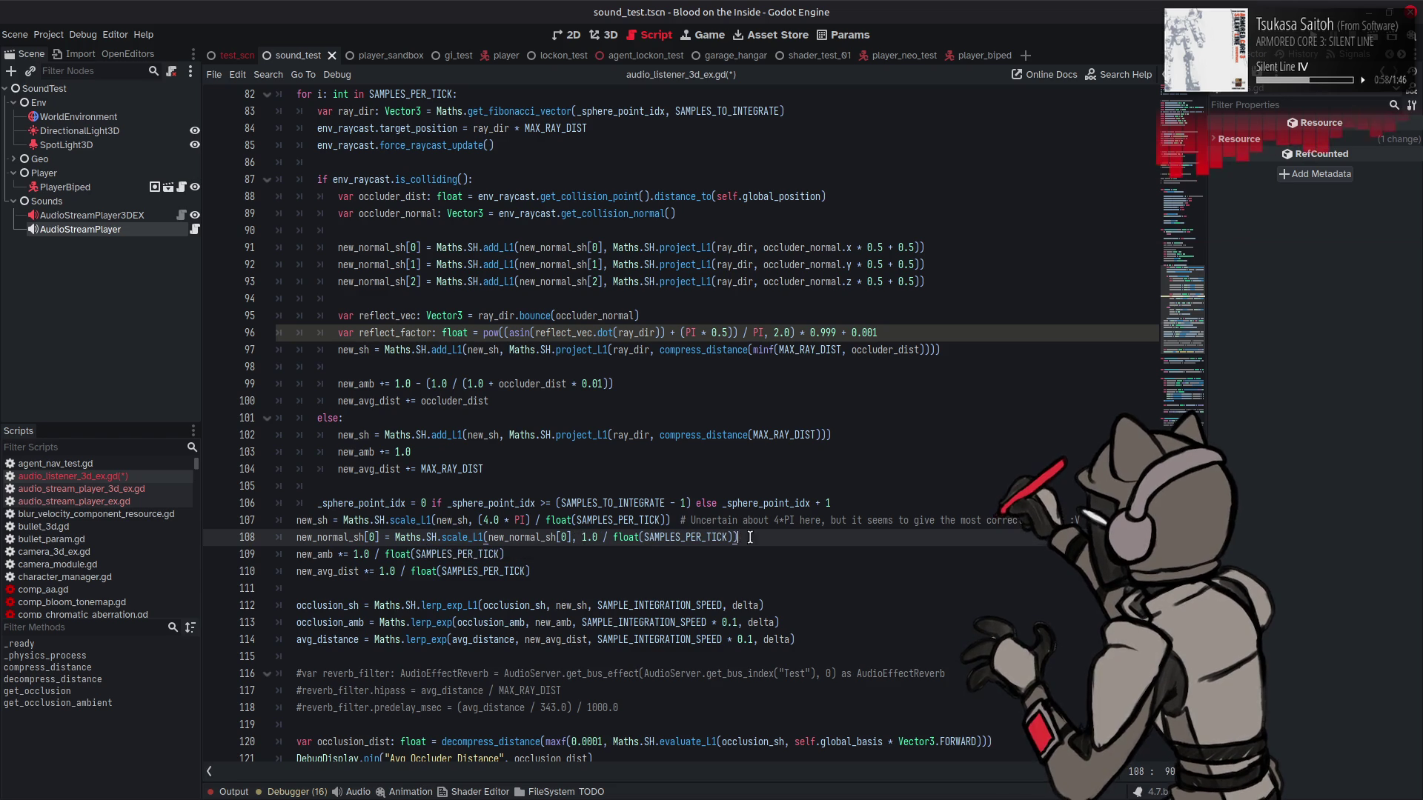
key("shift+Home")
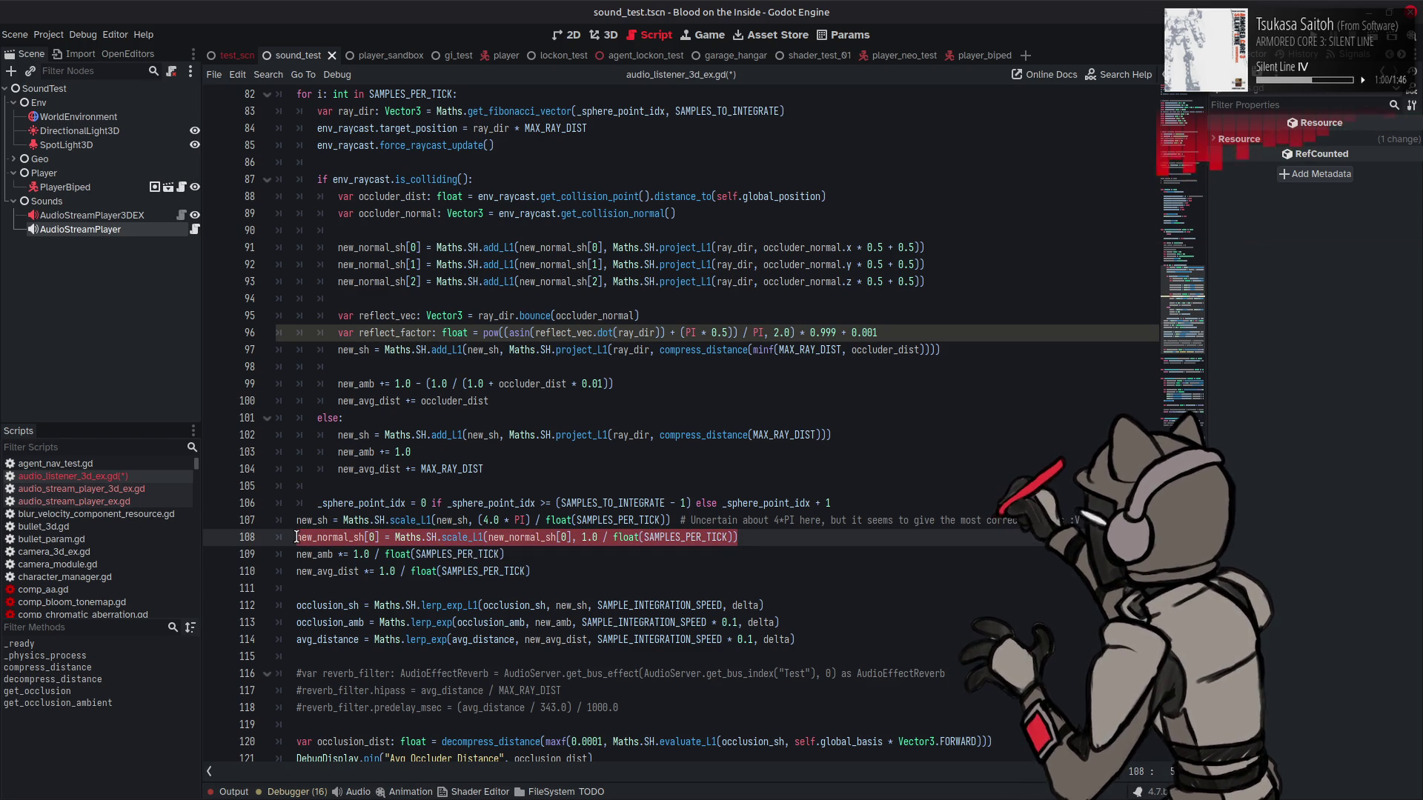
left_click(782, 541)
Step: Duplicate line 108 twice and change lines 109 and 110 to indices 1 and 2
key("ctrl+shift+d")
key("ctrl+shift+d")
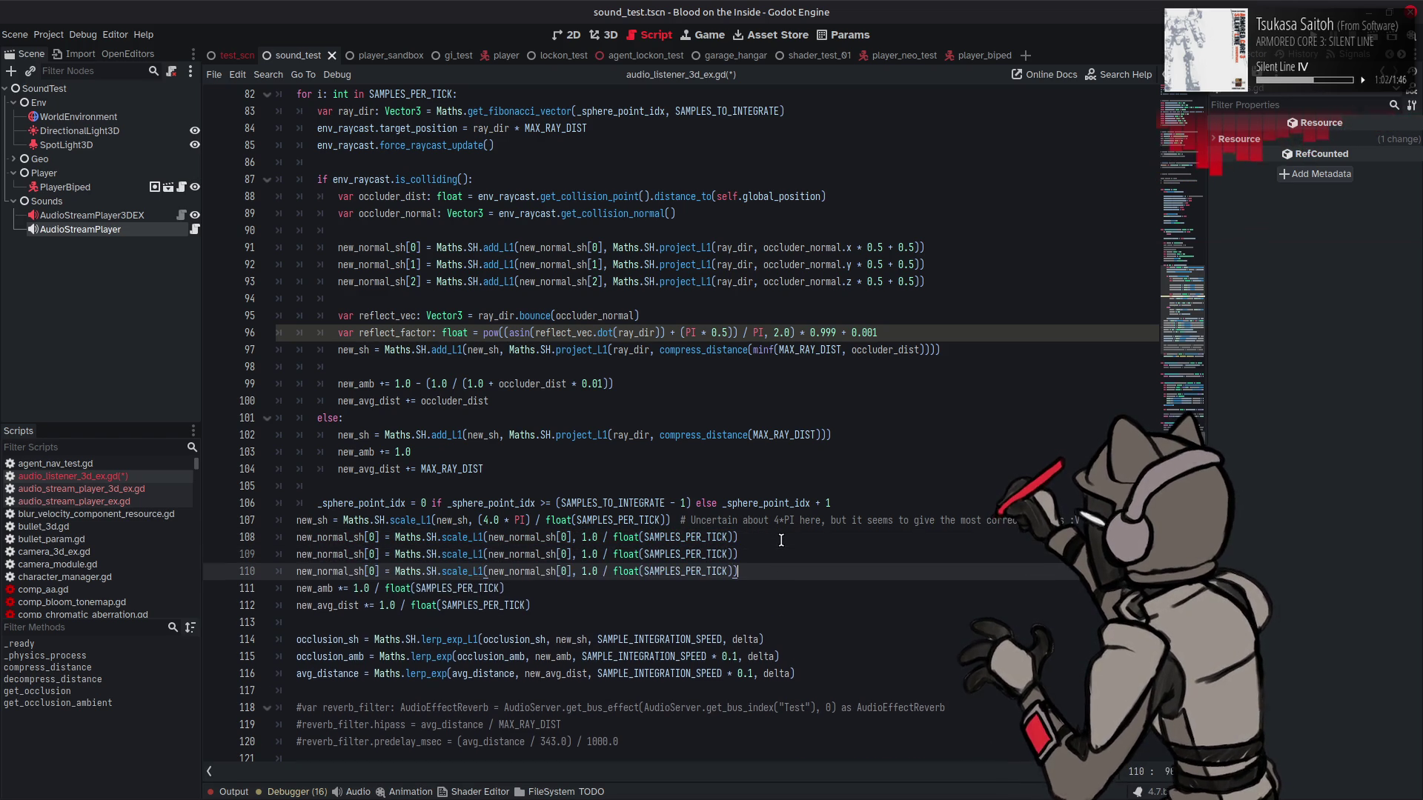
double_click(563, 571)
type("2")
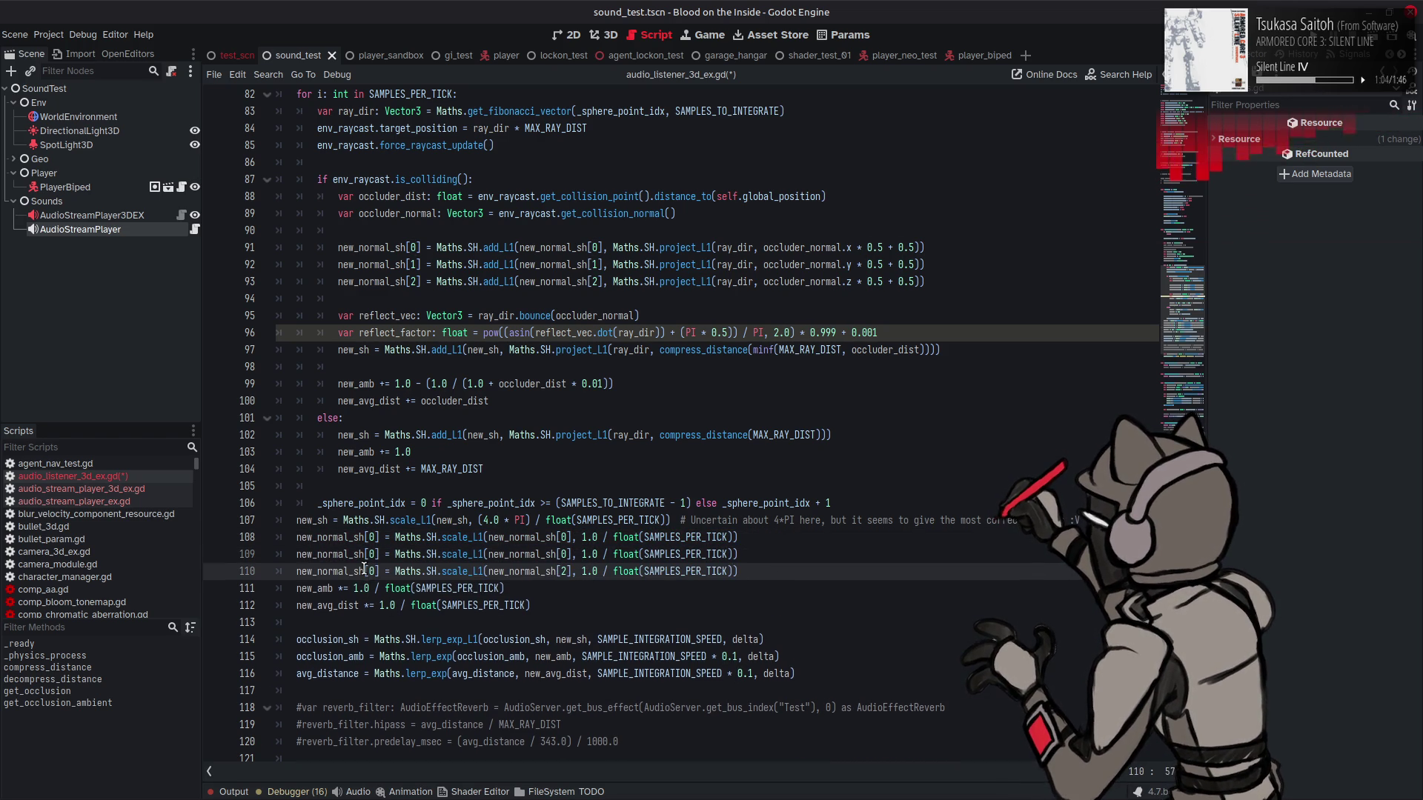
double_click(369, 570)
type("2")
double_click(371, 554)
type("1")
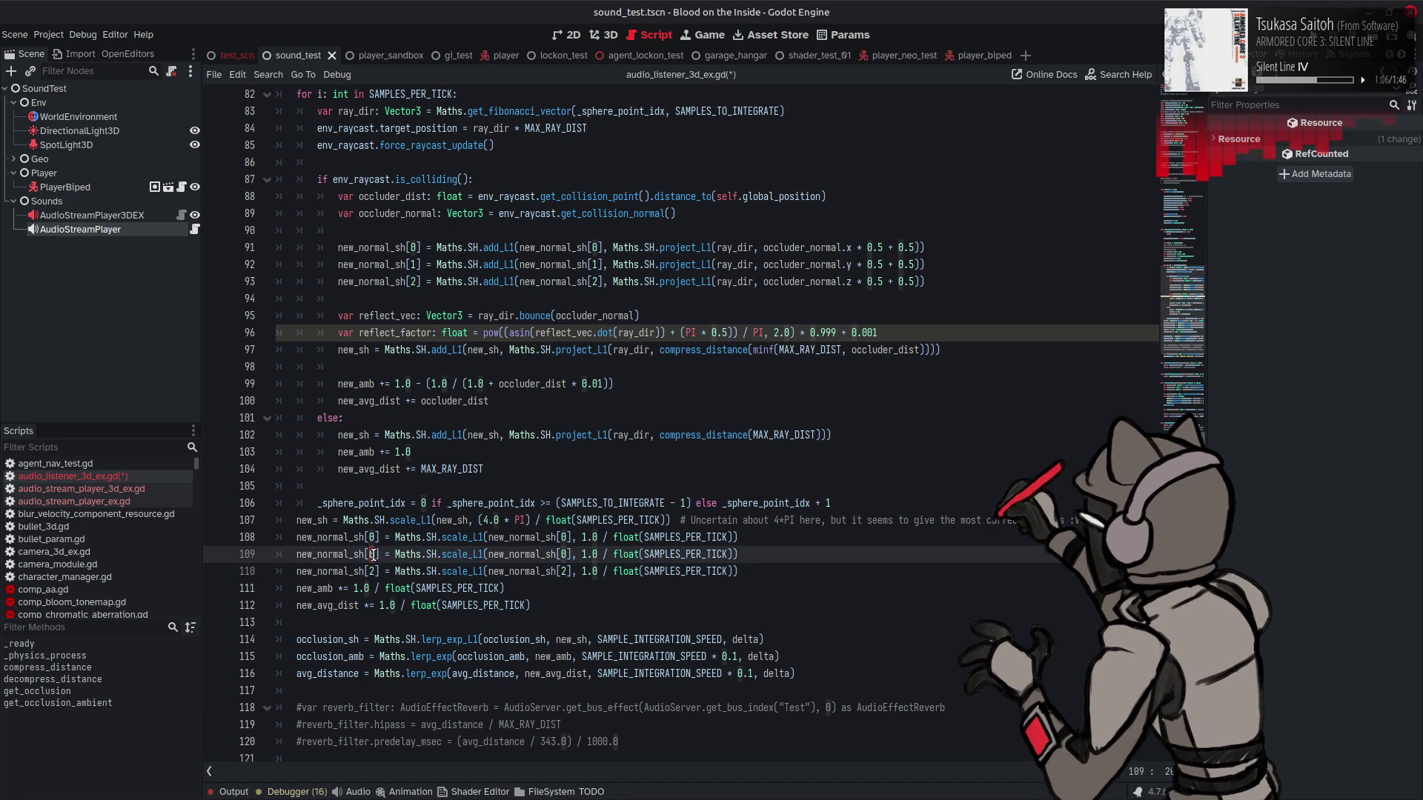
double_click(563, 555)
type("1")
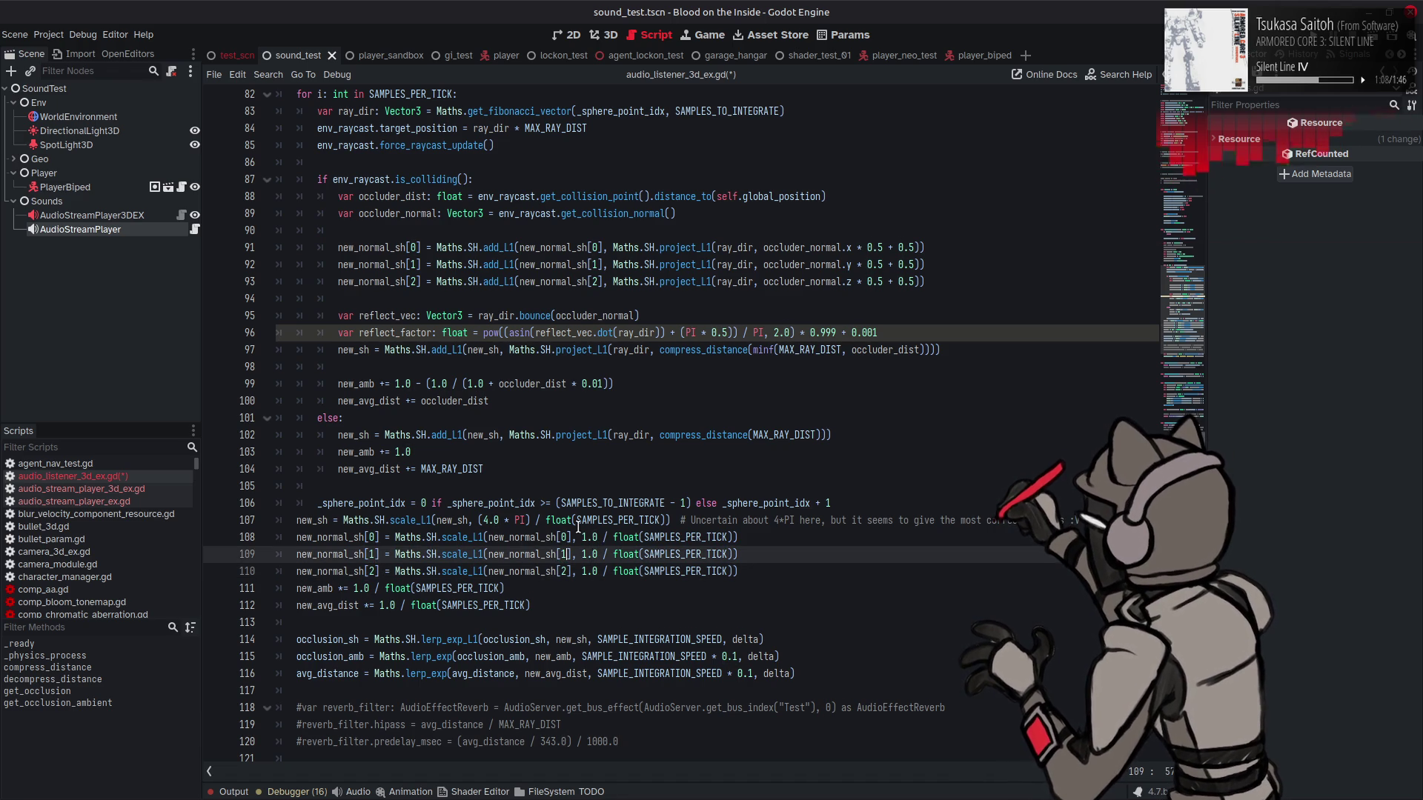
scroll(578, 528, "down", 2)
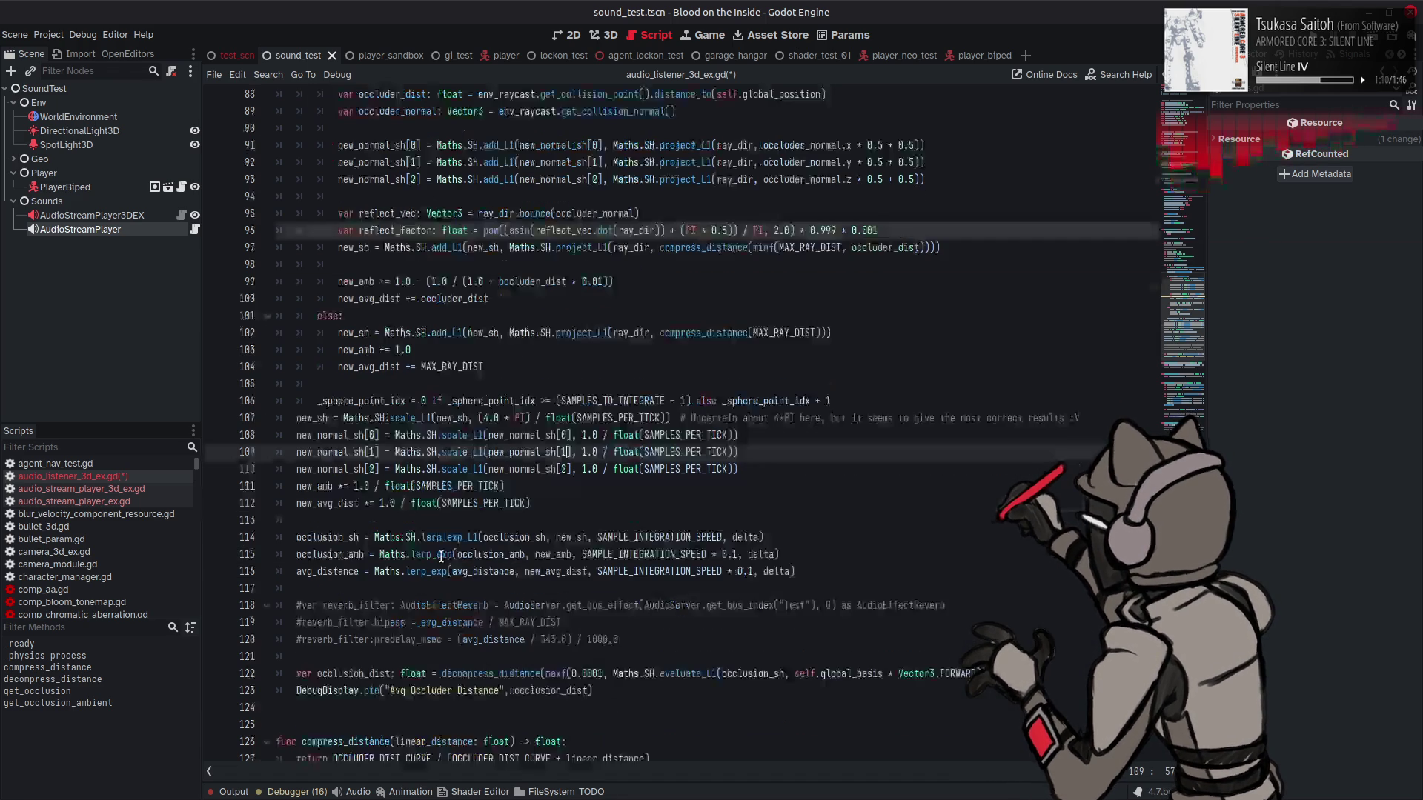
Step: Duplicate the occlusion_sh smoothing line and change its target to normal_sh[0]
left_click(767, 536)
key("shift+Home")
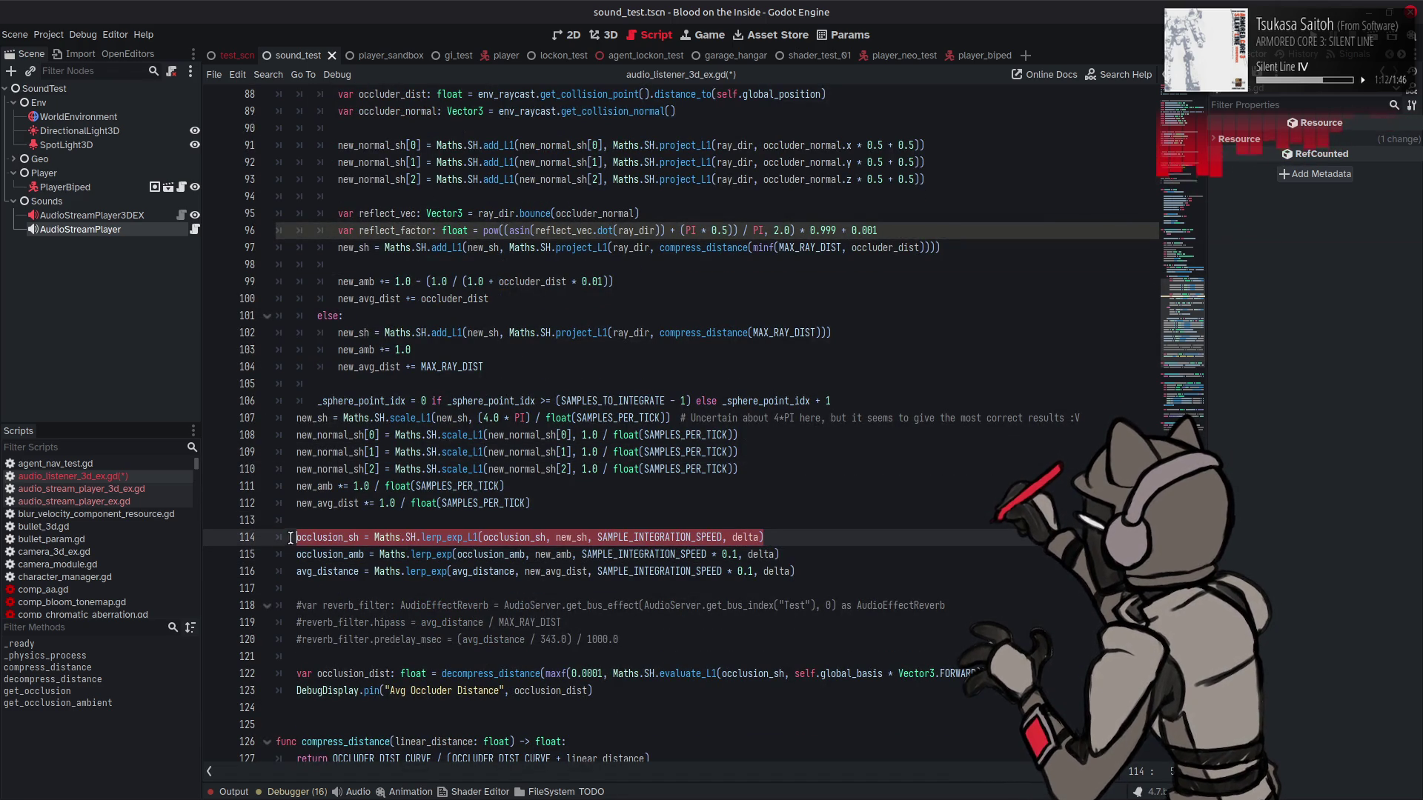
key("ctrl+shift+d")
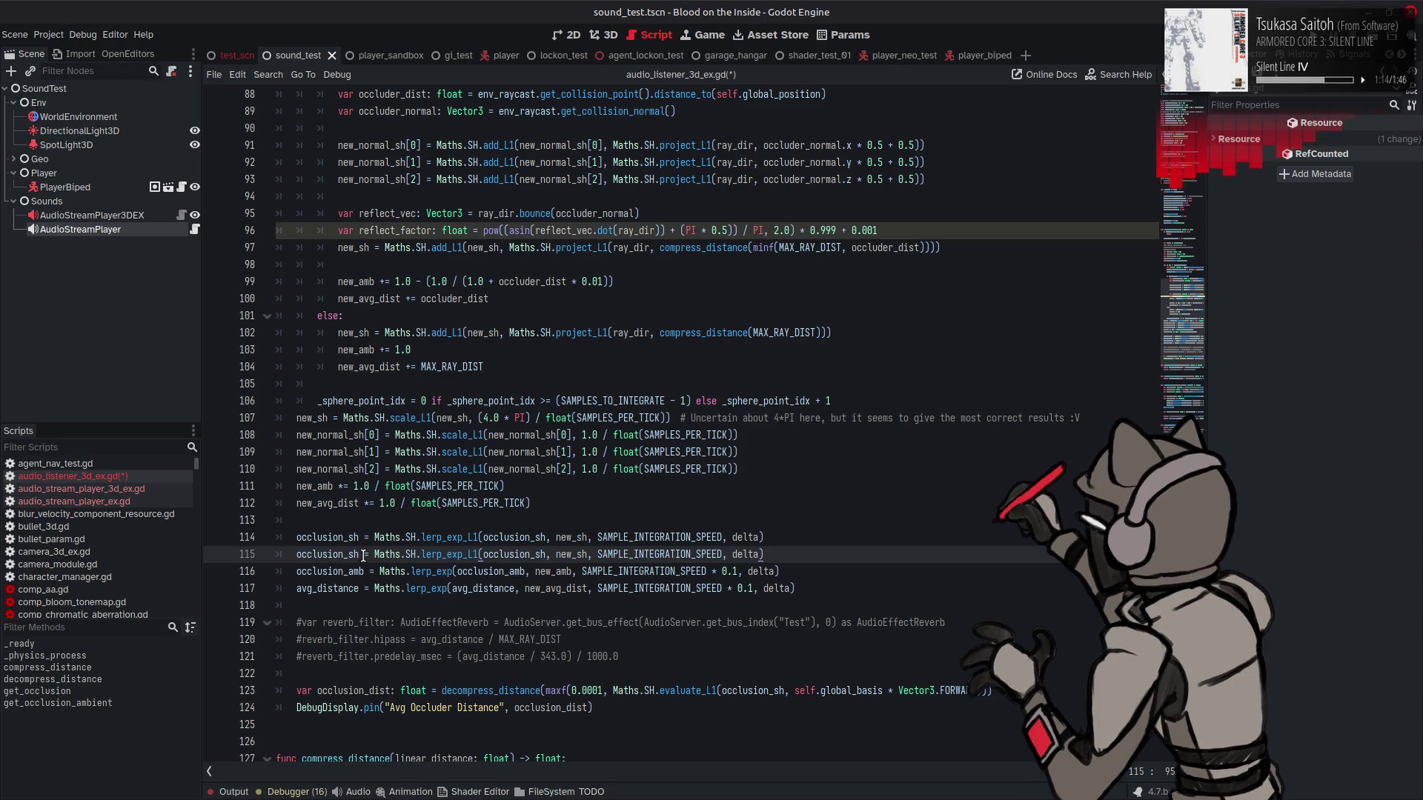
double_click(339, 557)
type("normal_sh")
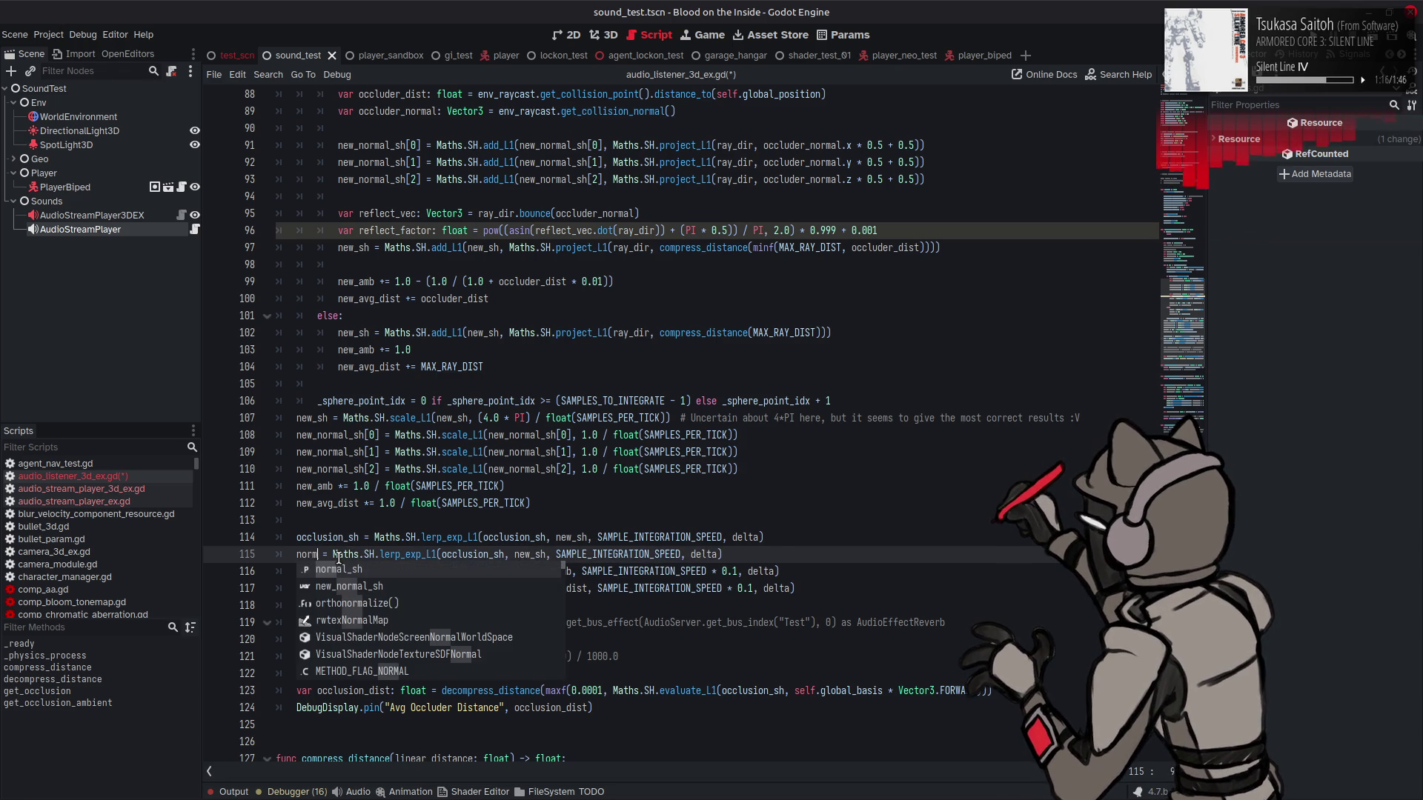
double_click(340, 474)
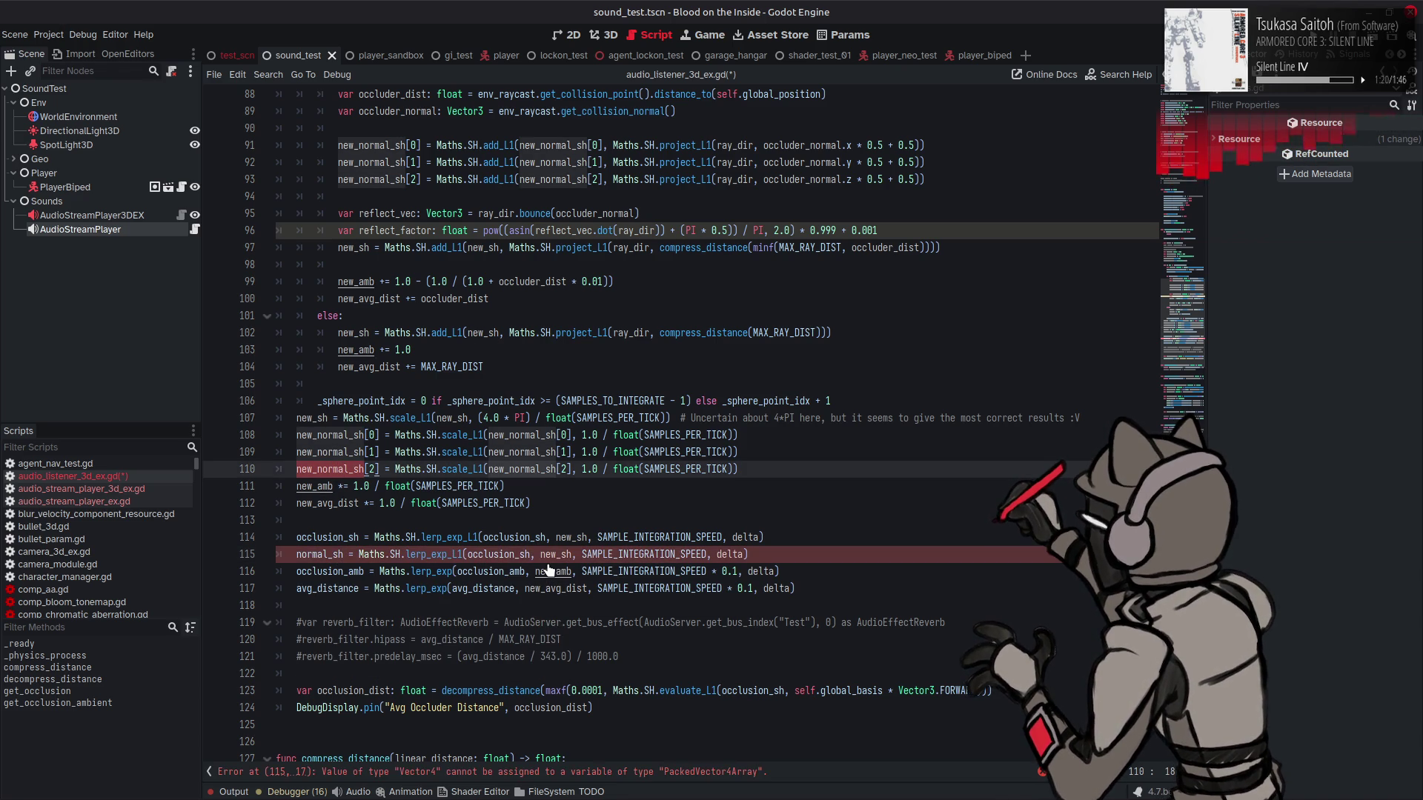
left_click(346, 554)
type("[")
type("0")
Step: Make the copy lerp from normal_sh[0] toward new_normal_sh[0], then save the script
key("Home")
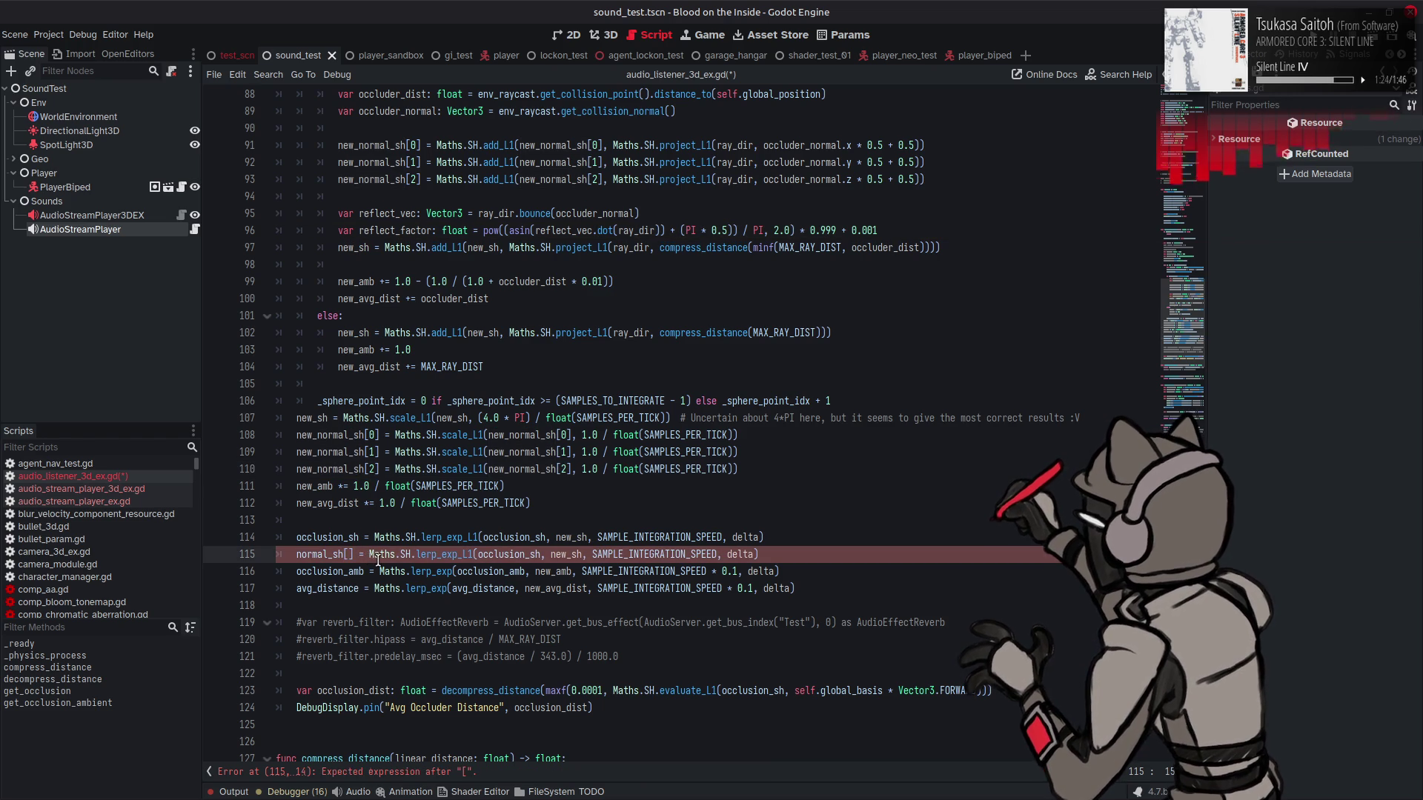
key("ctrl+c")
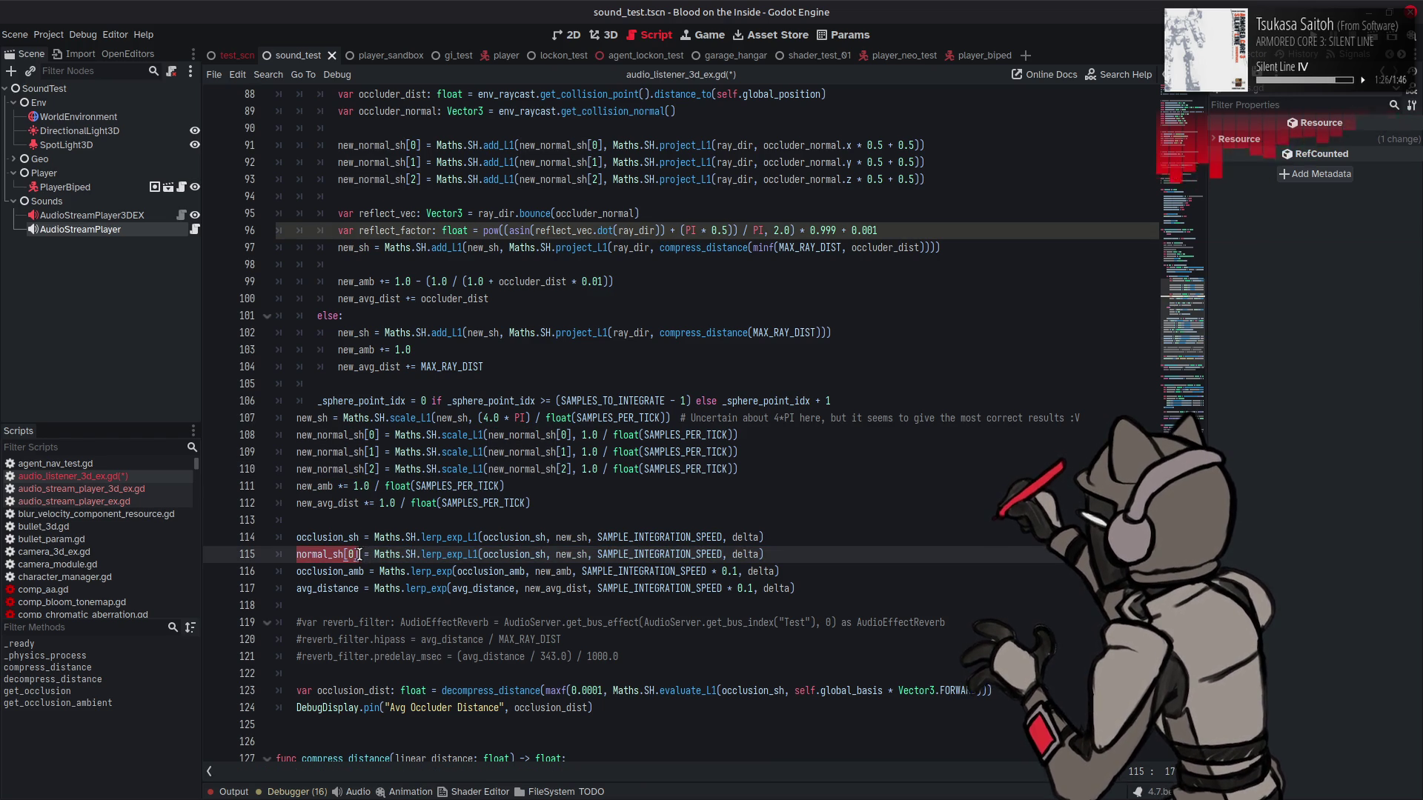
double_click(511, 554)
key("ctrl+v")
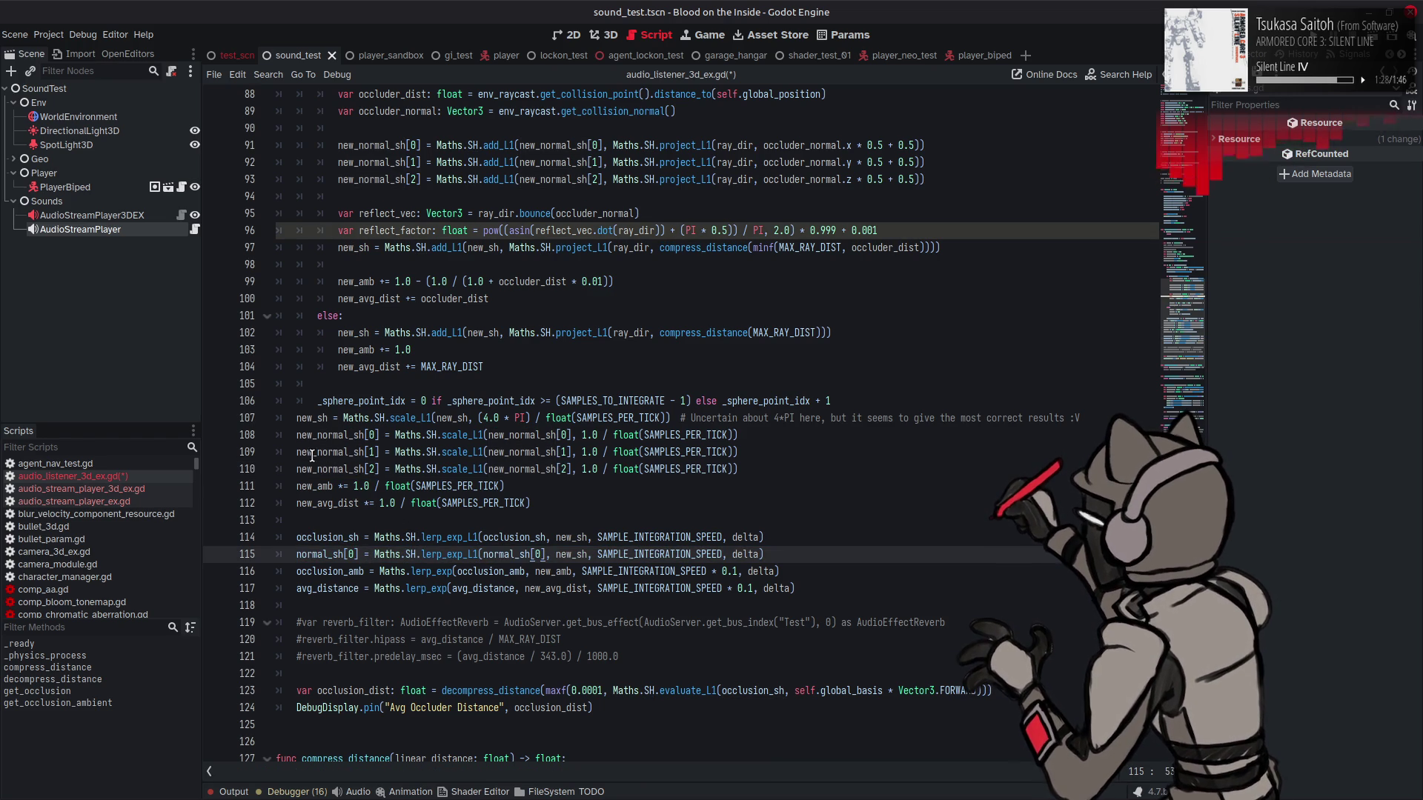
left_click_drag(296, 435, 380, 435)
key("ctrl+c")
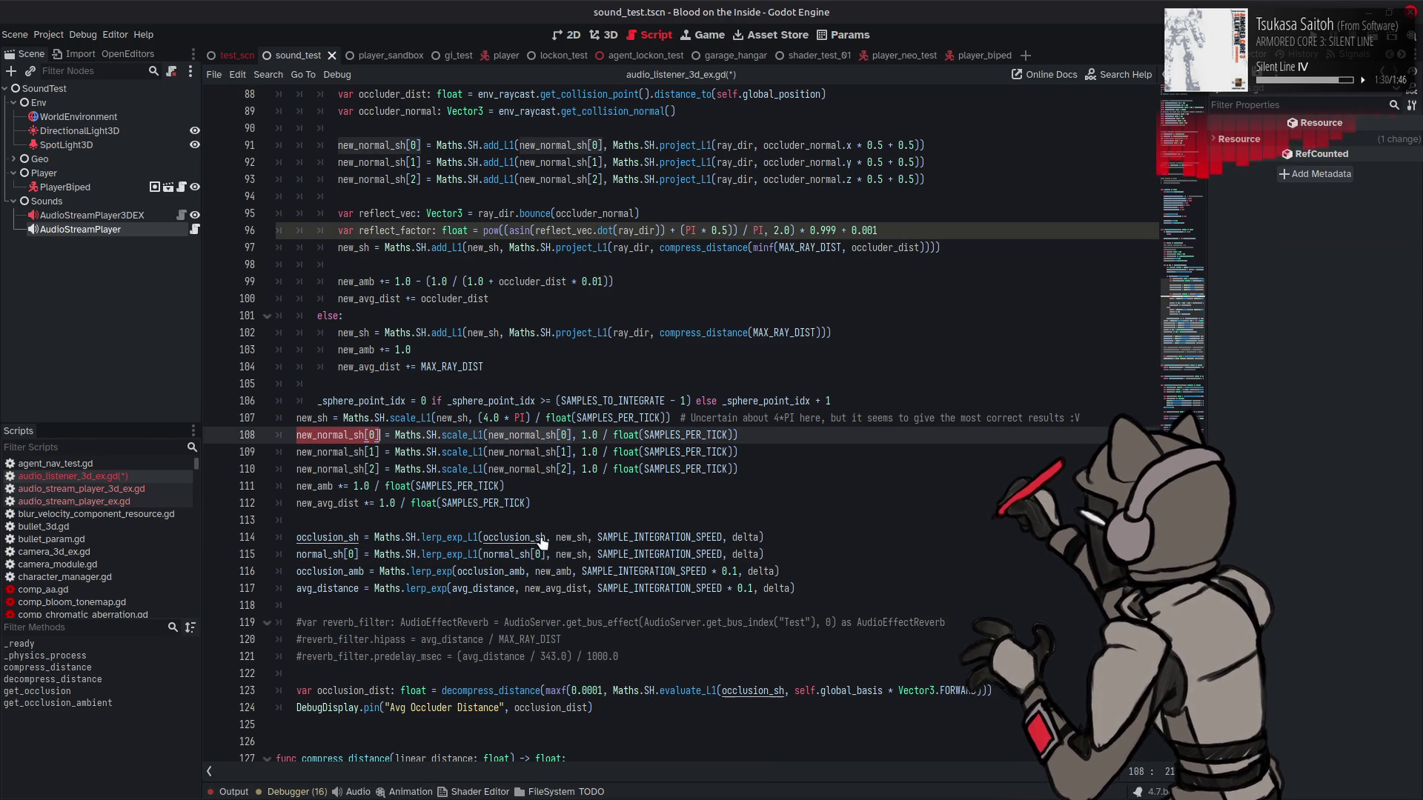
double_click(587, 554)
key("ctrl+v")
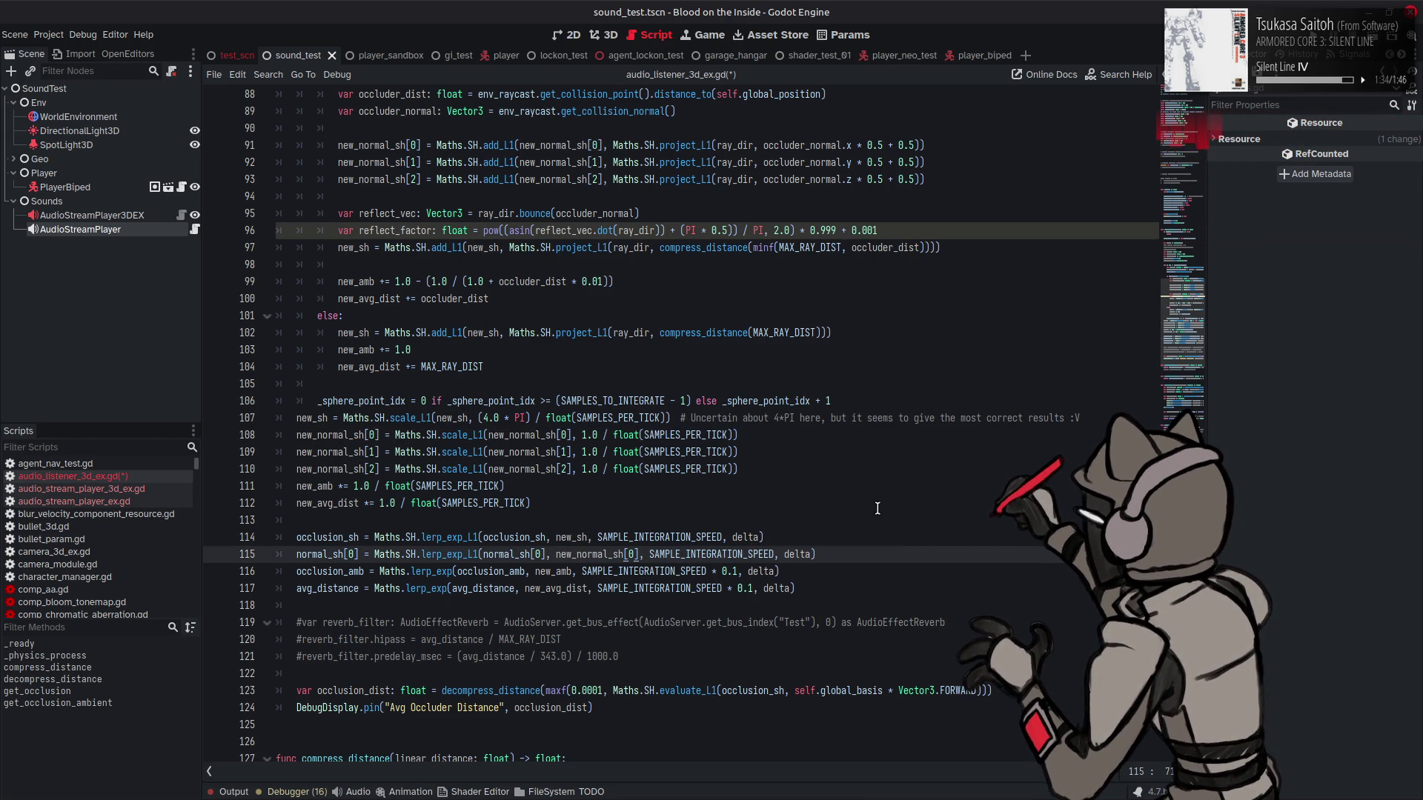
key("ctrl+s")
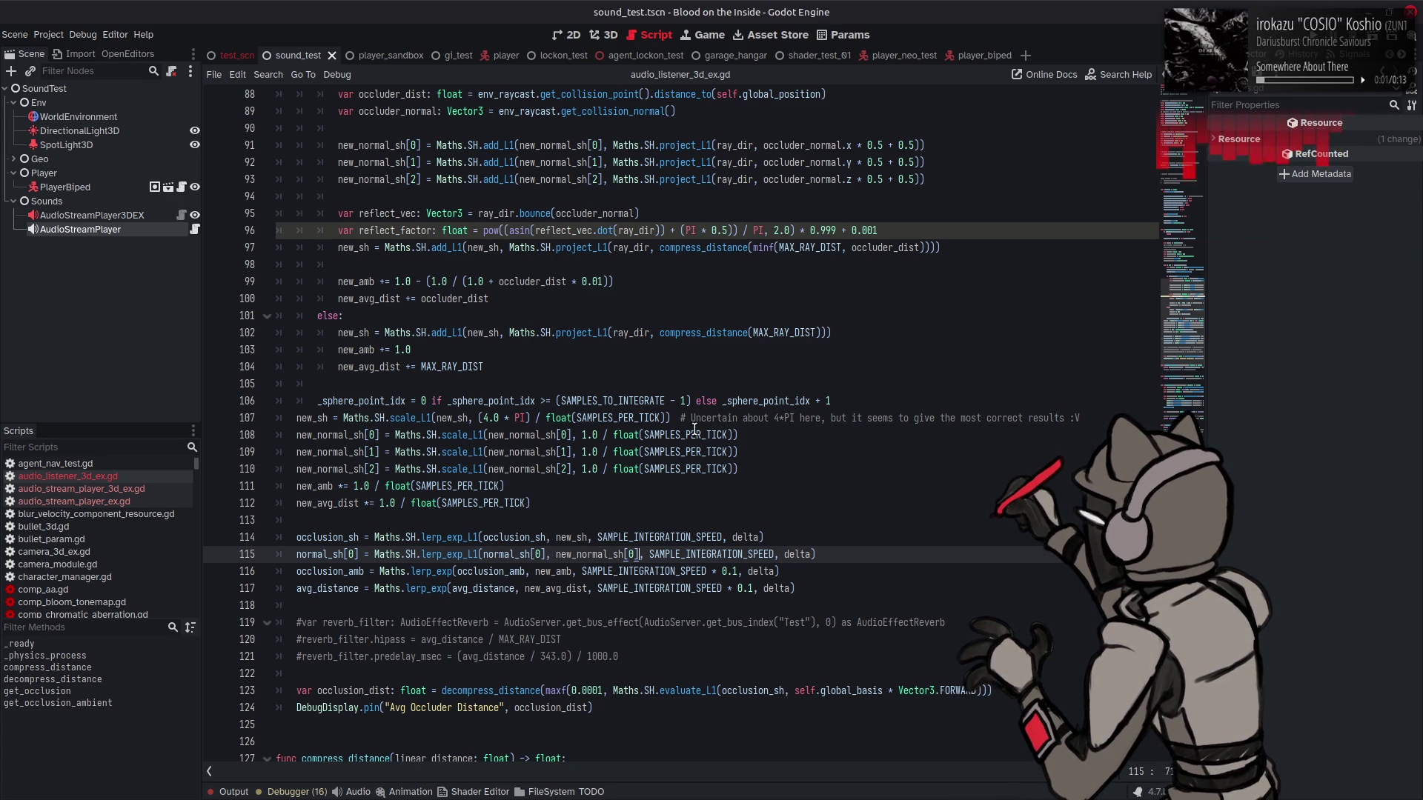
Step: Scroll down through audio_listener_3d_ex.gd to the smoothing lines
scroll(837, 499, "down", 1)
Step: Duplicate the normal_sh smoothing line twice and retarget the copies to normal_sh[1] and normal_sh[2]
left_click_drag(817, 503, 297, 503)
left_click(817, 503)
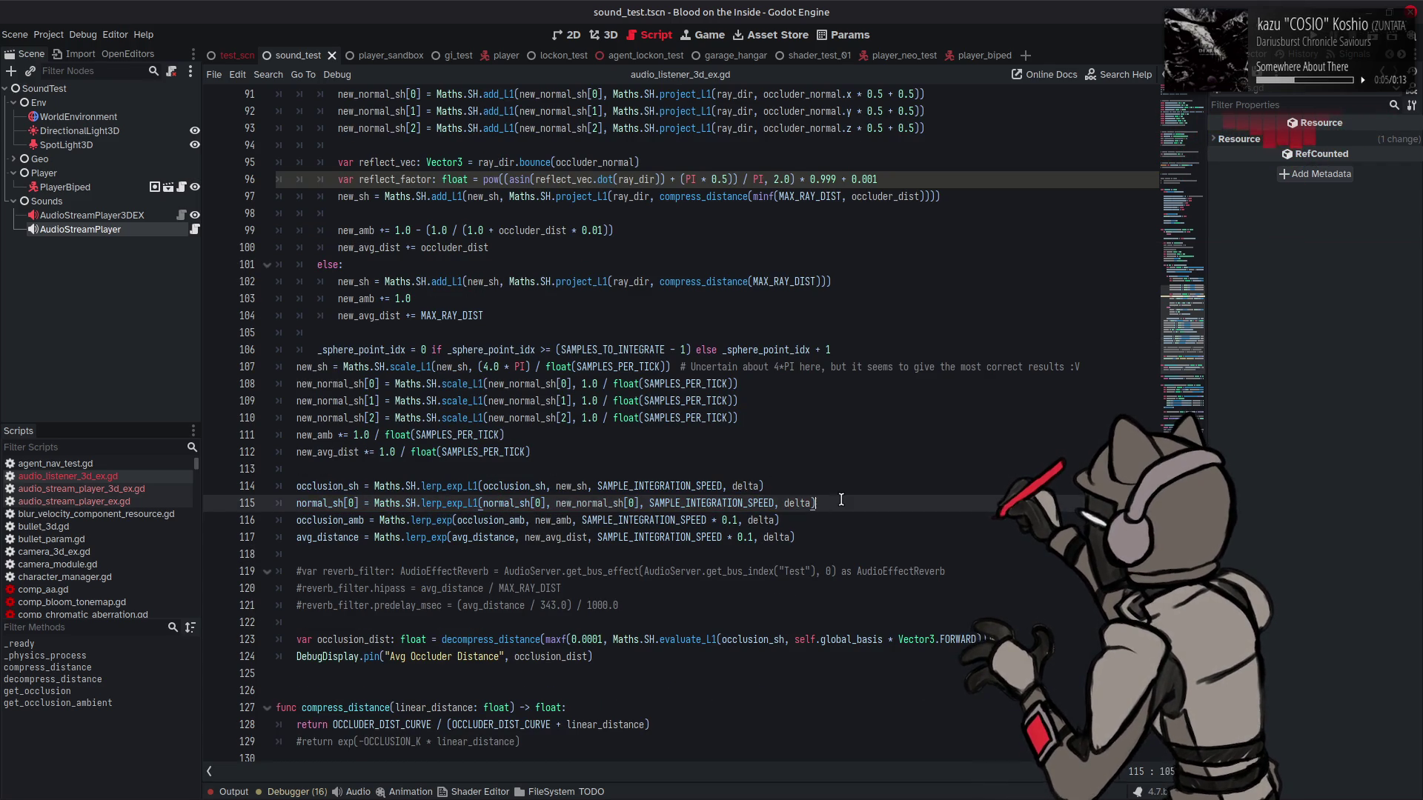
key("ctrl+shift+d")
key("ctrl+shift+d")
double_click(348, 519)
type("1")
left_click(351, 536)
type("2")
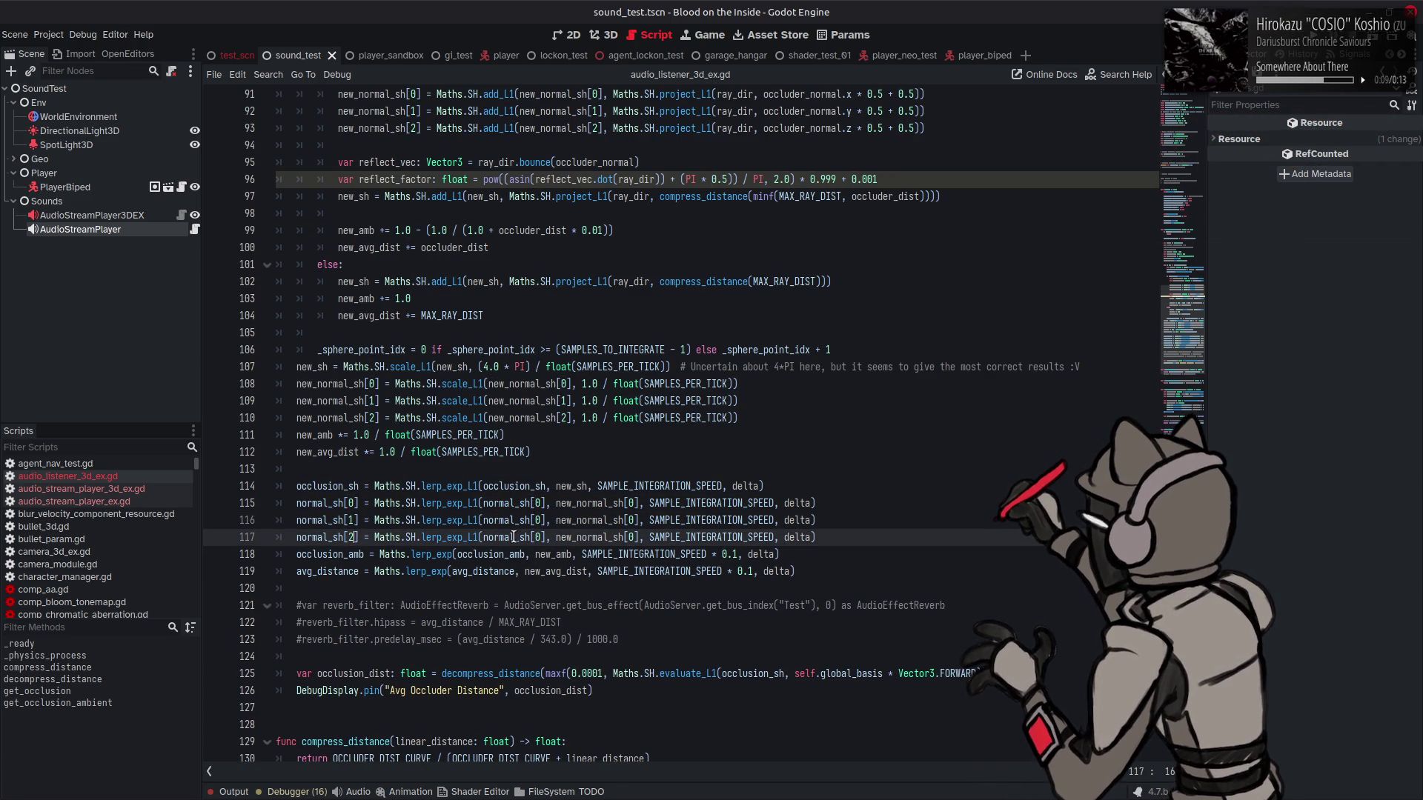
Step: Switch the copies' lerp arguments to indices [1] and [2], then save
double_click(535, 520)
type("1")
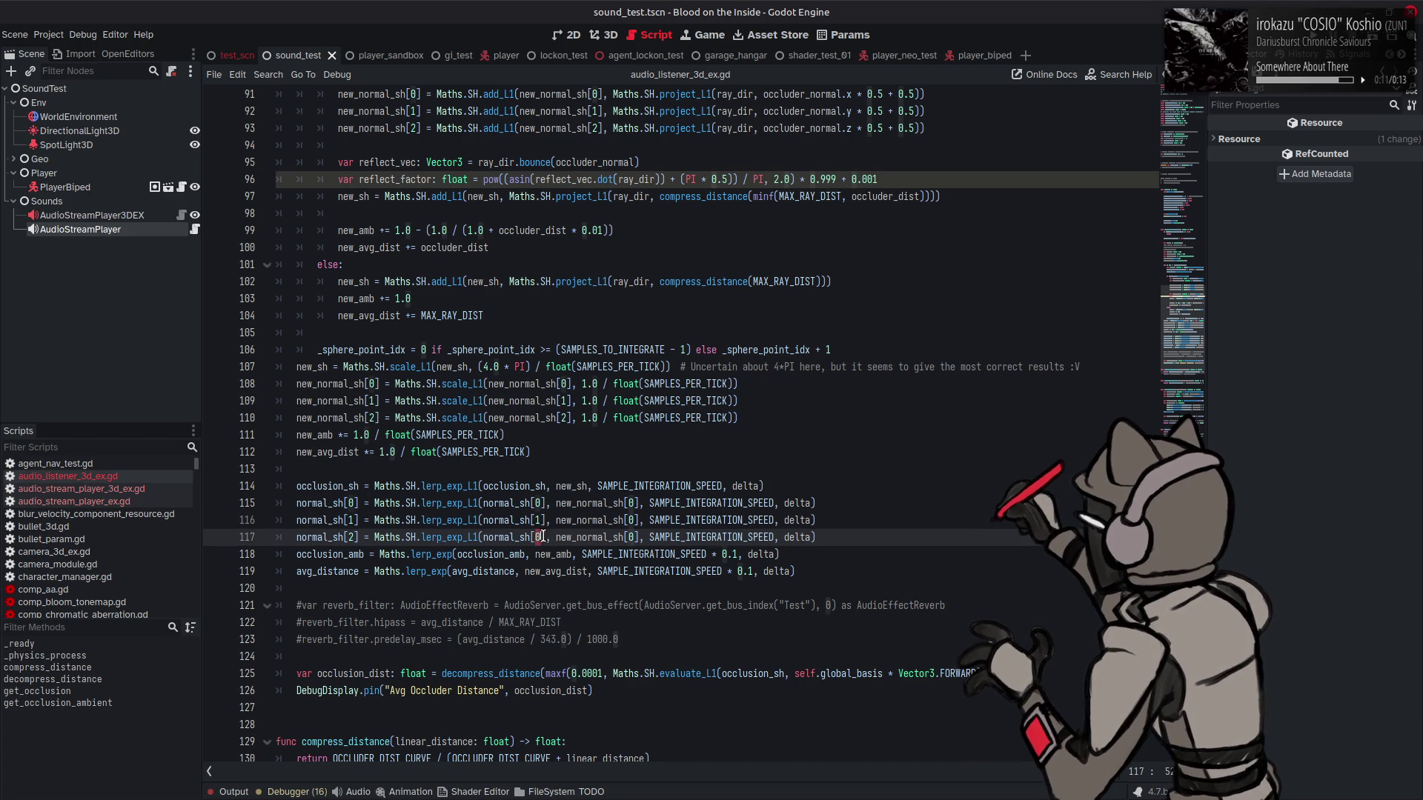
type("2")
double_click(632, 520)
type("1")
double_click(630, 536)
type("2")
left_click(852, 520)
key("ctrl+s")
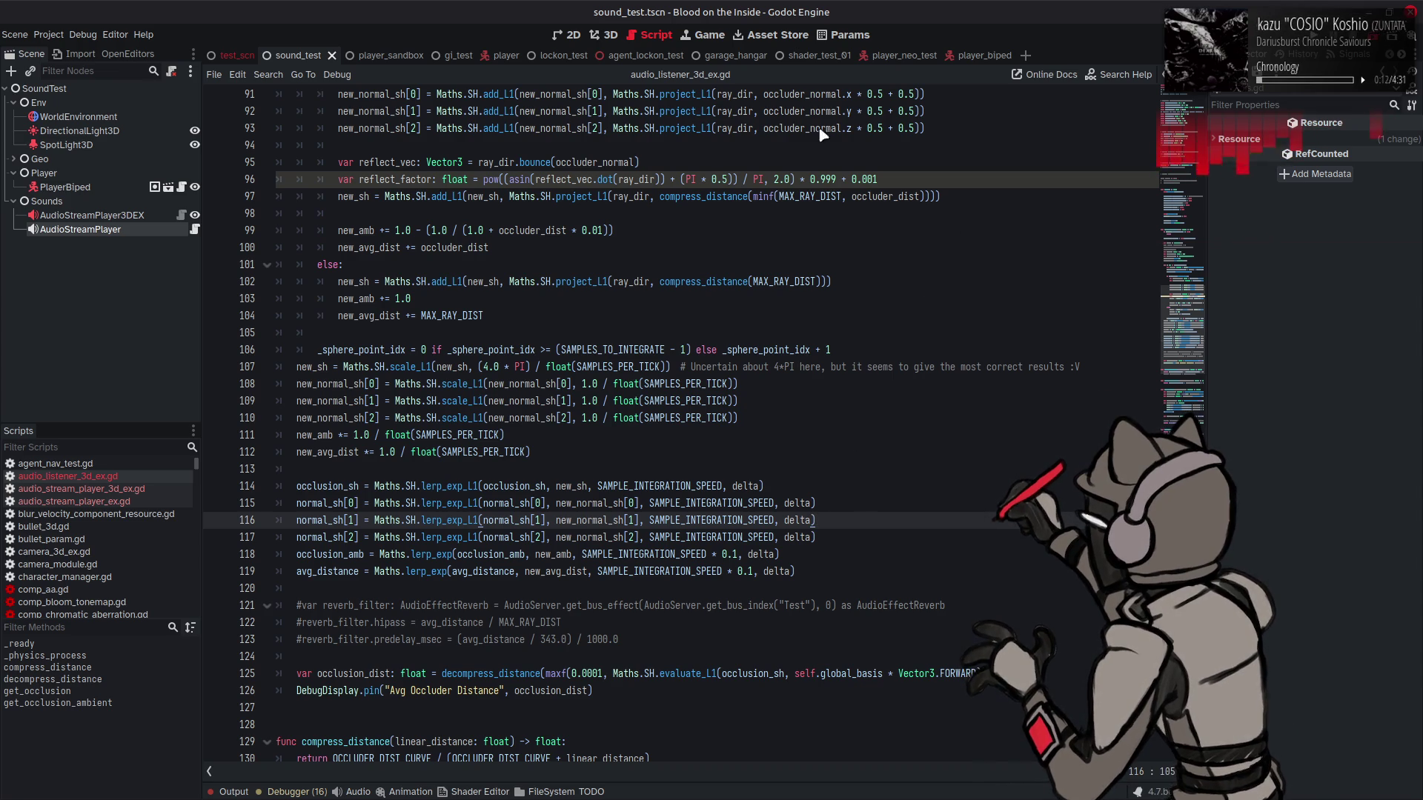
Step: Run the scene with F6 and strafe the player left while watching the occlusion readouts
key("F6")
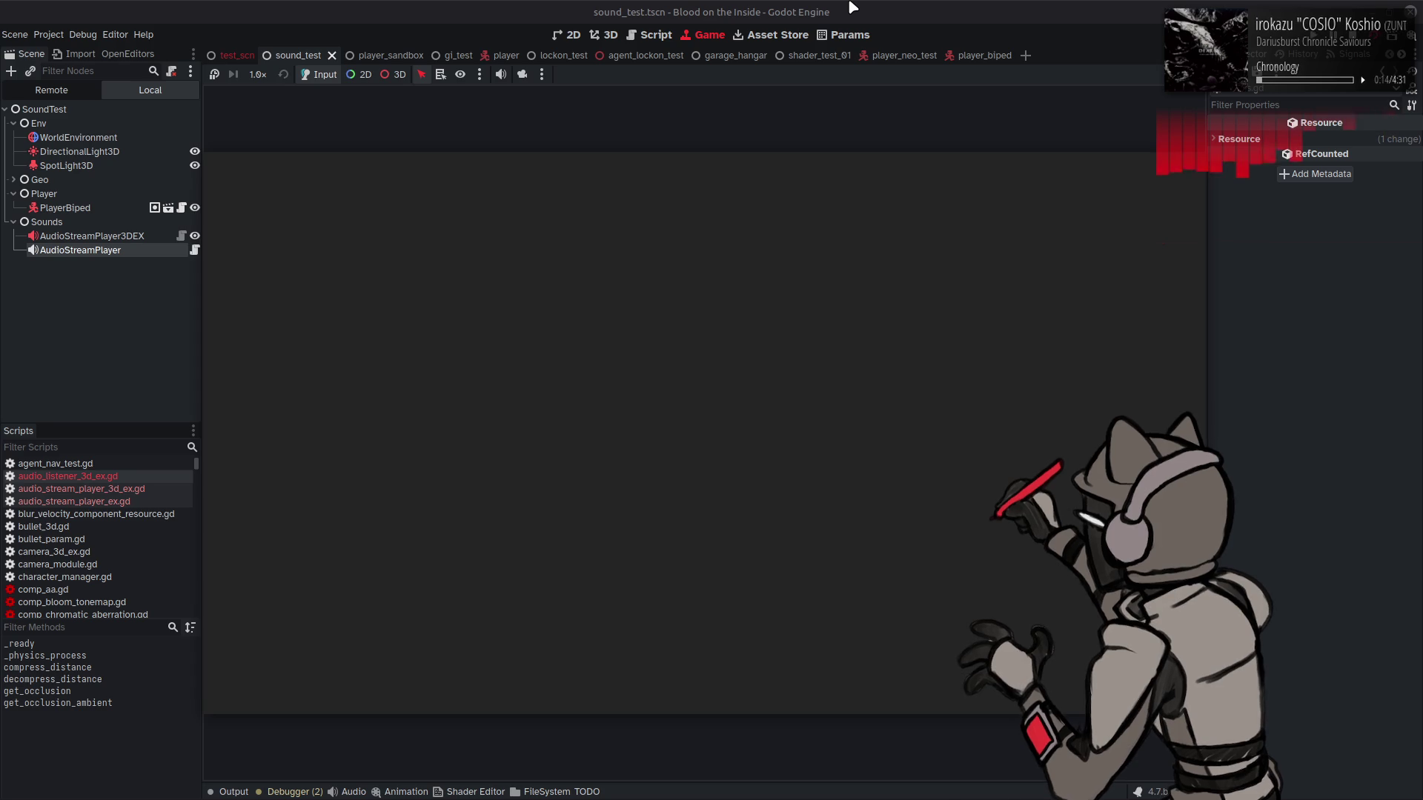
key("a")
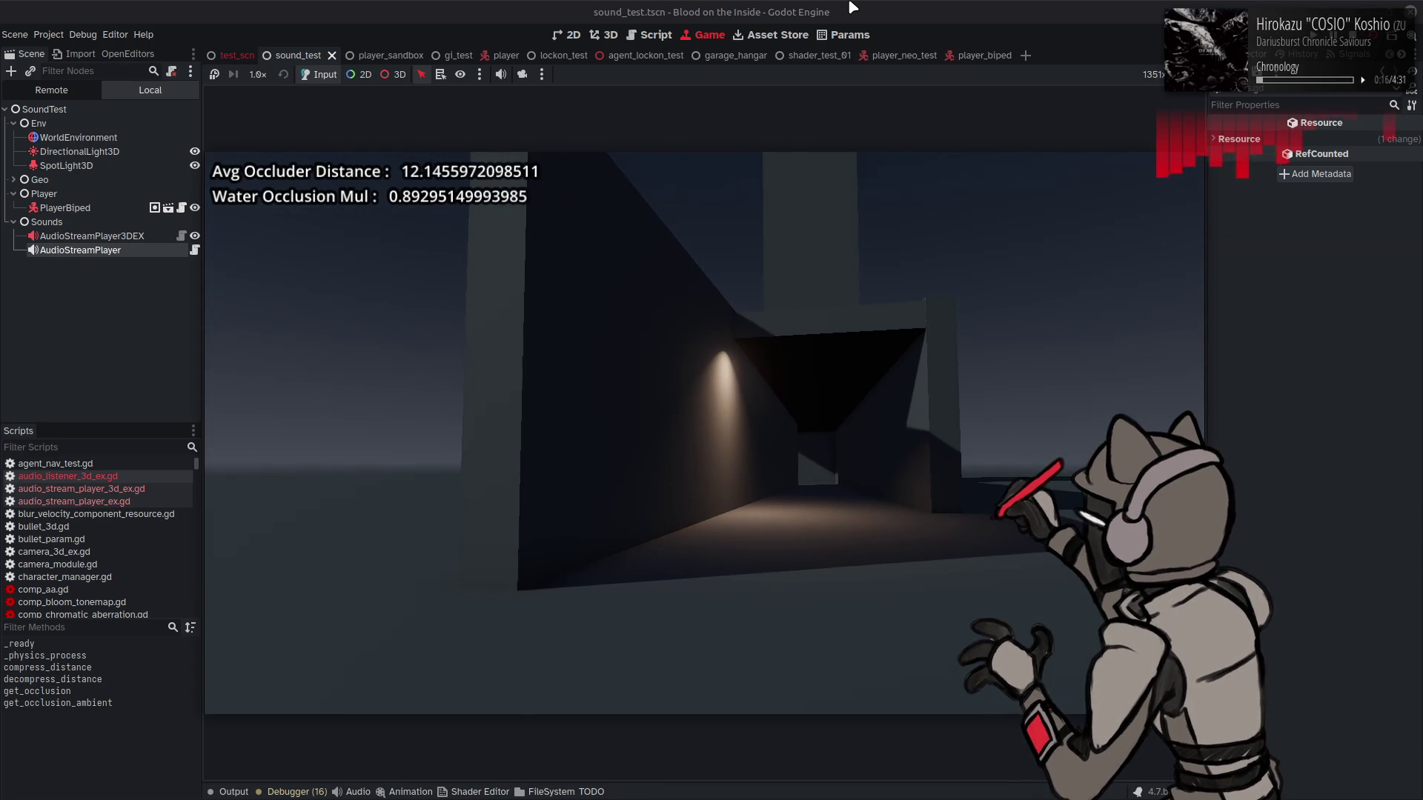
key("a")
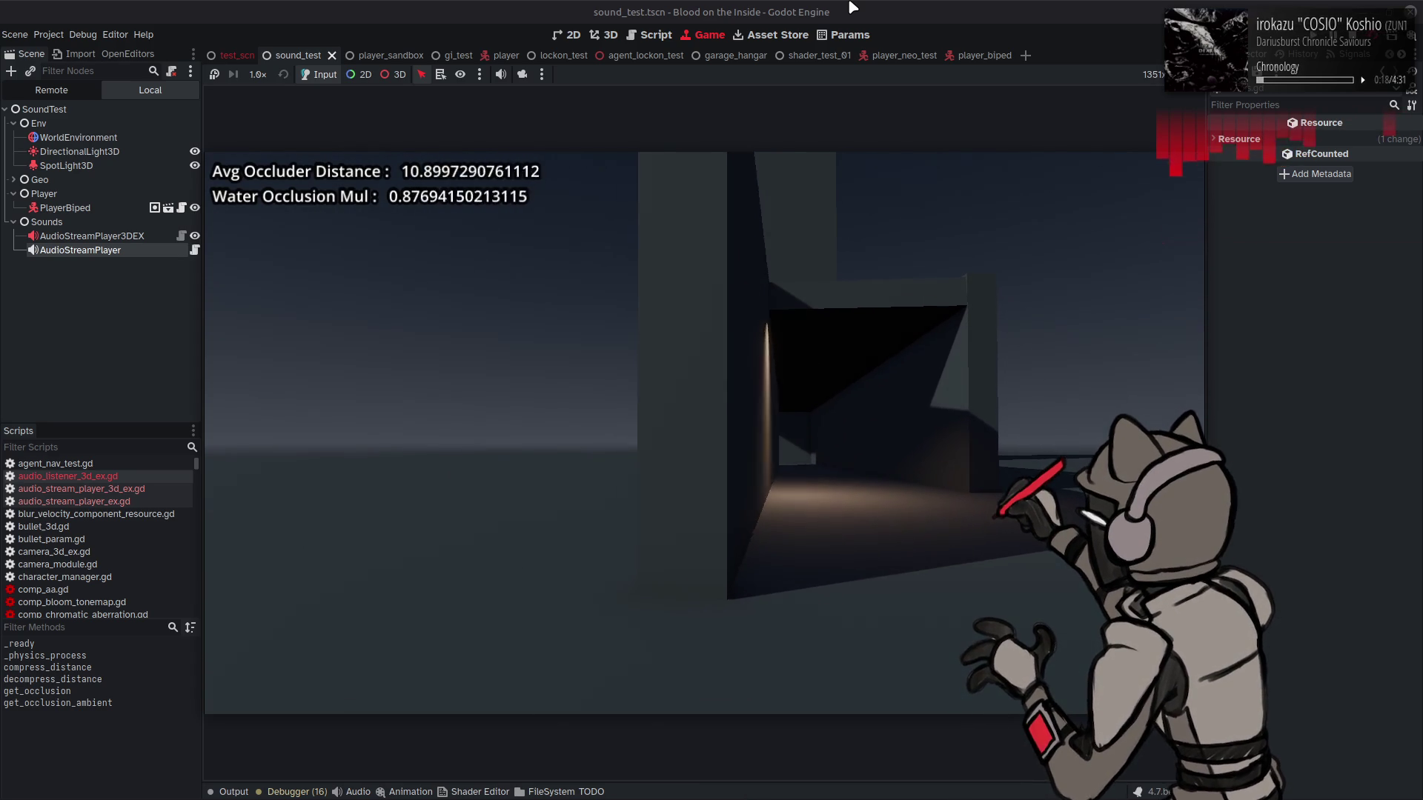
key("a")
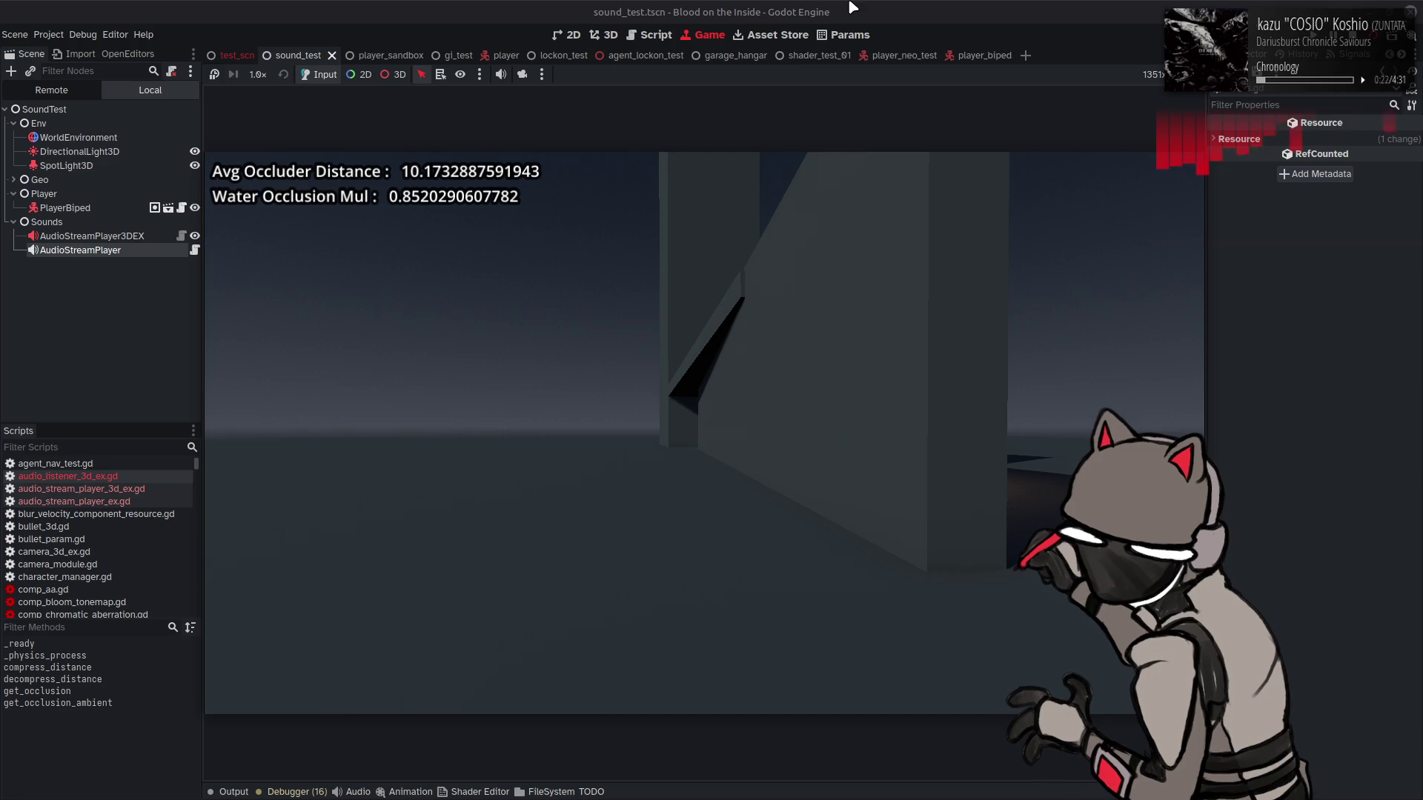
Step: Remove the minus on line 150 so occlusion_factor uses * 0.5 + 0.5, save, and rerun
left_click(649, 35)
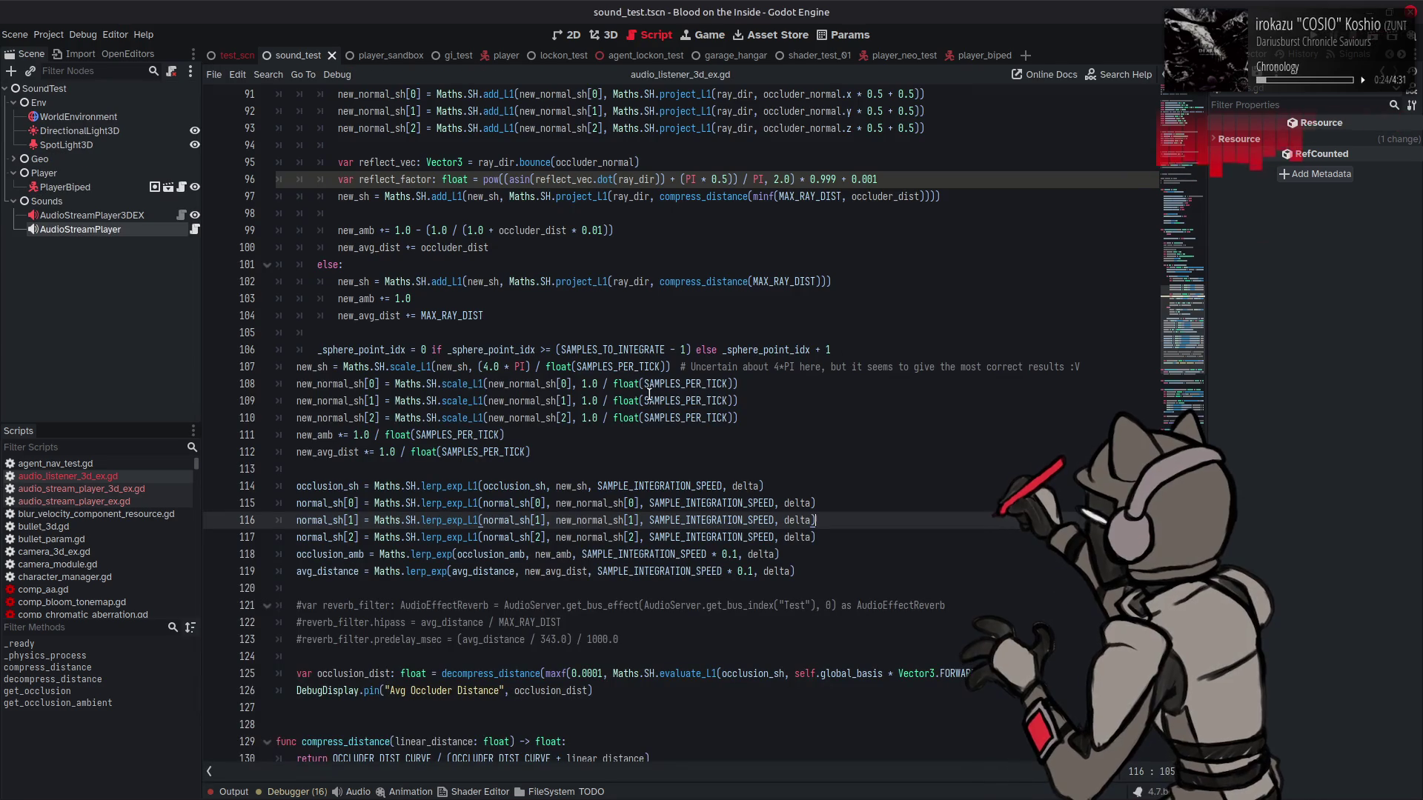
scroll(649, 393, "down", 5)
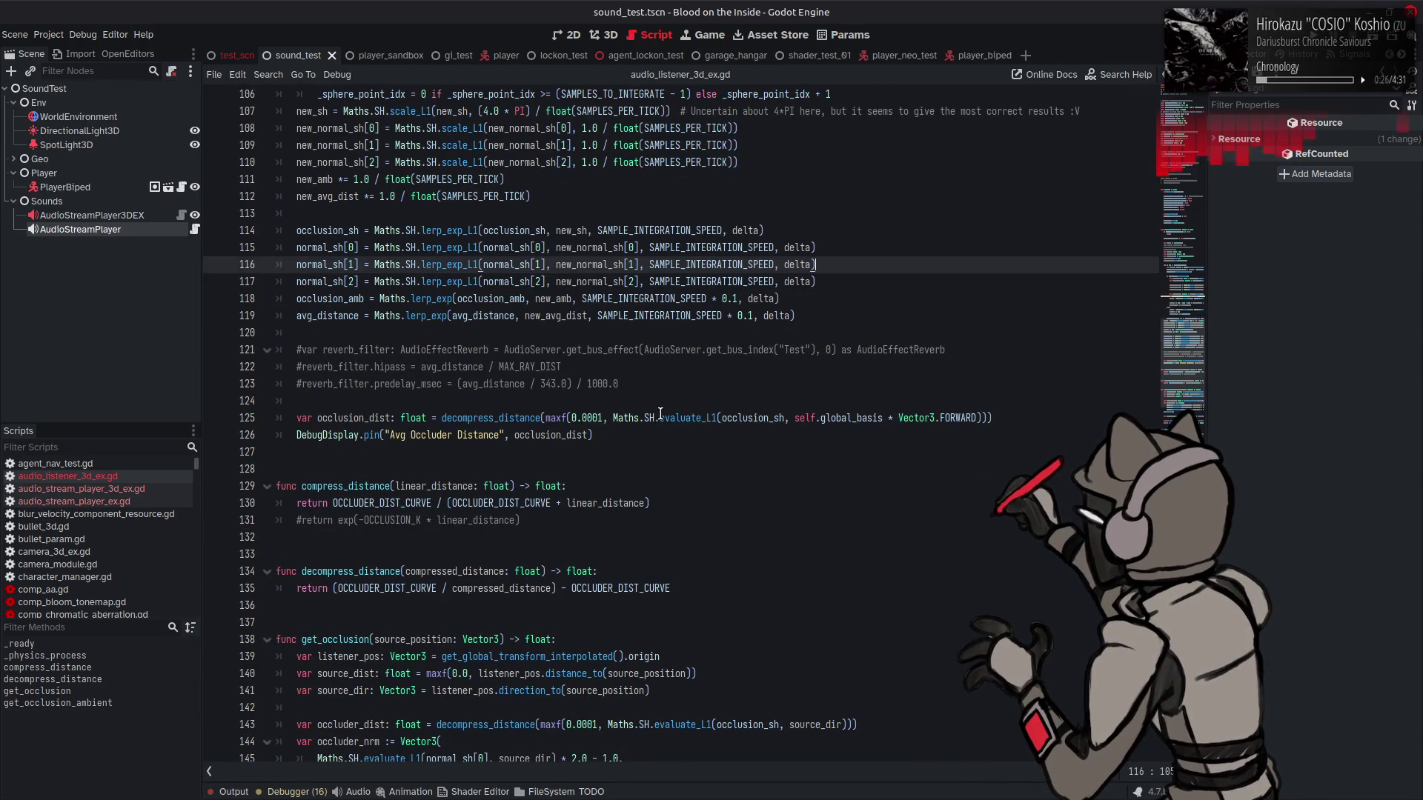
mouse_move(660, 414)
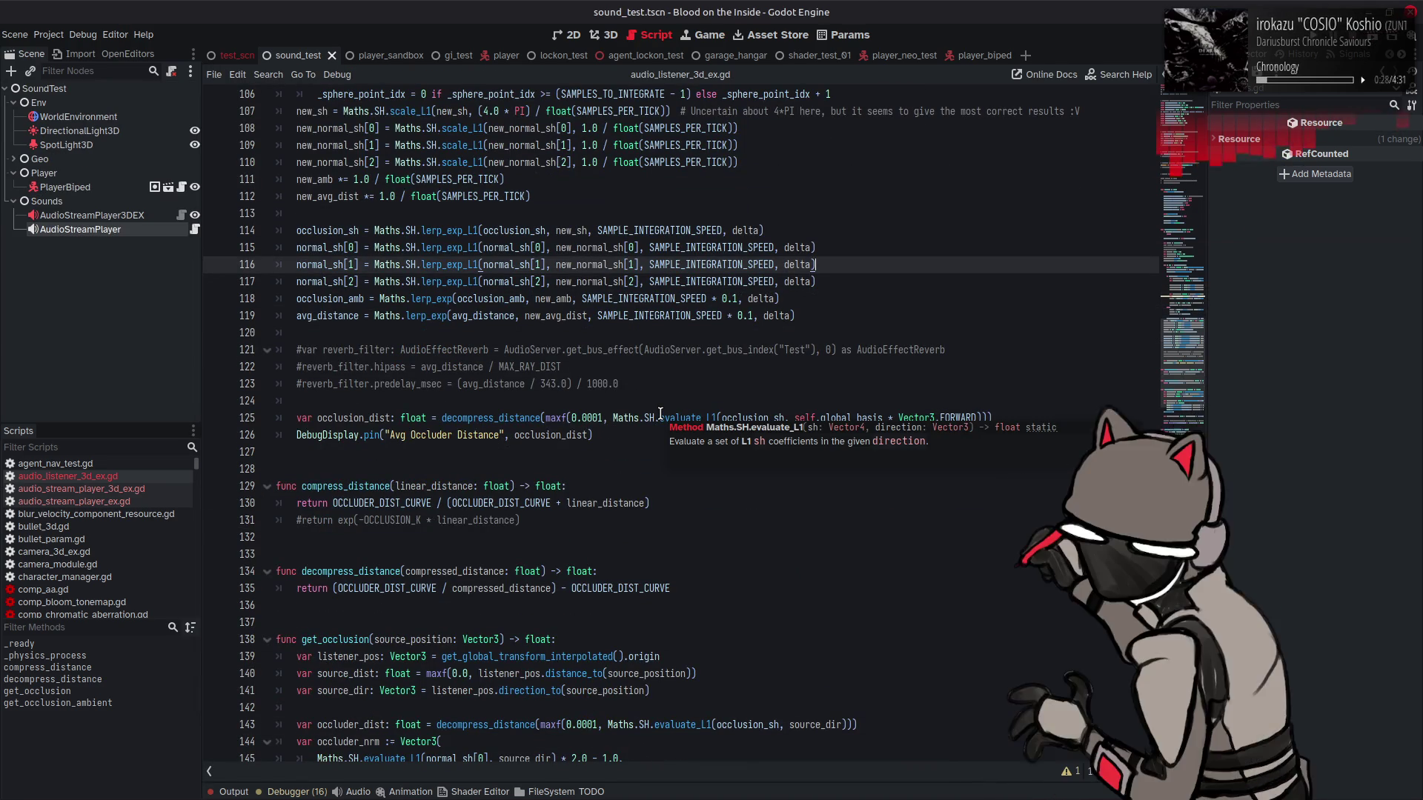
scroll(660, 413, "down", 4)
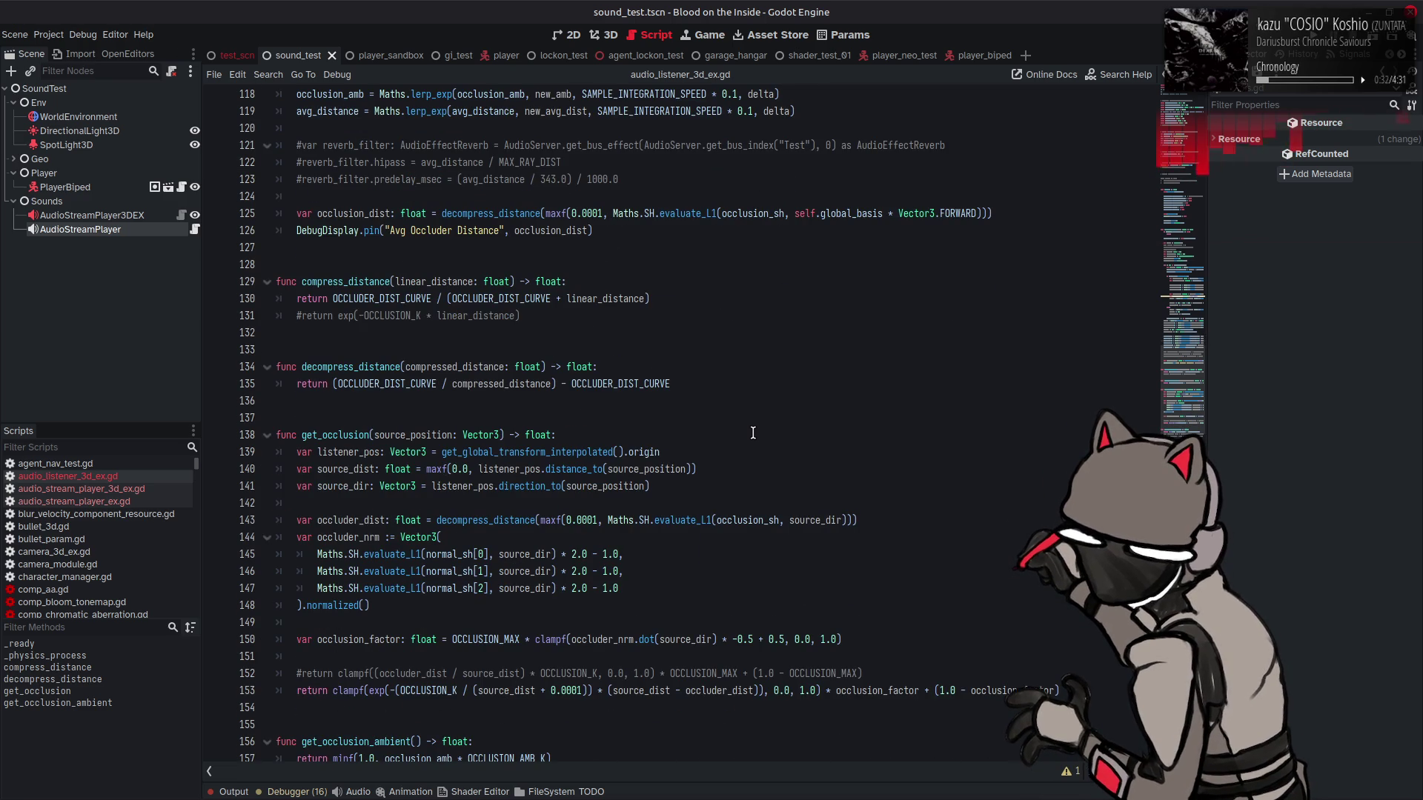
left_click(737, 639)
key("BackSpace")
key("ctrl+s")
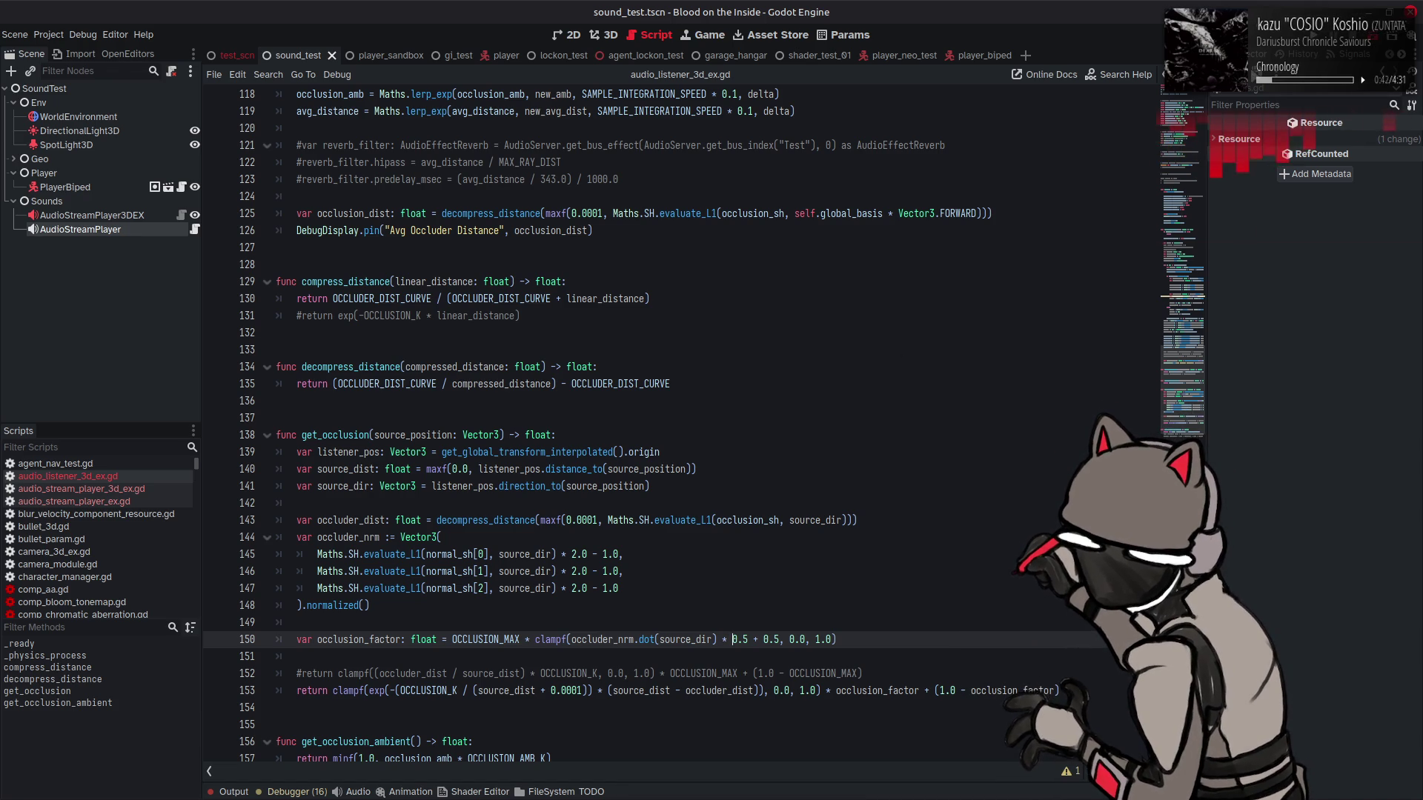
key("F6")
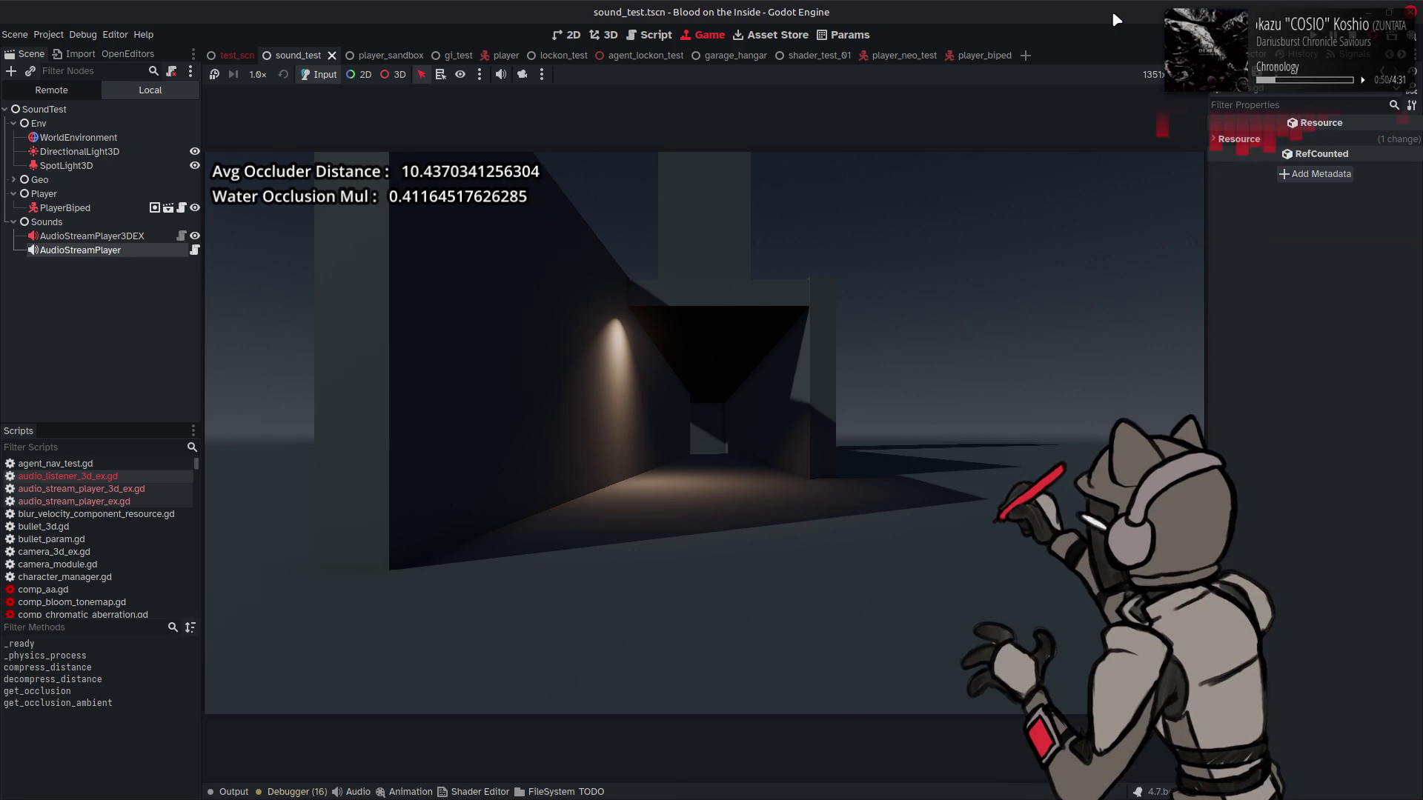
Step: Strafe left, then walk the player forward into the corridor up to the close walls
key("a")
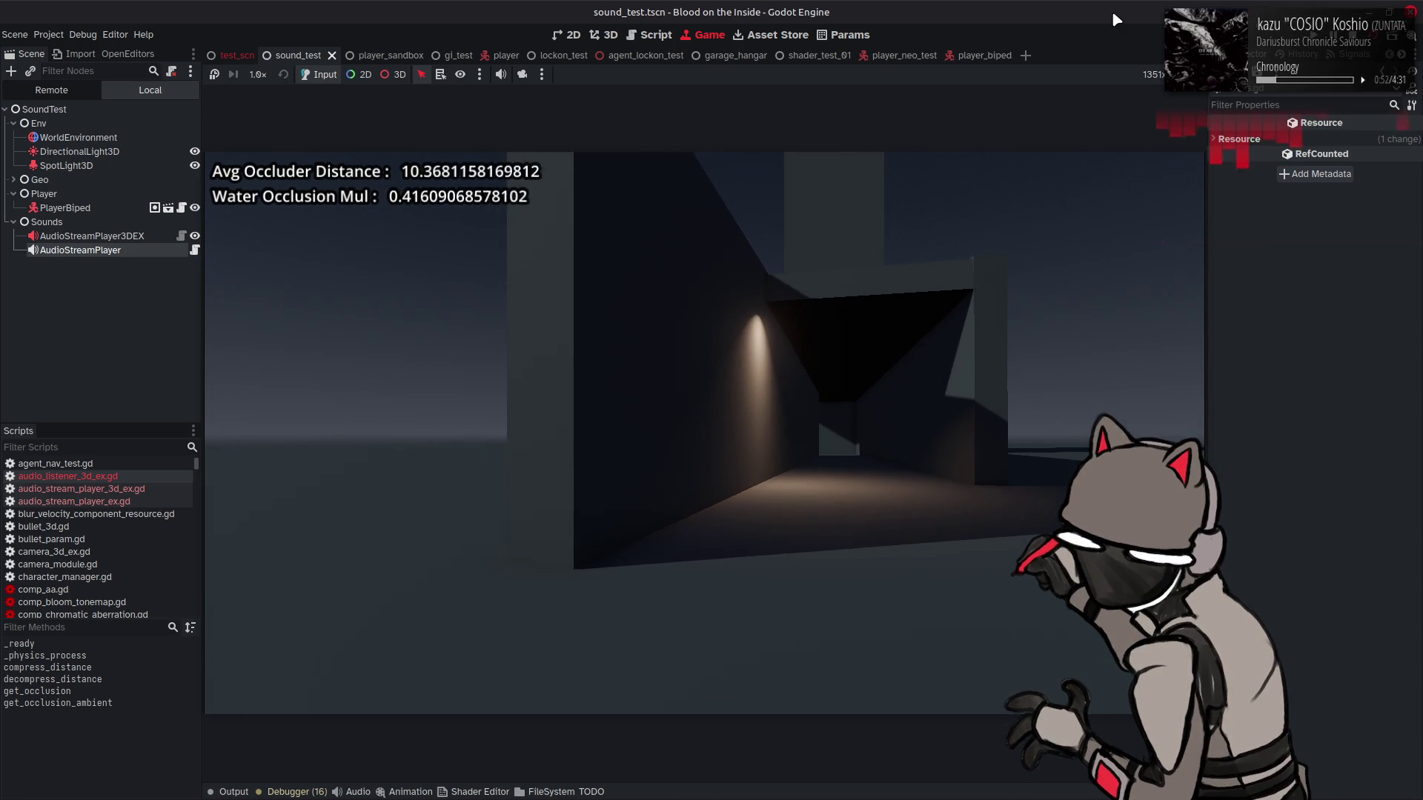
key("a")
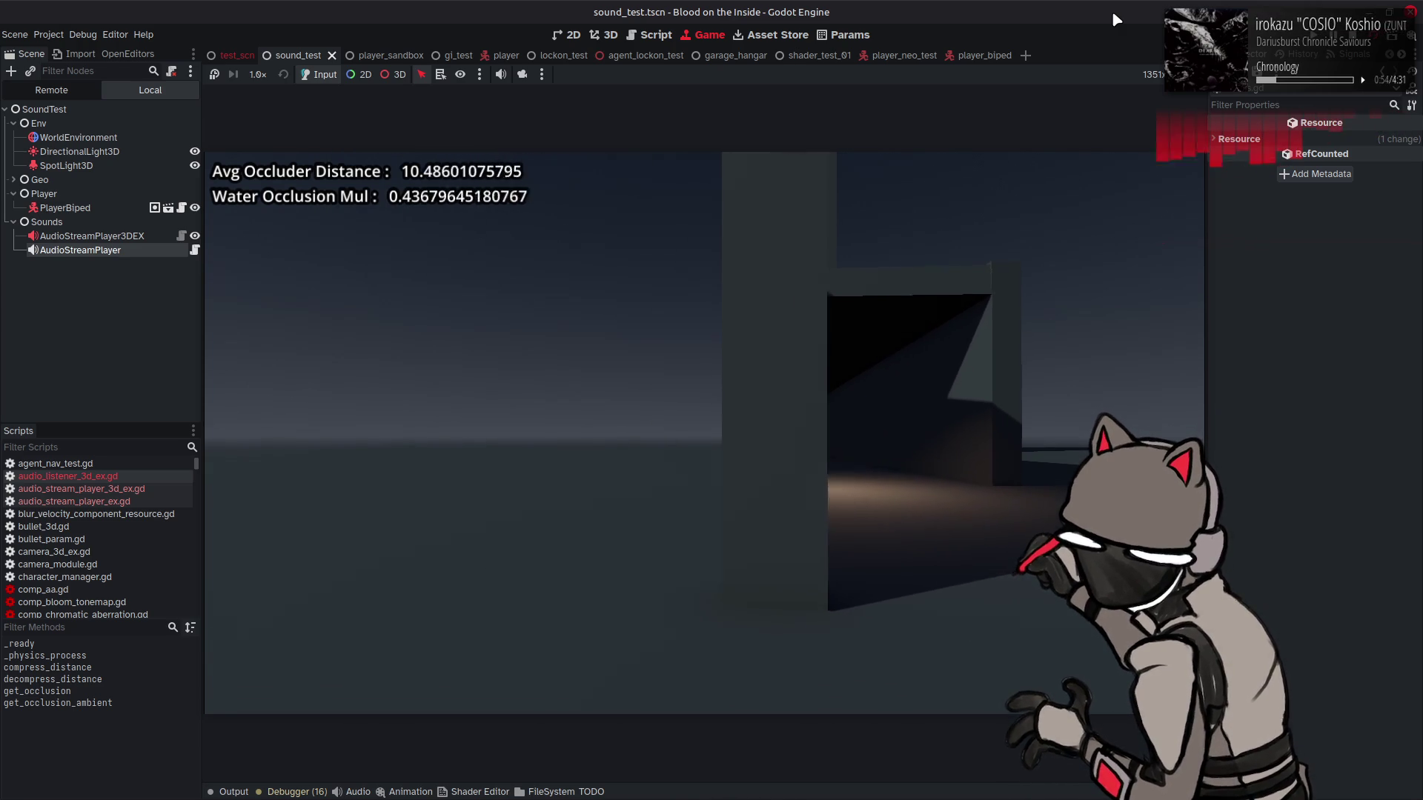
key("a")
key("a")
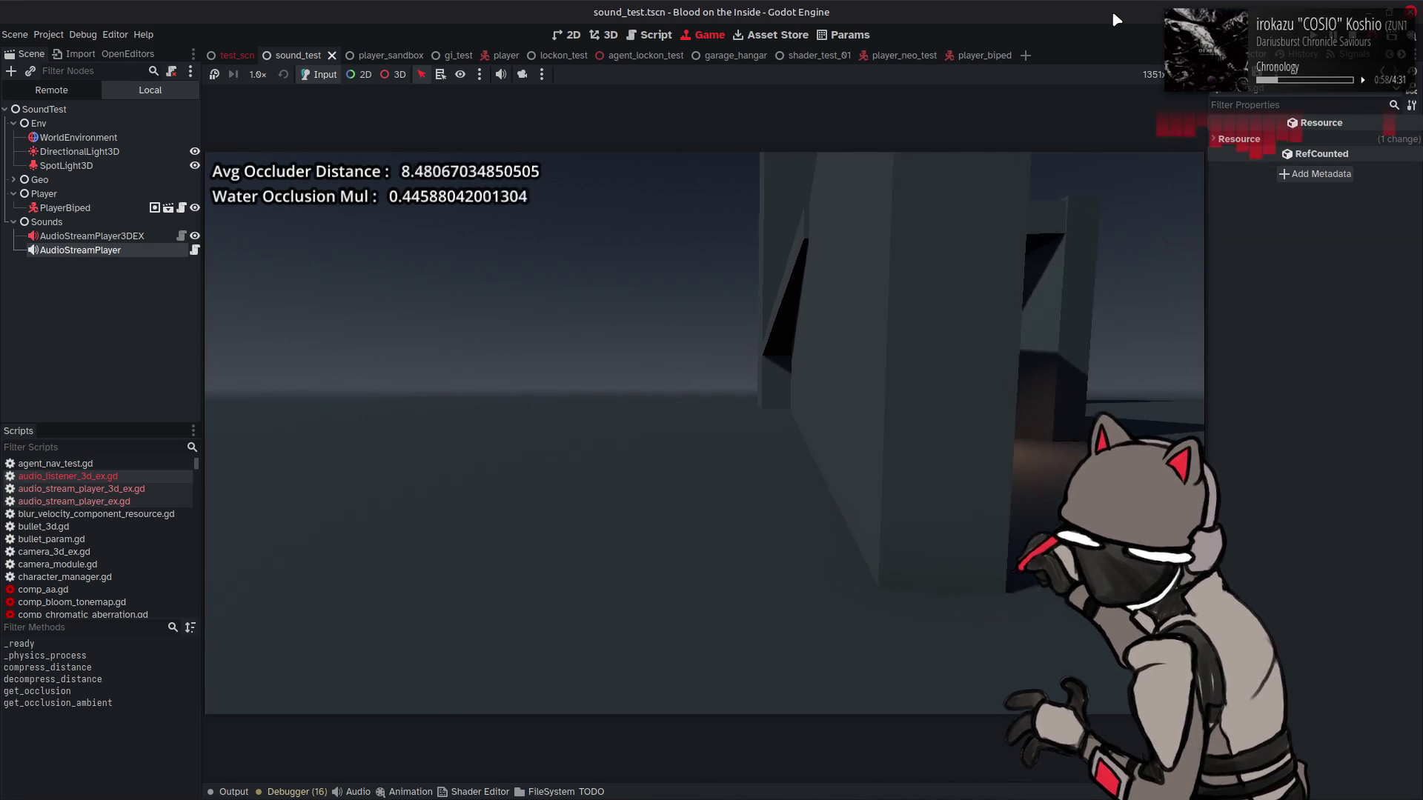
key("w")
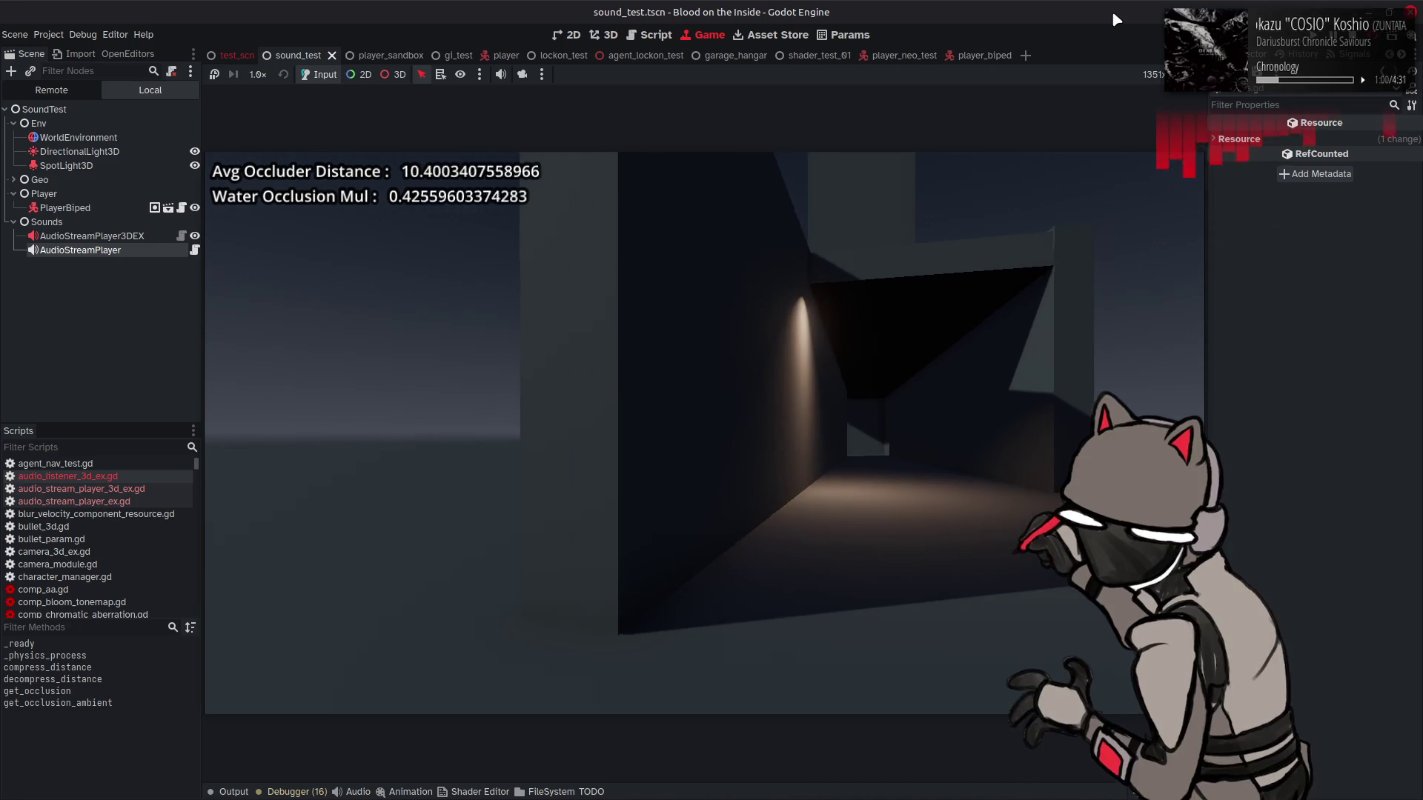
key("w")
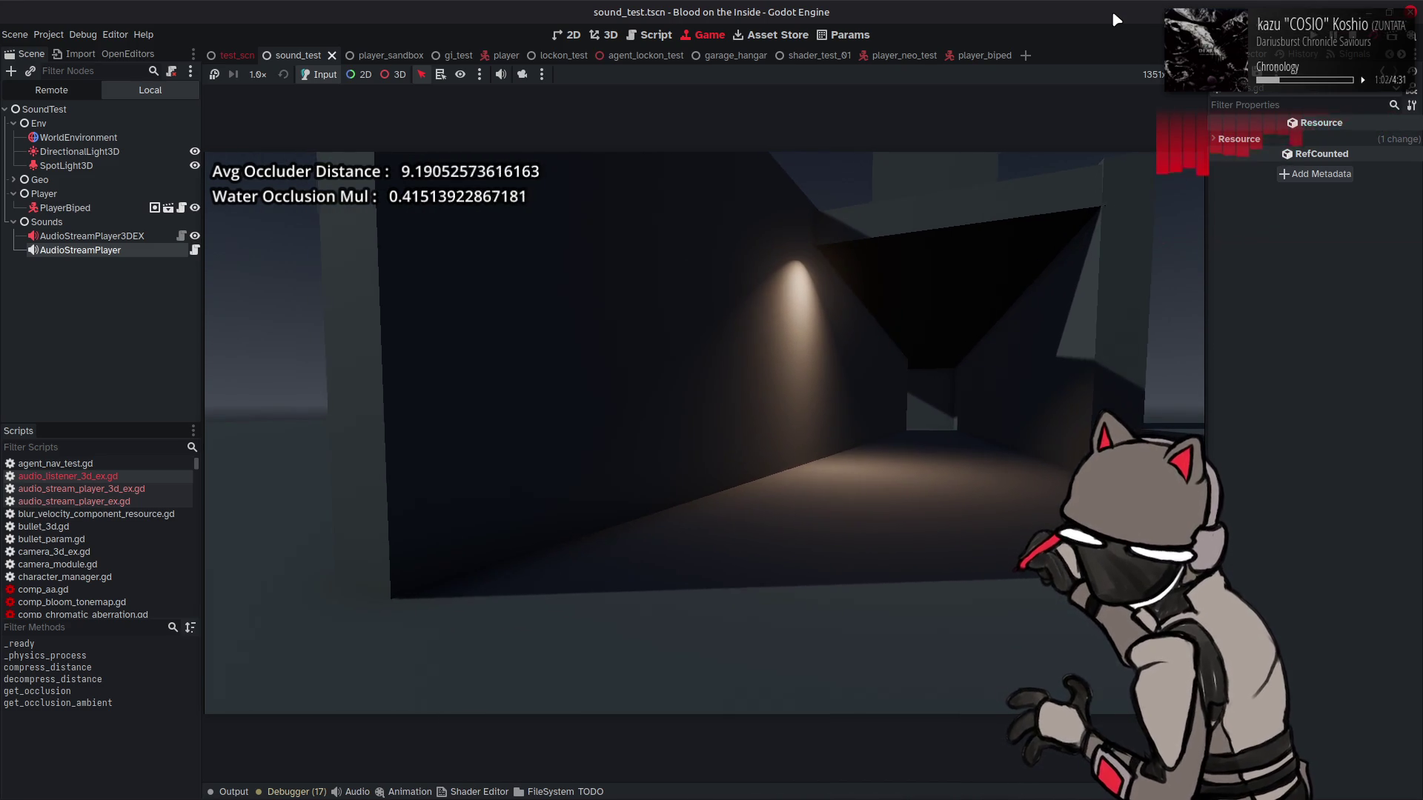
key("w")
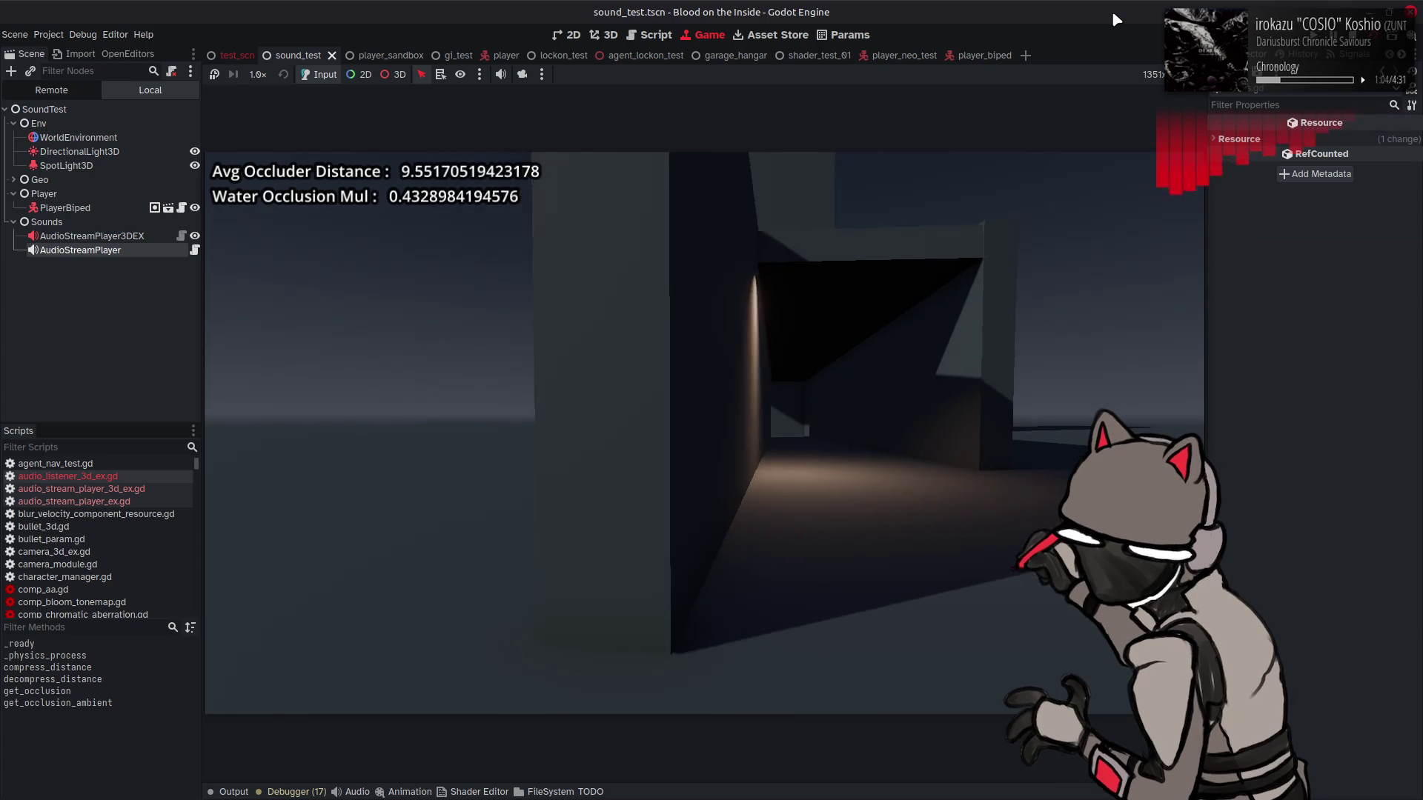
key("w")
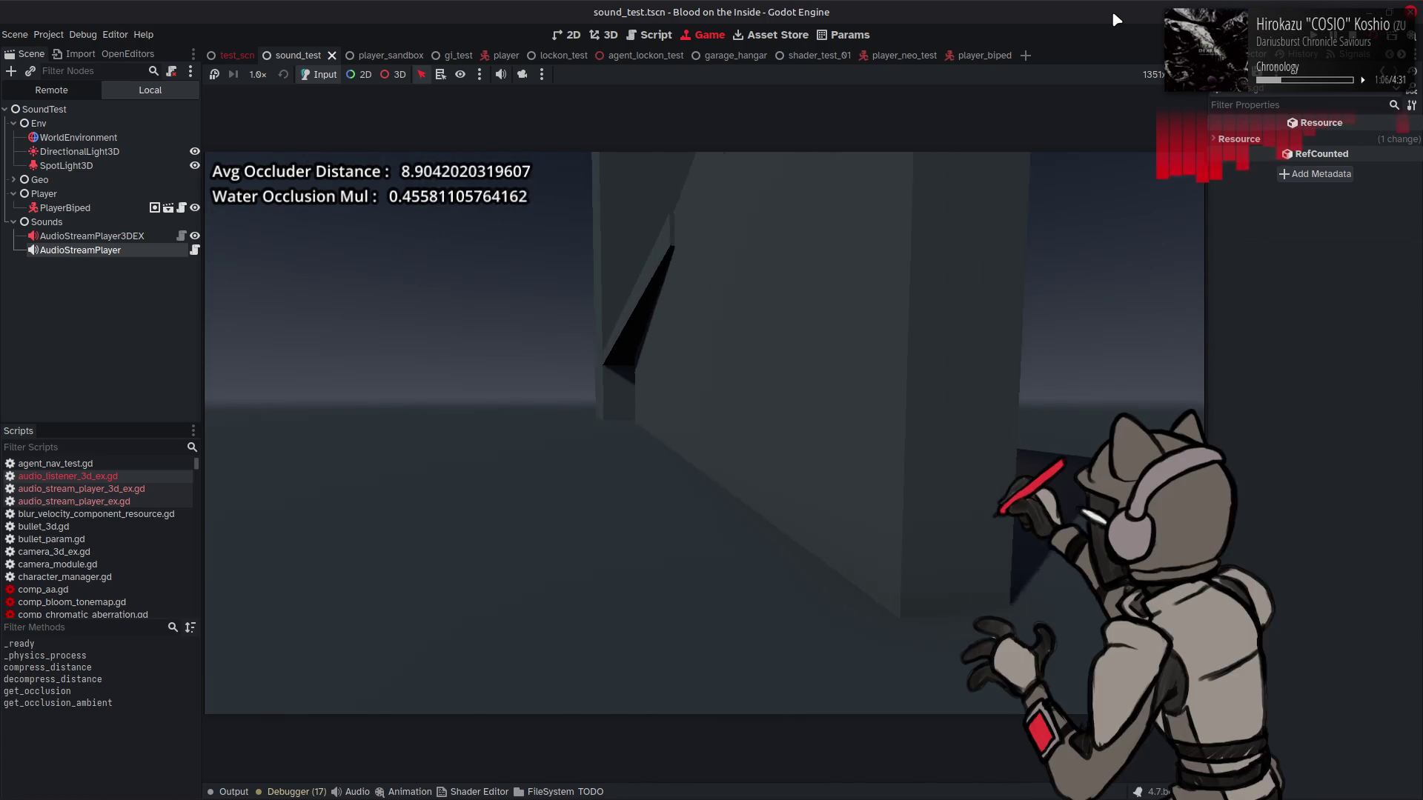
Step: Move the player around the doorway and pillar, then stop the game with F8
key("a")
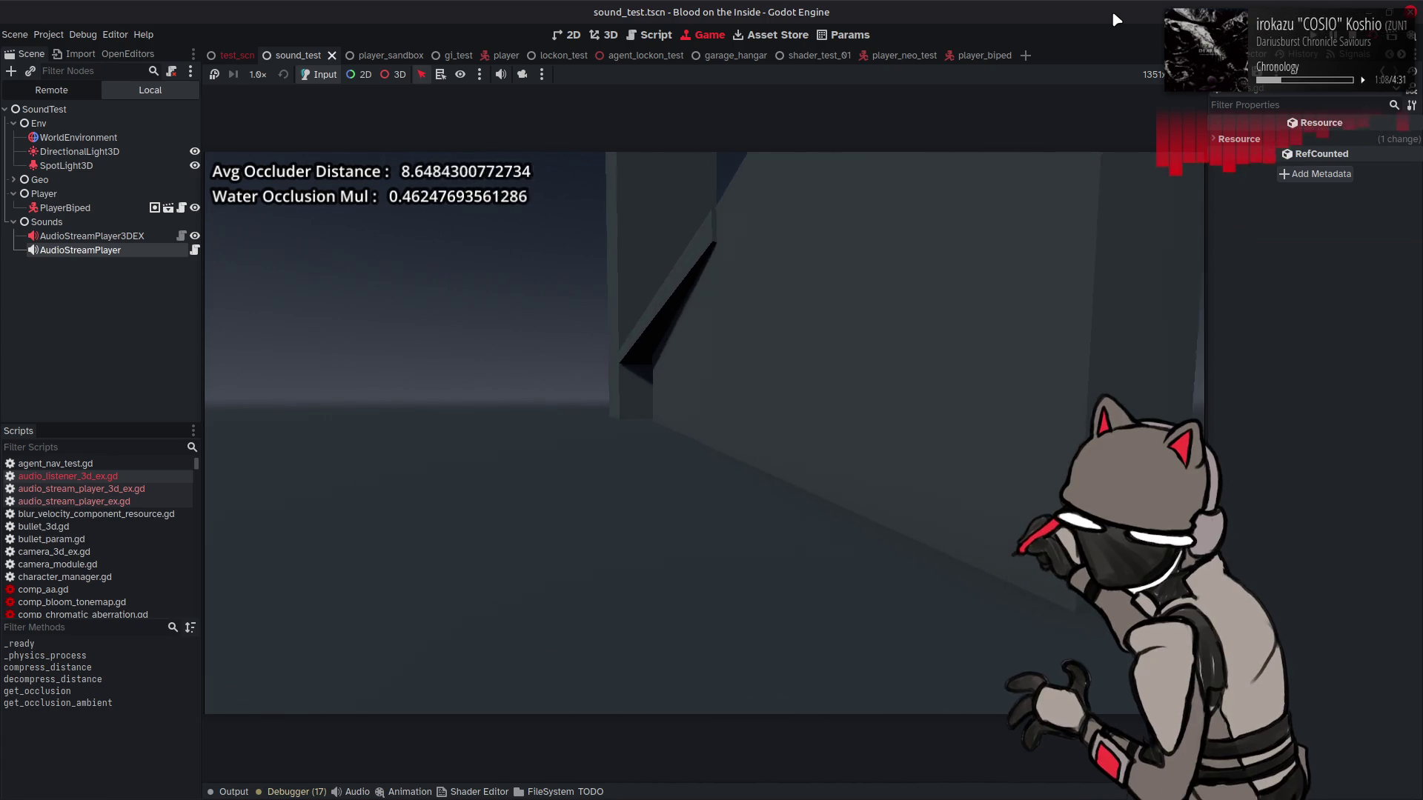
key("s")
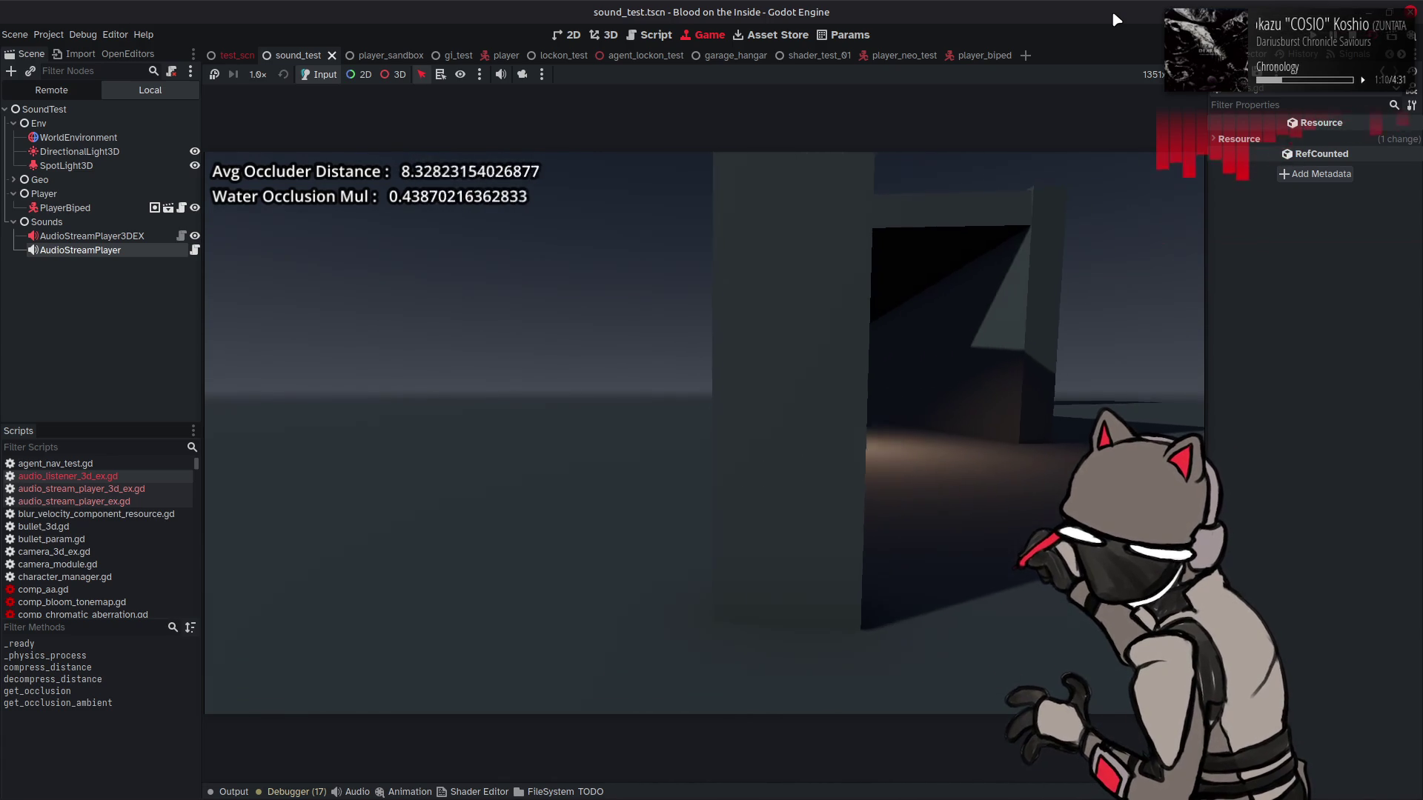
key("d")
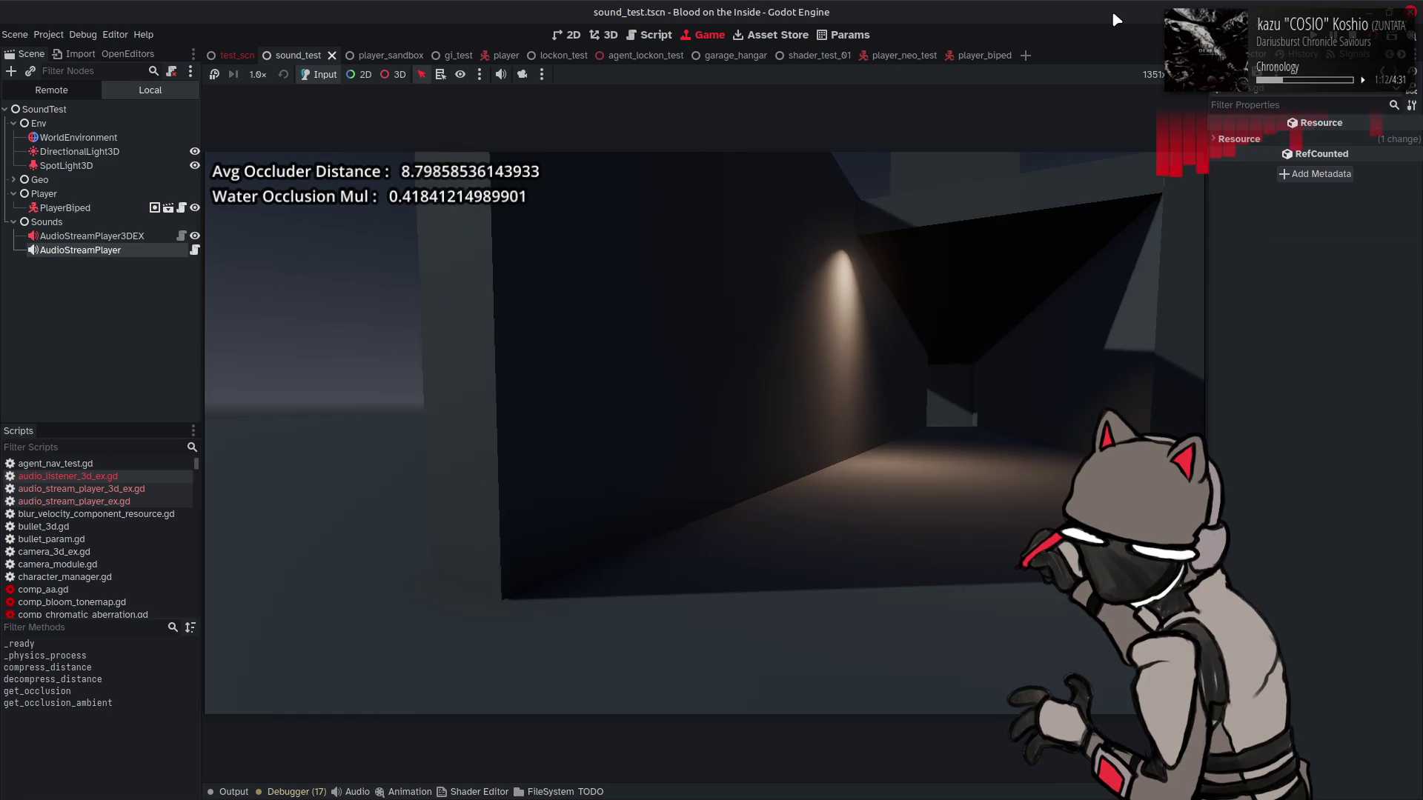
key("w")
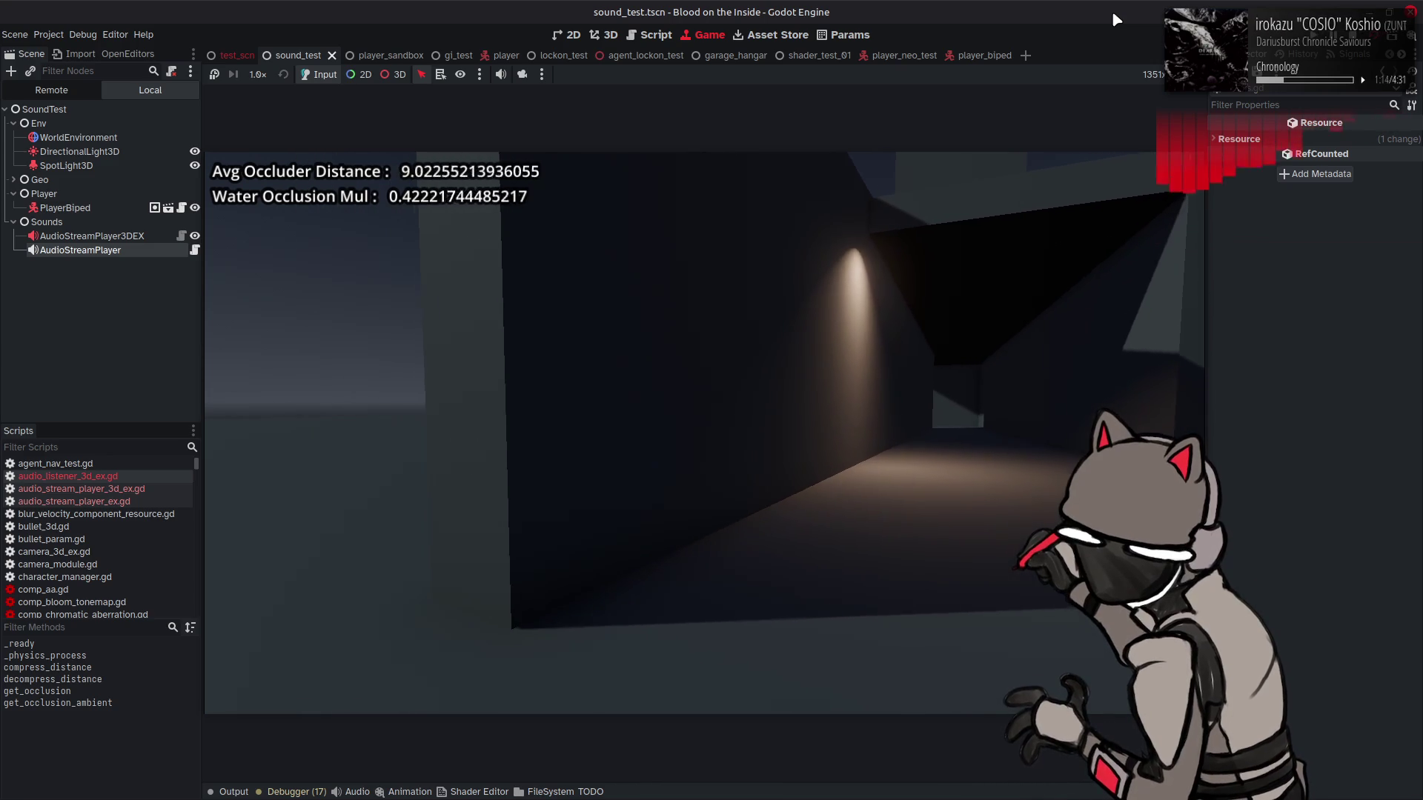
key("s")
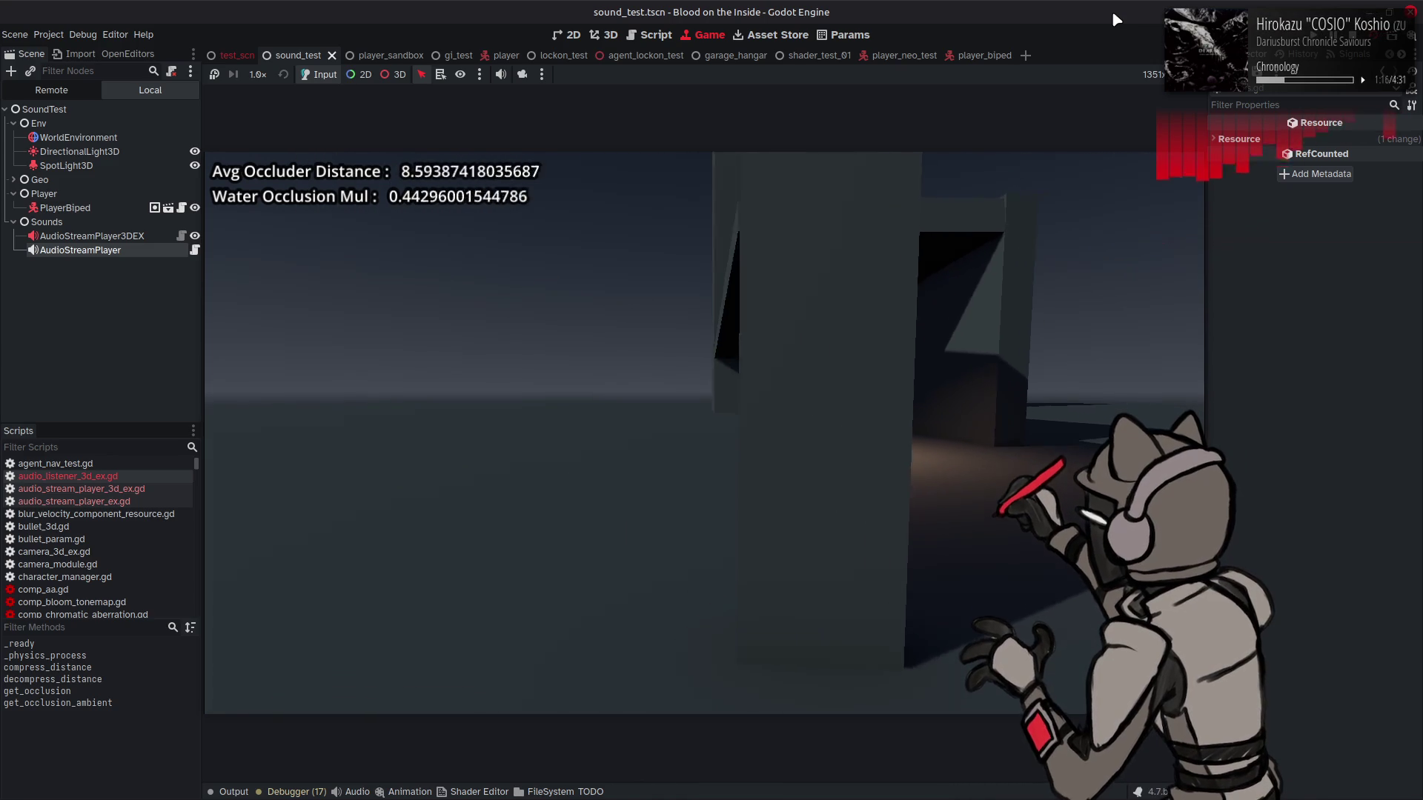
key("d")
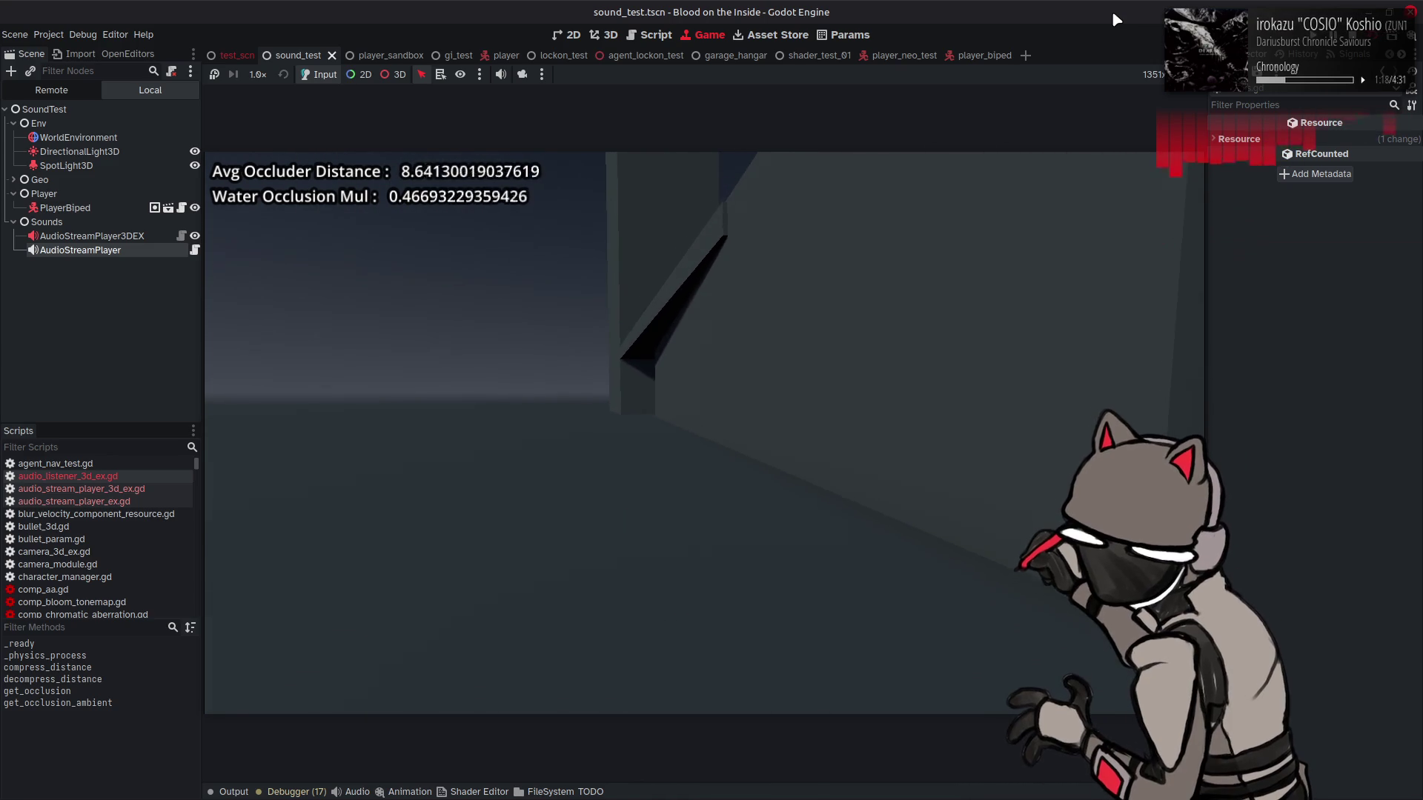
key("a")
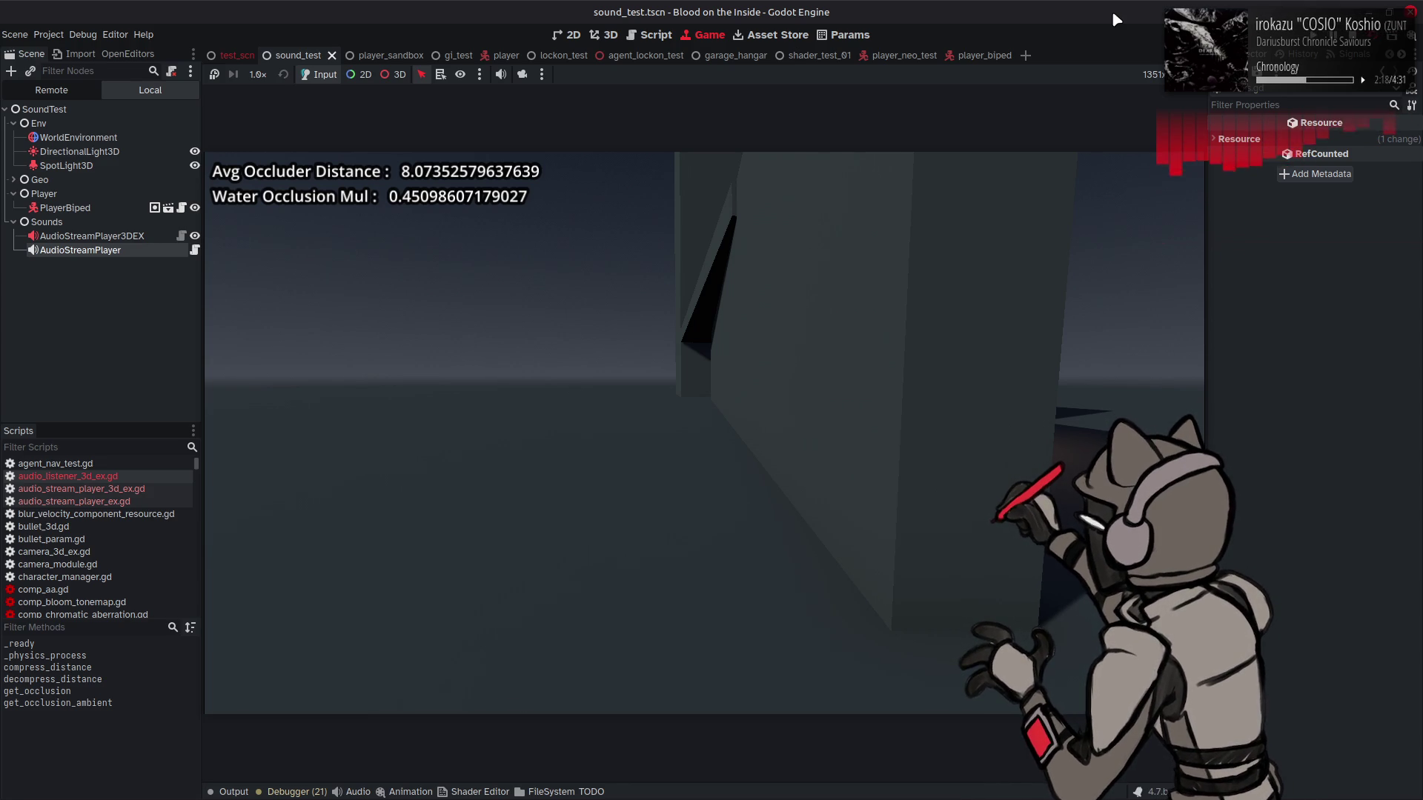
key("F8")
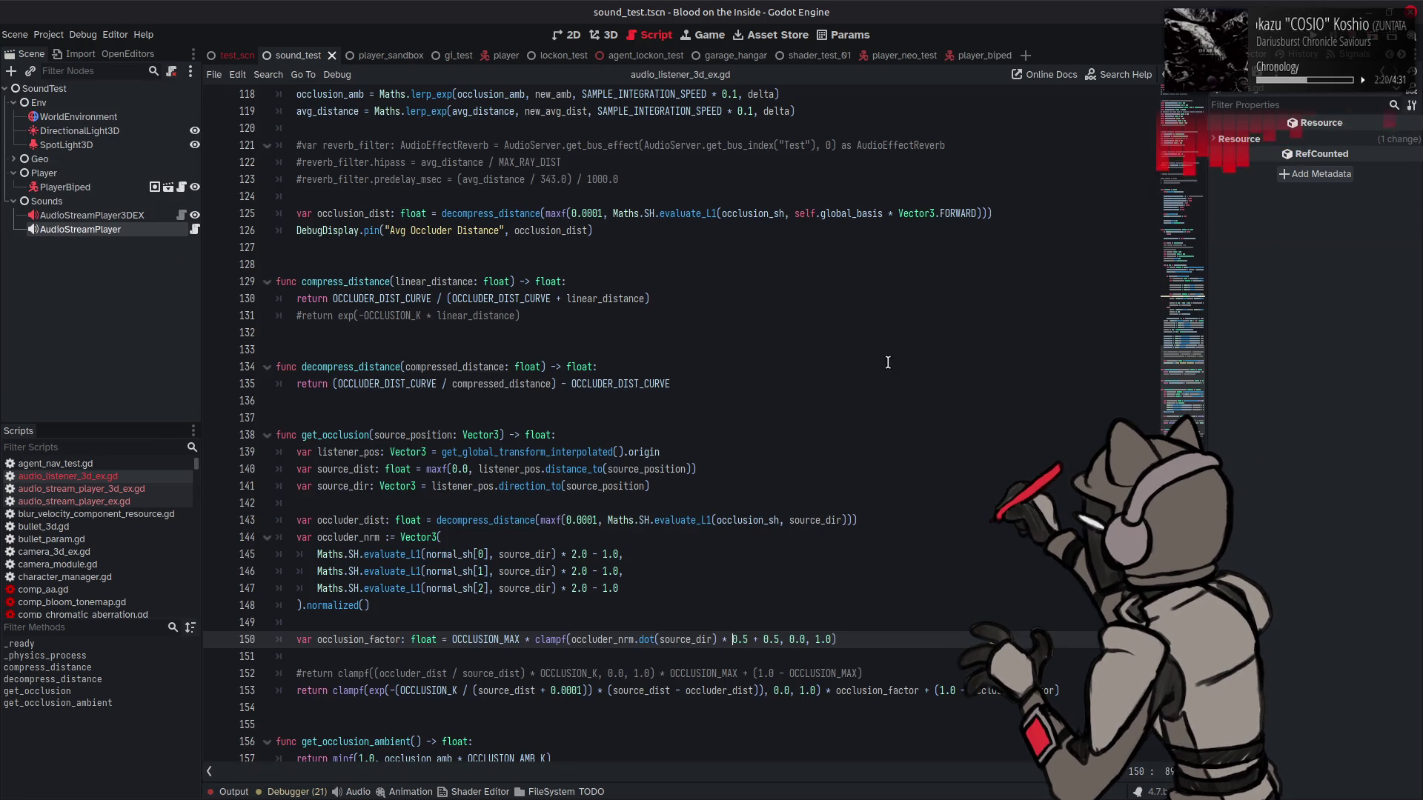
scroll(873, 374, "up", 10)
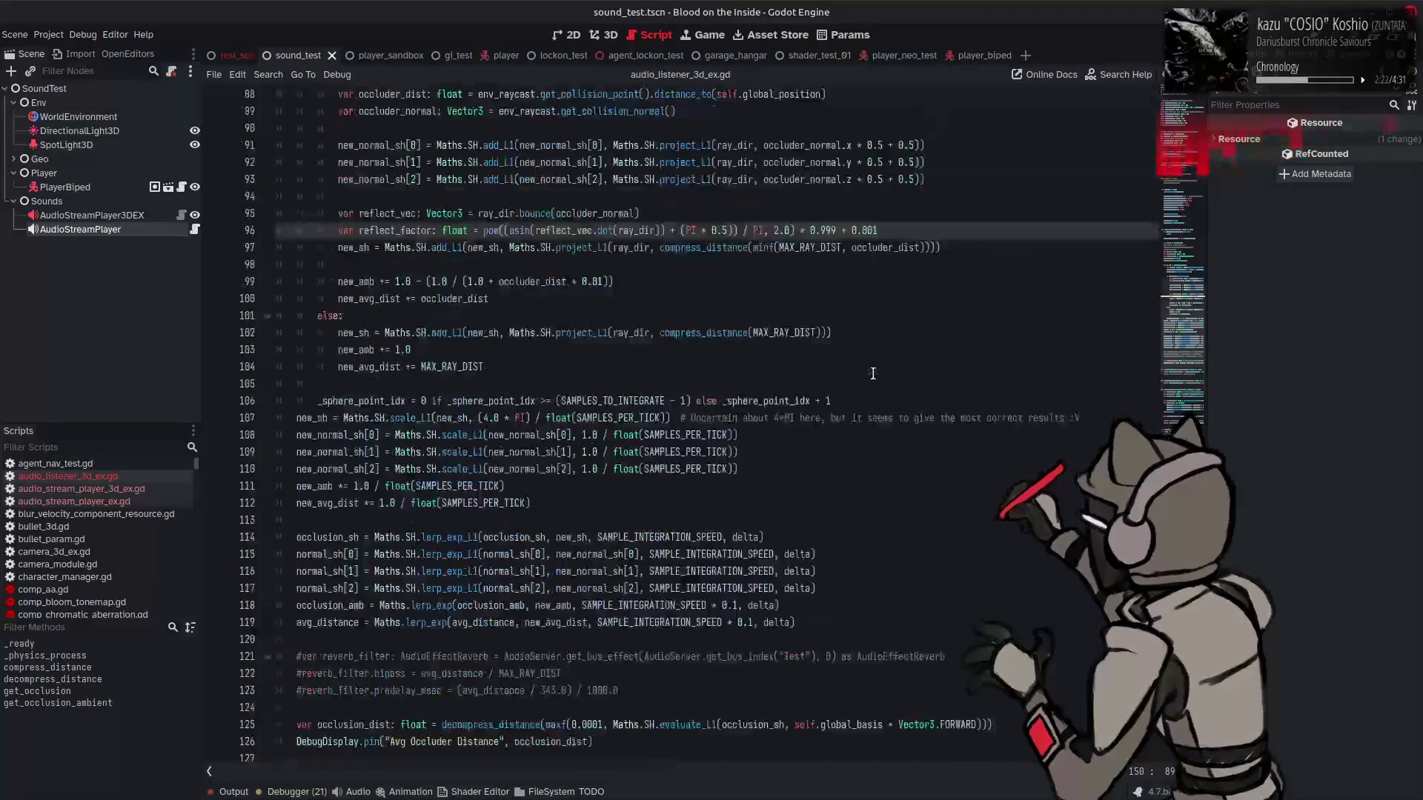
scroll(873, 373, "up", 3)
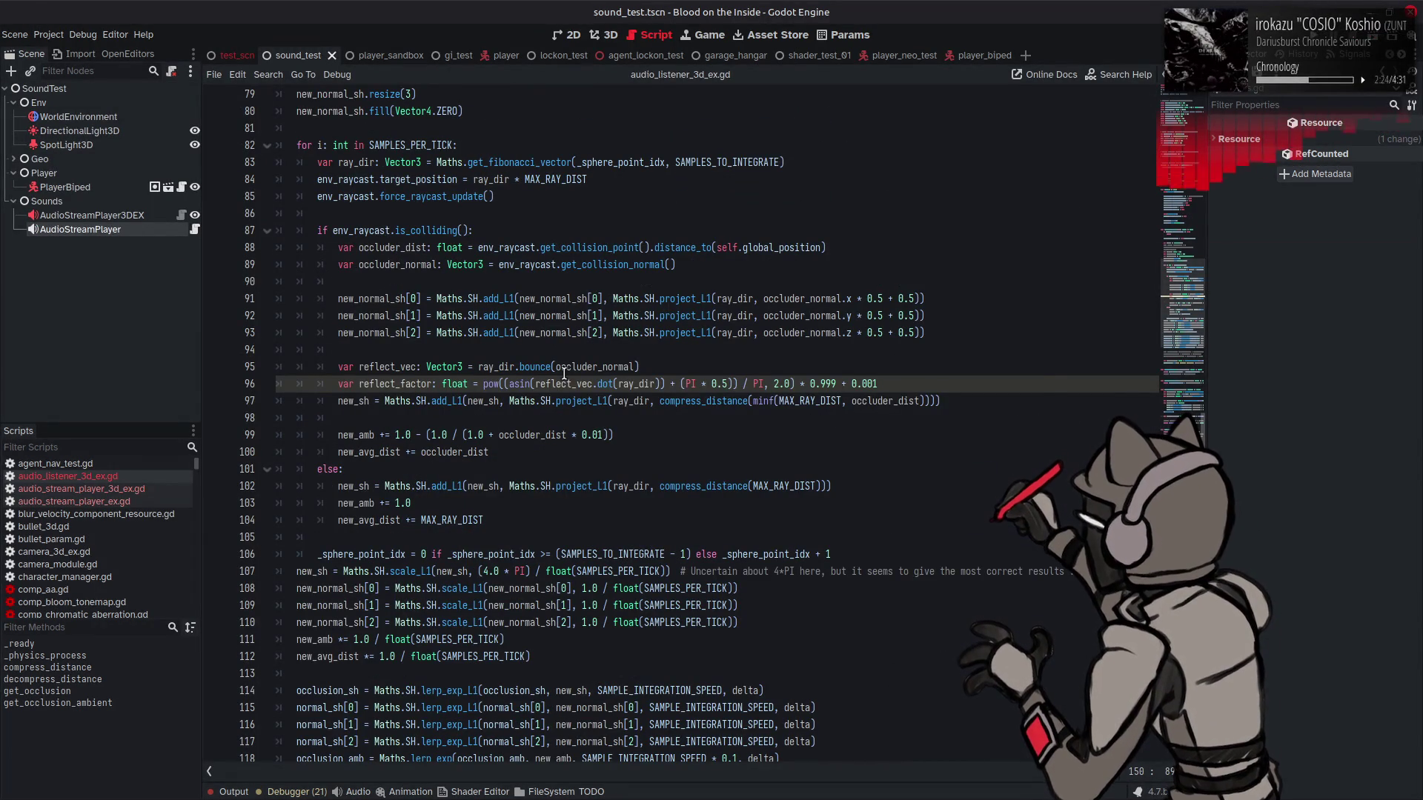
mouse_move(656, 339)
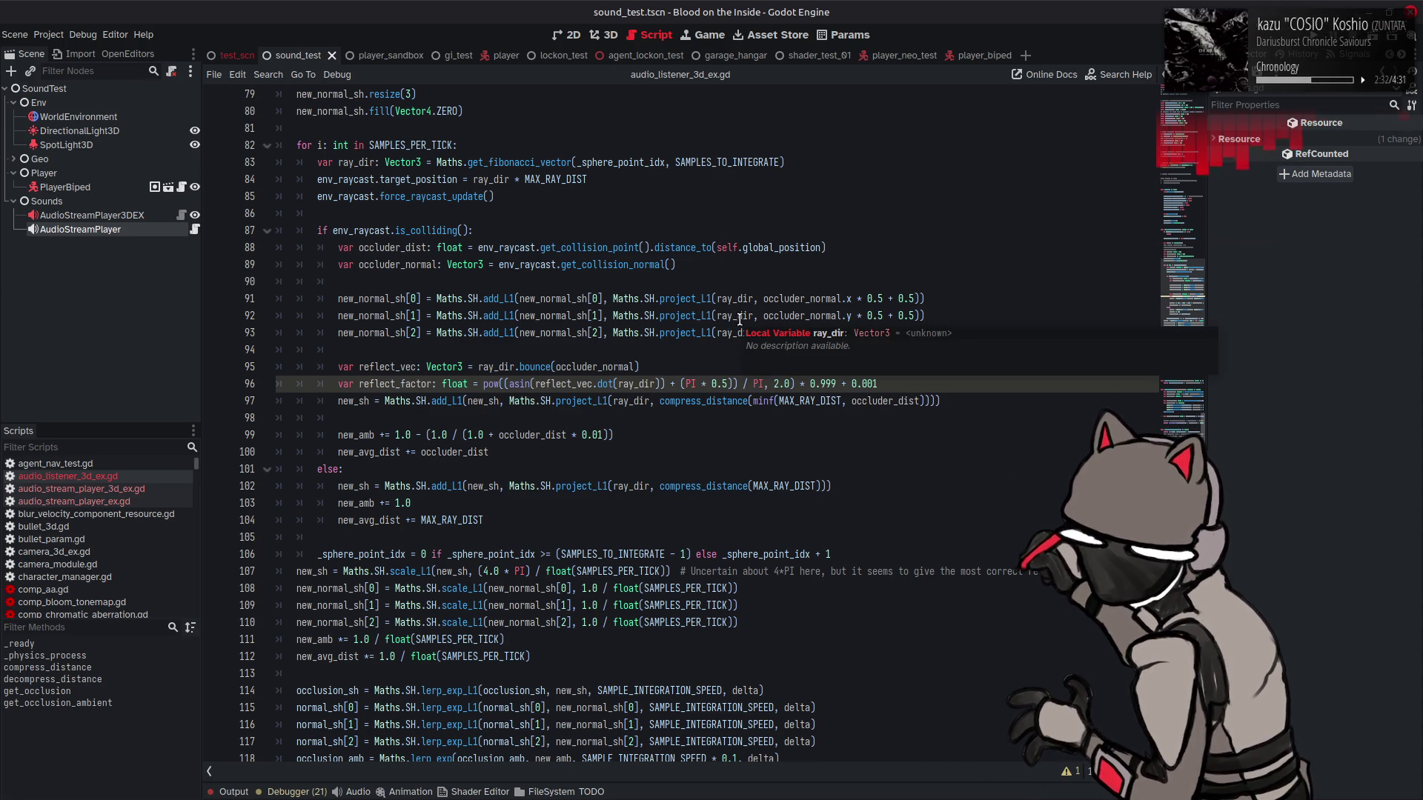
mouse_move(737, 331)
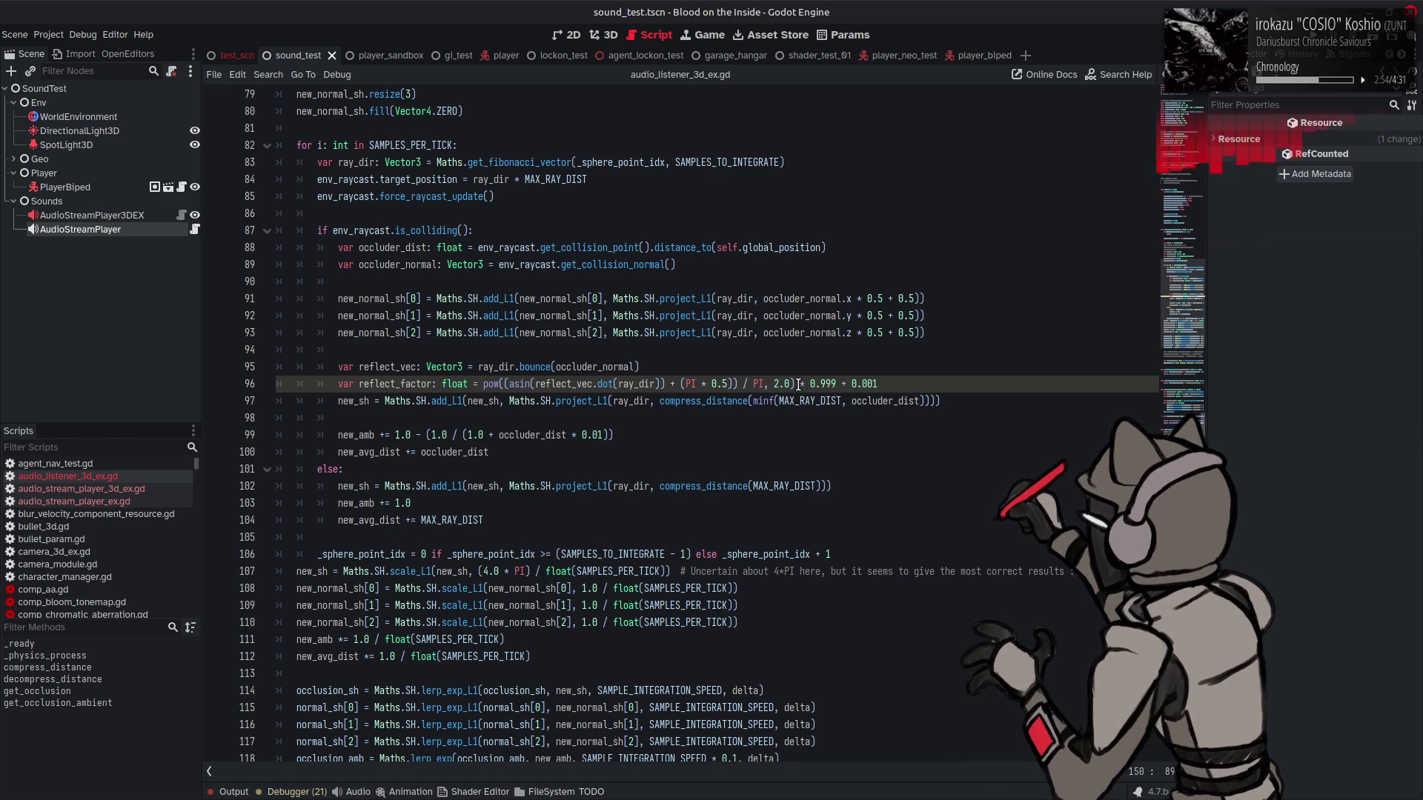
left_click_drag(798, 384, 915, 380)
key("ctrl+c")
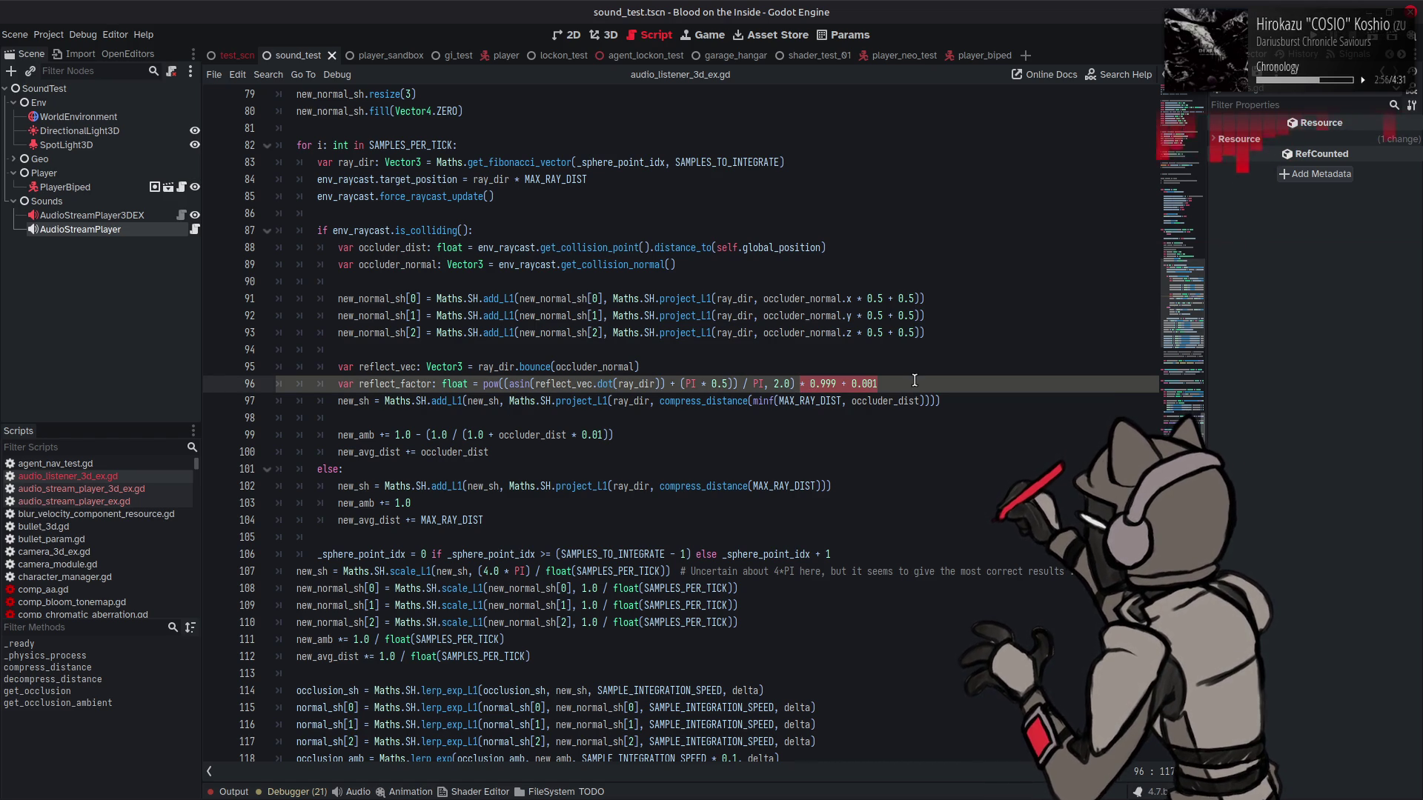
Step: Drop the scaling term and negate ray_dir inside the dot product on line 96, then save
key("BackSpace")
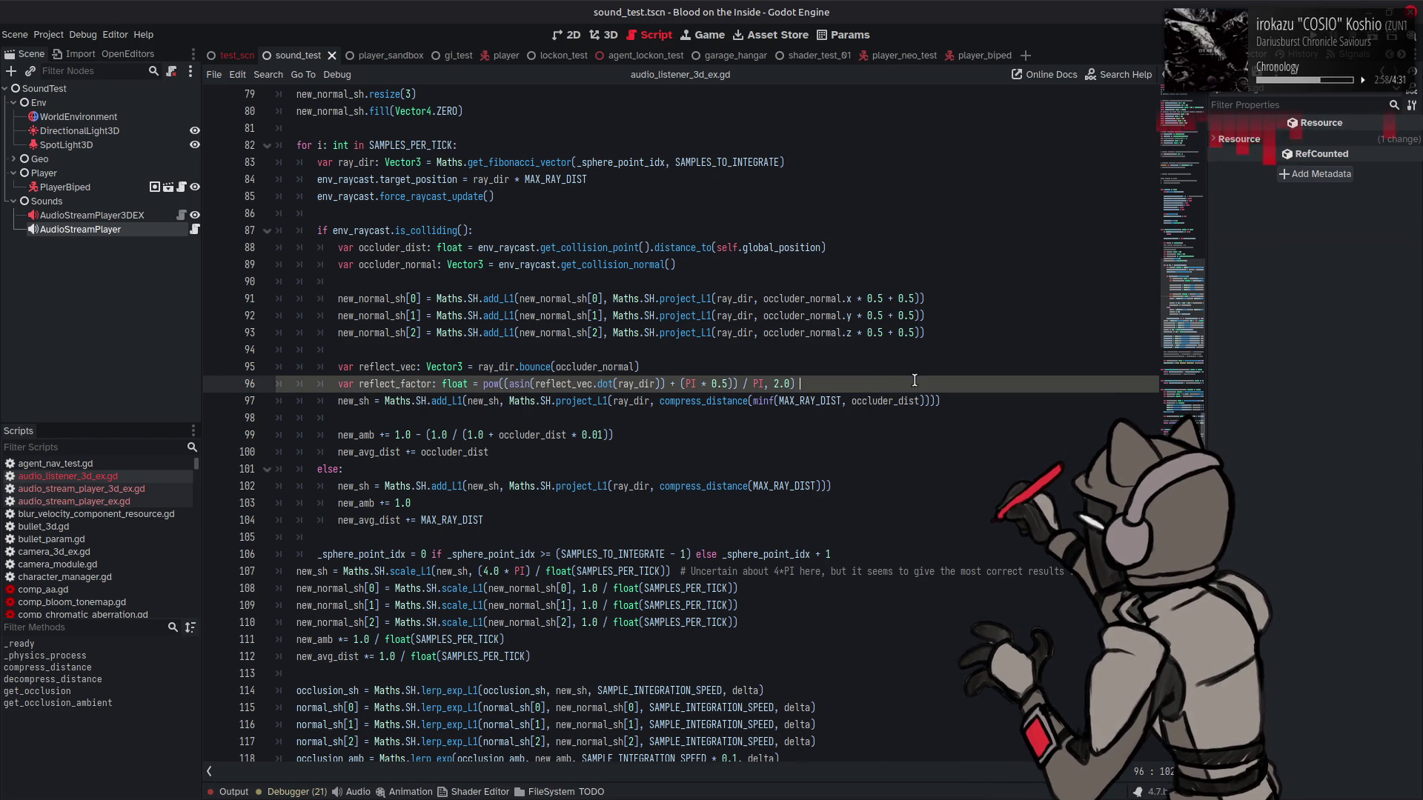
left_click(507, 384)
type("(")
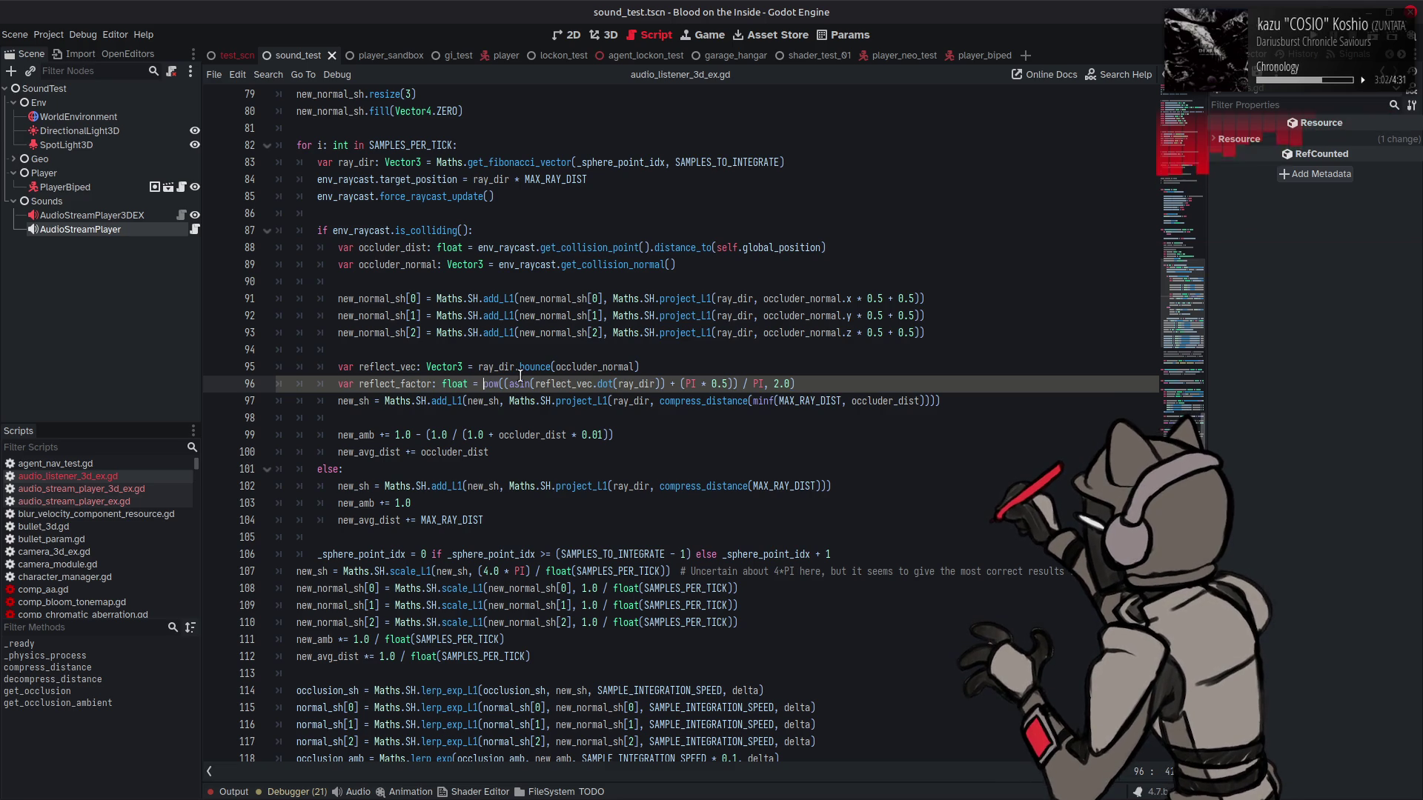
left_click(618, 384)
type("-")
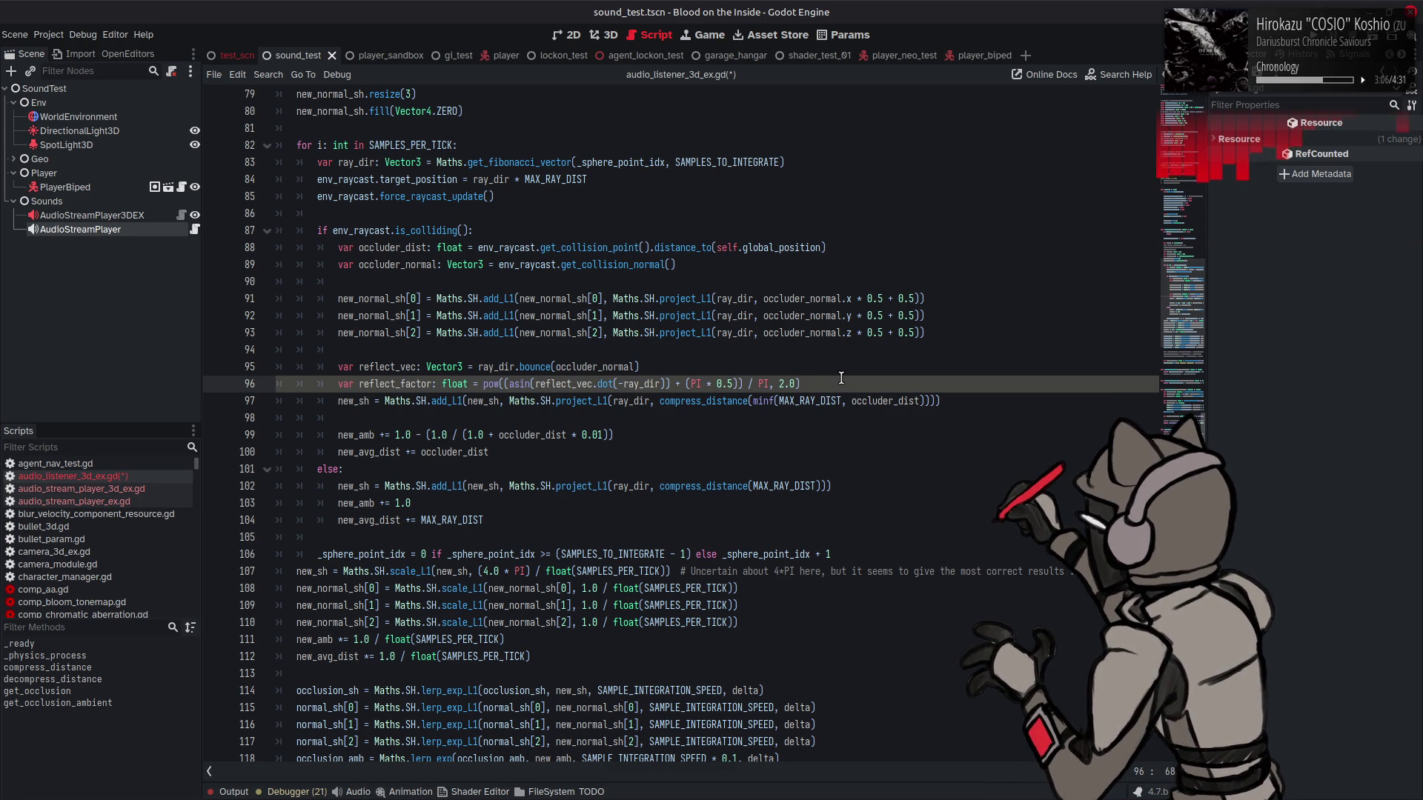
key("ctrl+s")
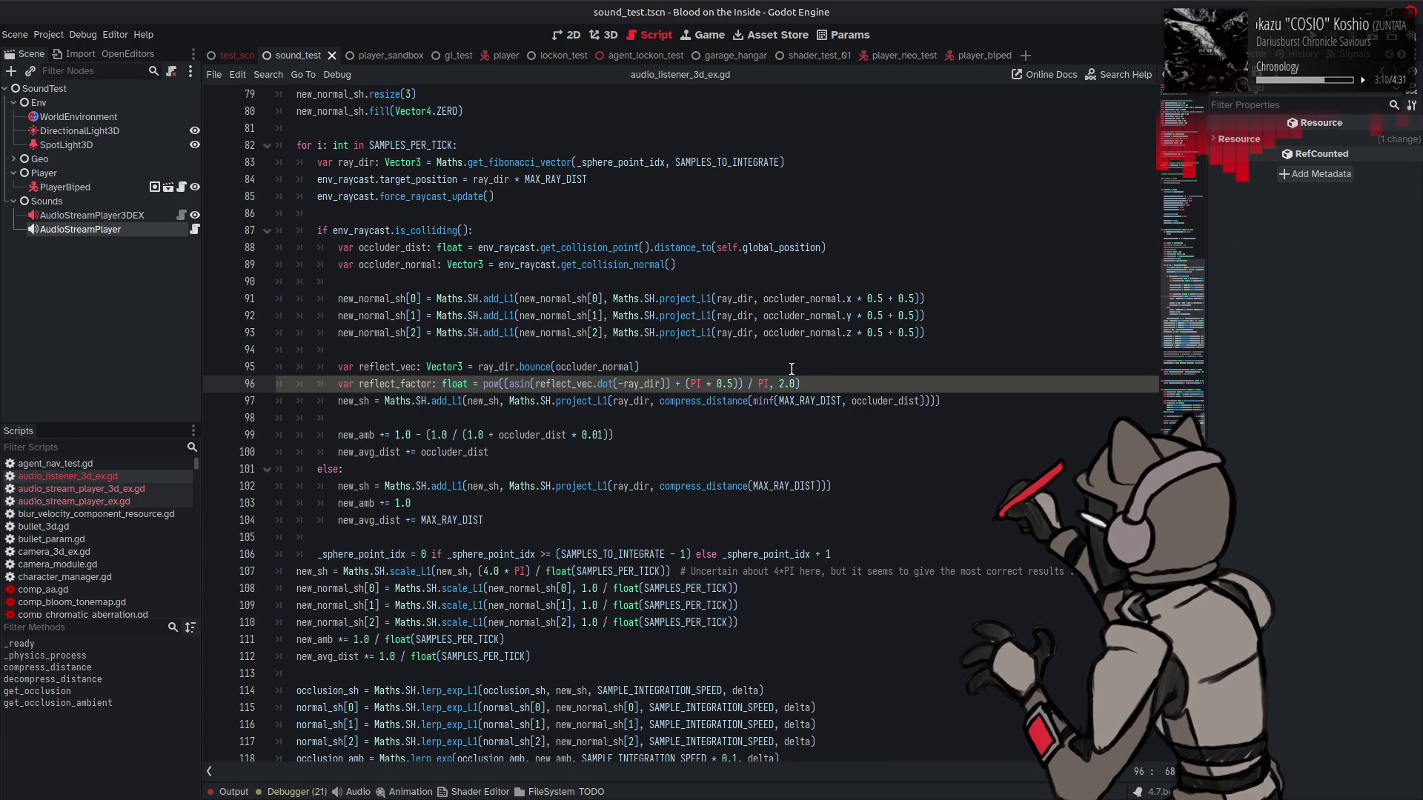
Step: Place the edited reflect_factor line above the original and comment the original out
left_click_drag(804, 383, 329, 386)
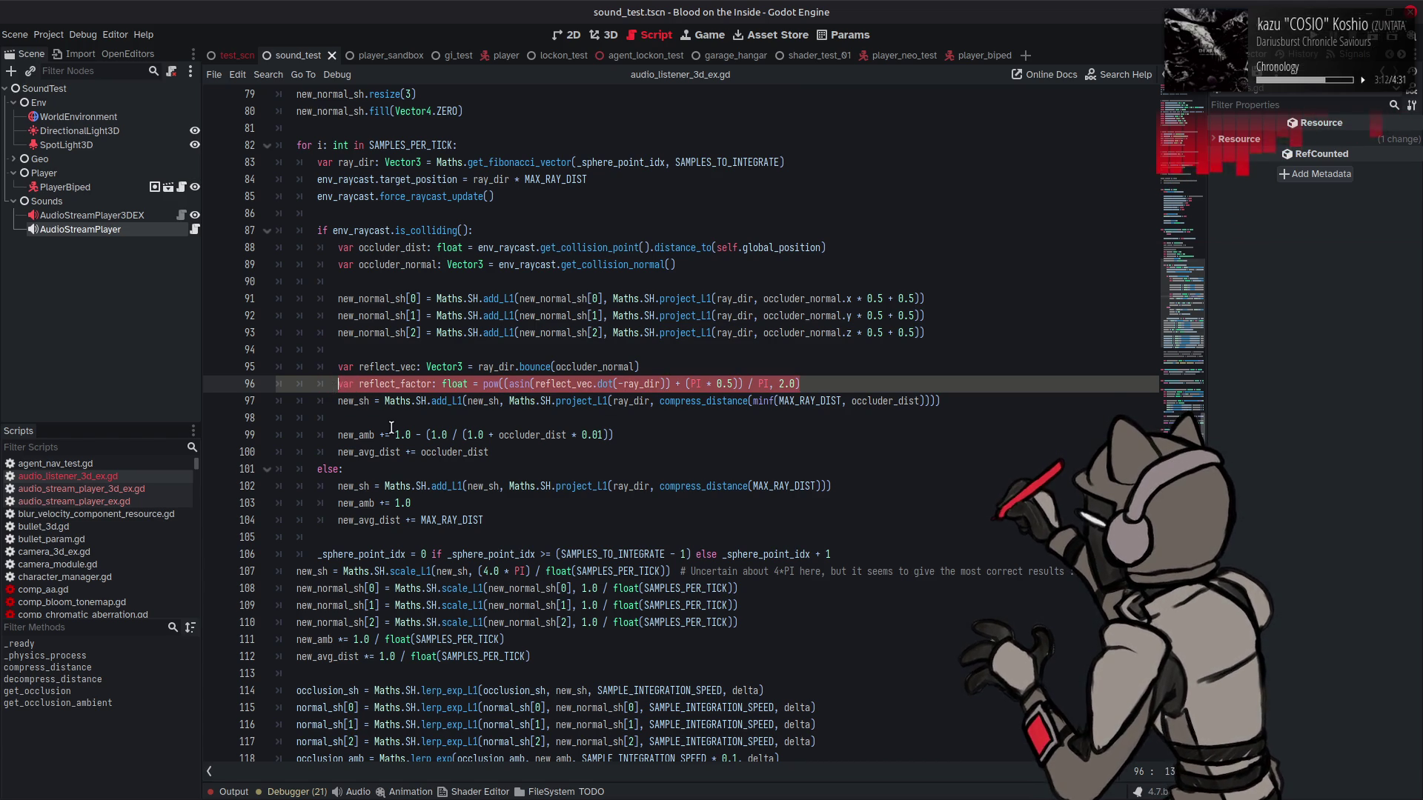
type("var reflect_factor: float = pow((asin(reflect_vec.dot(ray_dir)) + (PI * 0.5)) / PI, 2.0) * 0.999 + 0.001")
scroll(393, 422, "down", 10)
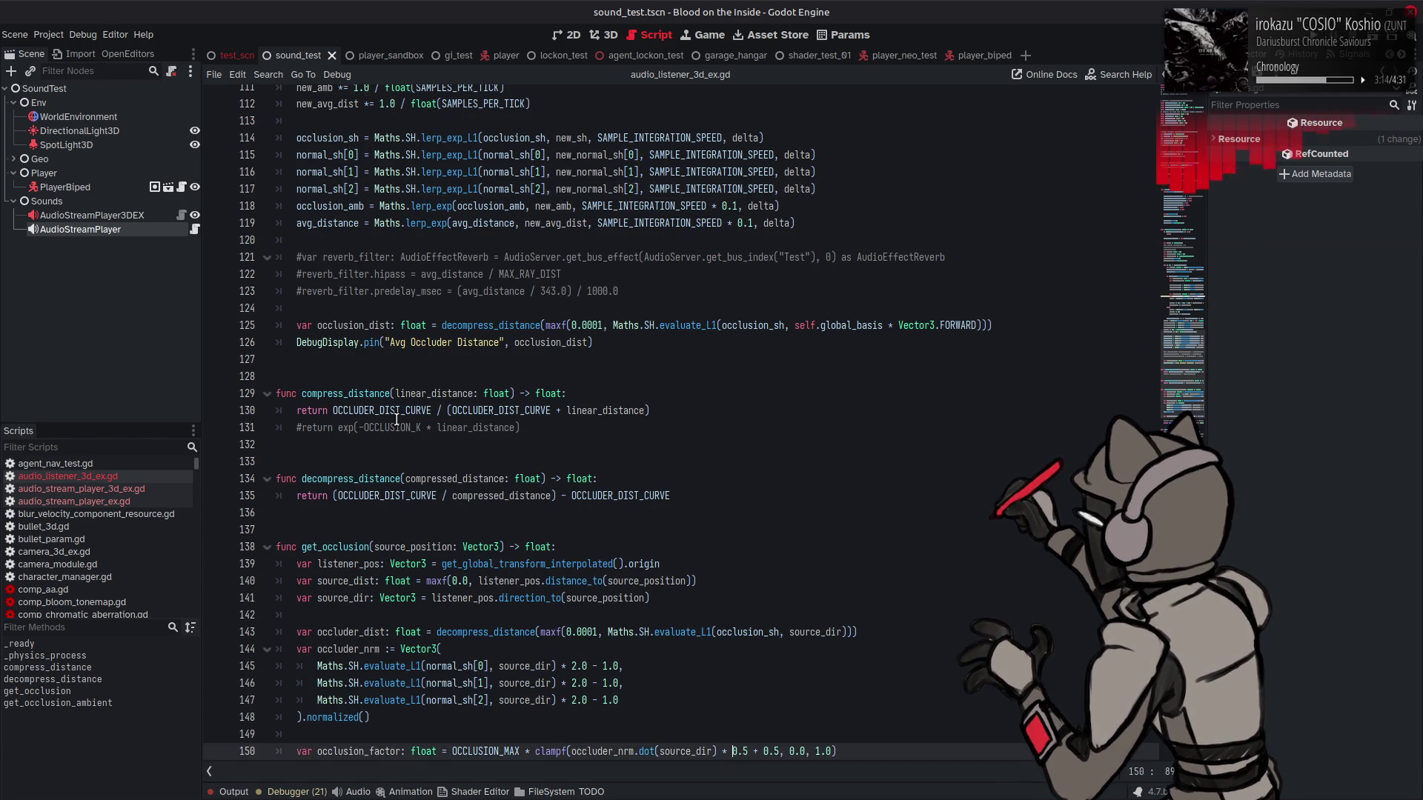
scroll(396, 419, "up", 5)
key("ctrl+v")
scroll(593, 334, "up", 4)
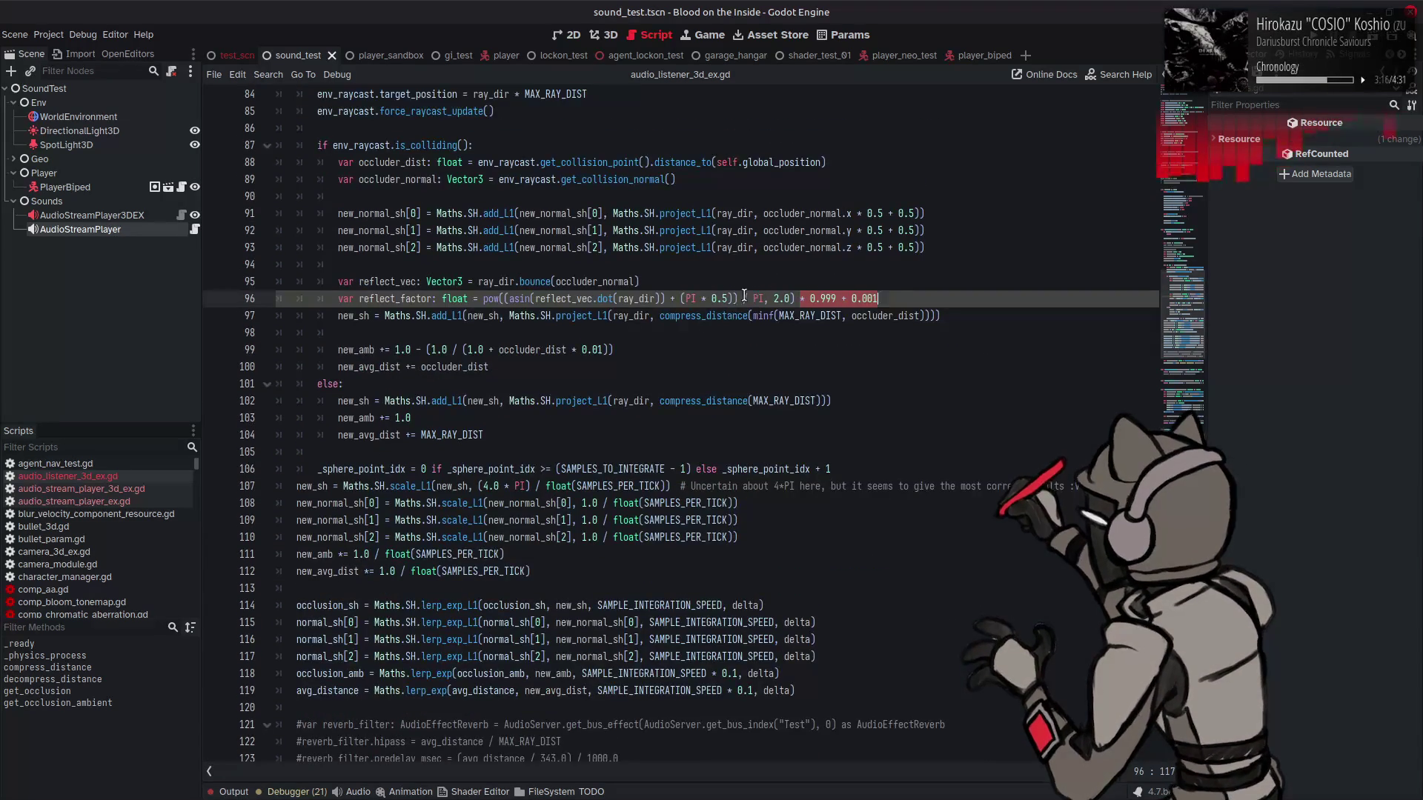
left_click(892, 287)
key("Return")
type("var reflect_factor: float = pow((asin(reflect_vec.dot(-ray_dir)) + (PI * 0.5)) / PI, 2.0)")
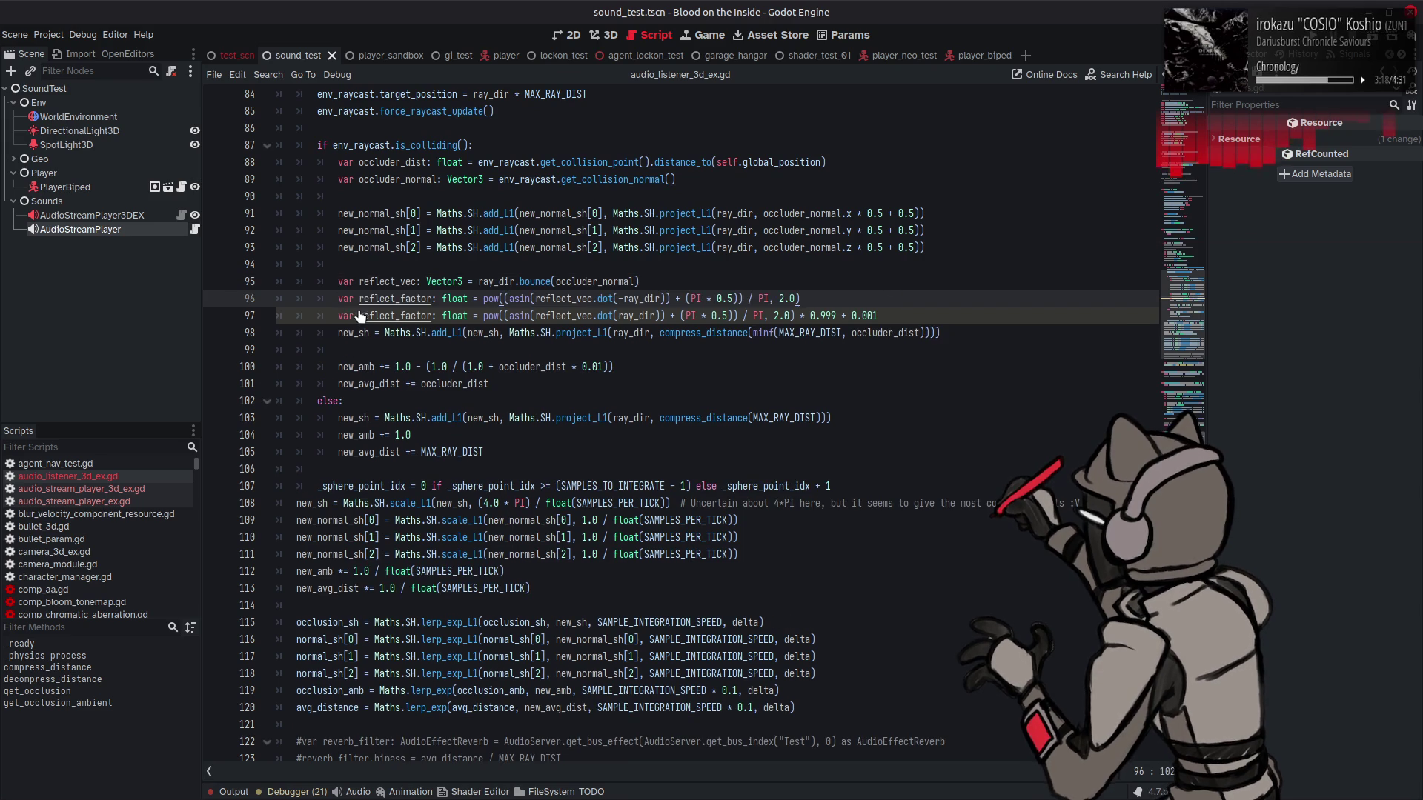
left_click(337, 319)
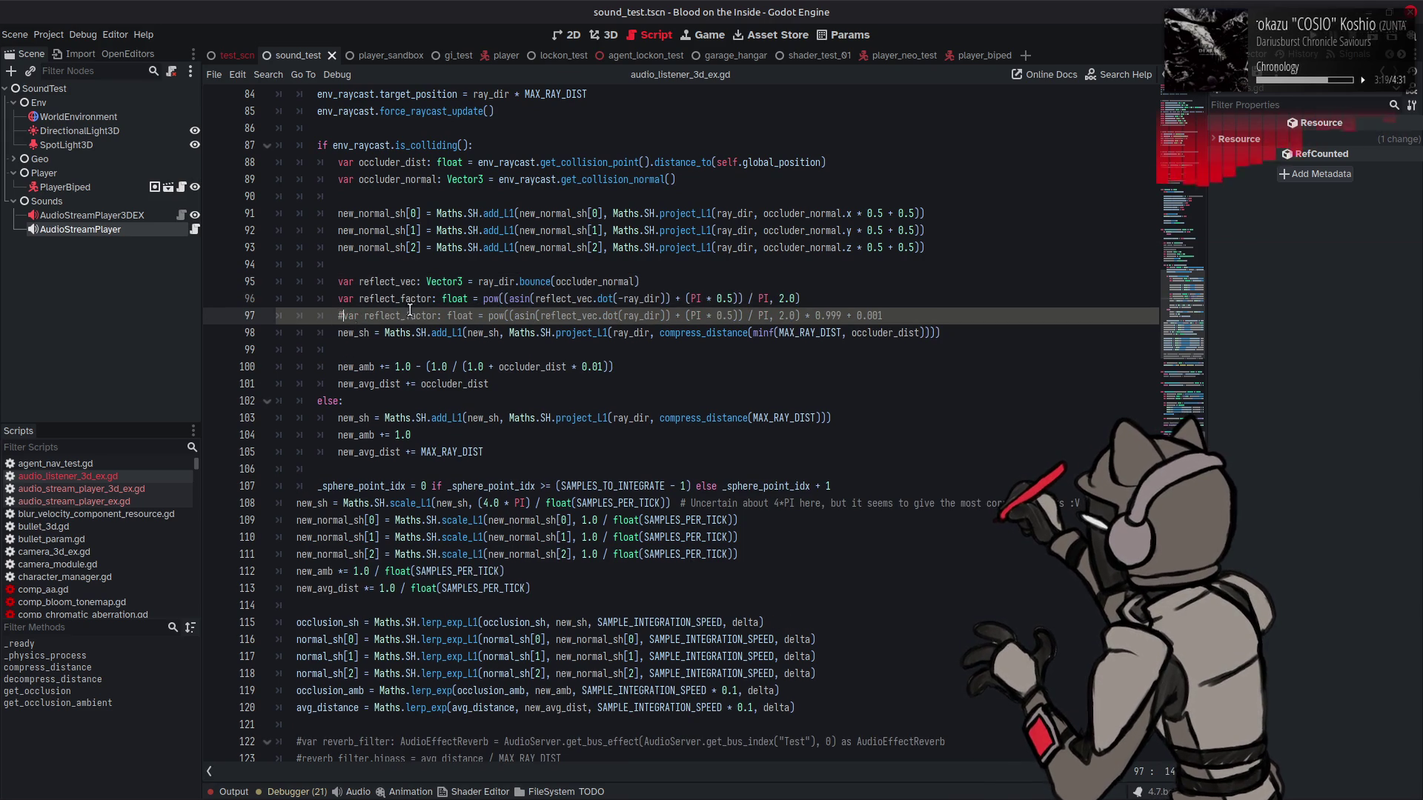
key("ctrl+k")
Step: Remove pow( and the , 2.0) exponent from the new line 96 and save
double_click(499, 299)
key("BackSpace")
key("Delete")
left_click(758, 299)
left_click_drag(770, 297, 792, 298)
key("BackSpace")
key("BackSpace")
key("BackSpace")
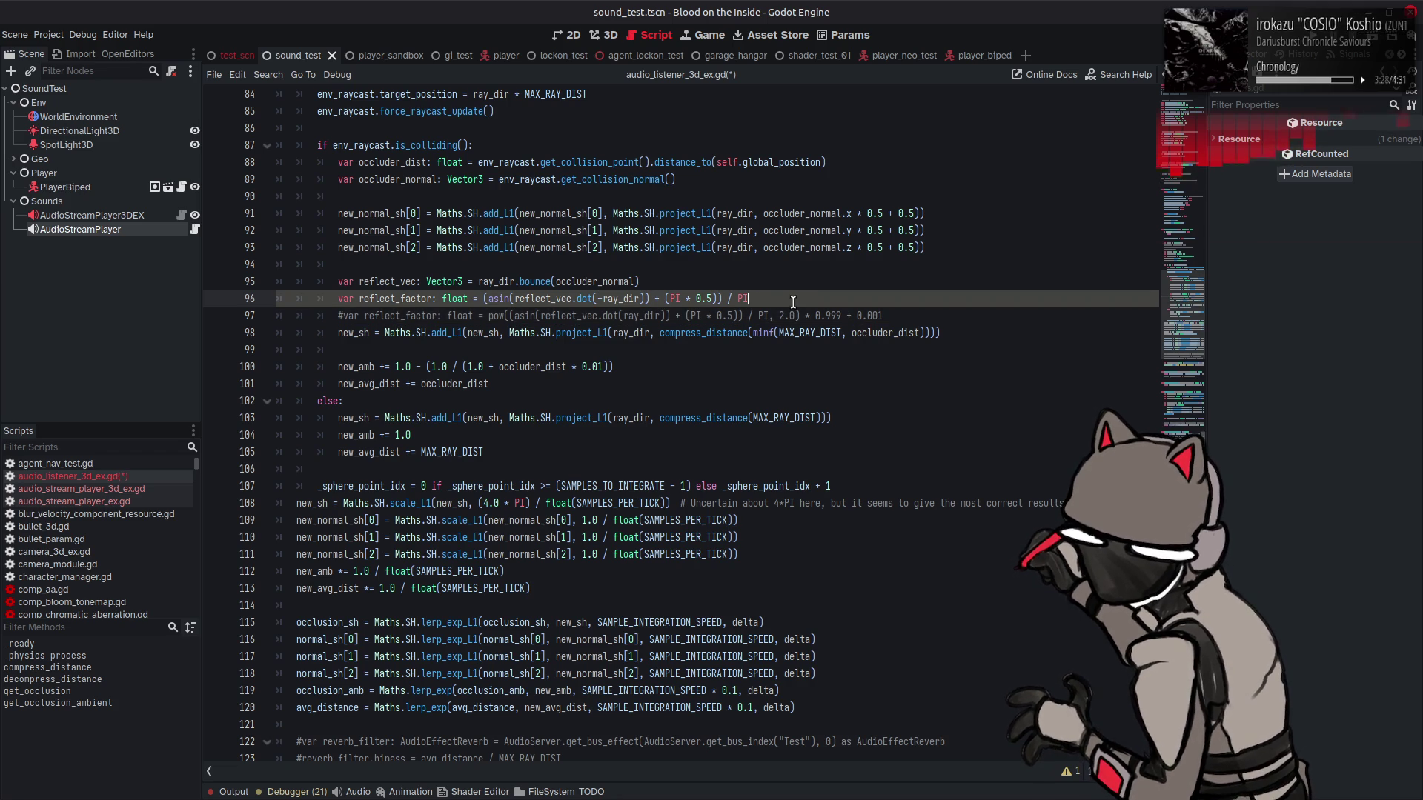
key("ctrl+s")
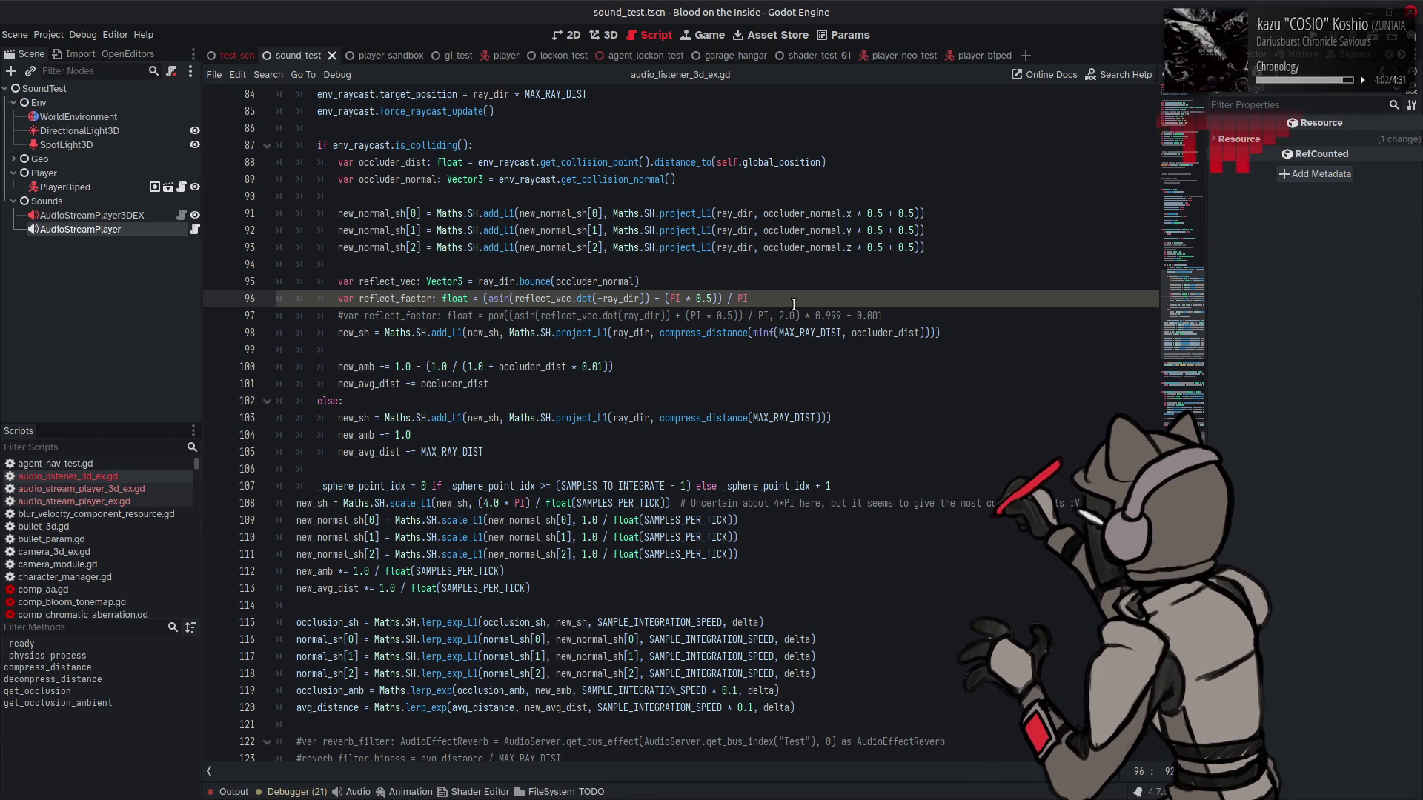
key("ctrl+s")
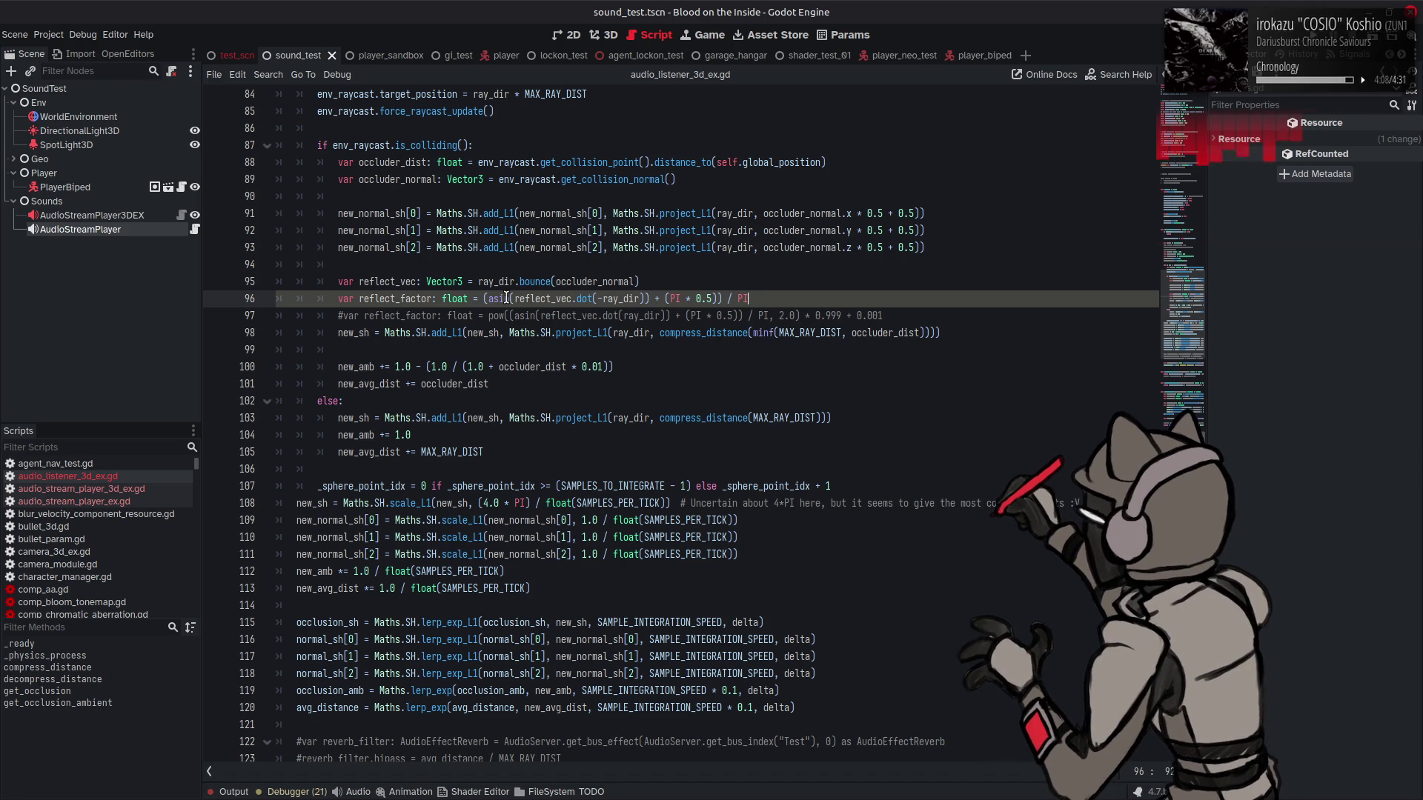
Step: Append * reflect_factor to the occluder distance on line 98, save, and run the scene
double_click(416, 299)
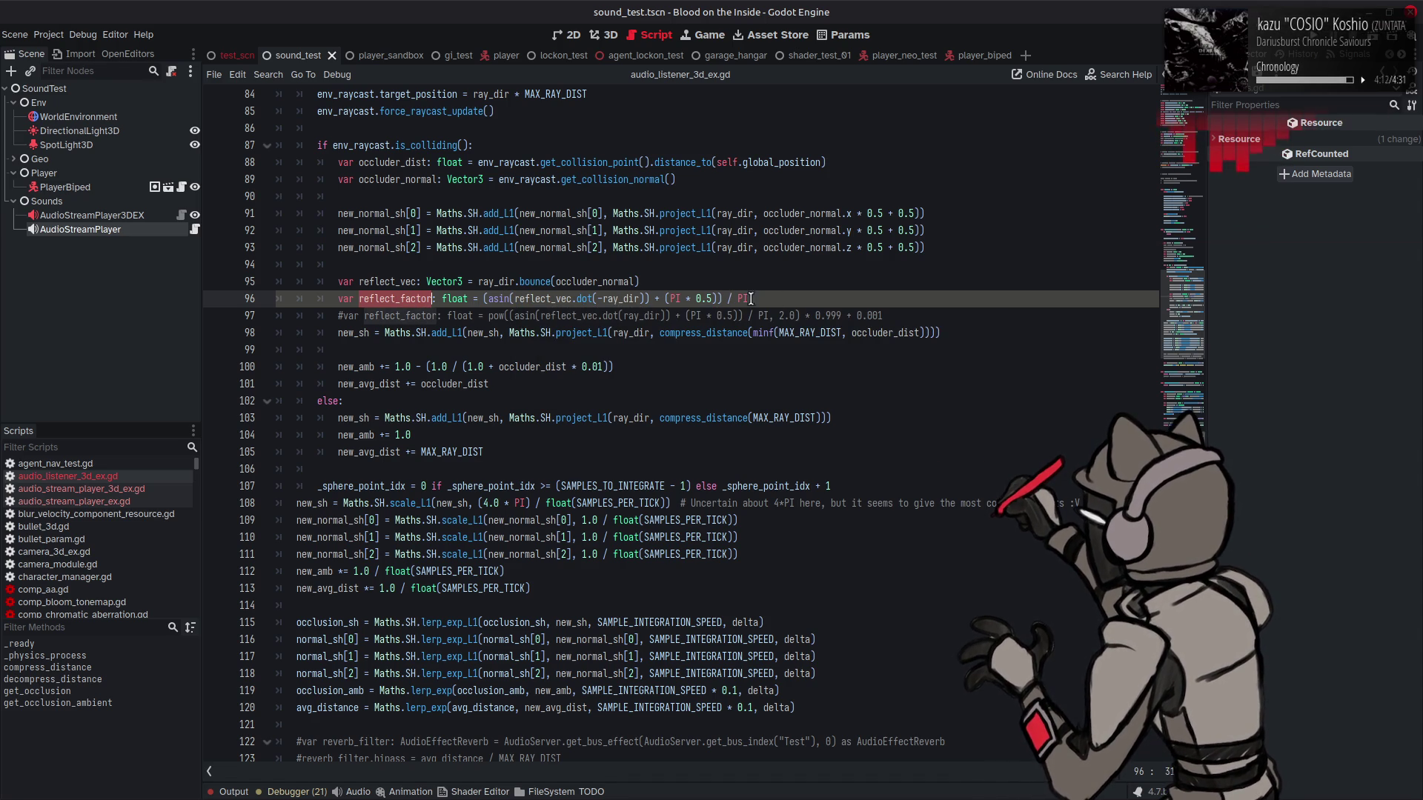
left_click(929, 333)
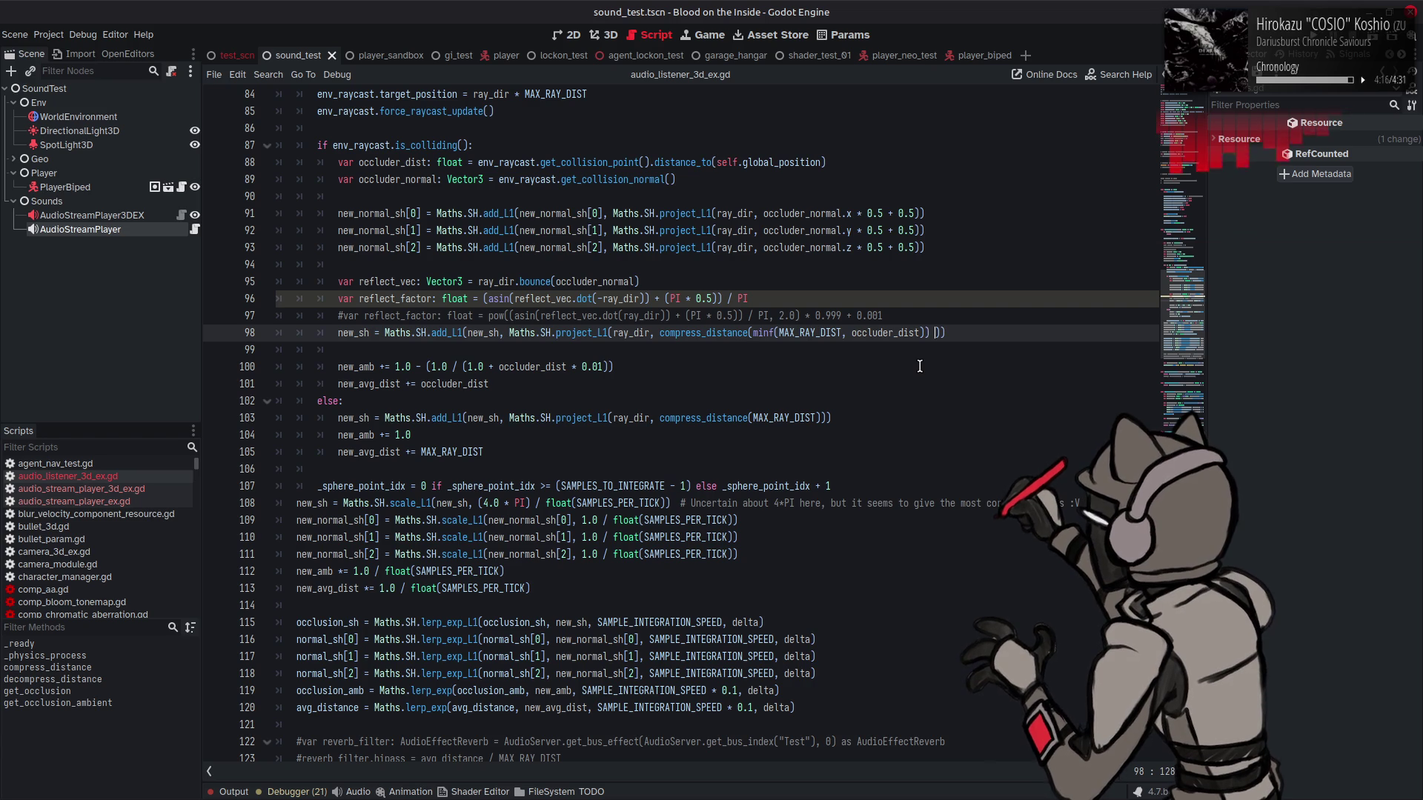
type("* reflect_factor")
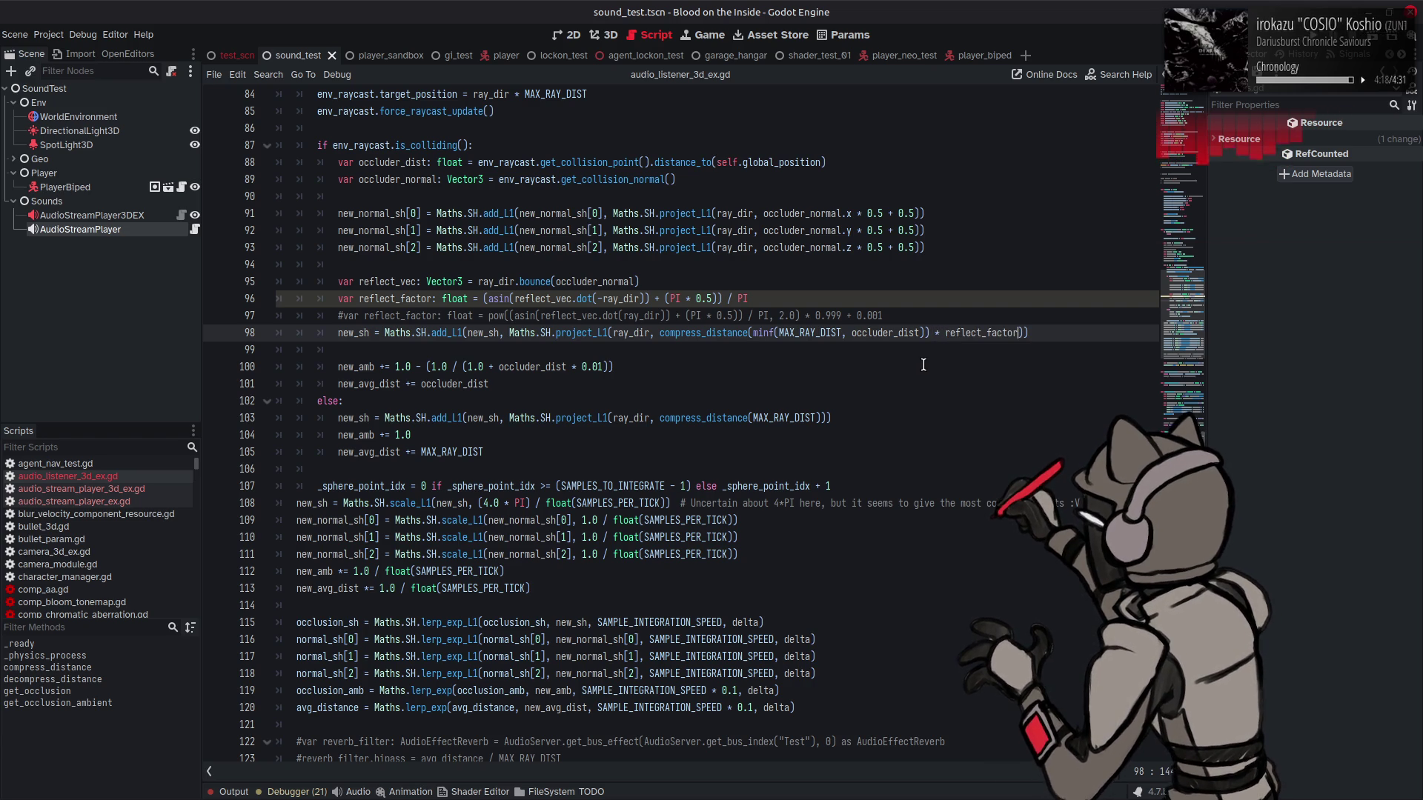
key("ctrl+s")
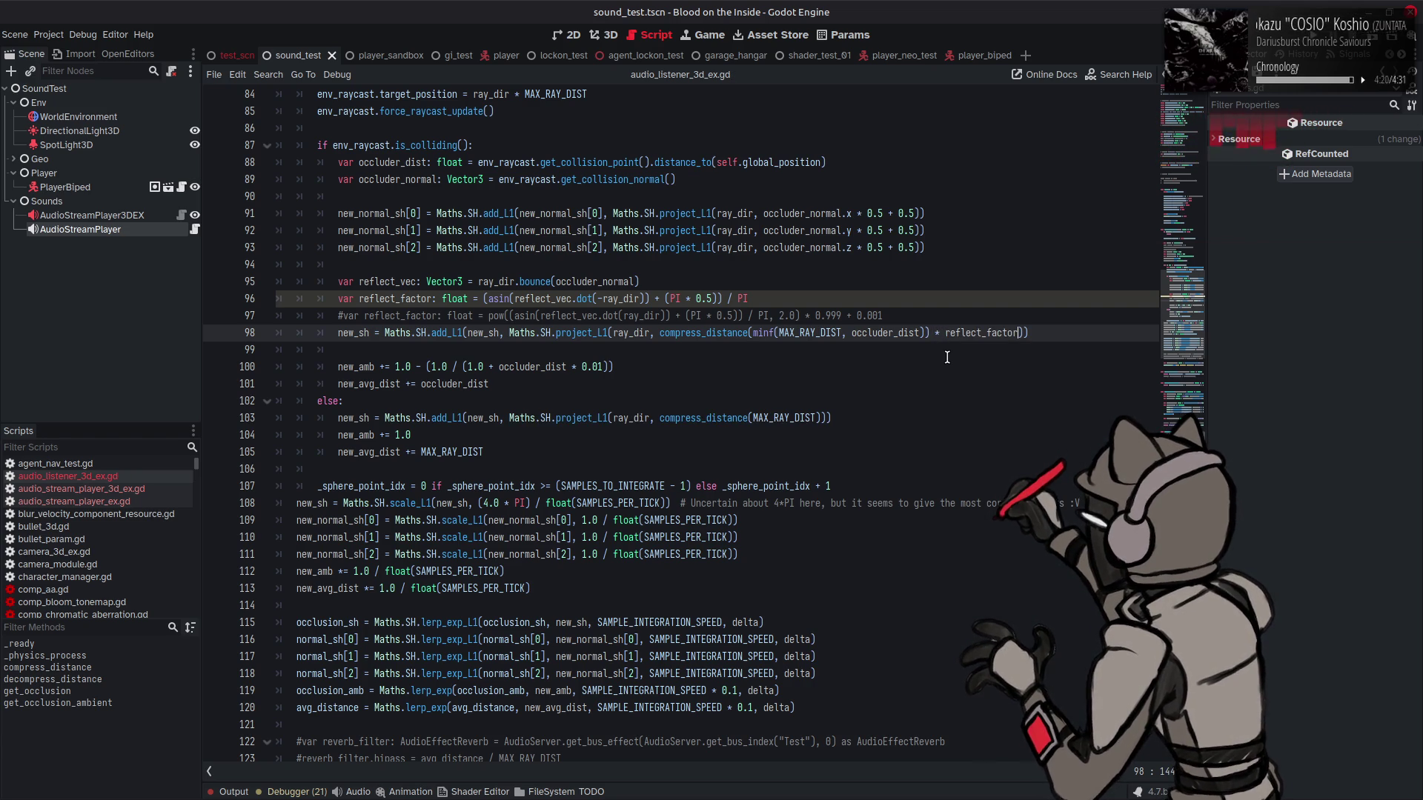
left_click(1049, 333)
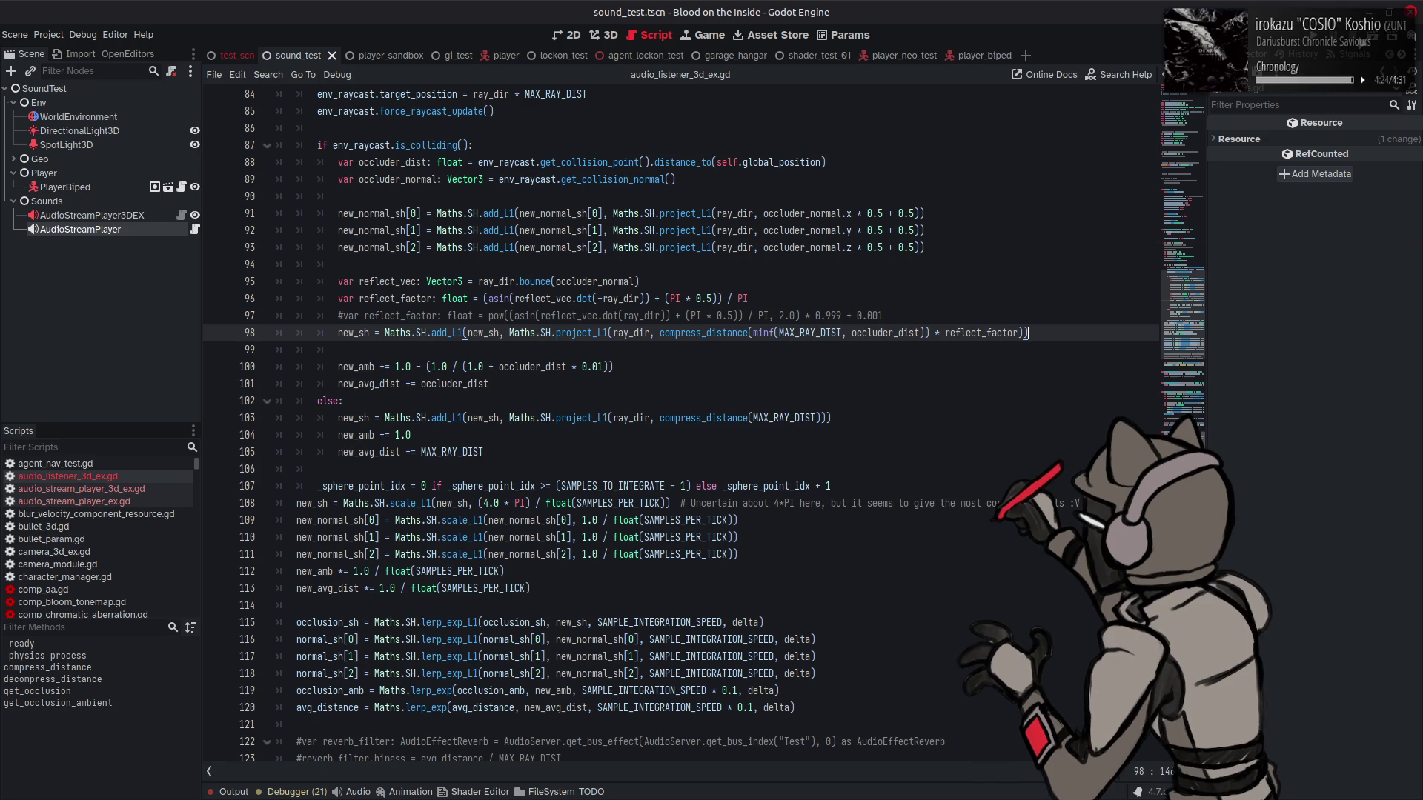
key("F6")
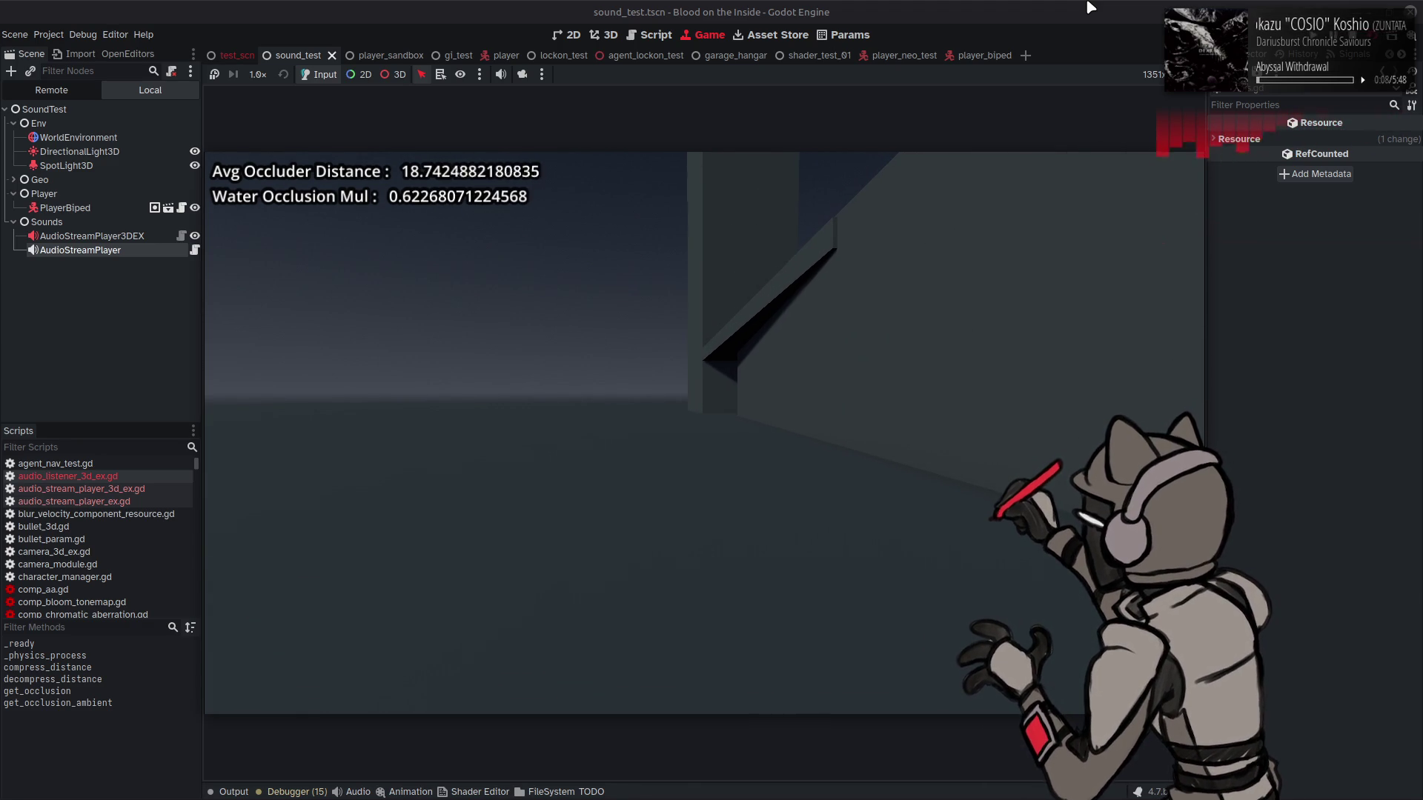
key("F8")
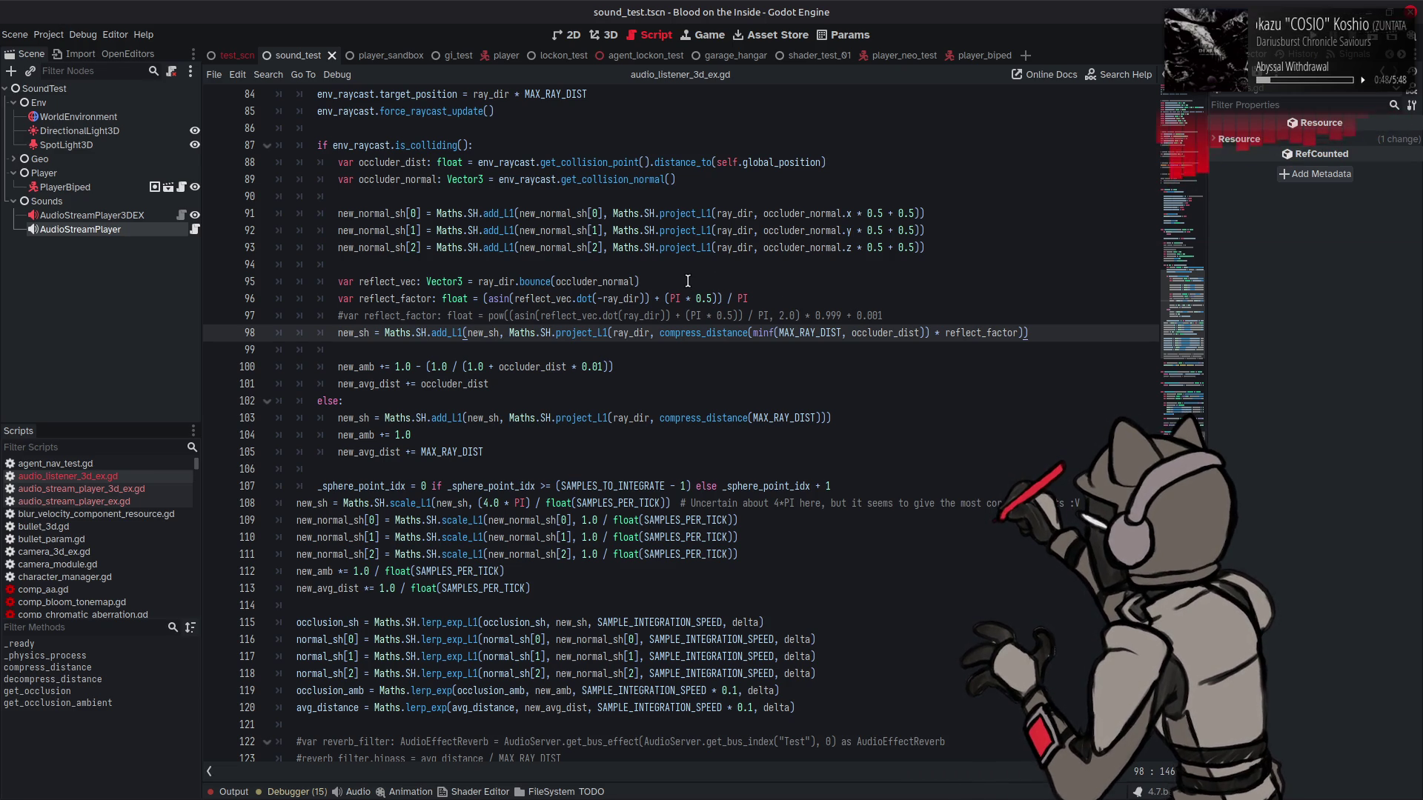
Step: Add an opening parenthesis before (asin and a closing one at the end of line 96
mouse_move(679, 297)
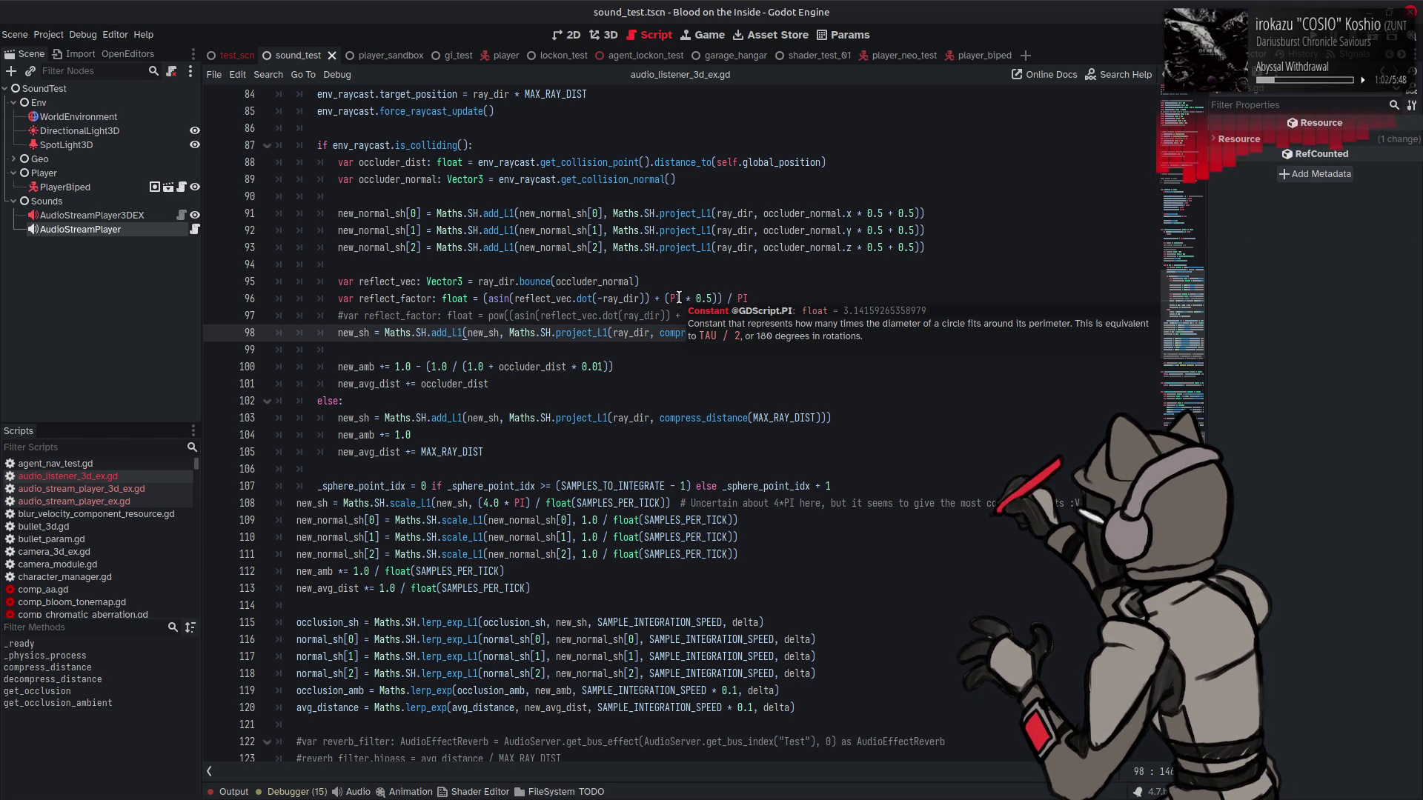
scroll(486, 309, "up", 3)
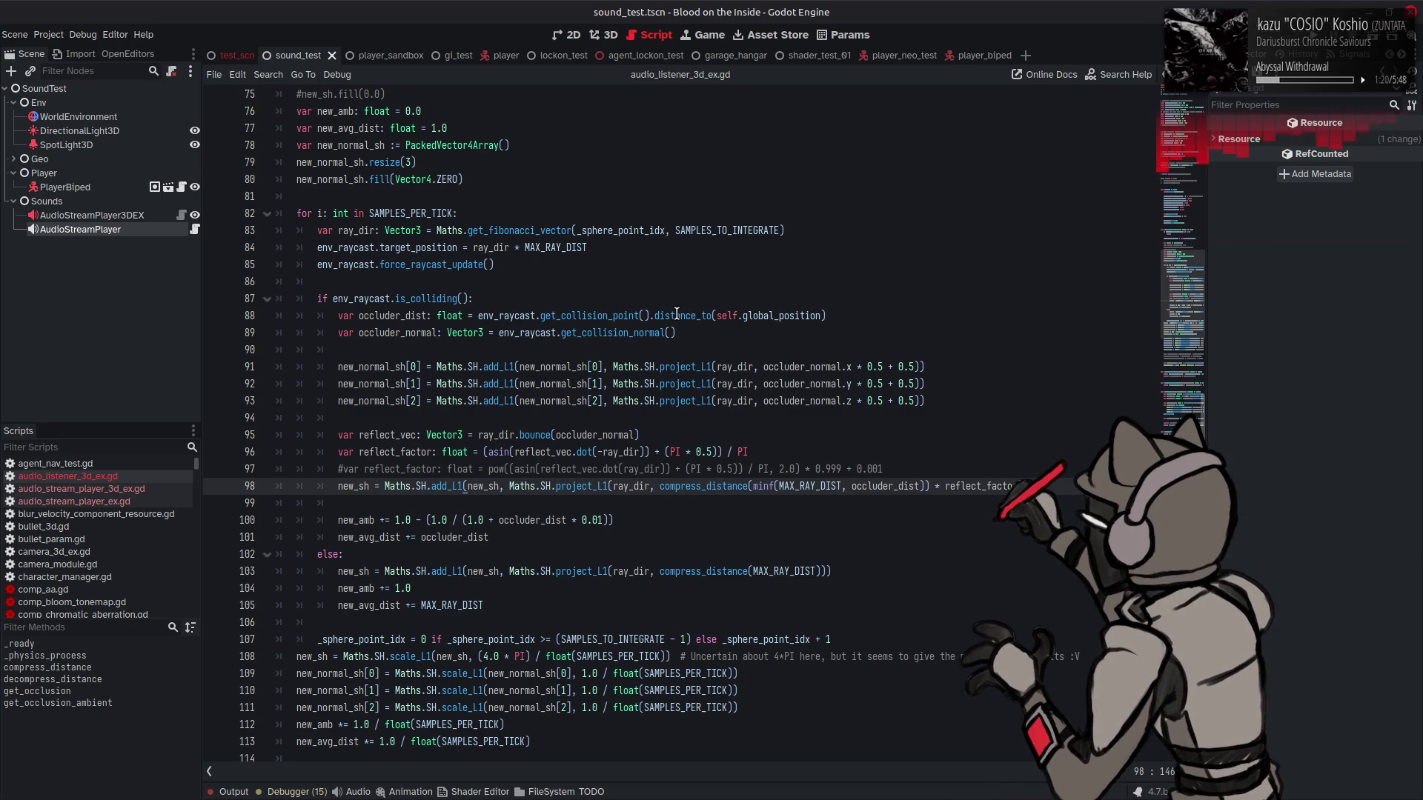
left_click(819, 420)
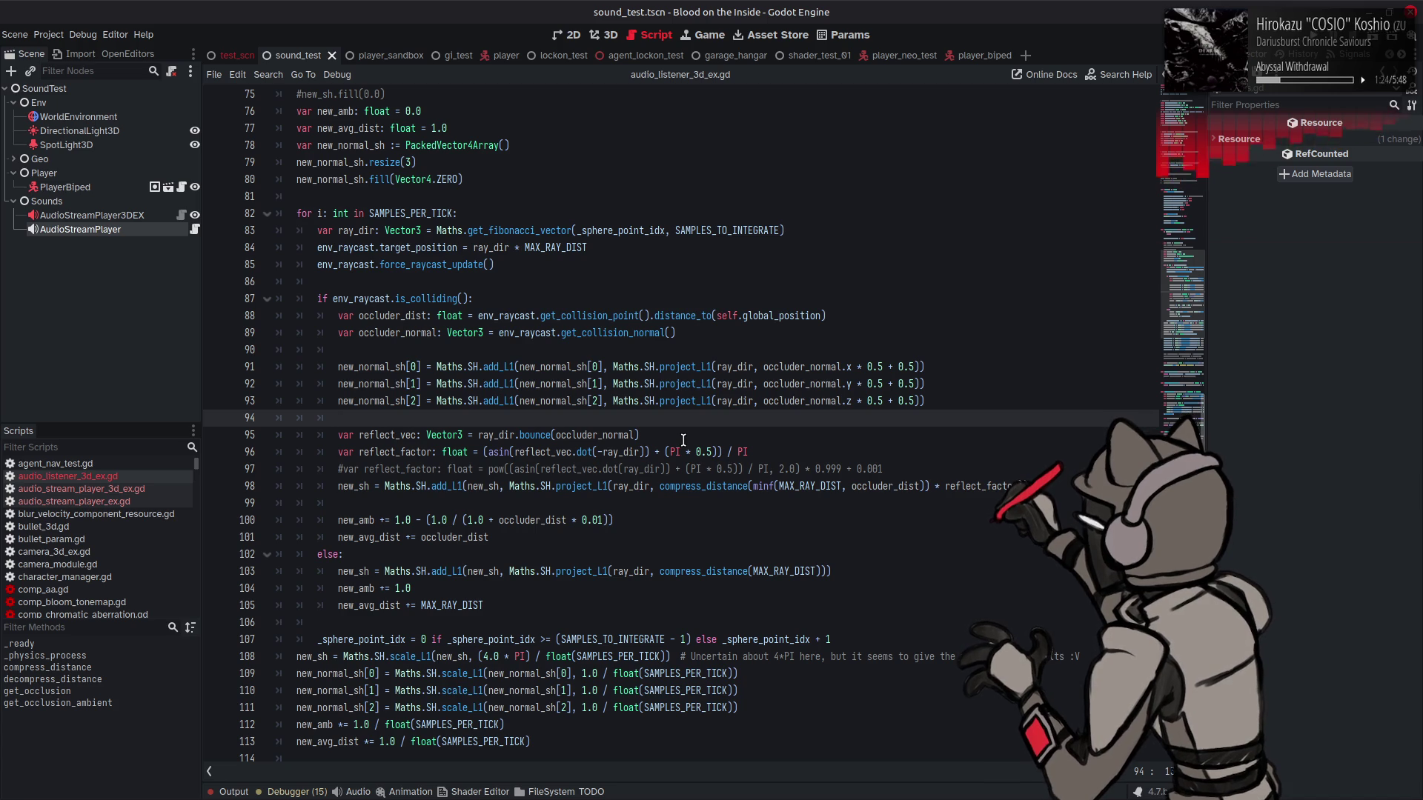
left_click(483, 452)
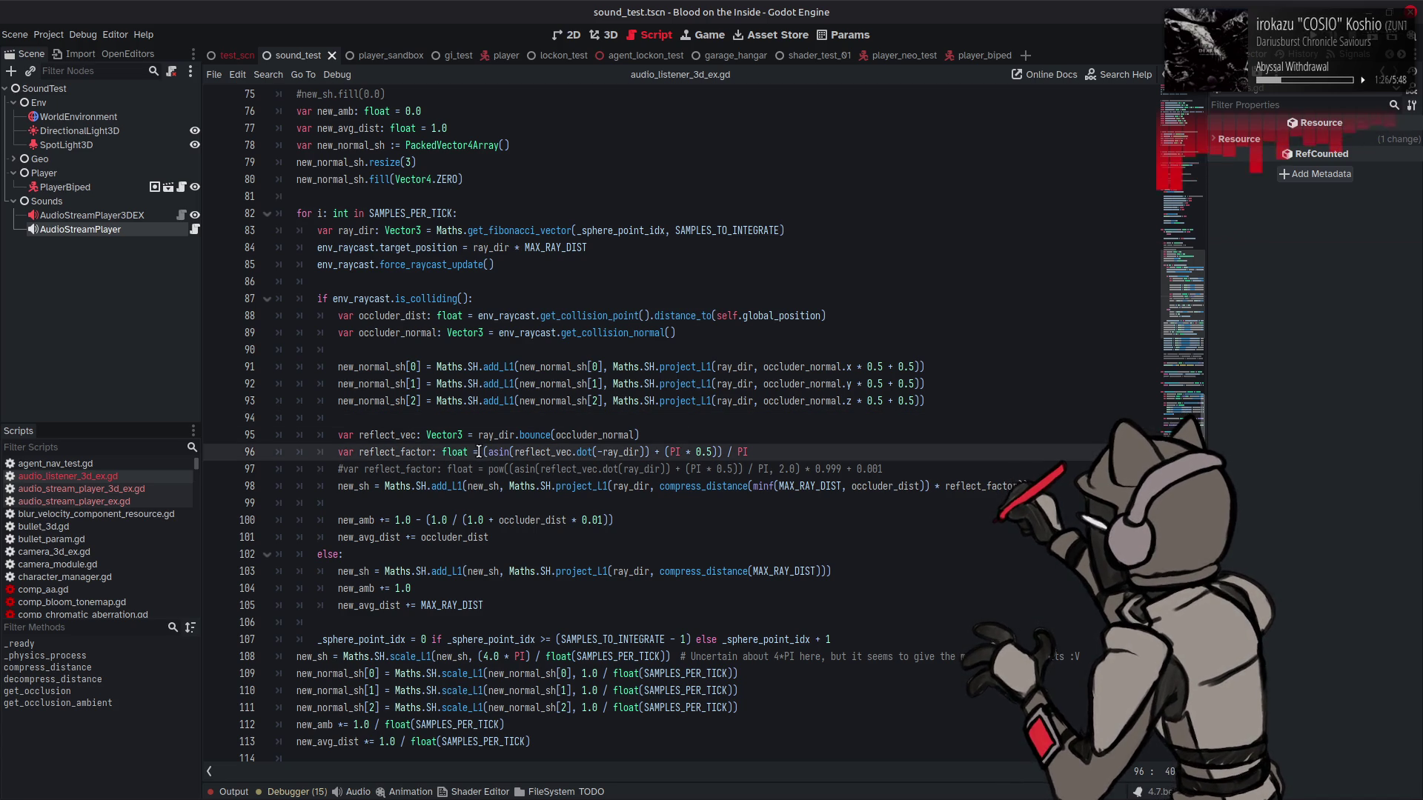
type("(")
left_click(775, 452)
type(")")
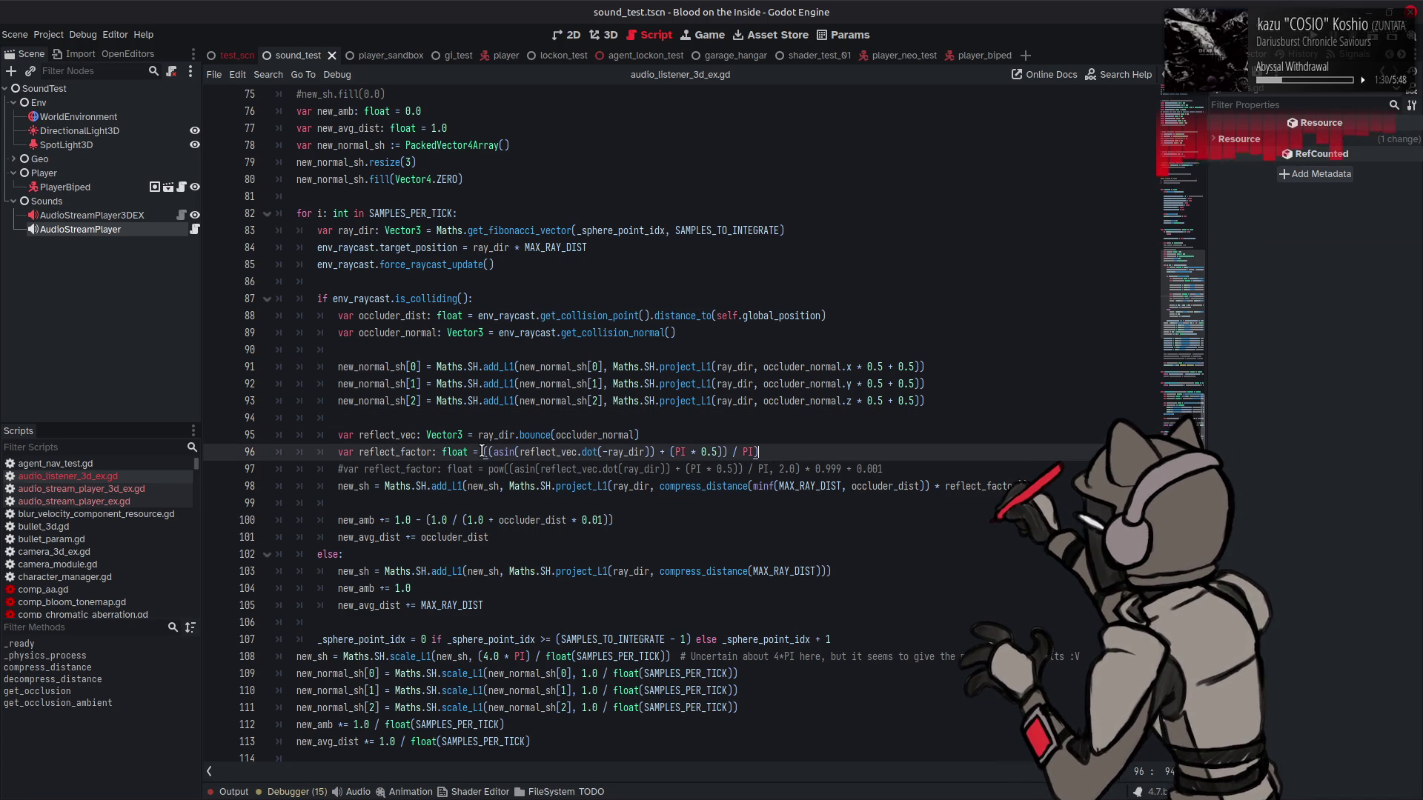
left_click(483, 452)
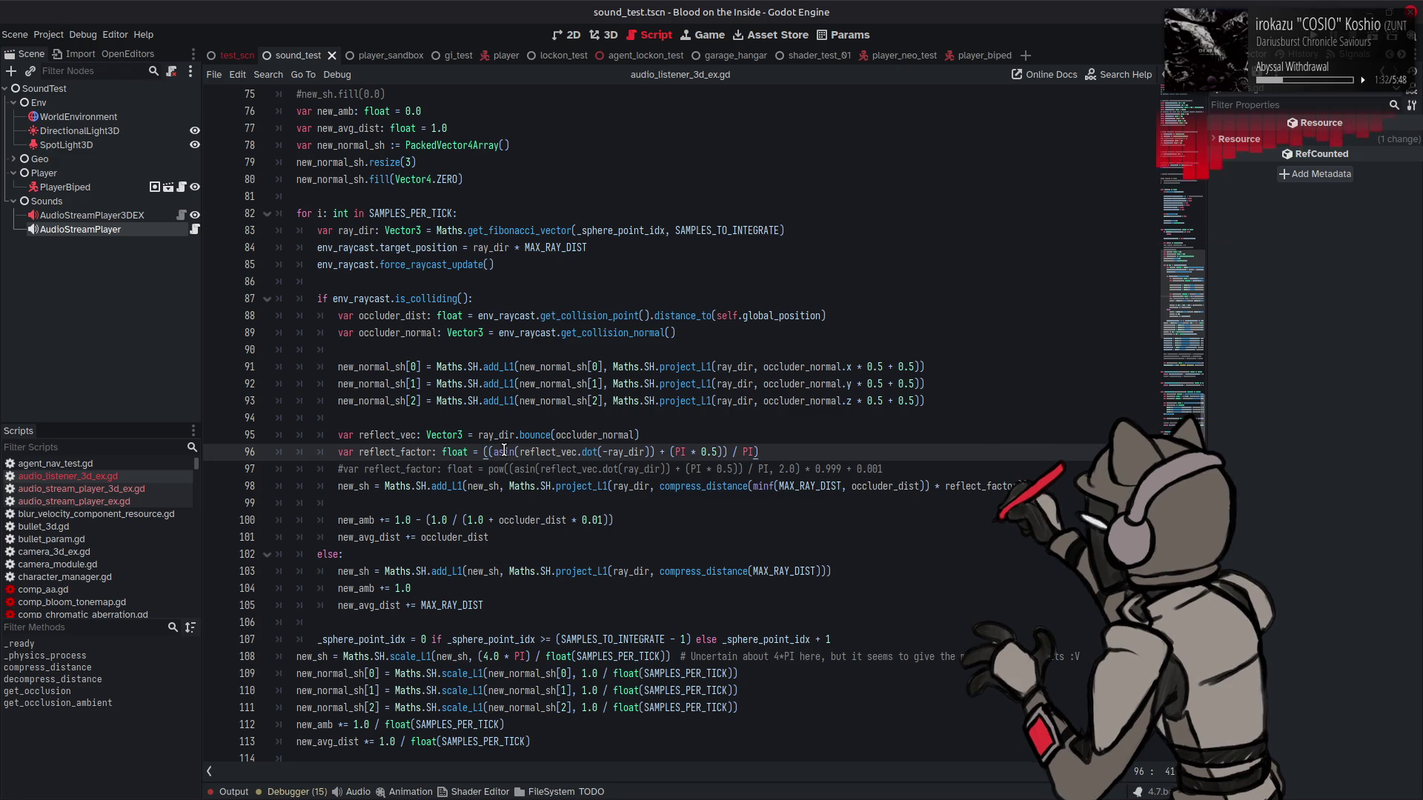